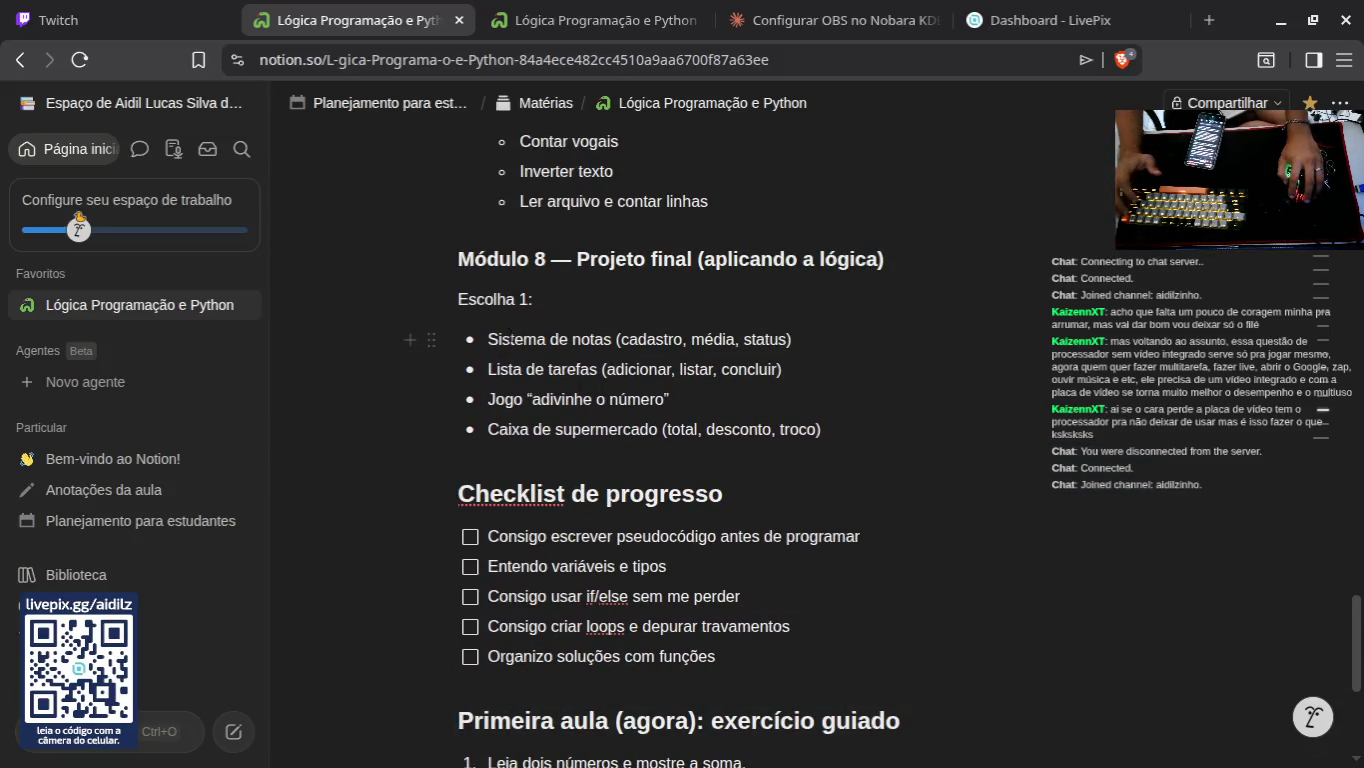
# Step: Scroll up and briefly select, then deselect, the Regra 80/20 and Caderno de erros lines
pyautogui.scroll(10, 819, 465)
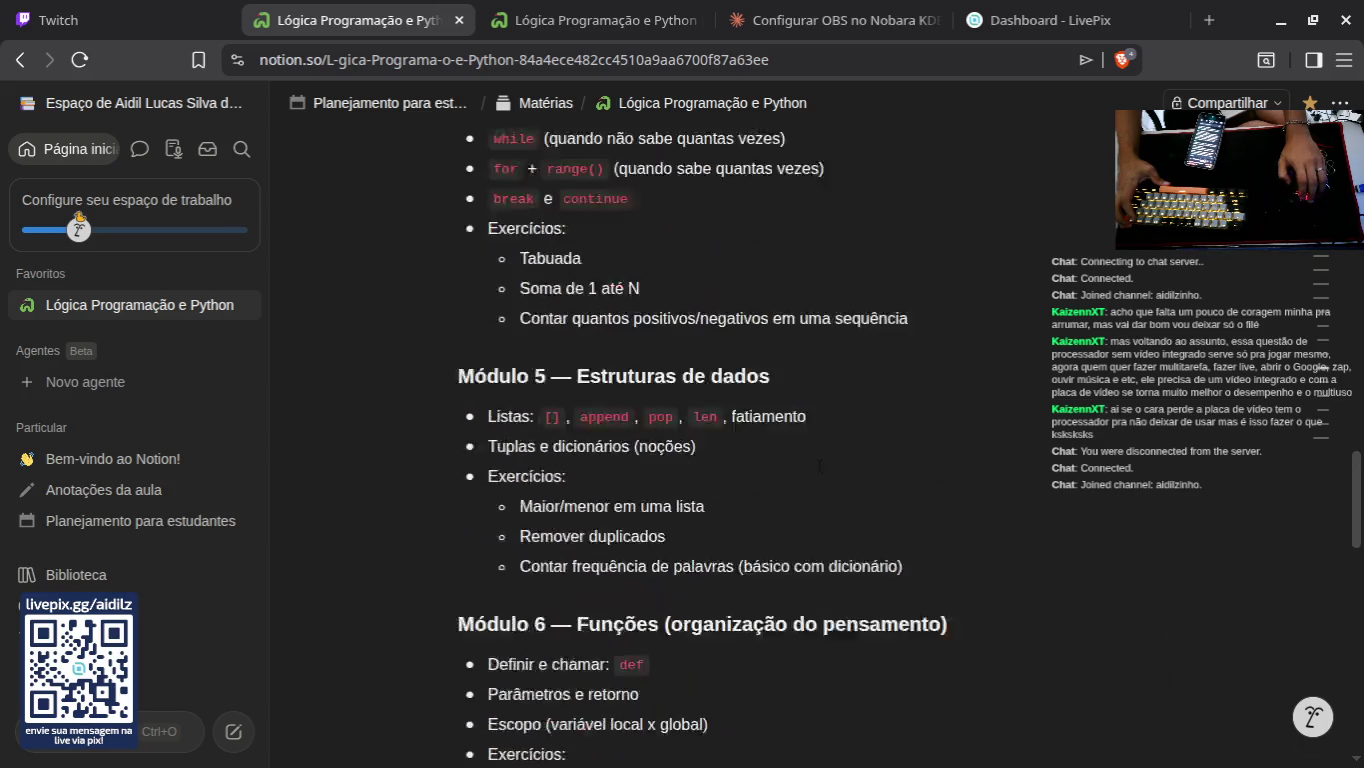
pyautogui.scroll(12, 819, 464)
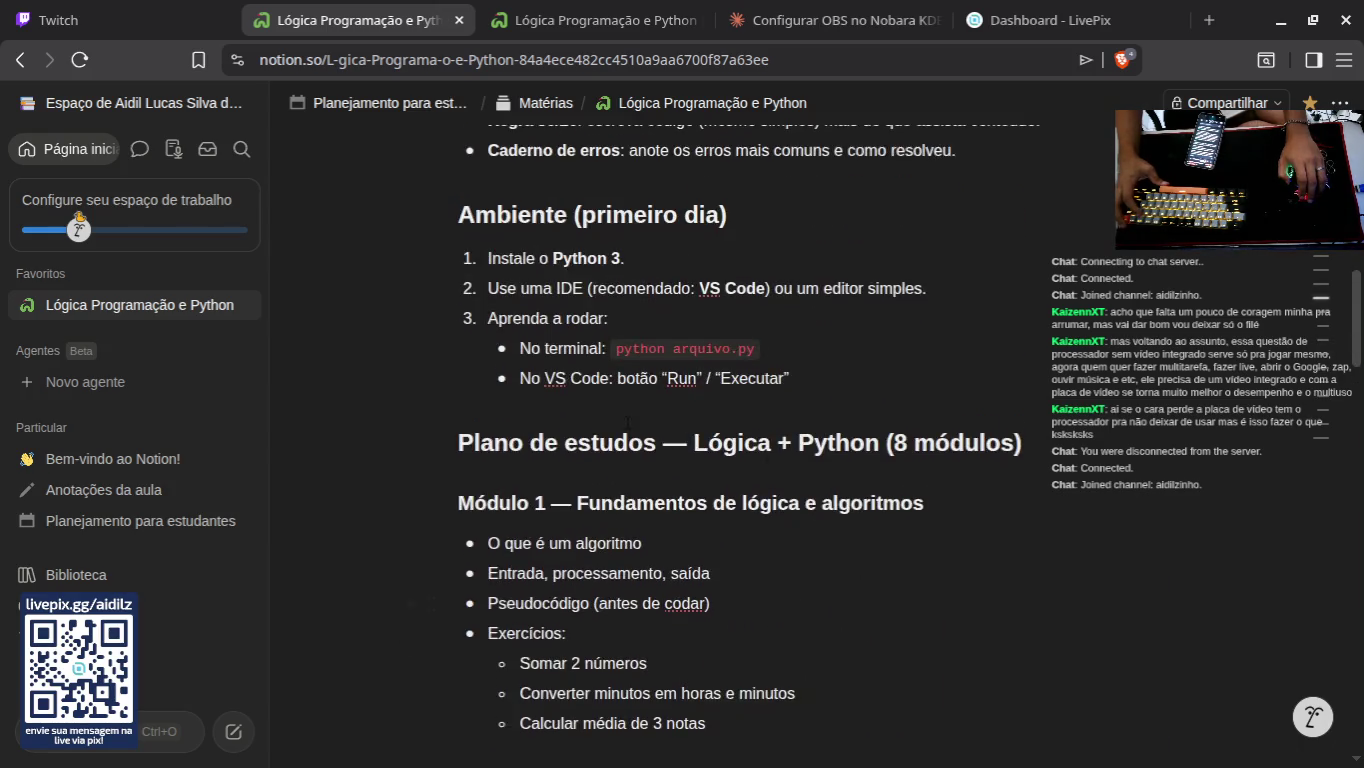
pyautogui.scroll(5, 627, 421)
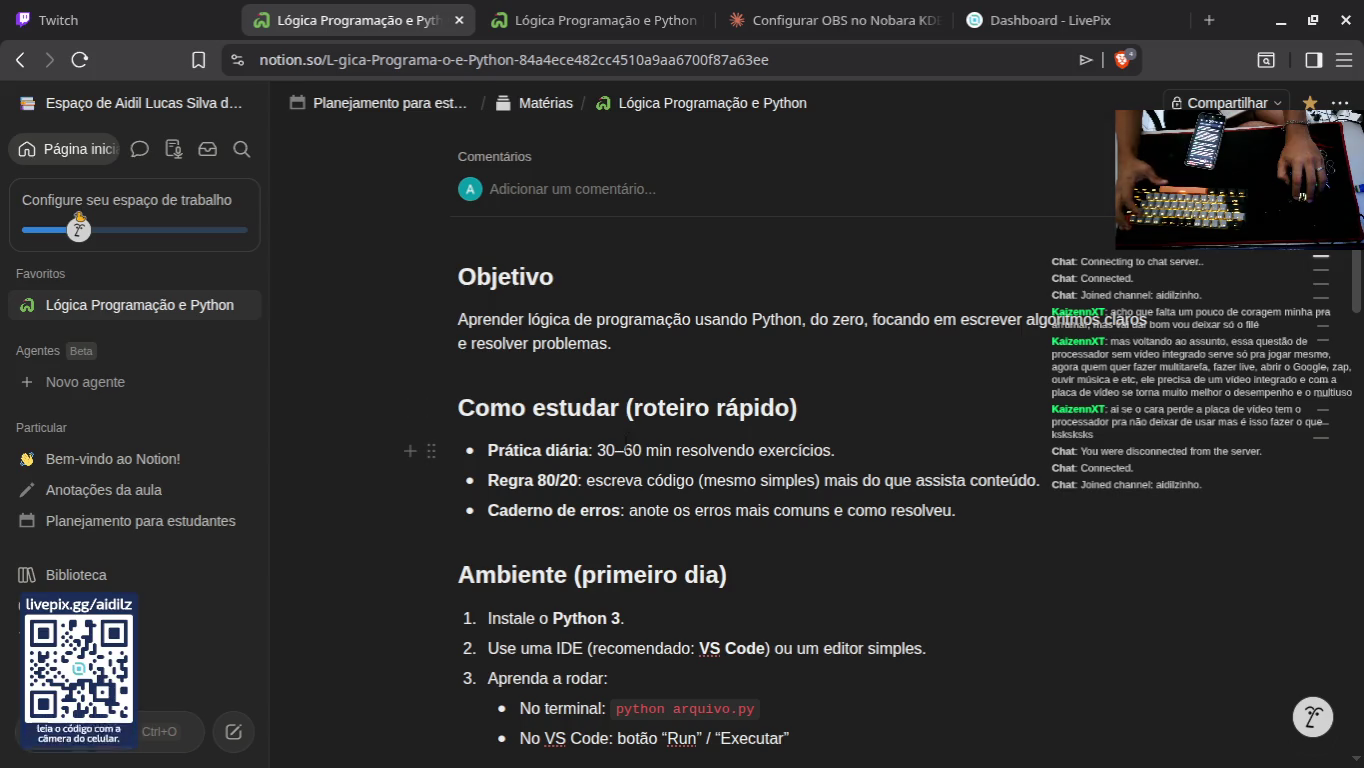
pyautogui.moveTo(1040, 481)
pyautogui.mouseDown()
pyautogui.moveTo(584, 480)
pyautogui.moveTo(868, 481)
pyautogui.mouseUp()
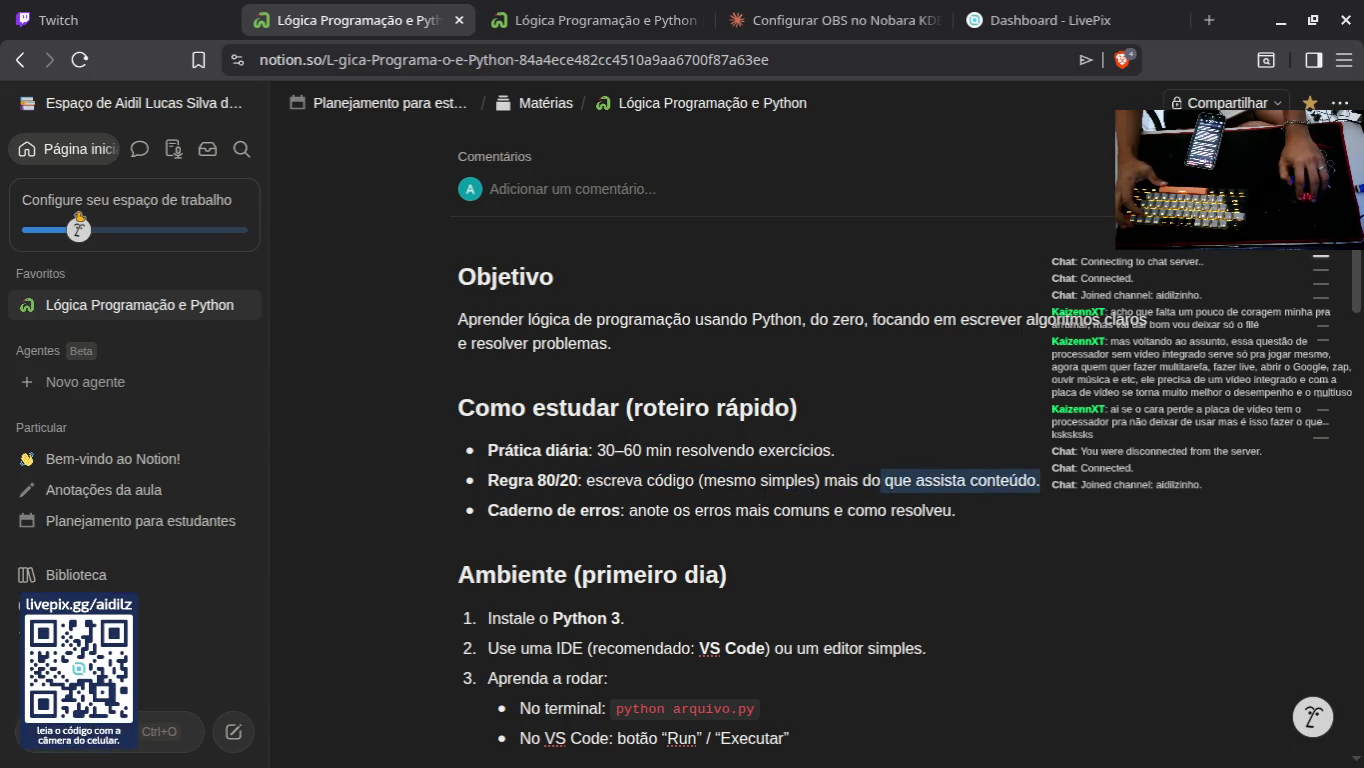
pyautogui.click(1047, 499)
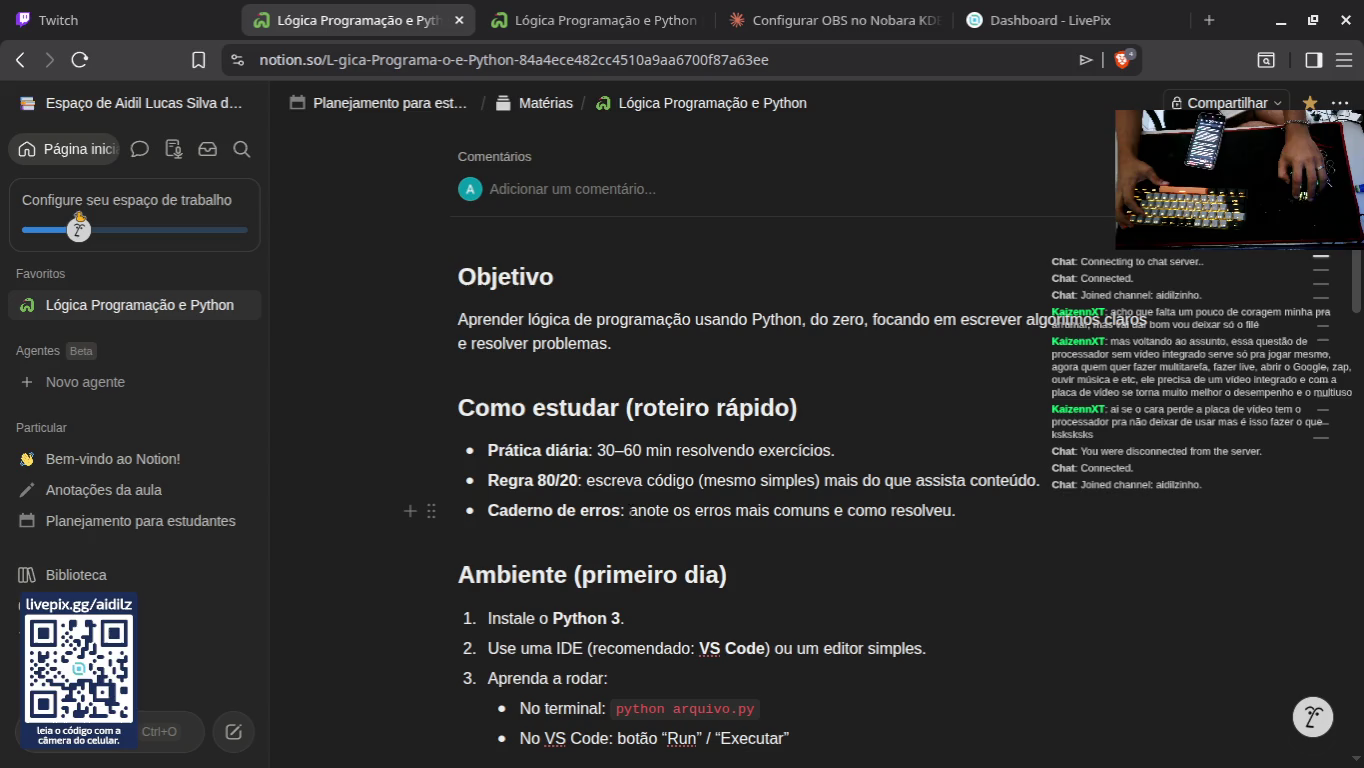
pyautogui.moveTo(737, 510); pyautogui.dragTo(957, 510)
pyautogui.click(957, 511)
# Step: Scroll down through the page, then select and deselect the closing paragraph
pyautogui.scroll(-2, 700, 450)
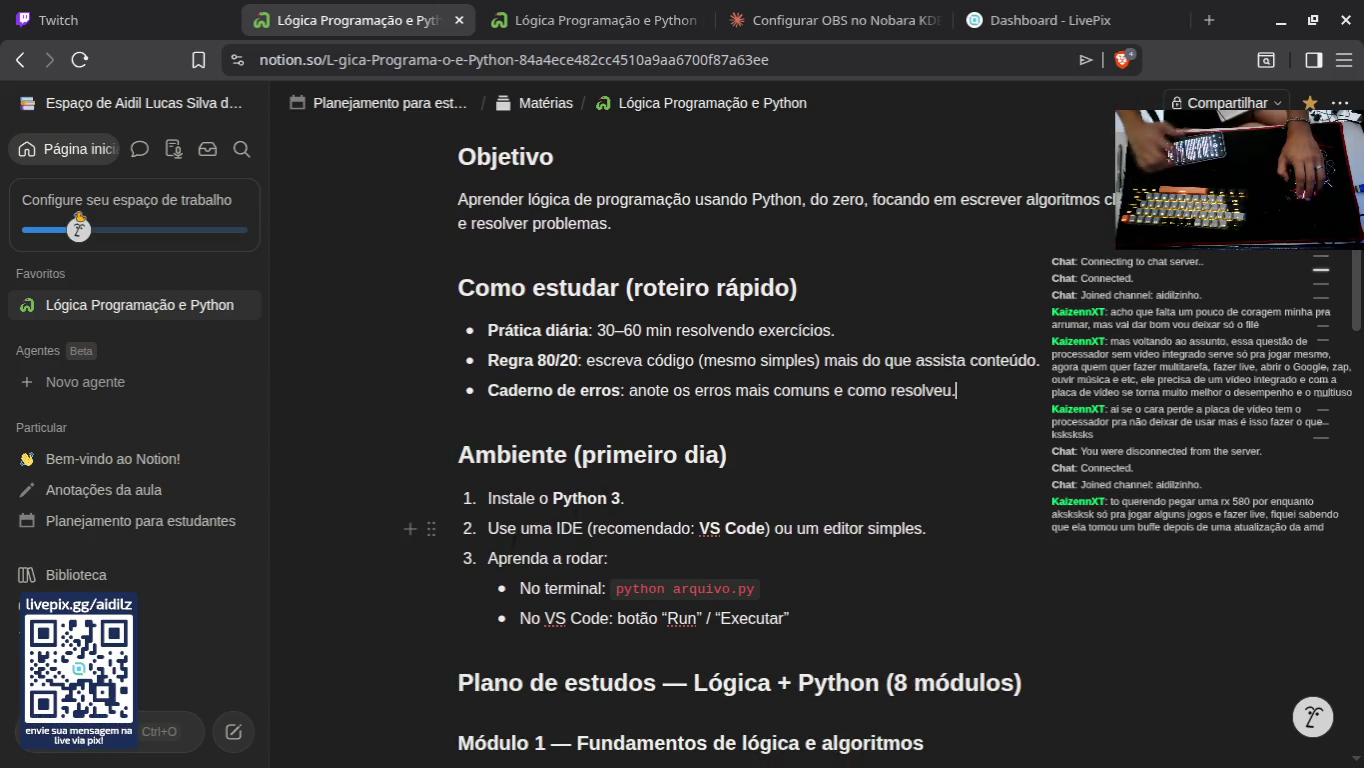
pyautogui.scroll(-4, 516, 510)
pyautogui.scroll(-2, 411, 483)
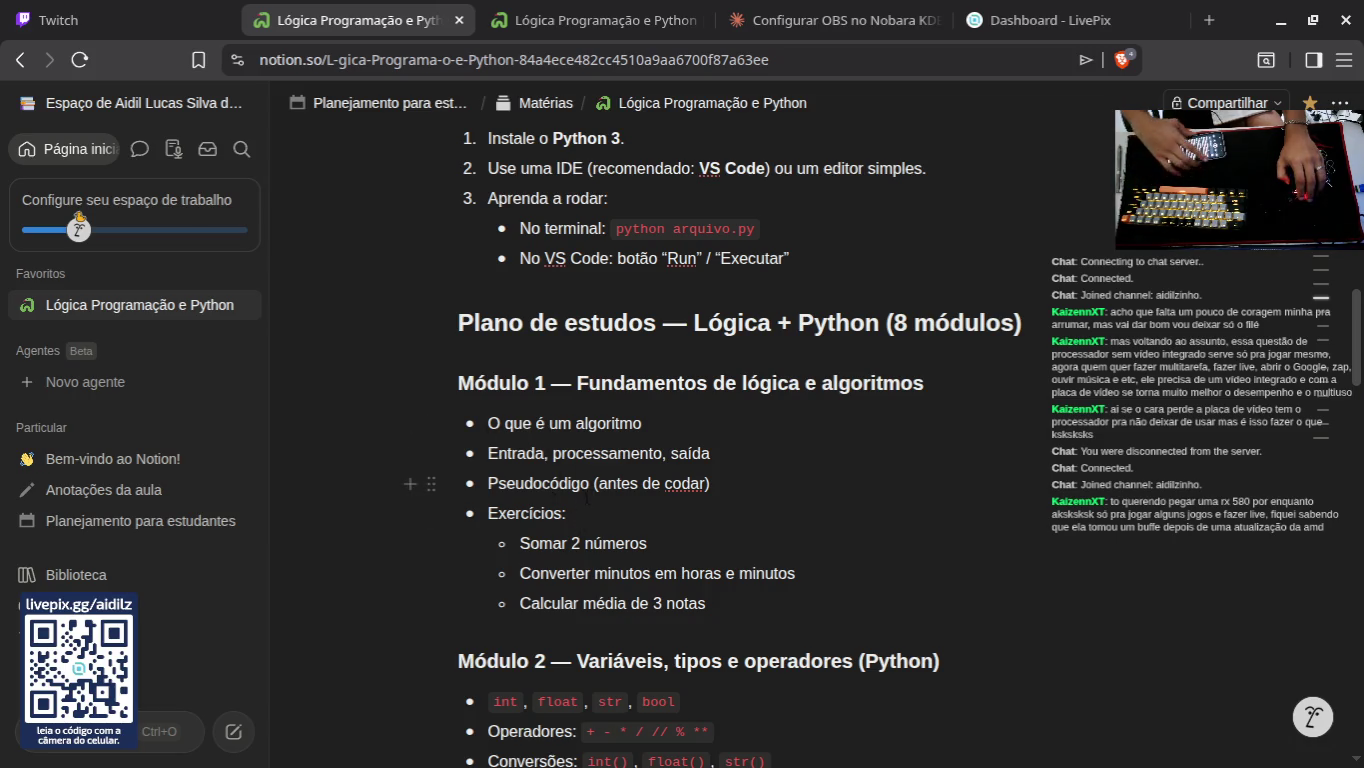
pyautogui.scroll(-2, 585, 527)
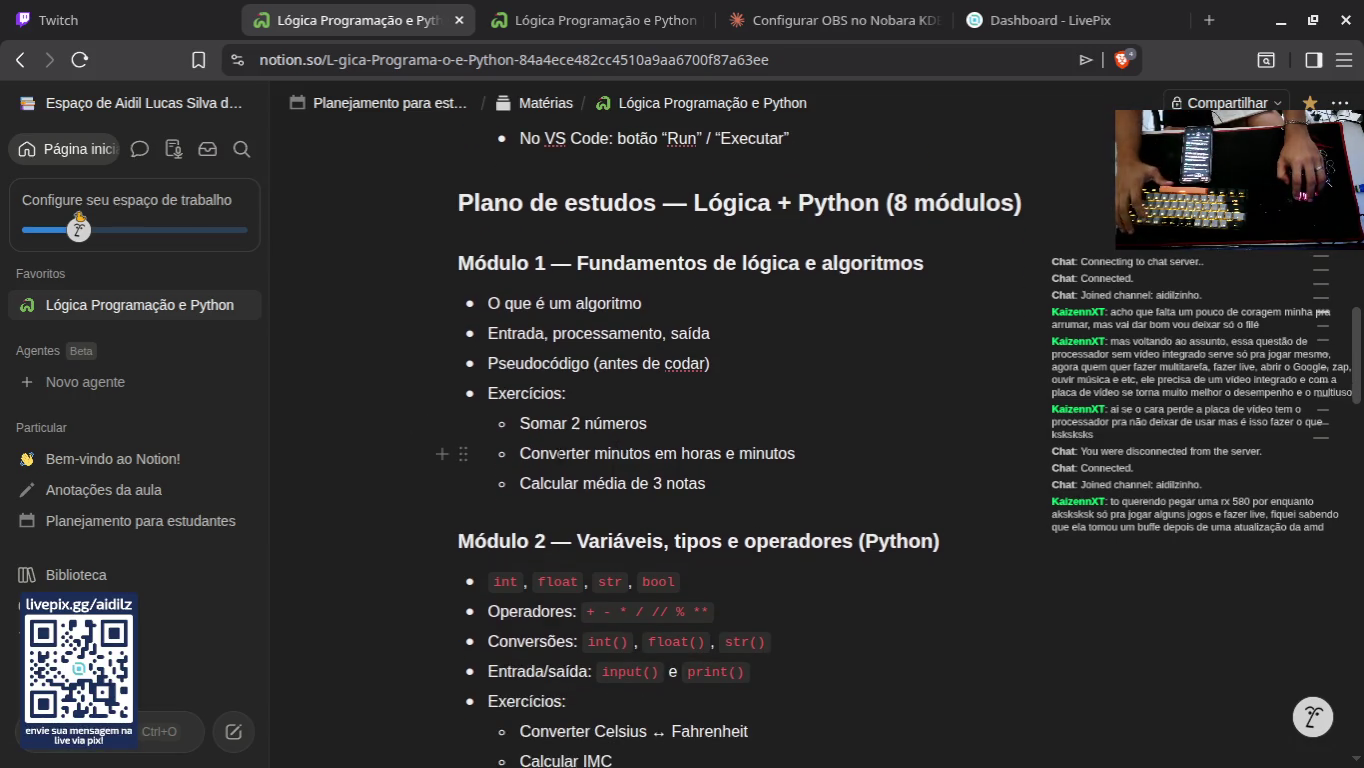
pyautogui.scroll(-2, 528, 512)
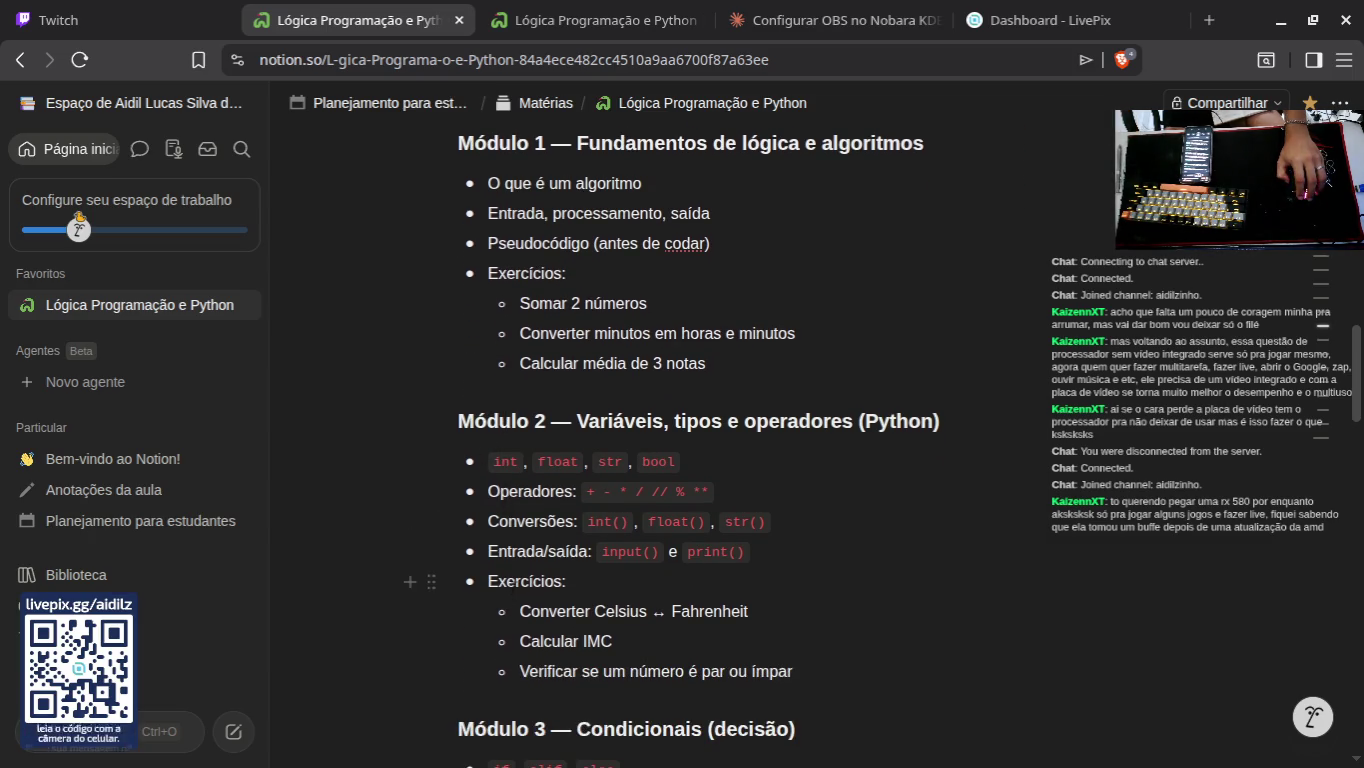
pyautogui.scroll(-8, 520, 575)
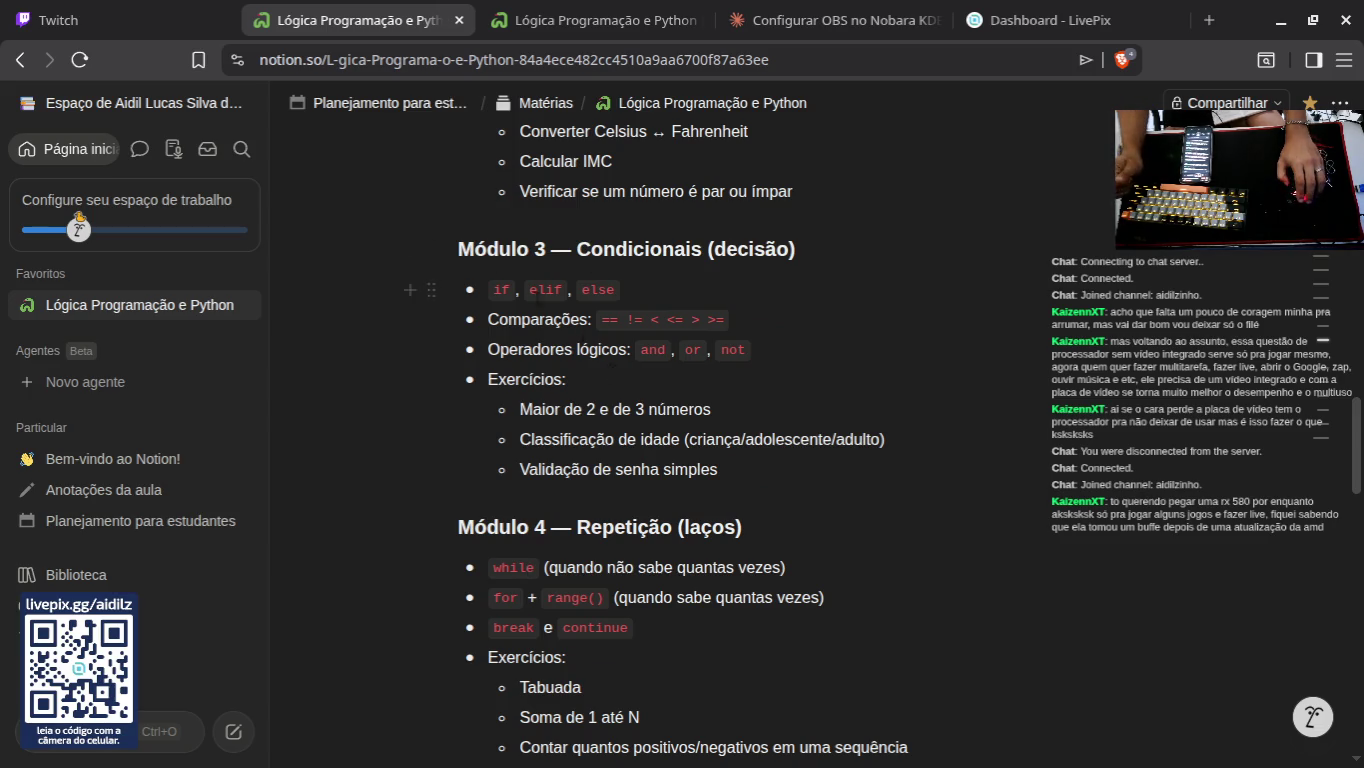
pyautogui.scroll(-4, 612, 366)
pyautogui.scroll(-4, 566, 302)
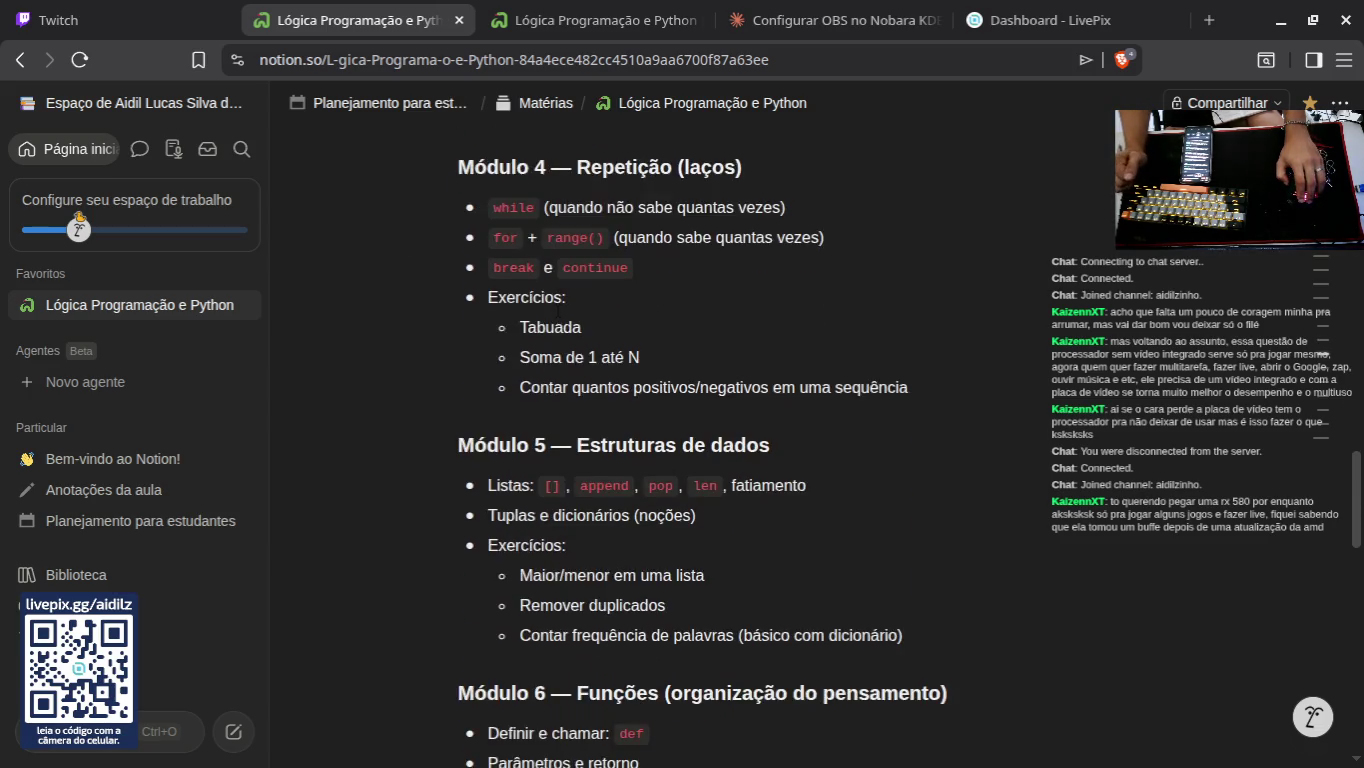
pyautogui.scroll(-10, 549, 297)
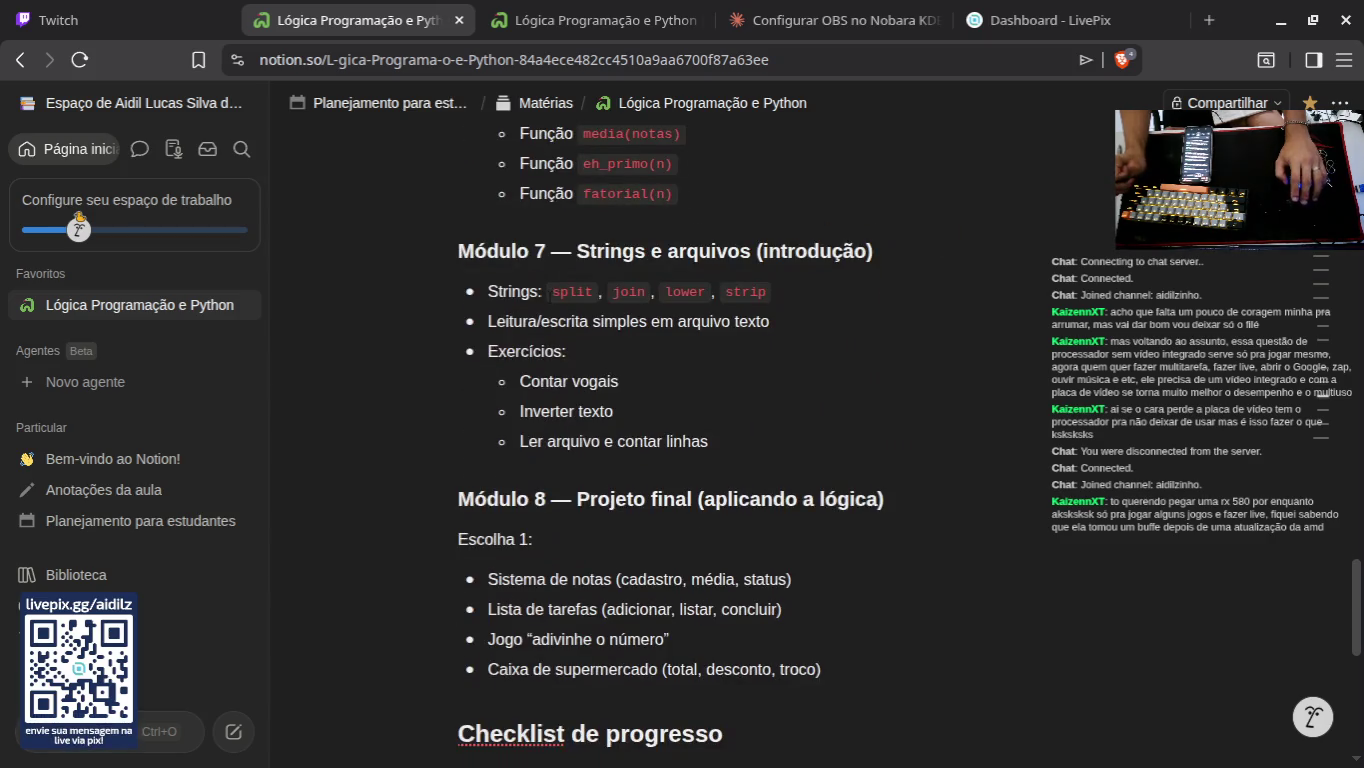
pyautogui.scroll(-6, 587, 350)
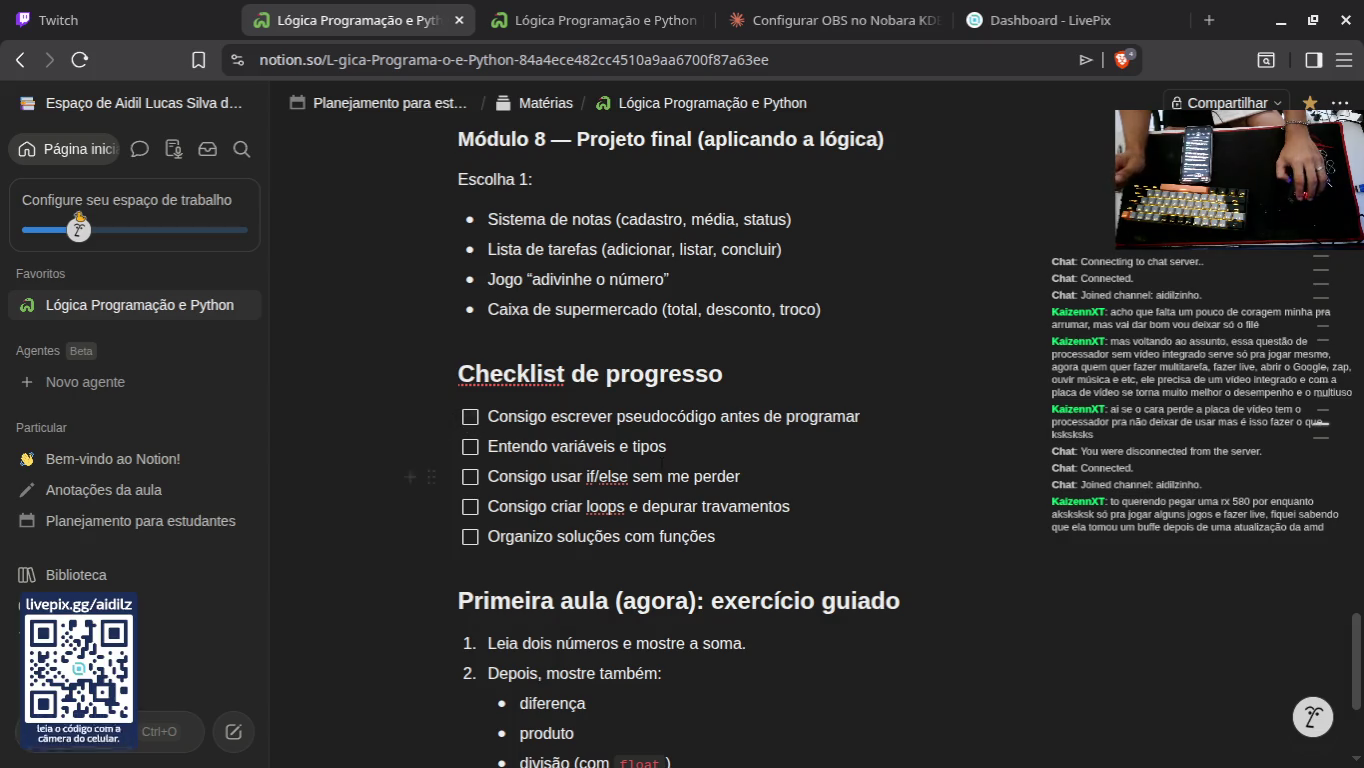
pyautogui.scroll(-4, 661, 490)
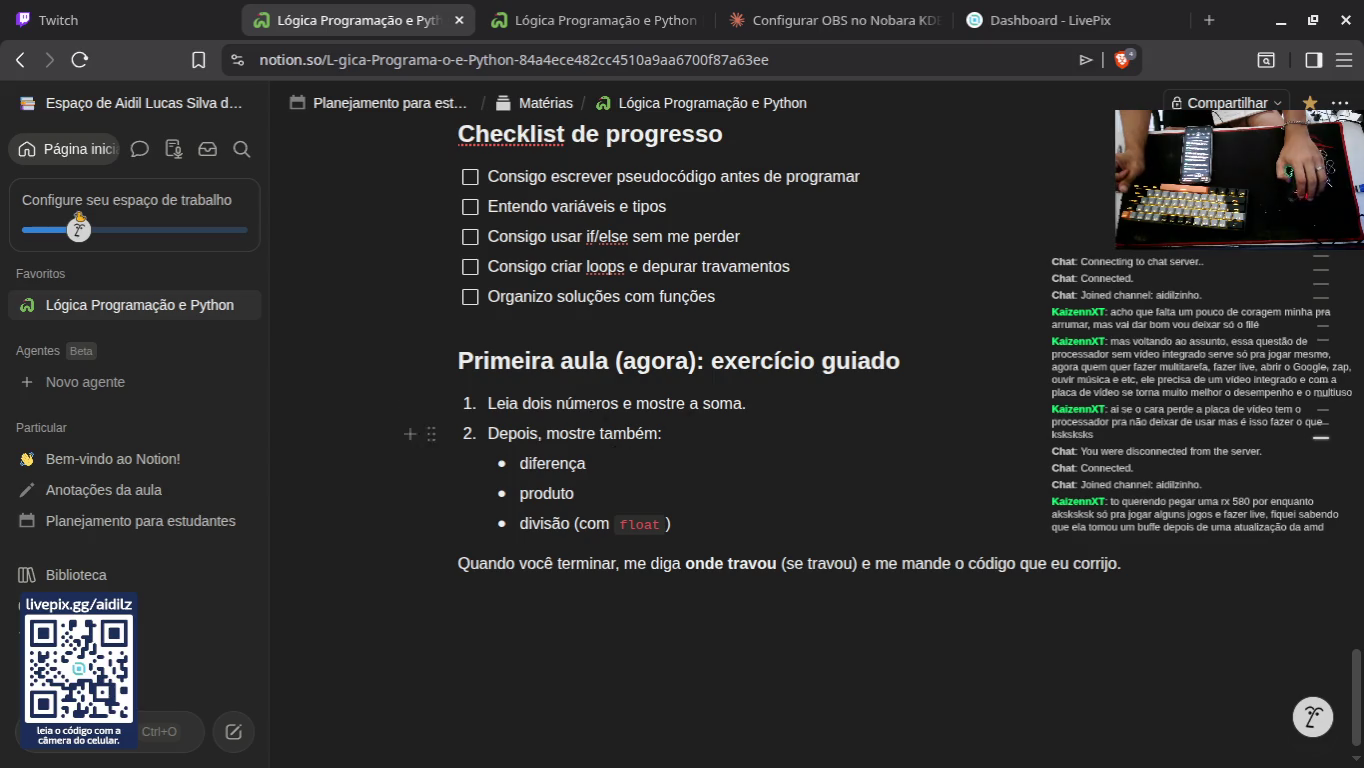
pyautogui.scroll(-1, 703, 428)
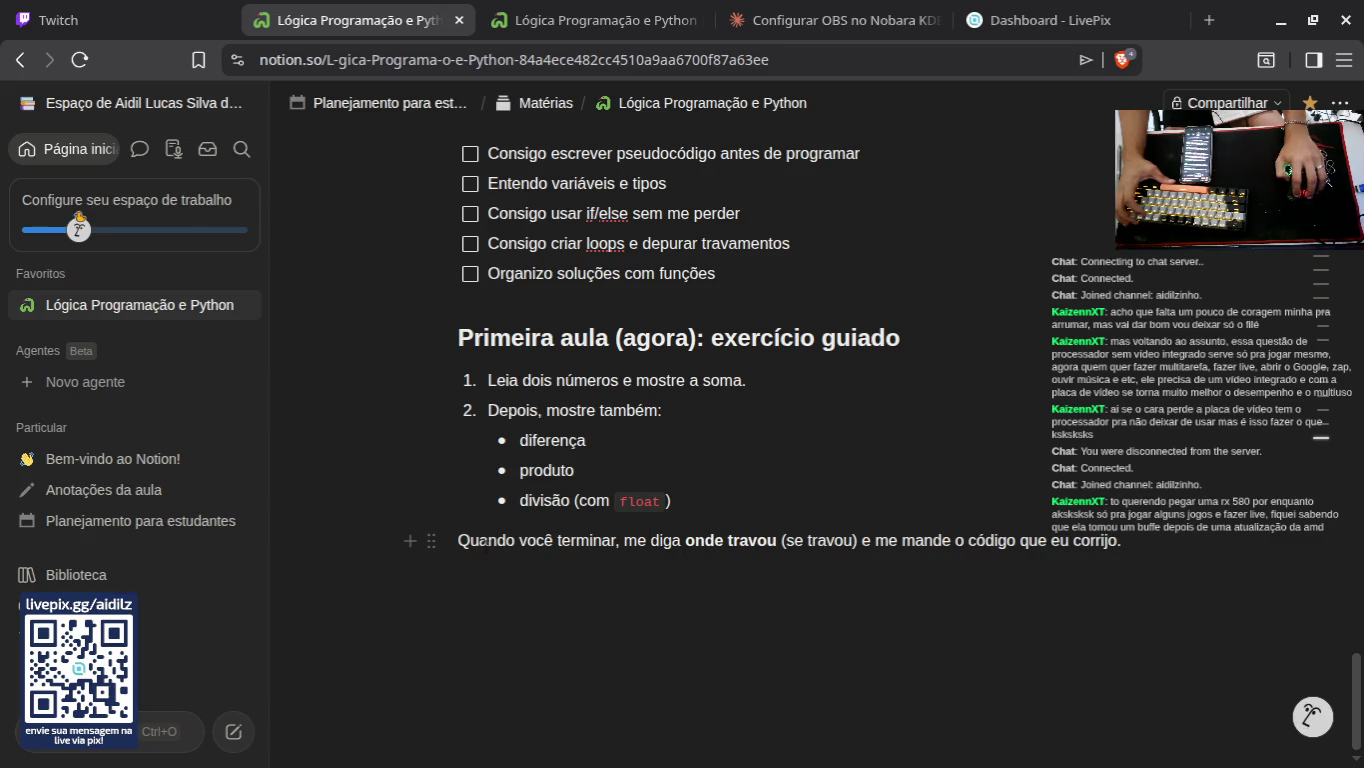
pyautogui.moveTo(458, 540); pyautogui.dragTo(1186, 541)
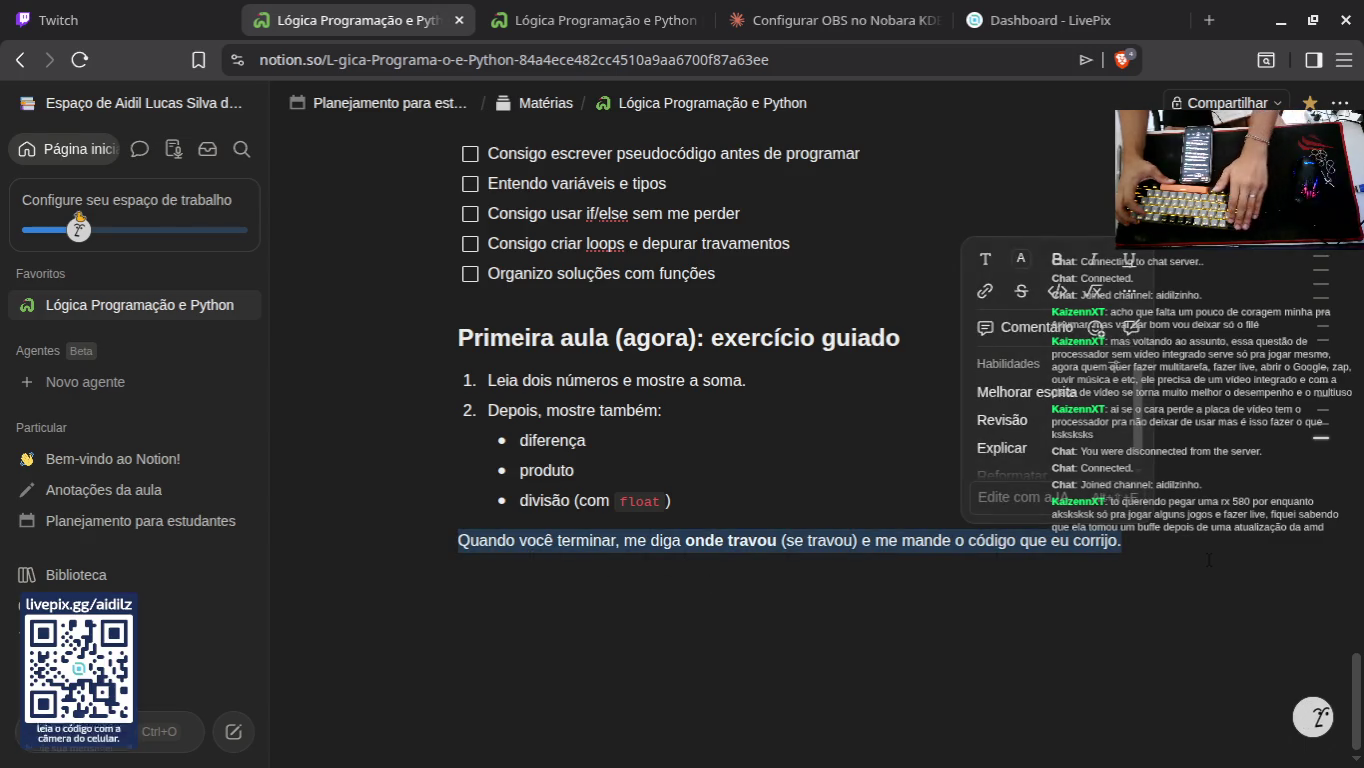
pyautogui.click(1214, 565)
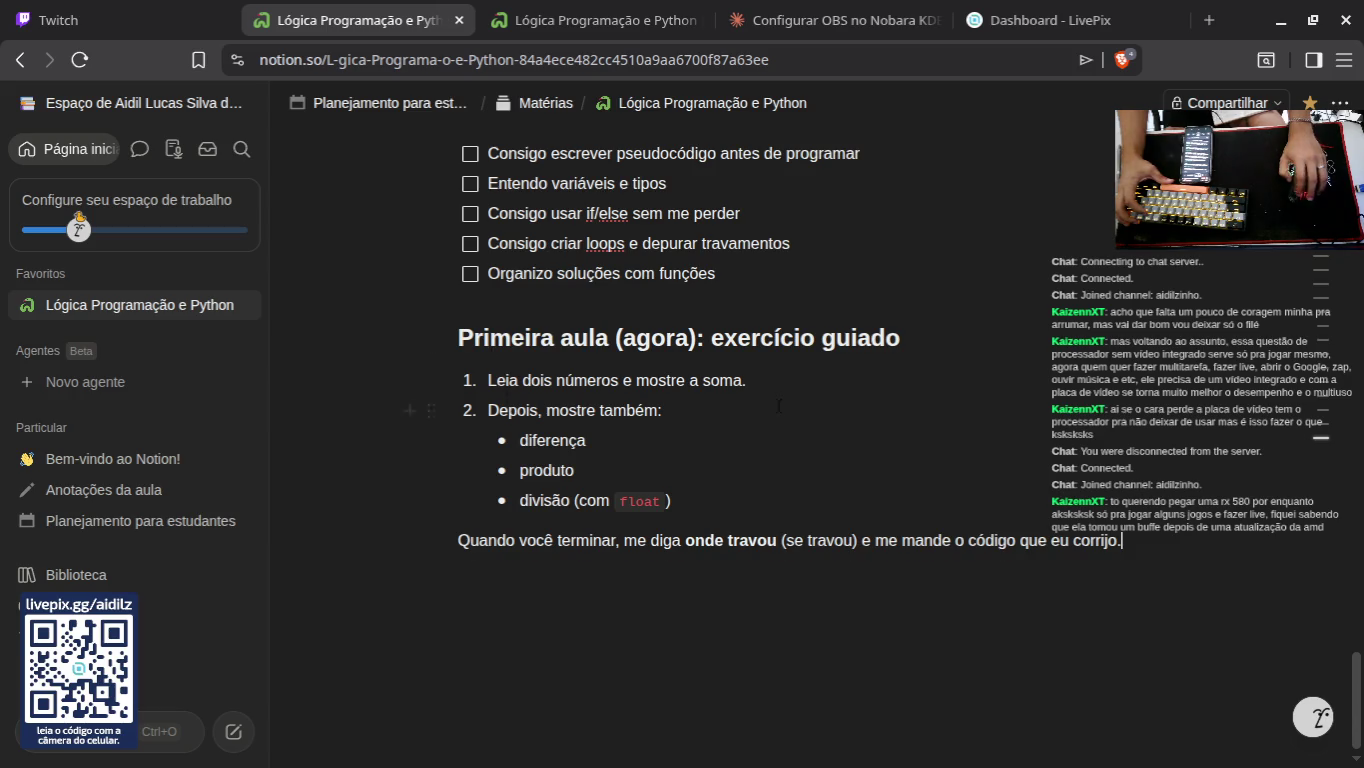
pyautogui.scroll(20, 779, 405)
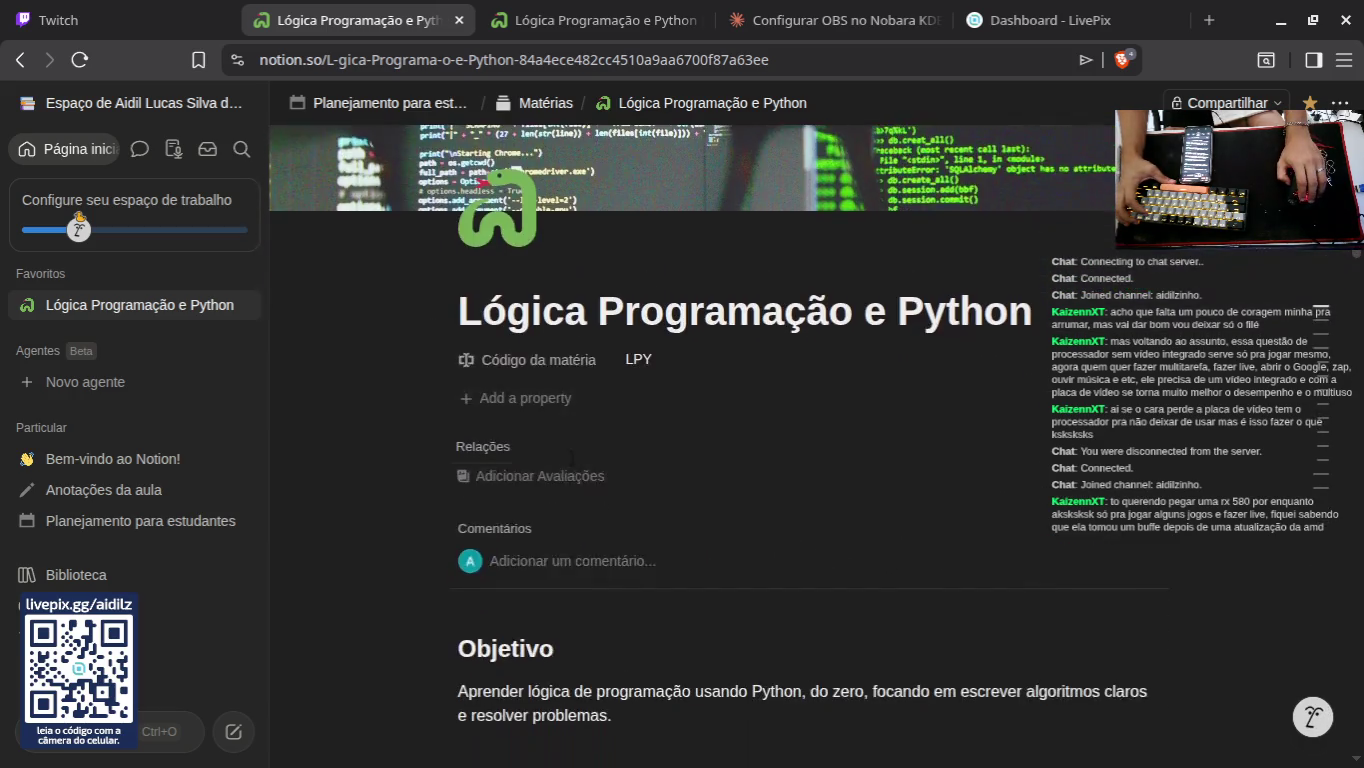
pyautogui.scroll(-3, 573, 455)
pyautogui.scroll(1, 572, 455)
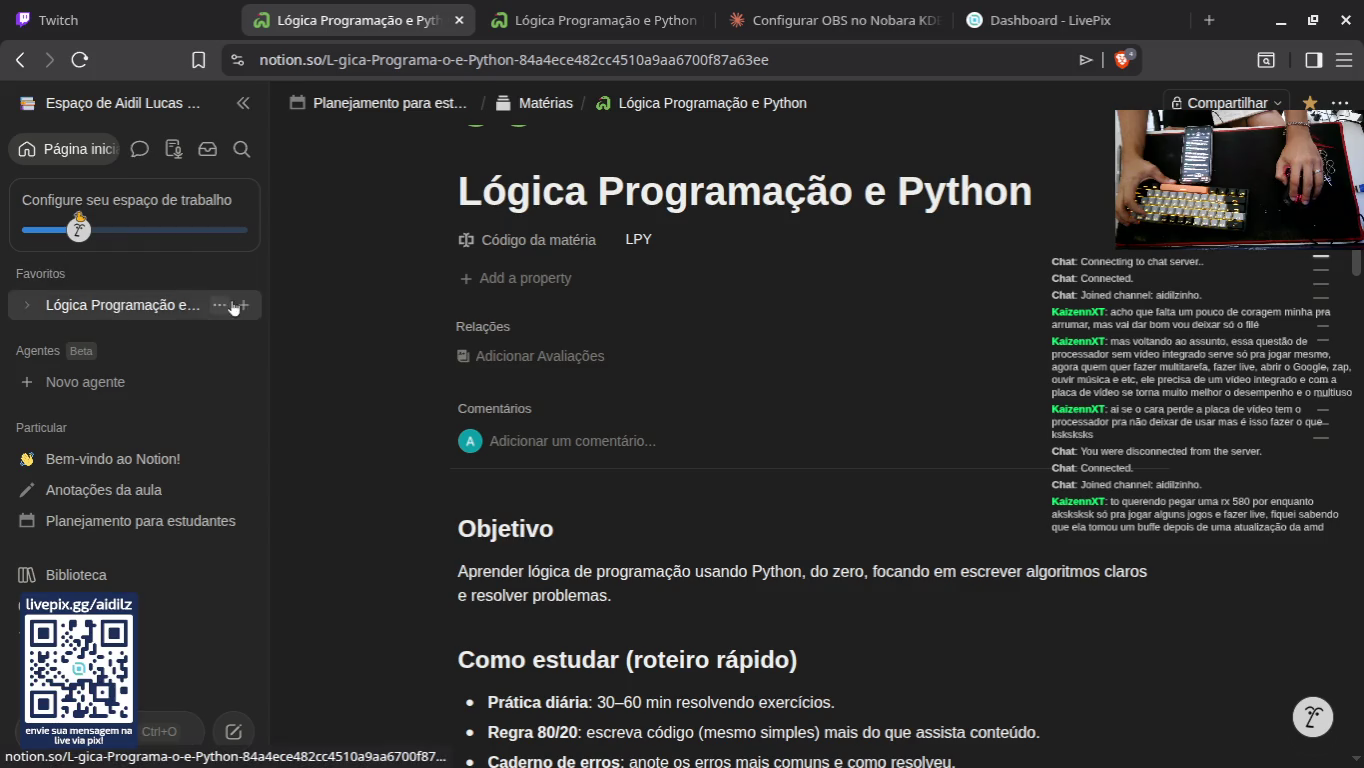
# Step: Start a new subpage under Lógica Programação e Python, discard it, and re-toggle its subpage list
pyautogui.click(243, 305)
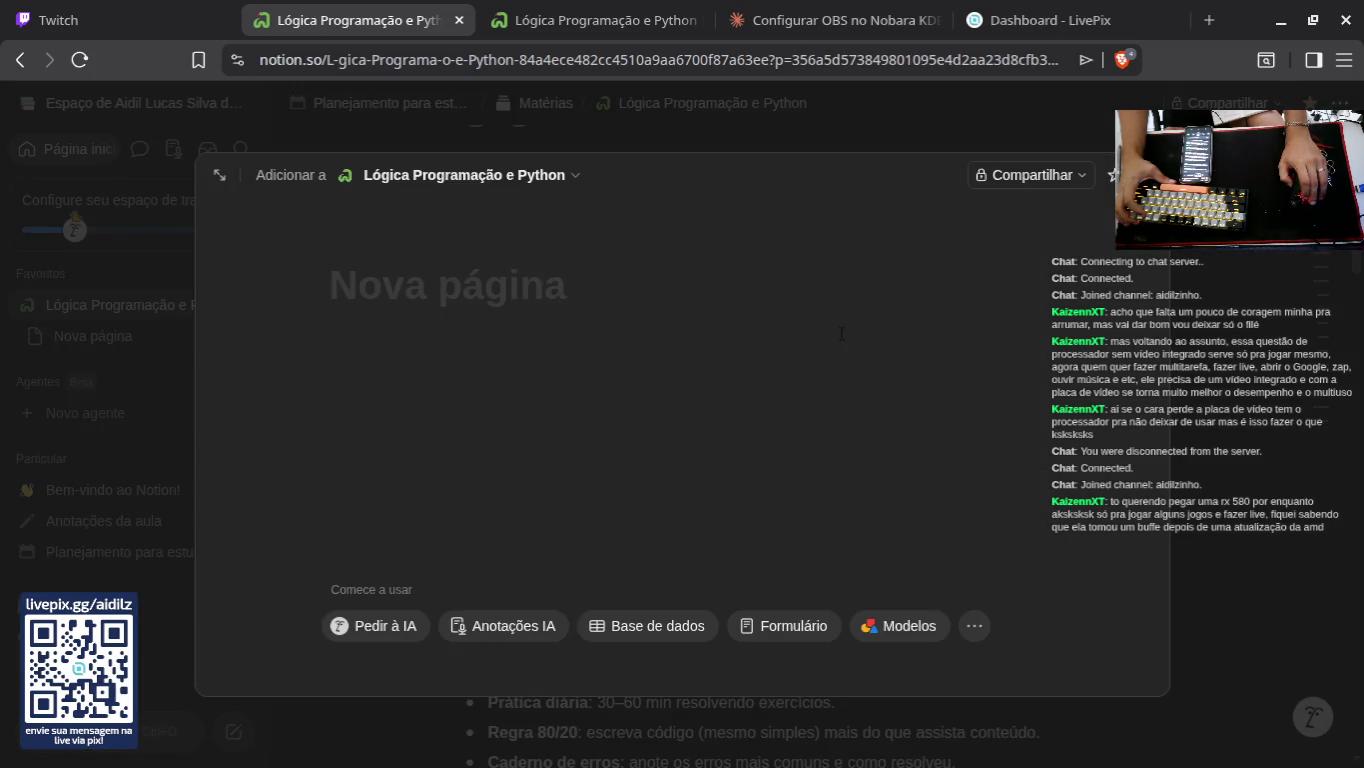
pyautogui.press('Escape')
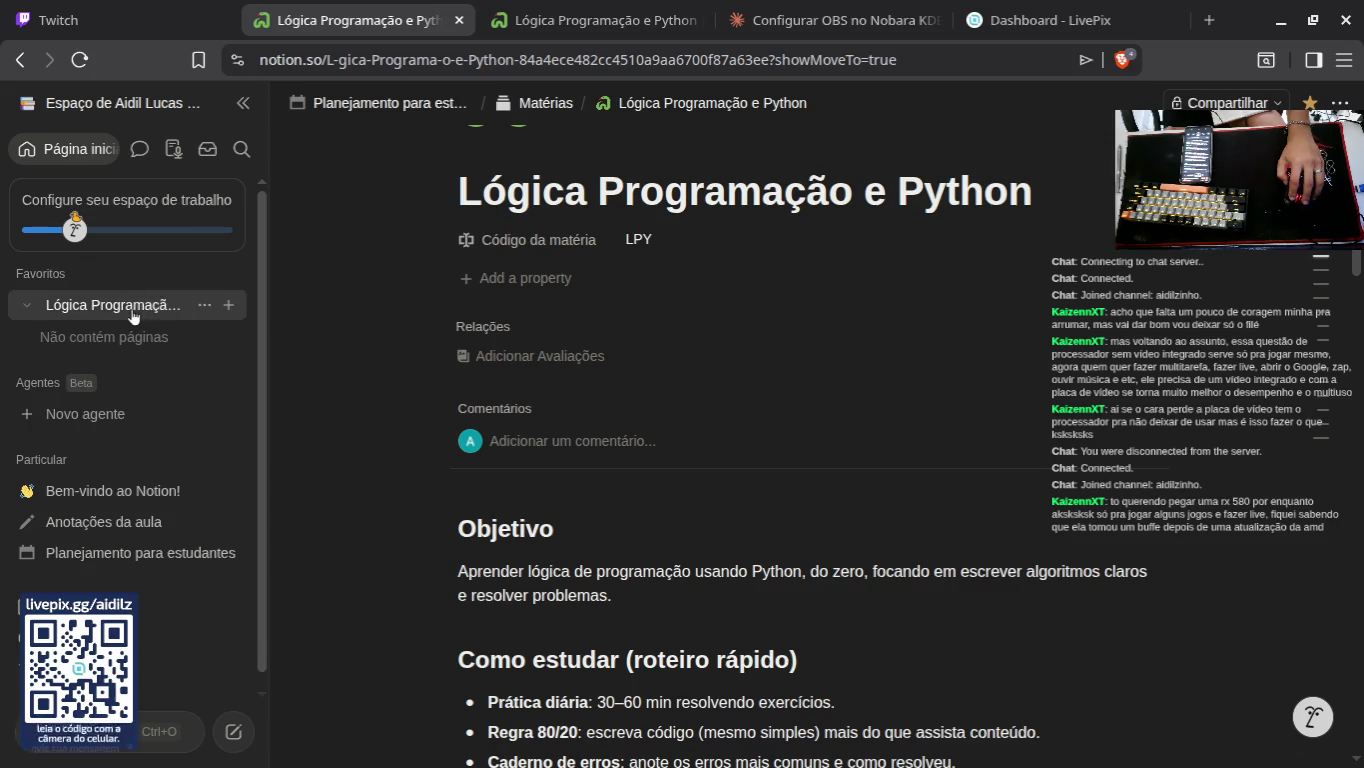
pyautogui.click(25, 306)
pyautogui.click(26, 306)
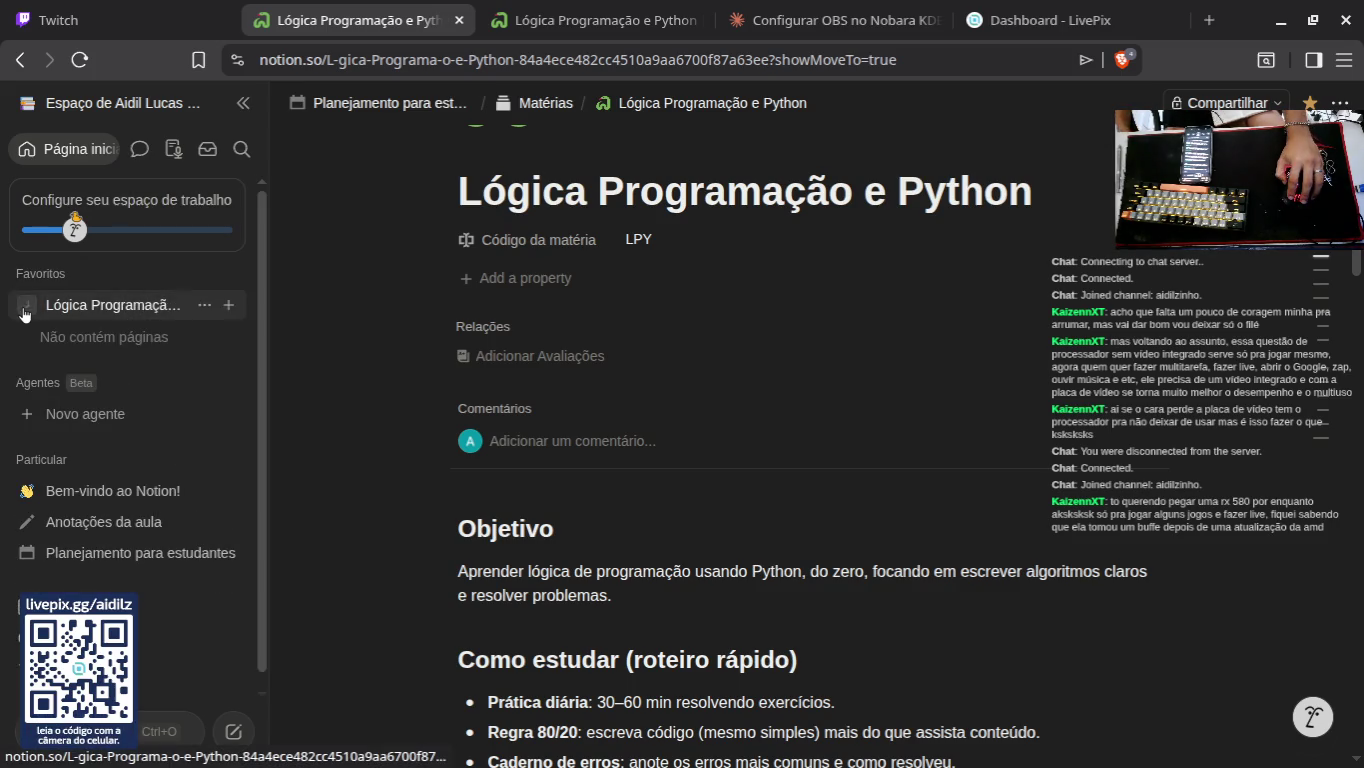
# Step: Go to the Matérias gallery and open, then dismiss, the Lógica Programação e Python card's actions
pyautogui.click(538, 104)
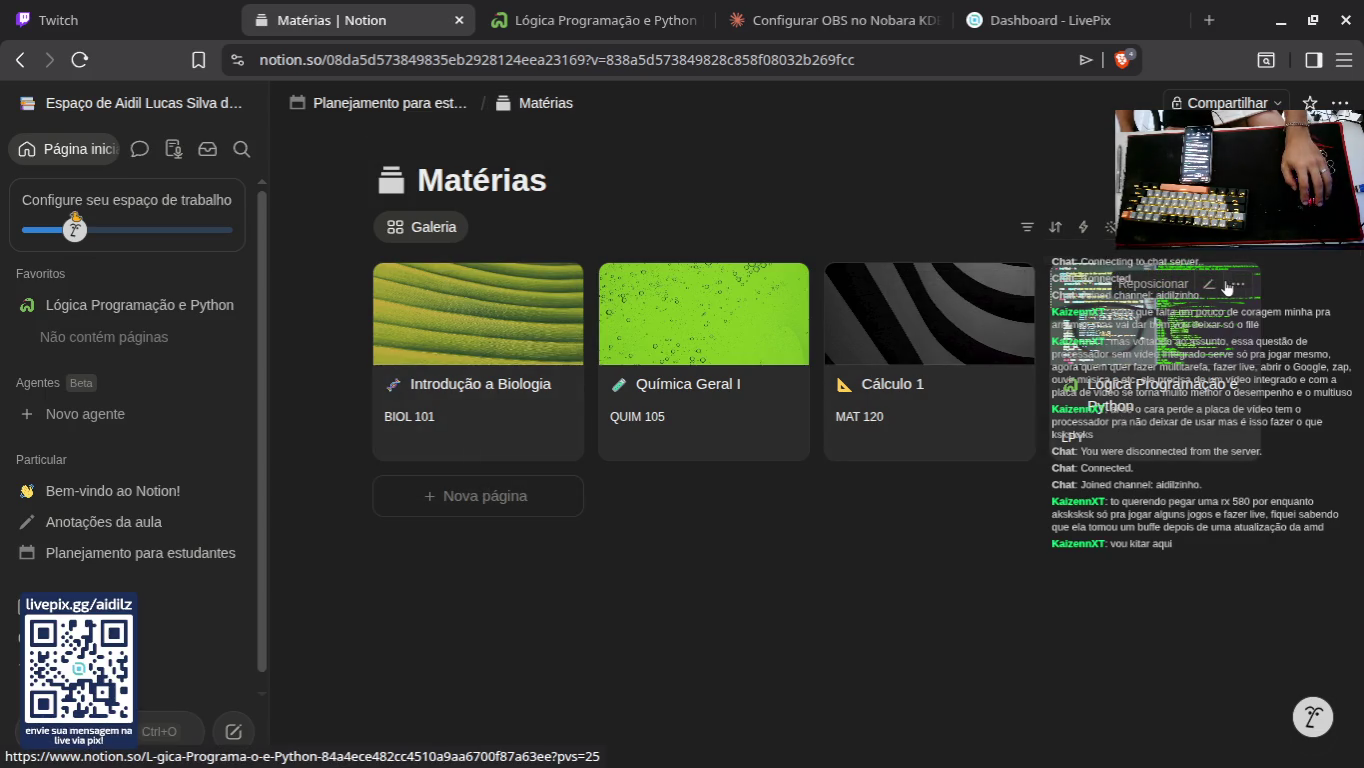
pyautogui.click(1238, 287)
pyautogui.moveTo(1209, 425)
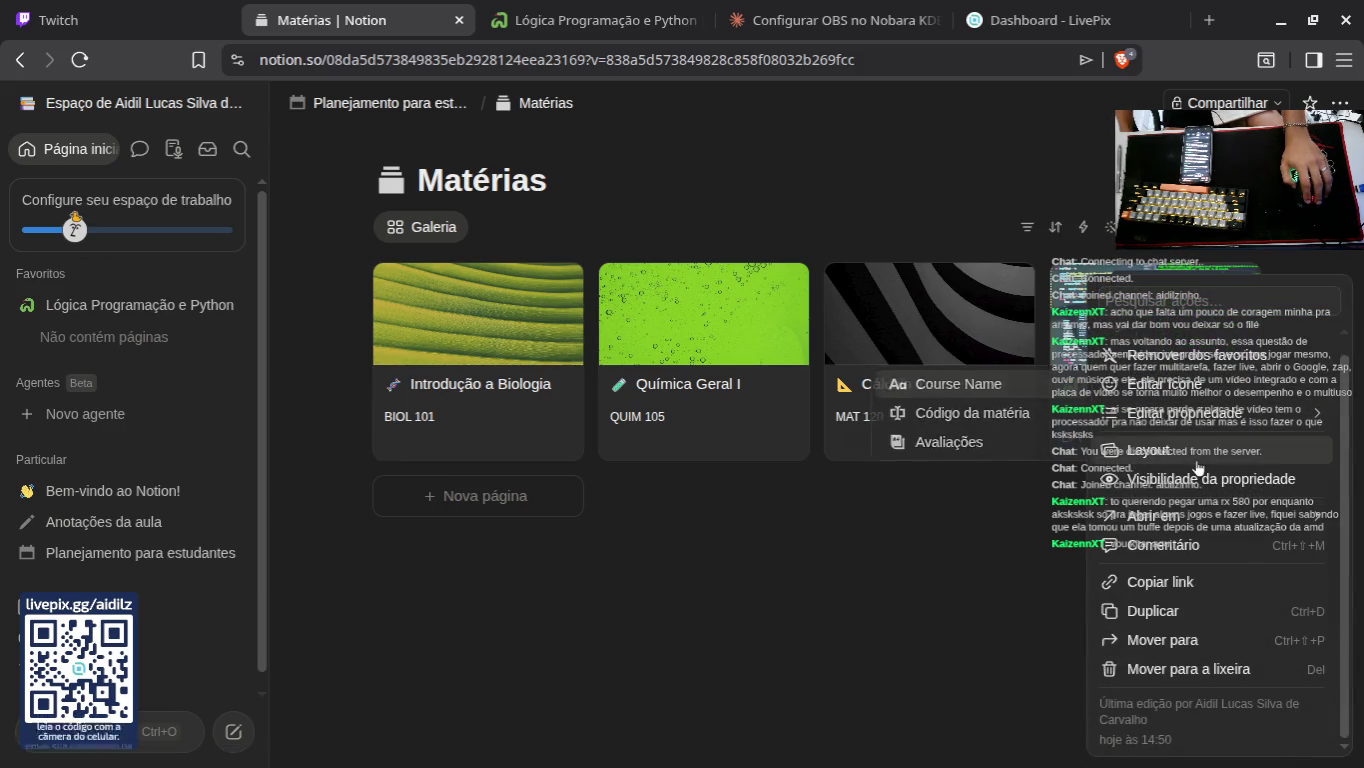
pyautogui.moveTo(1186, 517)
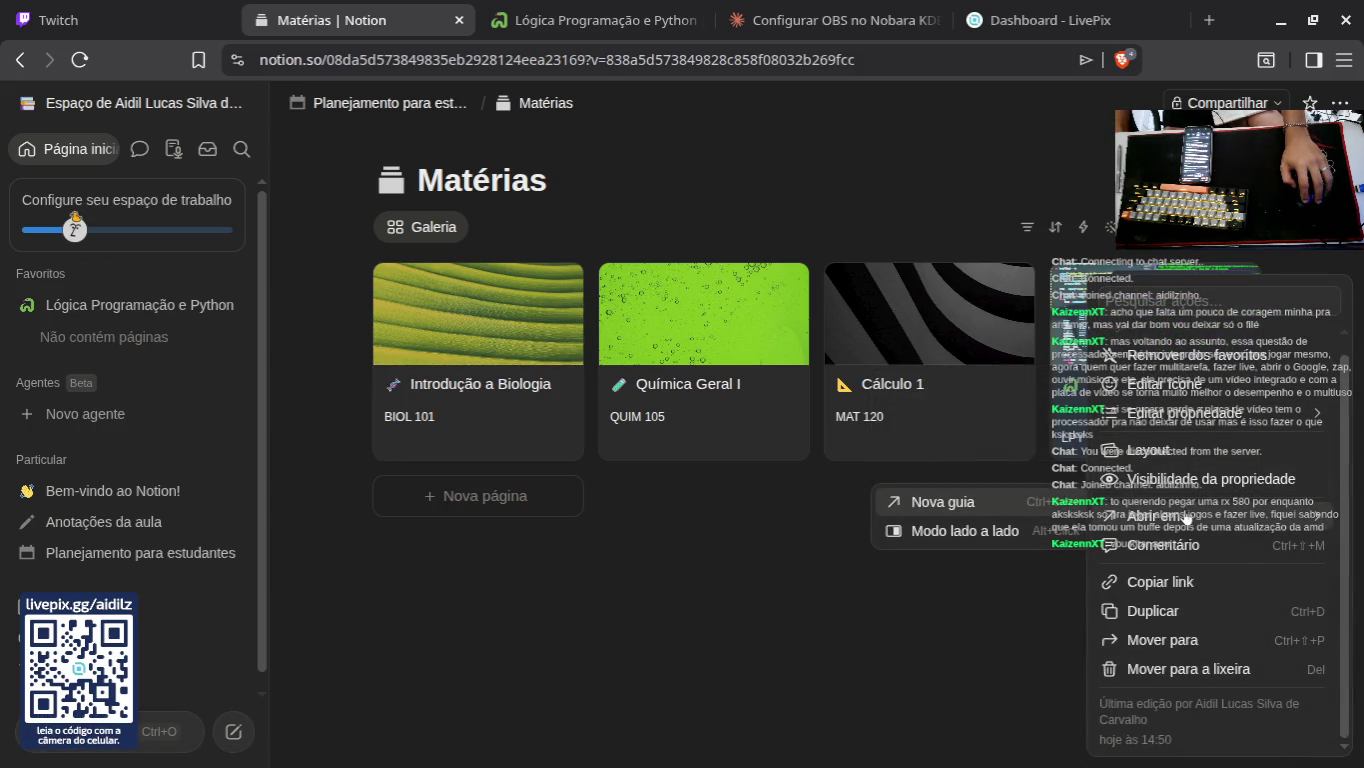
pyautogui.press('Escape')
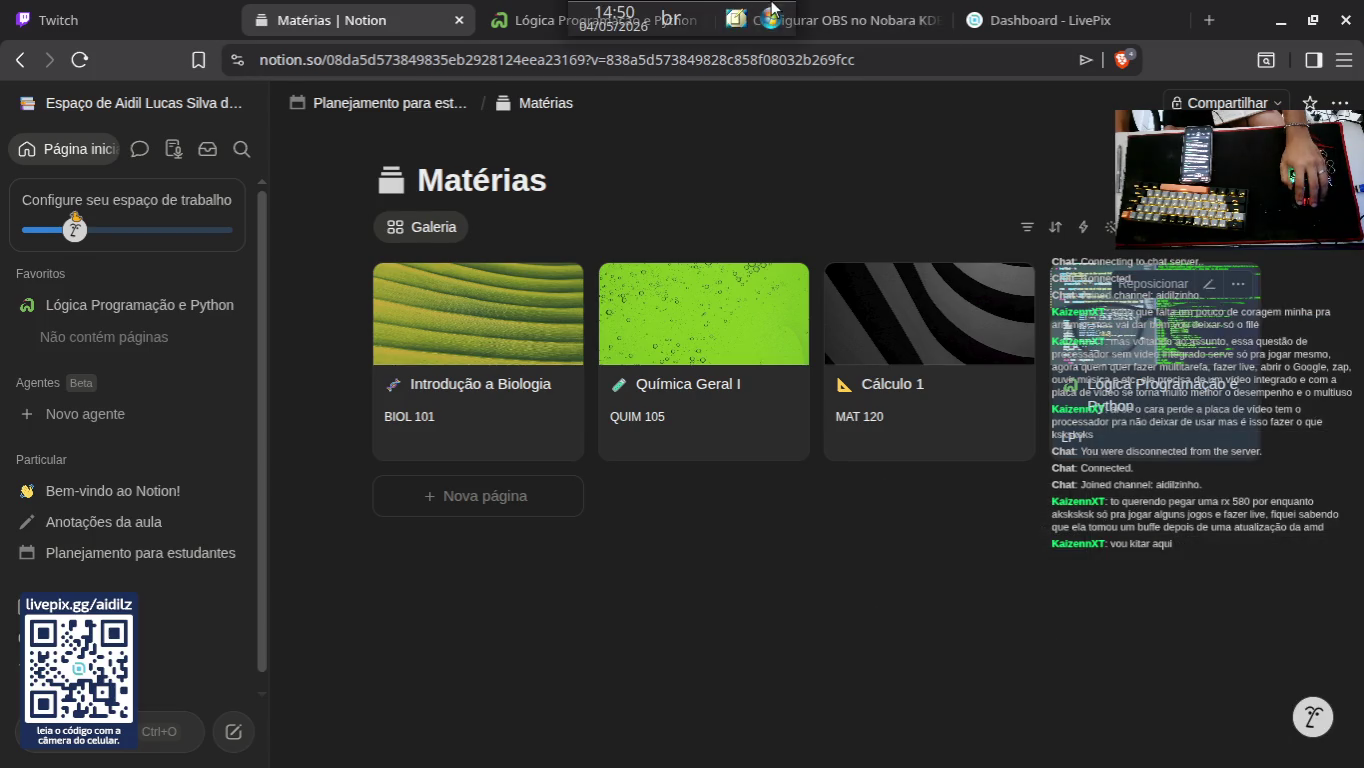
# Step: Skip to the next song in Spotify and return to Notion
pyautogui.click(767, 20)
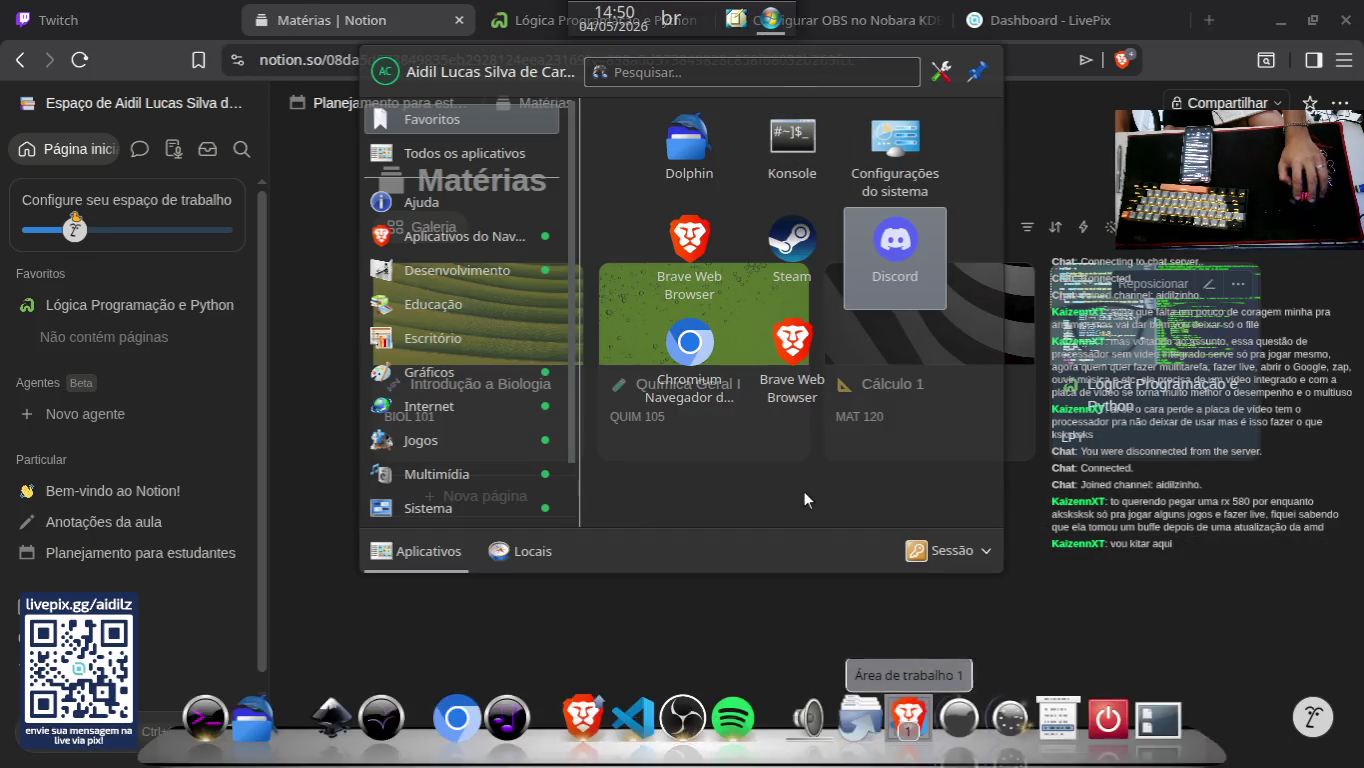
pyautogui.click(685, 724)
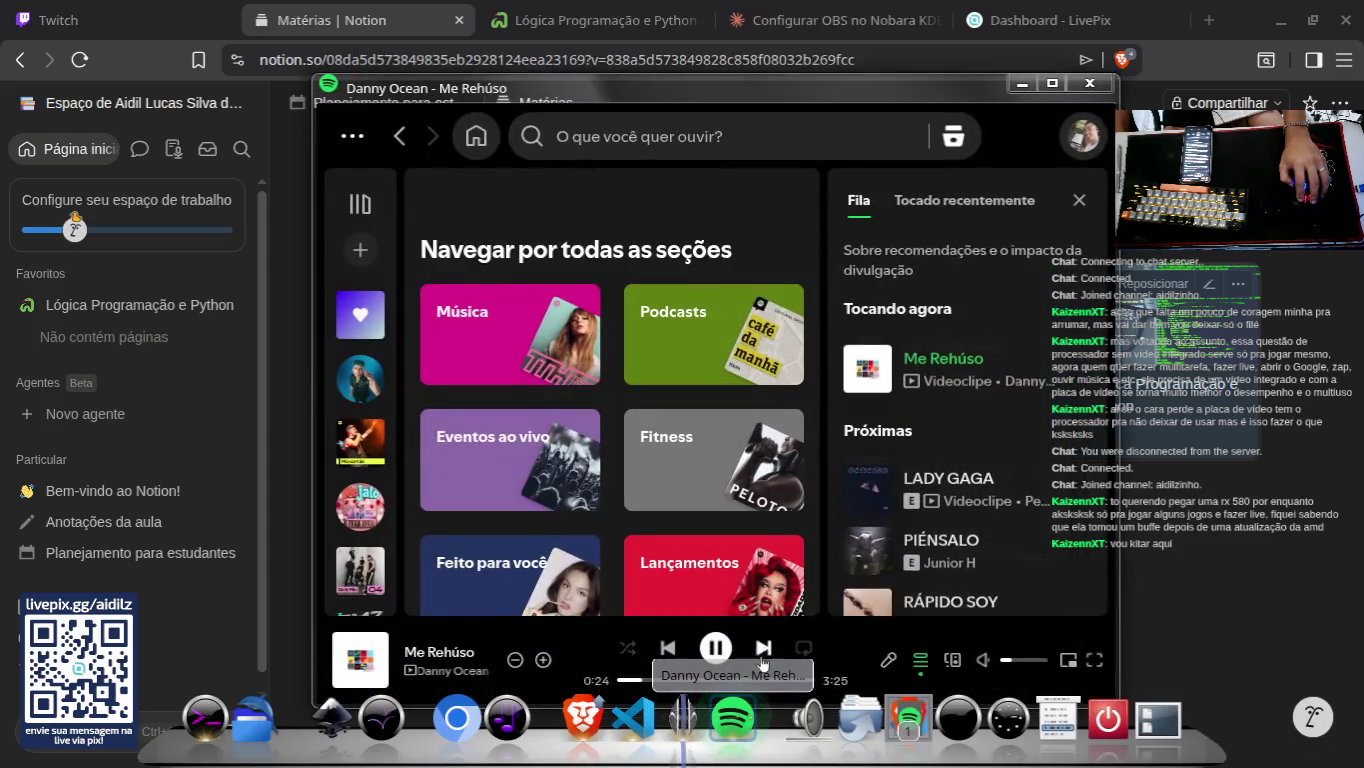
pyautogui.click(762, 648)
pyautogui.click(786, 724)
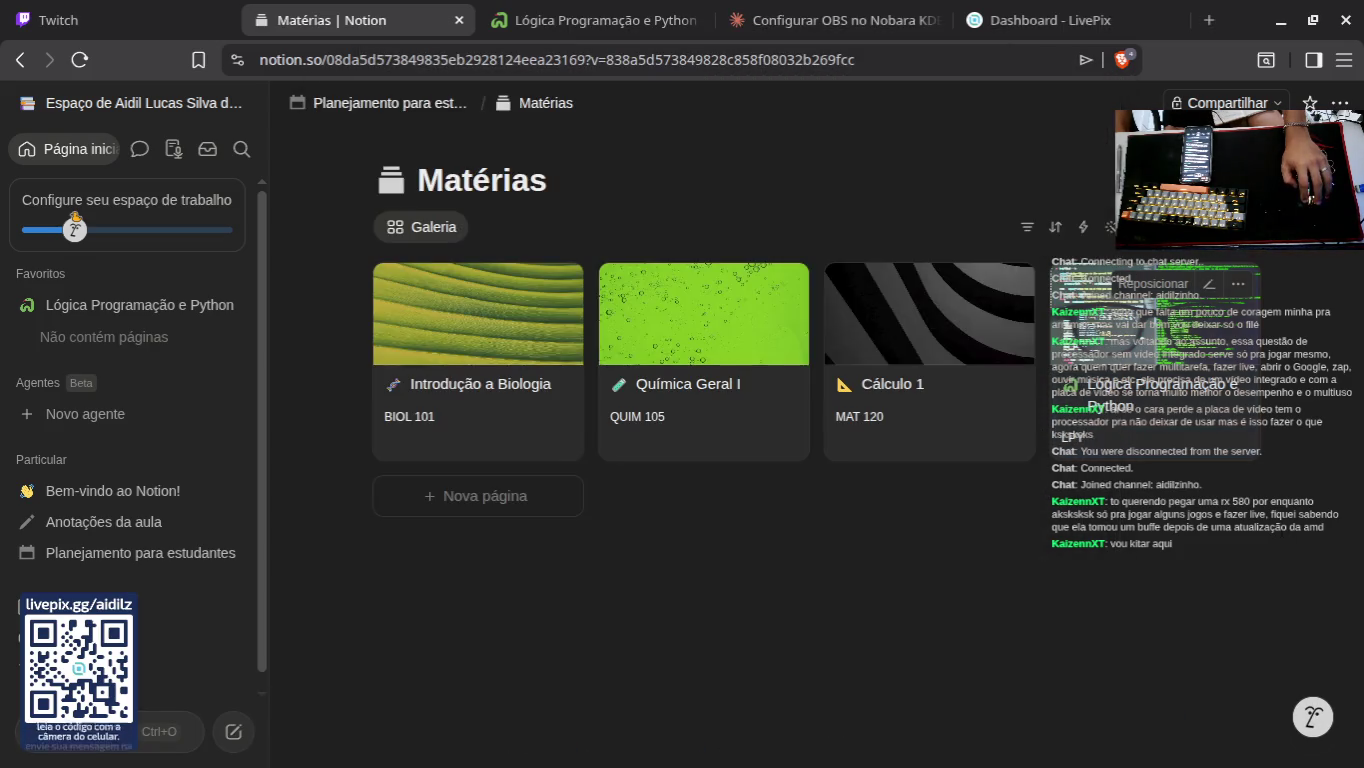
# Step: Open and dismiss the page actions list, then open the course card's actions menu again
pyautogui.hotkey('ctrl', '/')
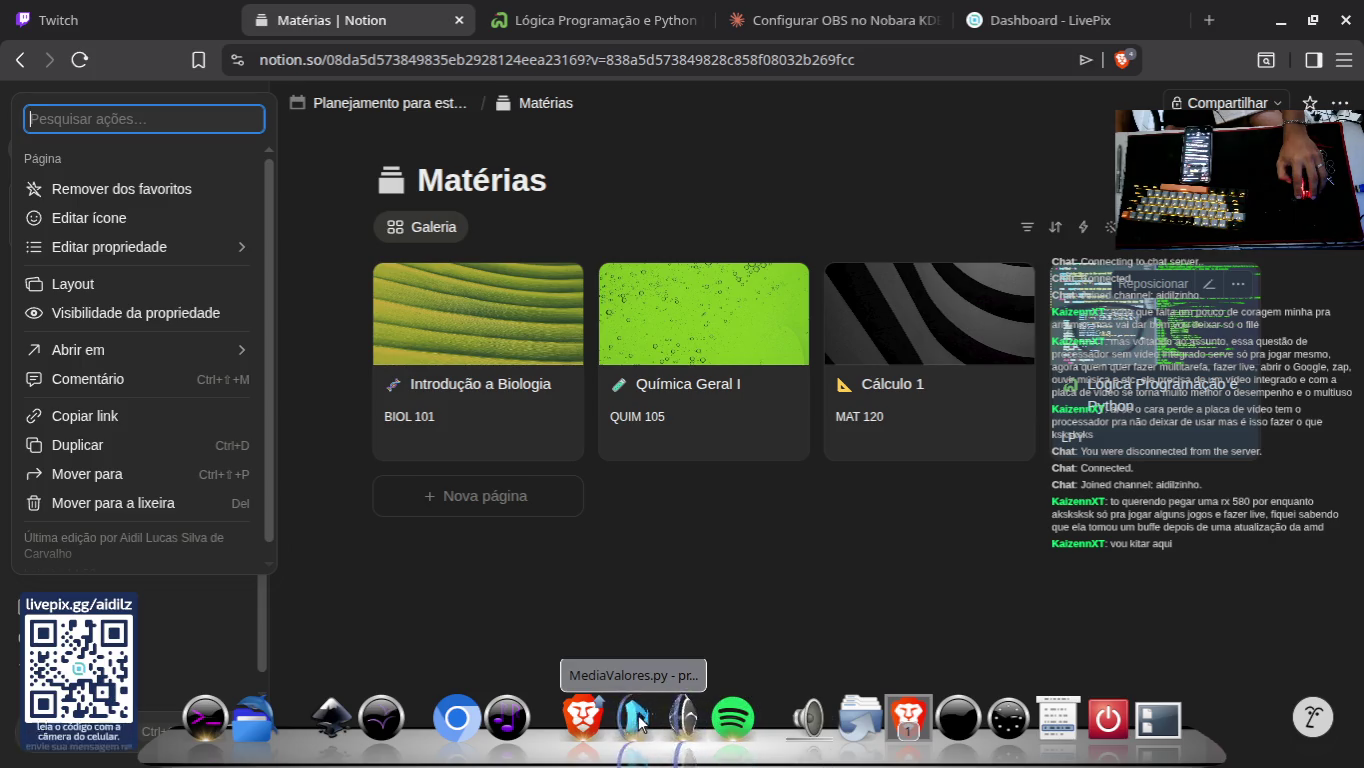
pyautogui.click(683, 718)
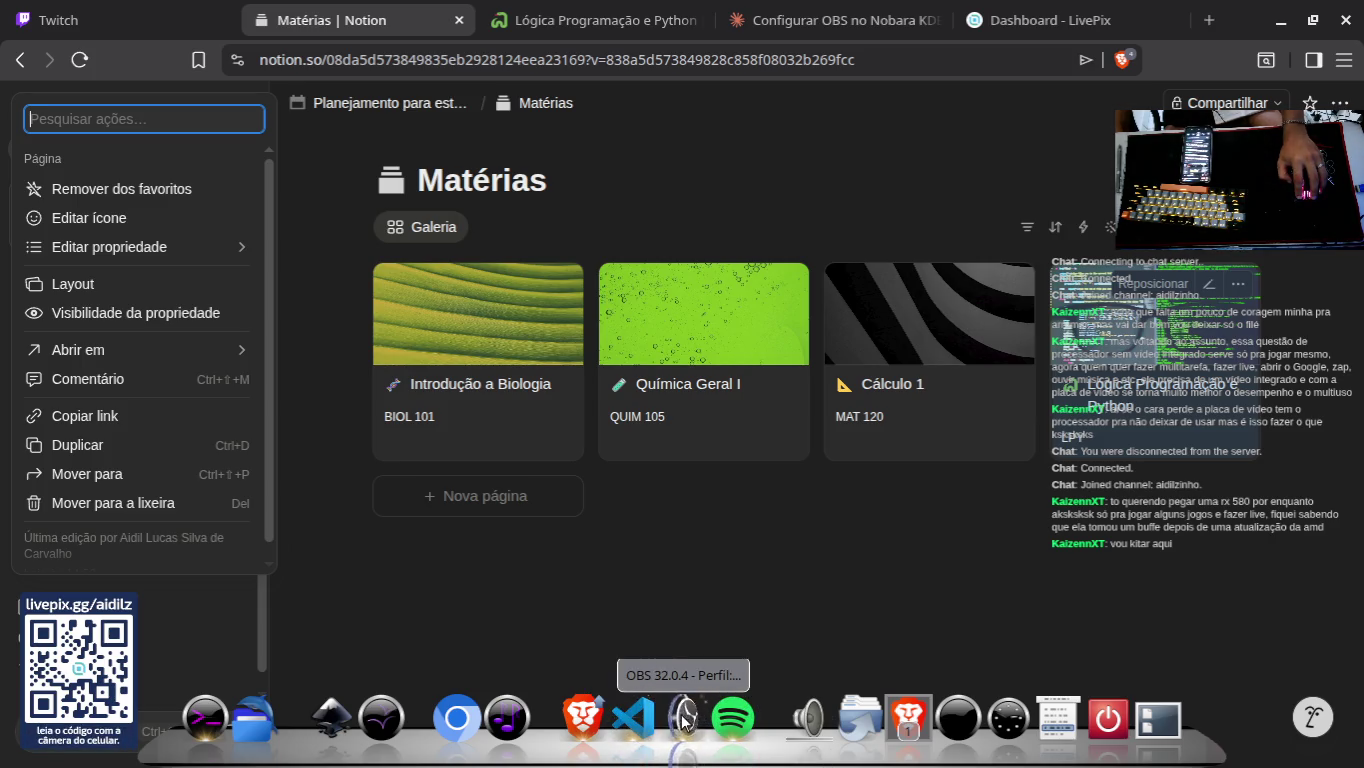
pyautogui.click(817, 545)
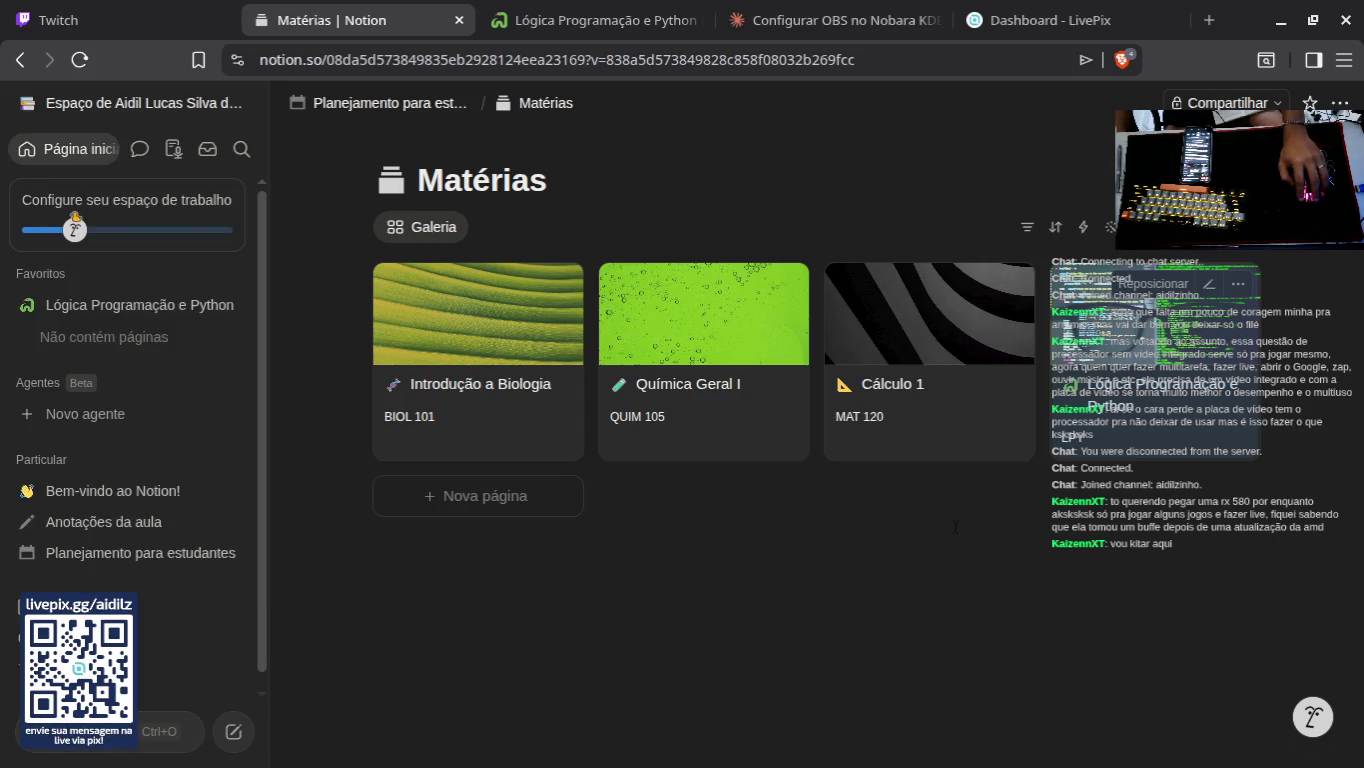
pyautogui.click(1238, 285)
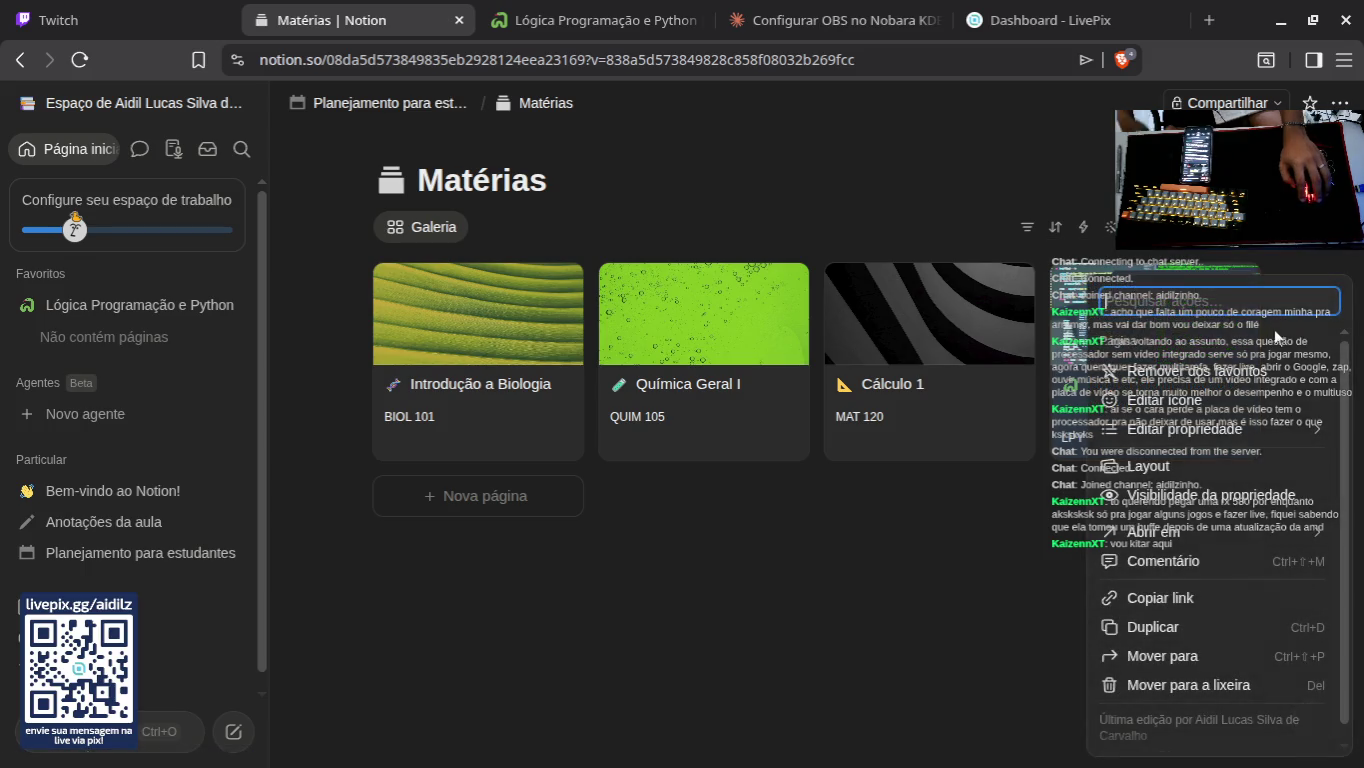
pyautogui.press('Escape')
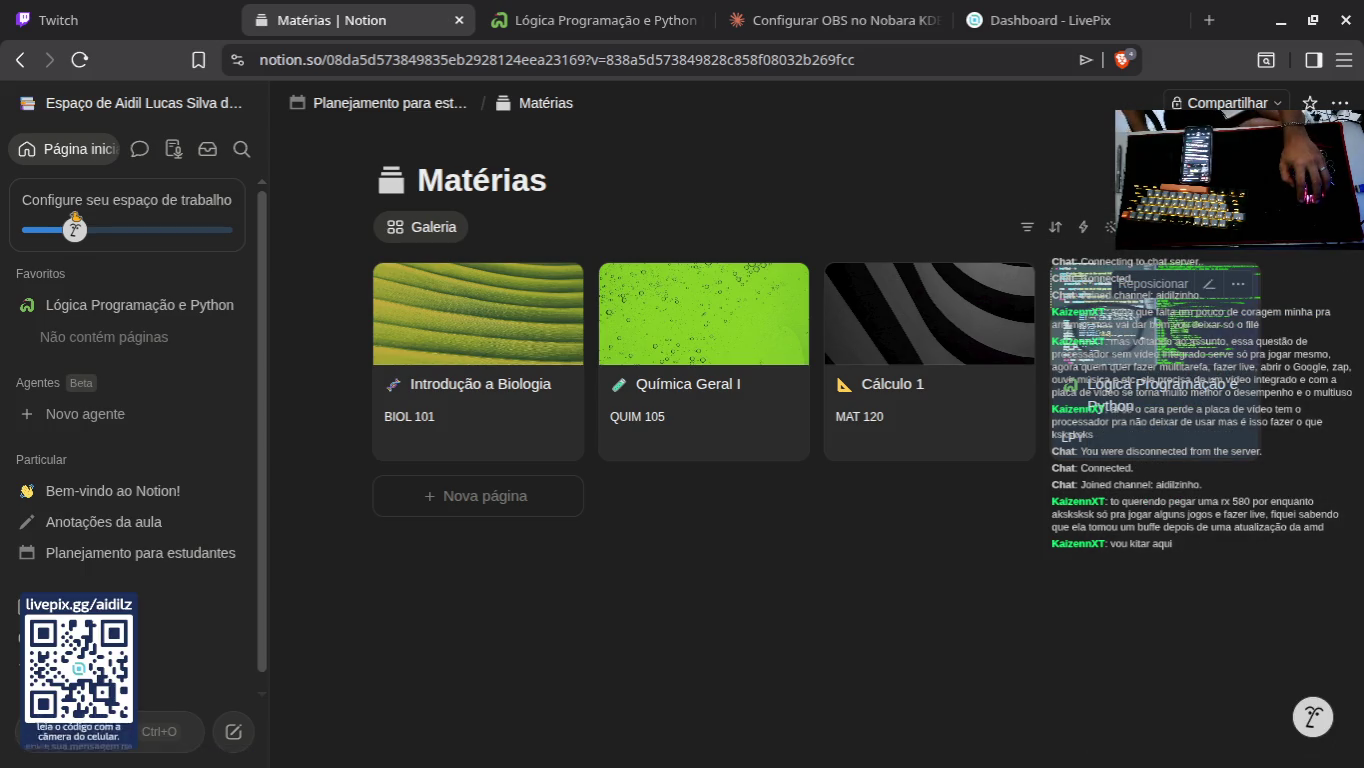
pyautogui.click(1238, 285)
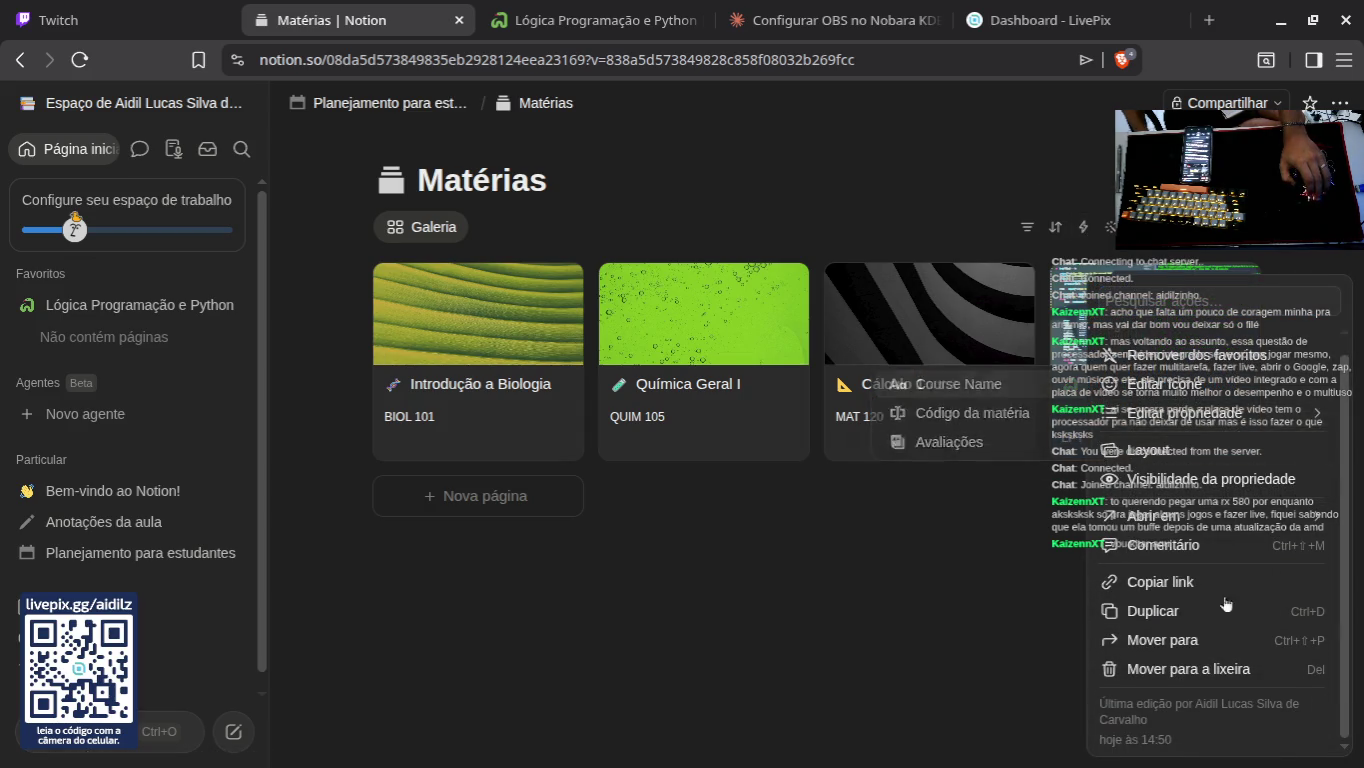
pyautogui.moveTo(1213, 430)
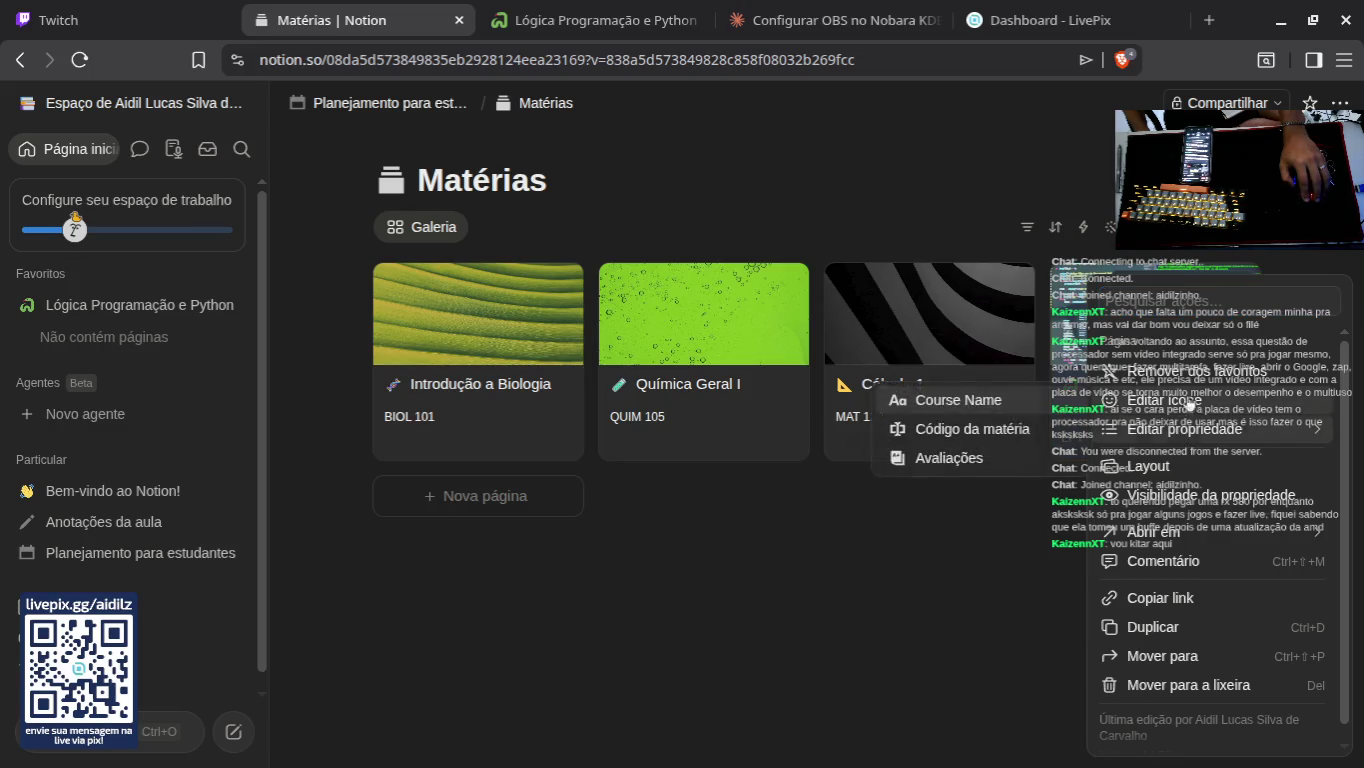
pyautogui.click(174, 304)
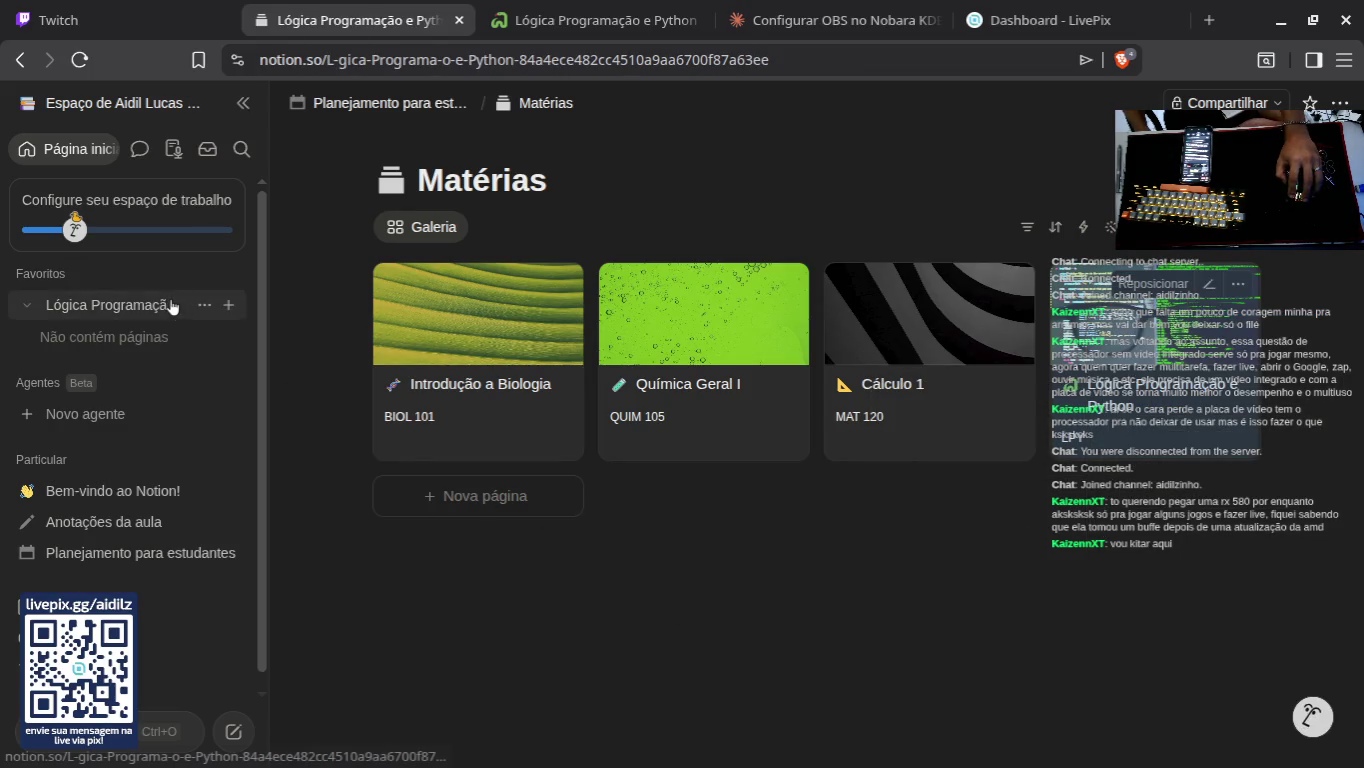
pyautogui.scroll(-20, 486, 263)
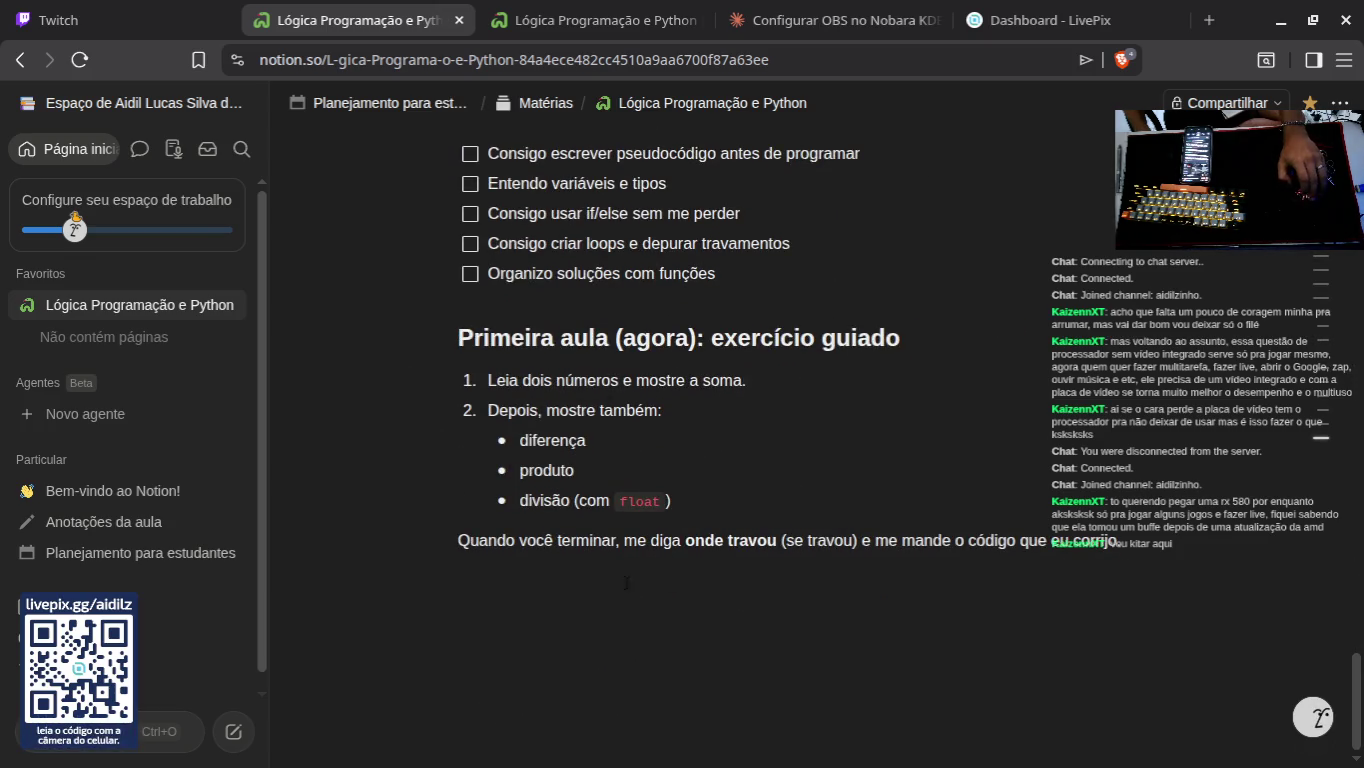
pyautogui.rightClick(601, 604)
pyautogui.click(601, 621)
pyautogui.scroll(15, 629, 607)
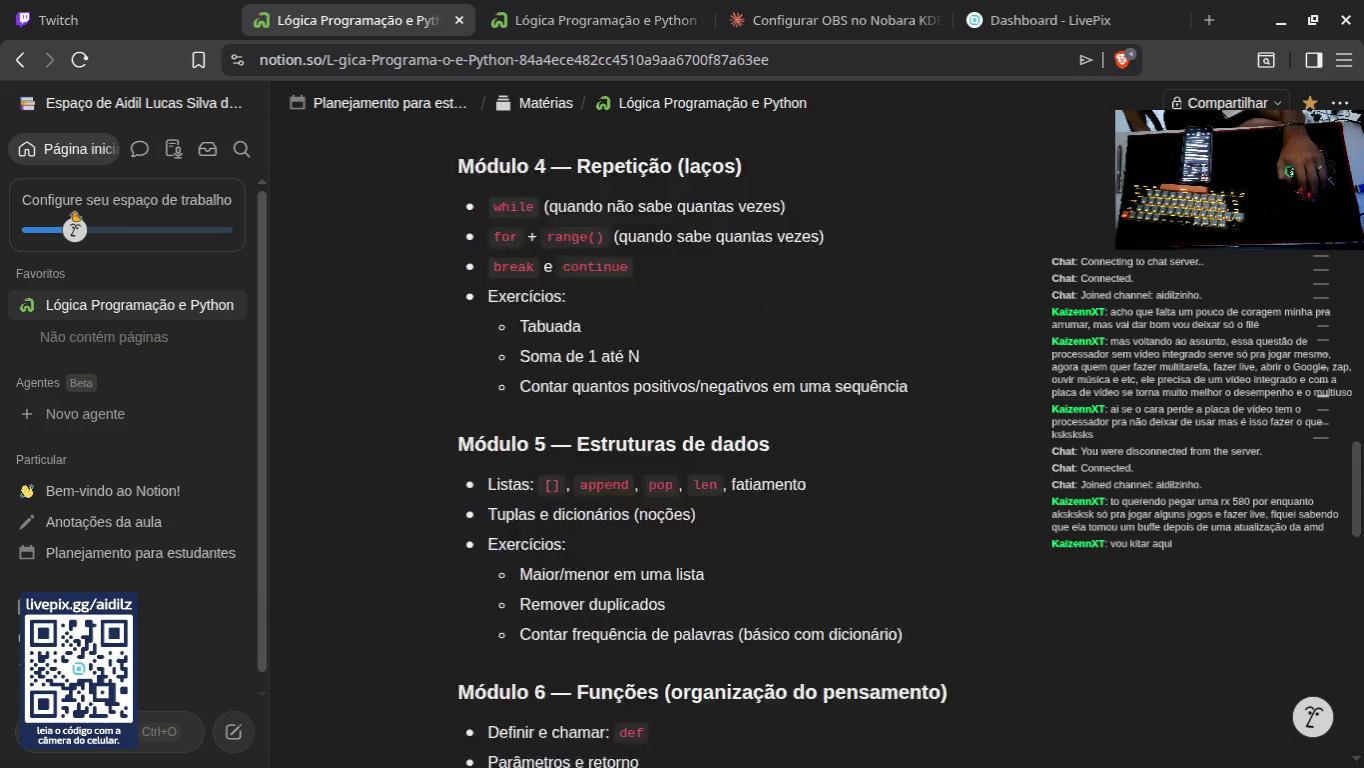
pyautogui.scroll(15, 621, 561)
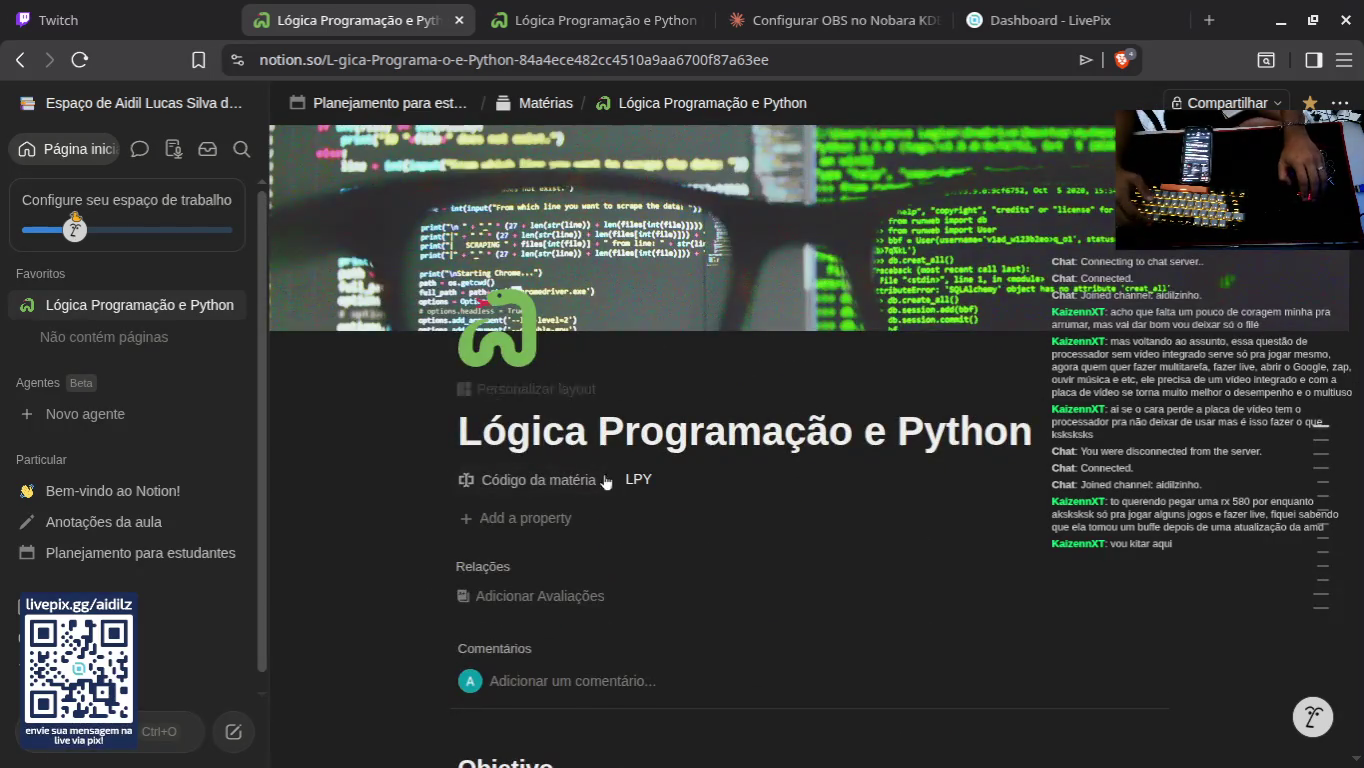
pyautogui.scroll(-2, 537, 529)
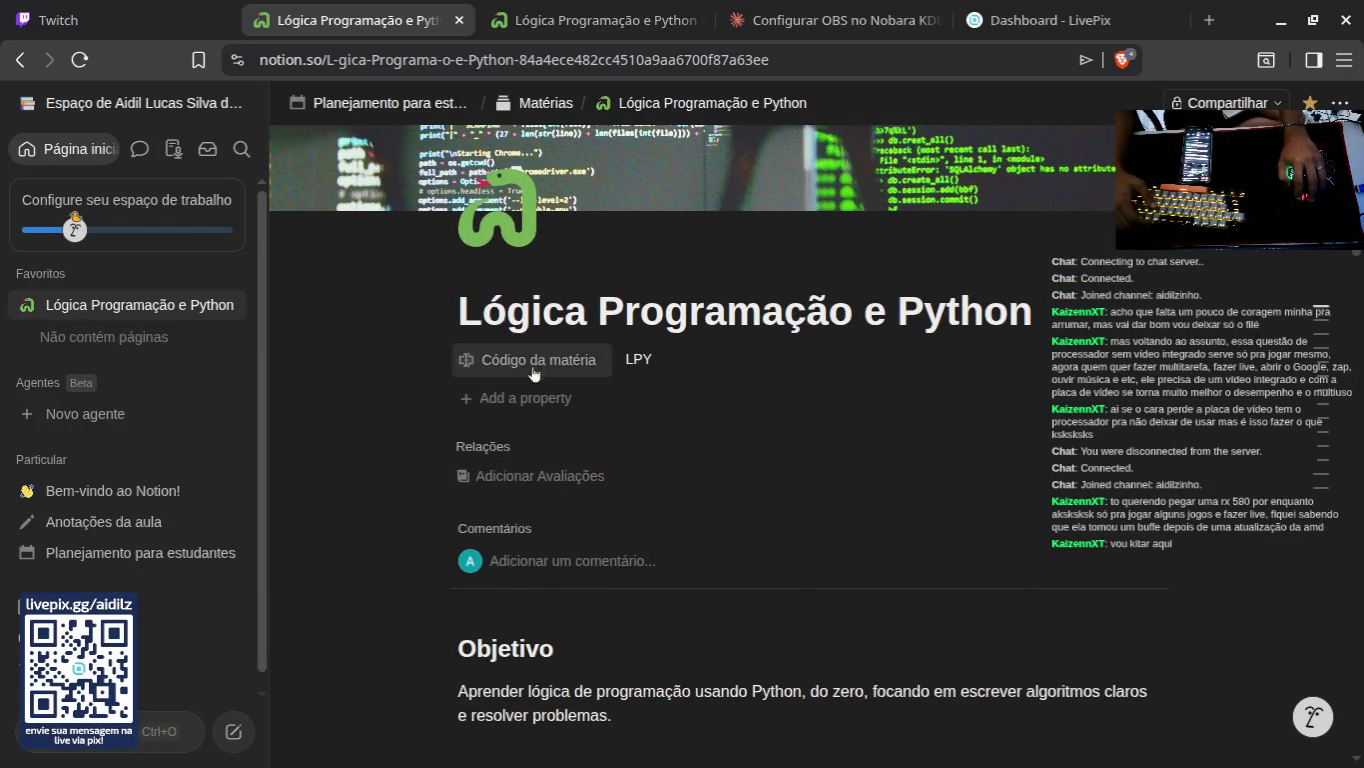
pyautogui.click(521, 400)
pyautogui.scroll(-5, 582, 450)
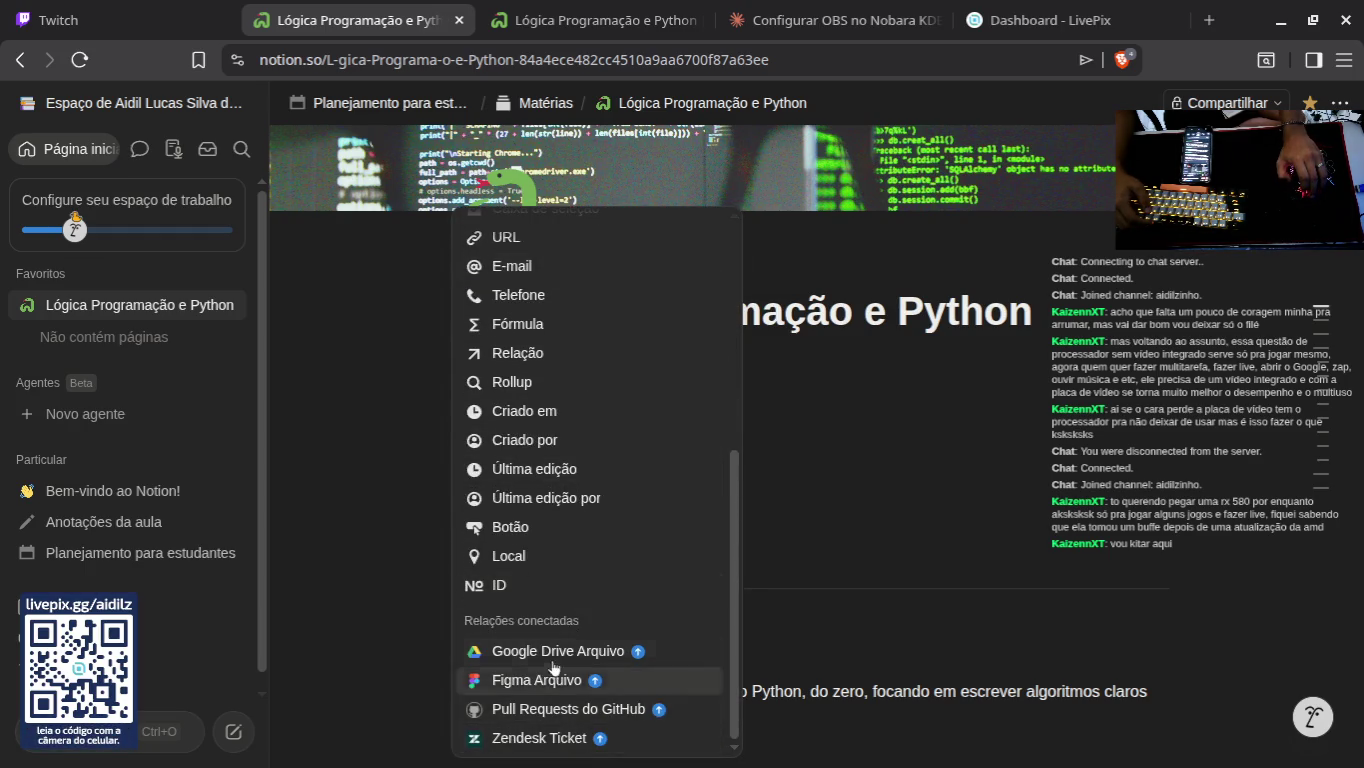
# Step: Add an AI autofill property that summarizes the page in one sentence, keeping it as Summary
pyautogui.scroll(4, 561, 605)
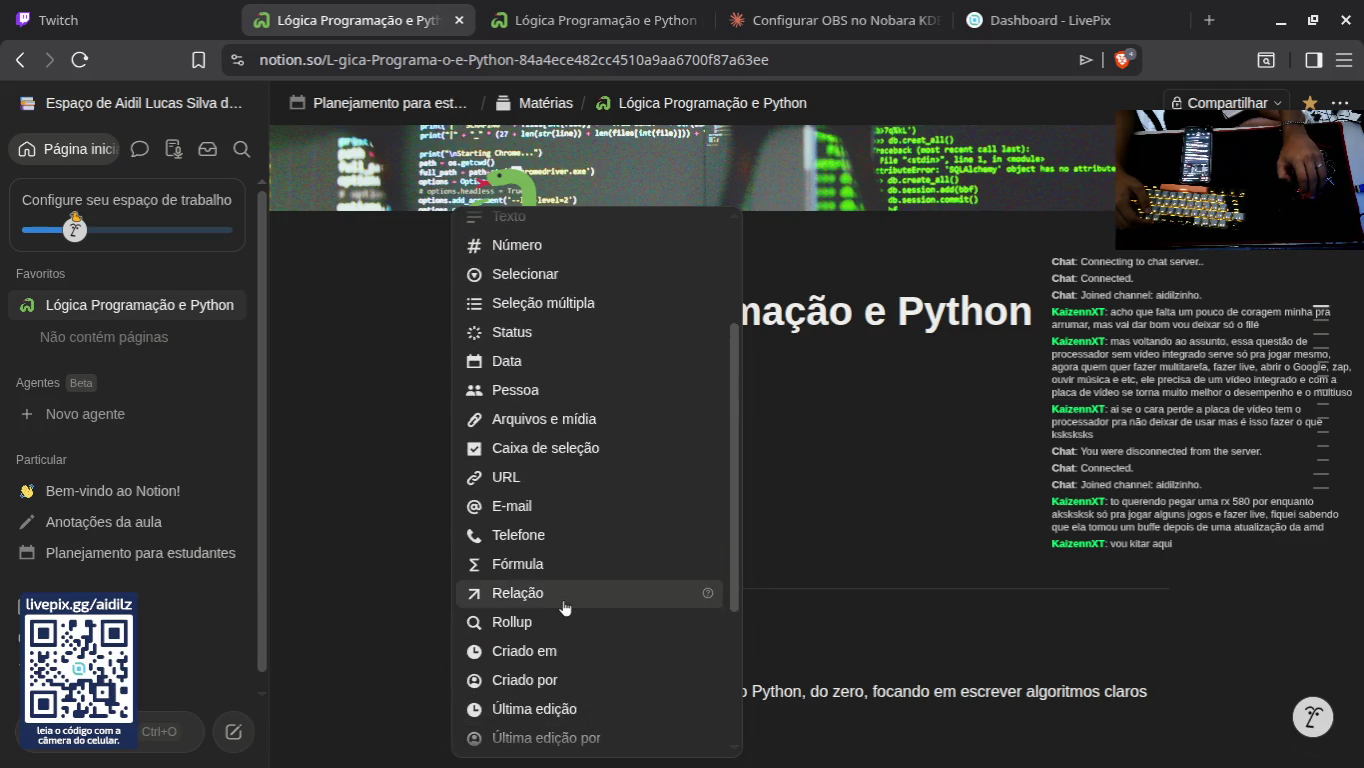
pyautogui.scroll(-4, 548, 565)
pyautogui.scroll(6, 545, 540)
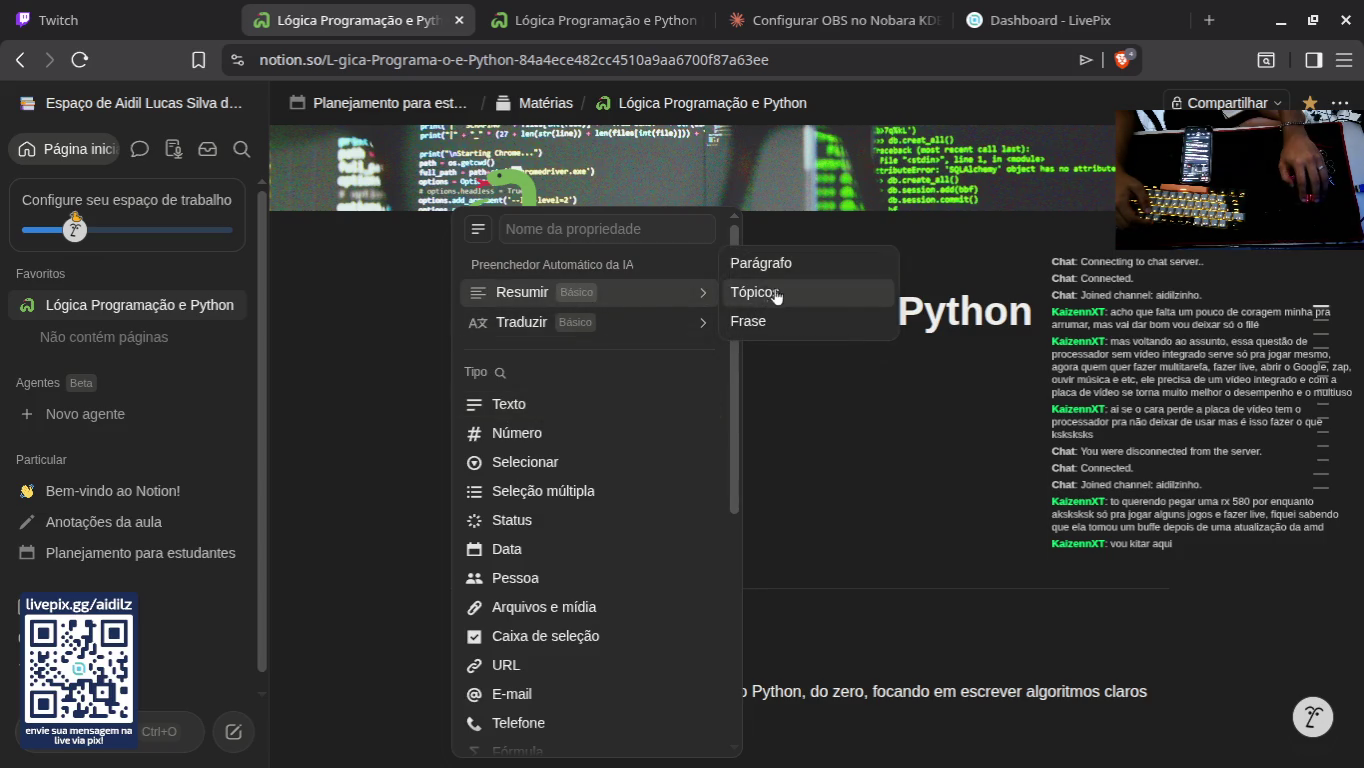
pyautogui.moveTo(644, 327)
pyautogui.moveTo(650, 301)
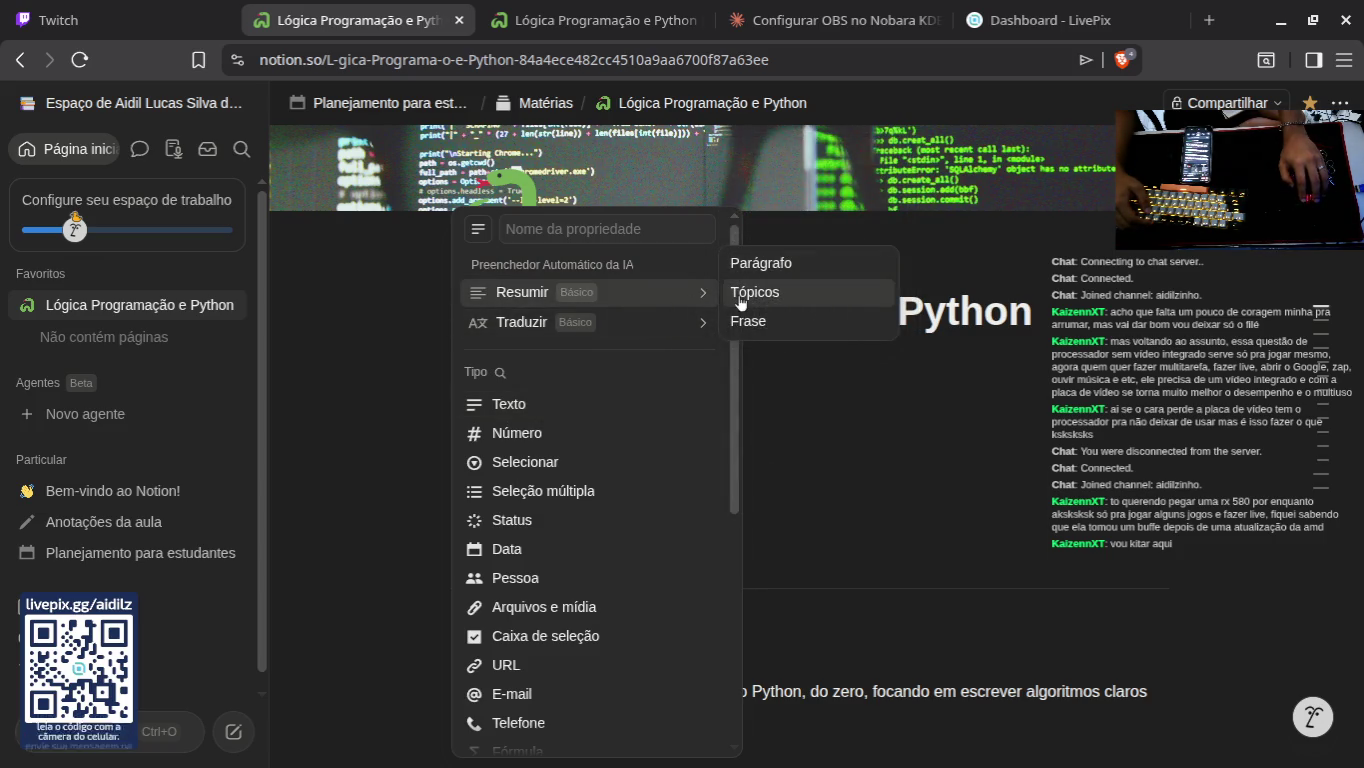
pyautogui.click(766, 322)
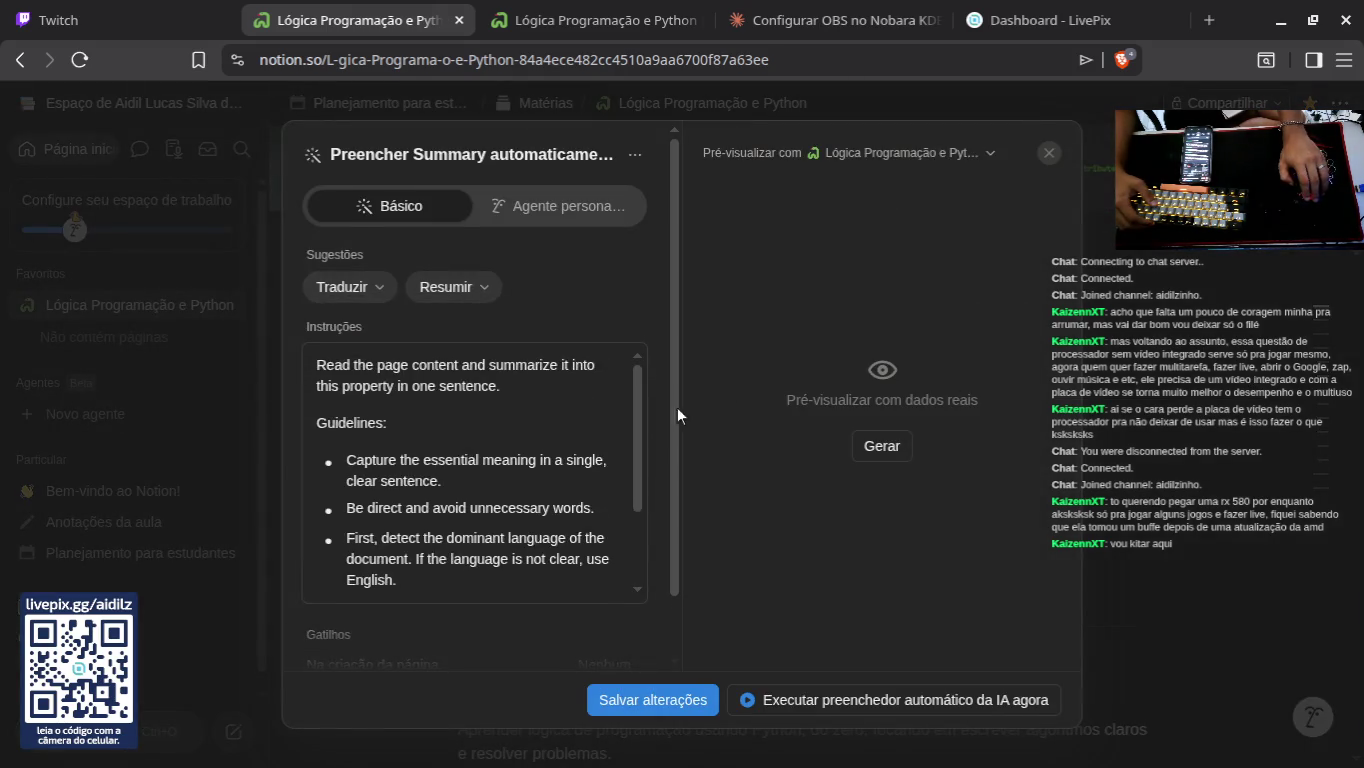
pyautogui.scroll(-3, 500, 449)
pyautogui.click(1154, 301)
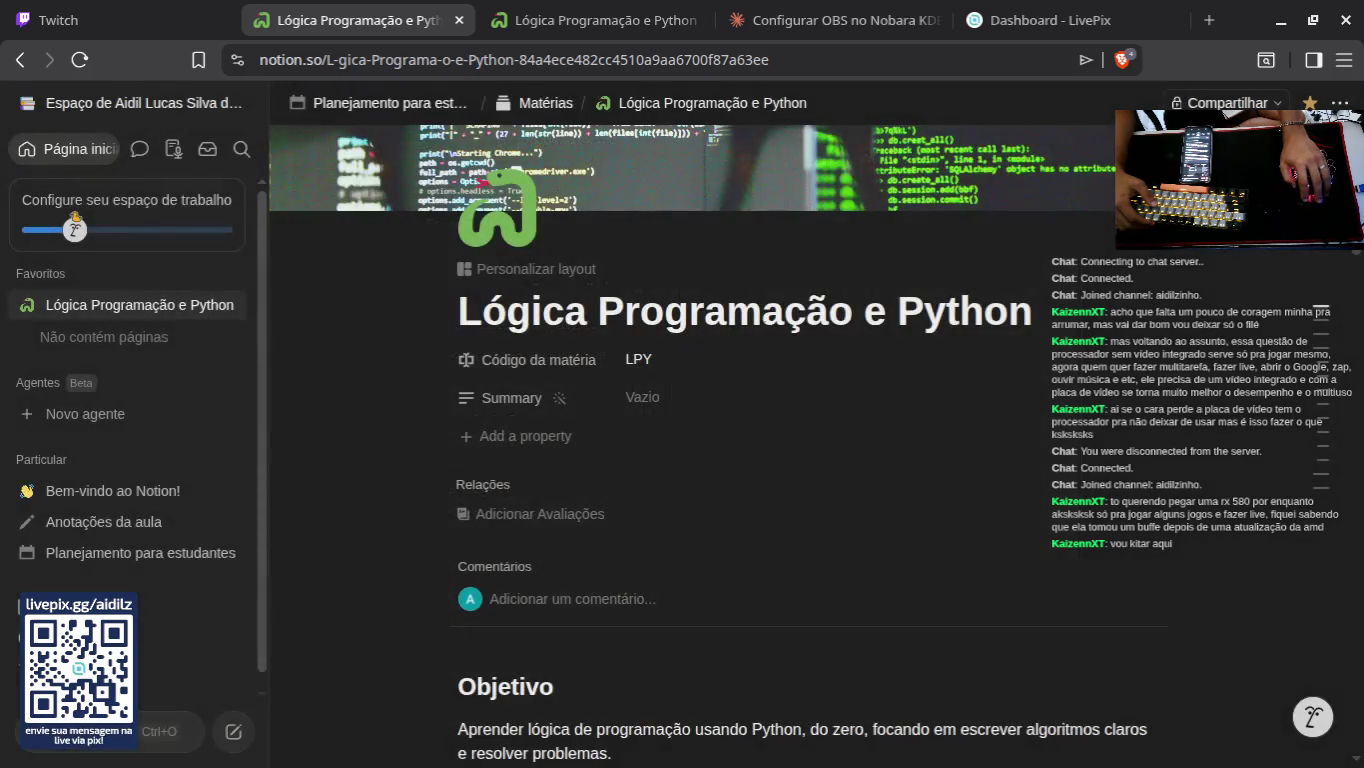
# Step: Leave the Summary value empty and cancel adding another property
pyautogui.click(520, 408)
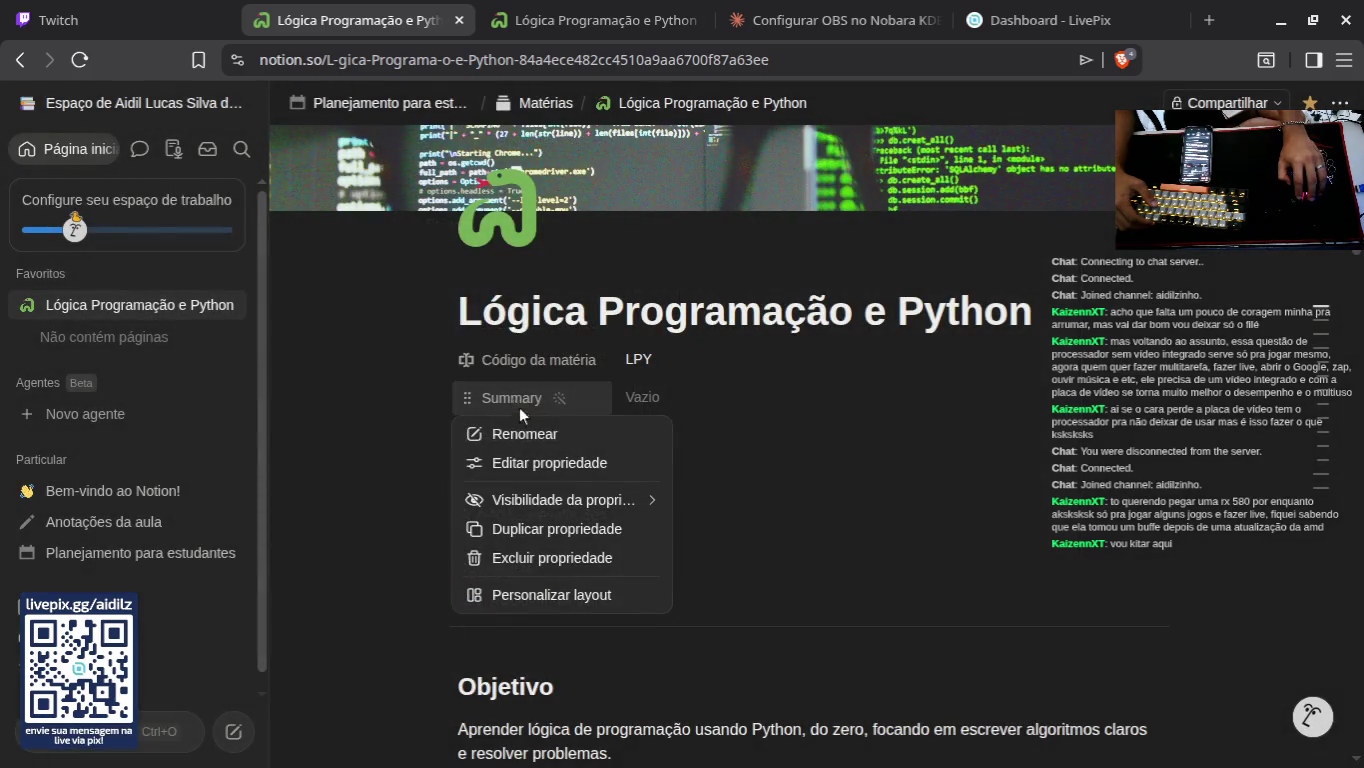
pyautogui.click(648, 390)
pyautogui.click(692, 447)
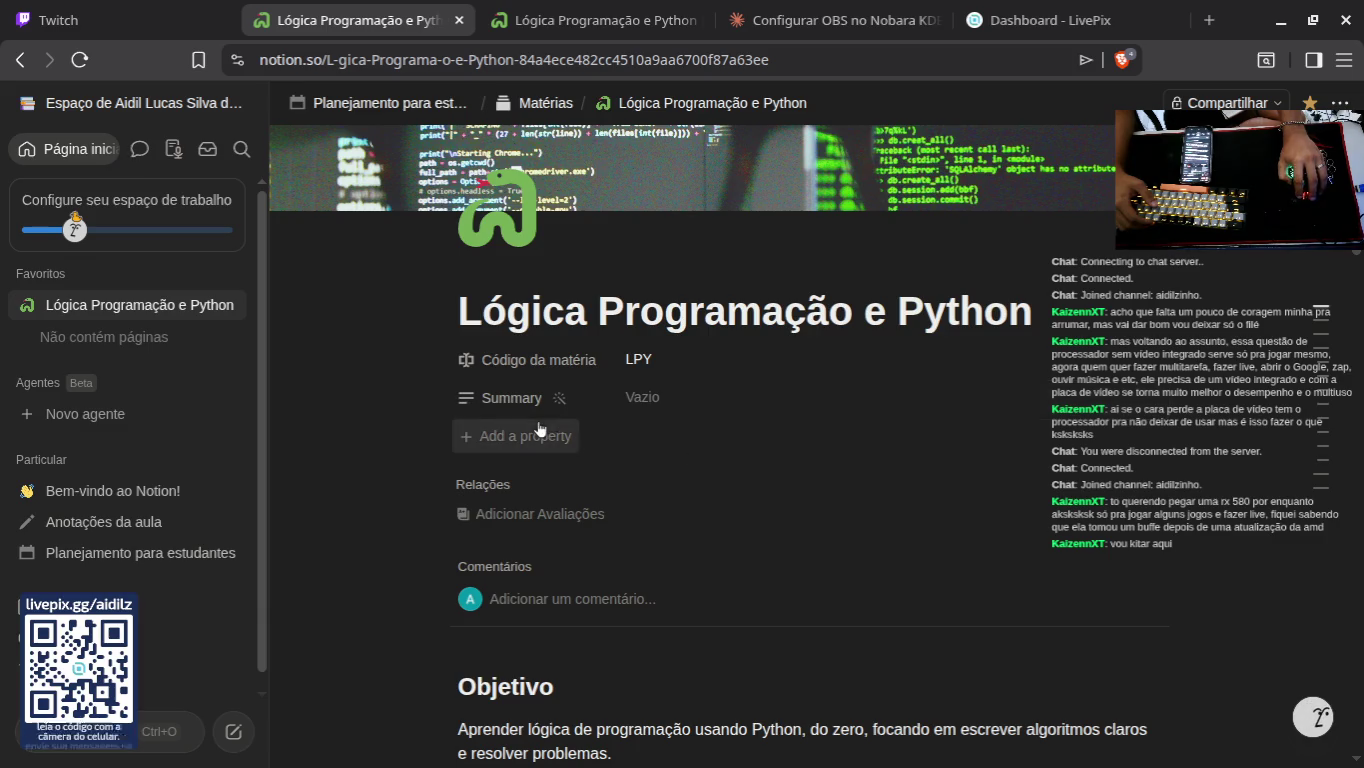
pyautogui.click(526, 436)
pyautogui.click(873, 467)
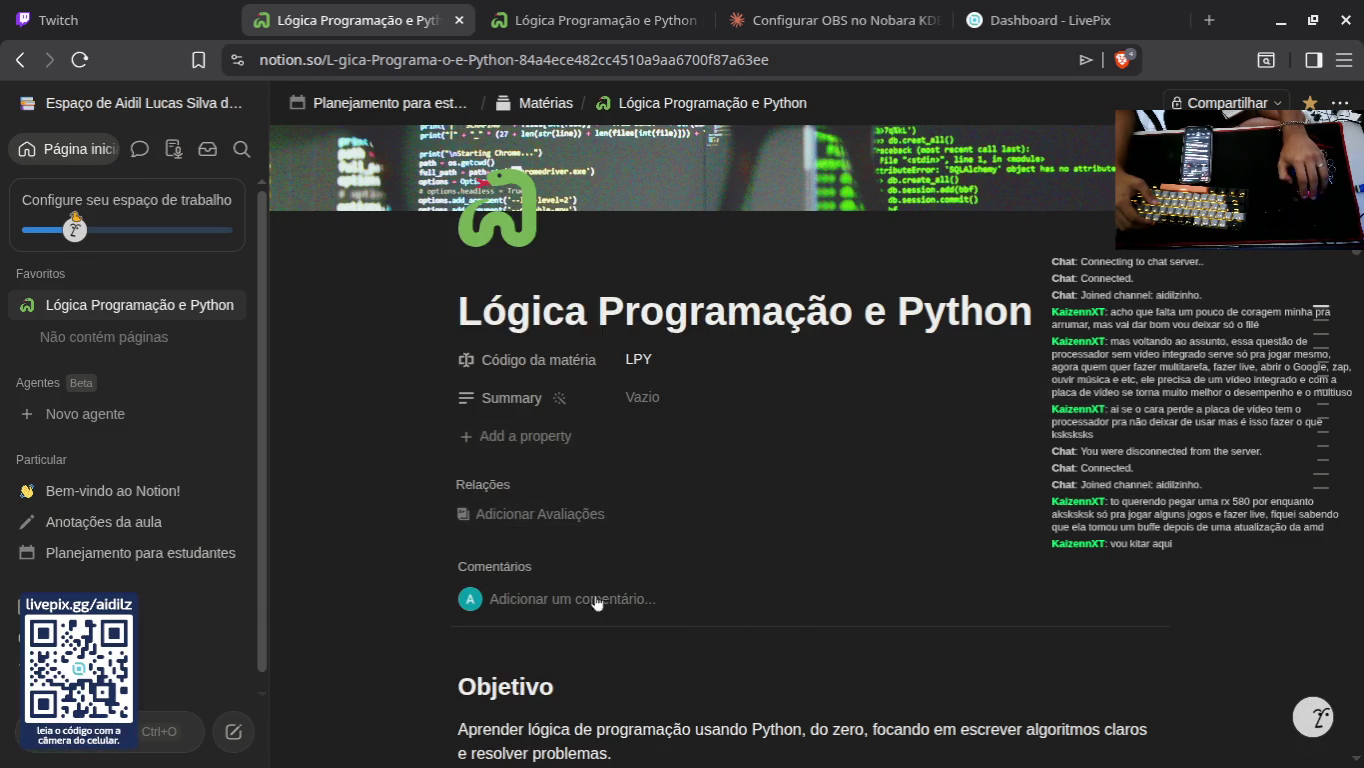
pyautogui.scroll(-4, 529, 480)
pyautogui.scroll(3, 553, 449)
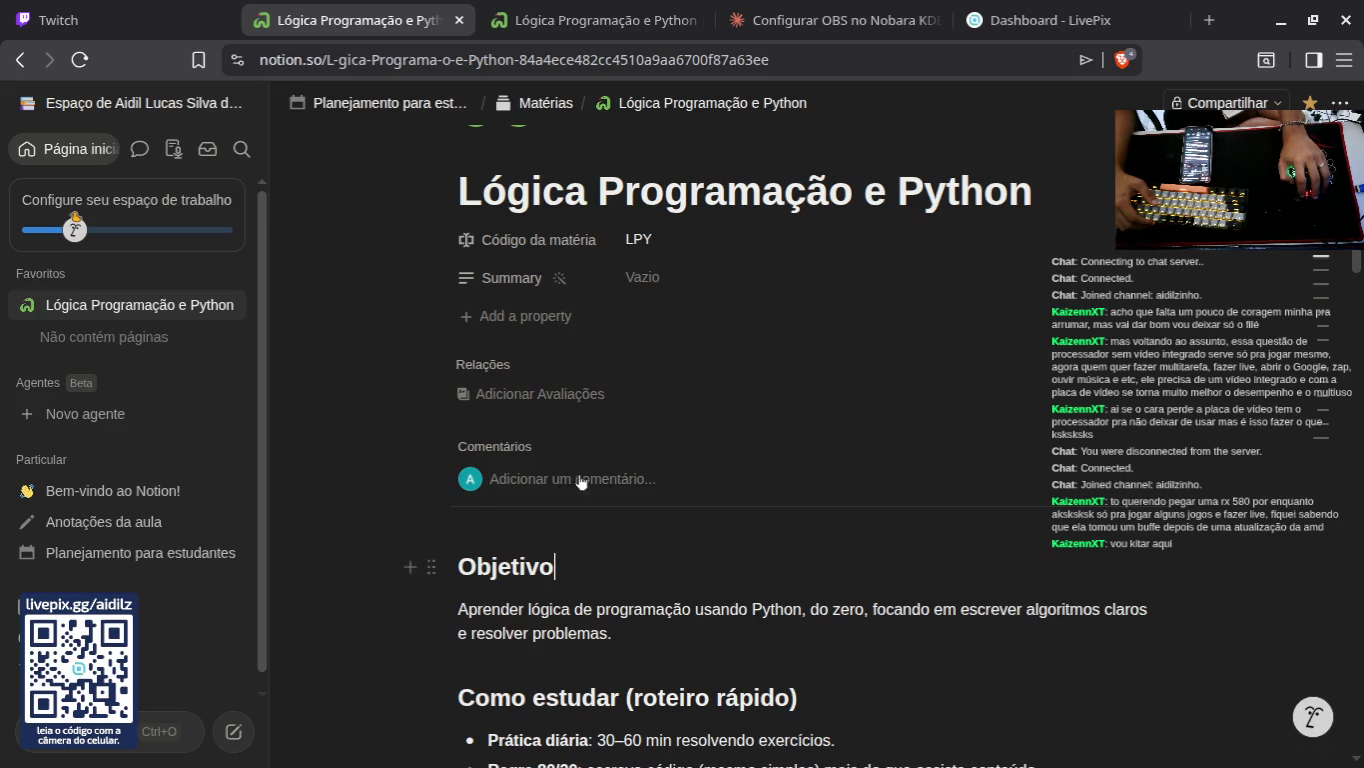
pyautogui.scroll(3, 870, 445)
pyautogui.scroll(-15, 869, 440)
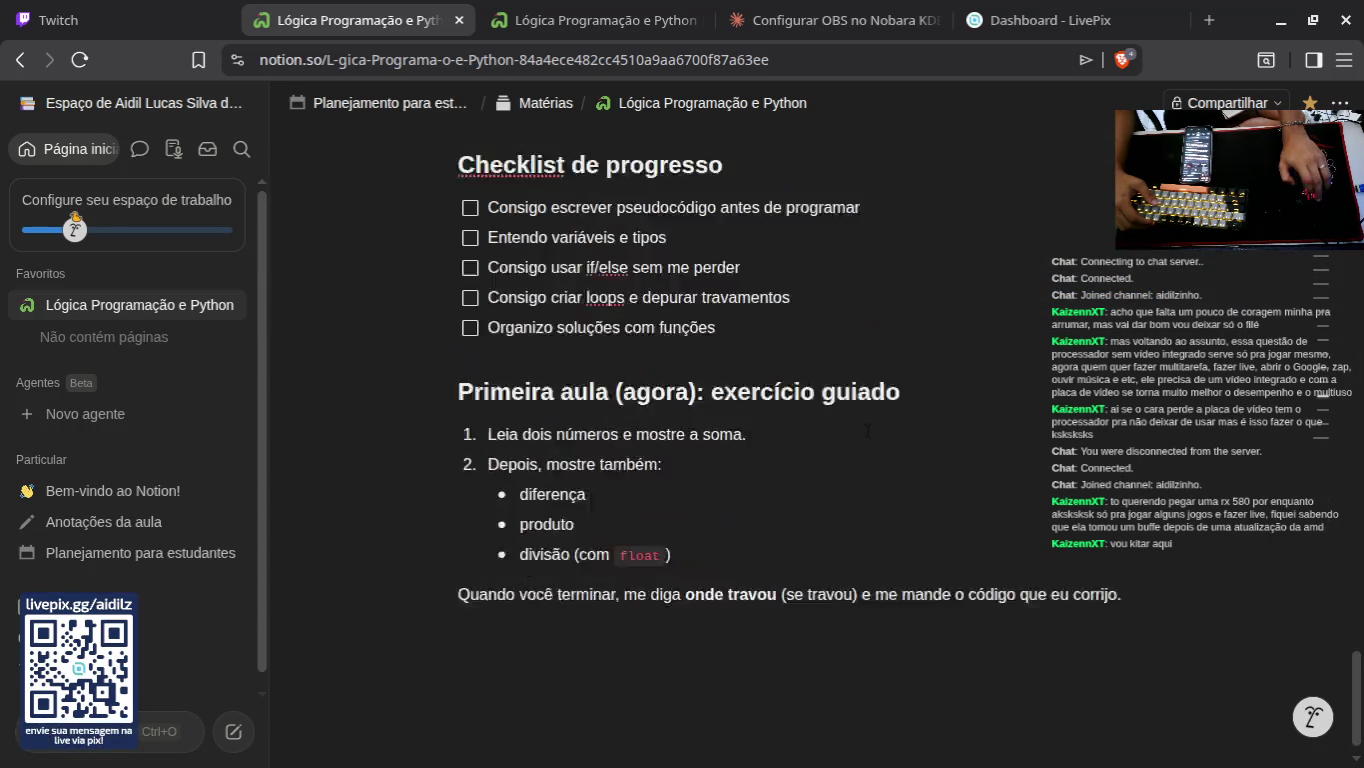
pyautogui.scroll(15, 867, 430)
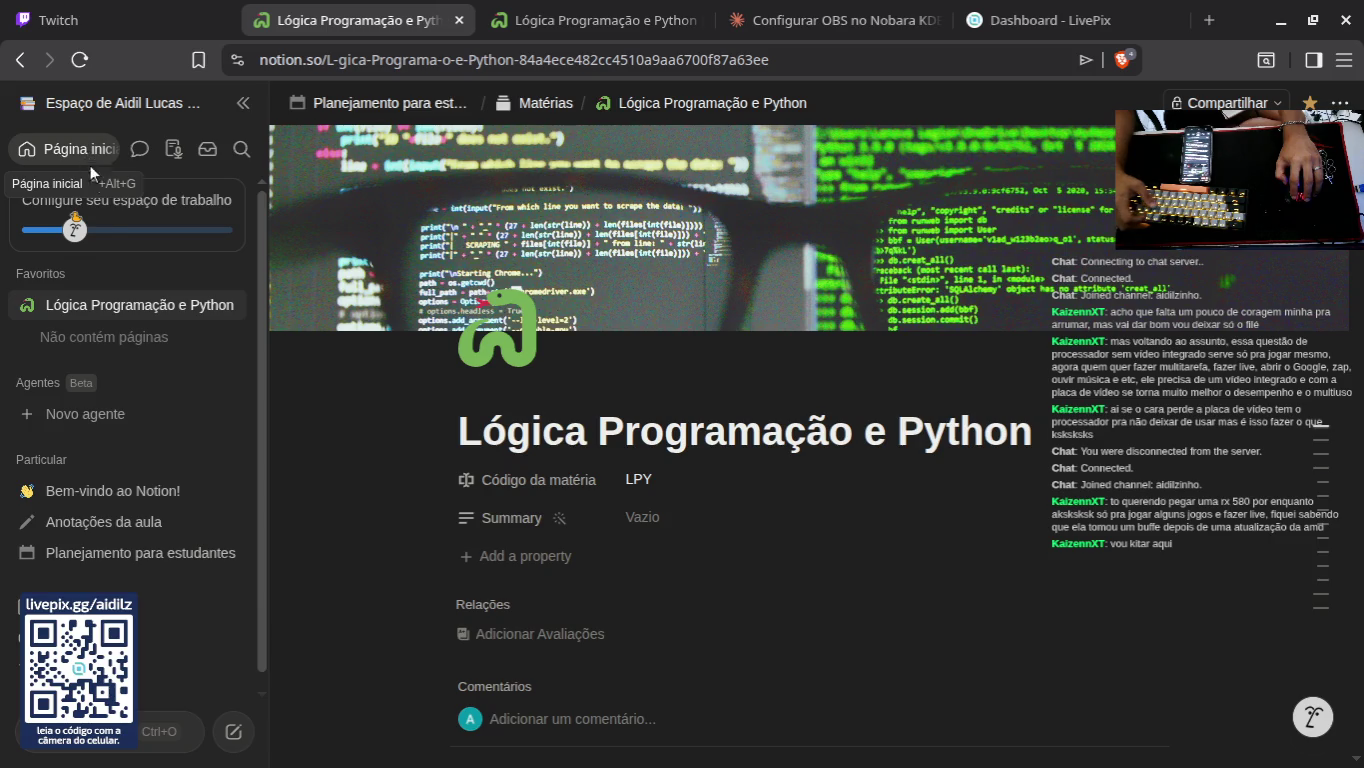
# Step: Dismiss the Agentes introduction and expand Bem-vindo ao Notion!, Anotações da aula and Planejamento para estudantes
pyautogui.click(110, 305)
pyautogui.click(56, 390)
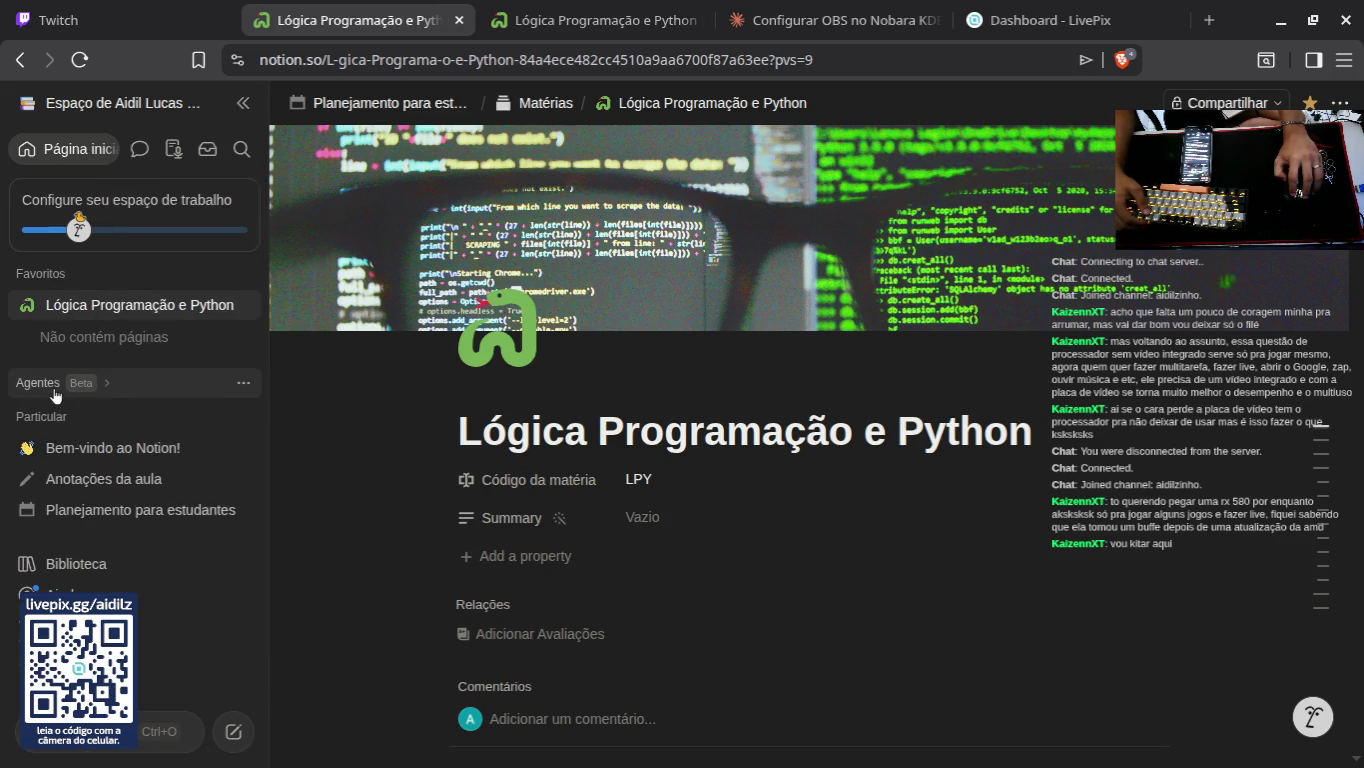
pyautogui.click(112, 384)
pyautogui.click(92, 413)
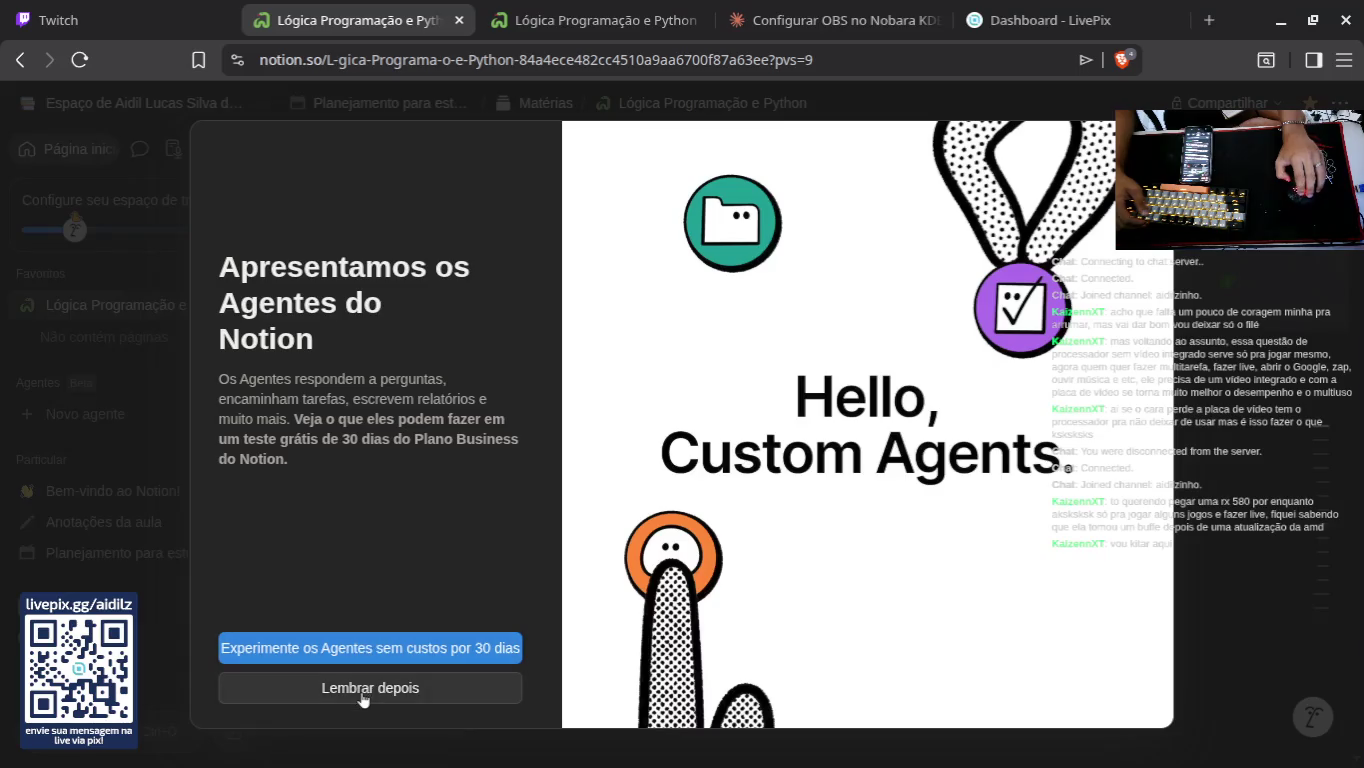
pyautogui.click(411, 688)
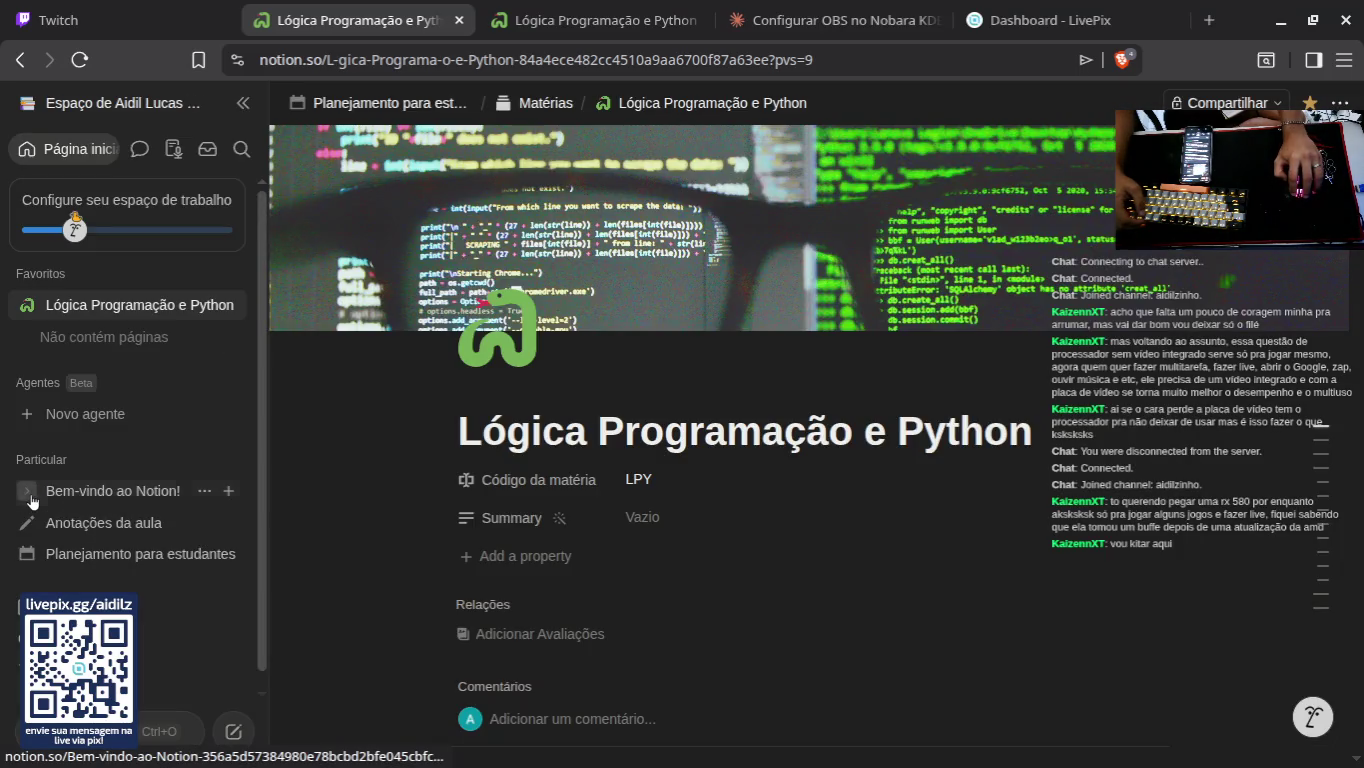
pyautogui.click(24, 491)
pyautogui.click(25, 550)
pyautogui.scroll(-1, 53, 542)
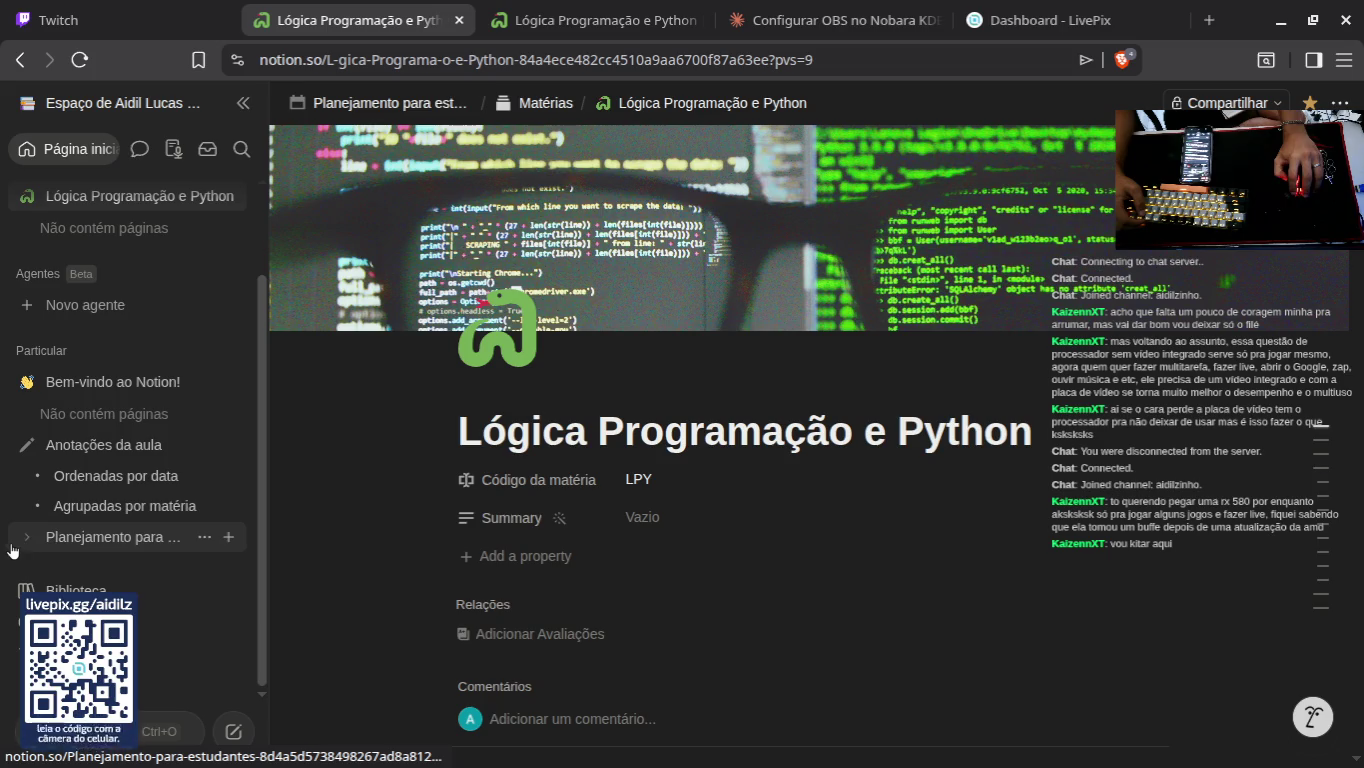
pyautogui.click(25, 539)
# Step: In Biblioteca, move UX Aula 5, Cálculo: Aula 3 and Anotações da aula to the trash
pyautogui.click(90, 591)
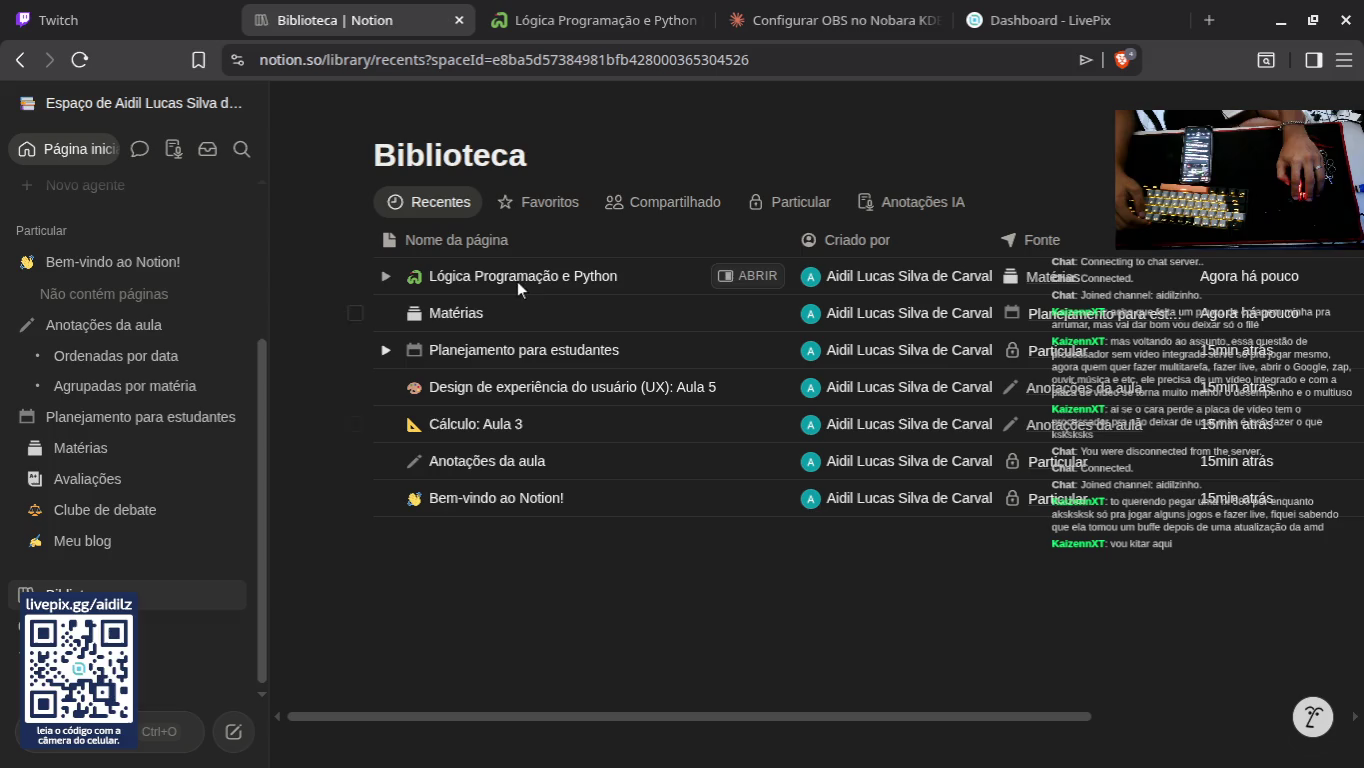
pyautogui.moveTo(695, 497)
pyautogui.mouseDown()
pyautogui.moveTo(617, 310)
pyautogui.moveTo(679, 679)
pyautogui.mouseUp()
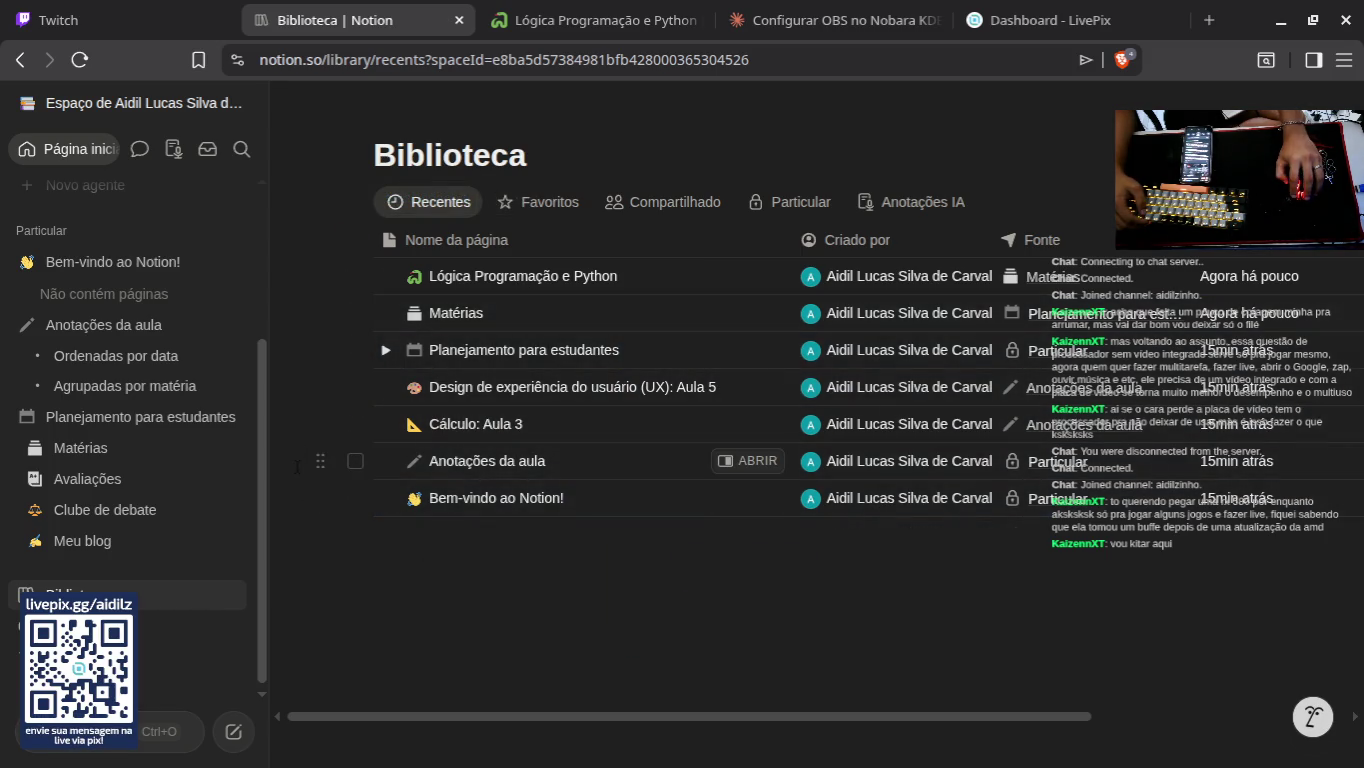
pyautogui.moveTo(348, 476)
pyautogui.mouseDown()
pyautogui.moveTo(474, 396)
pyautogui.moveTo(501, 349)
pyautogui.moveTo(483, 381)
pyautogui.moveTo(506, 380)
pyautogui.mouseUp()
pyautogui.rightClick(507, 390)
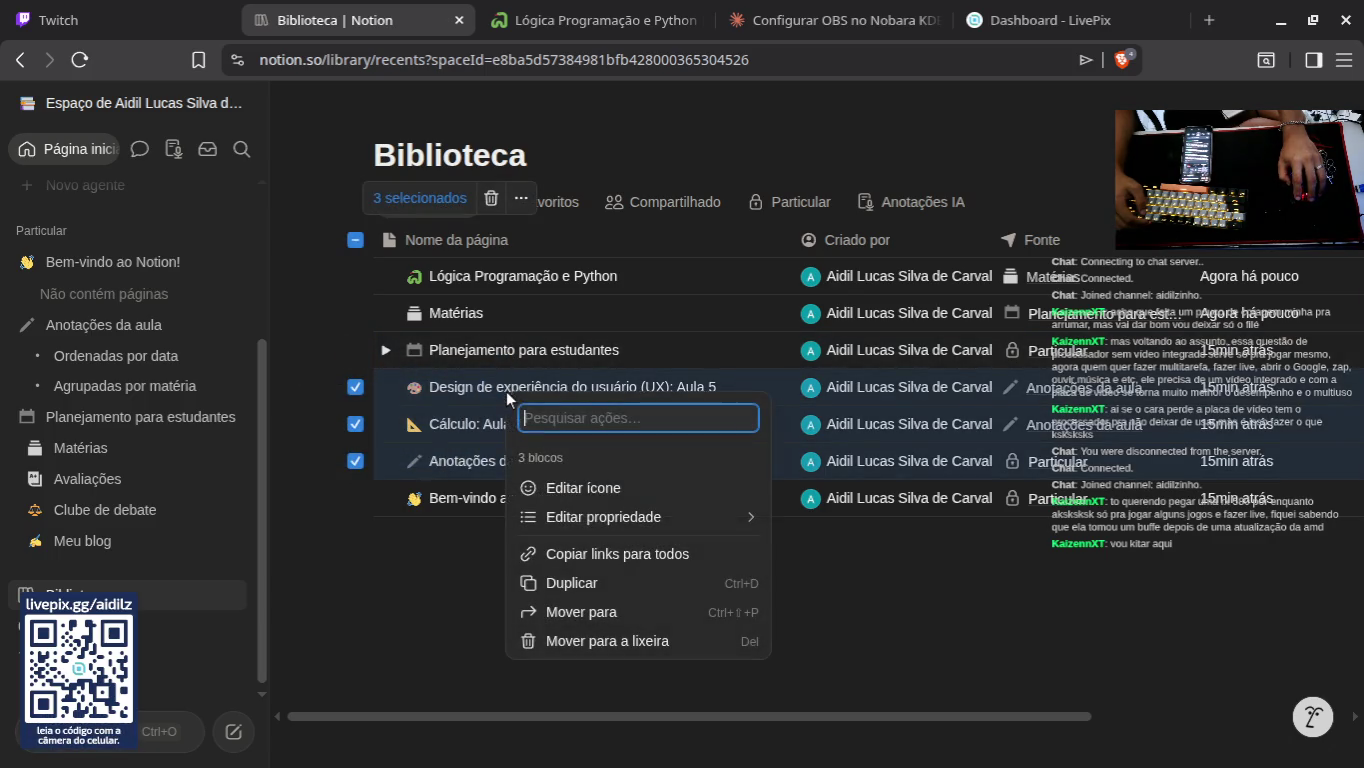
pyautogui.click(600, 639)
pyautogui.click(642, 442)
# Step: Move the Bem-vindo ao Notion! page to the trash
pyautogui.moveTo(470, 541)
pyautogui.mouseDown()
pyautogui.moveTo(476, 468)
pyautogui.moveTo(486, 497)
pyautogui.mouseUp()
pyautogui.rightClick(486, 498)
pyautogui.click(570, 413)
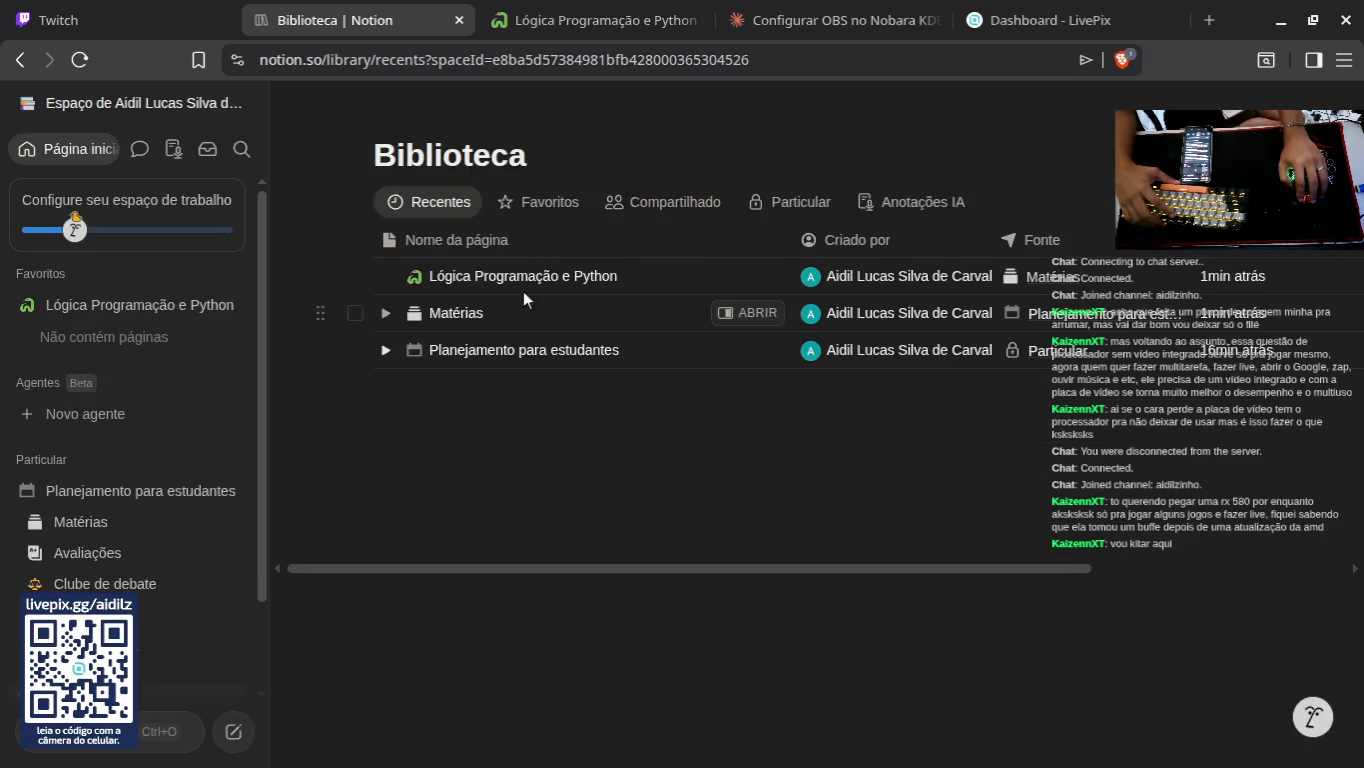
# Step: Expand Lógica Programação e Python in Biblioteca, preview it in side peek, then close the preview
pyautogui.press('Down')
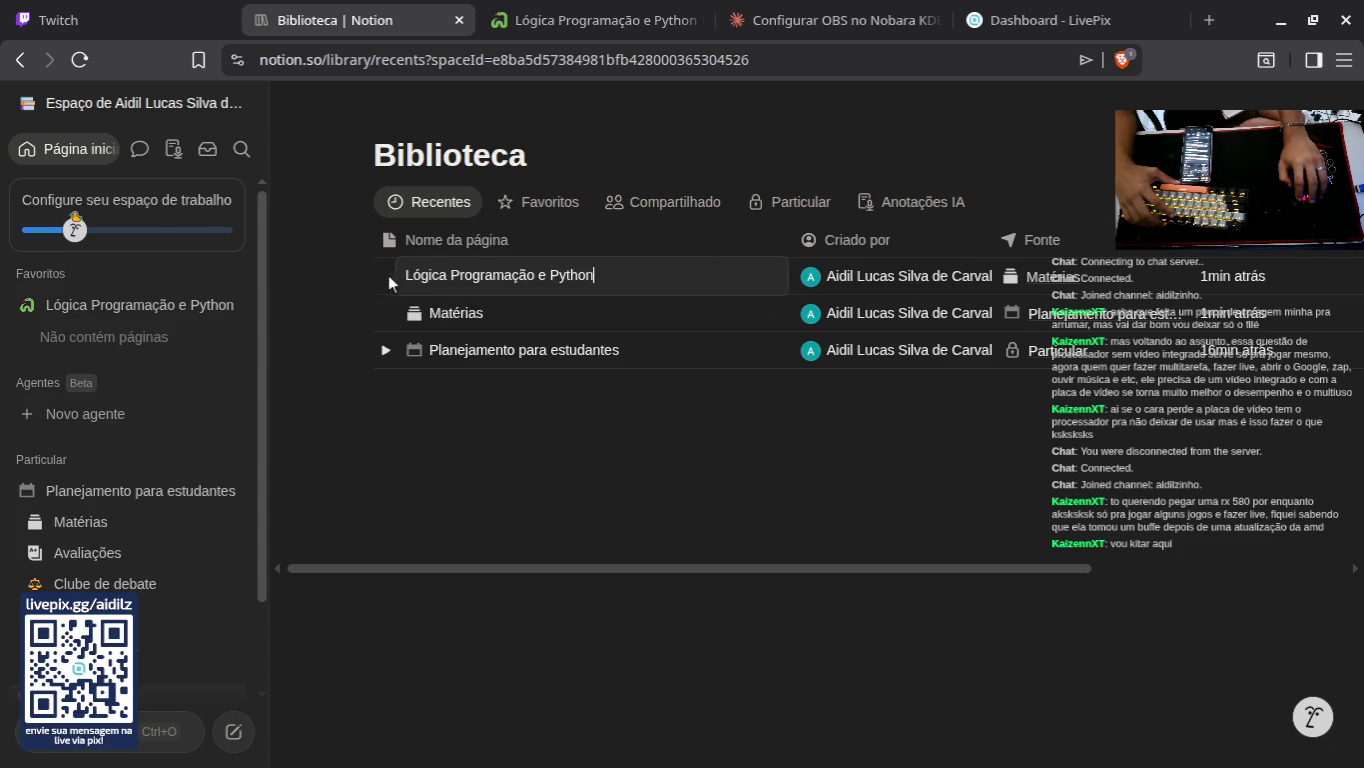
pyautogui.click(386, 276)
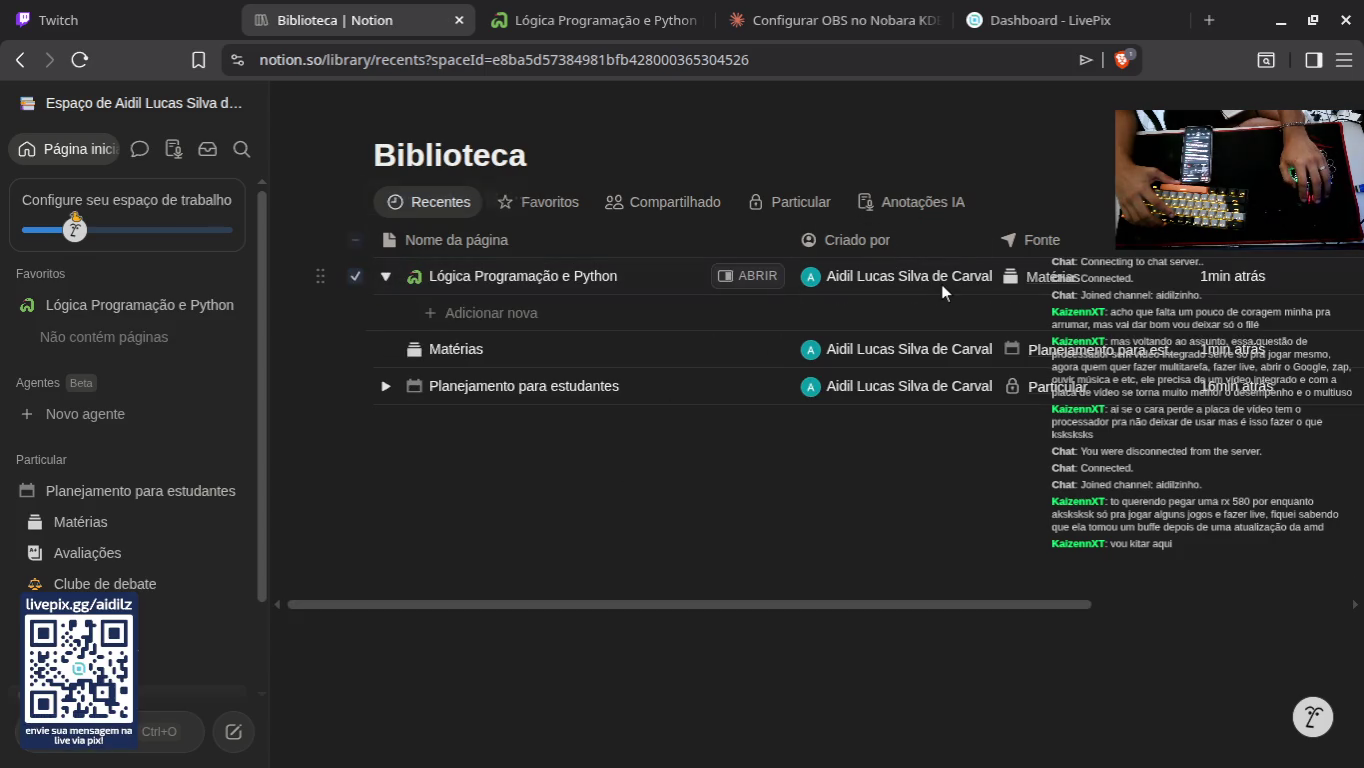
pyautogui.click(722, 282)
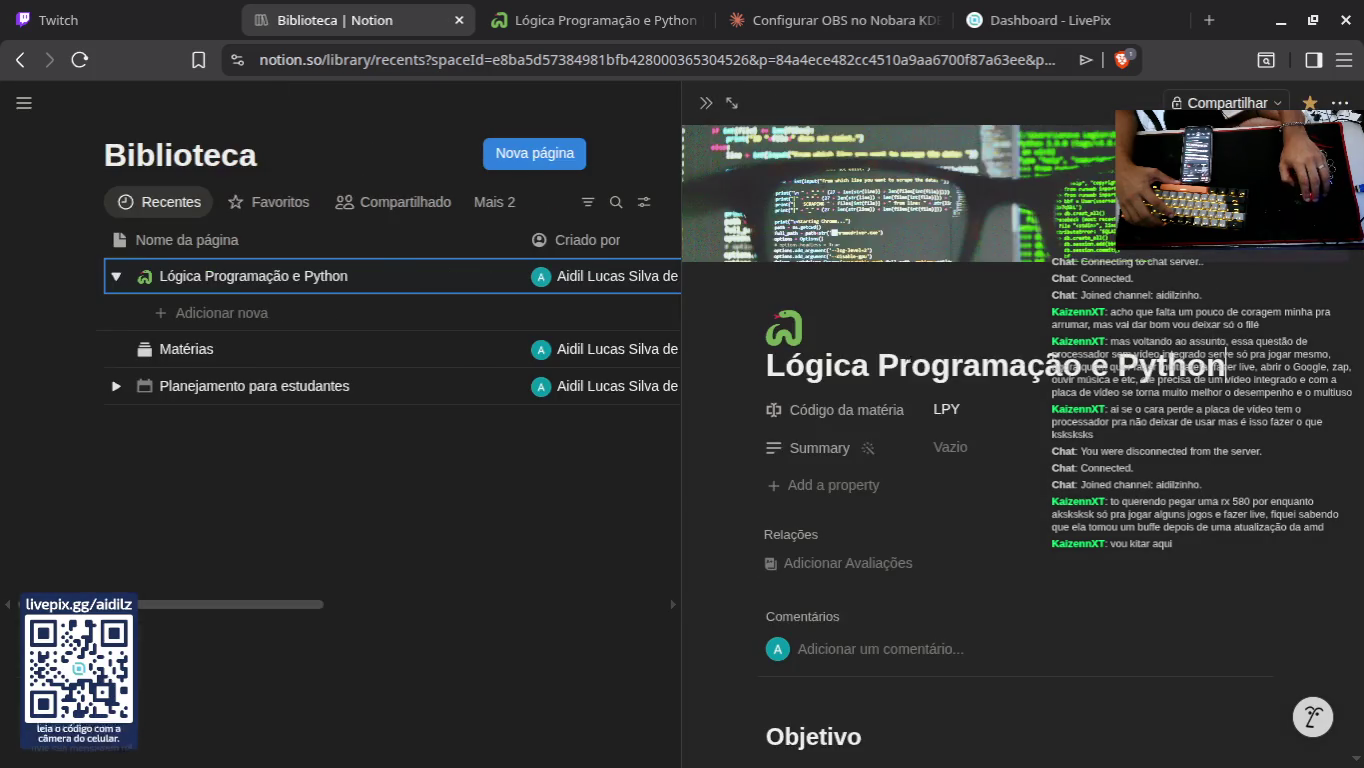
pyautogui.scroll(-20, 877, 301)
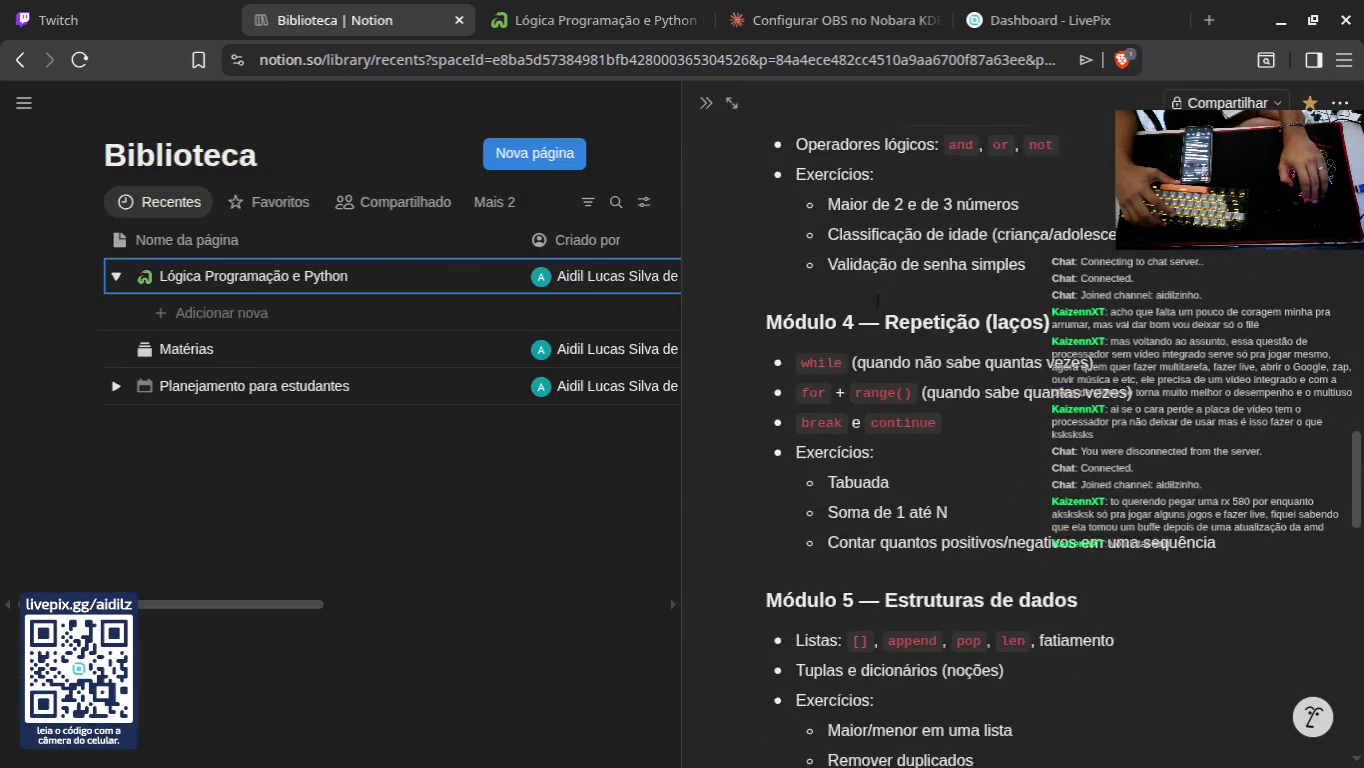
pyautogui.scroll(-12, 878, 301)
pyautogui.scroll(2, 985, 480)
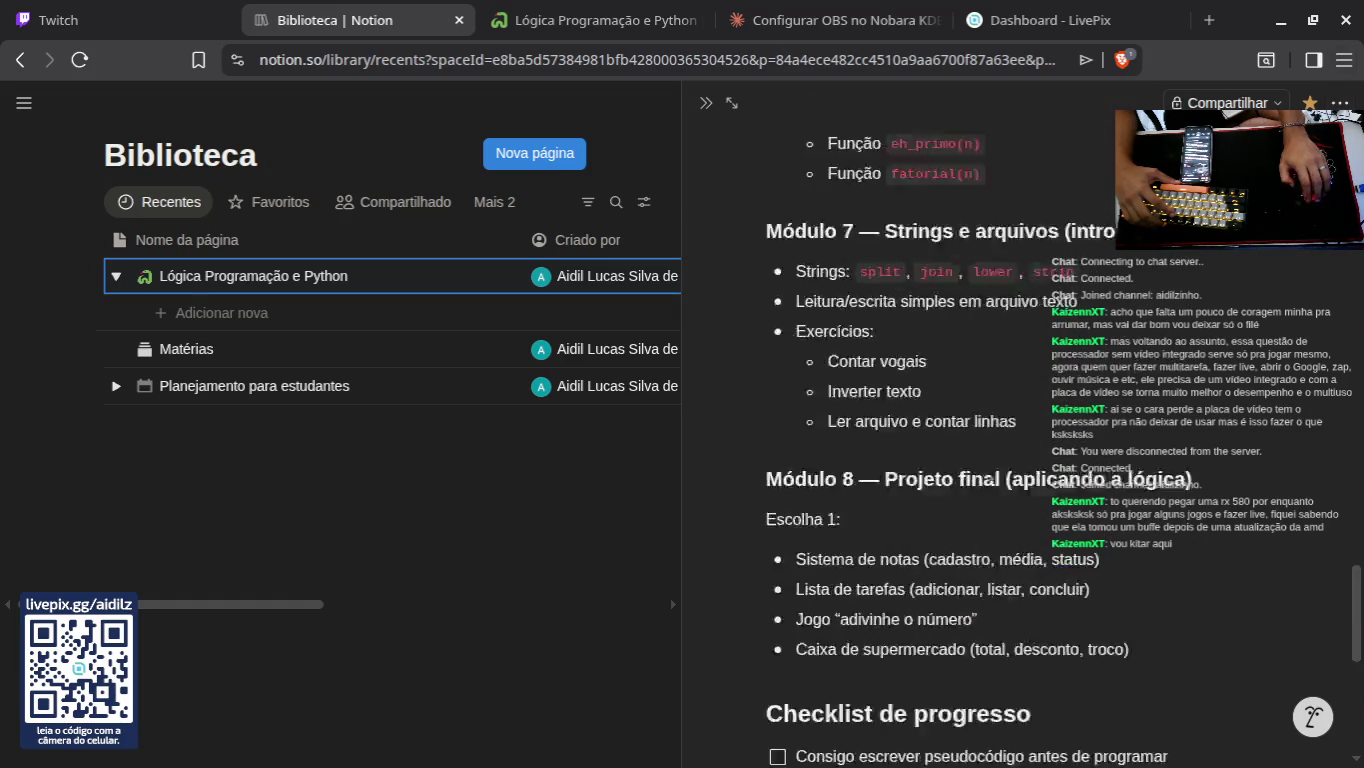
pyautogui.scroll(15, 988, 479)
pyautogui.press('Escape')
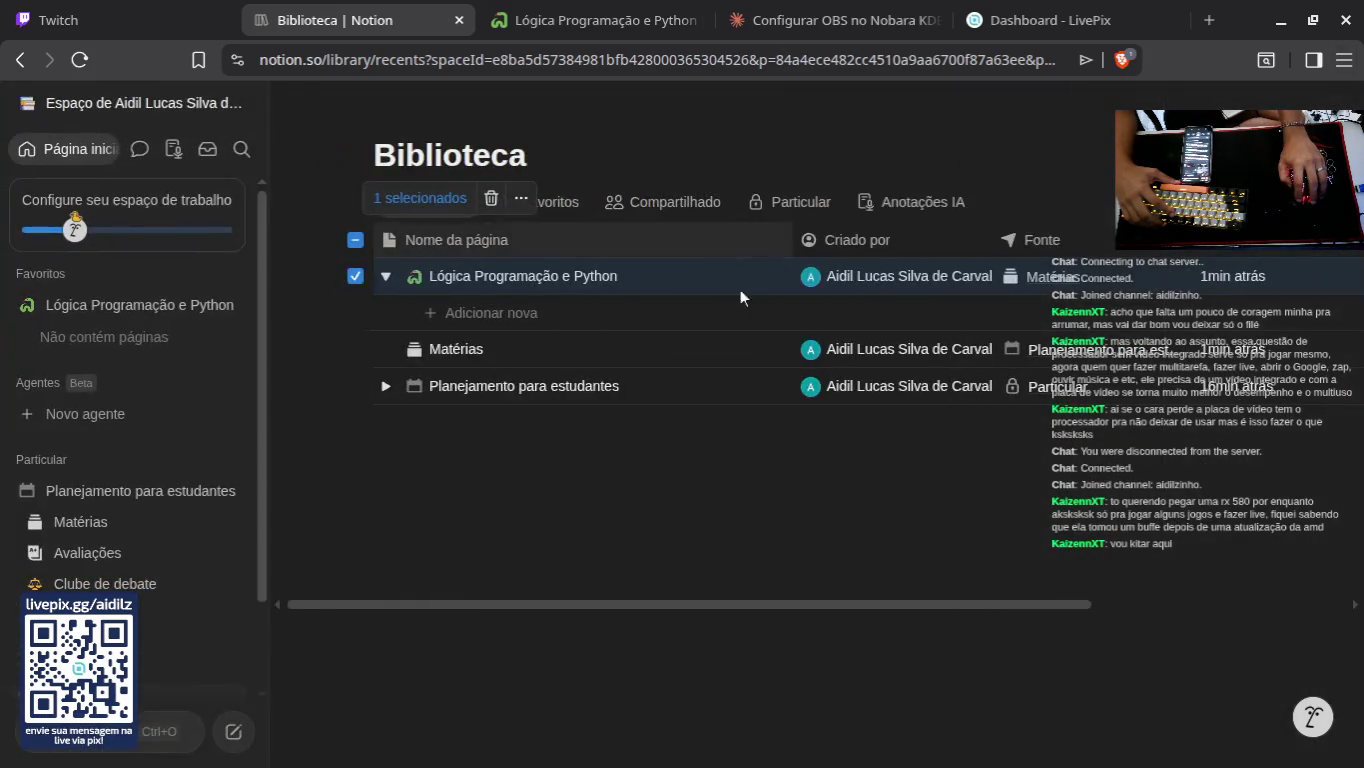
pyautogui.rightClick(464, 473)
pyautogui.press('Escape')
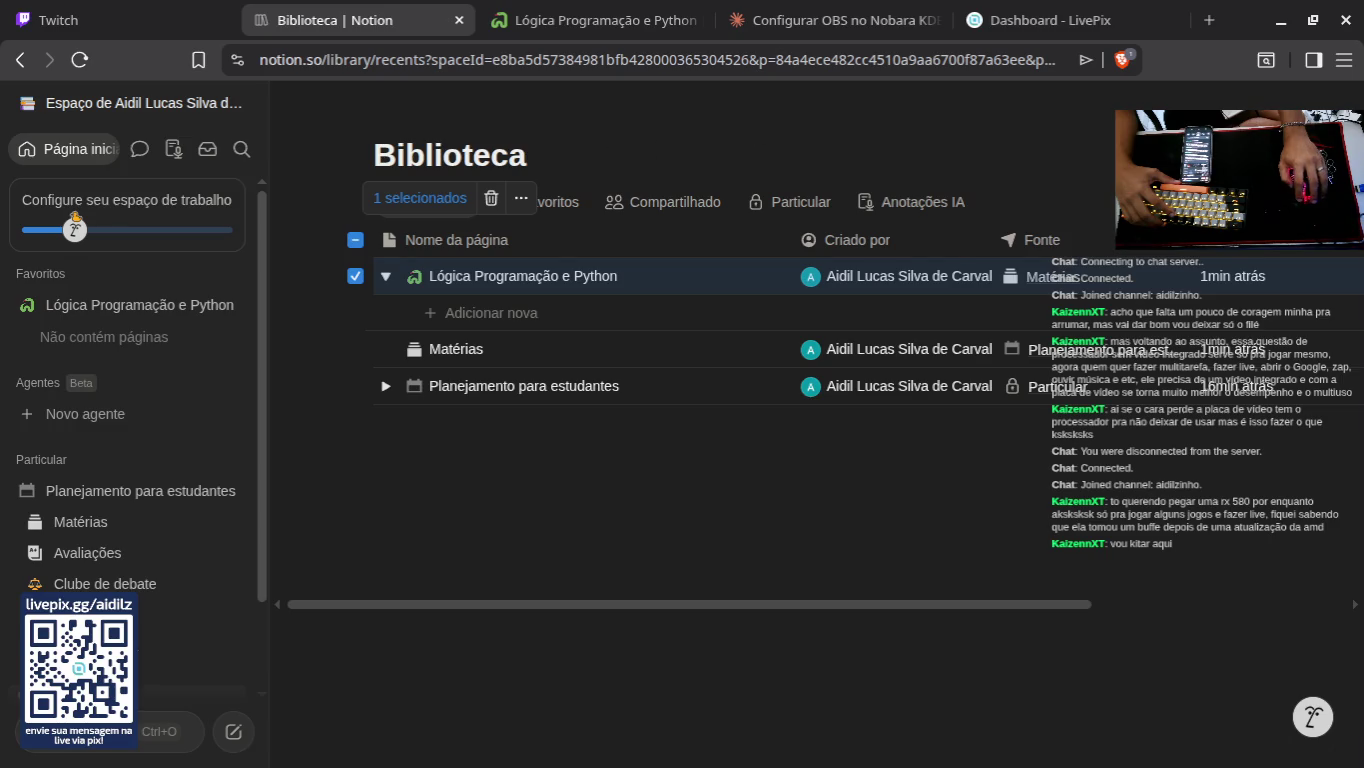
# Step: Create the Nova base de dados table under Lógica Programação e Python with one blank row
pyautogui.click(355, 240)
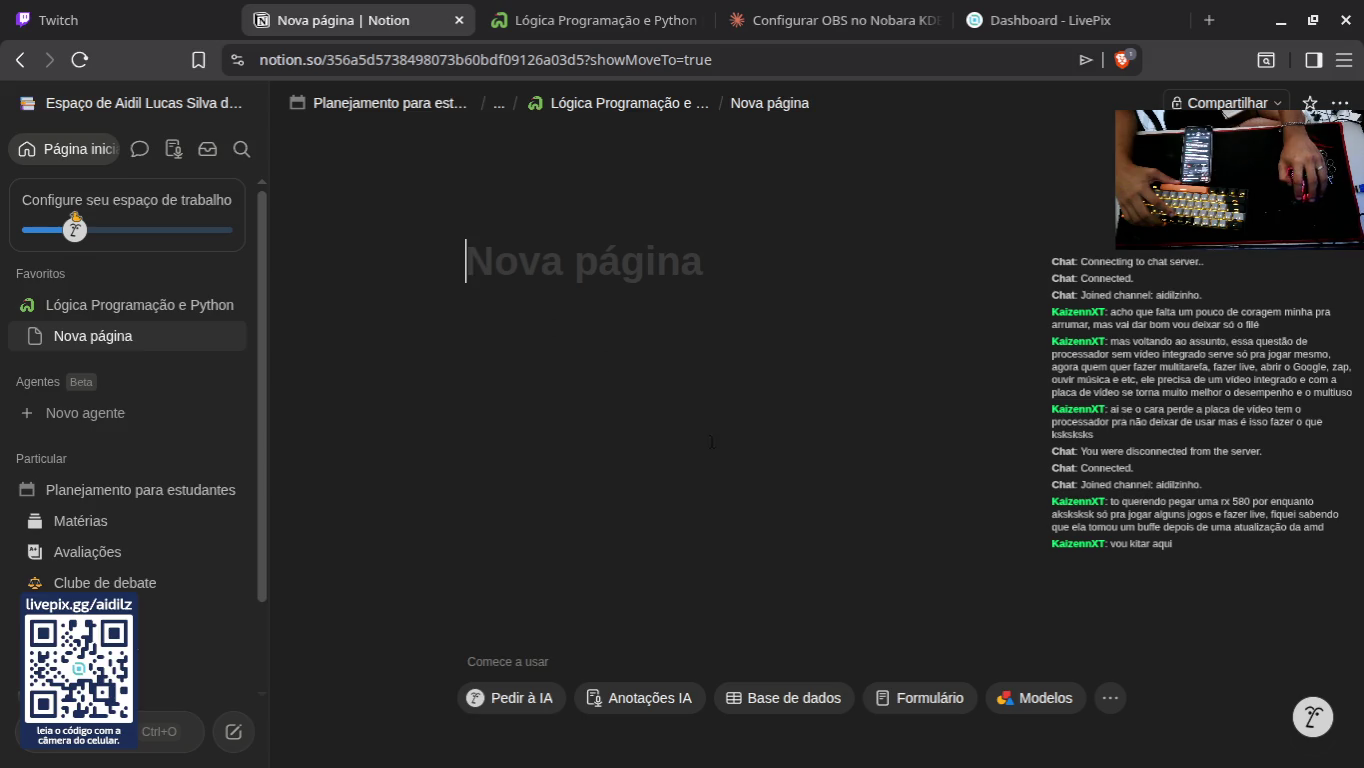
pyautogui.click(766, 703)
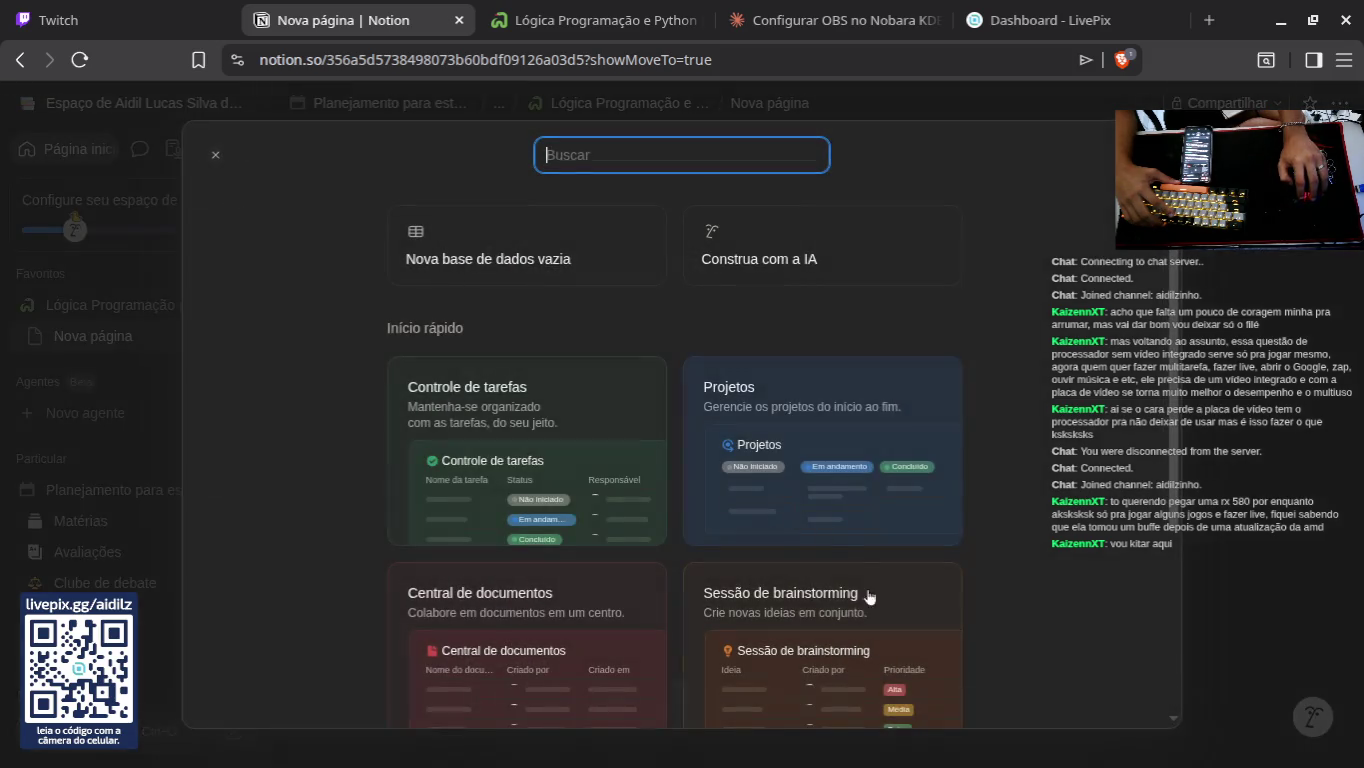
pyautogui.scroll(-5, 704, 517)
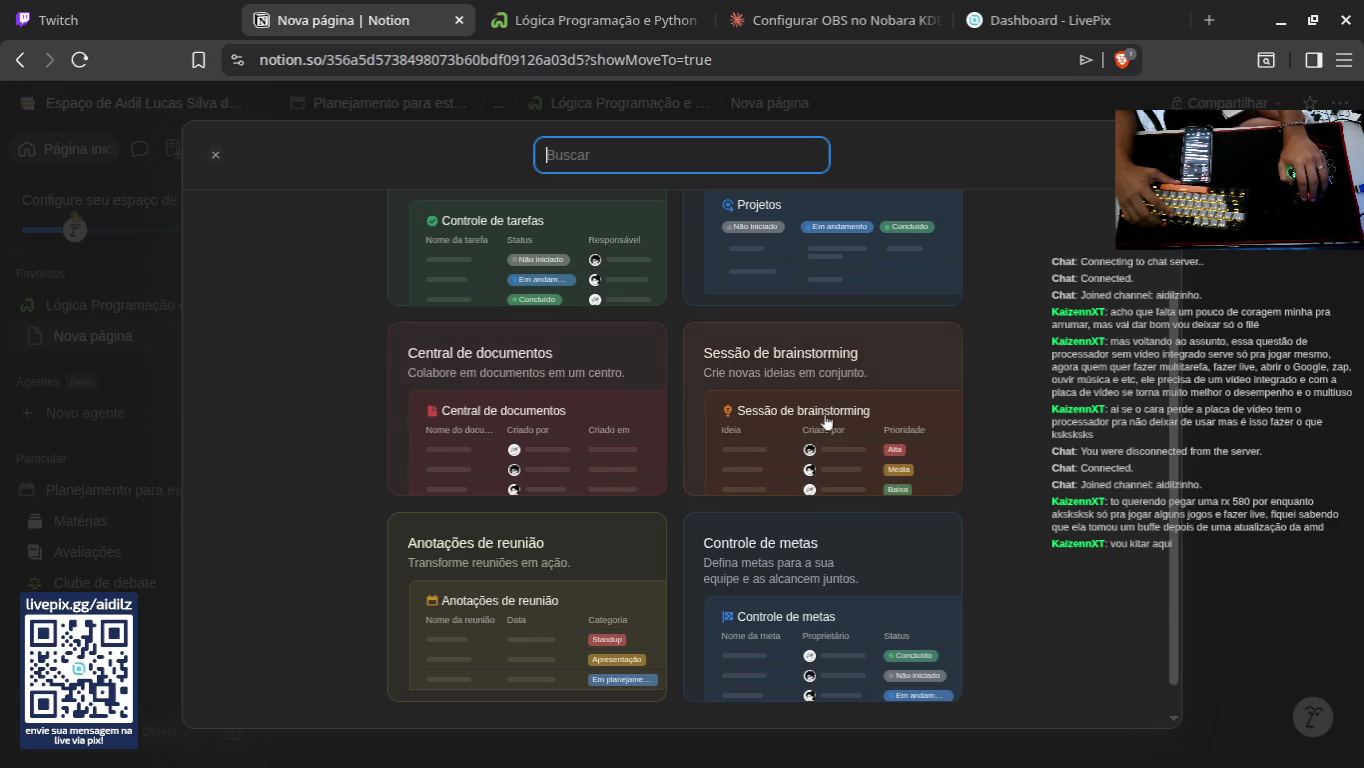
pyautogui.click(1251, 385)
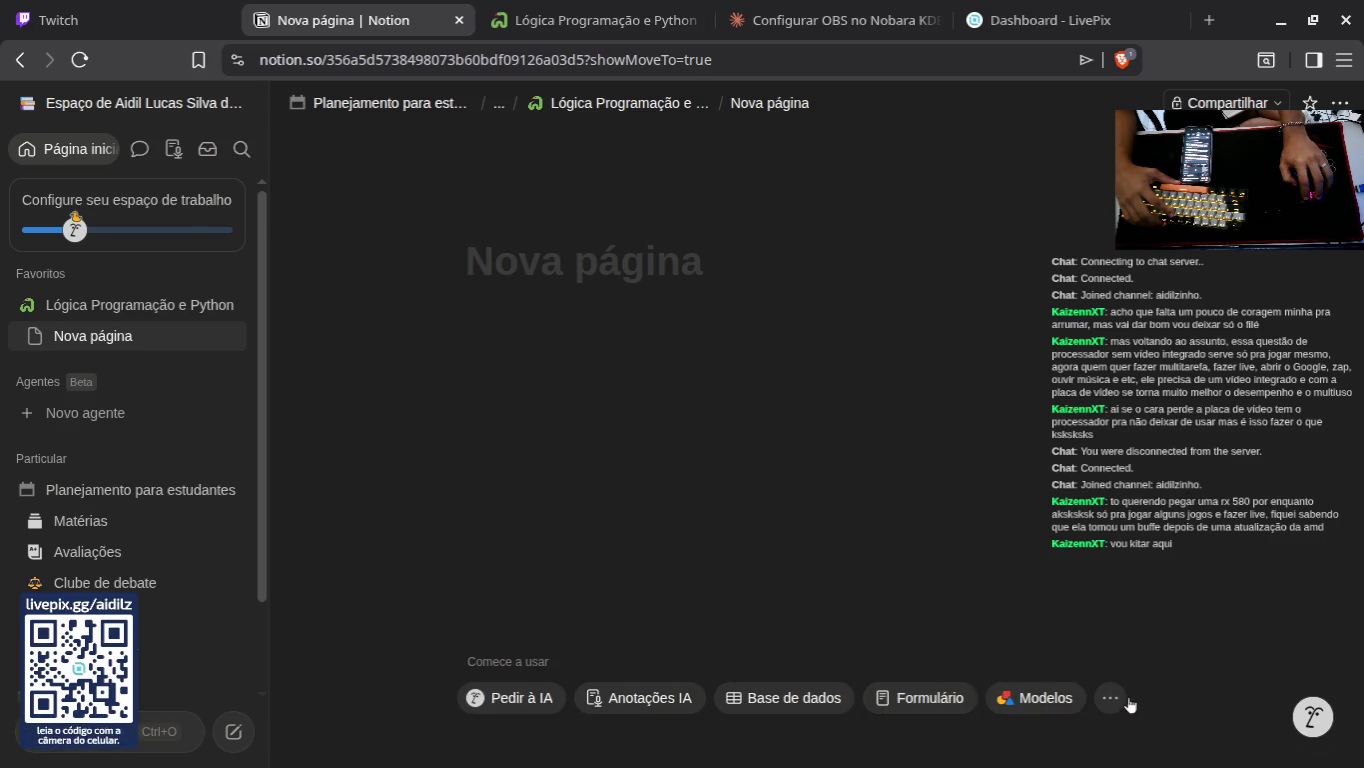
pyautogui.click(1113, 698)
pyautogui.click(1112, 697)
pyautogui.click(1113, 698)
pyautogui.click(1161, 480)
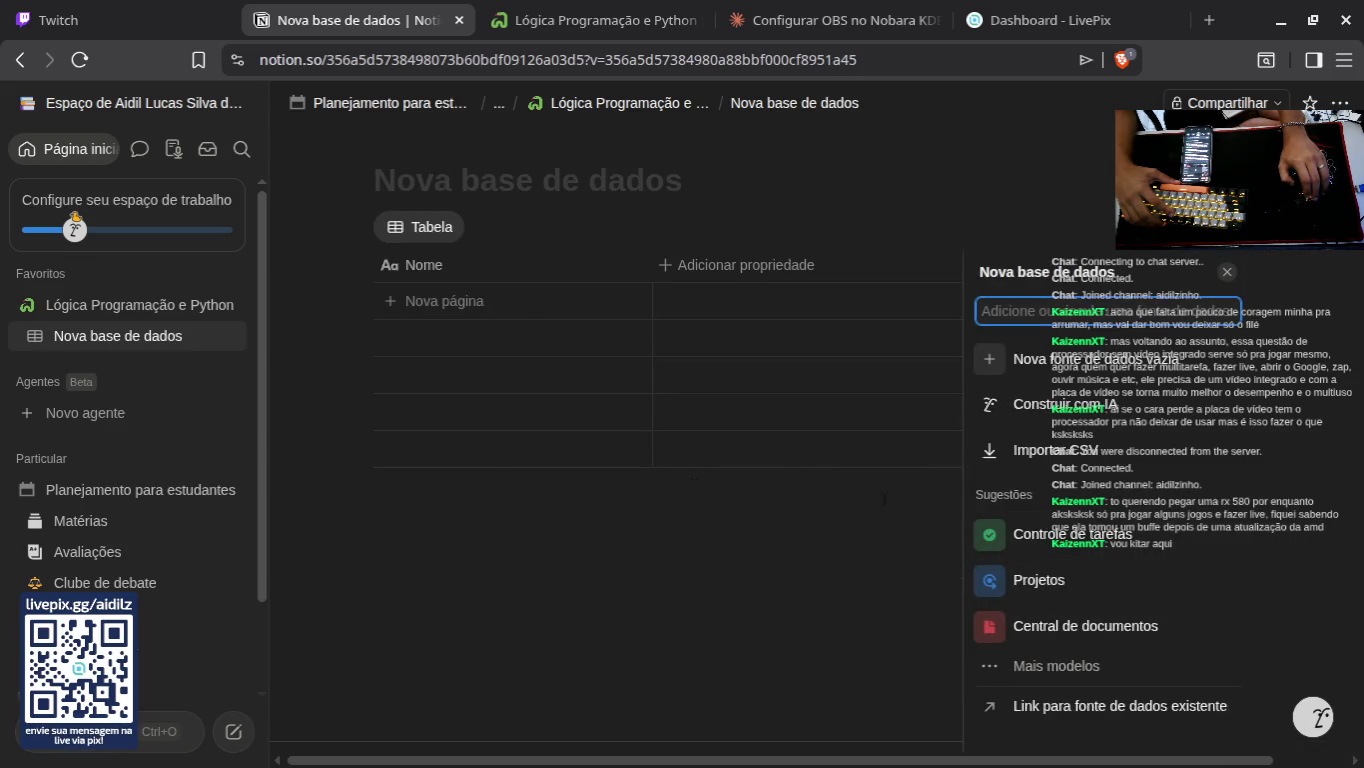
pyautogui.press('Escape')
pyautogui.click(498, 301)
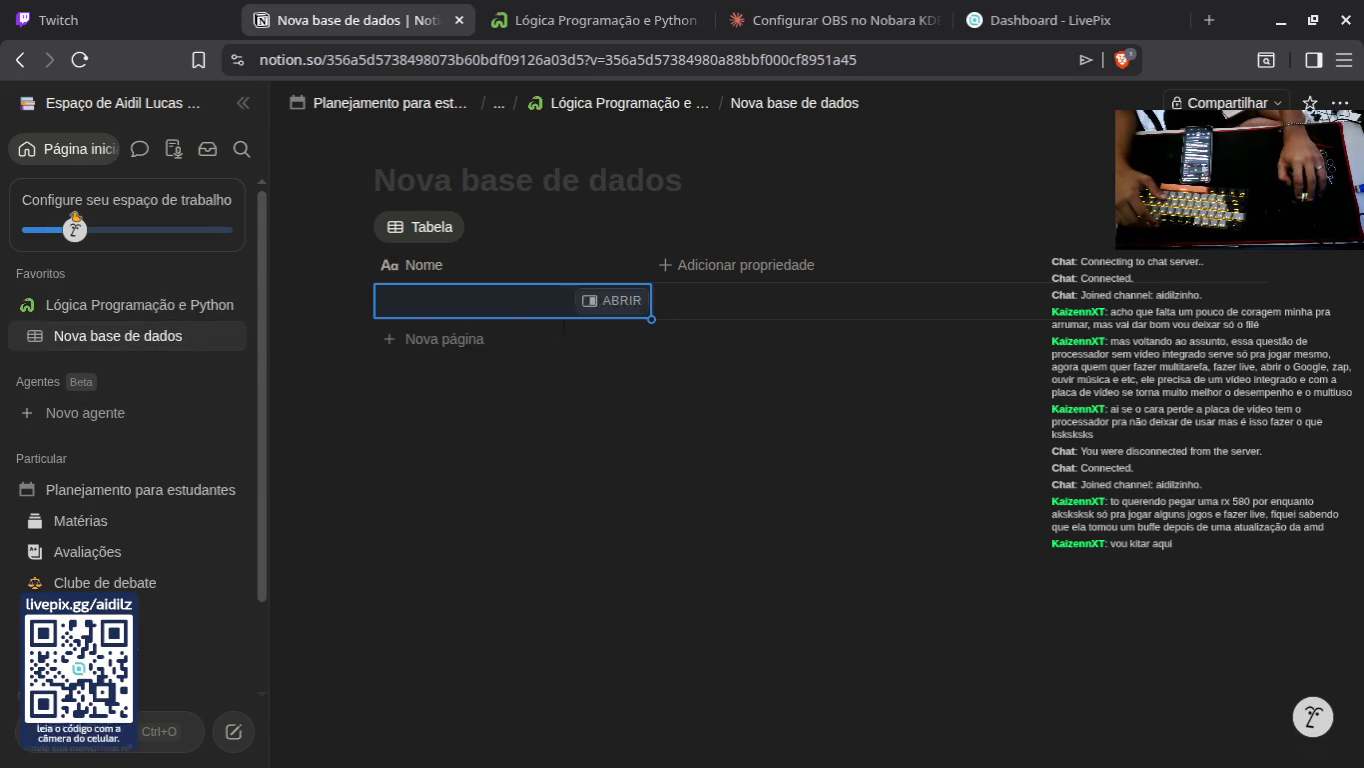
pyautogui.press('Escape')
# Step: Return to the Lógica Programação e Python page and close its duplicate tab
pyautogui.click(619, 105)
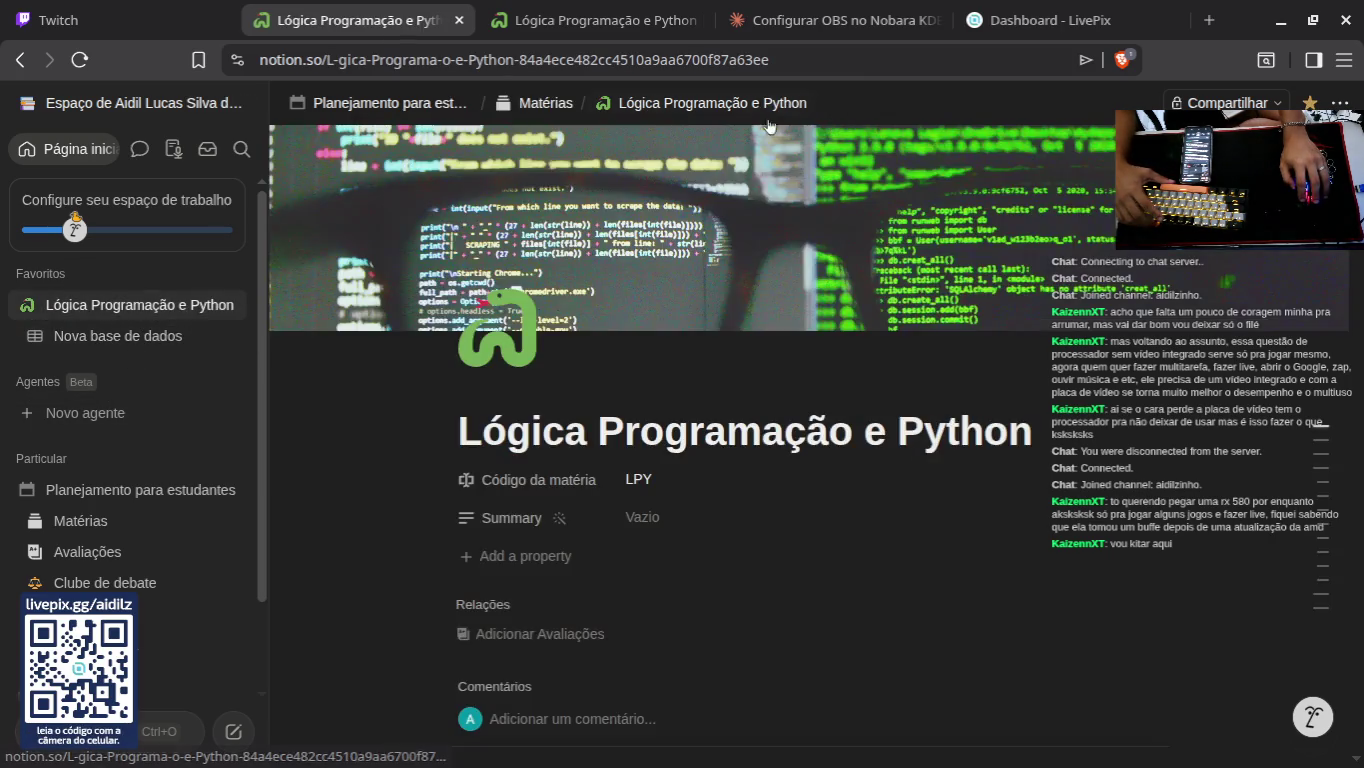
pyautogui.scroll(-6, 700, 449)
pyautogui.scroll(-15, 700, 450)
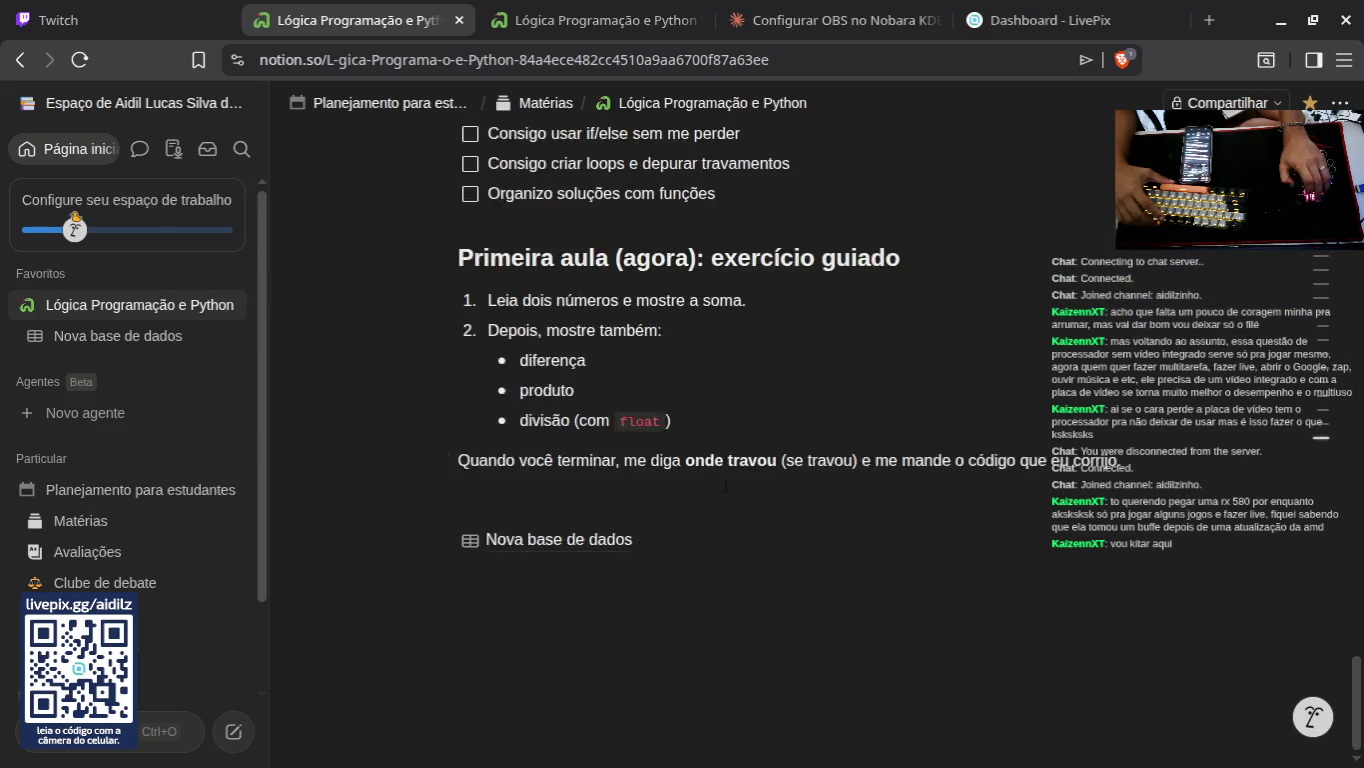
pyautogui.scroll(20, 701, 449)
pyautogui.scroll(5, 689, 485)
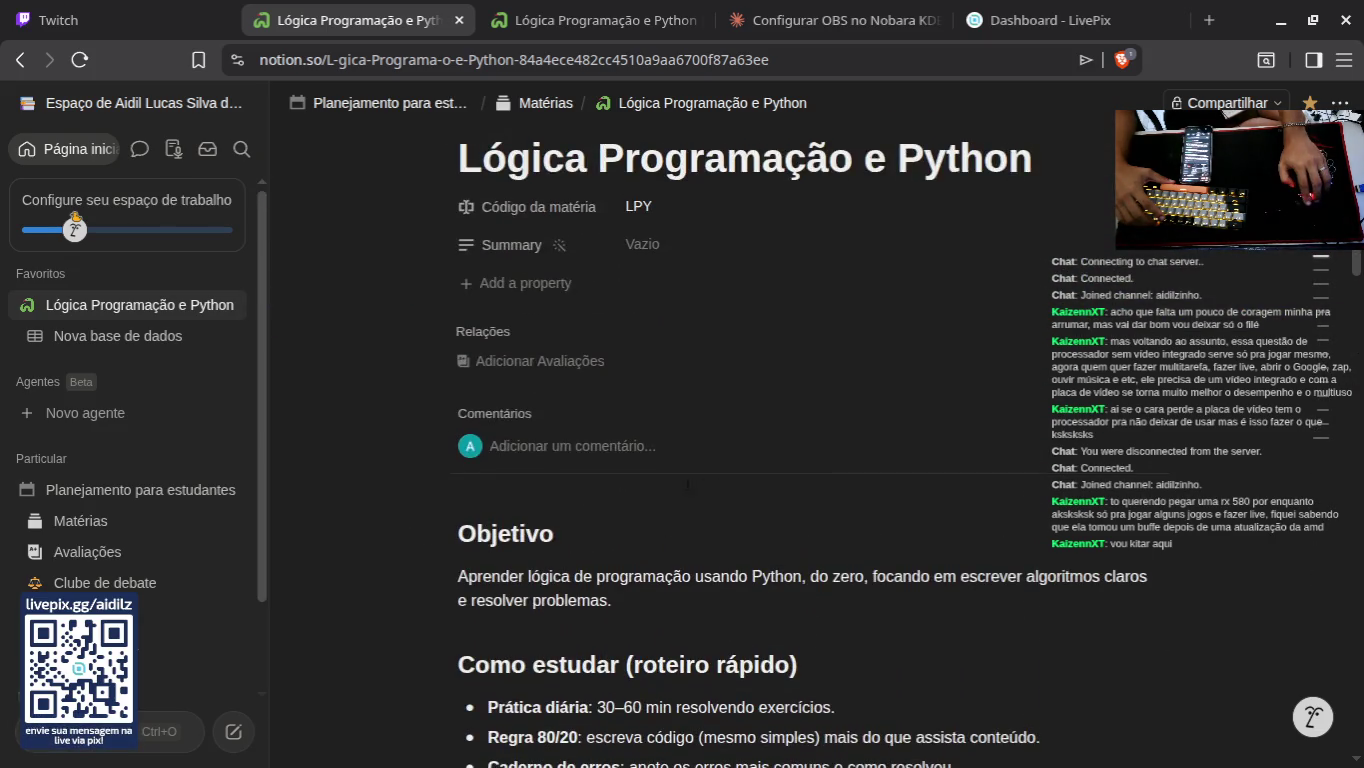
pyautogui.scroll(3, 751, 388)
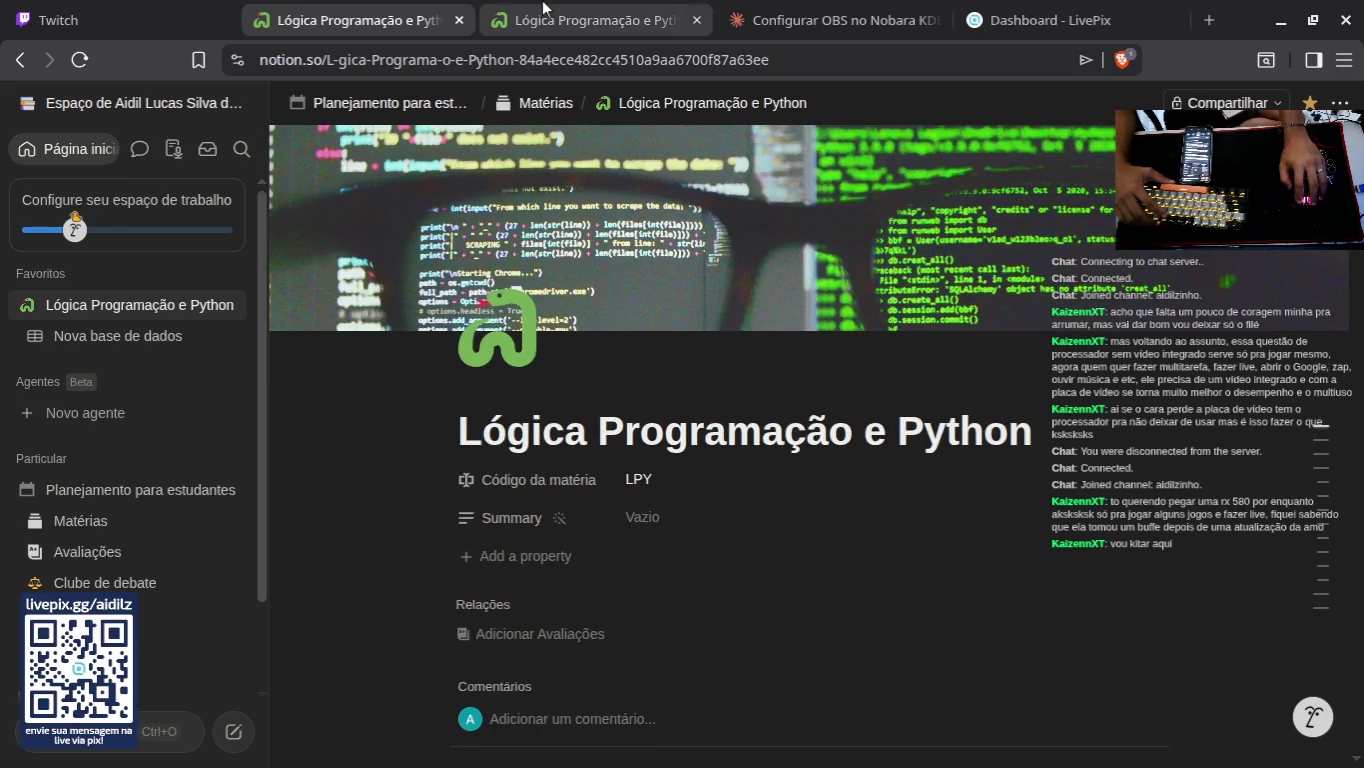
pyautogui.click(680, 23)
pyautogui.click(697, 21)
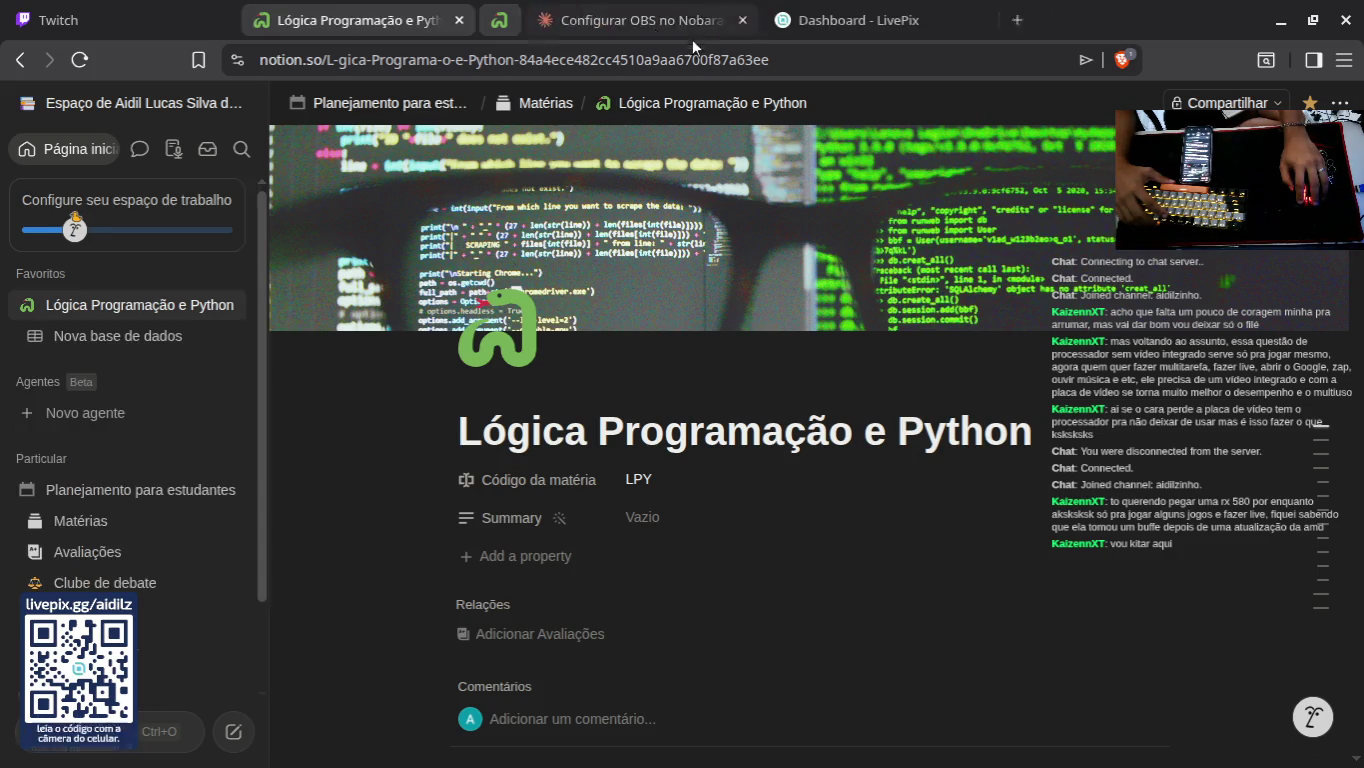
# Step: Check Nova base de dados, return to the course page, and open then minimize Notion AI chat
pyautogui.click(120, 336)
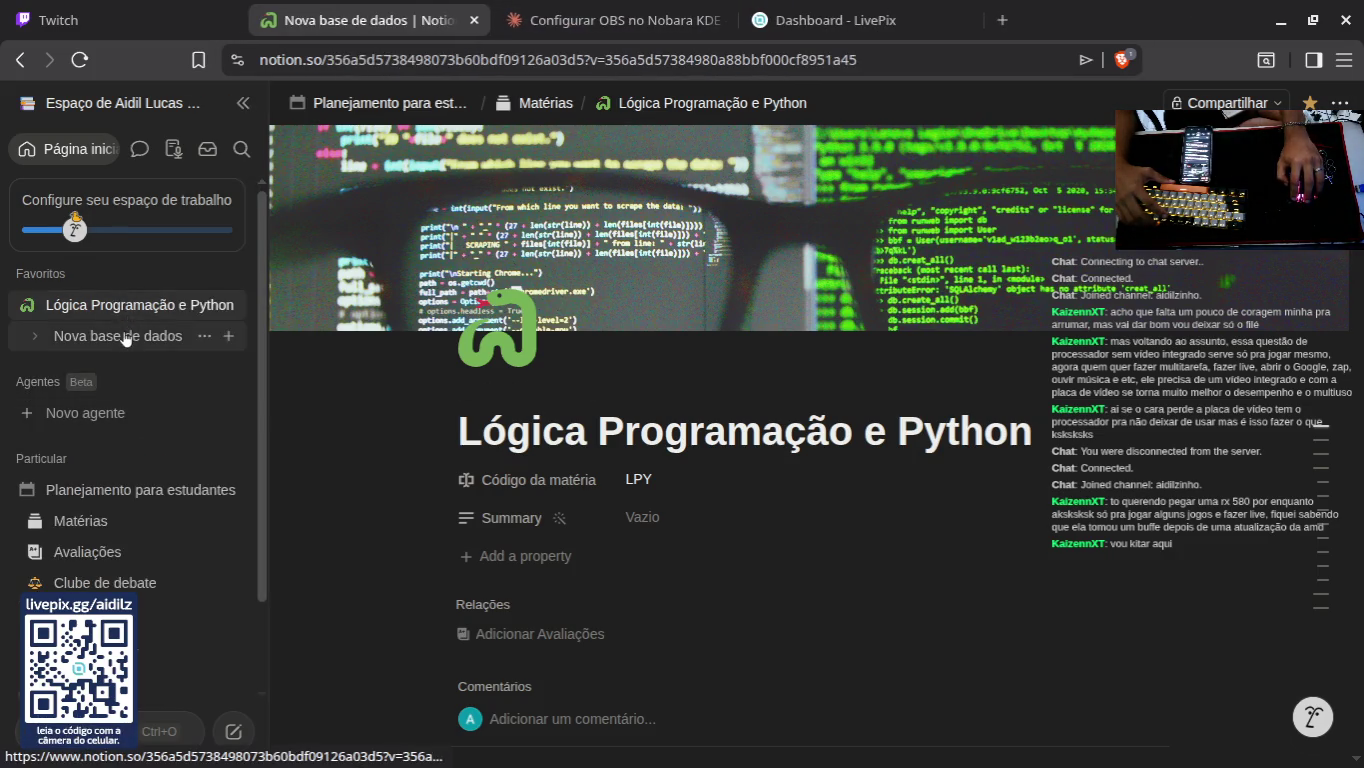
pyautogui.click(121, 304)
pyautogui.scroll(-20, 740, 404)
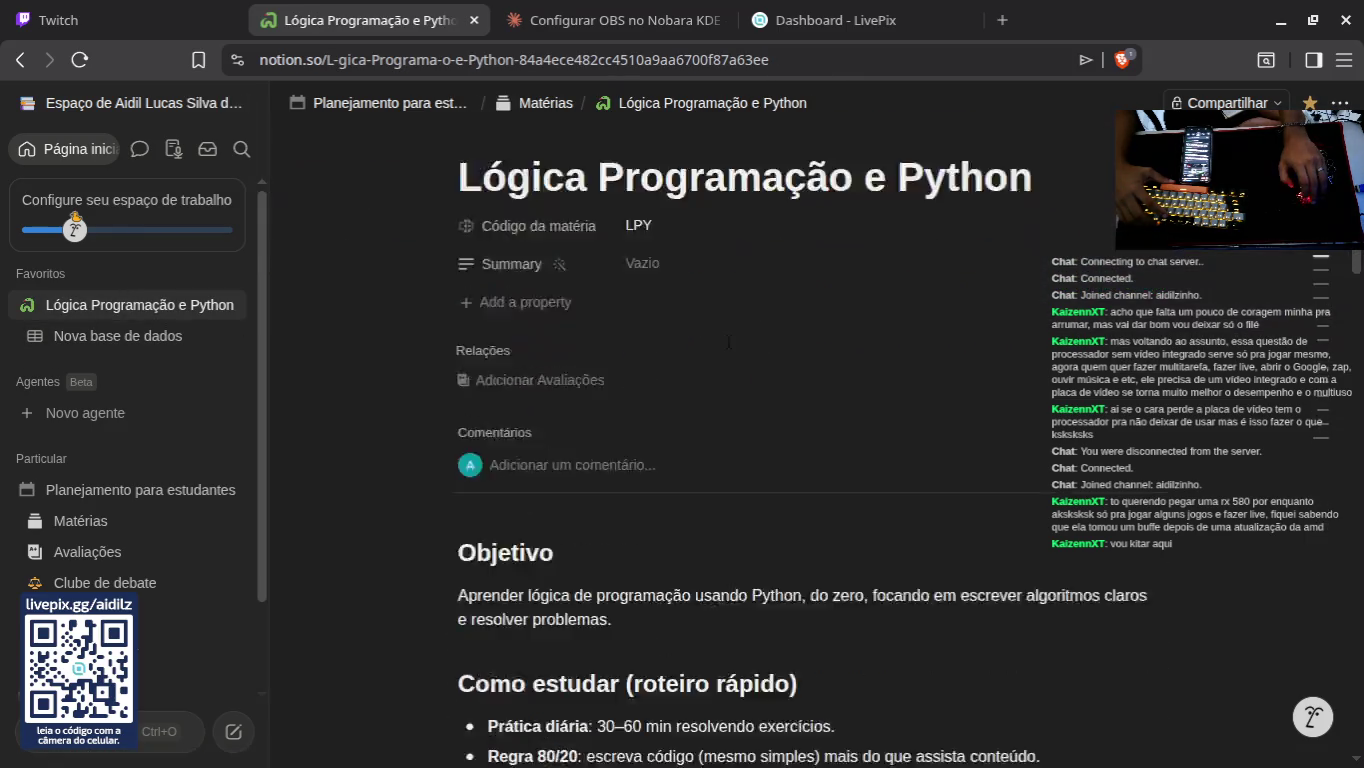
pyautogui.click(1313, 716)
pyautogui.scroll(15, 679, 420)
pyautogui.scroll(10, 680, 420)
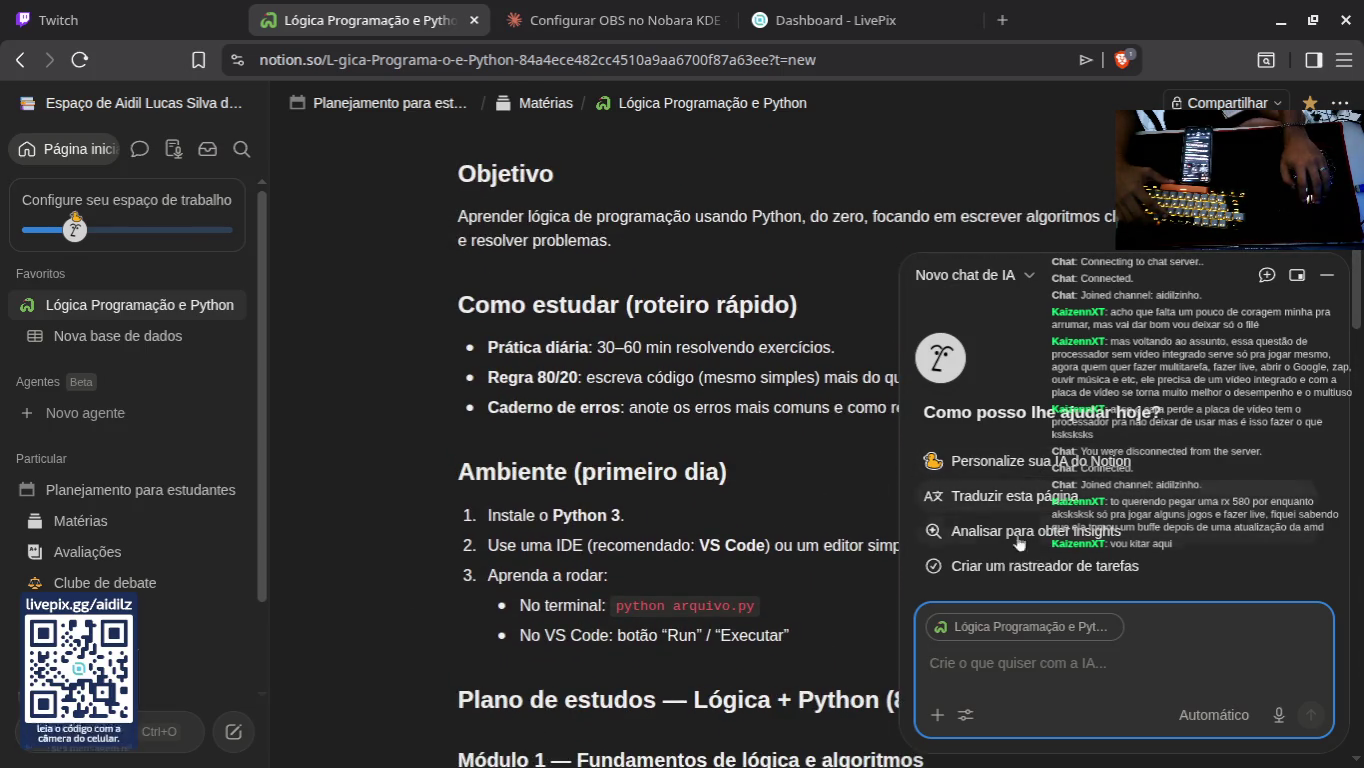
pyautogui.scroll(5, 811, 591)
pyautogui.click(811, 592)
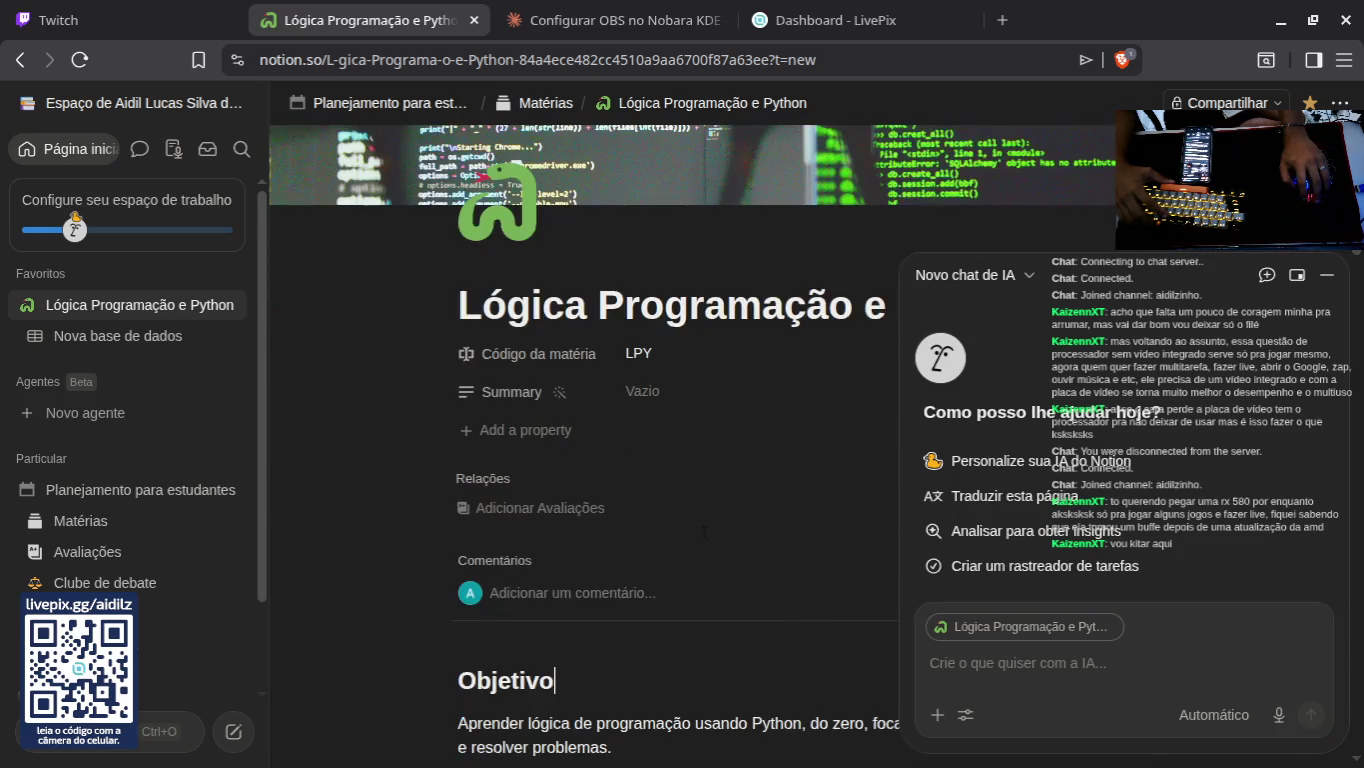
pyautogui.click(1326, 273)
# Step: Move the Nova base de dados database to the trash and confirm
pyautogui.scroll(-3, 715, 343)
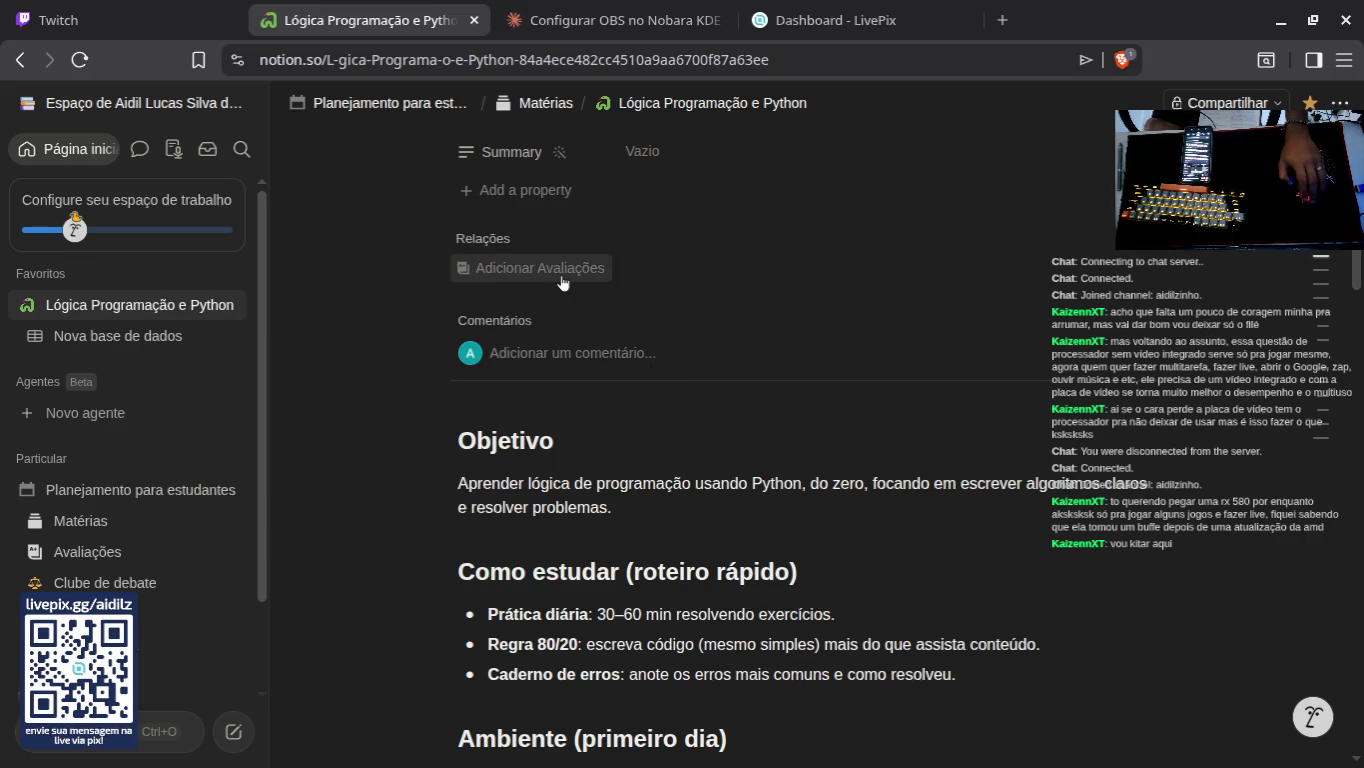
pyautogui.scroll(3, 563, 284)
pyautogui.click(118, 336)
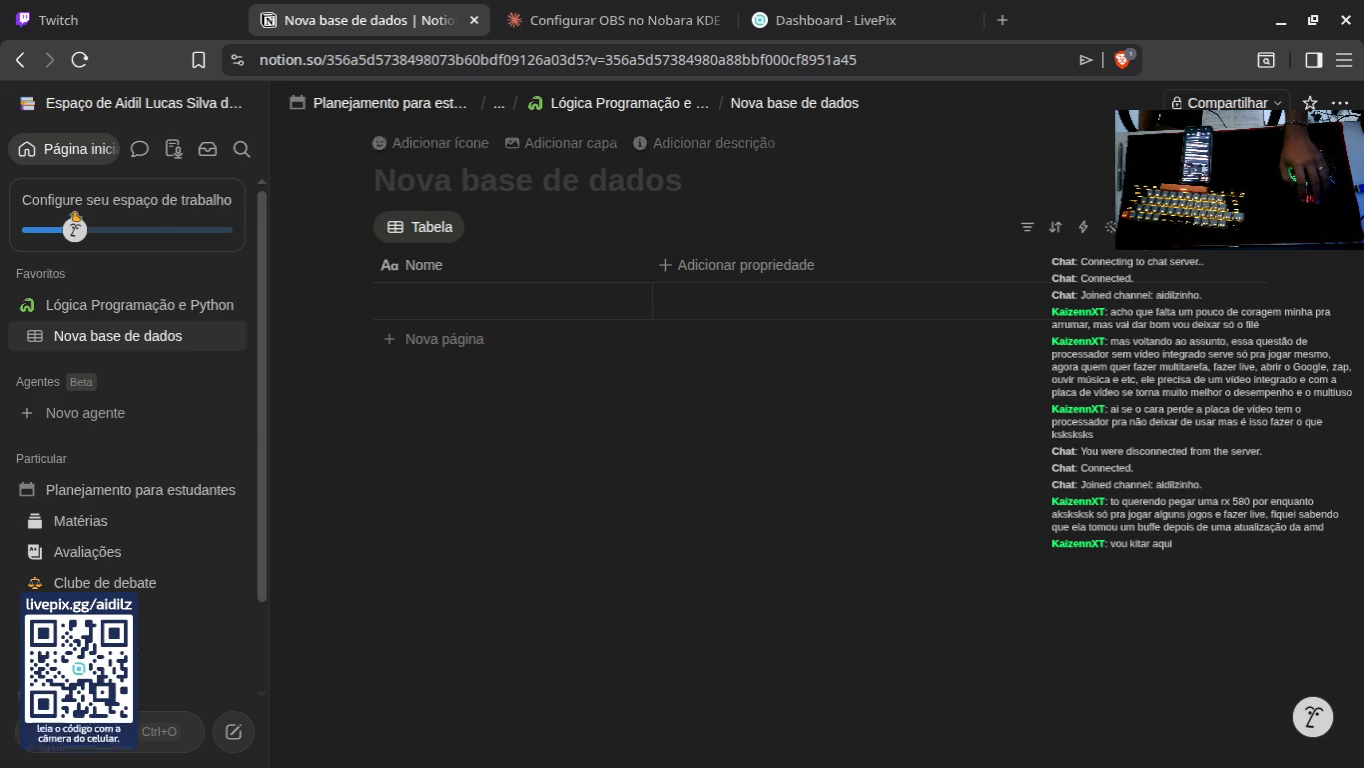
pyautogui.rightClick(181, 348)
pyautogui.click(313, 548)
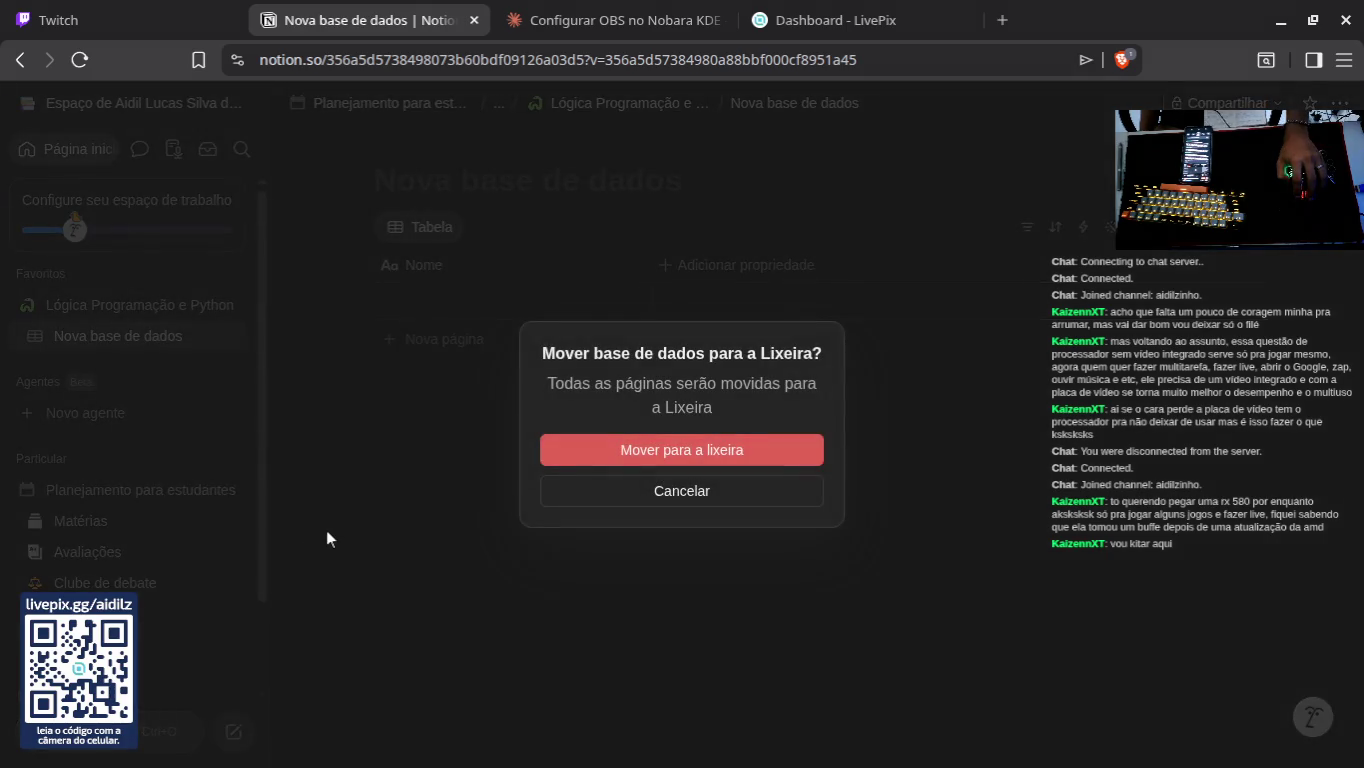
pyautogui.click(780, 448)
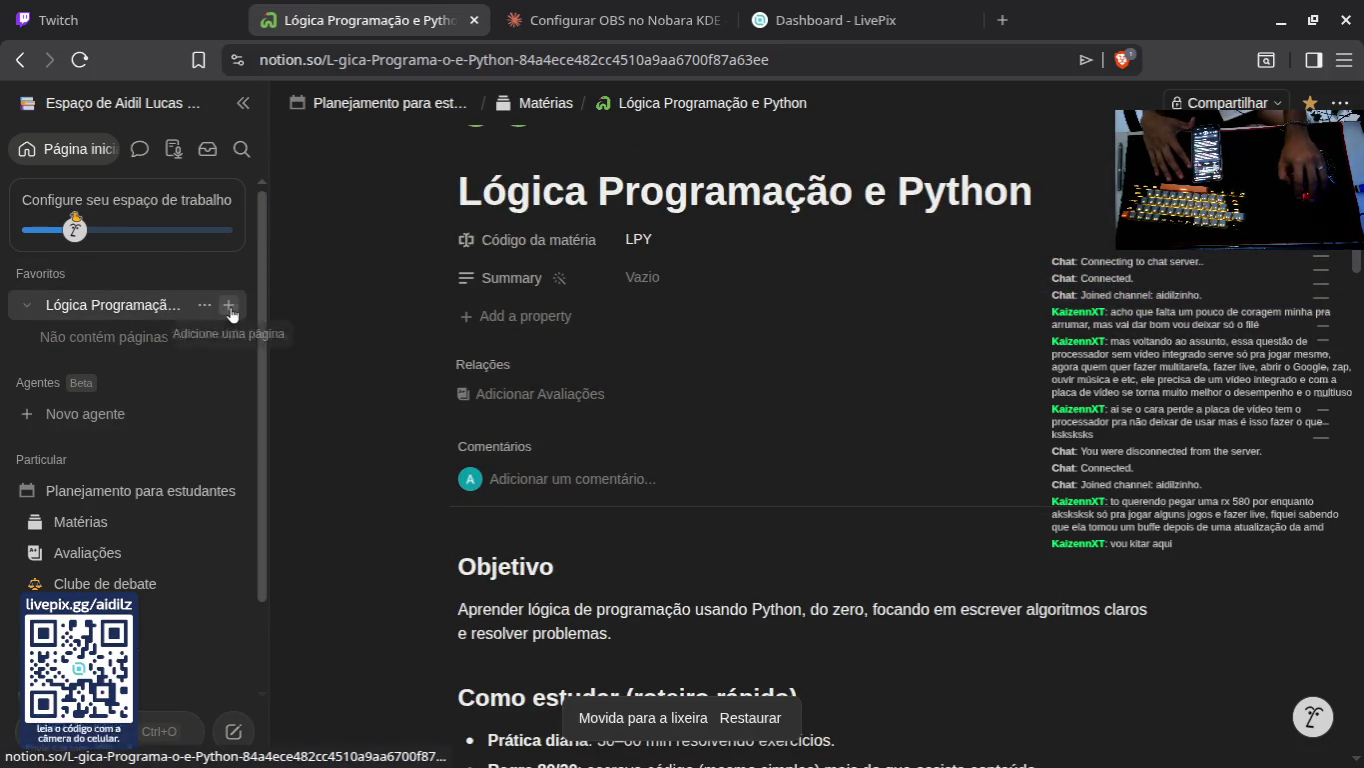
# Step: Add a blank page inside Lógica Programação e Python, then switch to the LivePix browser tab
pyautogui.click(226, 304)
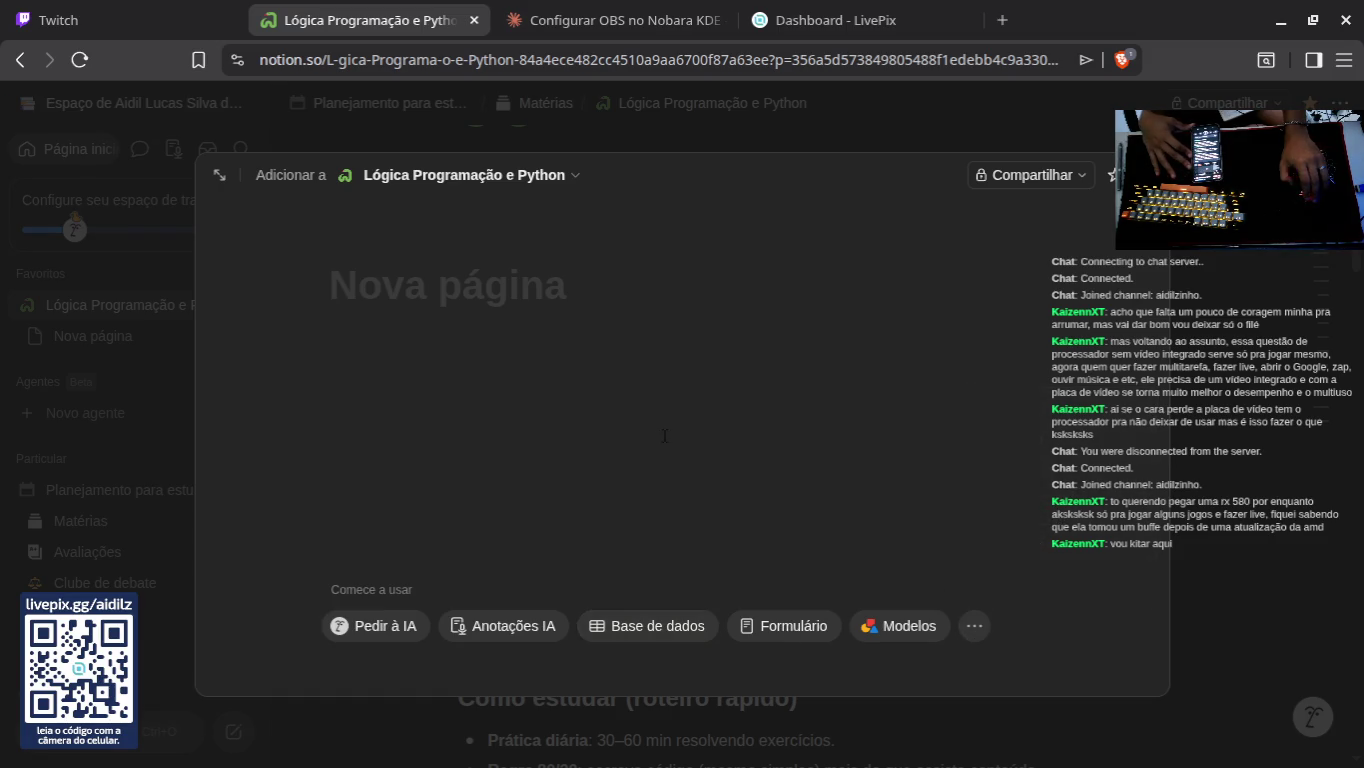
pyautogui.click(519, 186)
pyautogui.click(500, 270)
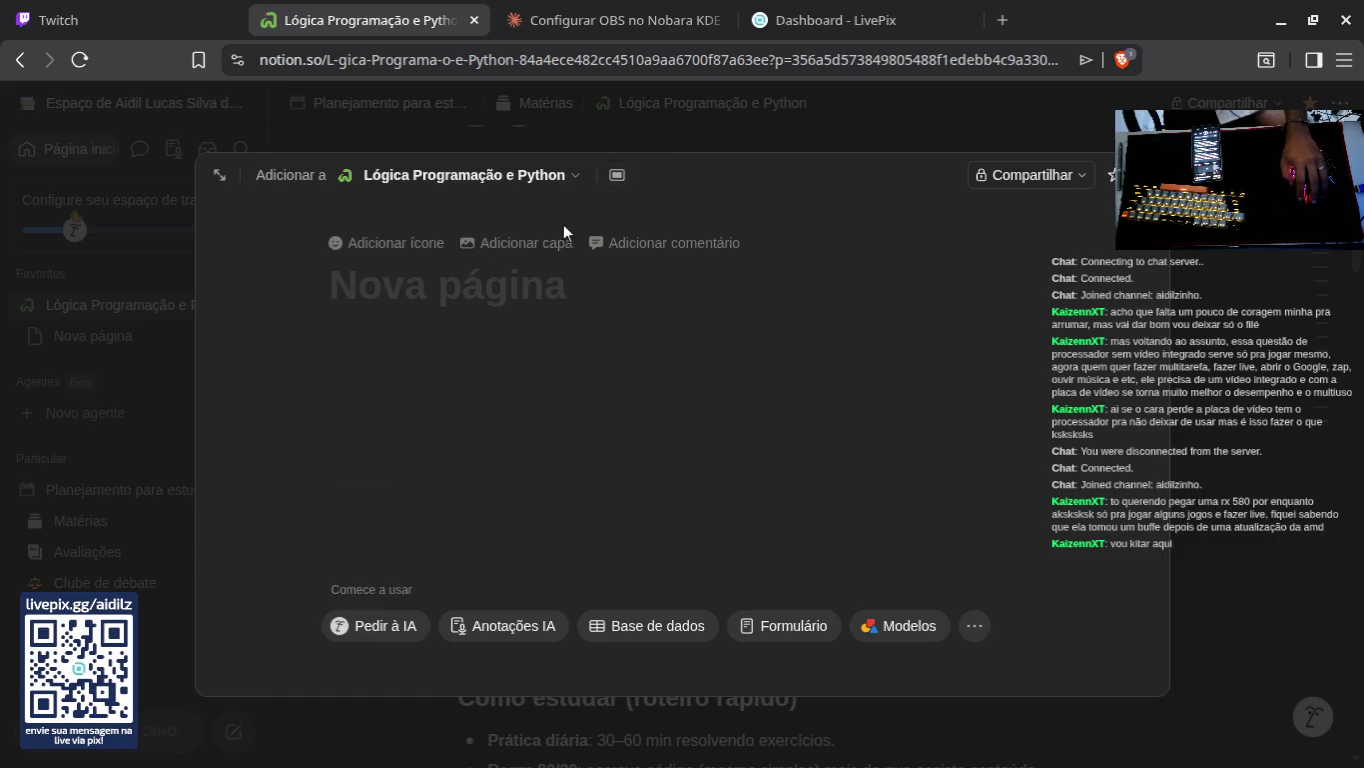
pyautogui.click(680, 12)
# Step: Open streamelements.com in a new Brave tab from the 'str' address bar suggestion
pyautogui.click(801, 21)
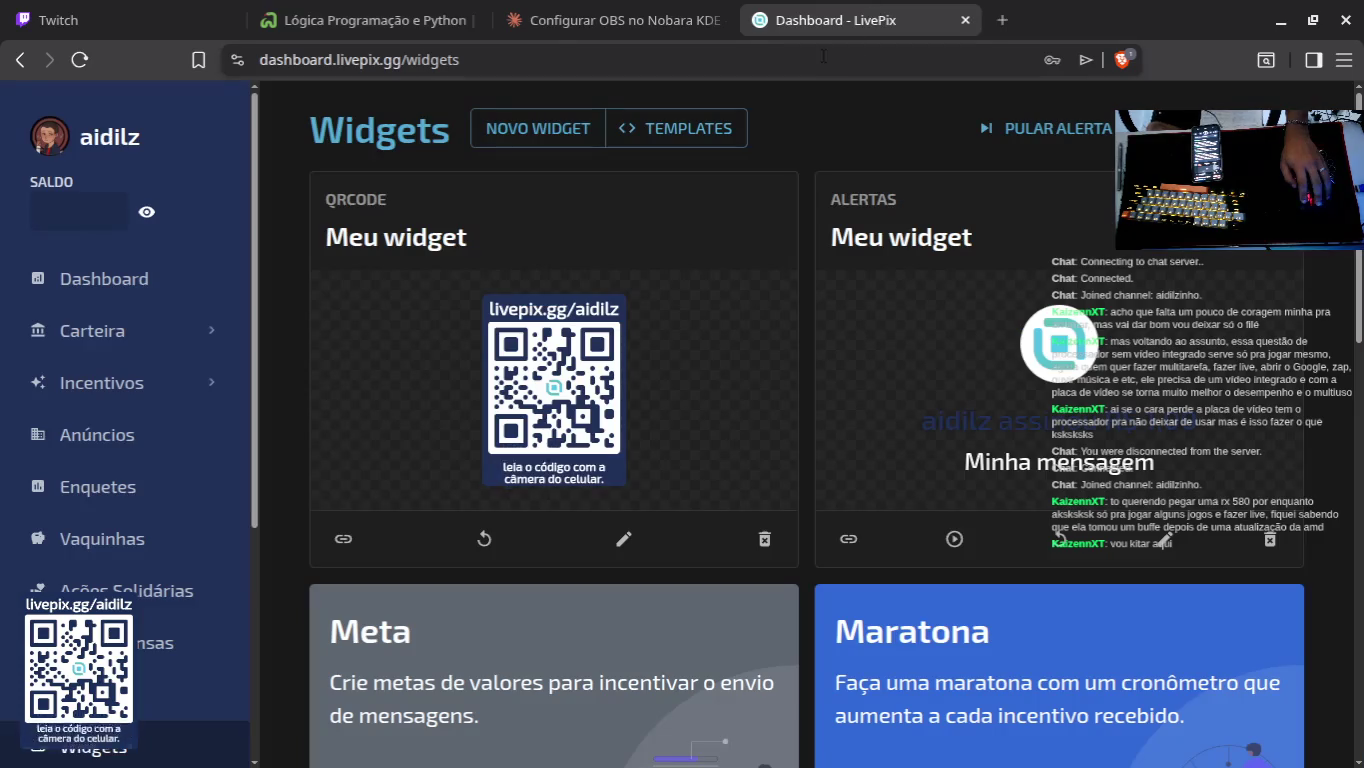
pyautogui.click(999, 20)
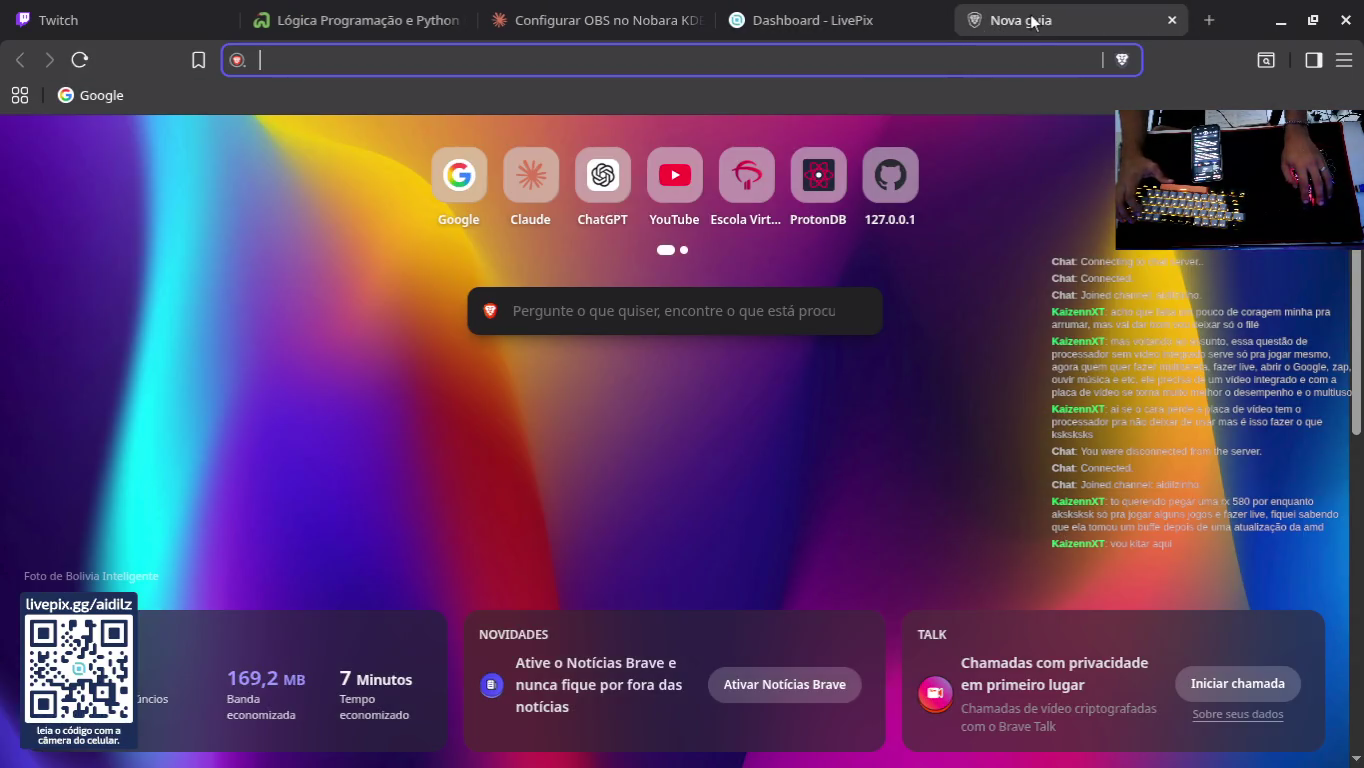
pyautogui.write('strw')
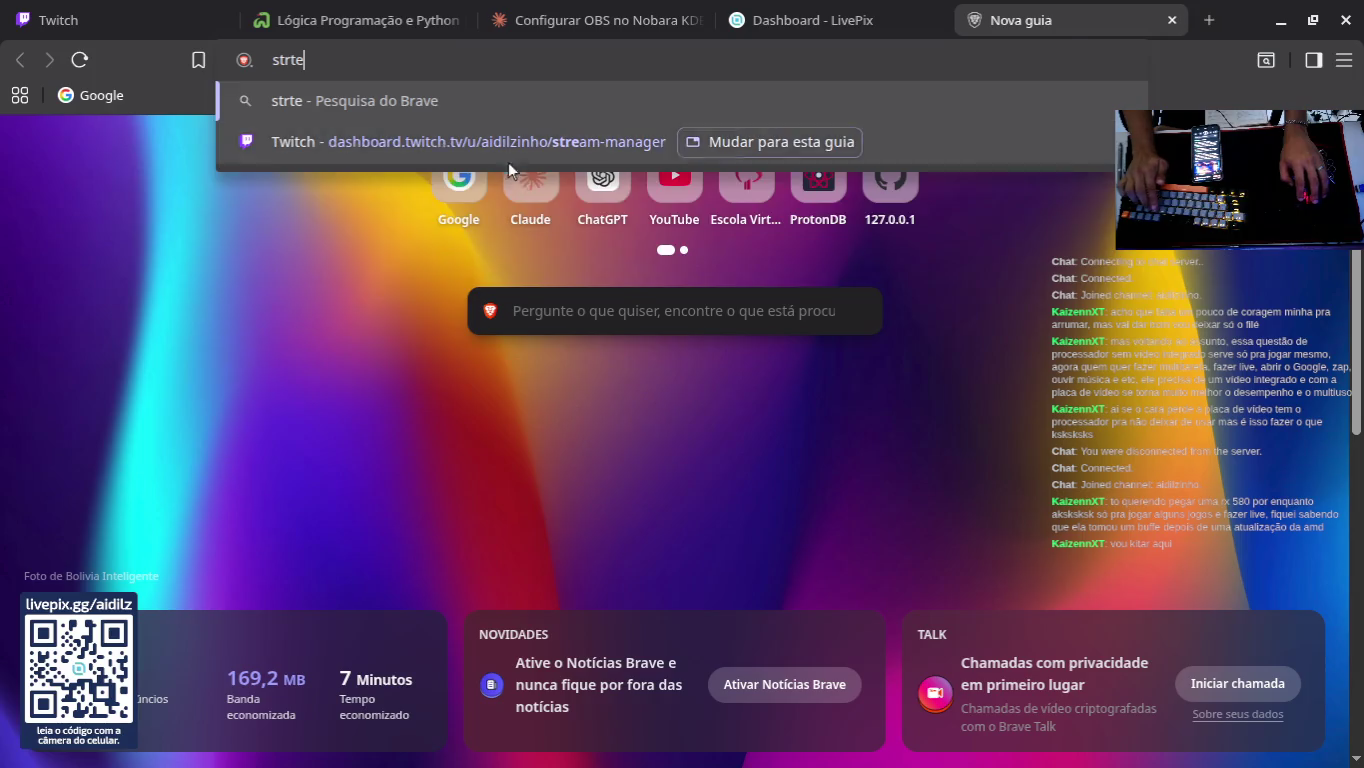
pyautogui.press('BackSpace')
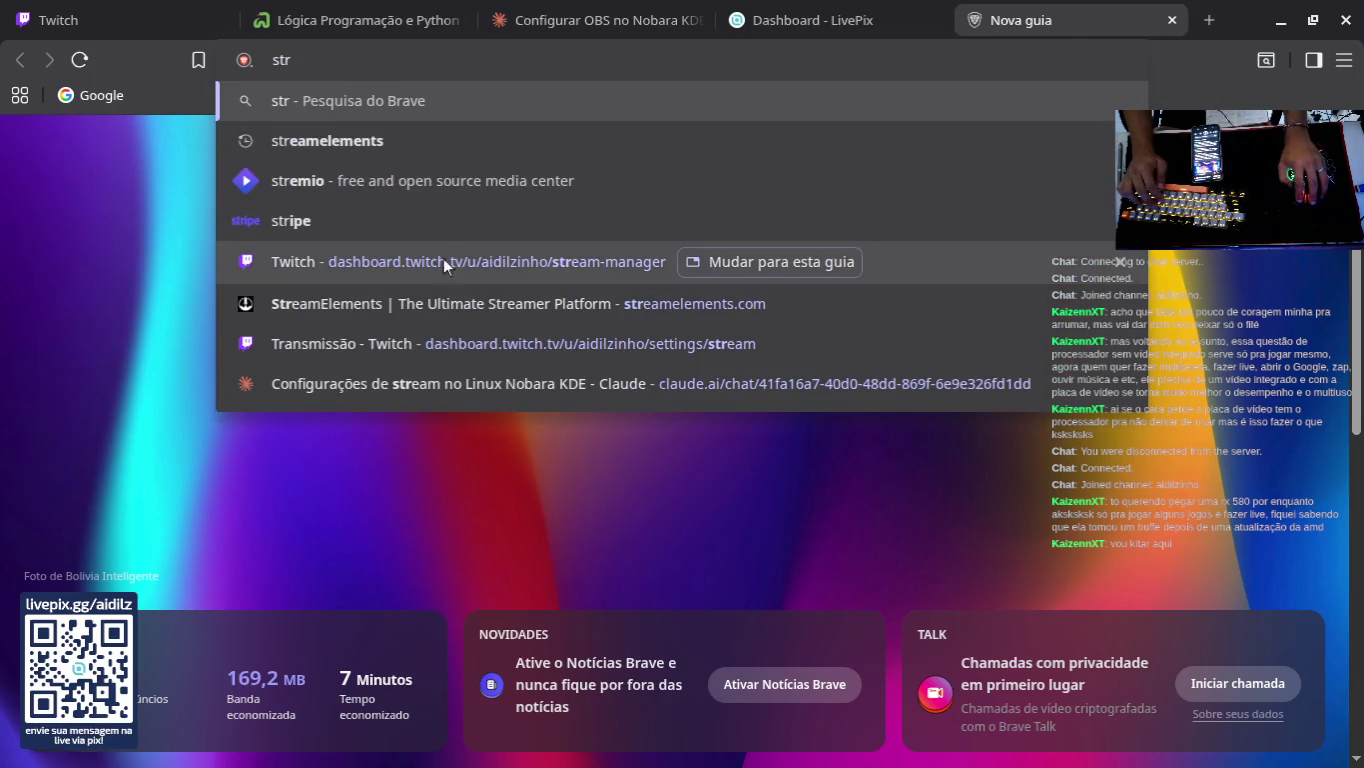
pyautogui.click(527, 302)
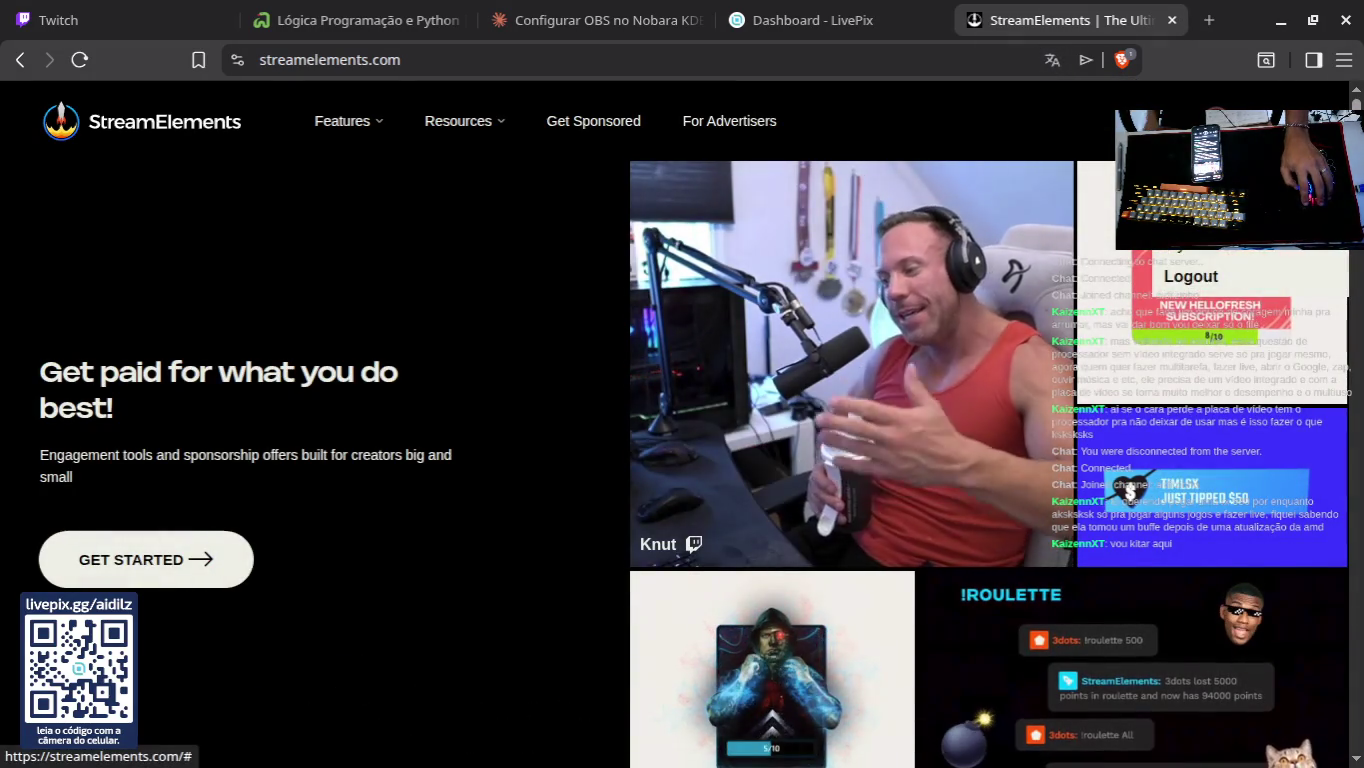
# Step: Open the hy micheal overlay from Dashboard > My Overlays, then bring OBS Studio forward
pyautogui.click(1190, 235)
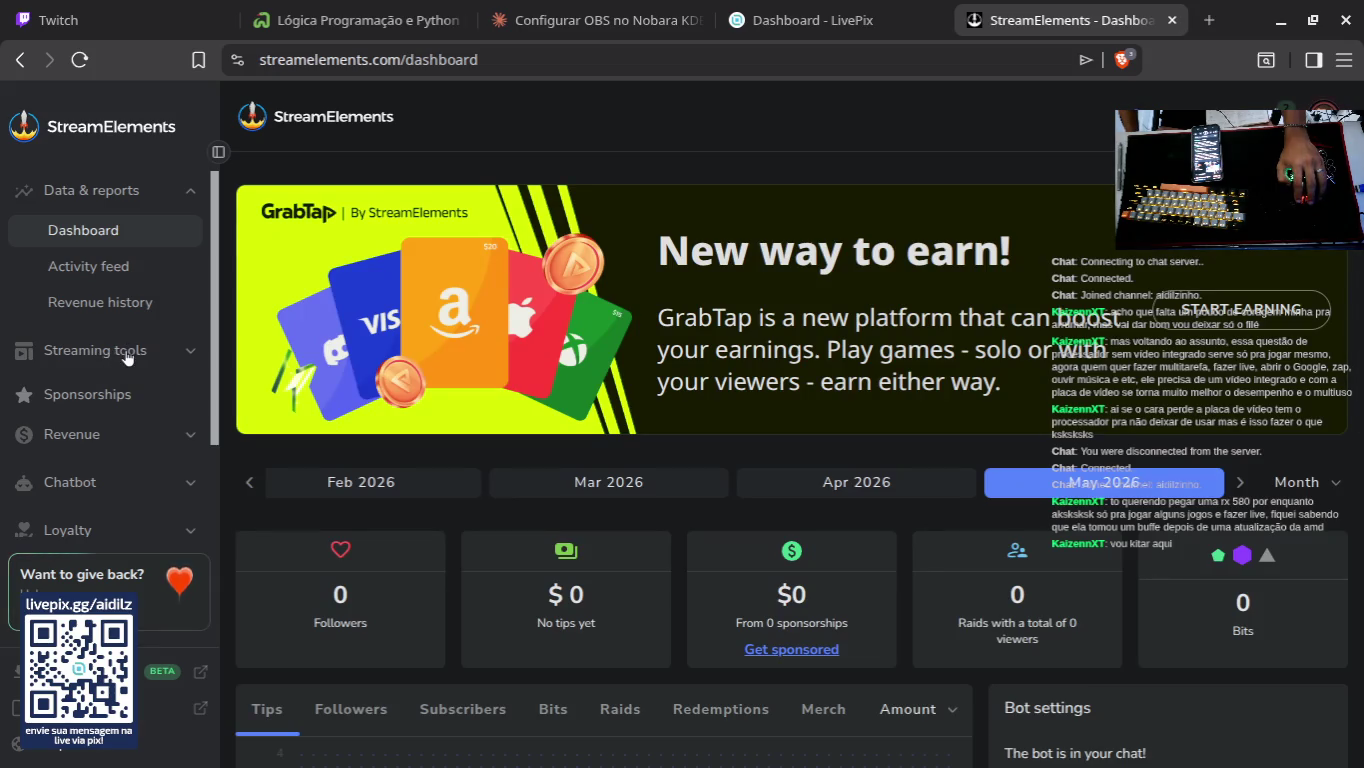
pyautogui.click(126, 351)
pyautogui.click(131, 393)
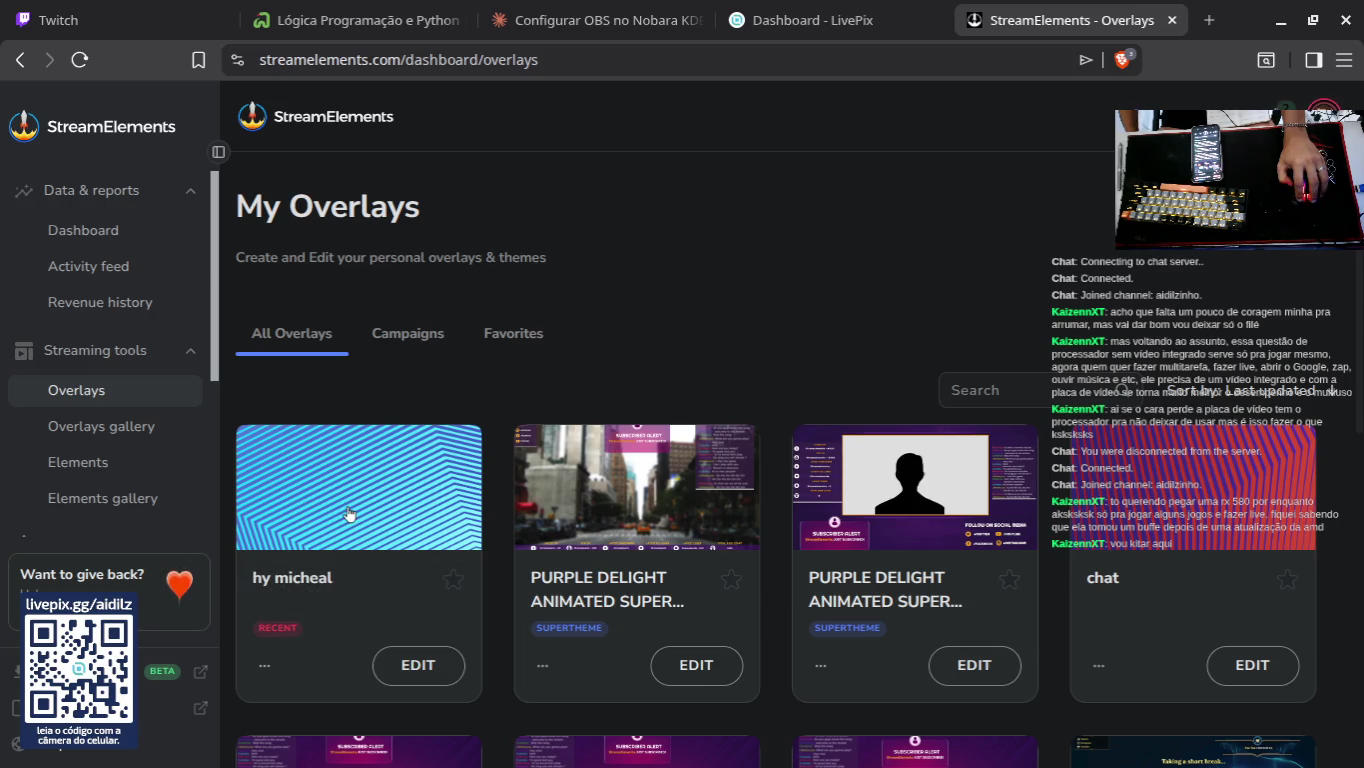
pyautogui.scroll(-2, 399, 520)
pyautogui.click(418, 544)
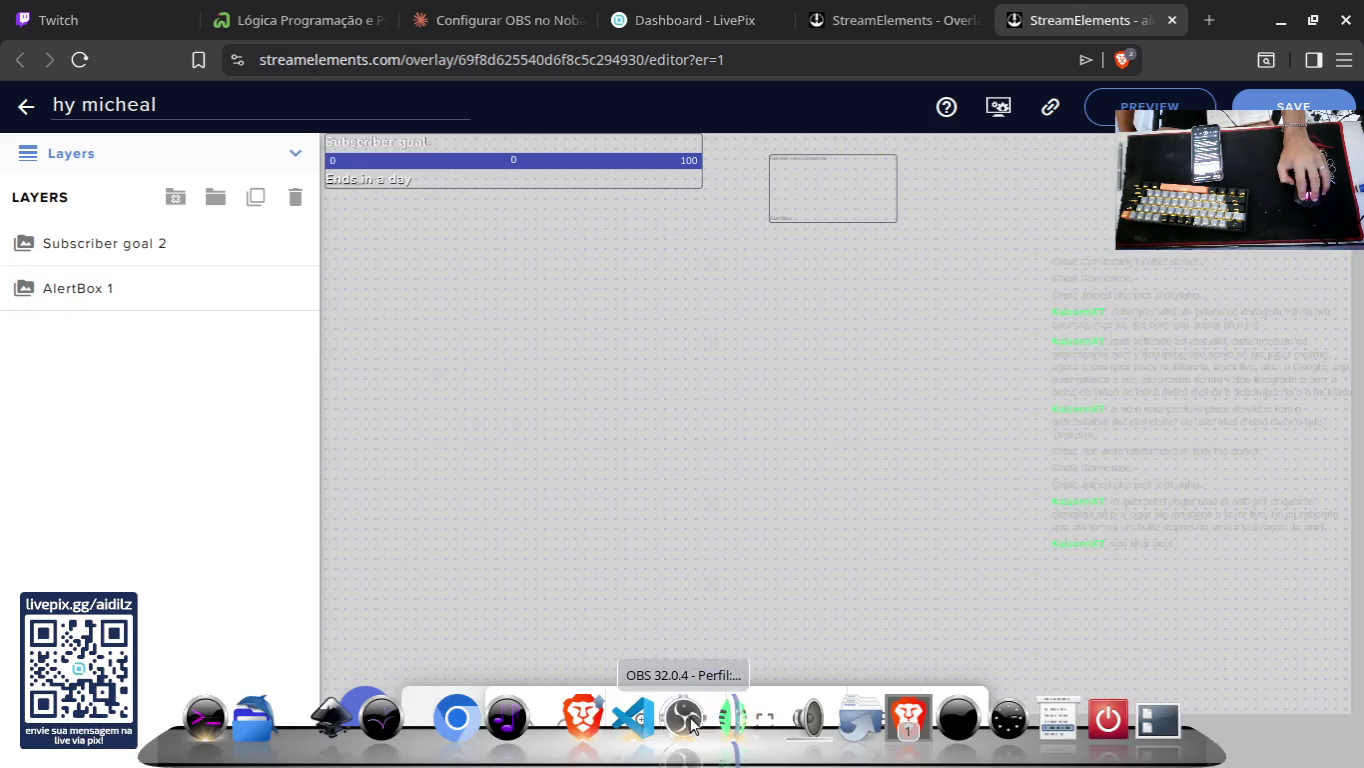
pyautogui.click(688, 716)
# Step: Inspect the streamlabs browser source's properties in OBS and close them unchanged
pyautogui.click(318, 504)
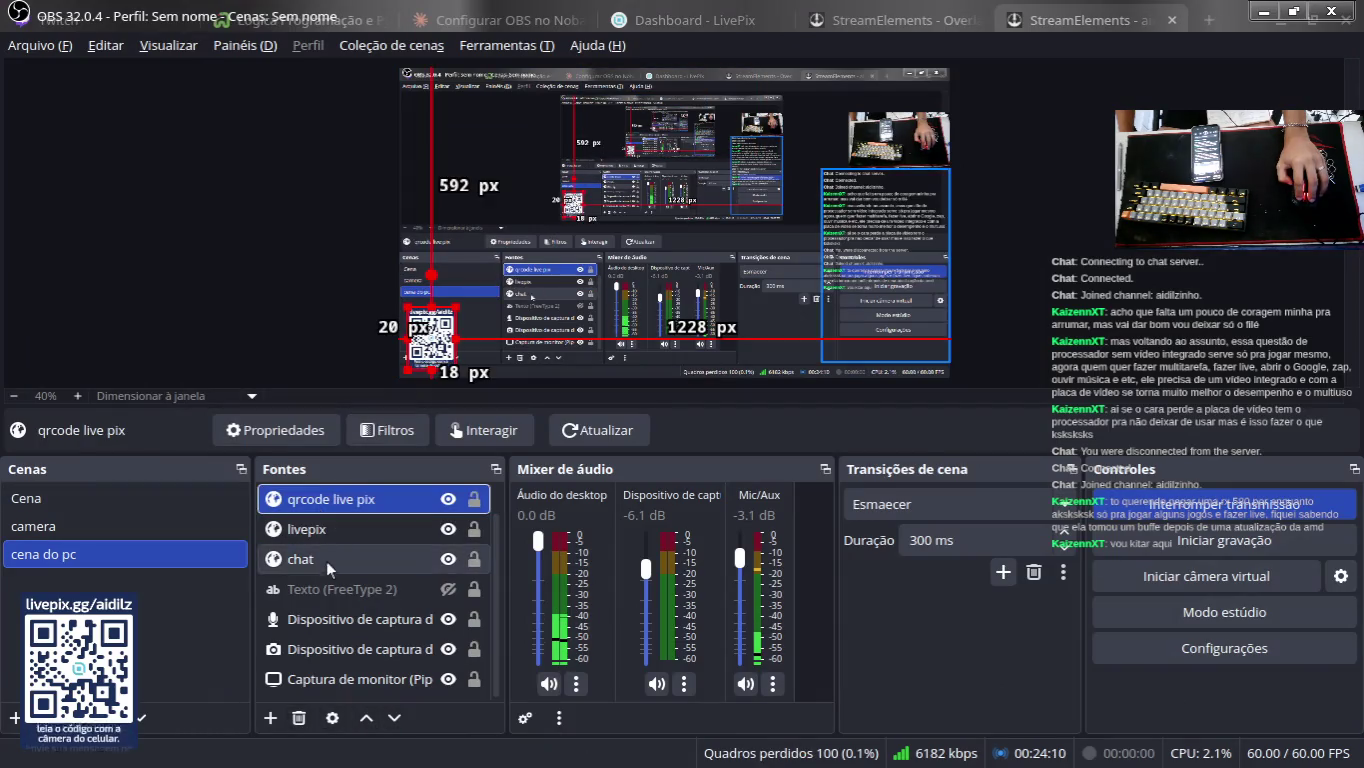
pyautogui.doubleClick(323, 499)
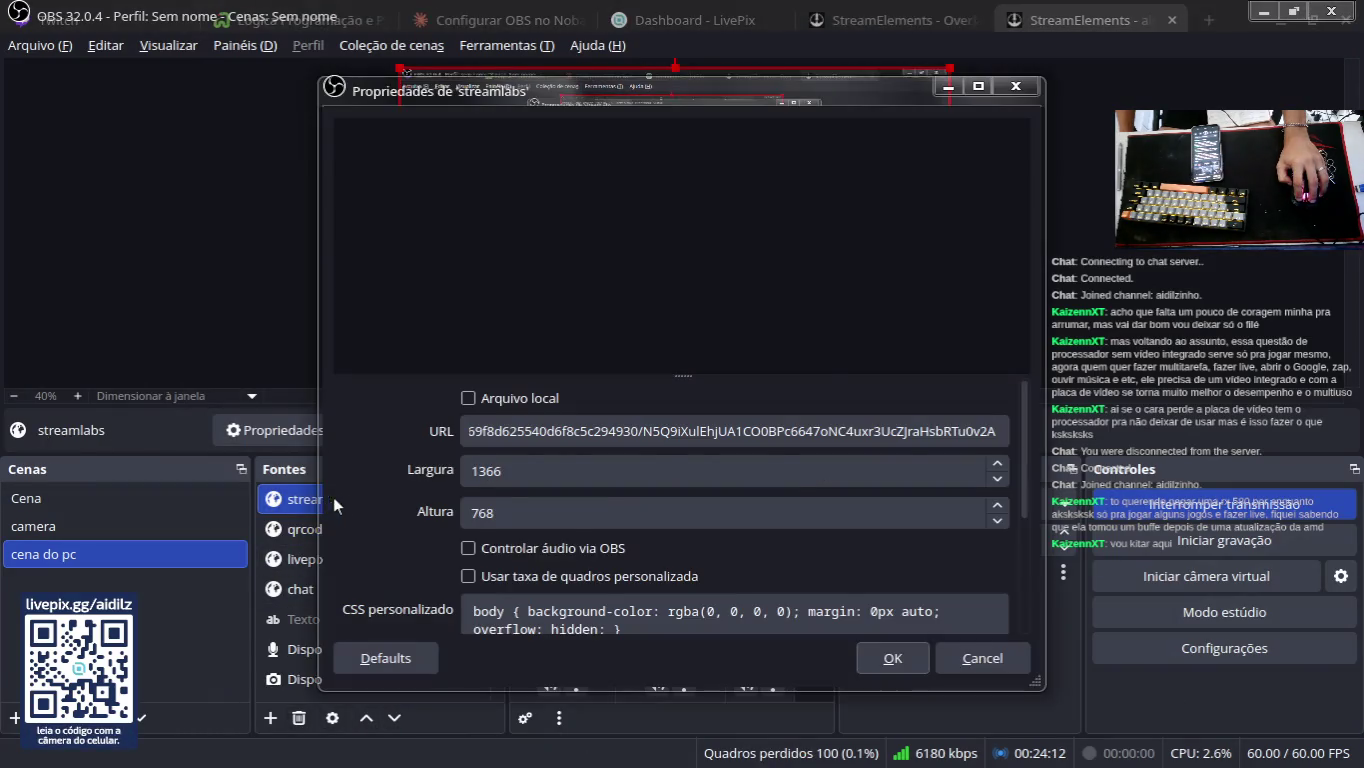
pyautogui.scroll(-3, 604, 508)
pyautogui.scroll(3, 605, 508)
pyautogui.scroll(-5, 604, 508)
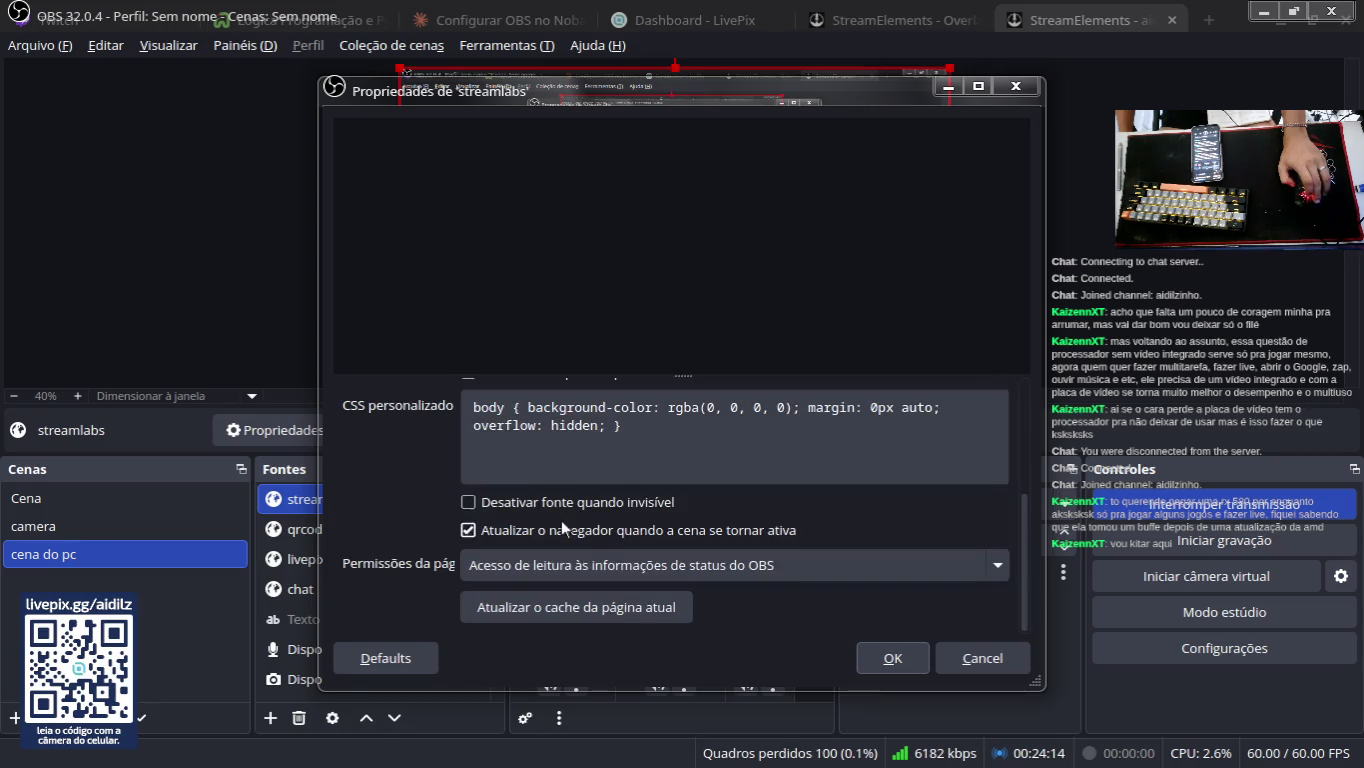
pyautogui.scroll(5, 604, 549)
pyautogui.click(893, 658)
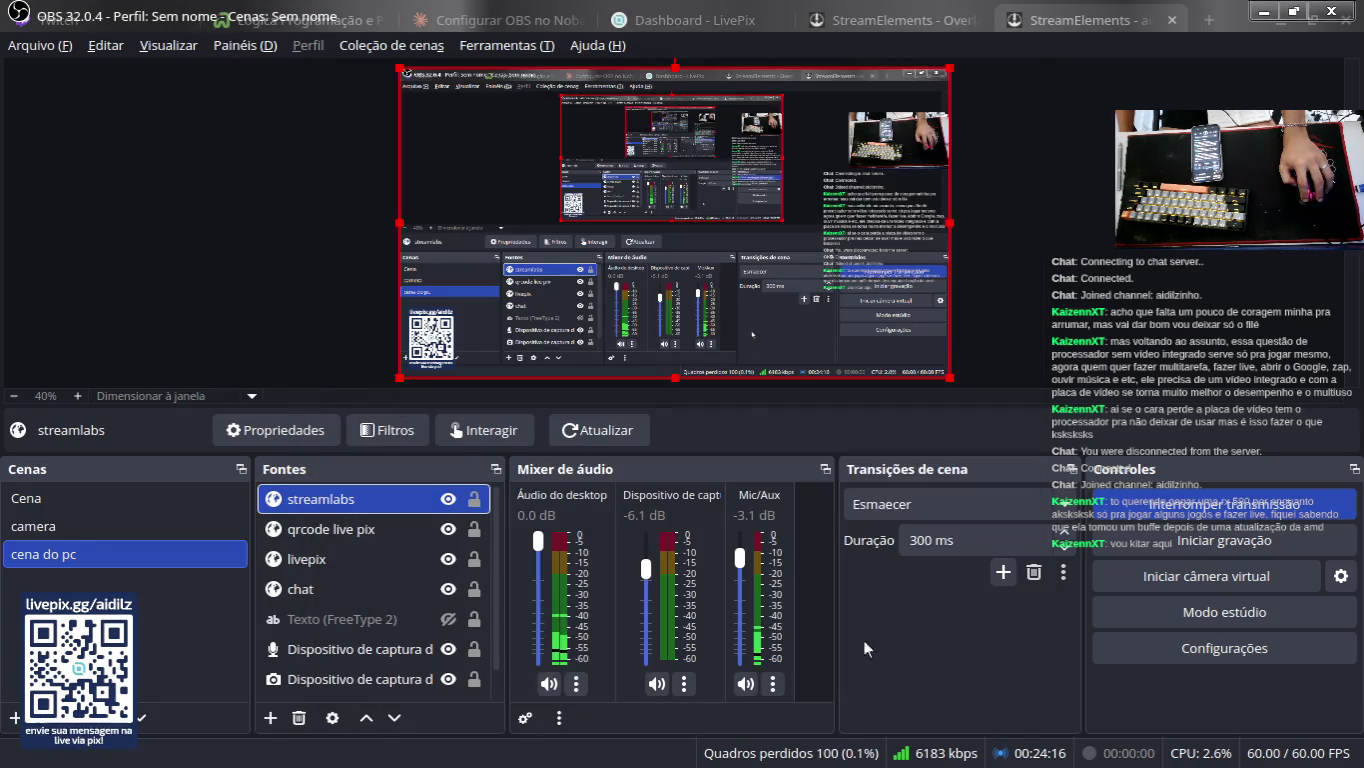
pyautogui.click(1150, 262)
# Step: Copy the hy micheal overlay's link from the StreamElements editor
pyautogui.hotkey('alt', 'Tab')
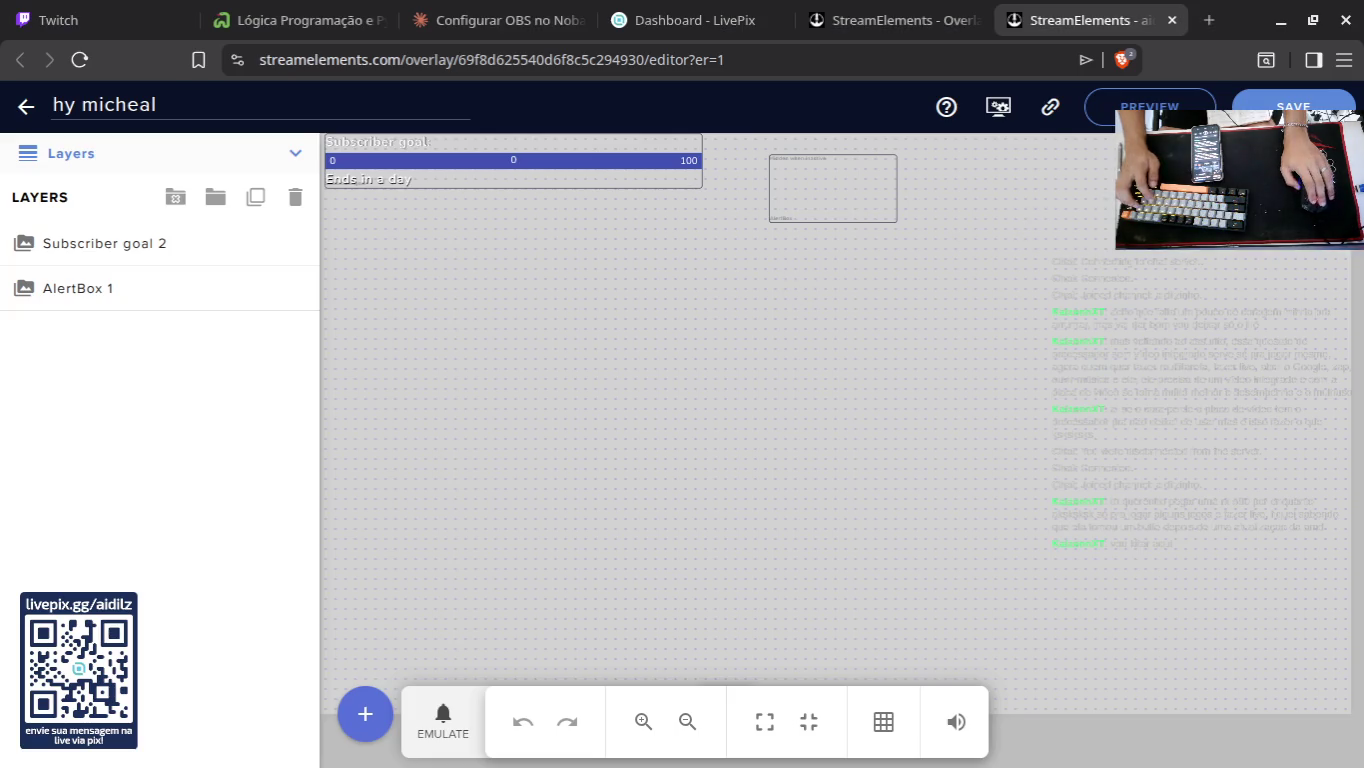
pyautogui.hotkey('alt', 'Tab')
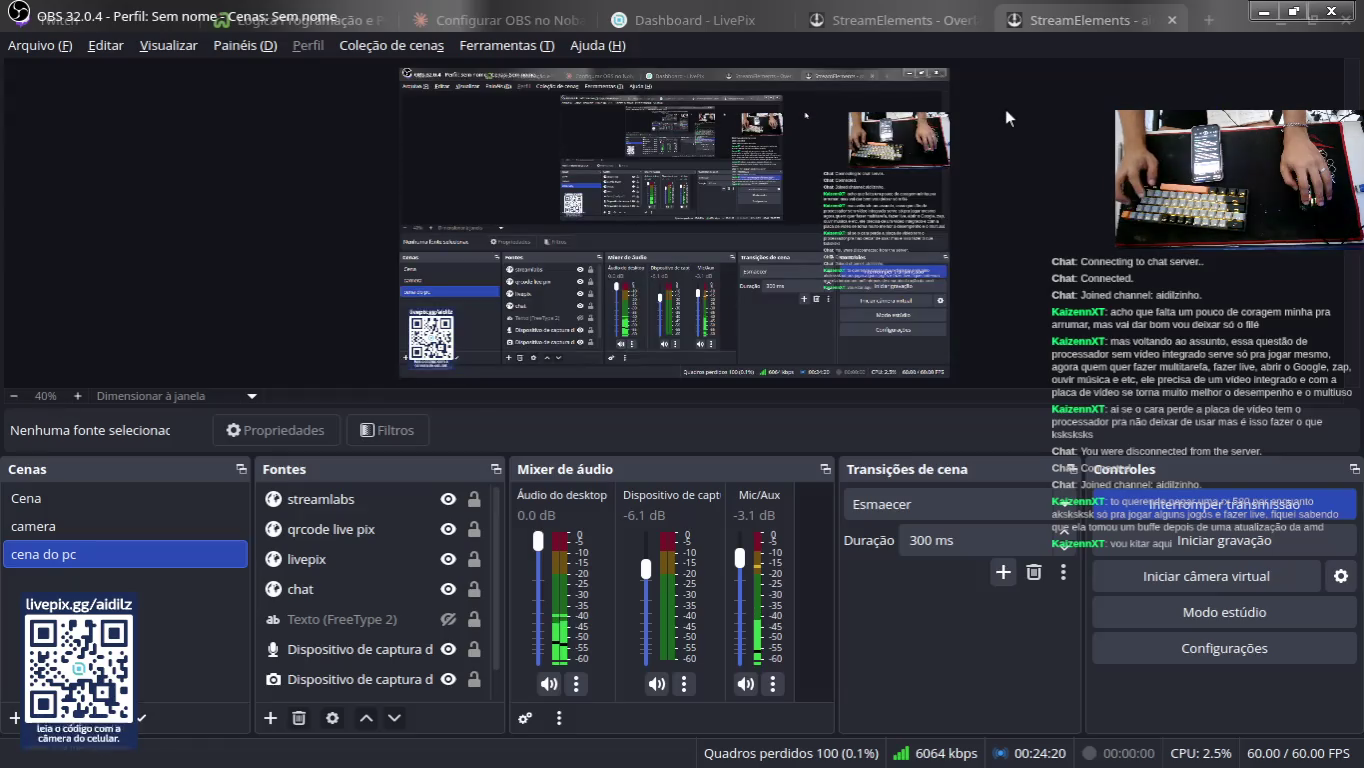
pyautogui.doubleClick(324, 504)
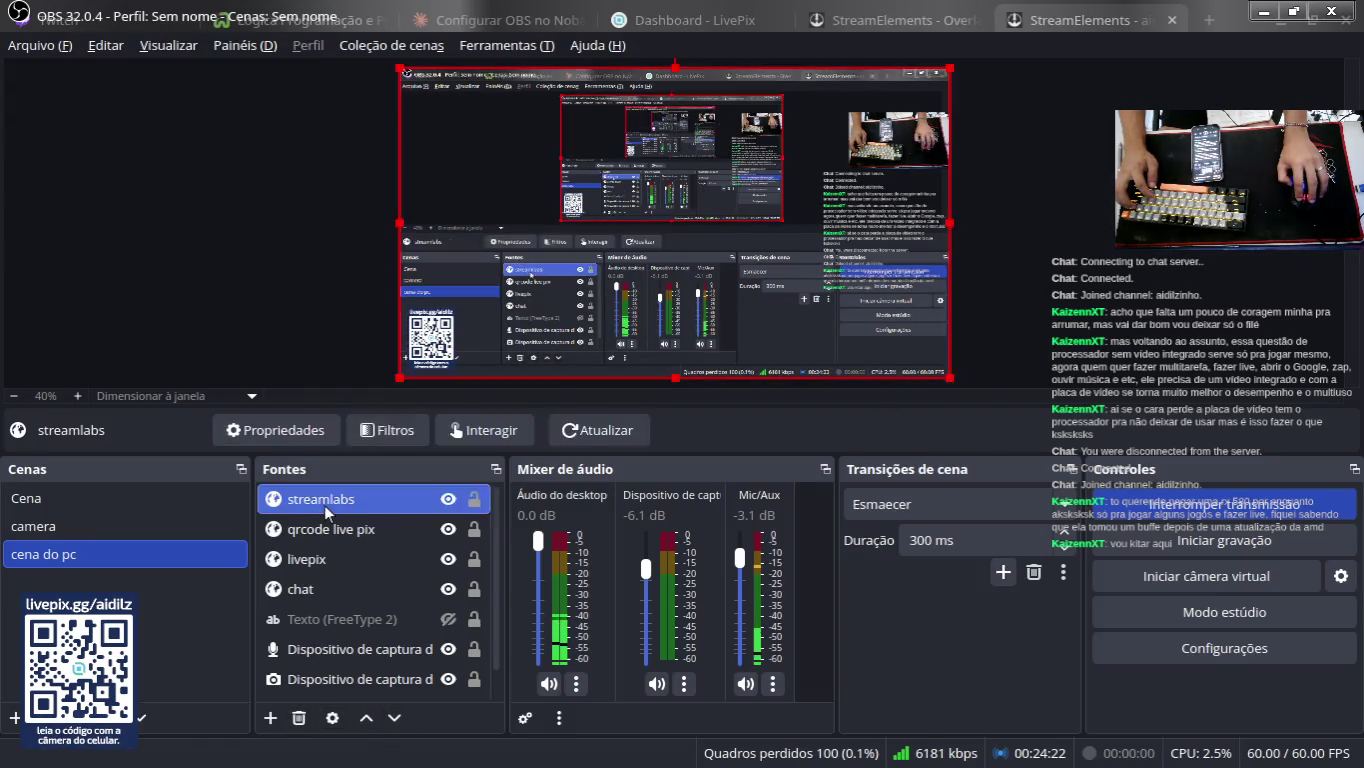
pyautogui.click(885, 664)
pyautogui.hotkey('alt', 'Tab')
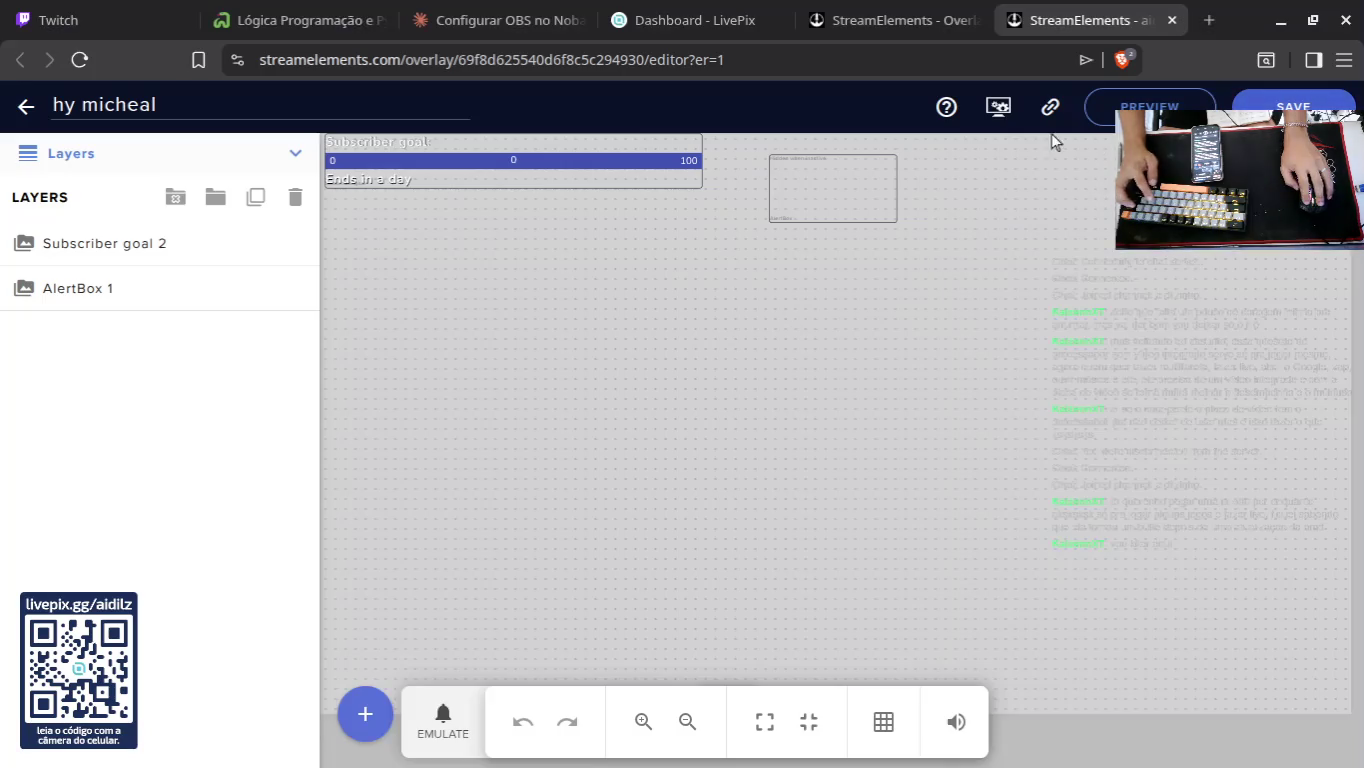
pyautogui.click(1048, 106)
pyautogui.hotkey('alt', 'Tab')
# Step: Replace the streamlabs source's URL with the copied hy micheal overlay link
pyautogui.doubleClick(340, 507)
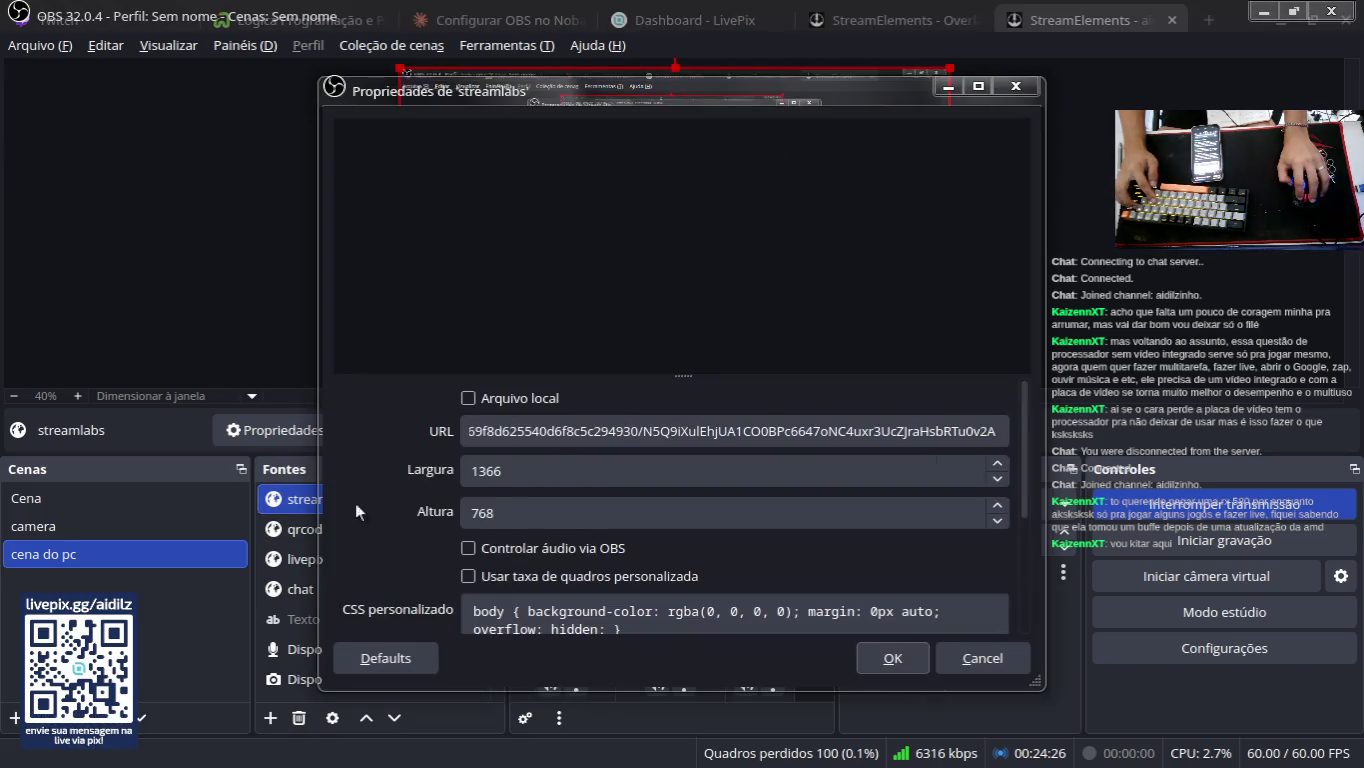
pyautogui.moveTo(470, 430); pyautogui.dragTo(998, 431)
pyautogui.press('BackSpace')
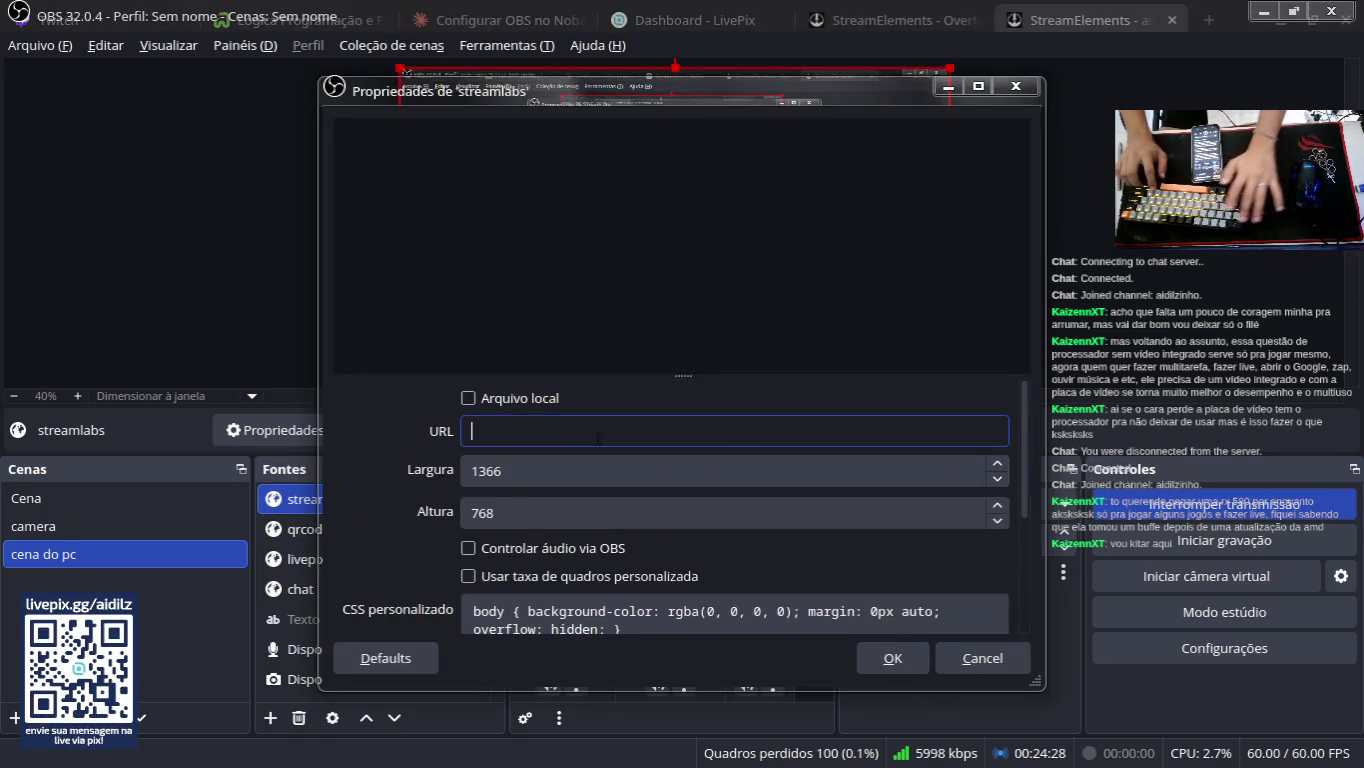
pyautogui.hotkey('ctrl', 'v')
pyautogui.click(890, 658)
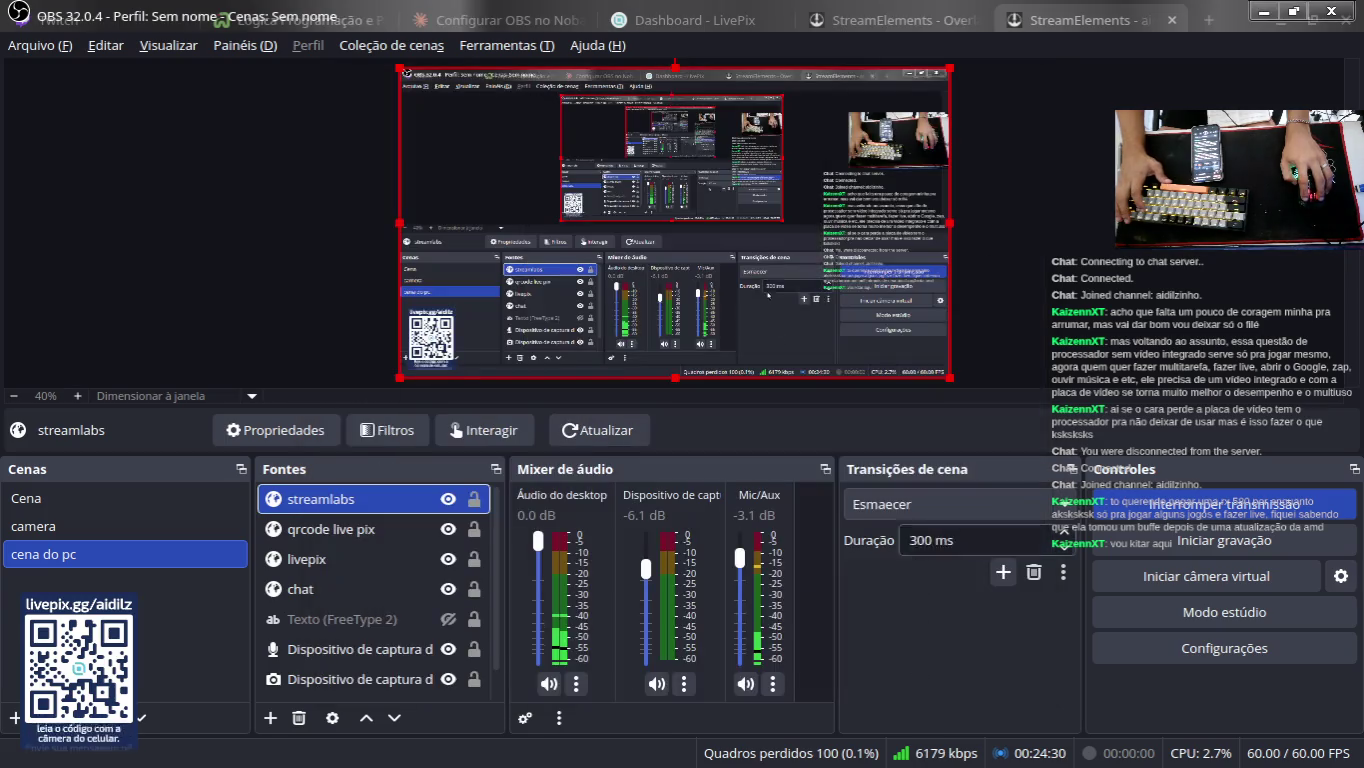
# Step: Turn on the streamlabs source's visibility in the OBS scene
pyautogui.click(1083, 241)
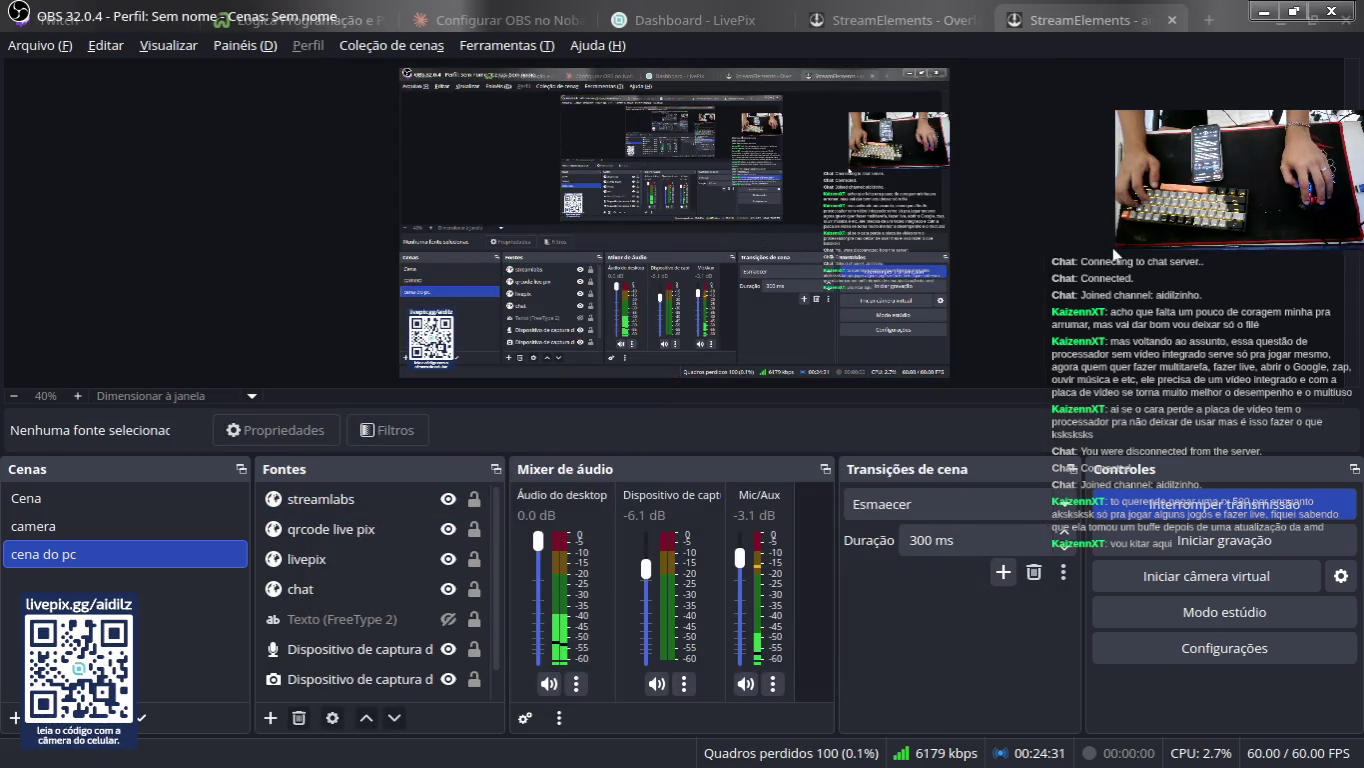
pyautogui.click(446, 500)
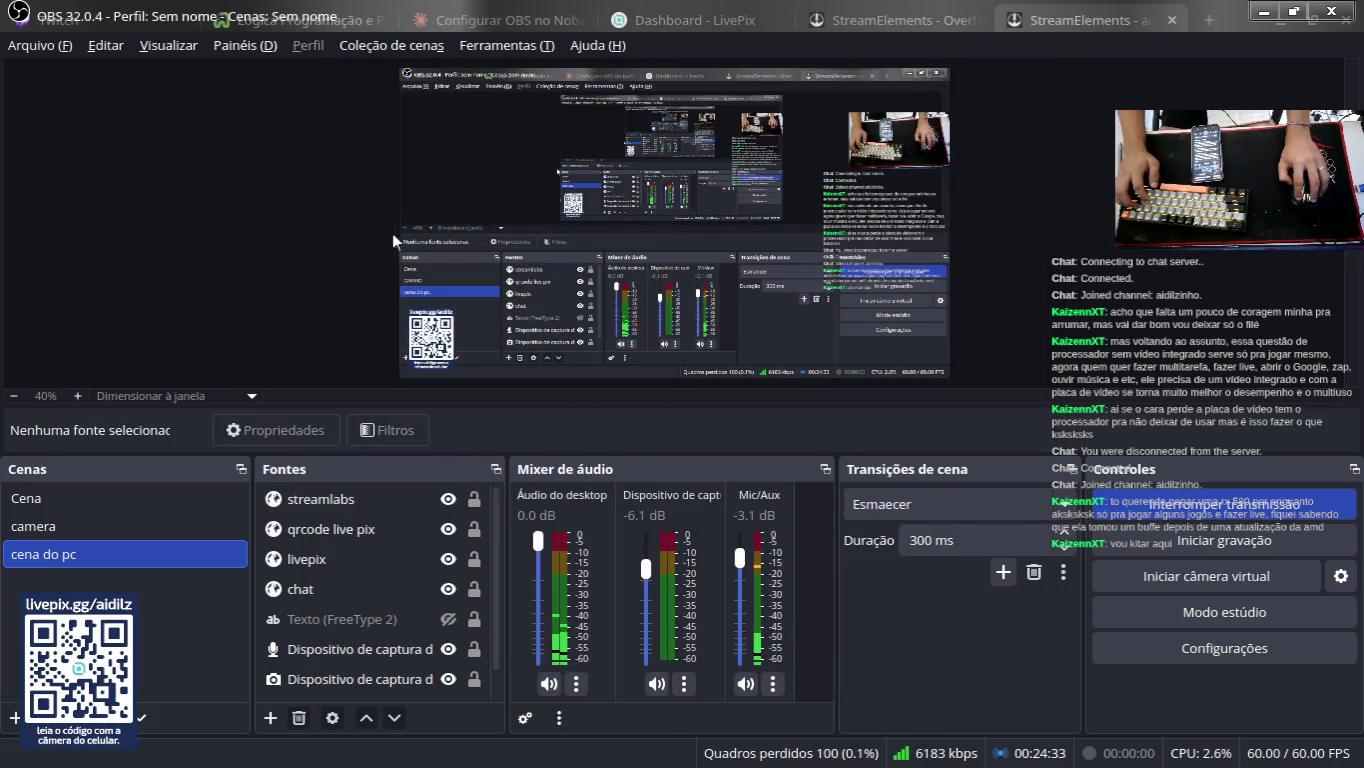
pyautogui.click(343, 508)
pyautogui.hotkey('alt', 'Tab')
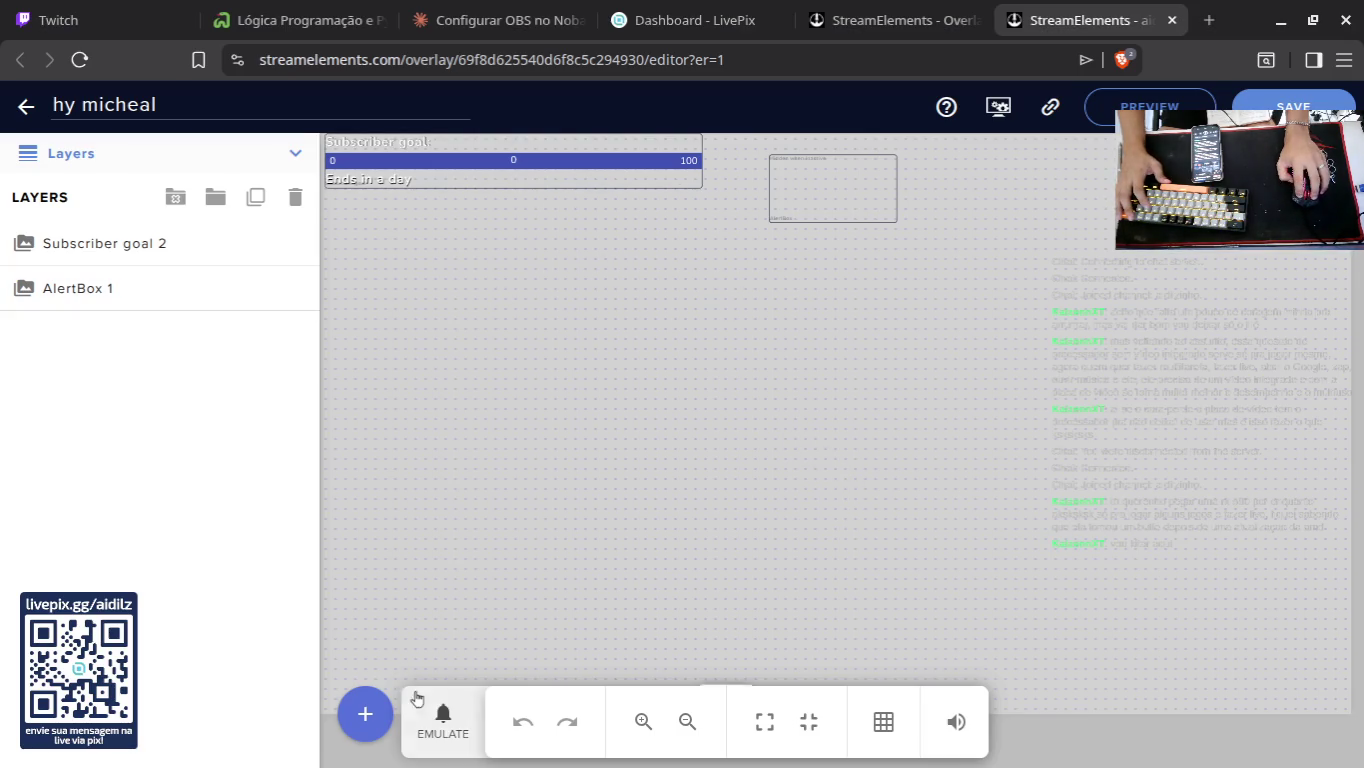
# Step: Emulate a Follower event on the hy micheal overlay and check for it in OBS
pyautogui.click(443, 716)
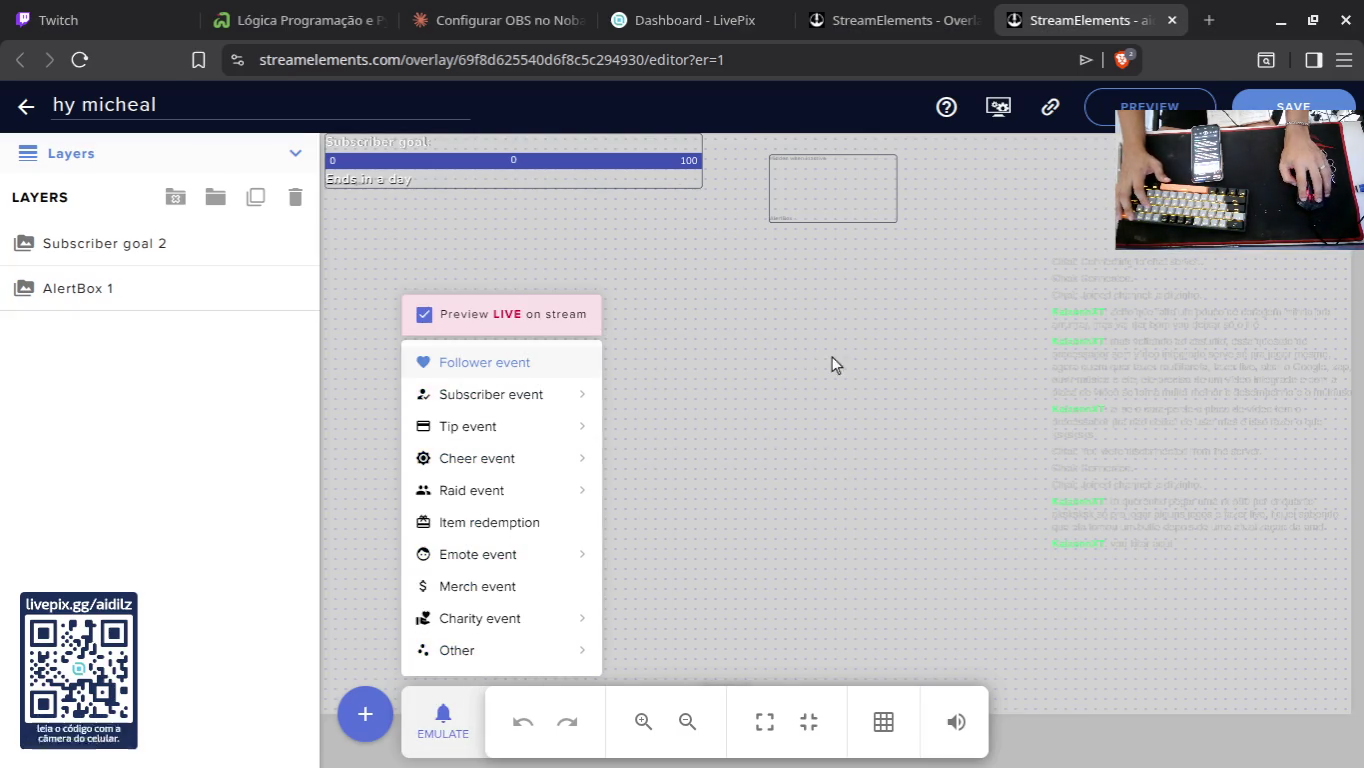
pyautogui.hotkey('alt', 'Tab')
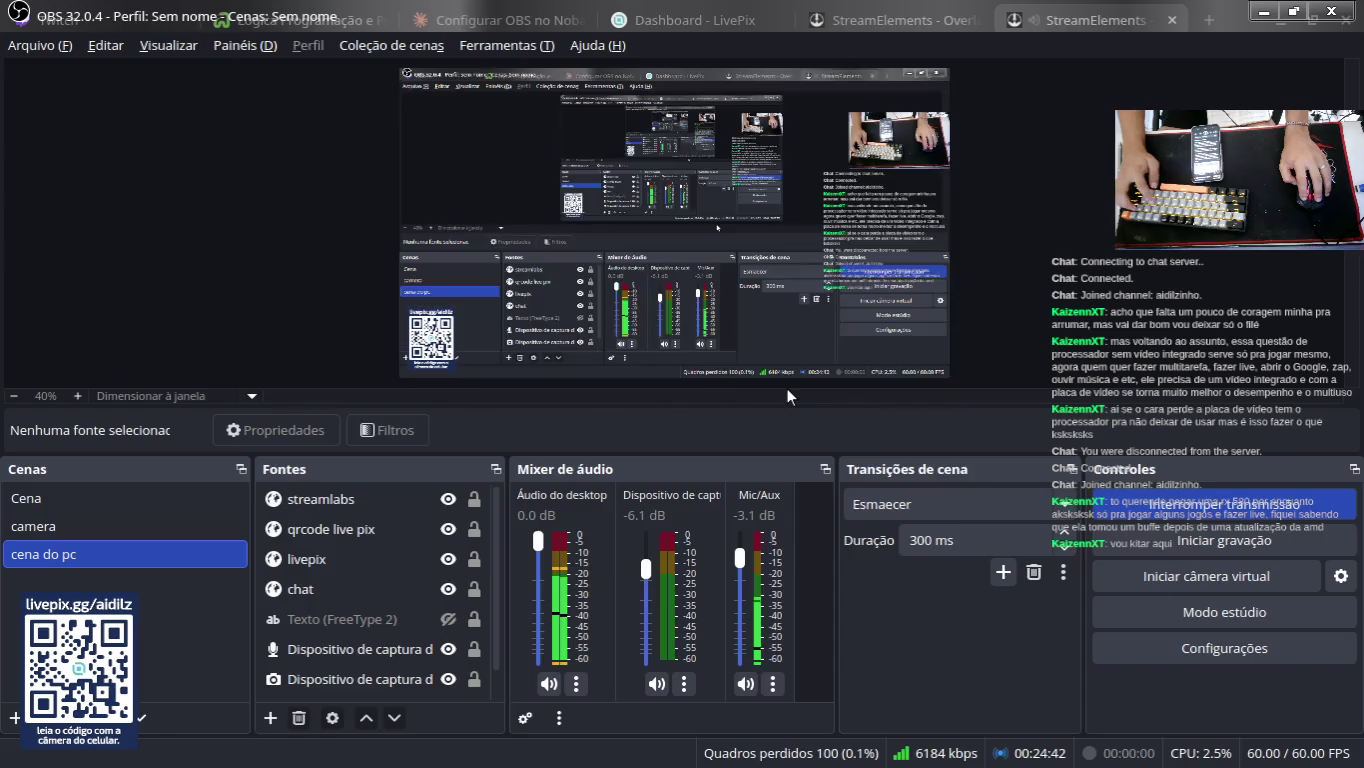
pyautogui.hotkey('alt', 'Tab')
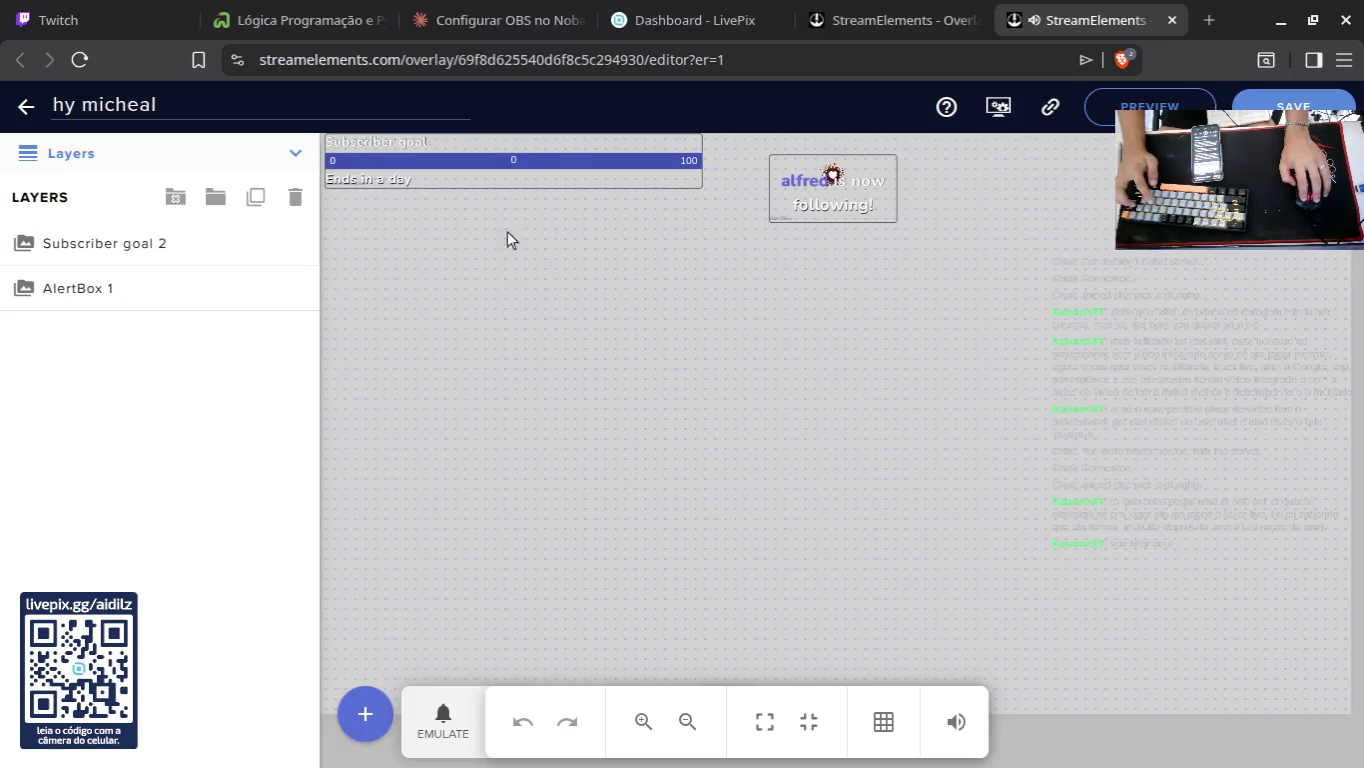
pyautogui.hotkey('alt', 'Tab')
pyautogui.hotkey('alt', 'Tab')
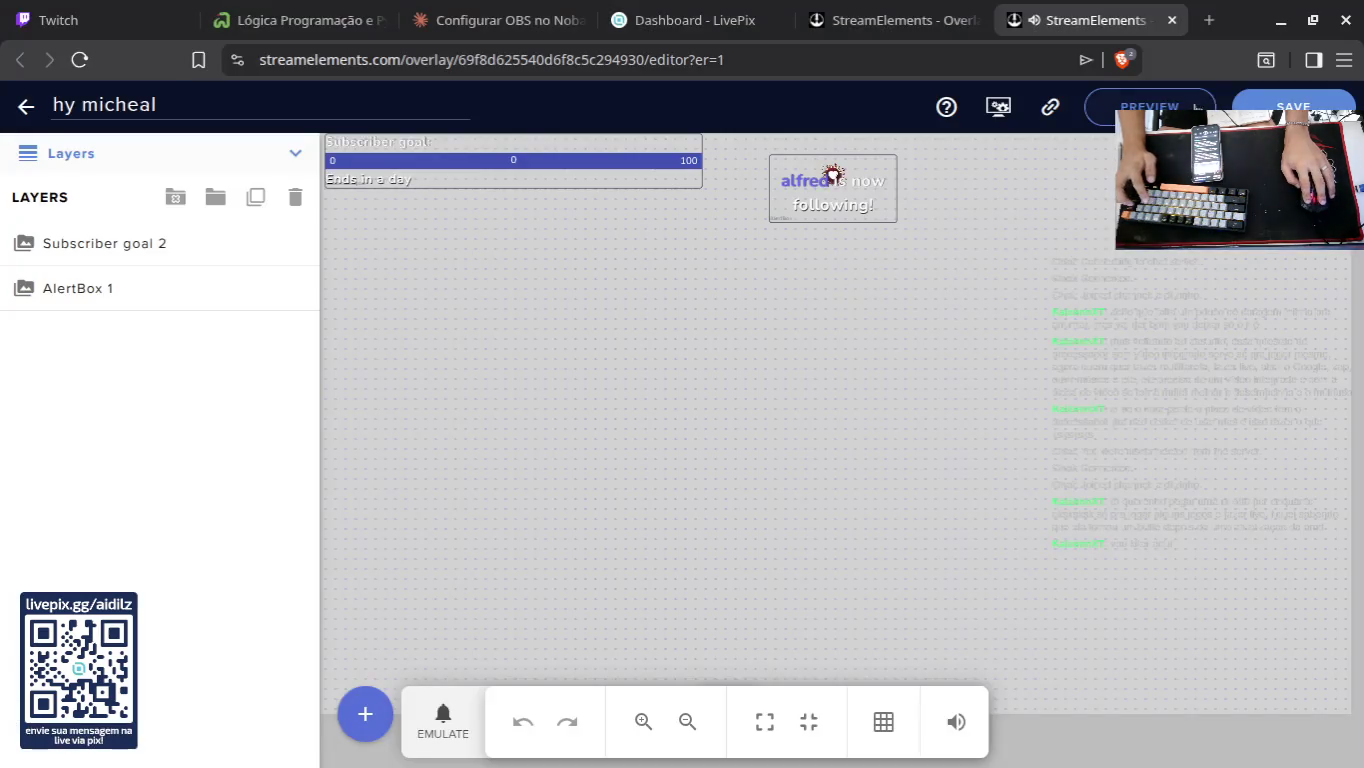
# Step: Look over the overlay's launch options and help menu, then return to OBS Studio
pyautogui.click(1049, 106)
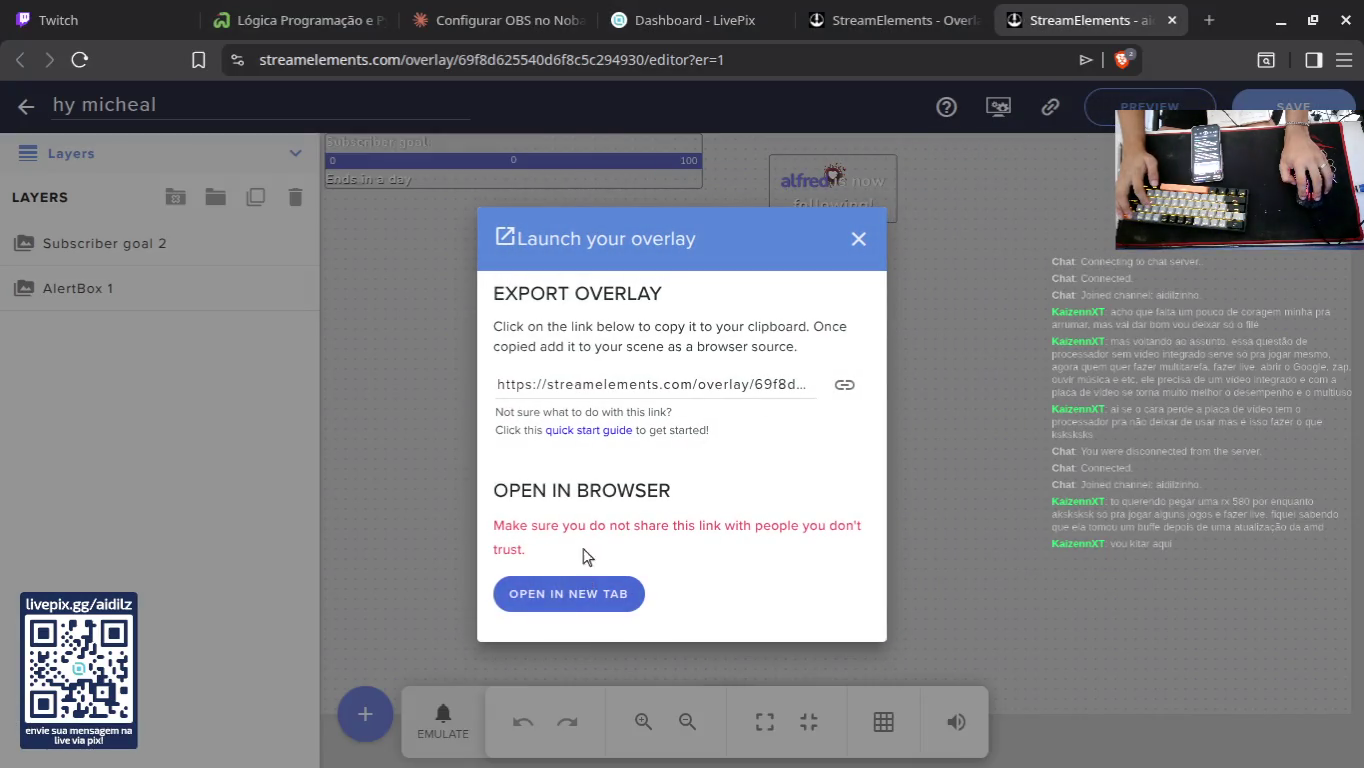
pyautogui.click(862, 235)
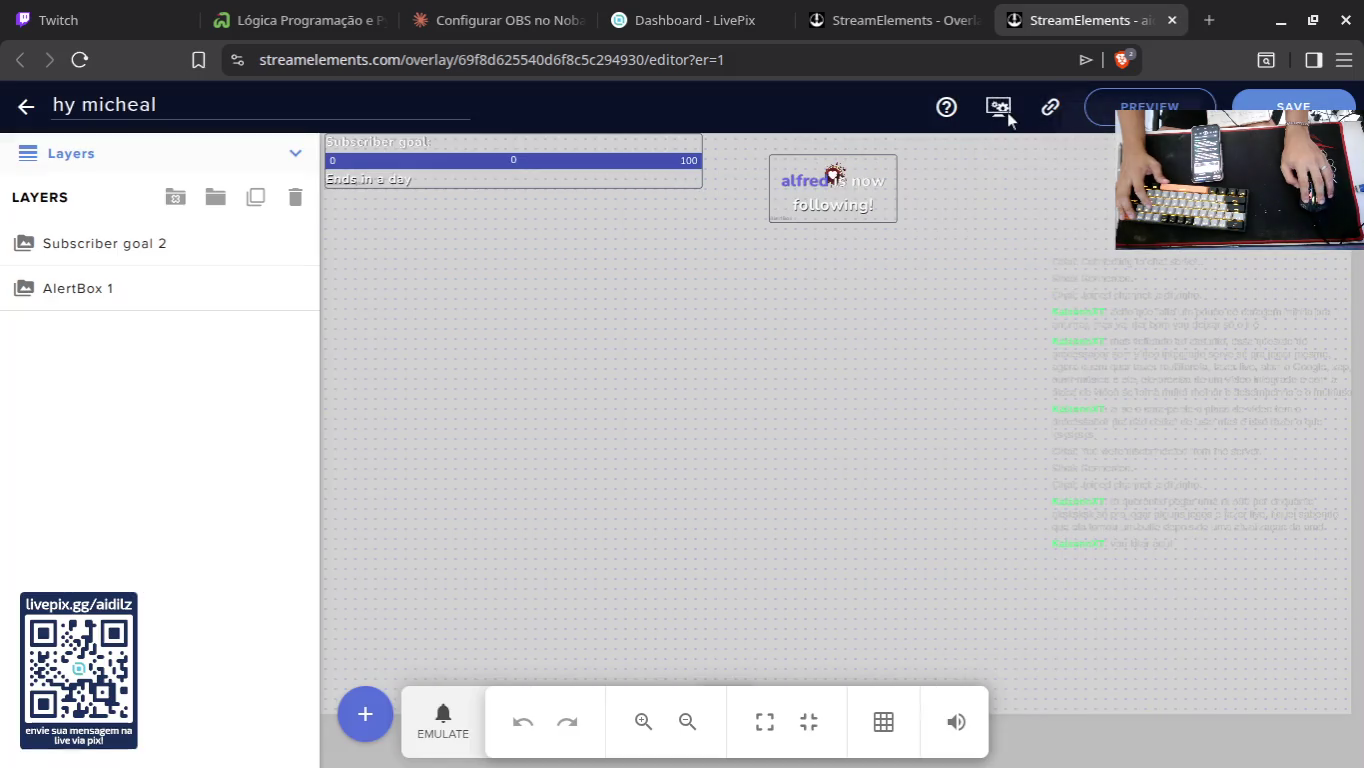
pyautogui.click(950, 107)
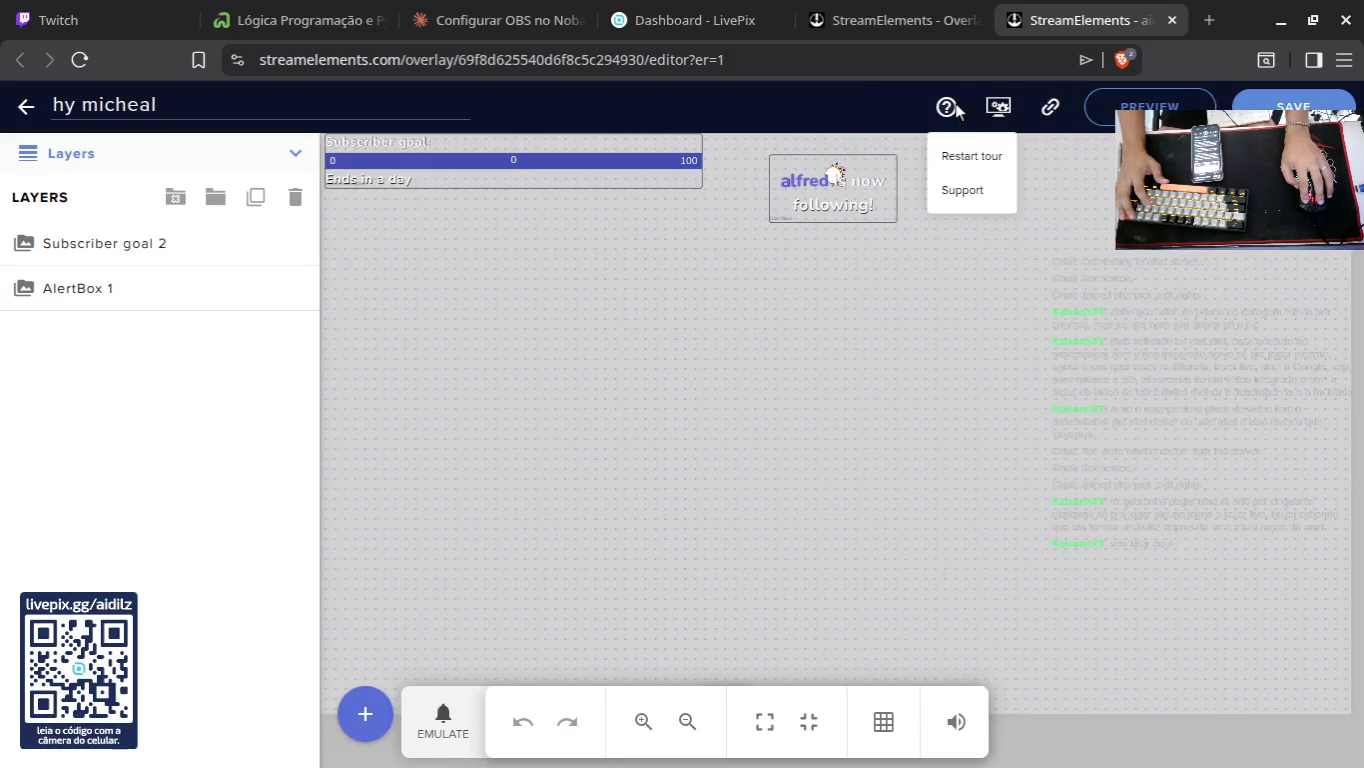
pyautogui.click(1144, 293)
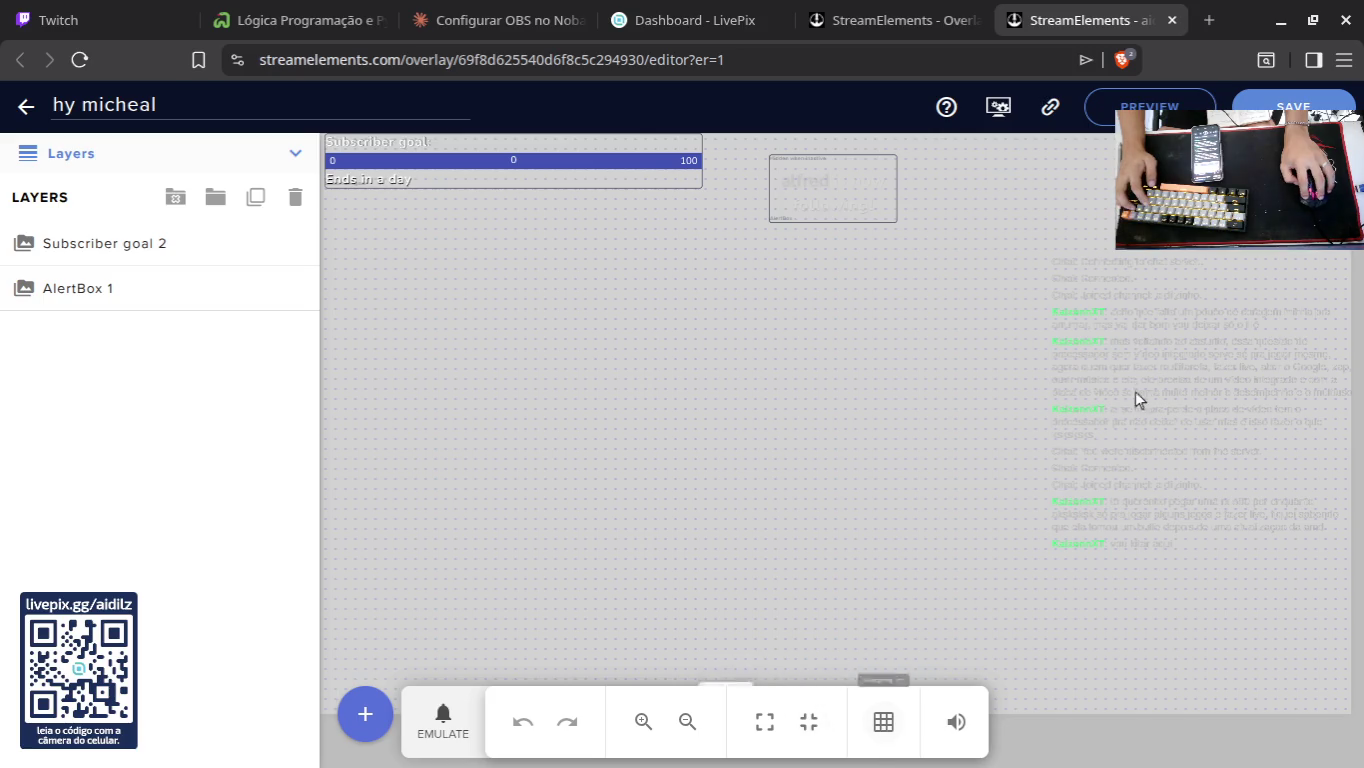
pyautogui.hotkey('alt', 'Tab')
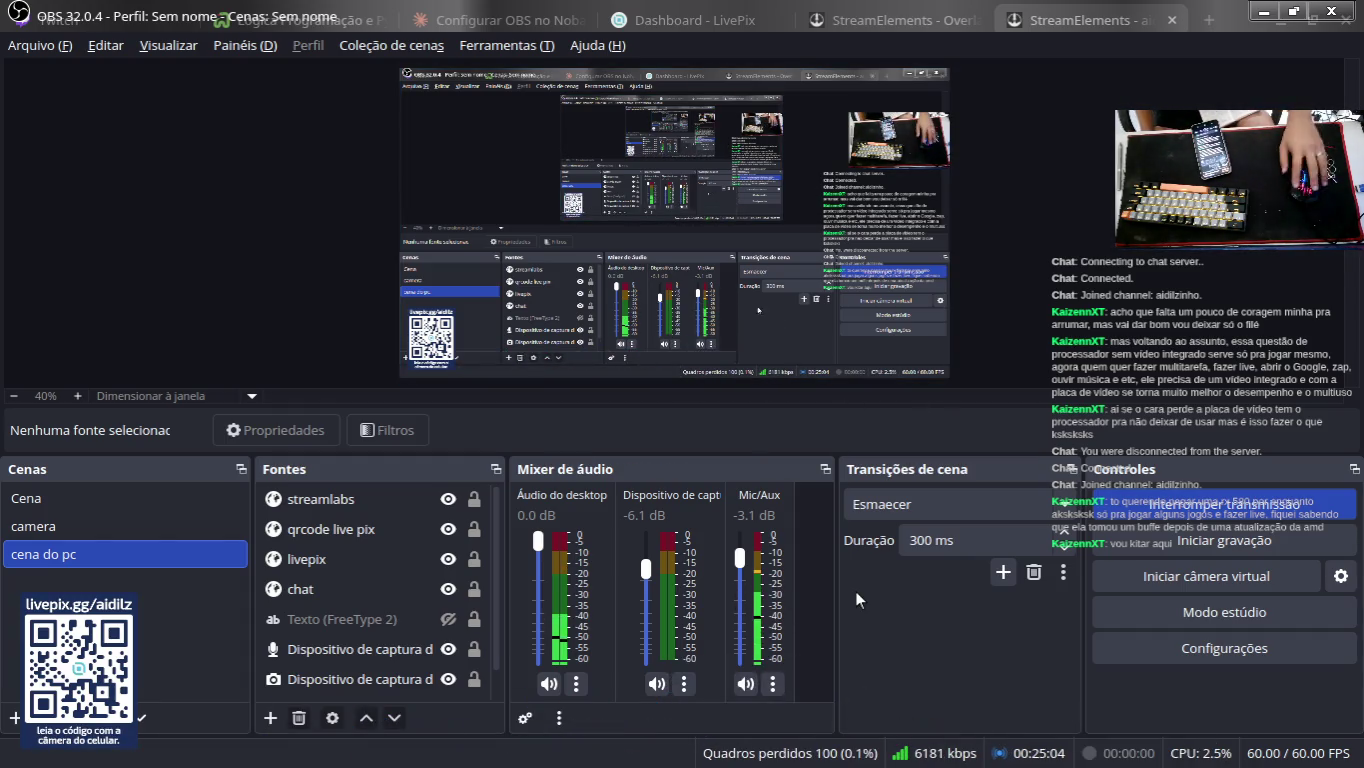
# Step: Bring Brave with the hy micheal overlay editor back to the front from the dock
pyautogui.moveTo(642, 721)
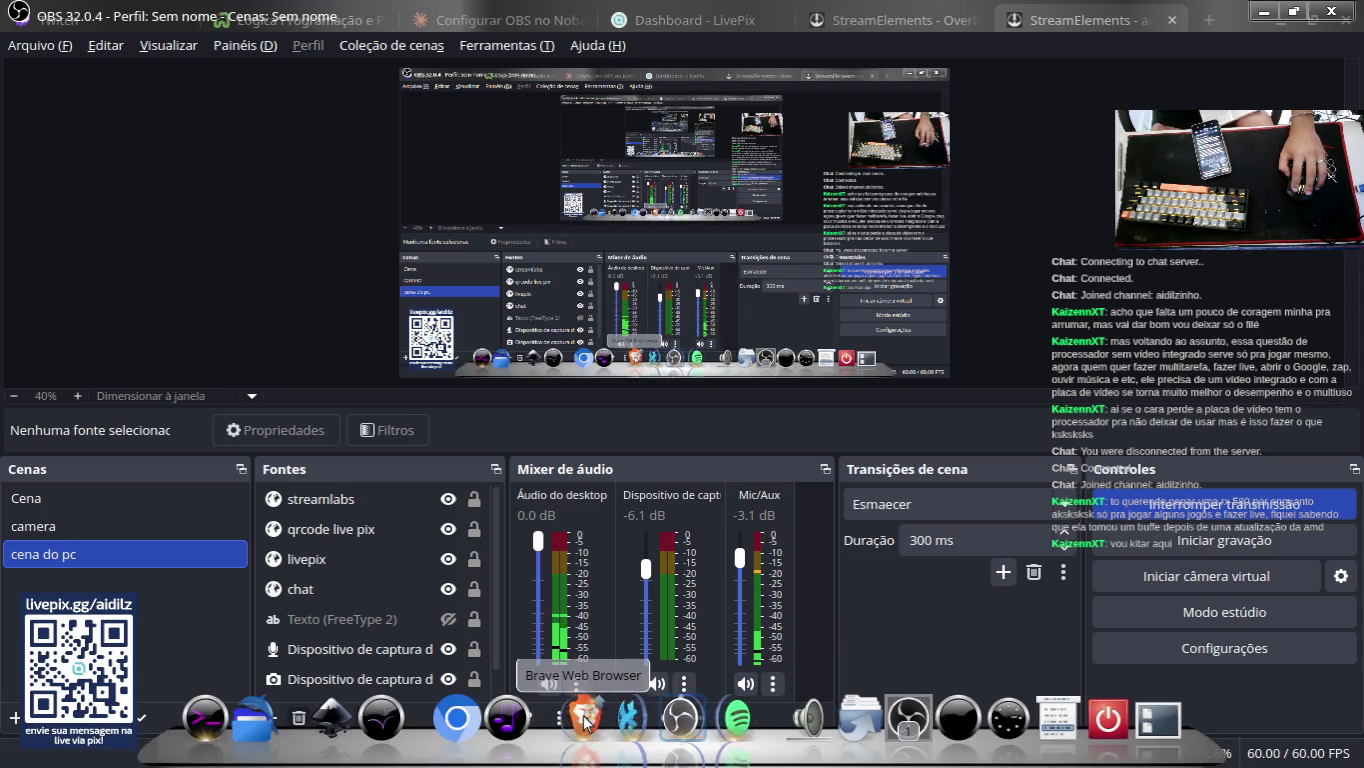
pyautogui.moveTo(583, 718)
pyautogui.moveTo(652, 590)
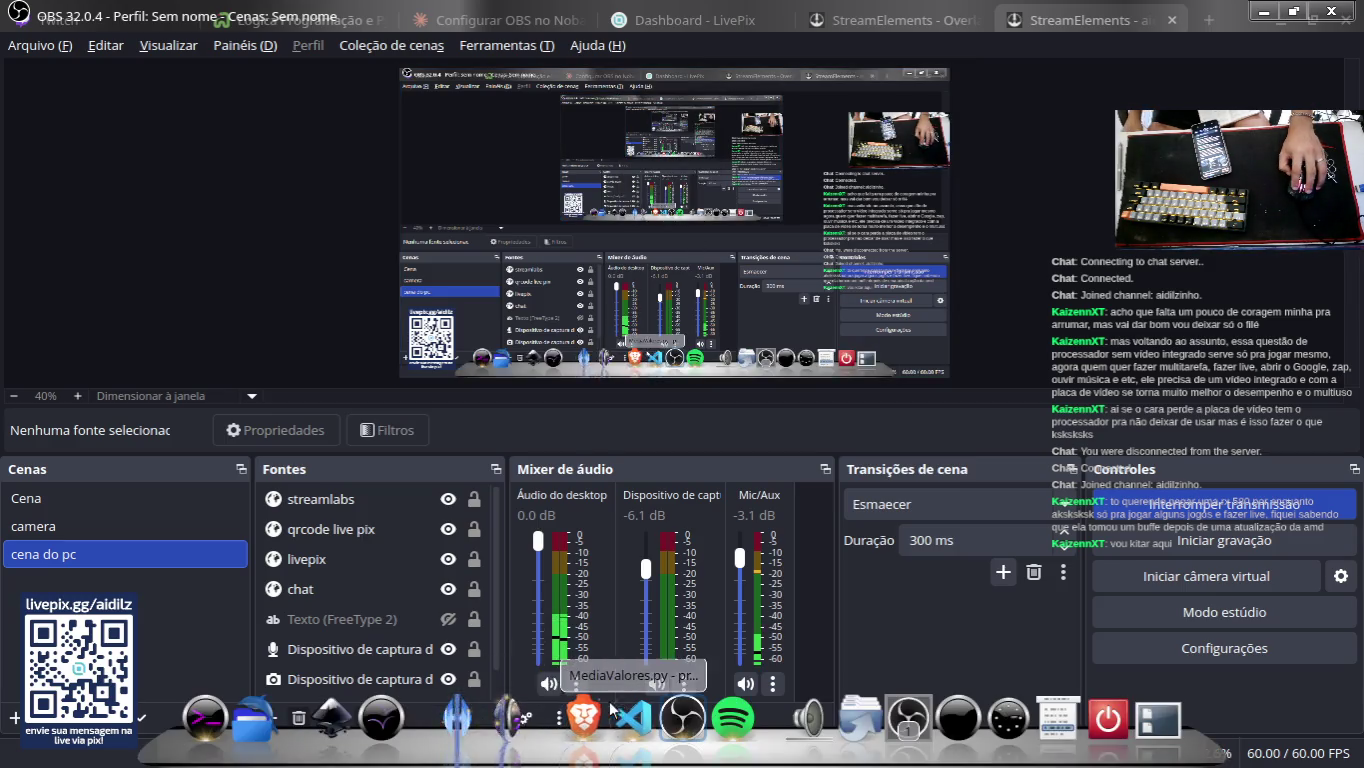
pyautogui.click(583, 716)
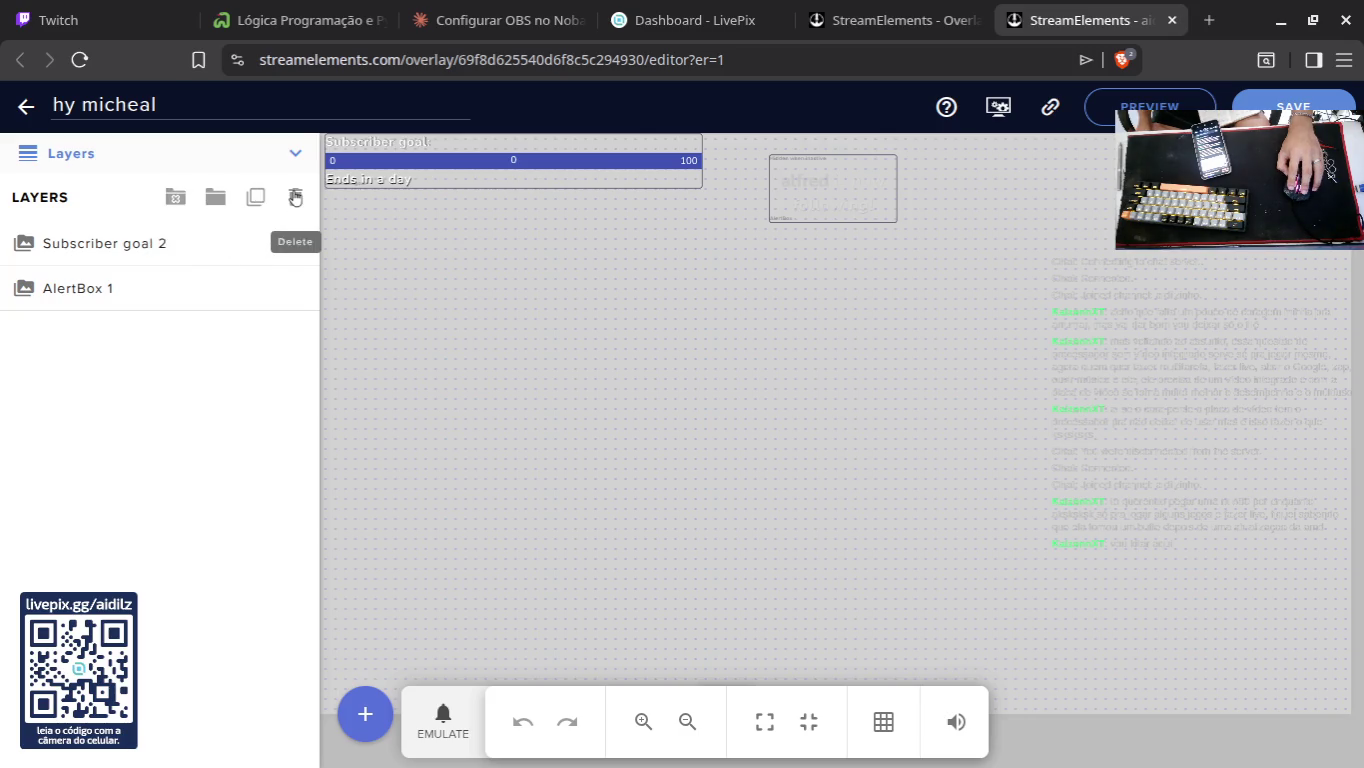
# Step: Re-expand the Layers panel showing Subscriber goal 2 and AlertBox 1, then open the add-widget list
pyautogui.click(33, 153)
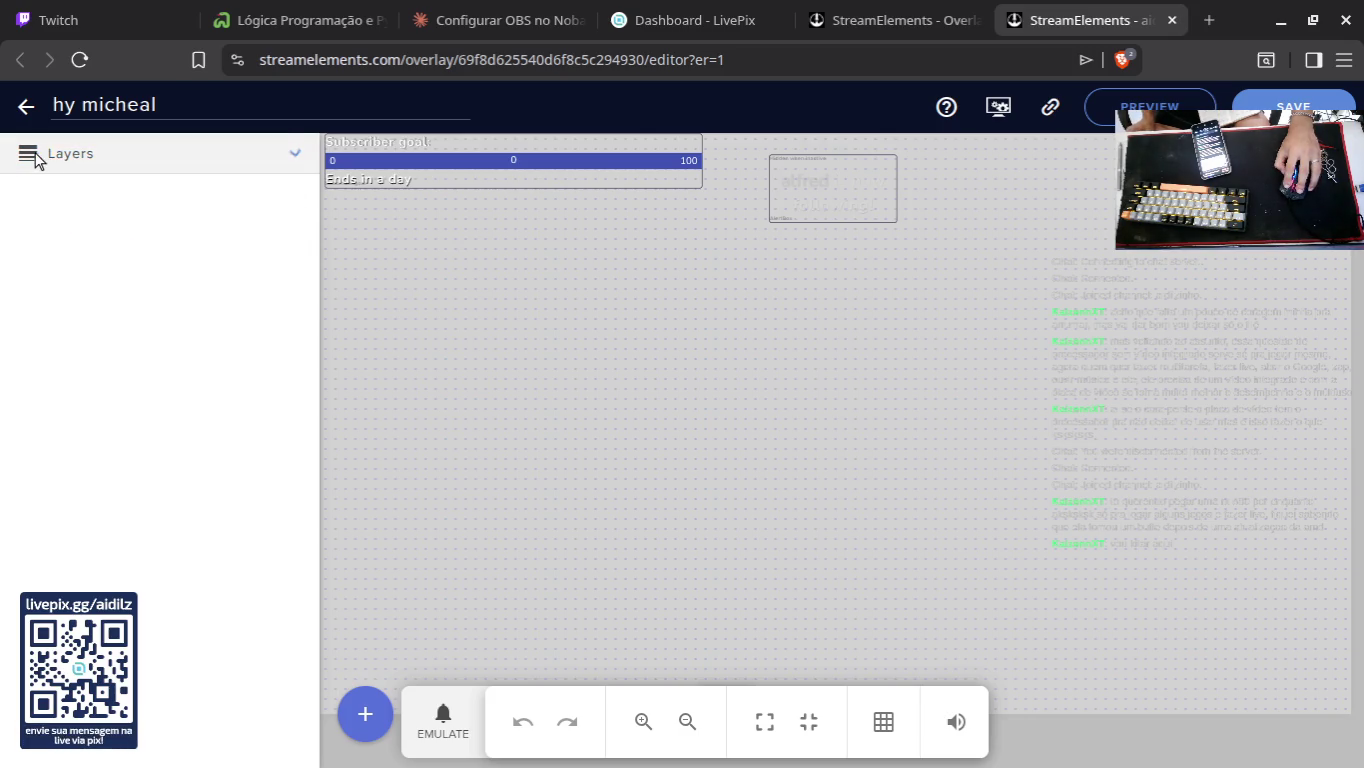
pyautogui.click(295, 156)
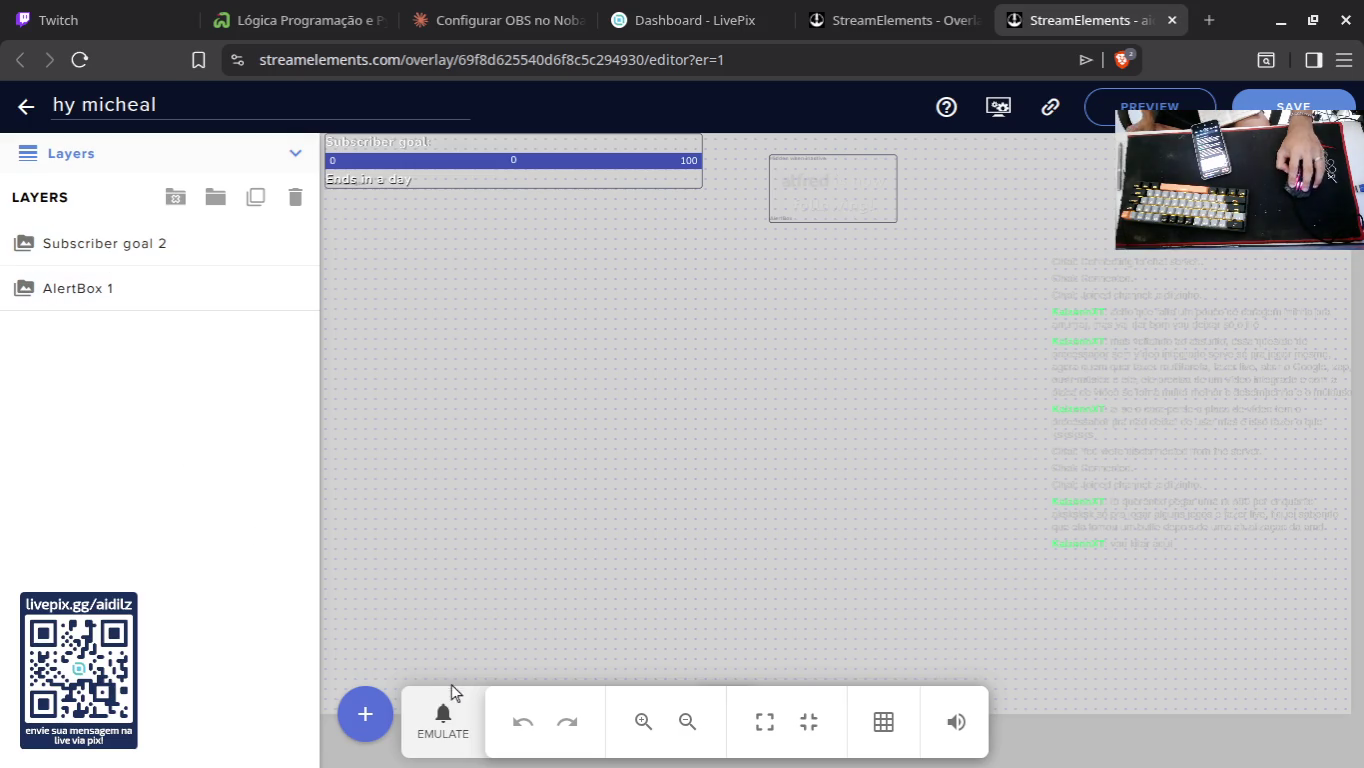
pyautogui.click(380, 723)
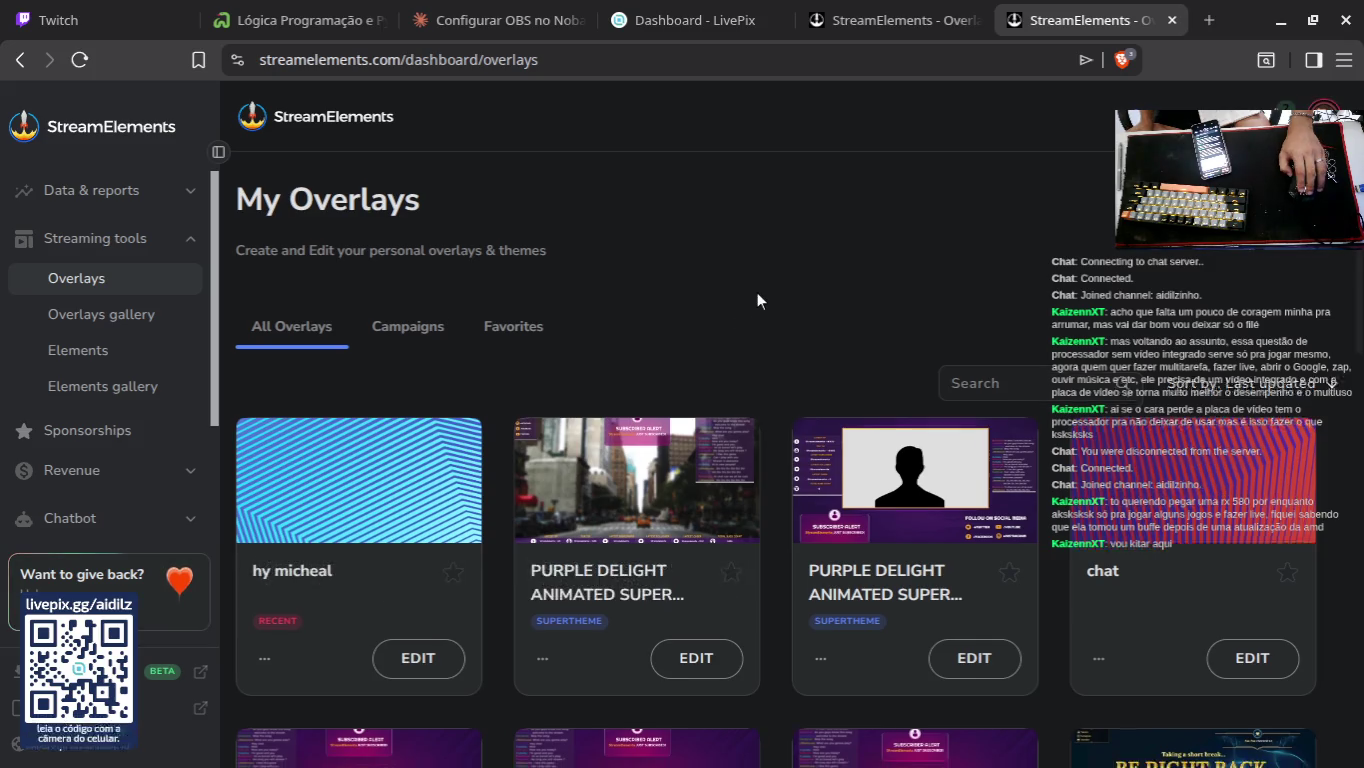
# Step: Review the hy micheal overlay card's Properties, including its 1080p resolution, and close them
pyautogui.scroll(-3, 600, 340)
pyautogui.rightClick(335, 316)
pyautogui.click(333, 308)
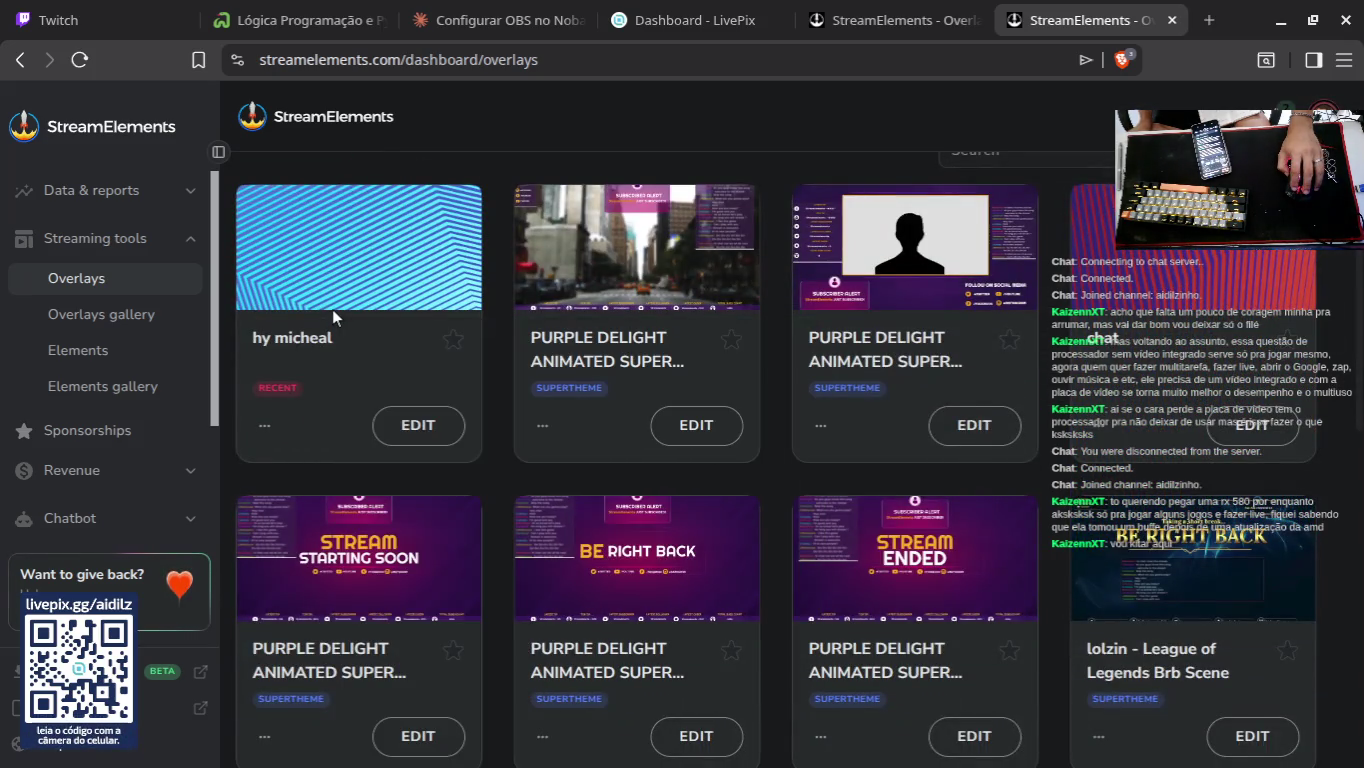
pyautogui.click(265, 426)
pyautogui.click(331, 522)
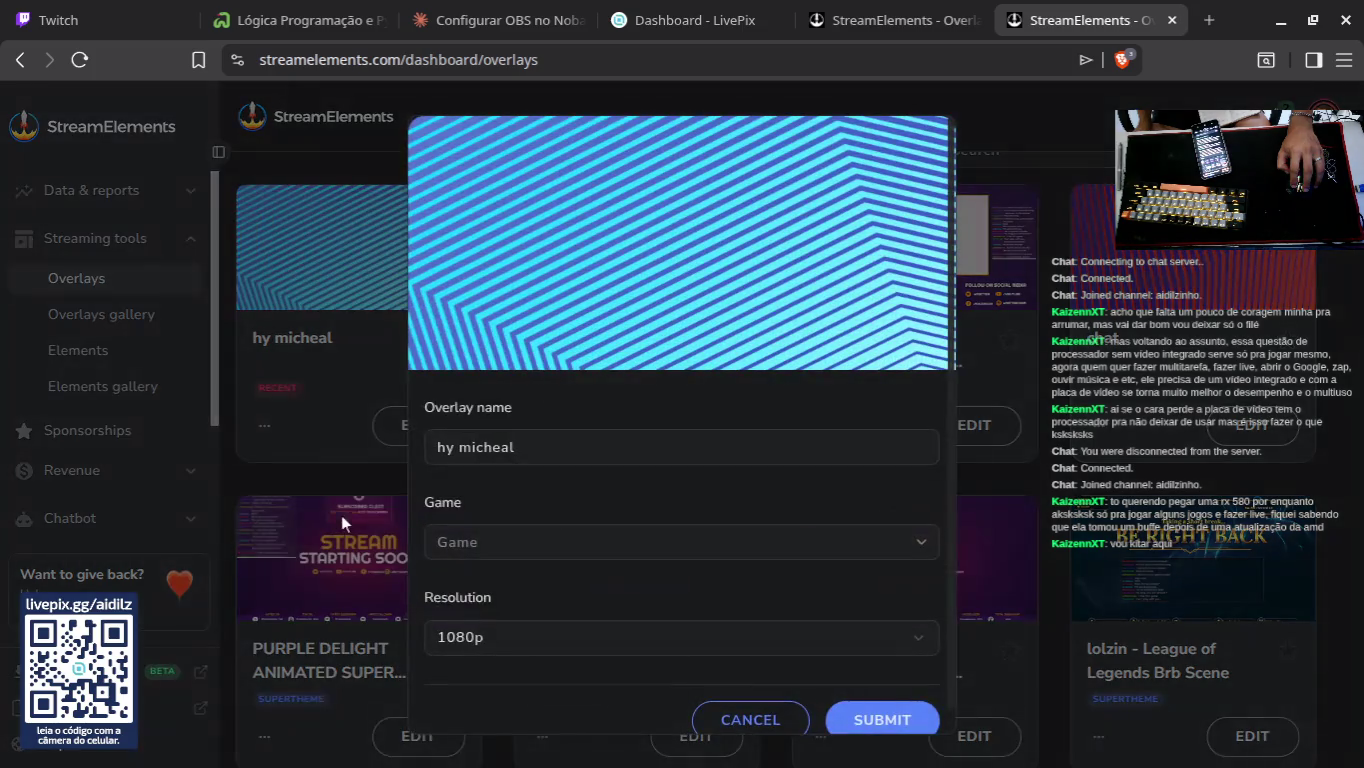
pyautogui.click(748, 697)
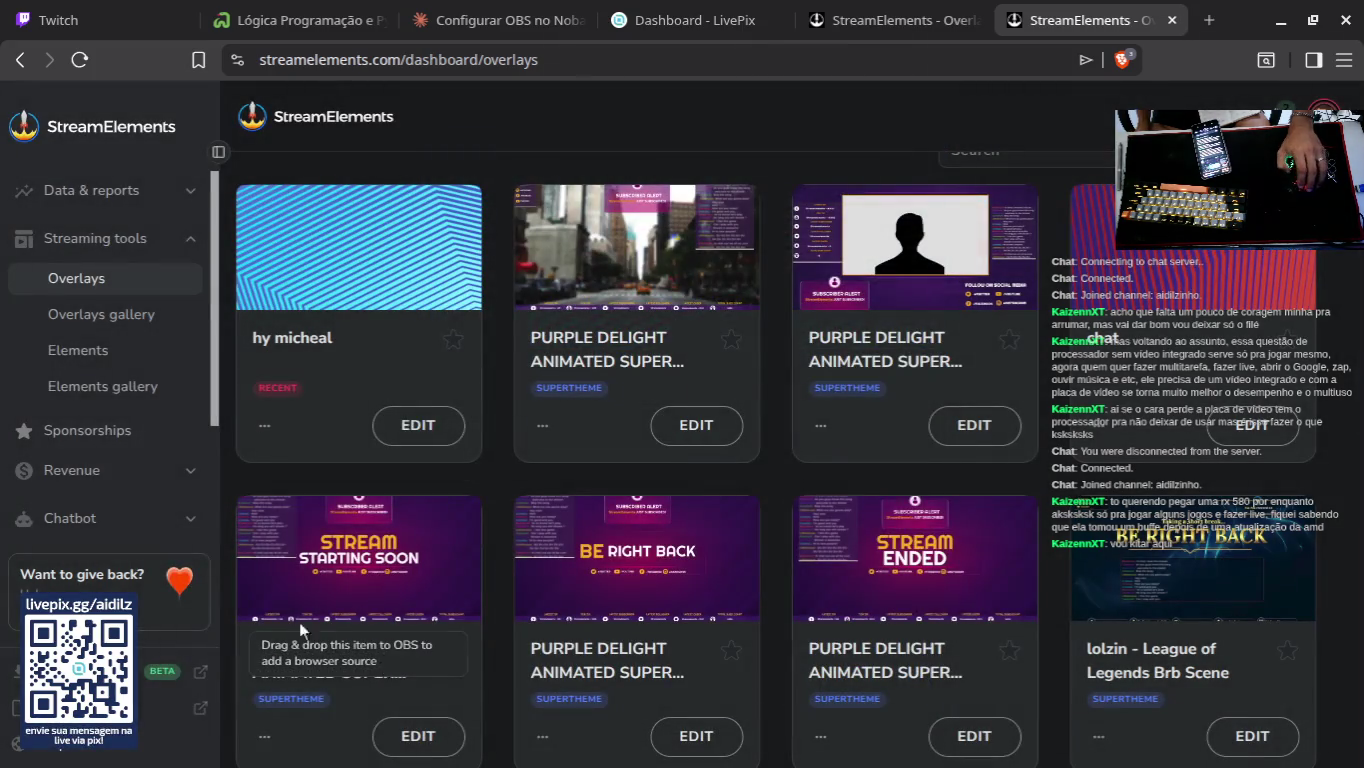
# Step: Open the Dashboard under Data & reports and scroll through its totals
pyautogui.click(97, 240)
pyautogui.click(110, 189)
pyautogui.click(110, 135)
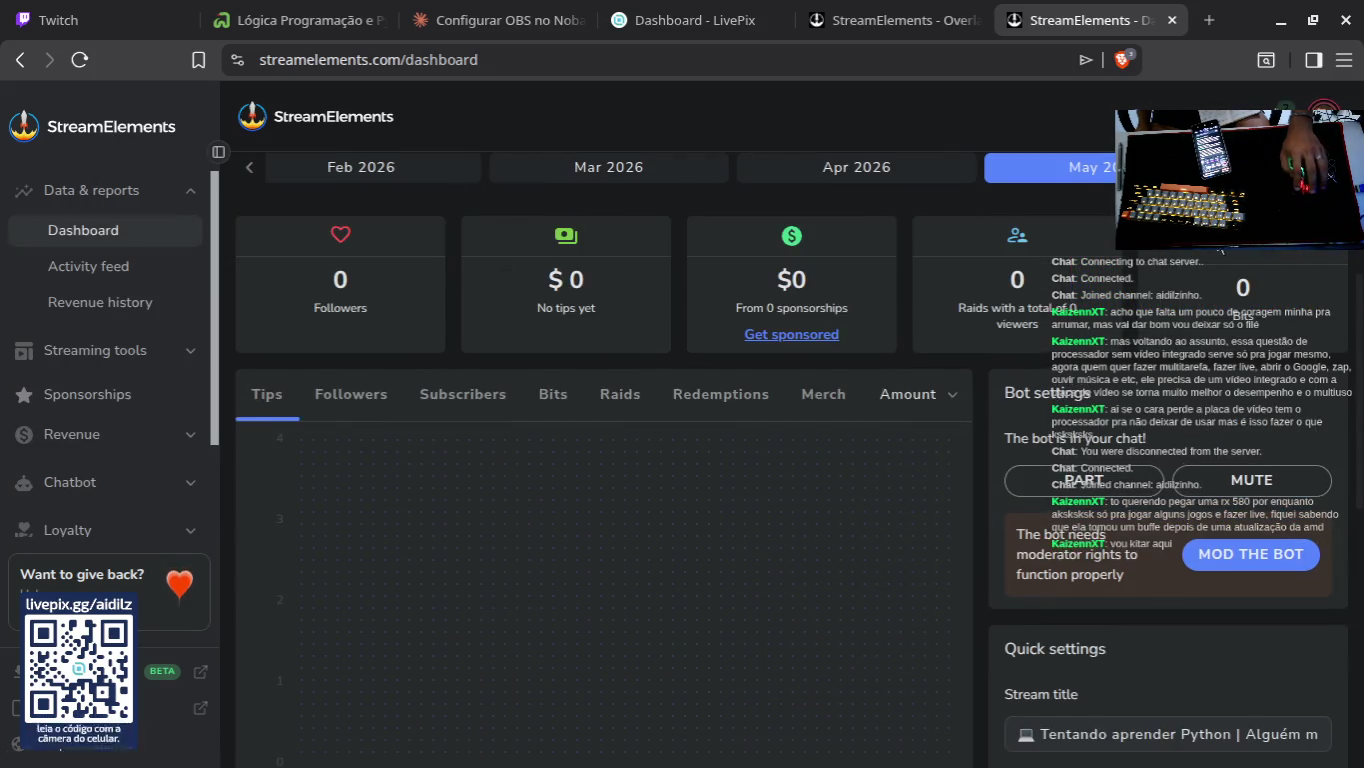
pyautogui.scroll(-5, 930, 301)
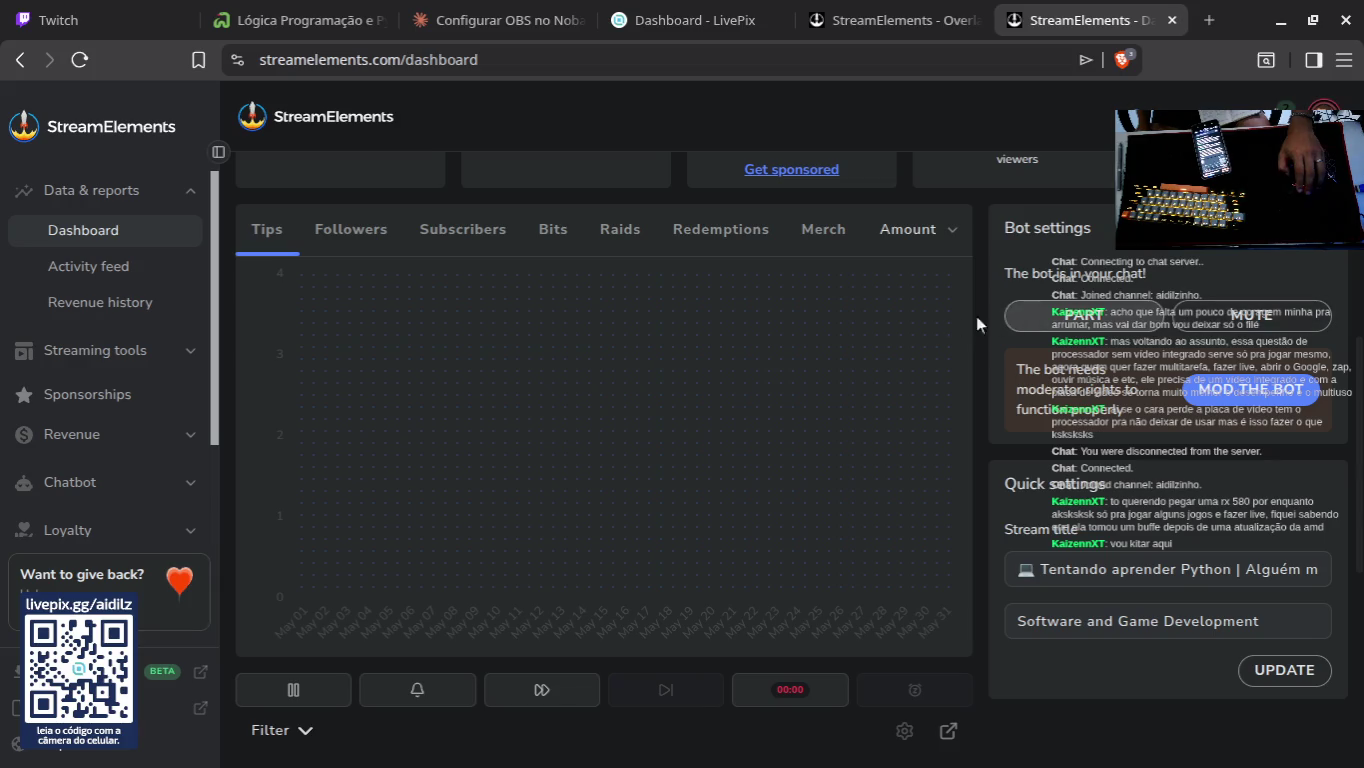
pyautogui.scroll(-5, 576, 333)
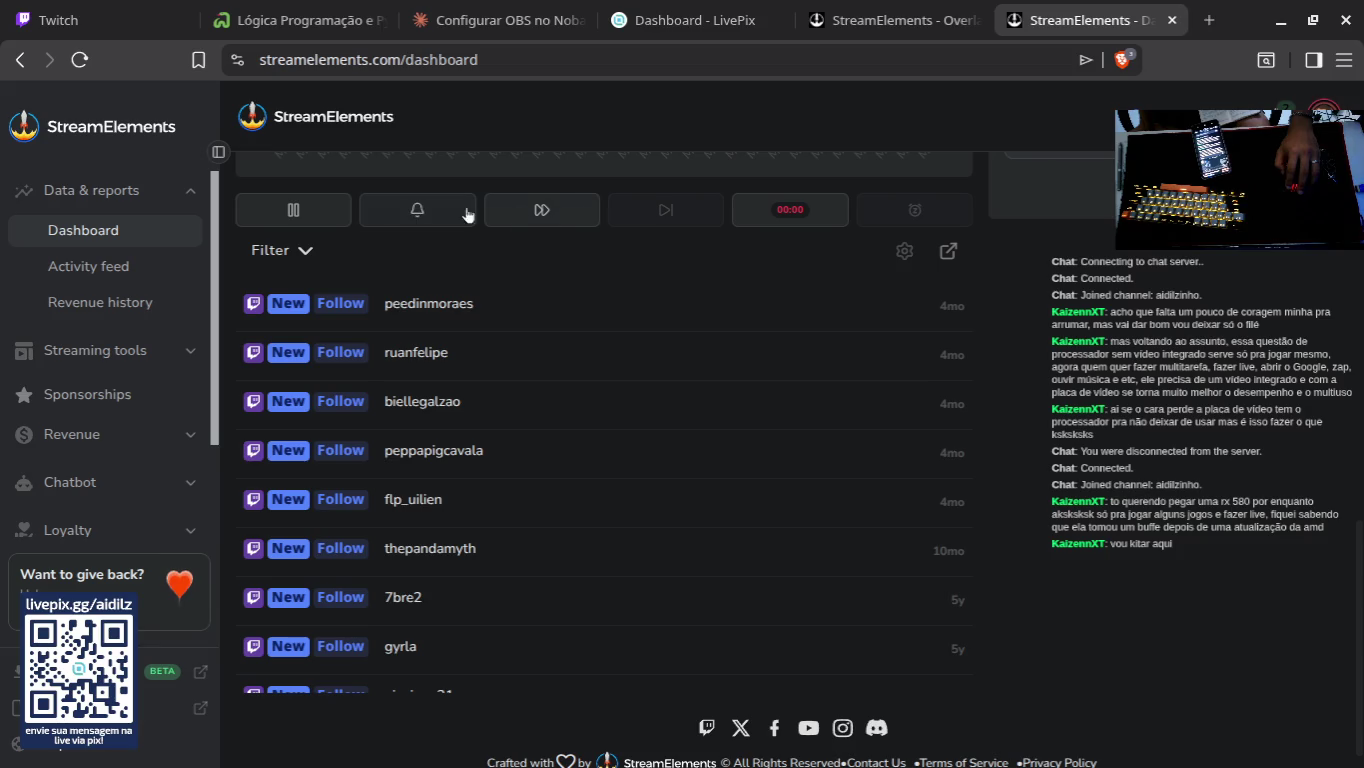
pyautogui.scroll(5, 508, 261)
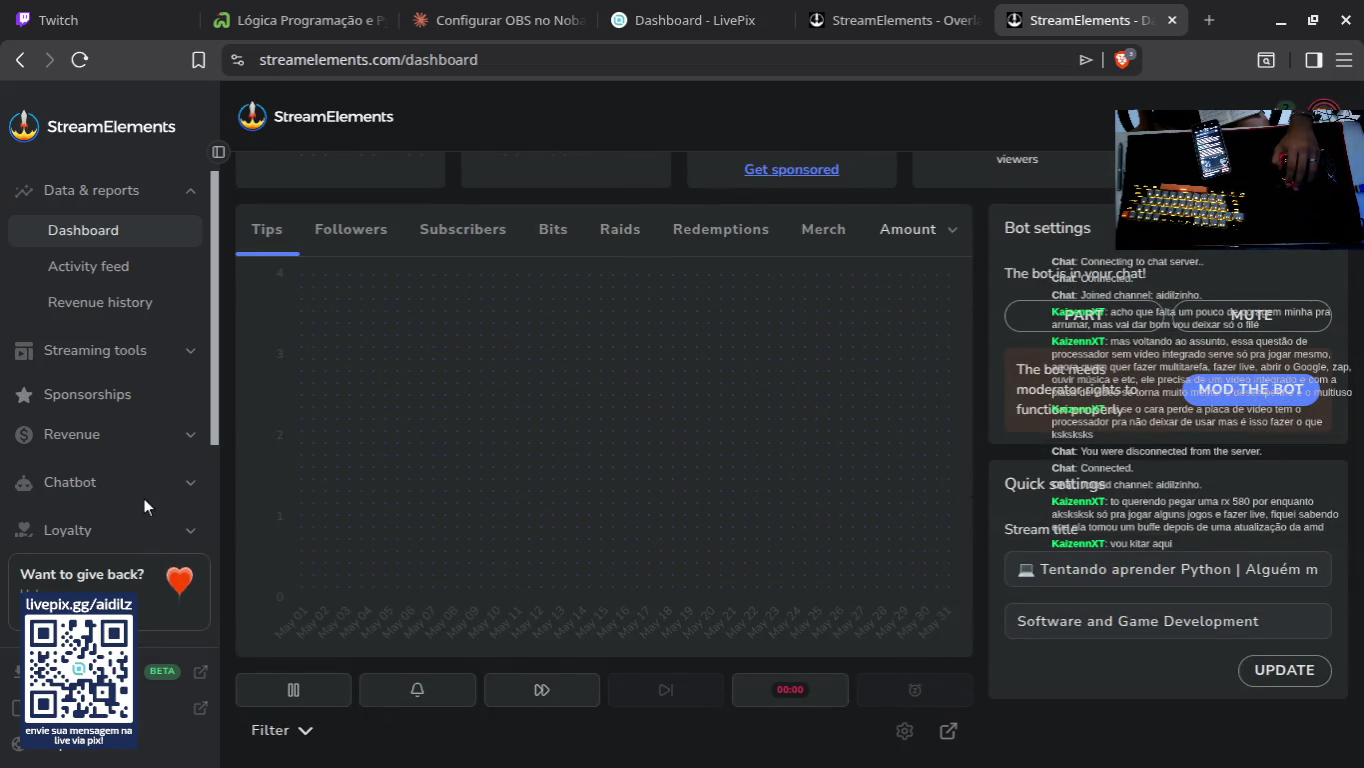
pyautogui.scroll(-2, 143, 496)
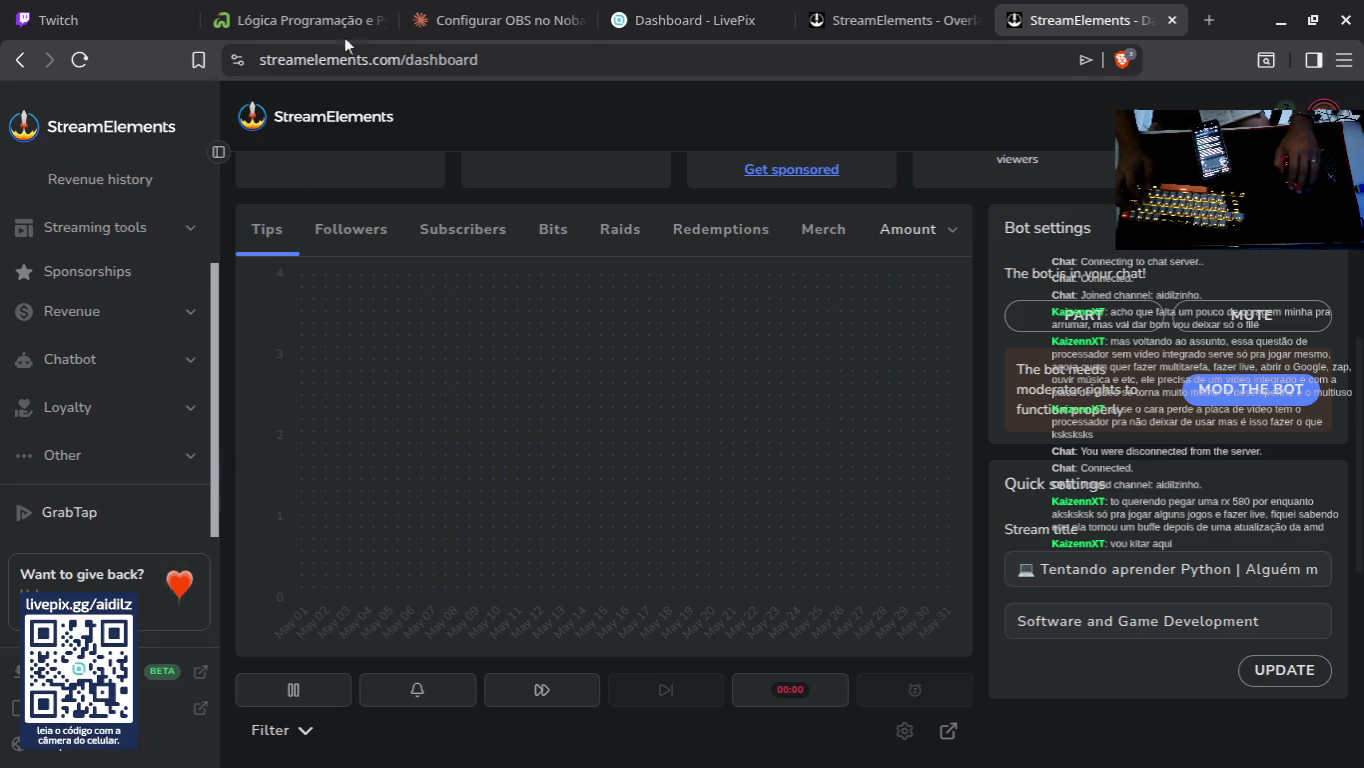
# Step: Reload the dashboard to its top and dismiss the account updates panel
pyautogui.click(300, 20)
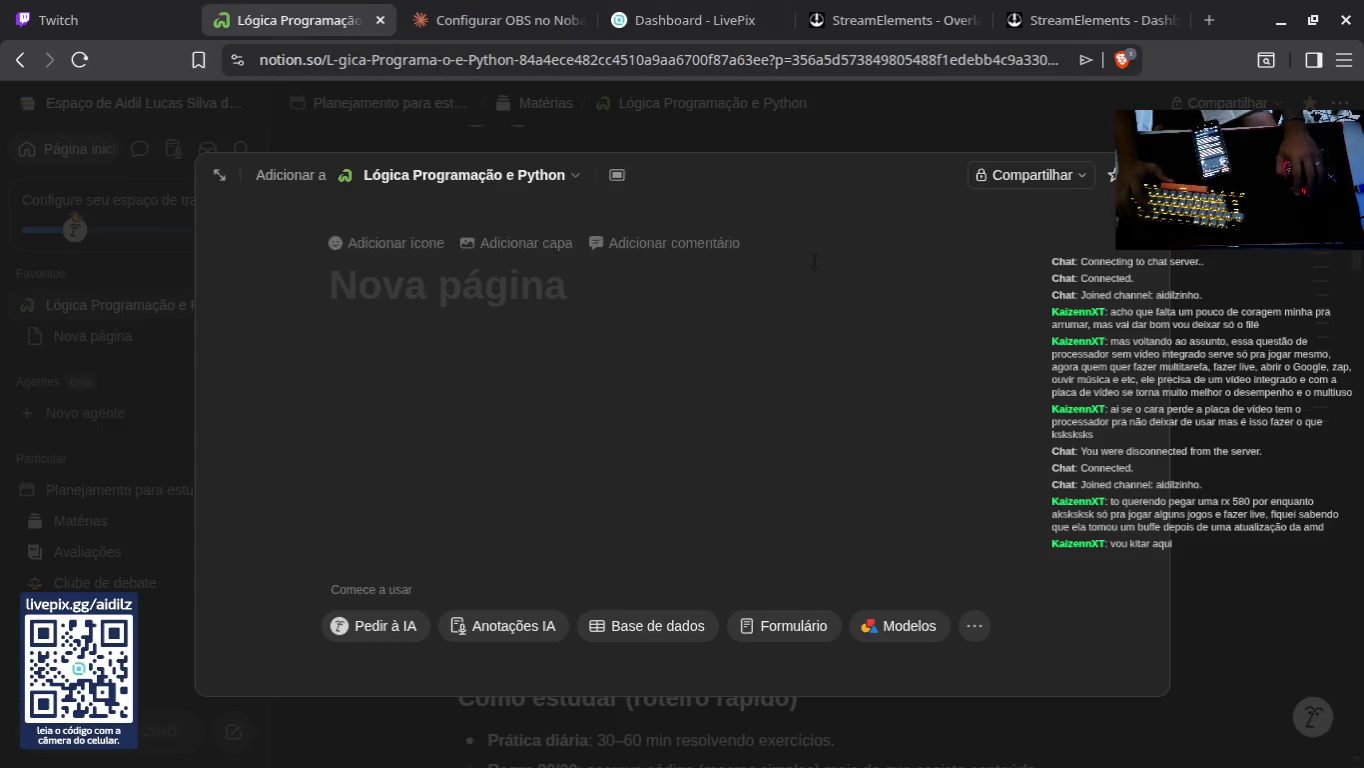
pyautogui.click(1056, 12)
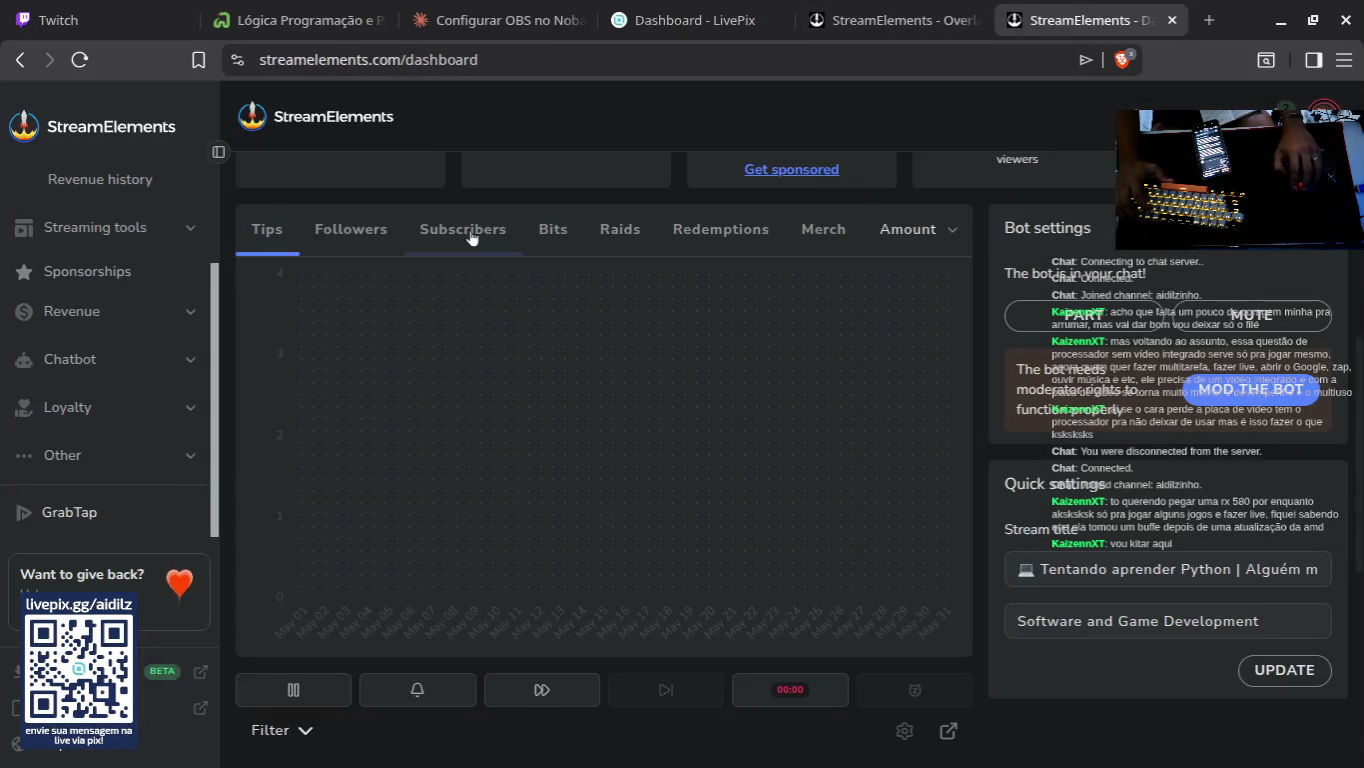
pyautogui.click(120, 470)
pyautogui.click(151, 465)
pyautogui.scroll(2, 138, 313)
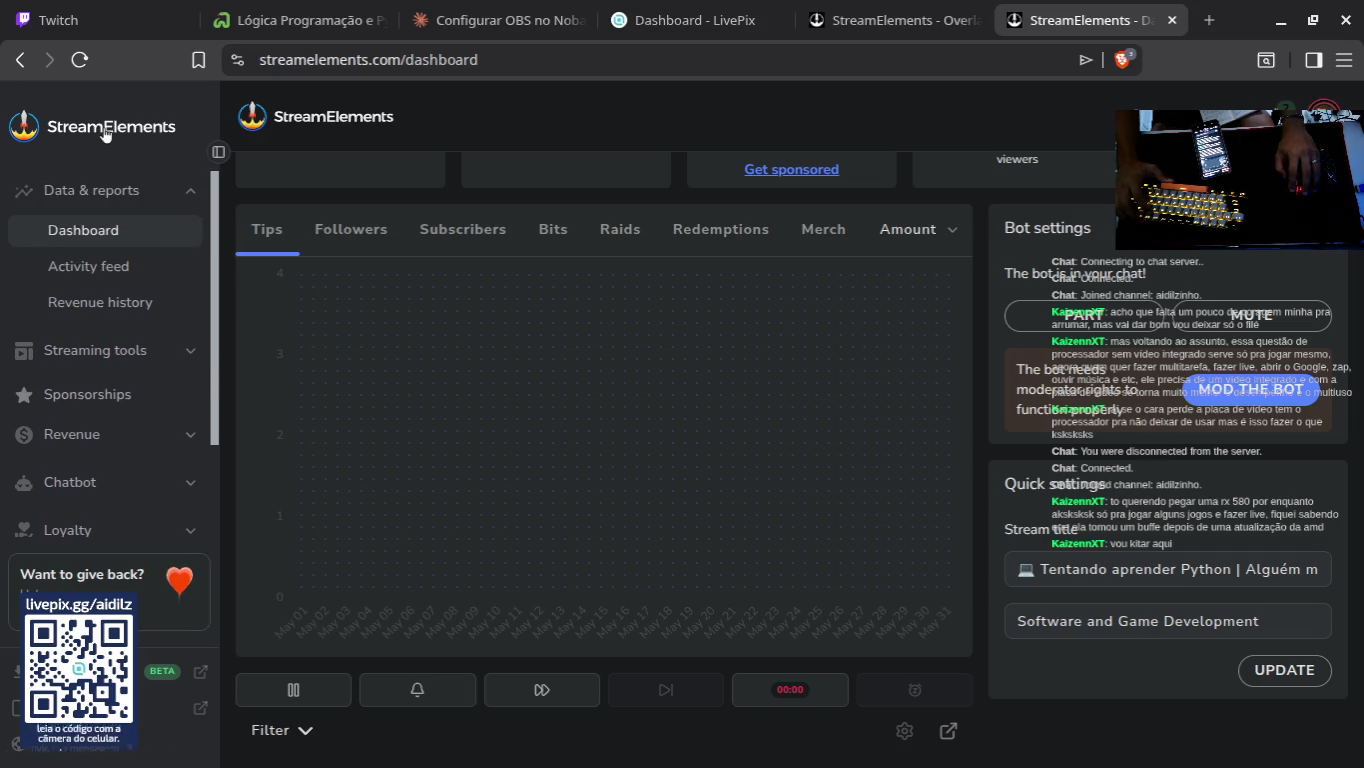
pyautogui.click(326, 126)
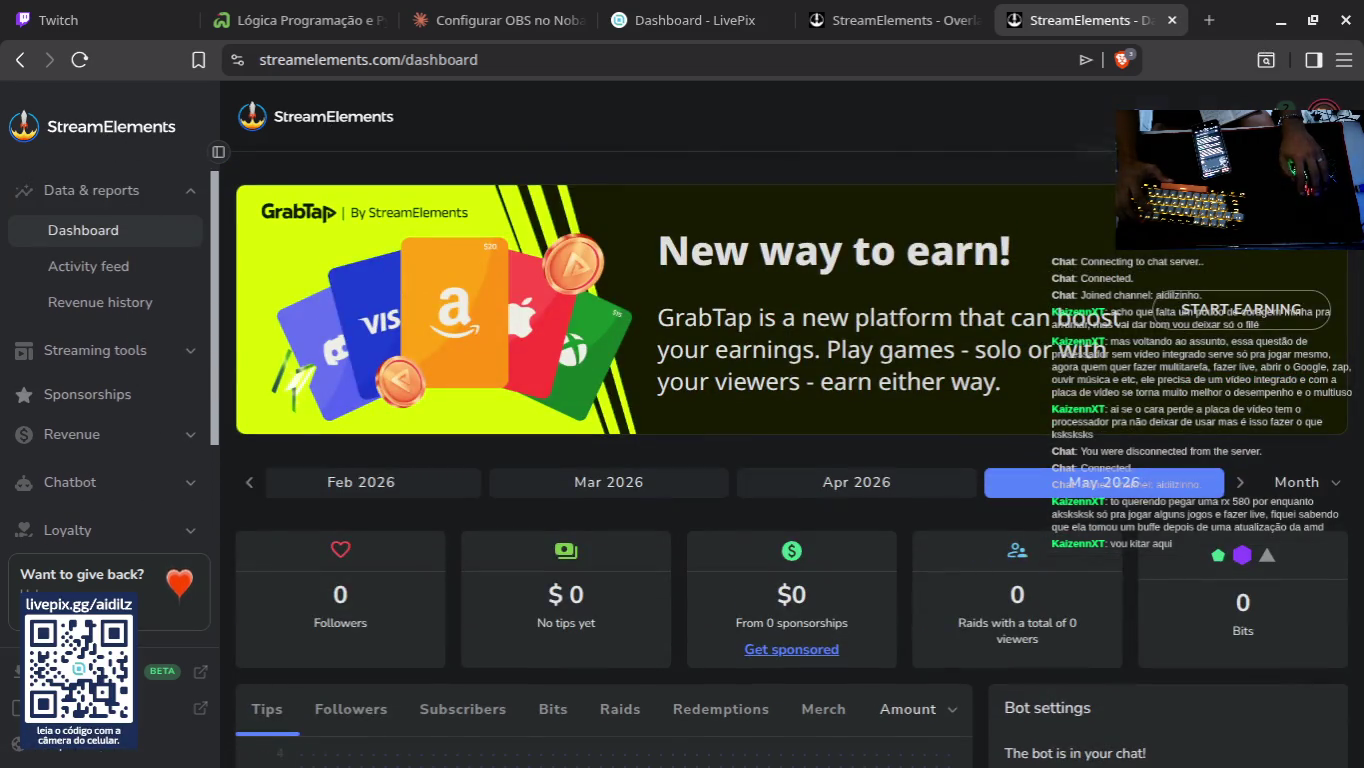
pyautogui.click(1287, 108)
pyautogui.click(1234, 339)
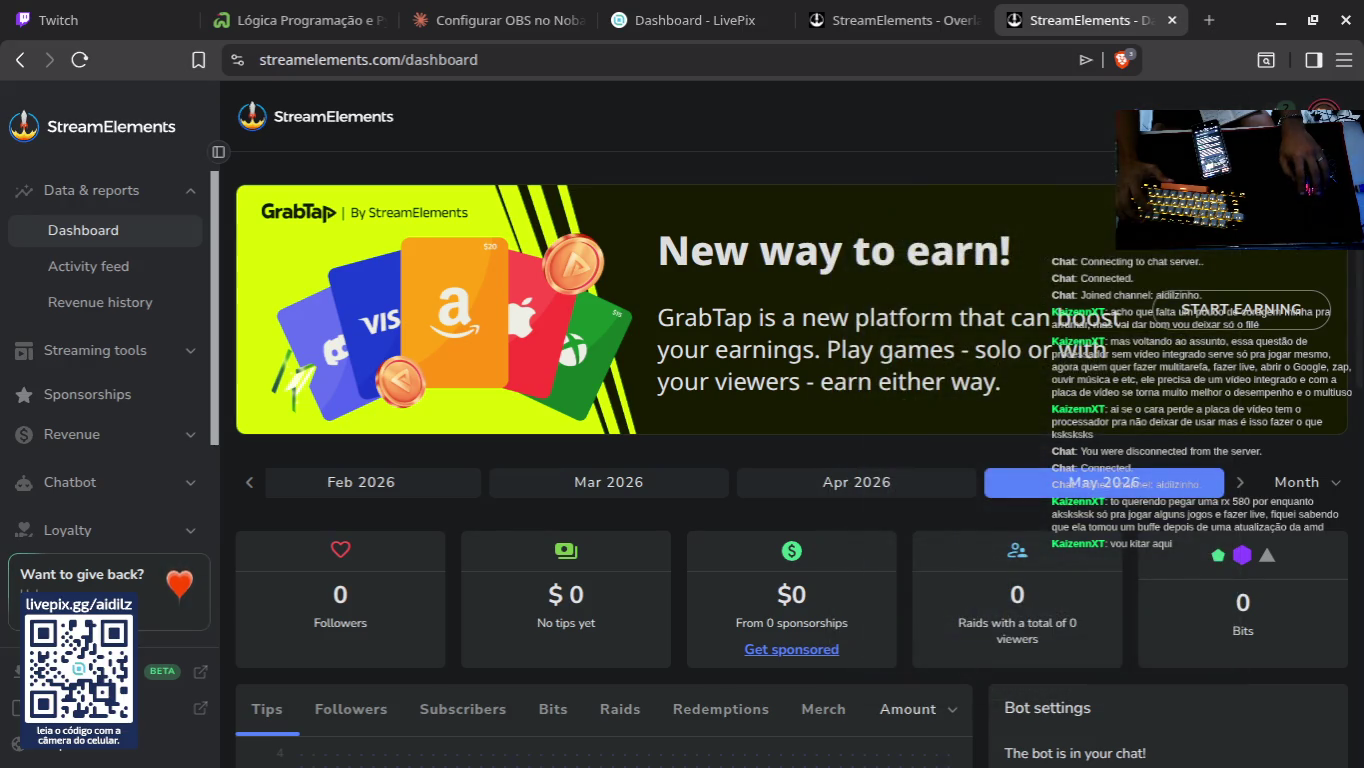
# Step: Change the StreamElements interface language from English to Português
pyautogui.scroll(-2, 1320, 301)
pyautogui.click(1322, 110)
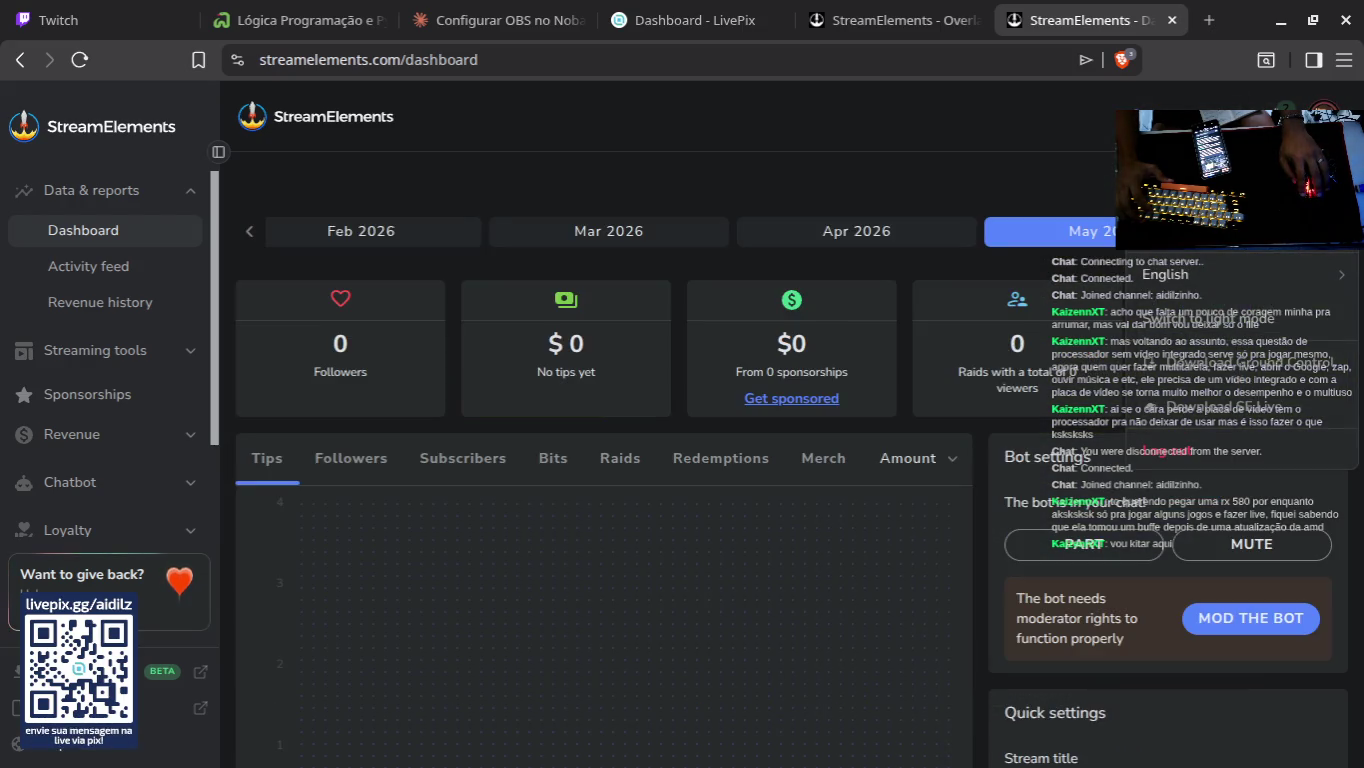
pyautogui.click(1215, 275)
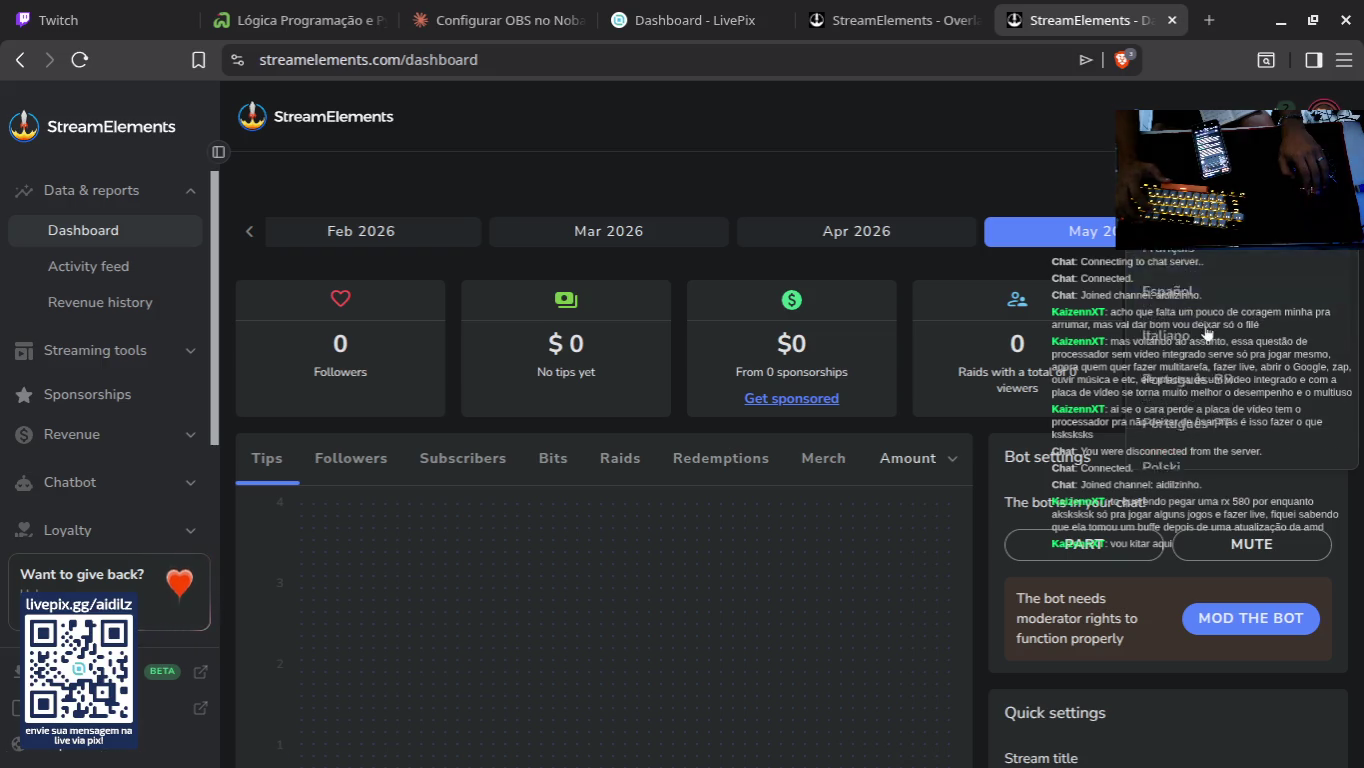
pyautogui.click(1190, 378)
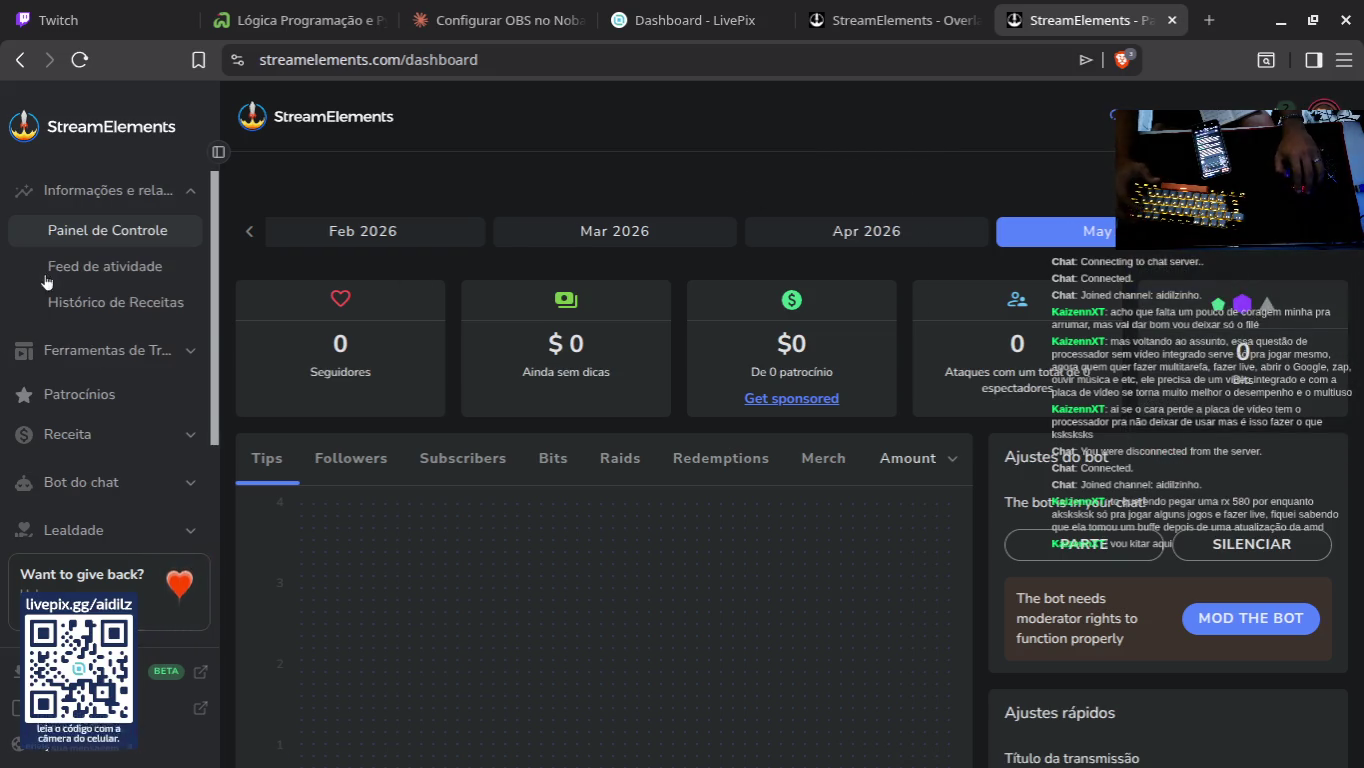
# Step: Expand the Outro, Bot do chat and Receita sidebar sections, then go to the Claude chat
pyautogui.scroll(-2, 142, 285)
pyautogui.click(123, 458)
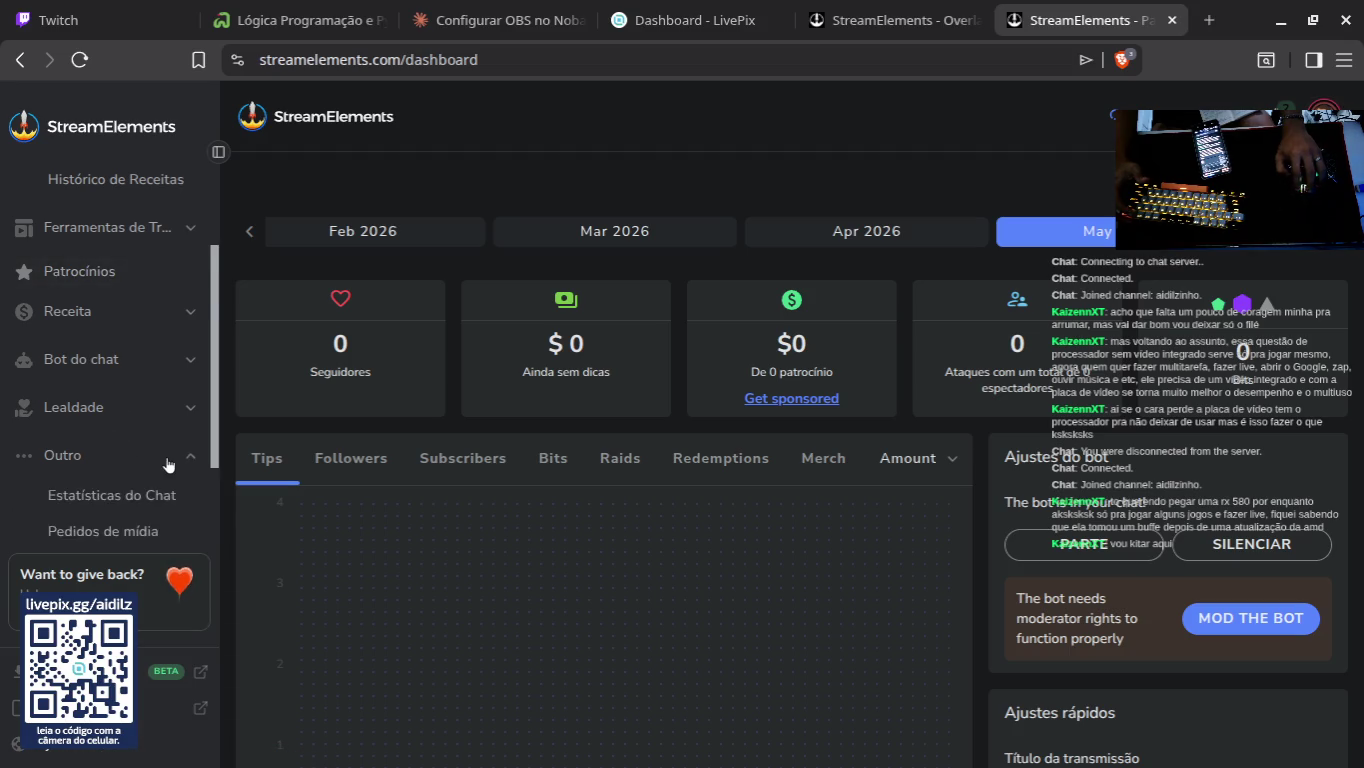
pyautogui.scroll(-2, 143, 397)
pyautogui.scroll(4, 130, 440)
pyautogui.click(103, 477)
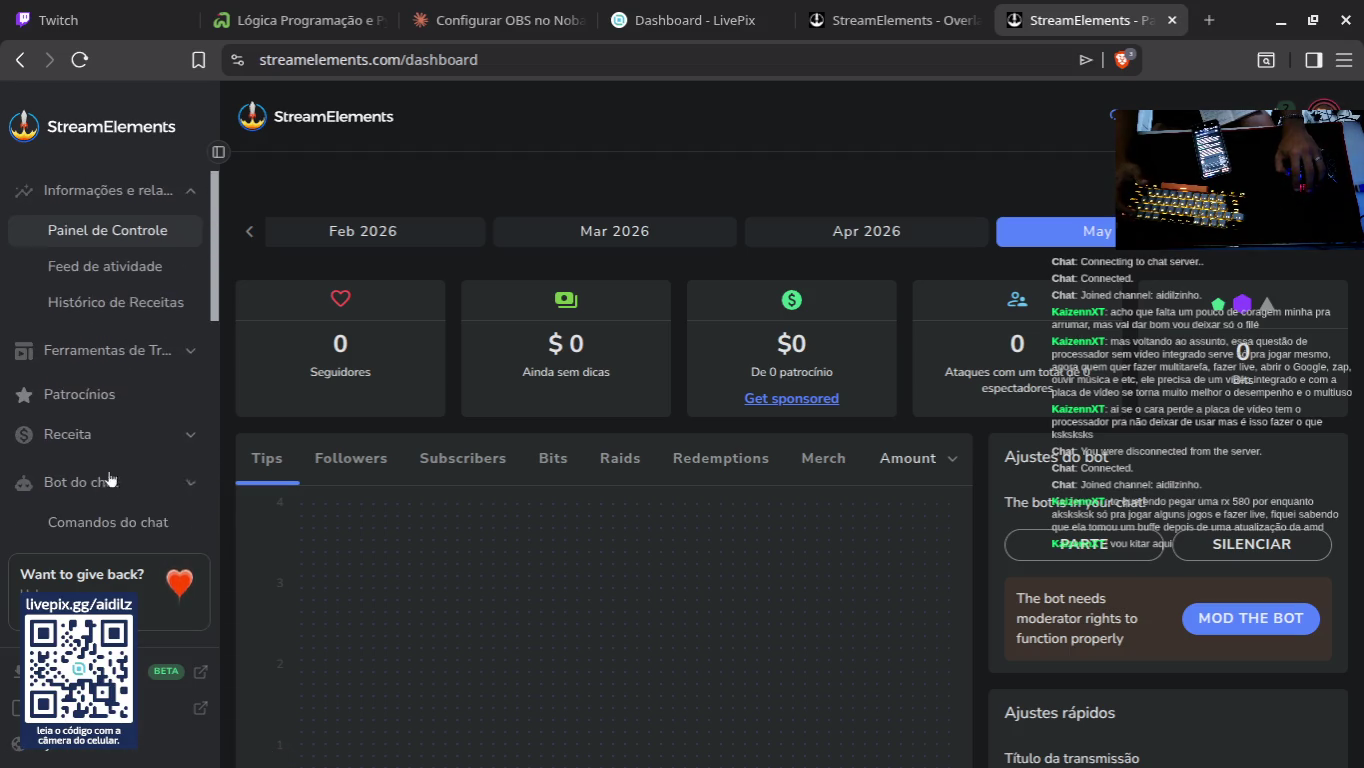
pyautogui.click(100, 434)
pyautogui.click(497, 20)
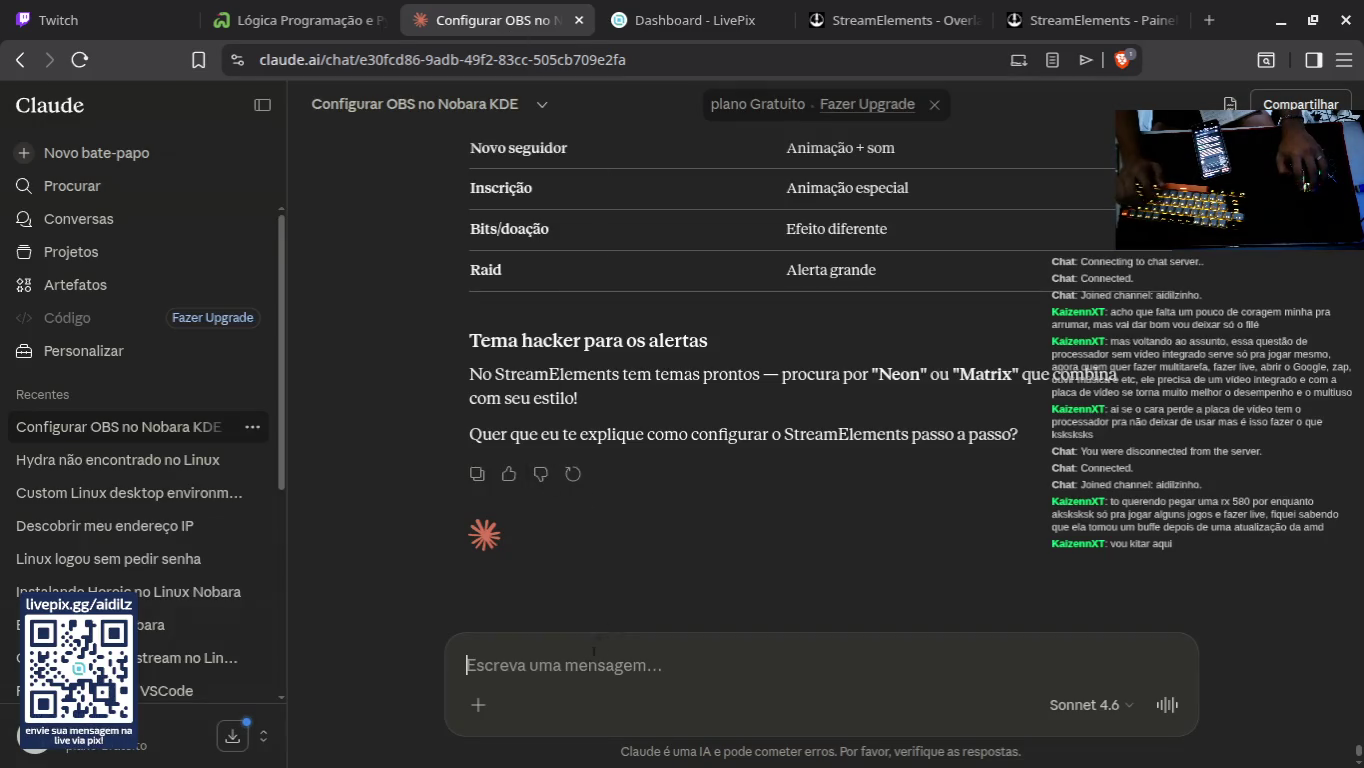
# Step: Tell Claude 'fiz mas não aperece' and answer its follow-up question with 'n'
pyautogui.write('fiz mas n')
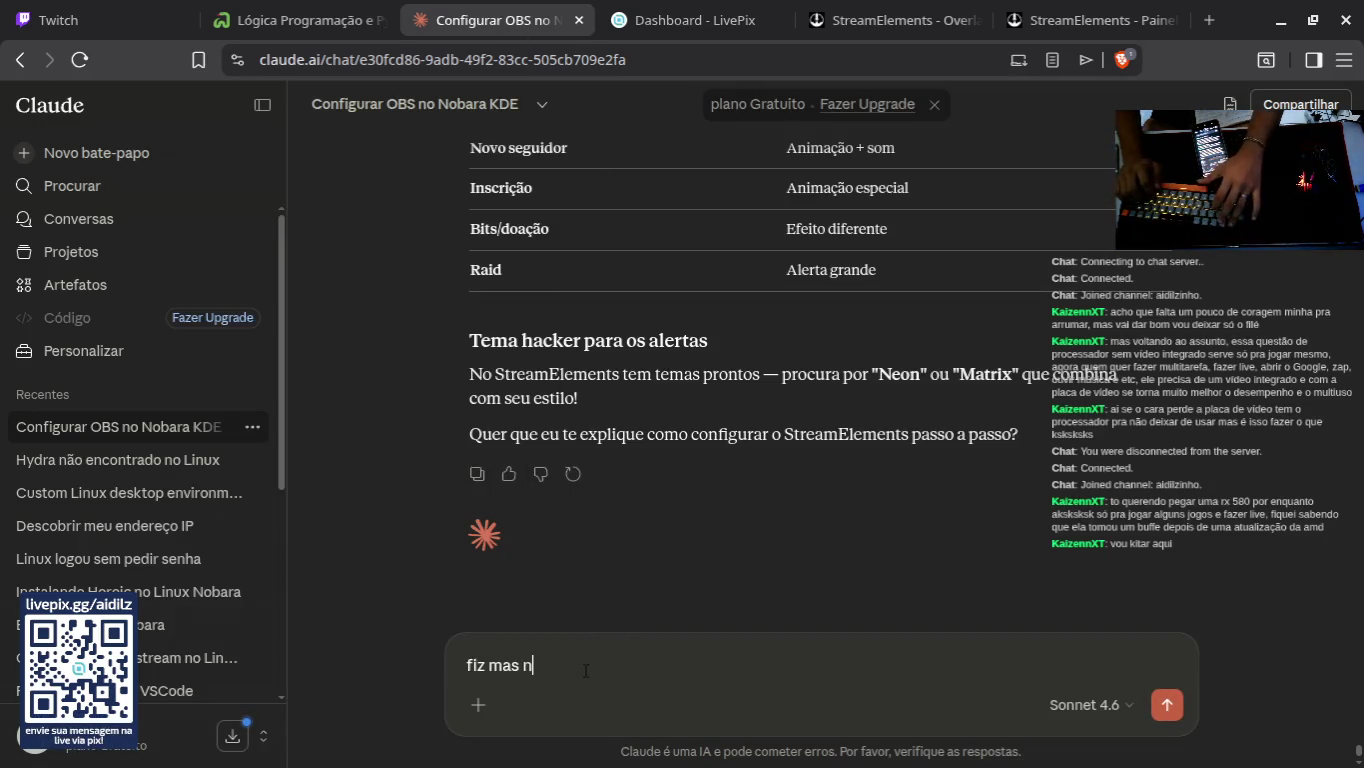
pyautogui.write('ão ap')
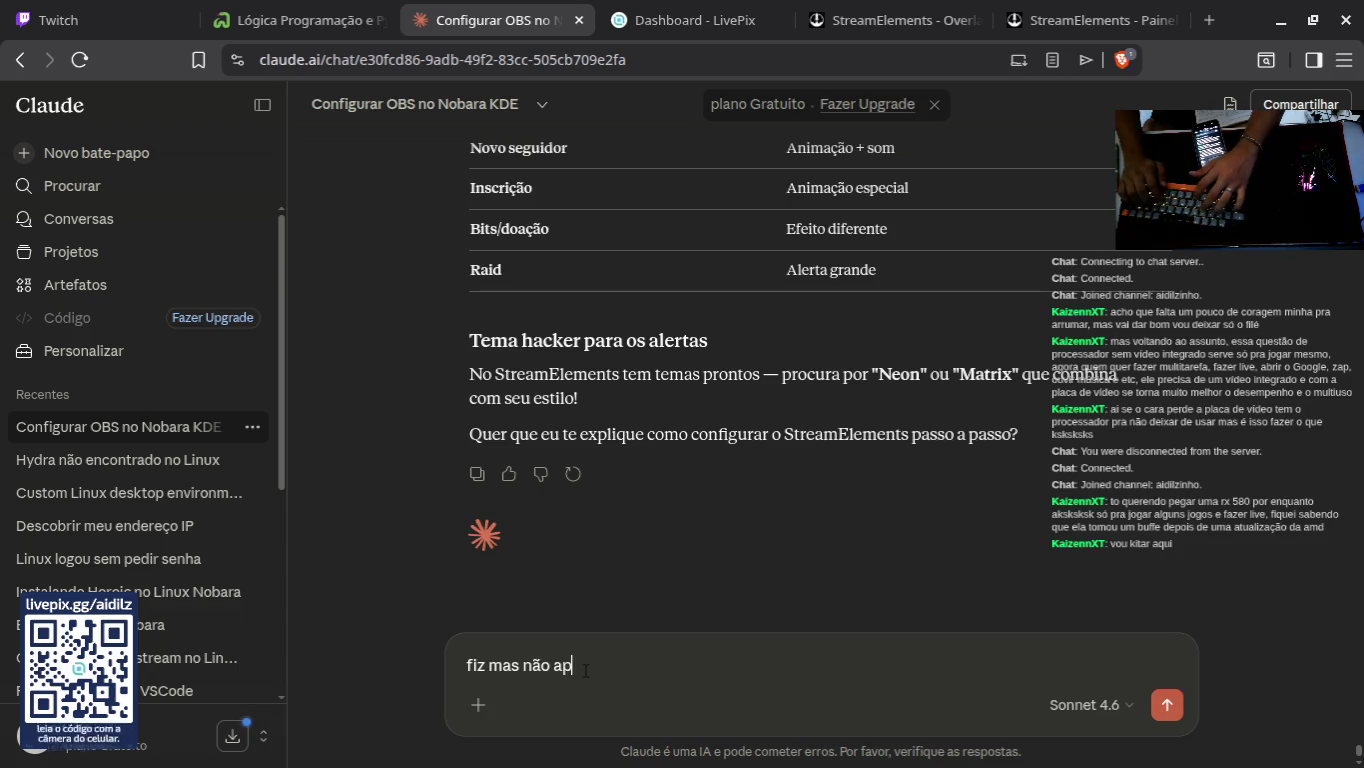
pyautogui.write('erece no obs')
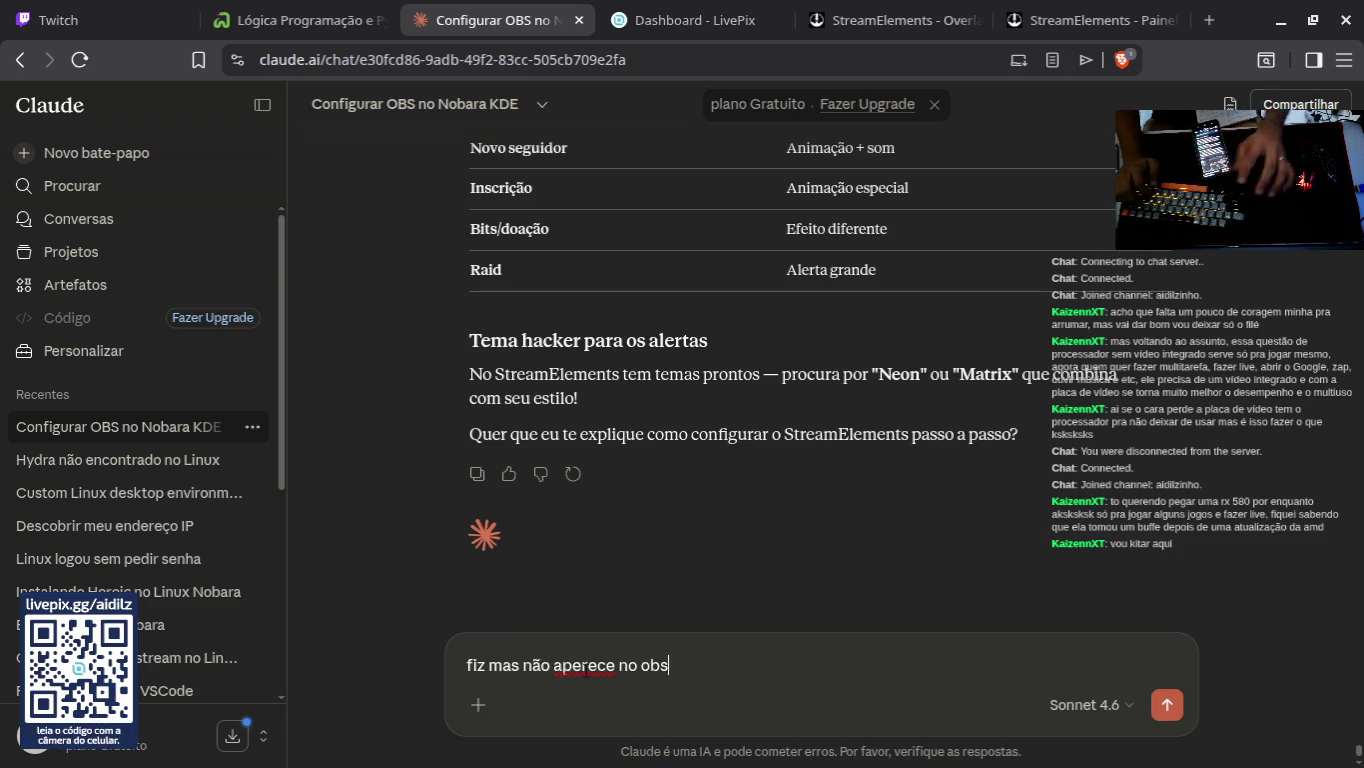
pyautogui.press('Return')
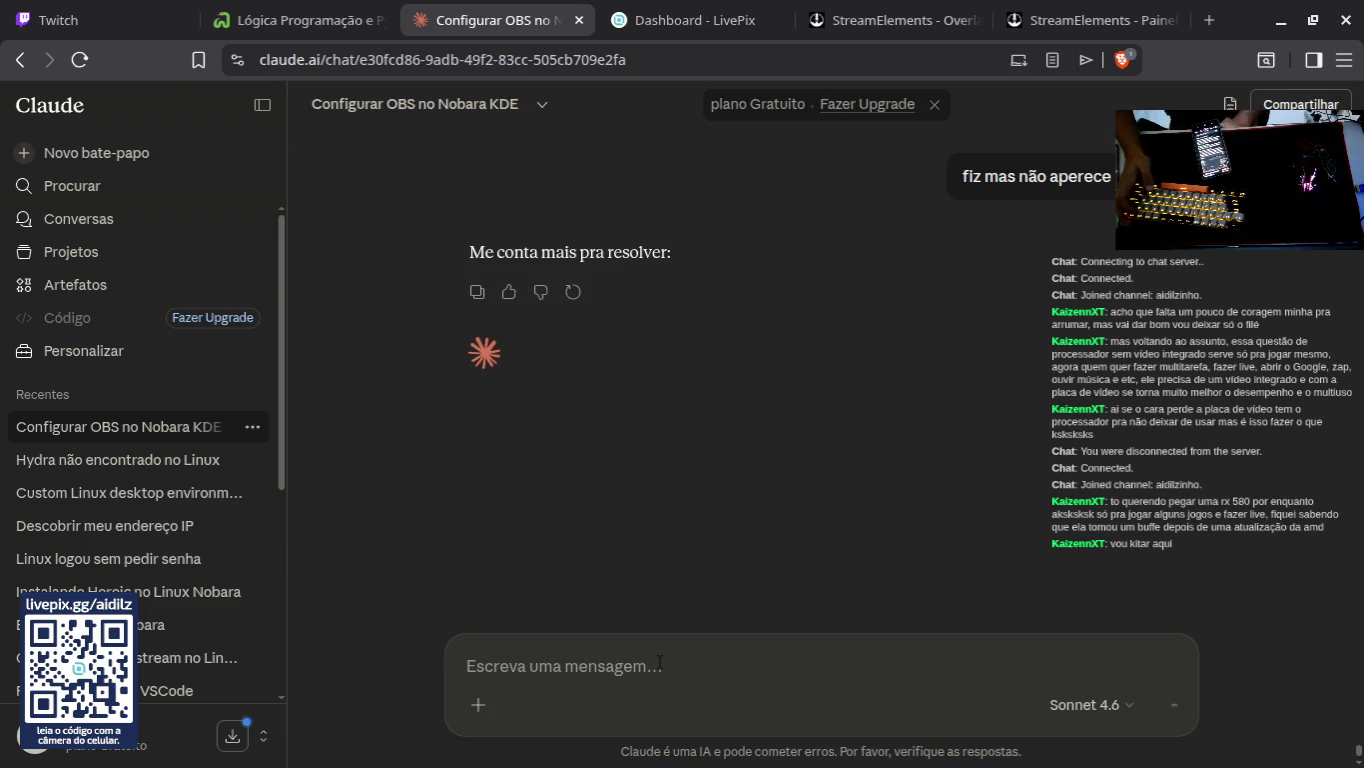
pyautogui.write('eu f')
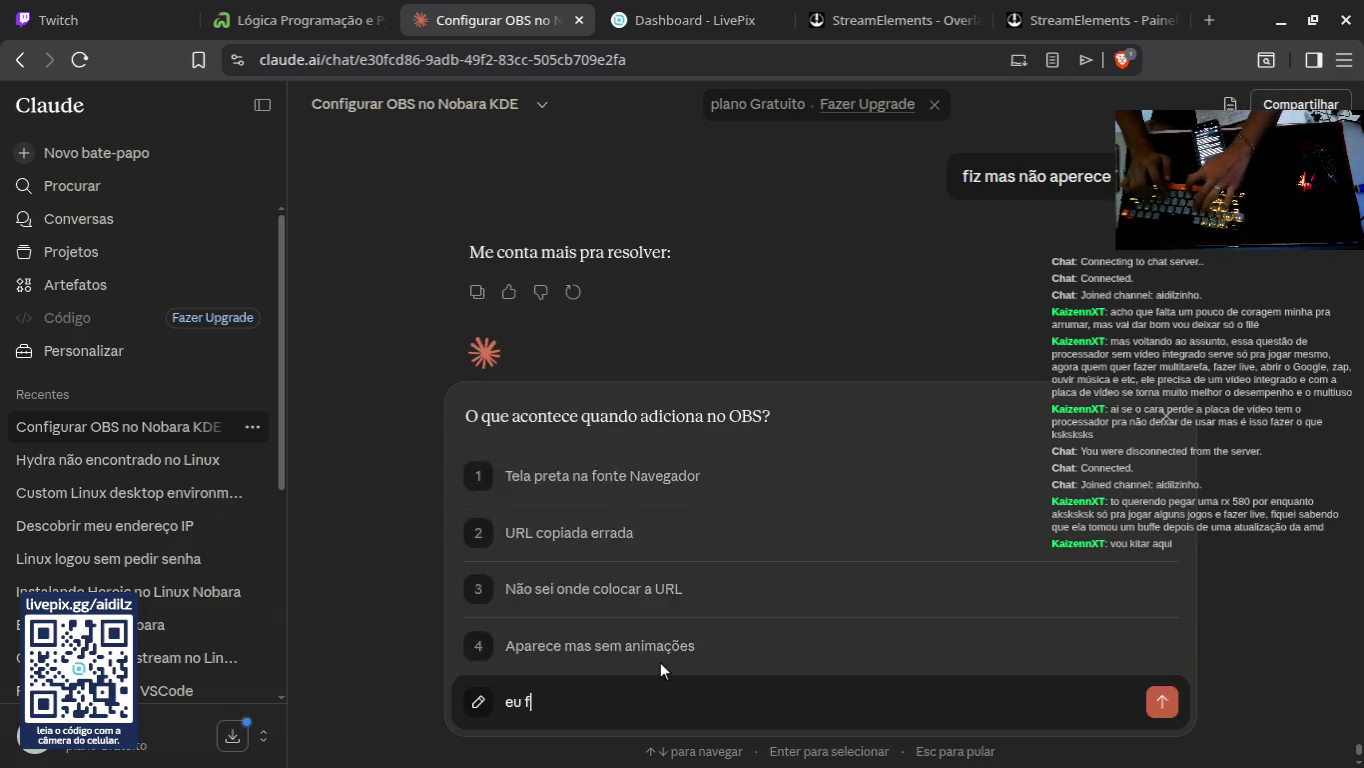
pyautogui.write('a')
pyautogui.press('BackSpace')
pyautogui.press('BackSpace')
pyautogui.press('BackSpace')
pyautogui.press('BackSpace')
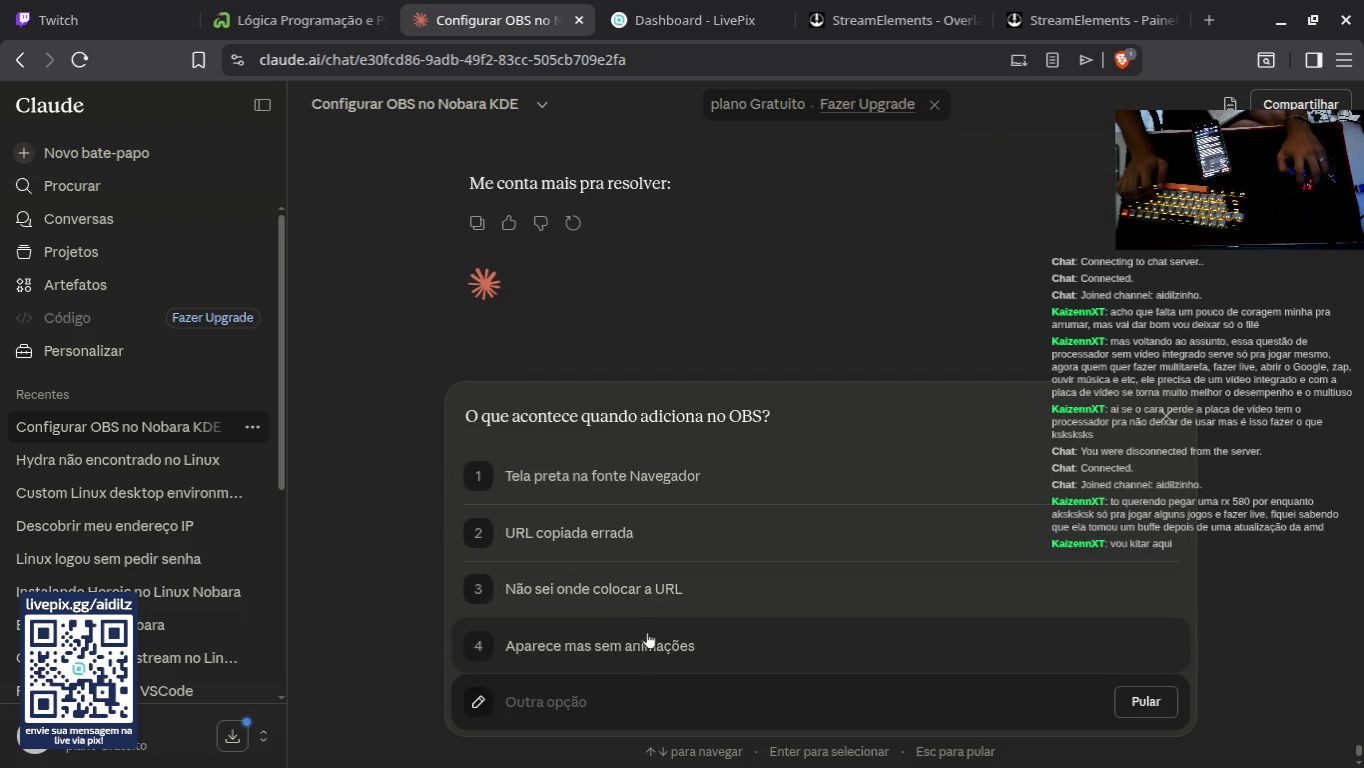
pyautogui.write('n')
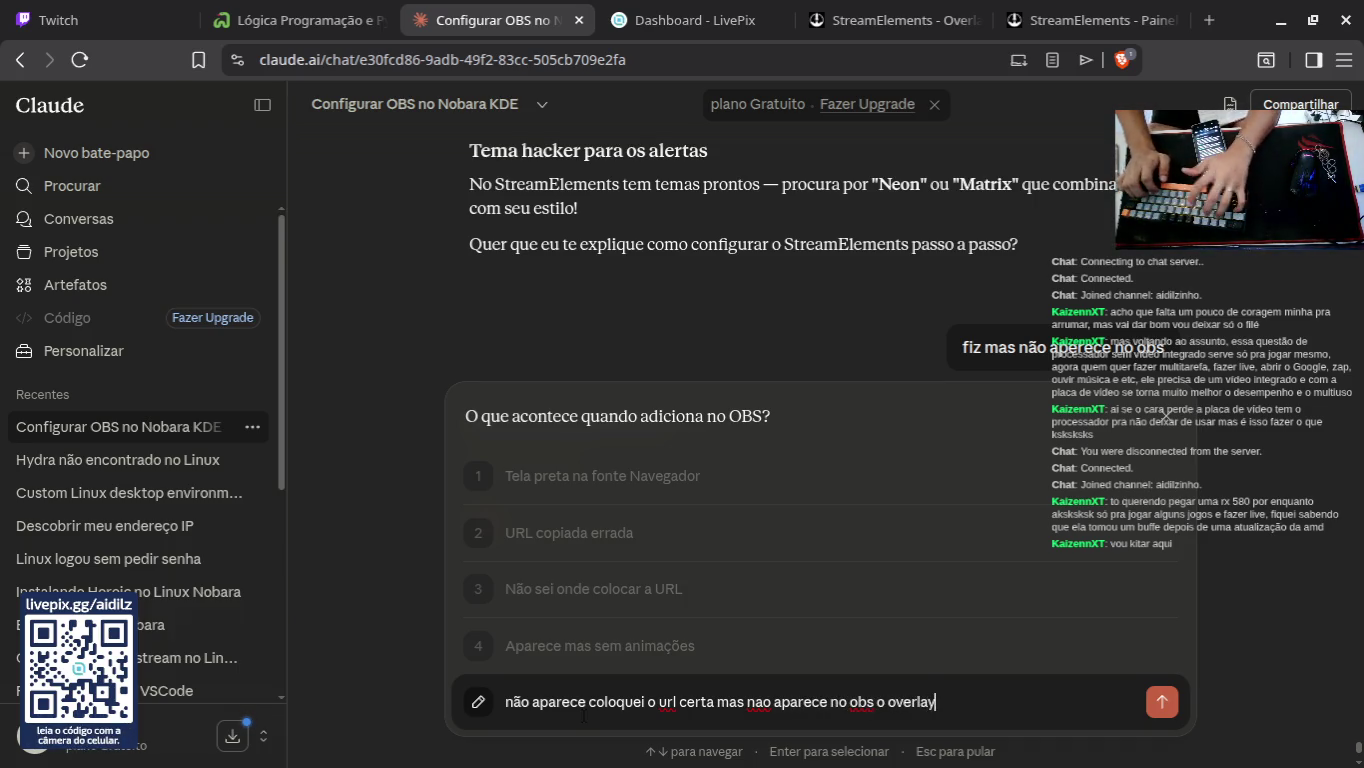
pyautogui.press('Return')
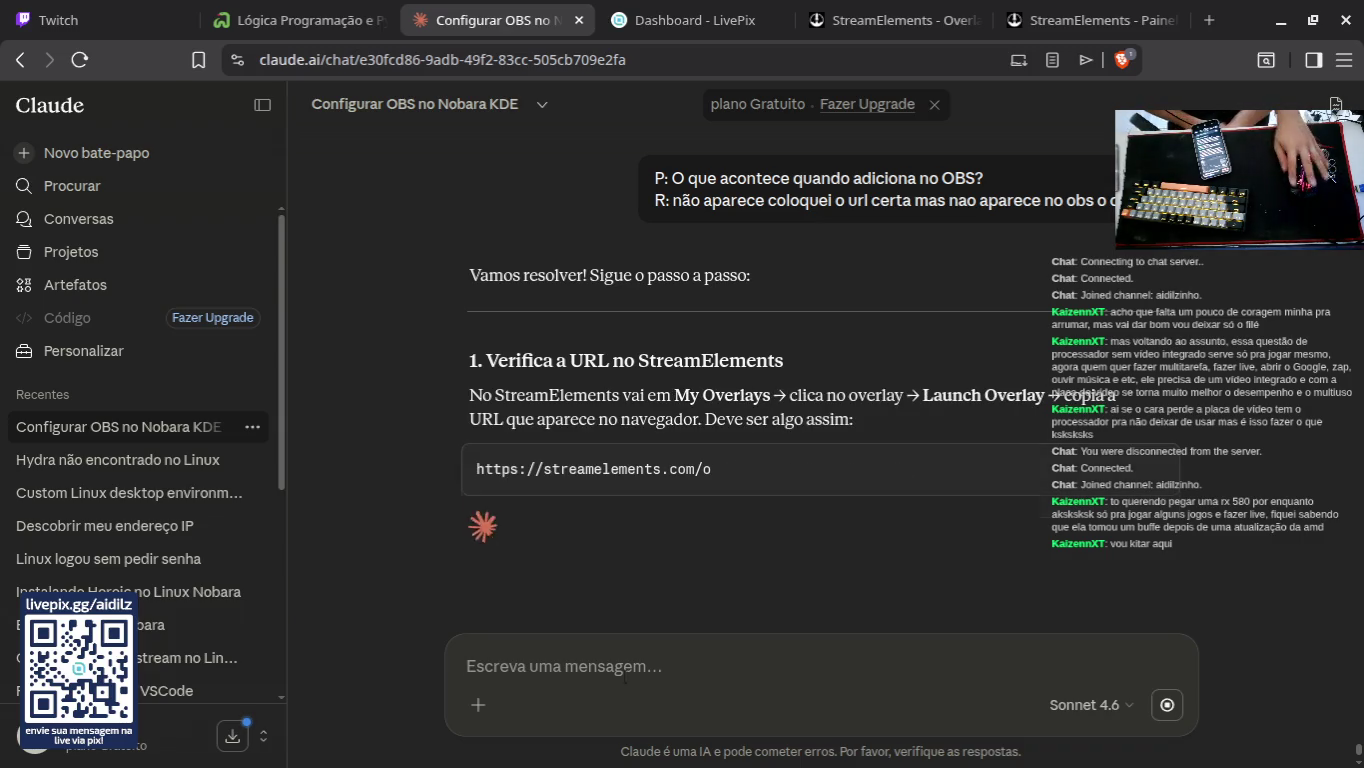
# Step: Cycle through the open browser tabs and close the extra StreamElements dashboard tab
pyautogui.click(999, 17)
pyautogui.click(901, 21)
pyautogui.click(1128, 17)
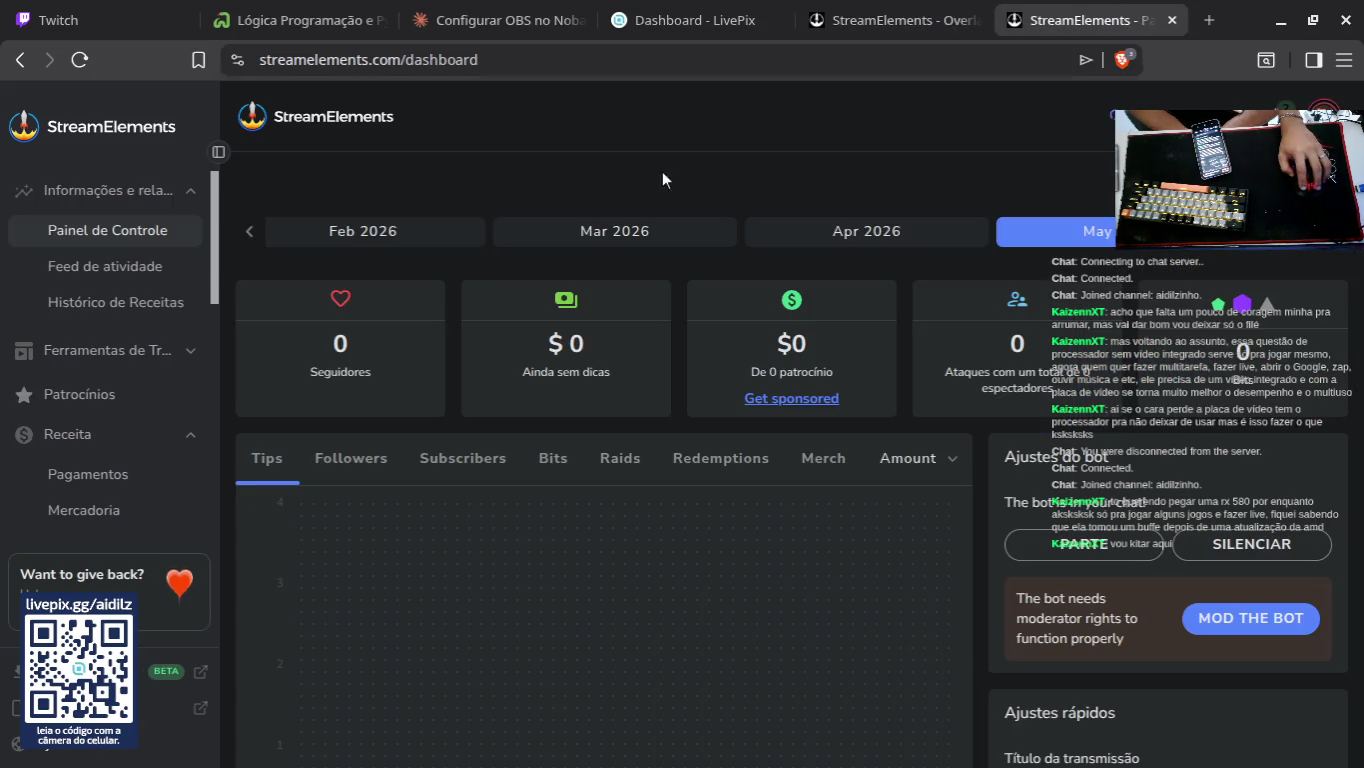
pyautogui.click(710, 25)
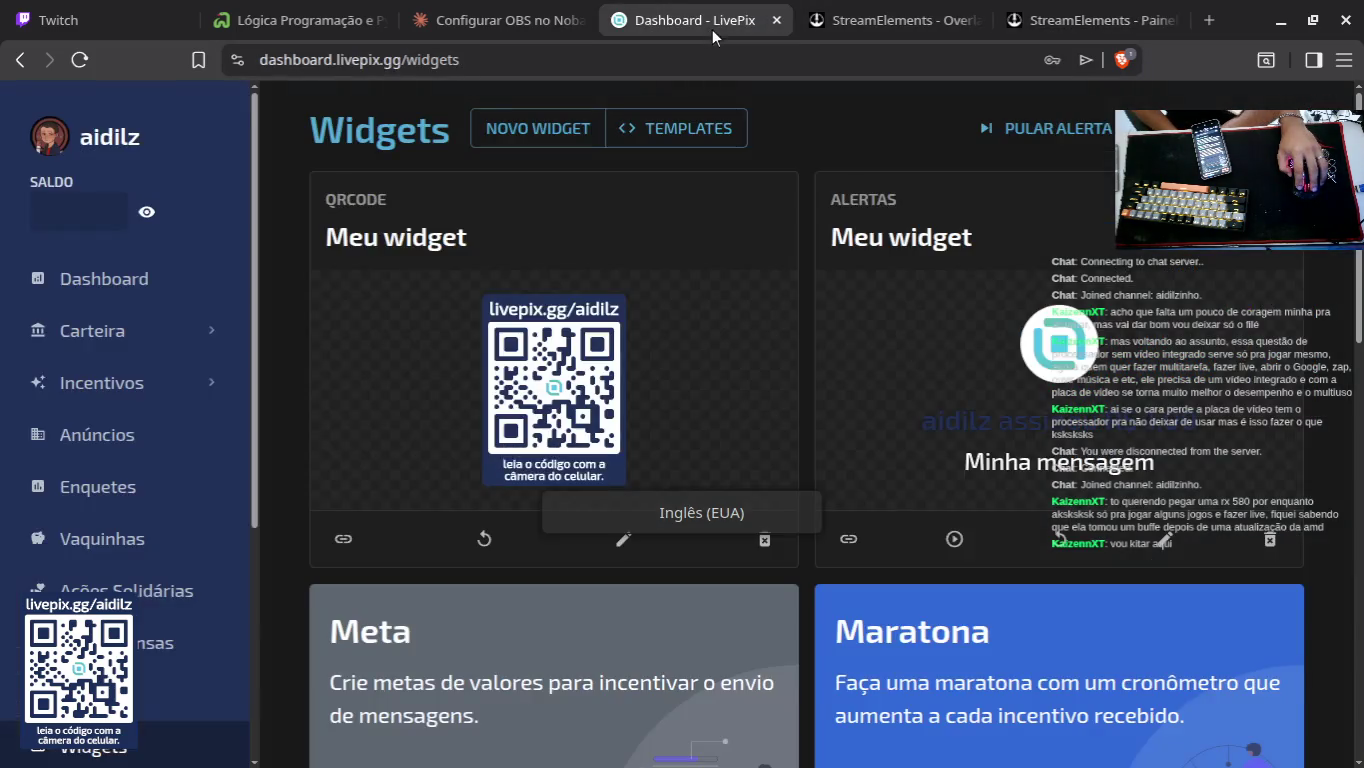
pyautogui.click(890, 20)
pyautogui.click(500, 20)
pyautogui.click(1090, 21)
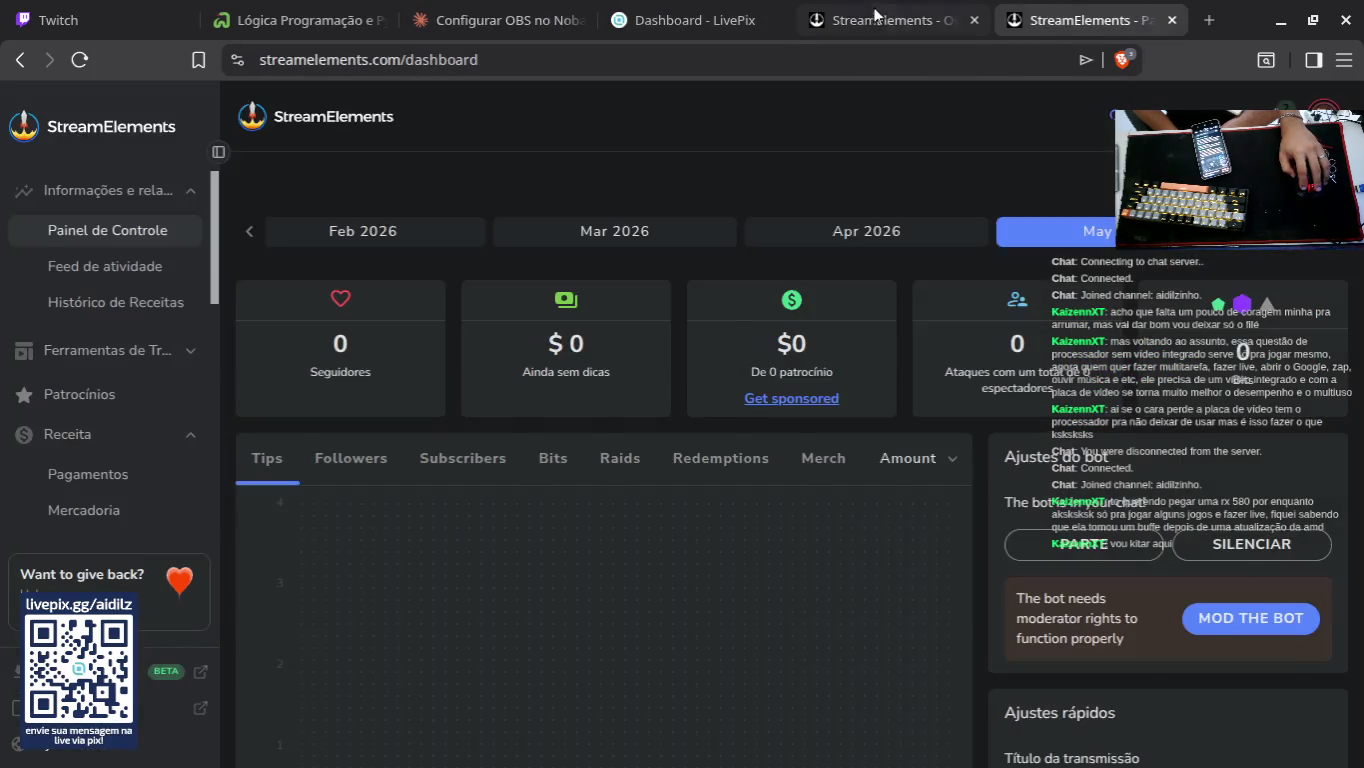
pyautogui.click(874, 14)
pyautogui.click(1172, 20)
# Step: Return to the My Overlays list and open, then dismiss, the hy micheal overlay's options
pyautogui.click(622, 28)
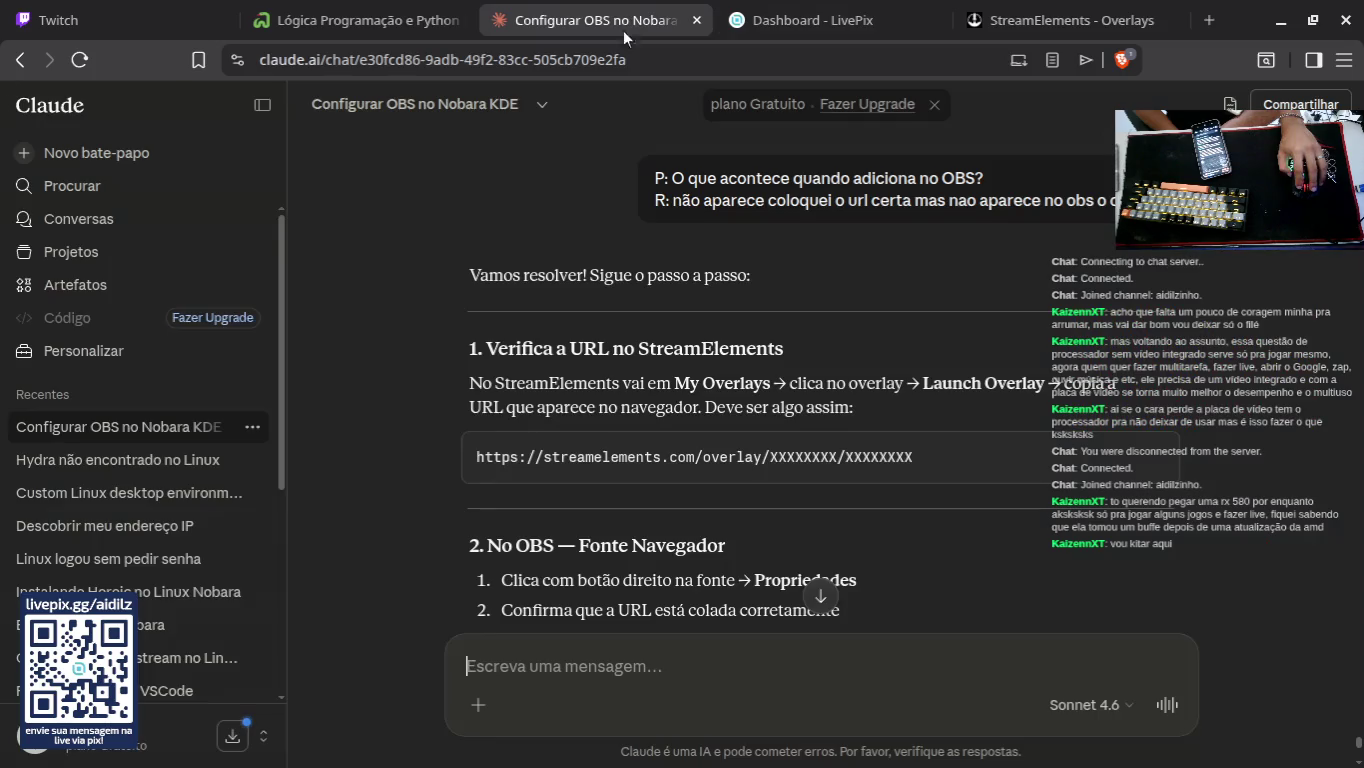
pyautogui.click(1051, 25)
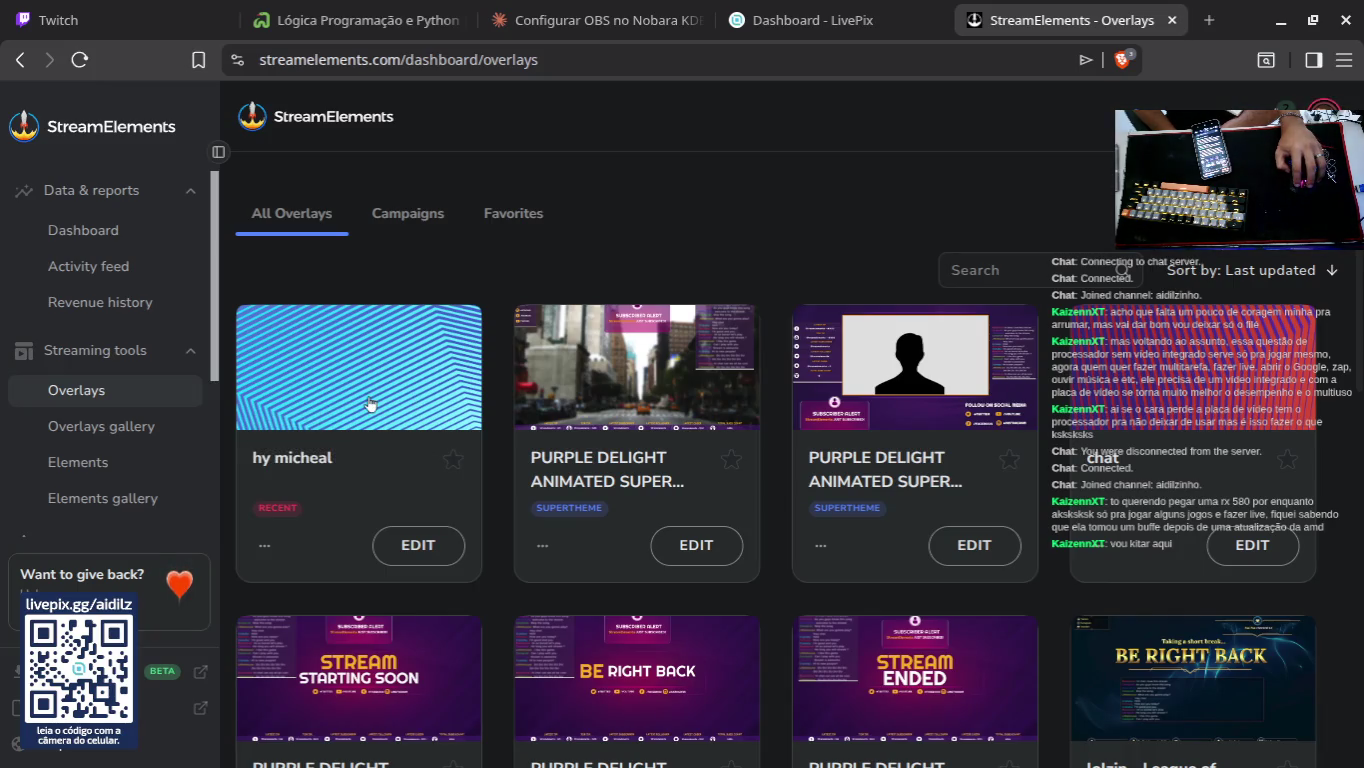
pyautogui.click(262, 548)
pyautogui.click(306, 538)
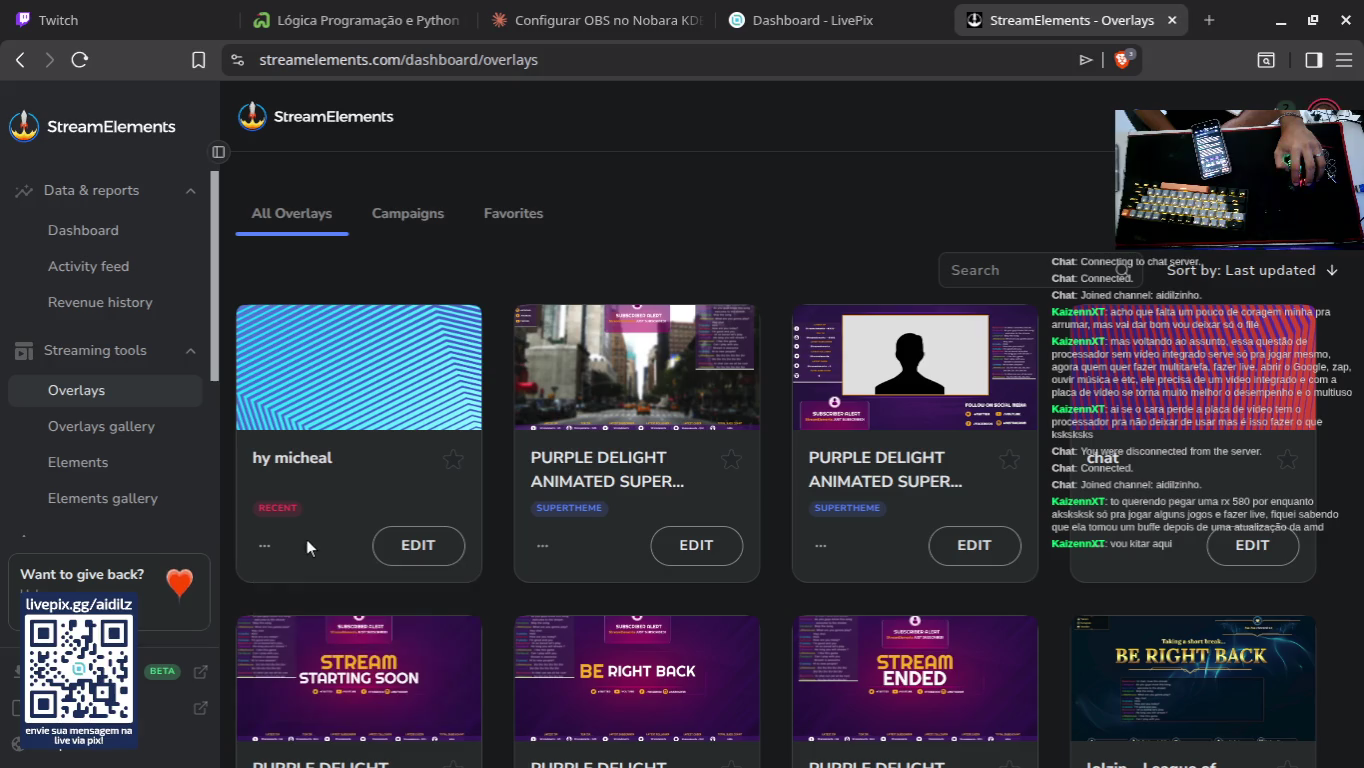
pyautogui.scroll(-2, 280, 544)
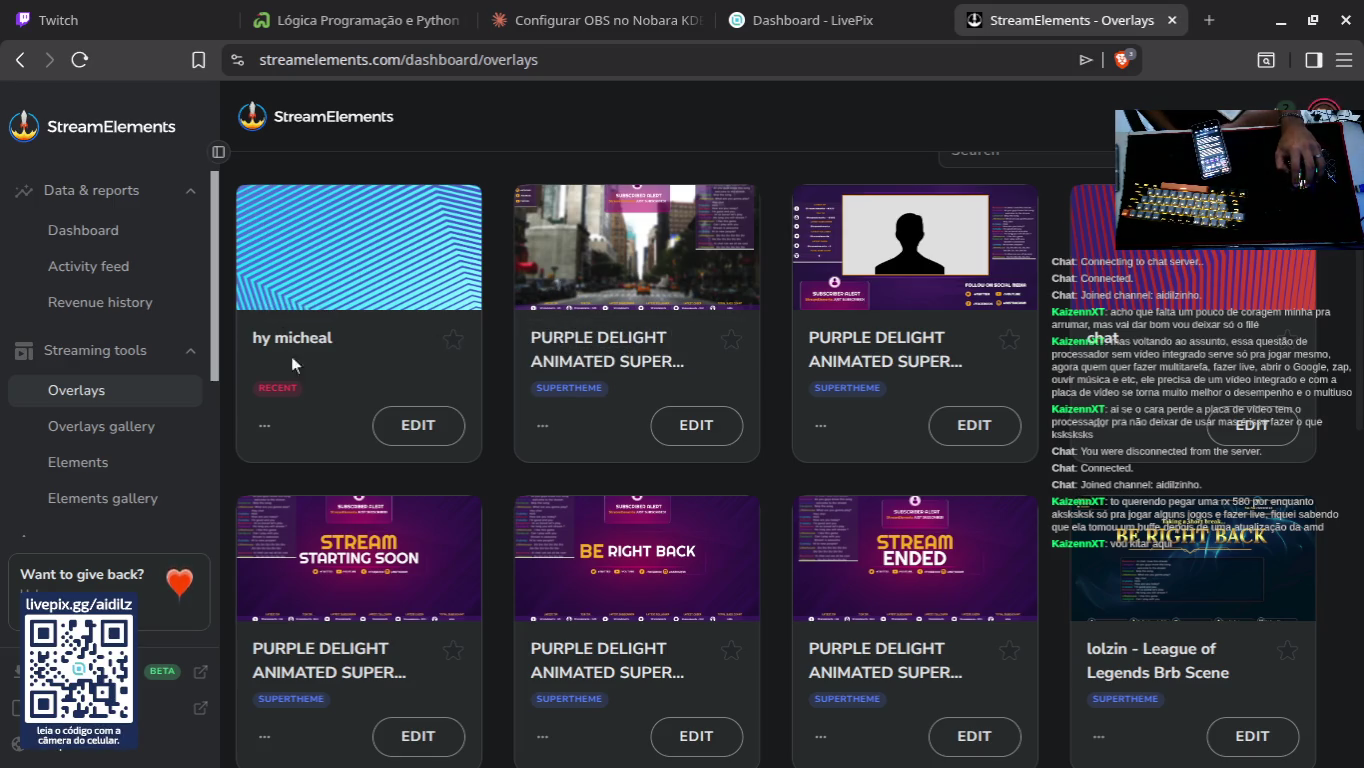
# Step: Open the hy micheal overlay via EDIT and bring its new editor tab to the front
pyautogui.click(265, 425)
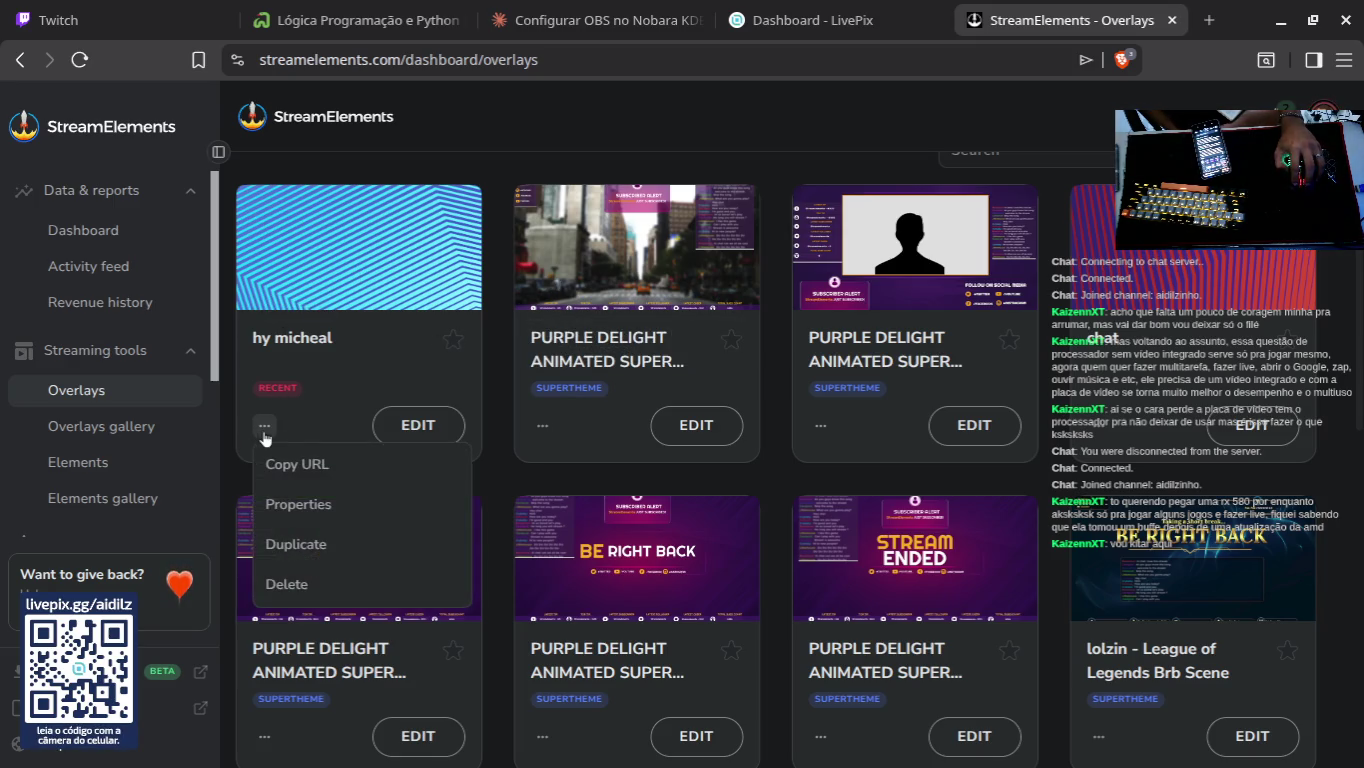
pyautogui.click(398, 432)
pyautogui.click(414, 436)
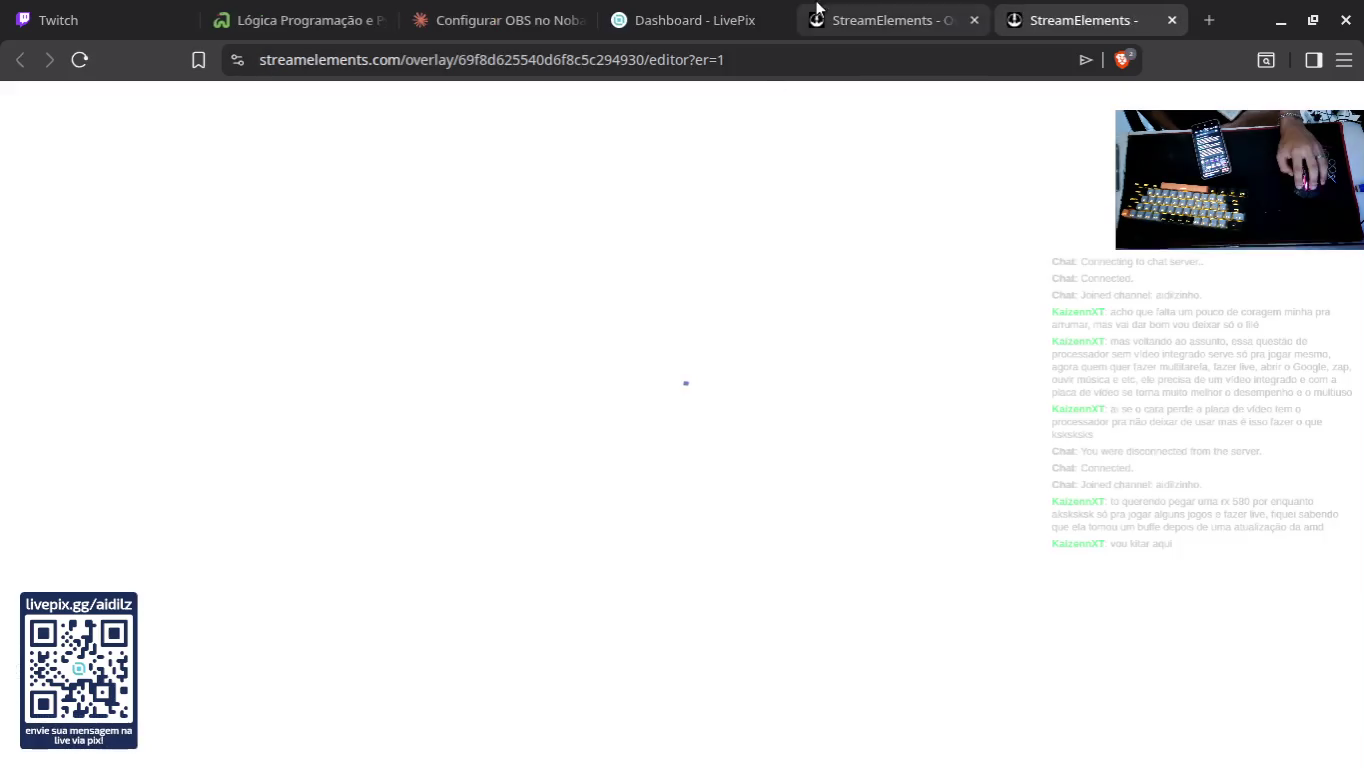
pyautogui.click(818, 19)
pyautogui.click(691, 18)
pyautogui.click(510, 18)
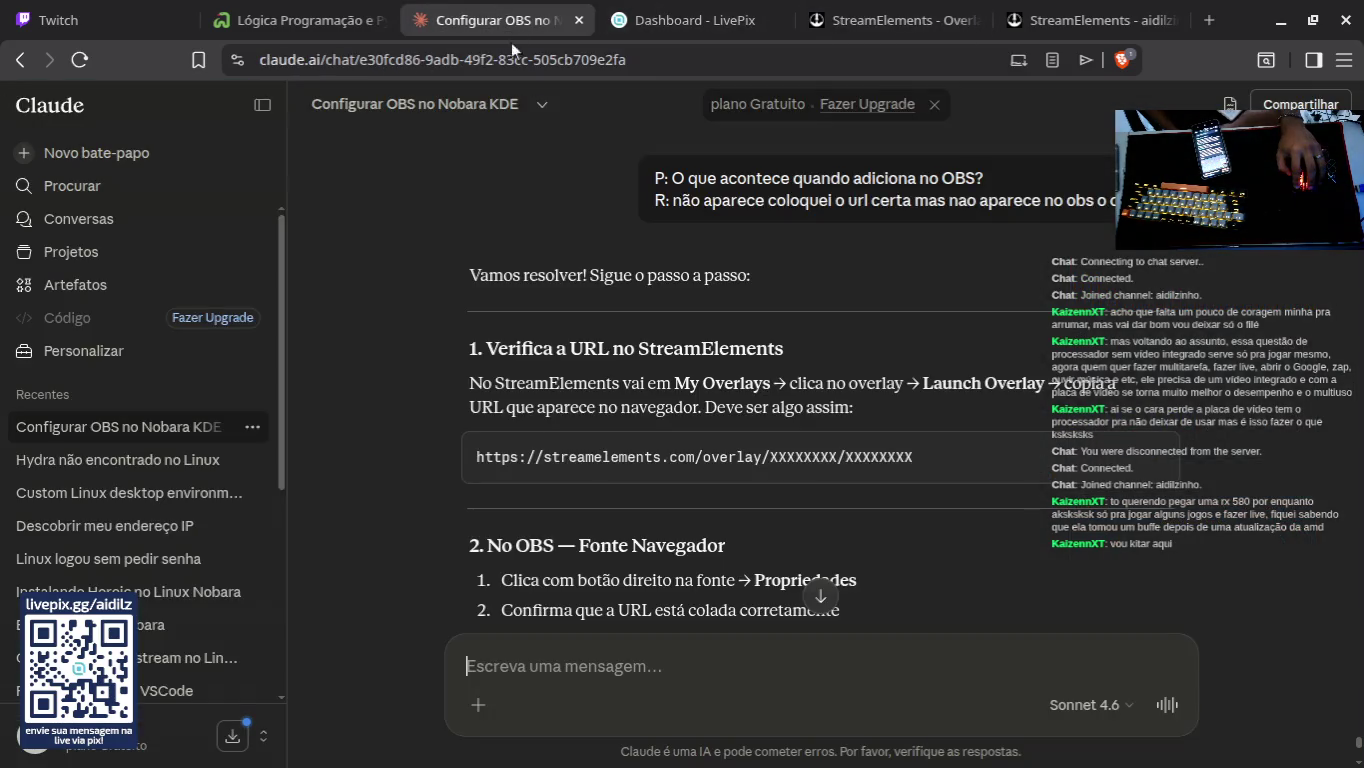
pyautogui.click(1075, 20)
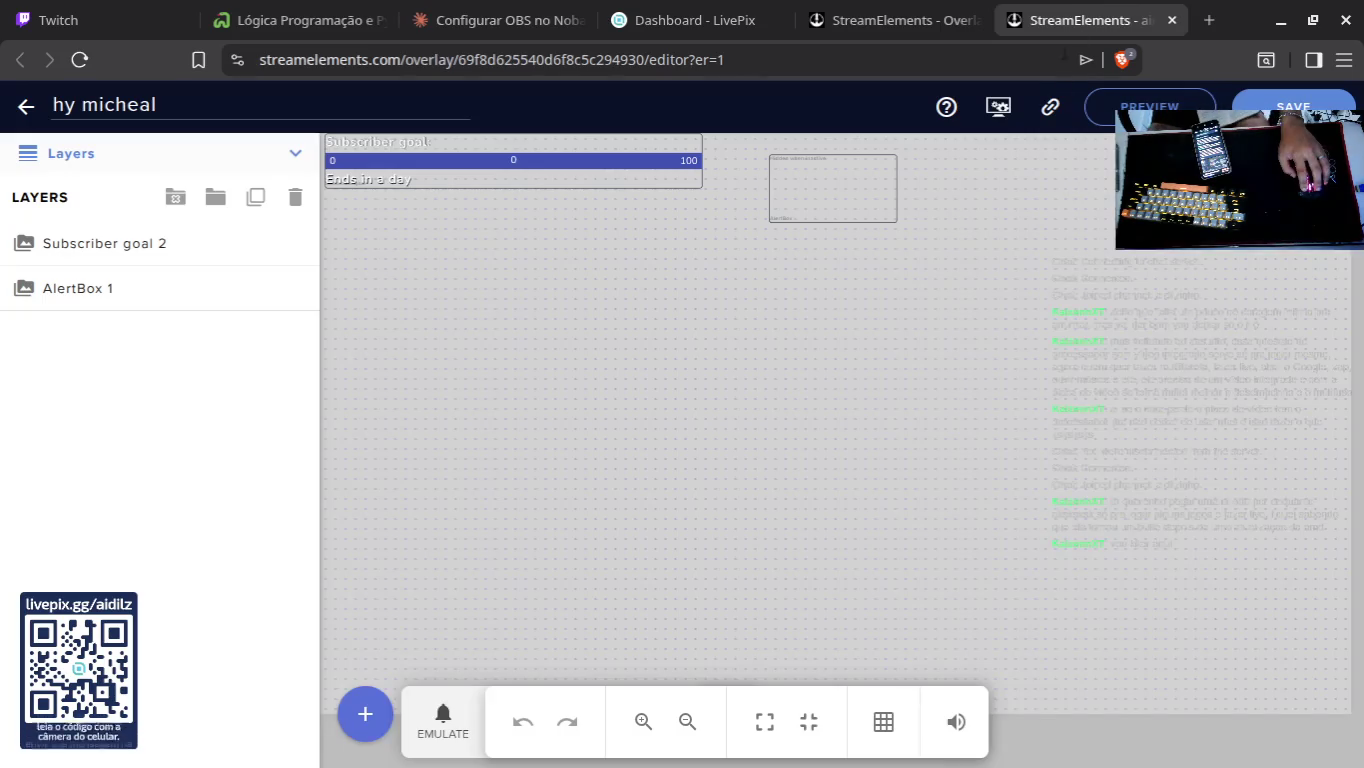
pyautogui.click(997, 109)
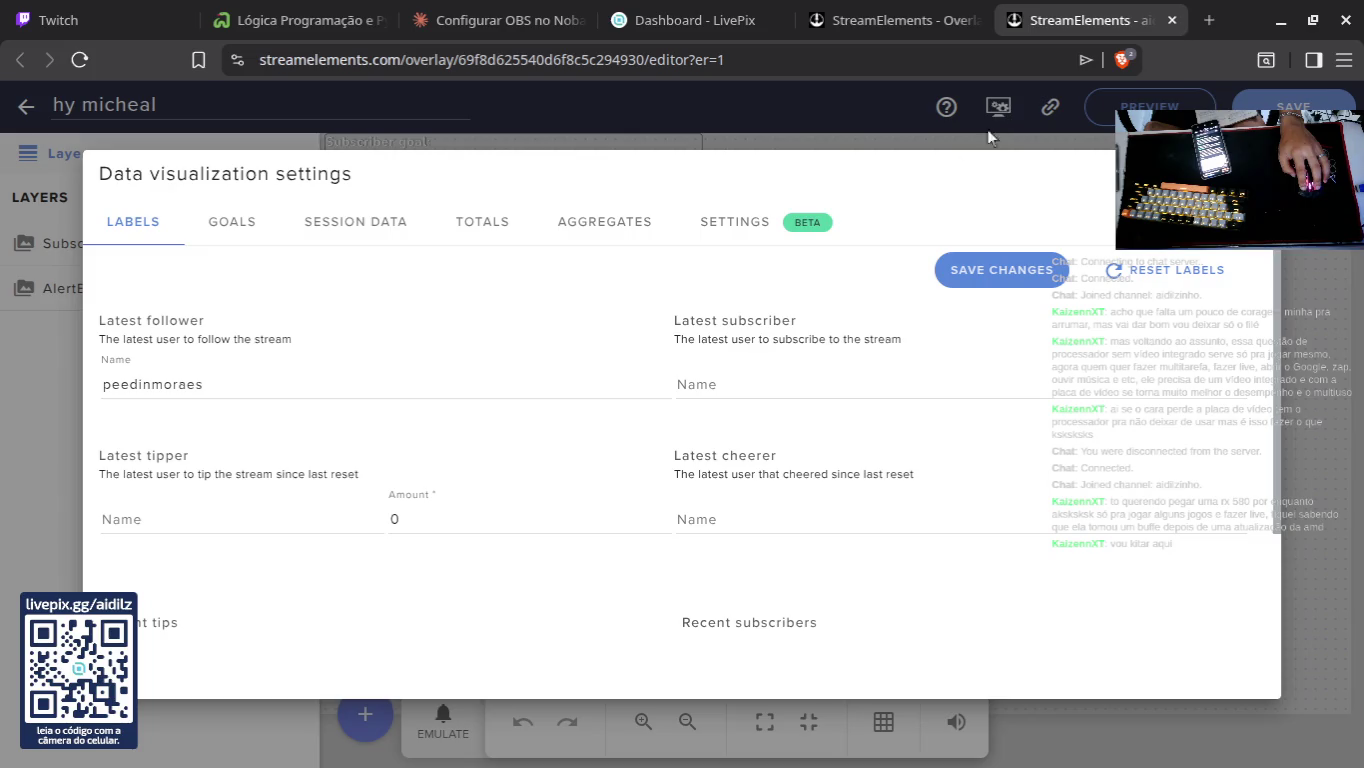
pyautogui.click(317, 236)
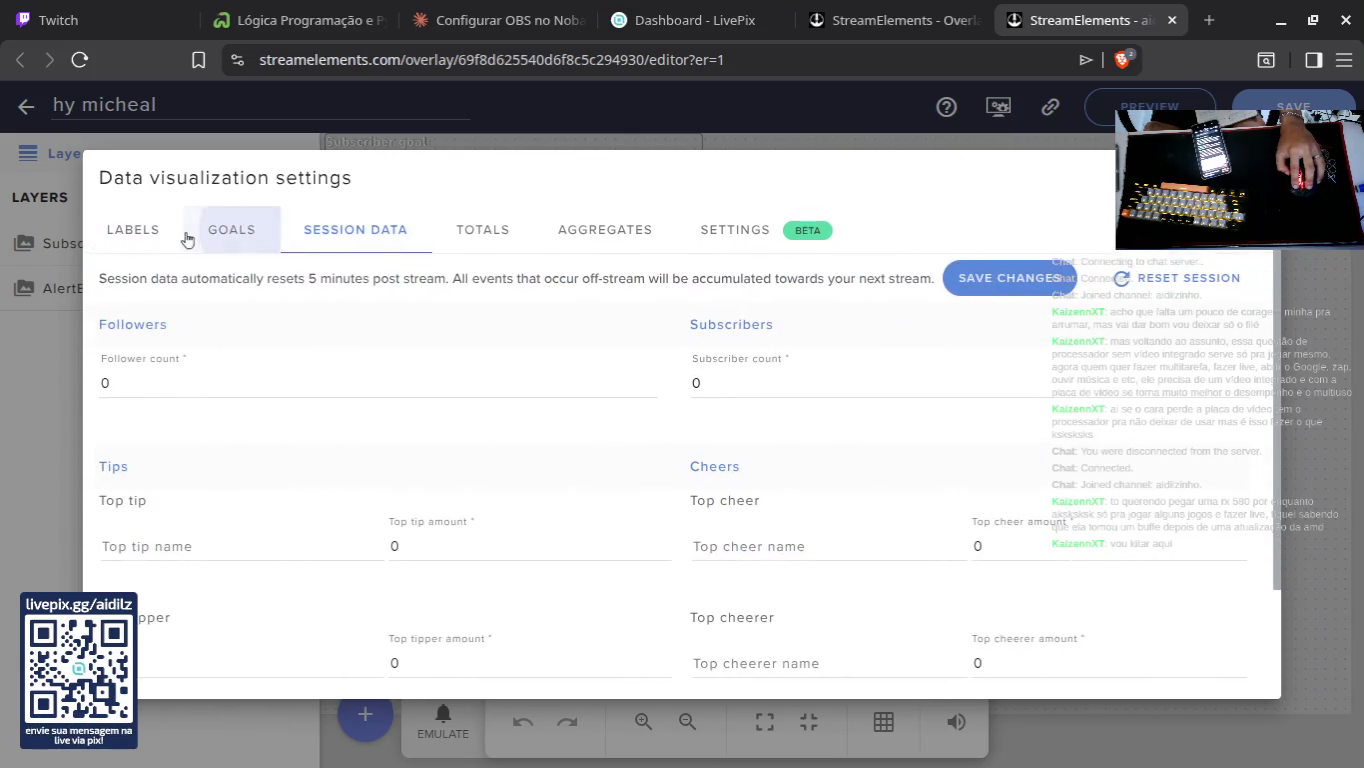
pyautogui.click(455, 235)
pyautogui.click(756, 234)
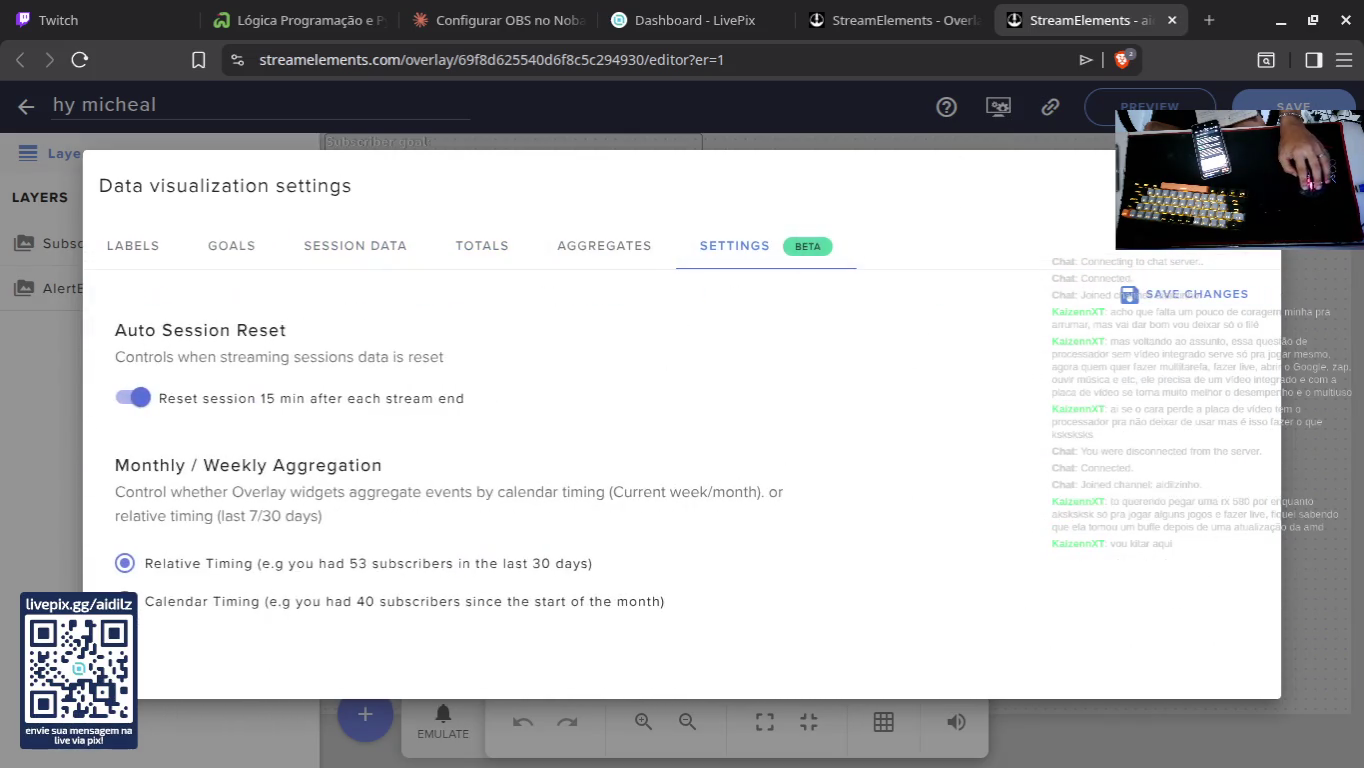
pyautogui.press('Escape')
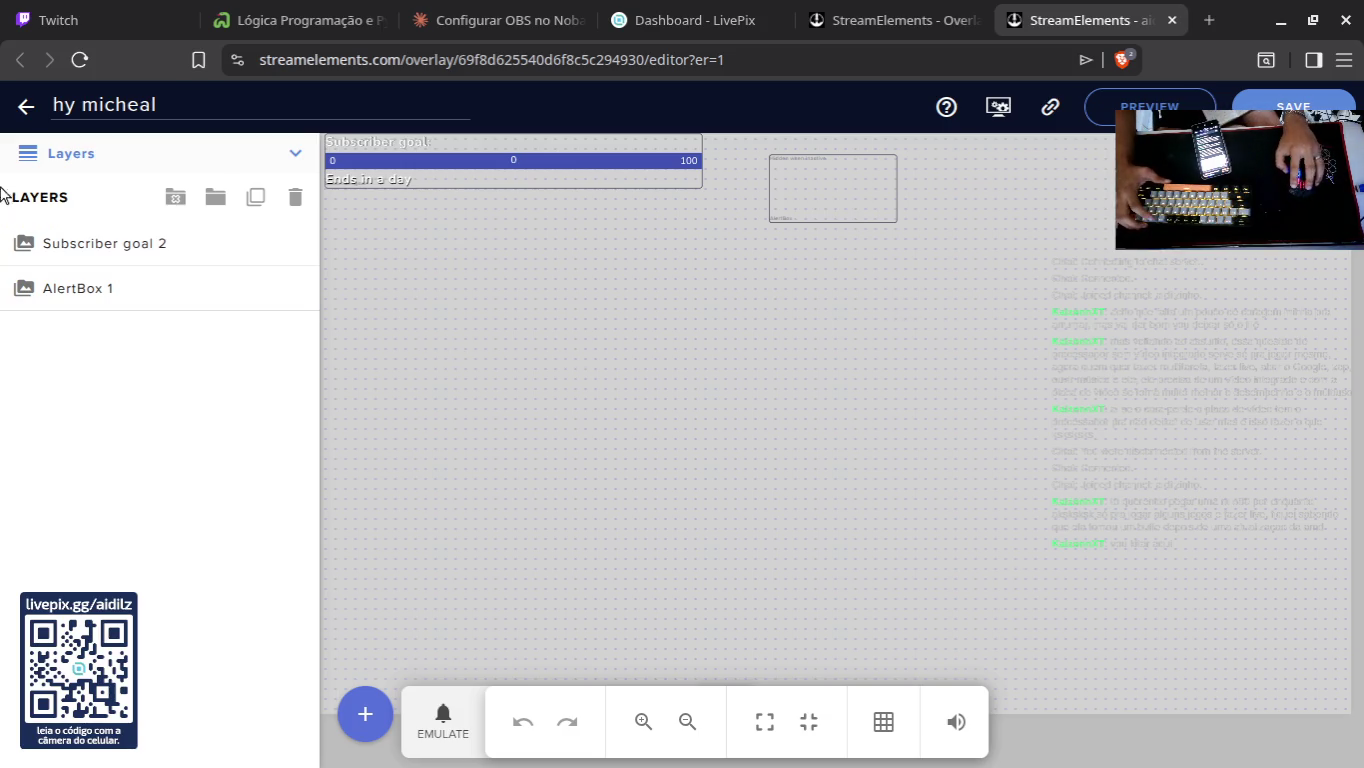
# Step: Copy a region screenshot of the hy micheal overlay editor and return to the Claude chat
pyautogui.press('Print')
pyautogui.moveTo(0, 83)
pyautogui.mouseDown()
pyautogui.moveTo(1363, 654)
pyautogui.moveTo(1363, 767)
pyautogui.mouseUp()
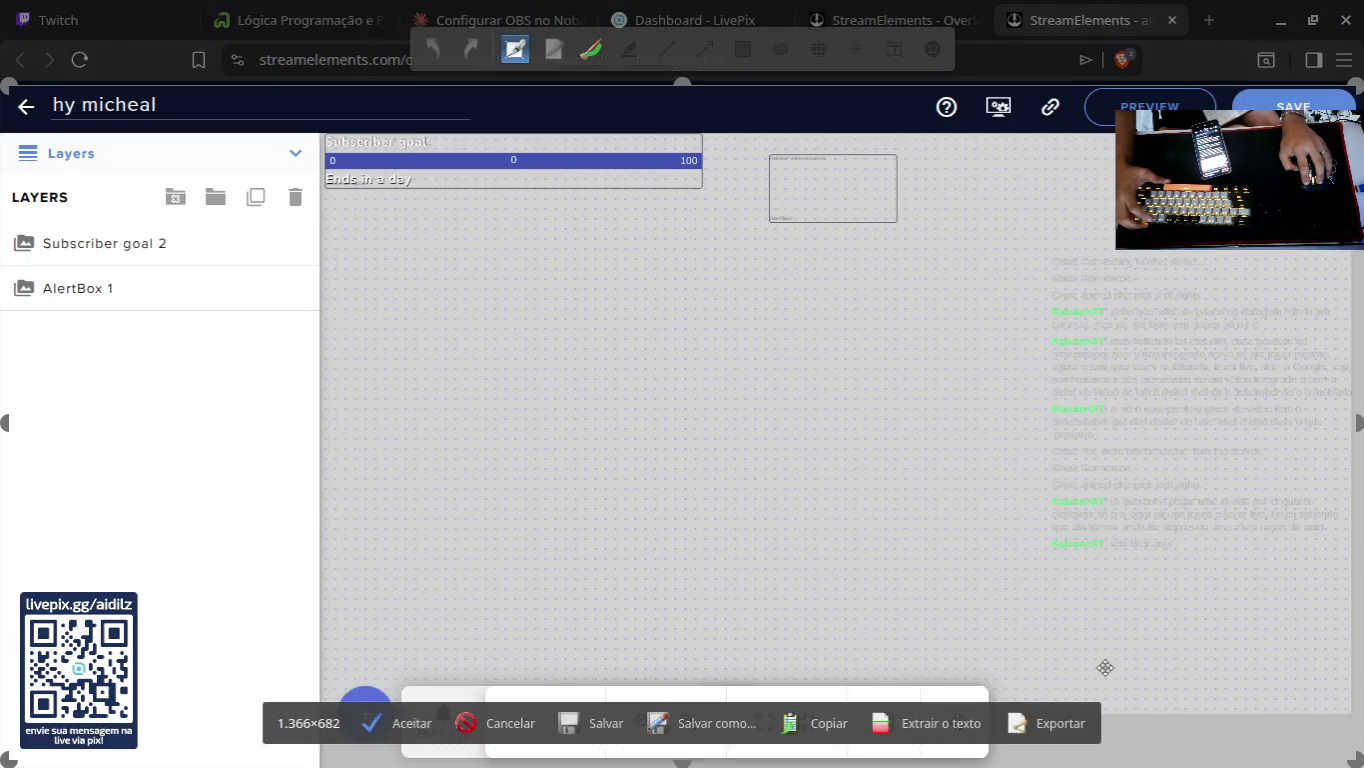
pyautogui.click(828, 723)
pyautogui.click(880, 20)
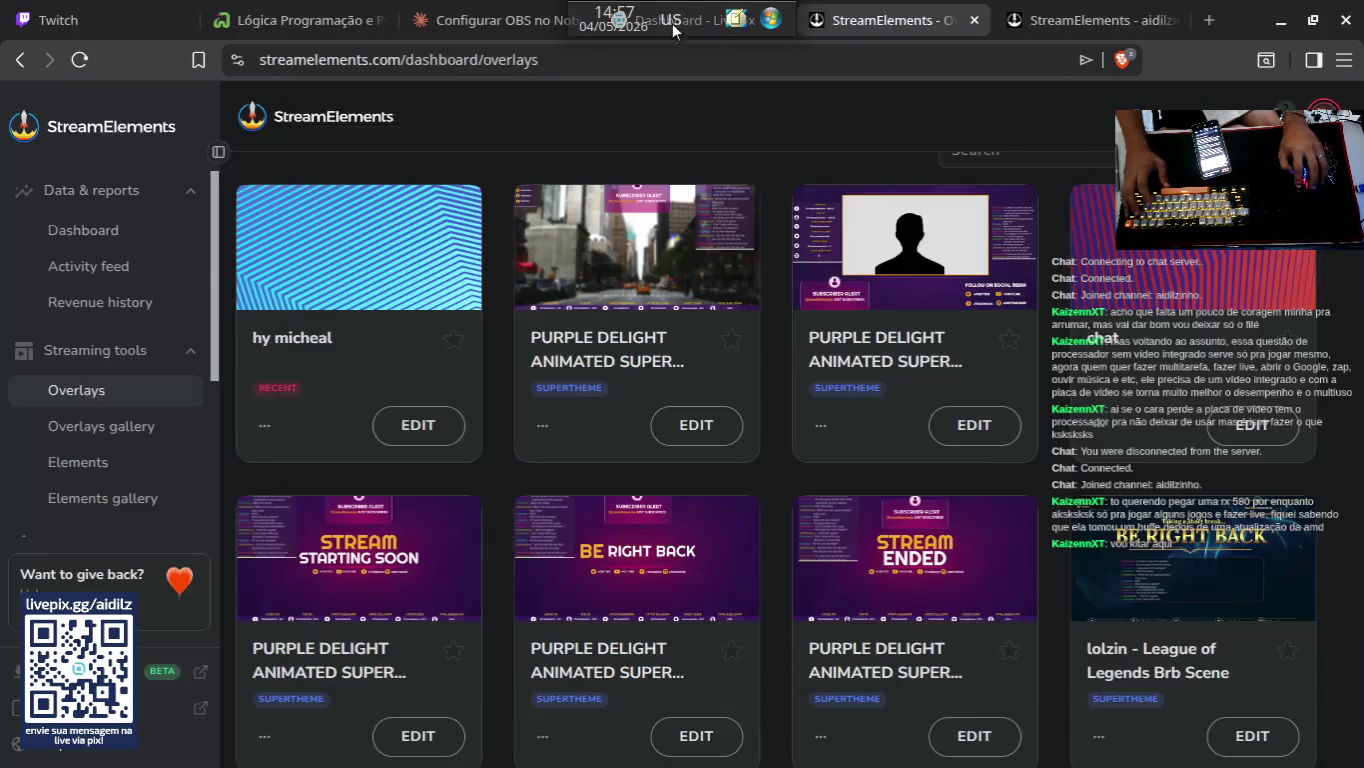
pyautogui.click(457, 21)
# Step: Paste the overlay editor screenshot into Claude's OBS setup chat and send it
pyautogui.hotkey('ctrl', 'v')
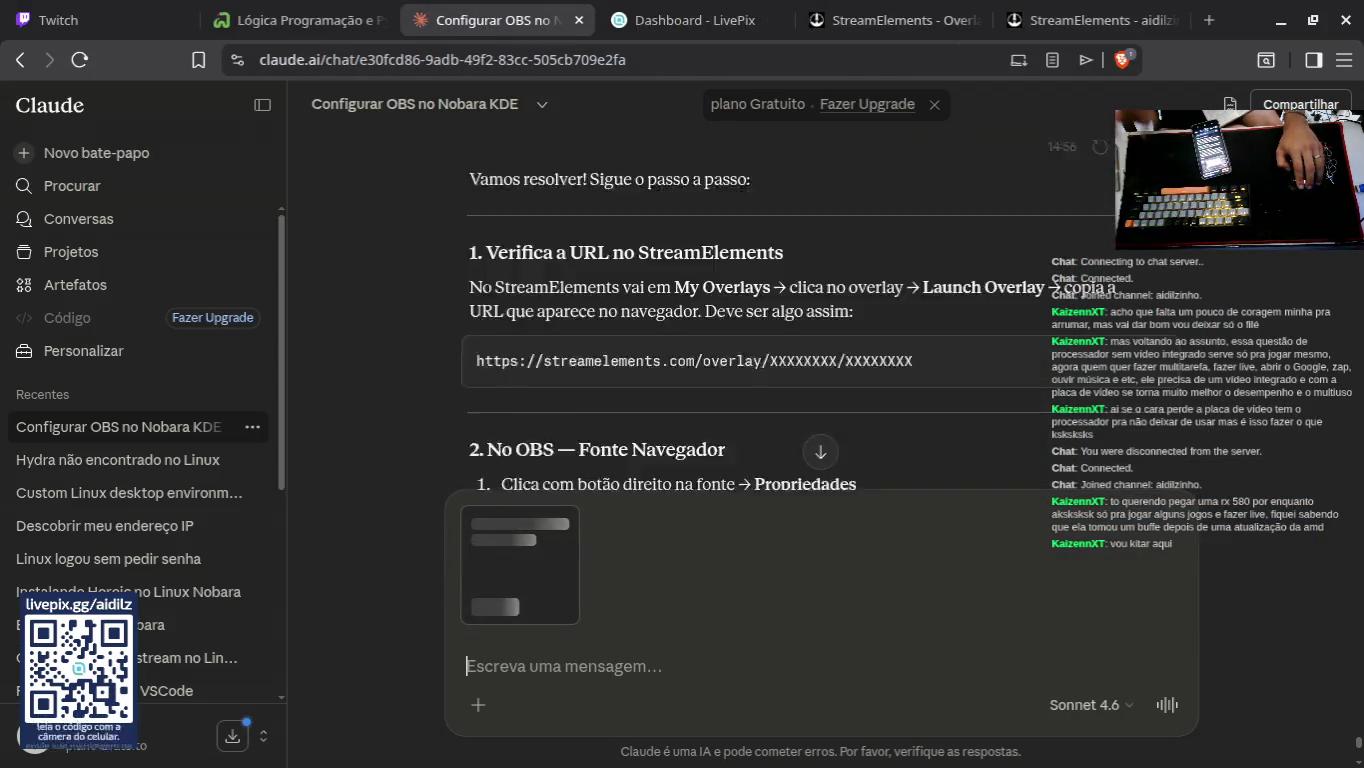
pyautogui.scroll(-4, 657, 284)
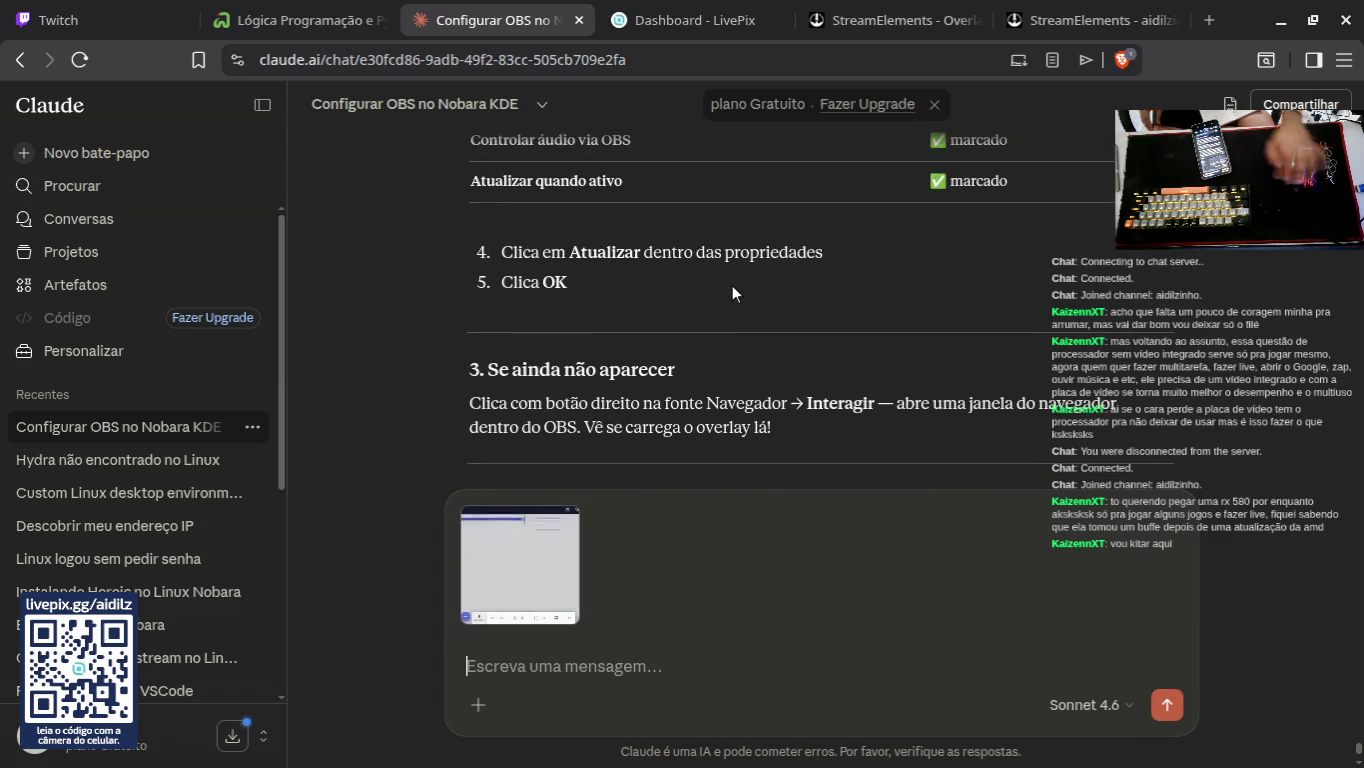
pyautogui.press('Return')
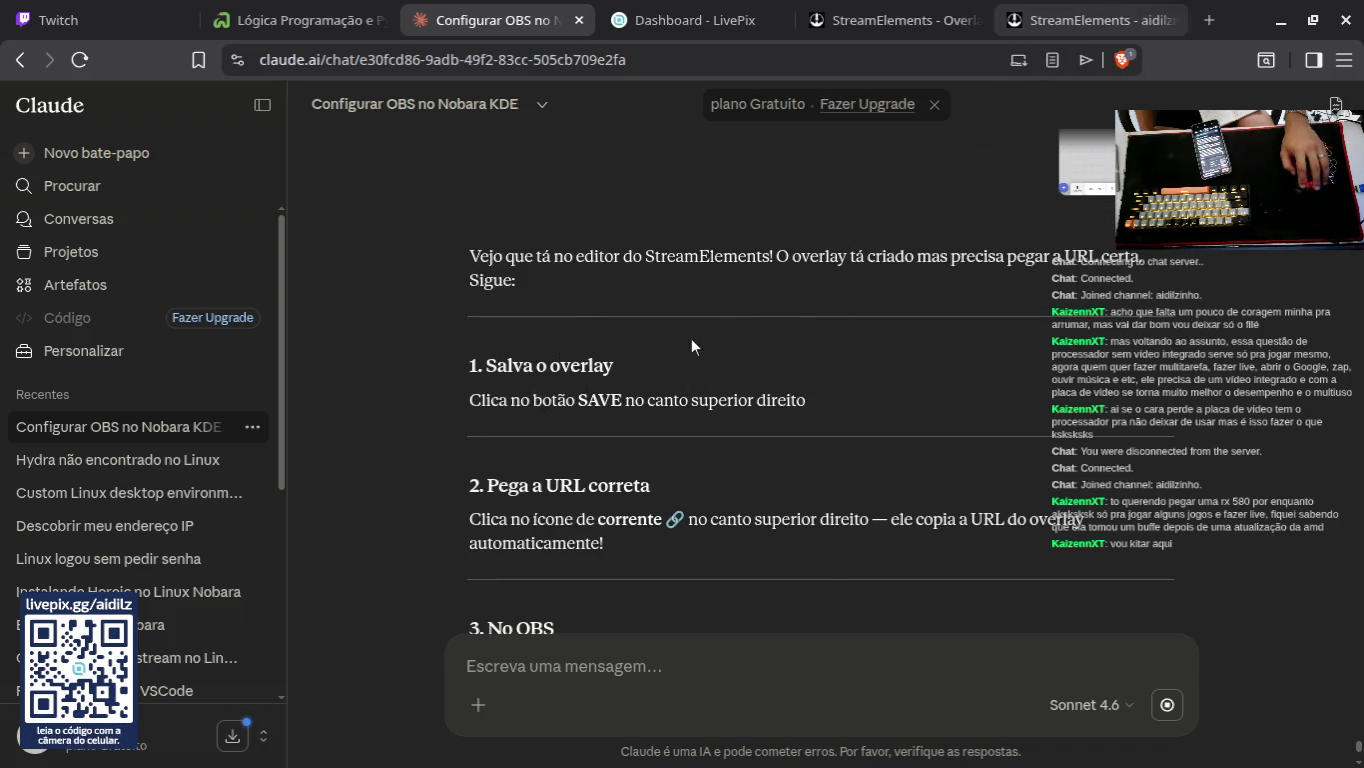
# Step: Close the overlay editor tab and read Claude's request for the generated overlay URL
pyautogui.click(1061, 24)
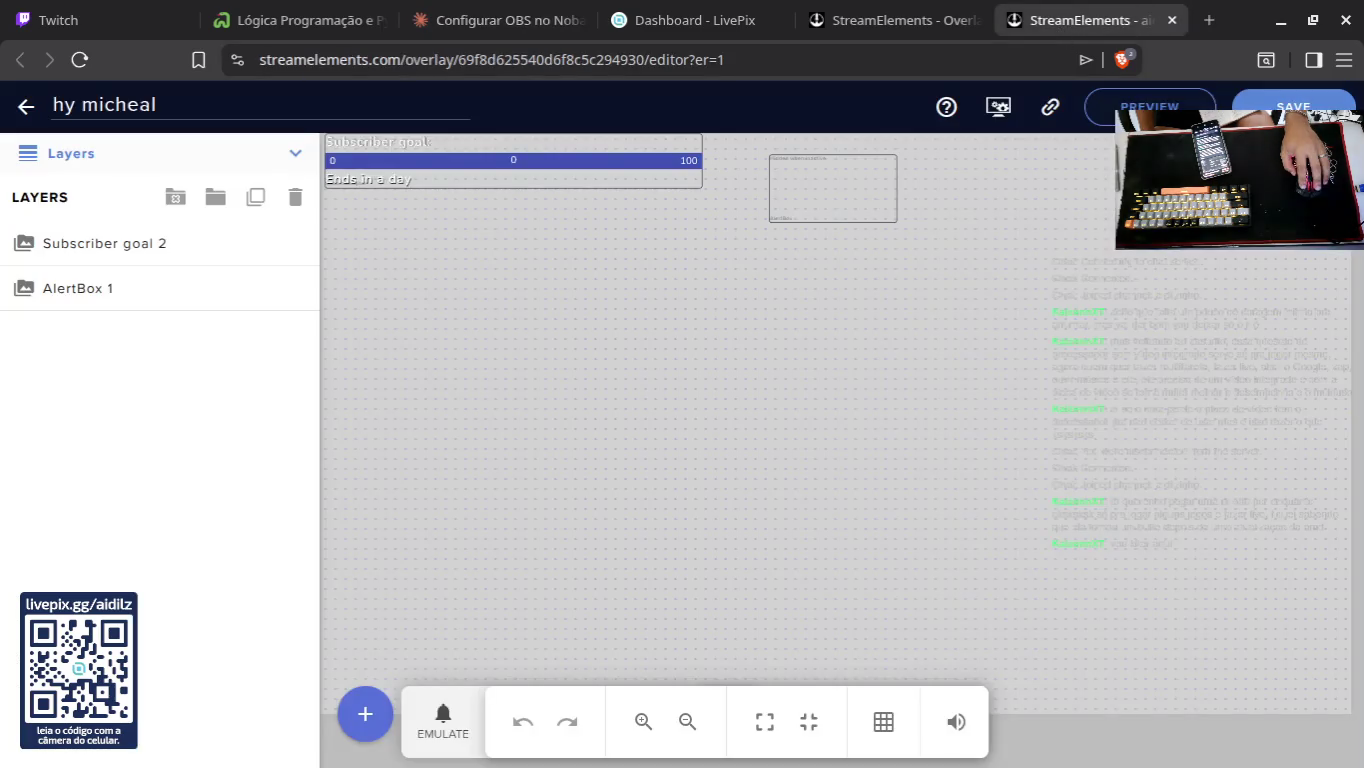
pyautogui.click(1172, 20)
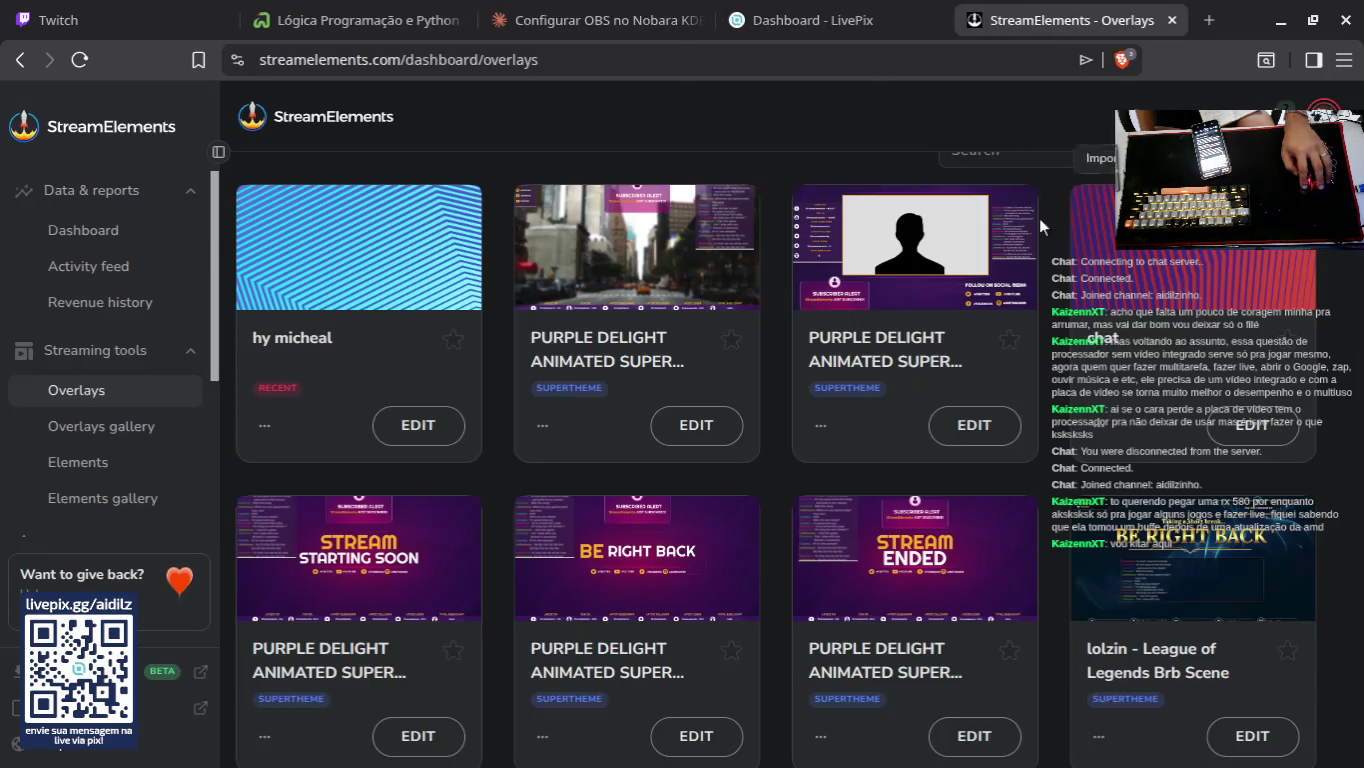
pyautogui.click(899, 23)
pyautogui.click(527, 20)
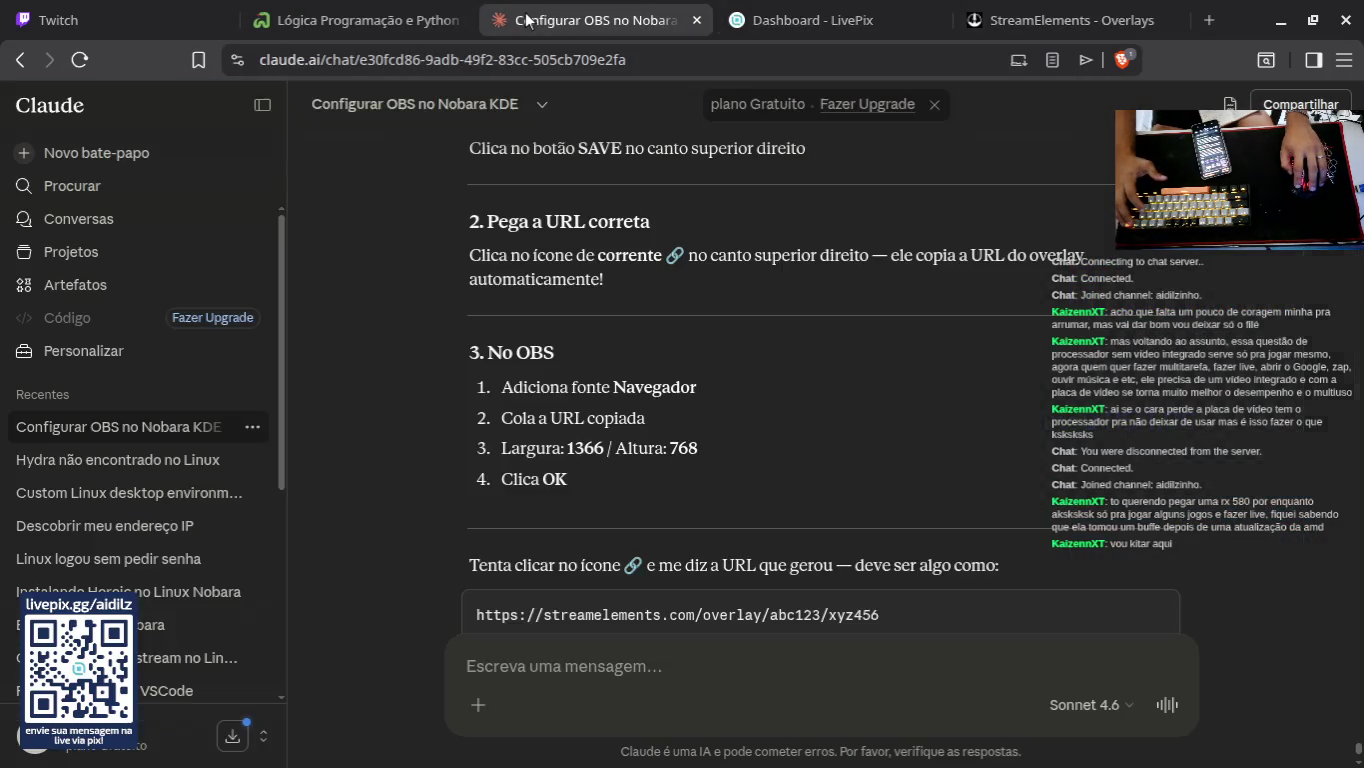
pyautogui.scroll(-2, 597, 391)
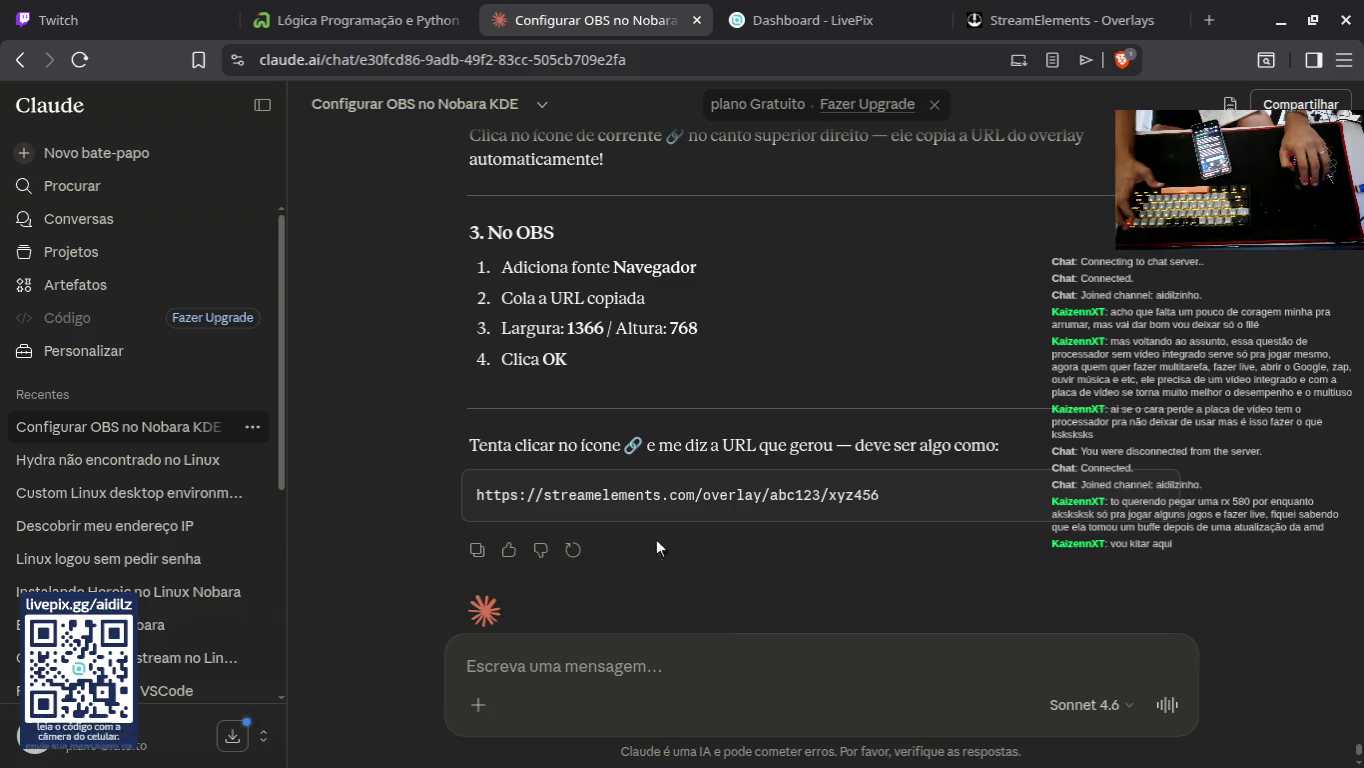
pyautogui.moveTo(470, 446); pyautogui.dragTo(1024, 431)
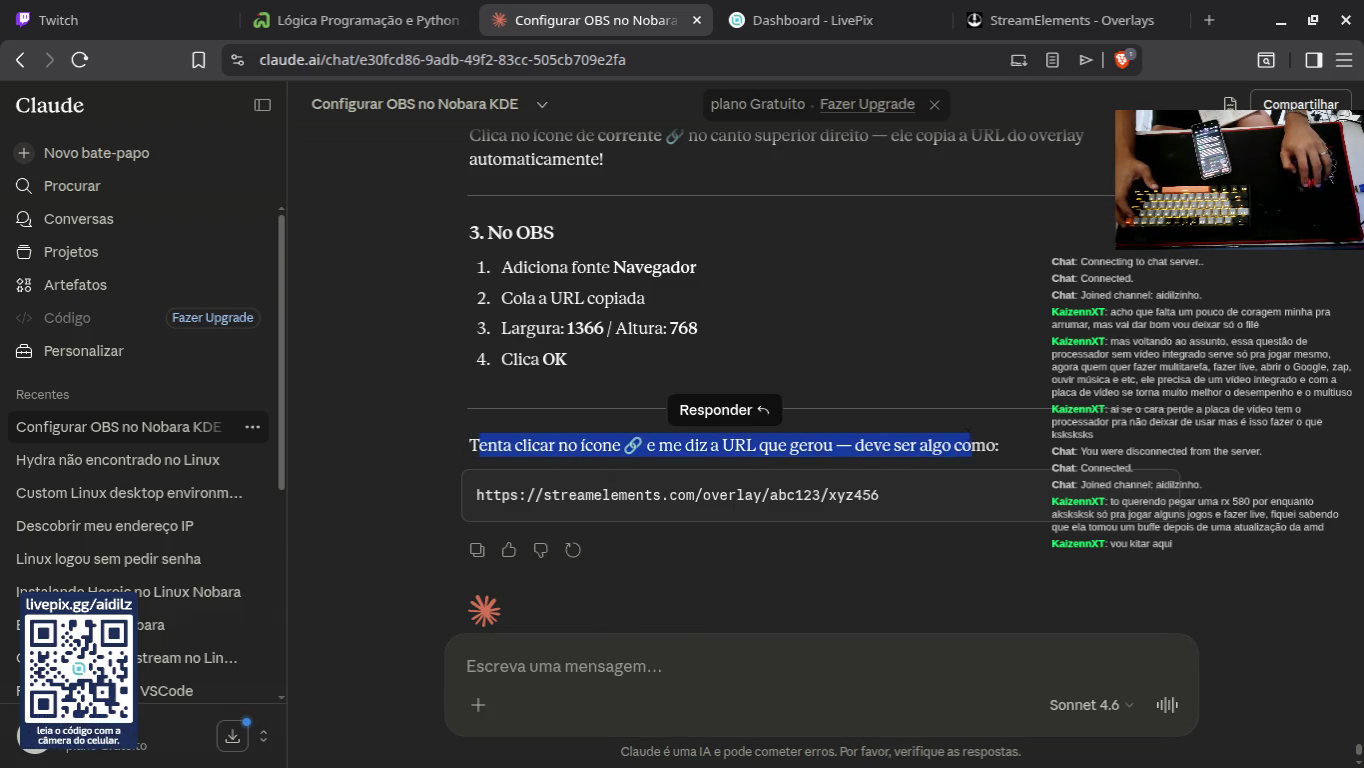
pyautogui.click(1023, 430)
# Step: Copy the hy micheal overlay URL from its editor and send it to Claude
pyautogui.click(1037, 10)
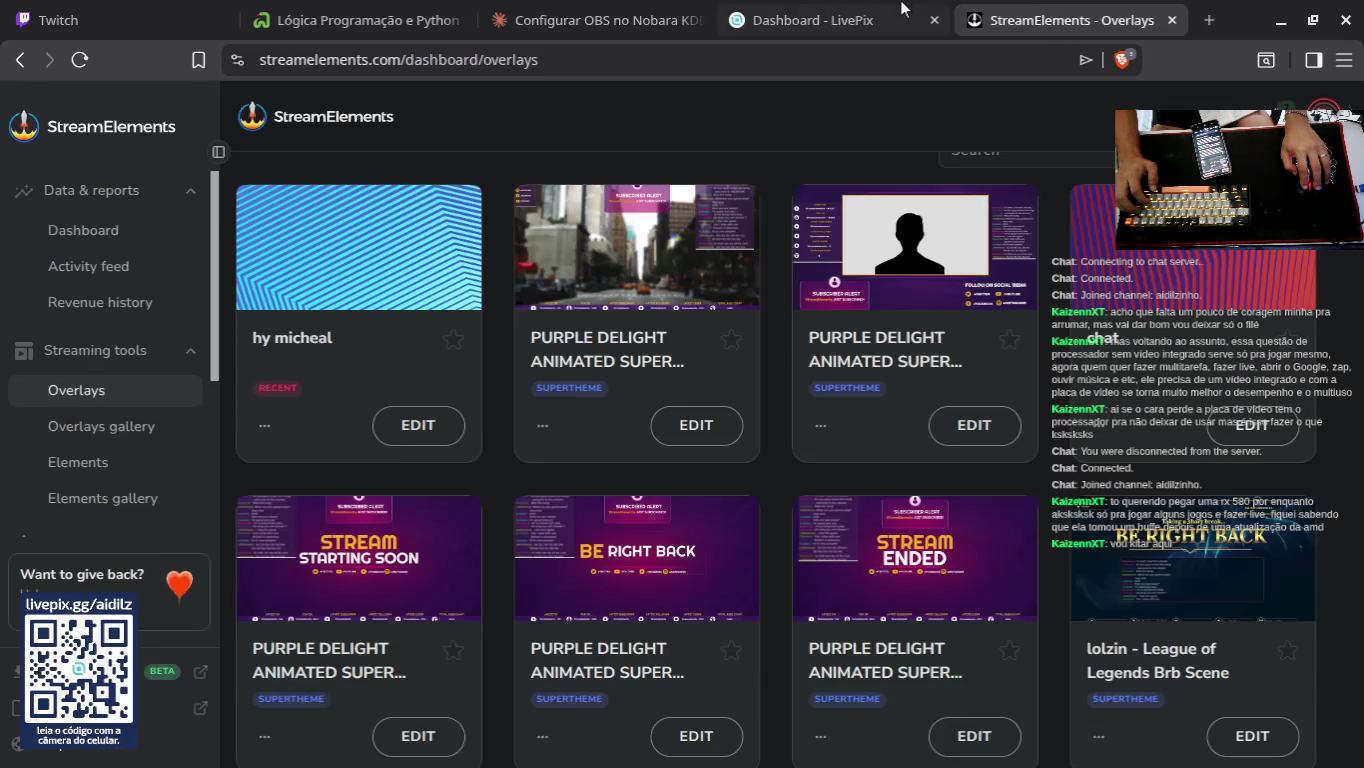
pyautogui.click(419, 424)
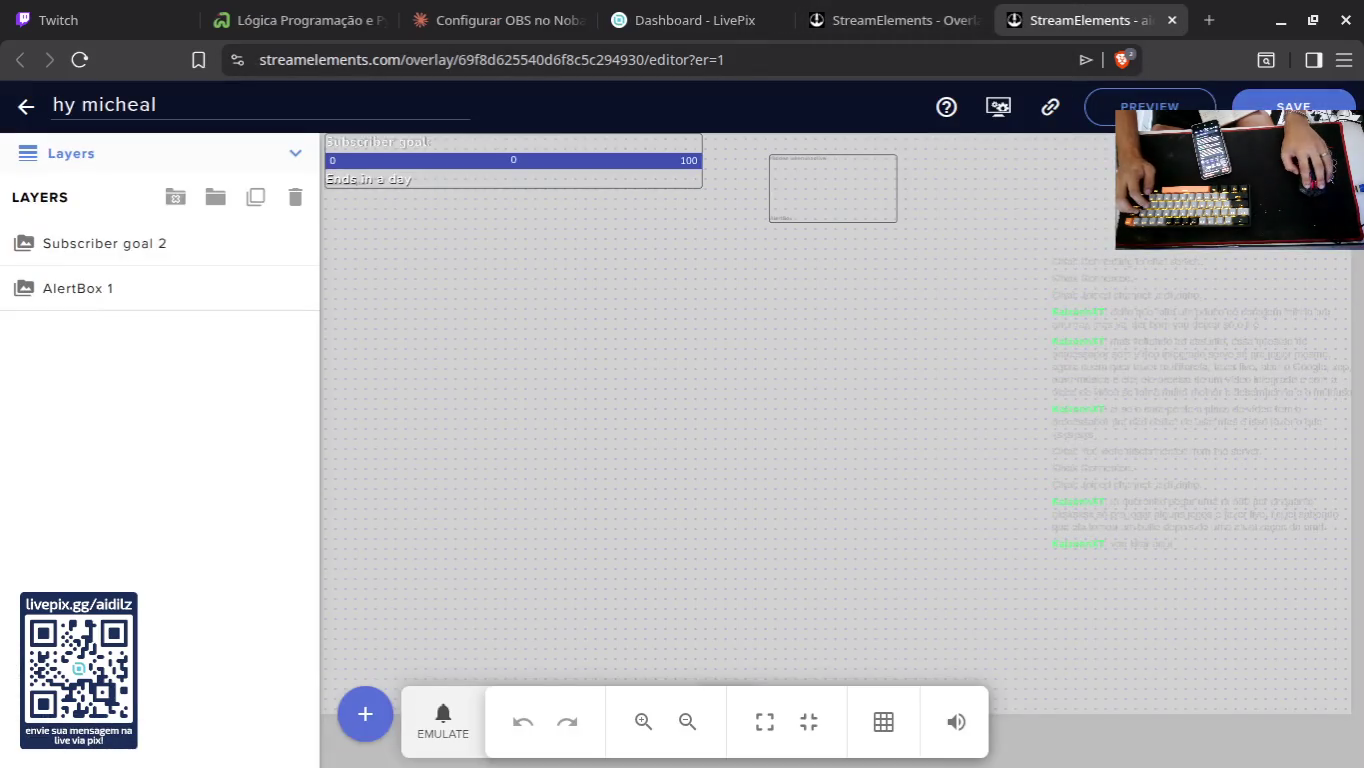
pyautogui.click(1047, 106)
pyautogui.click(893, 20)
pyautogui.click(717, 19)
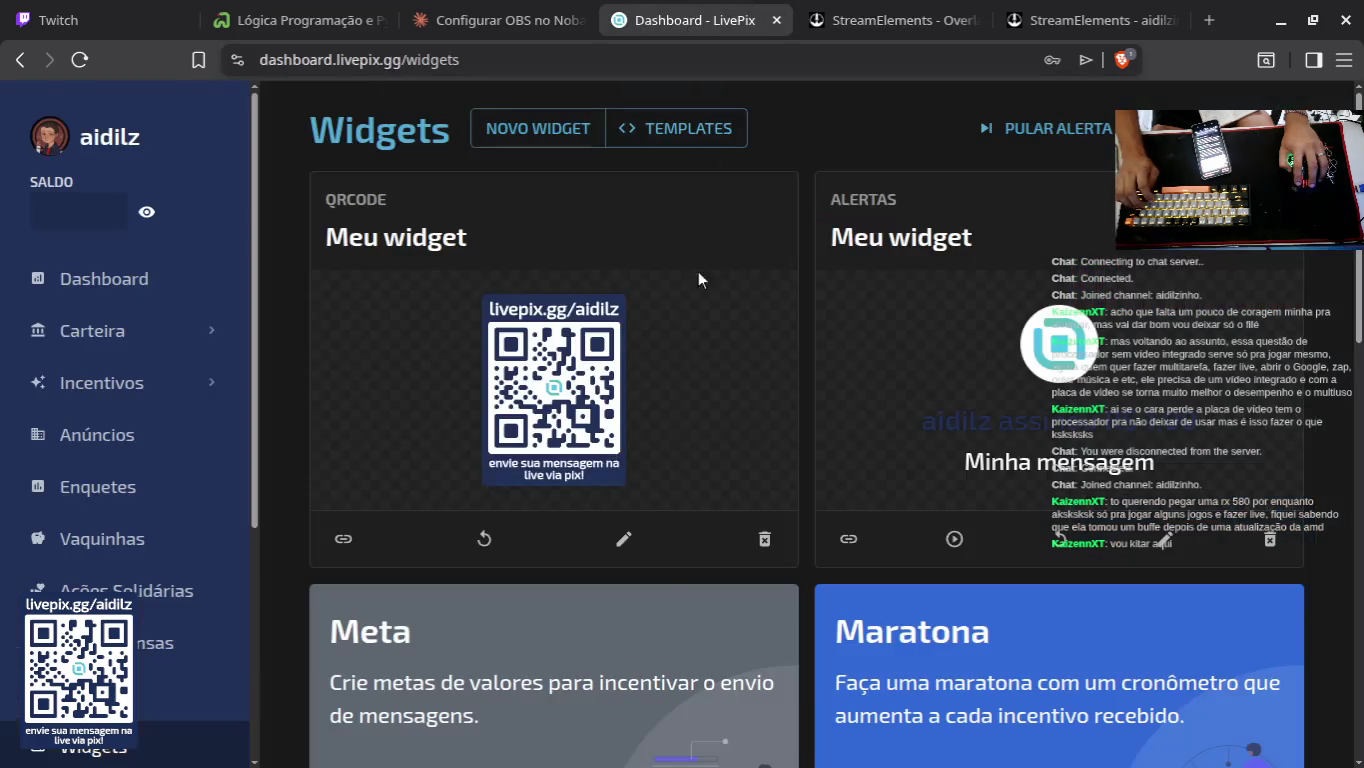
pyautogui.click(893, 20)
pyautogui.click(496, 20)
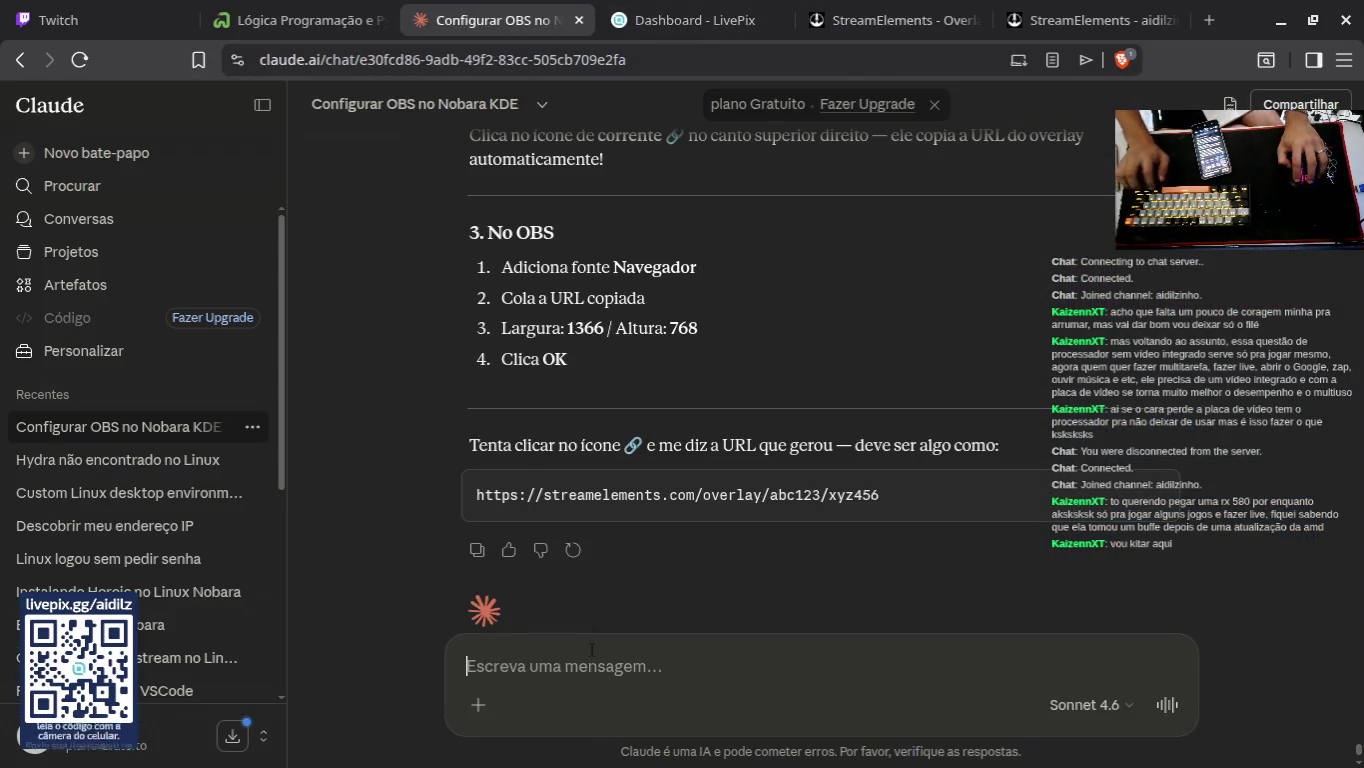
pyautogui.hotkey('ctrl', 'v')
pyautogui.press('Return')
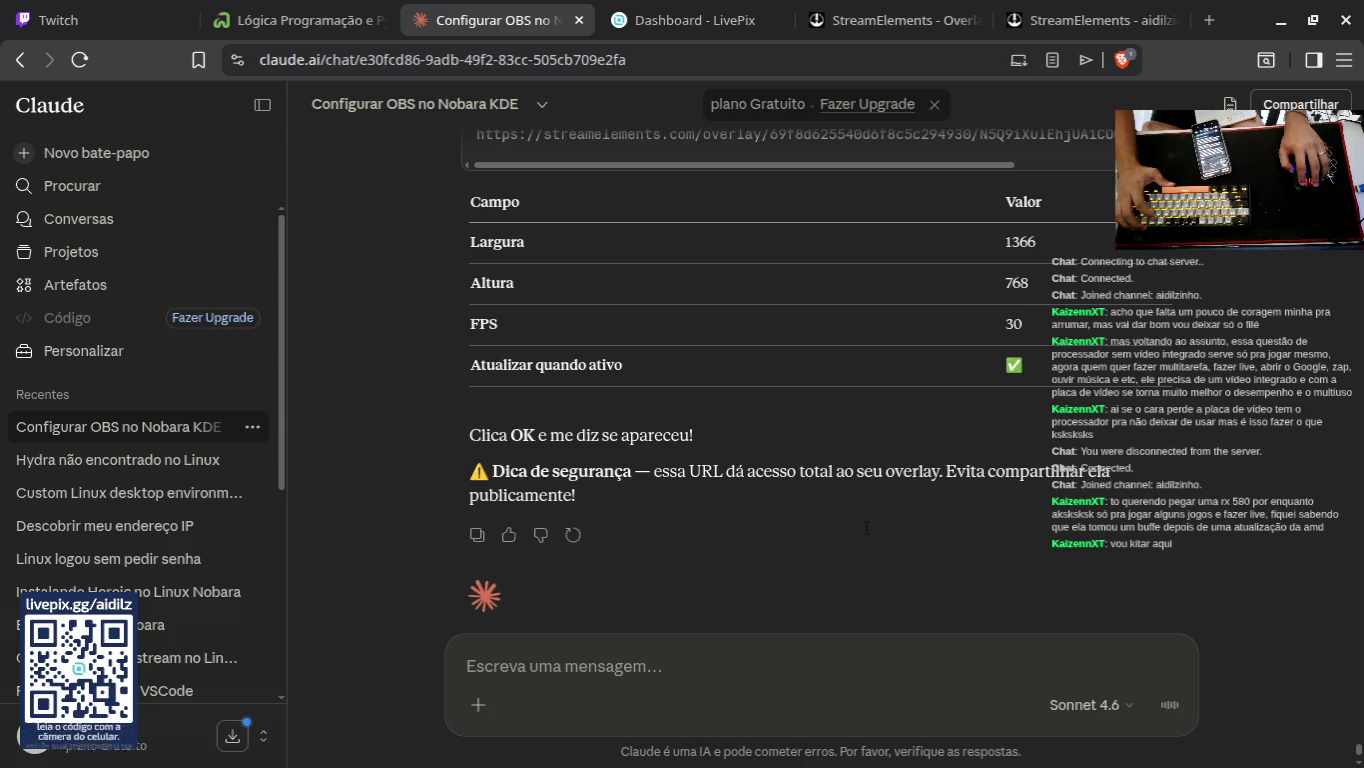
# Step: Tell Claude how the overlay was added and that it still didn't appear ('e nao apareceu')
pyautogui.write('botei assim kkk')
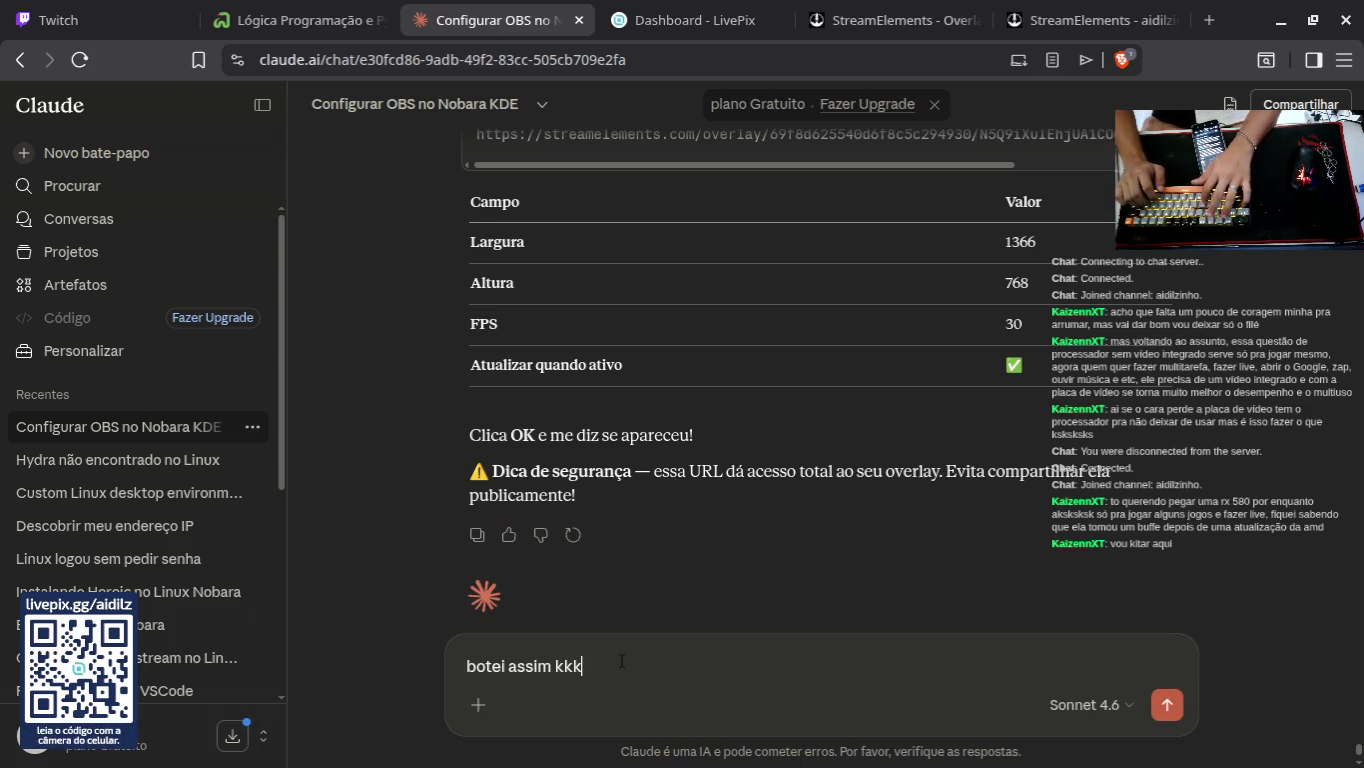
pyautogui.press('Return')
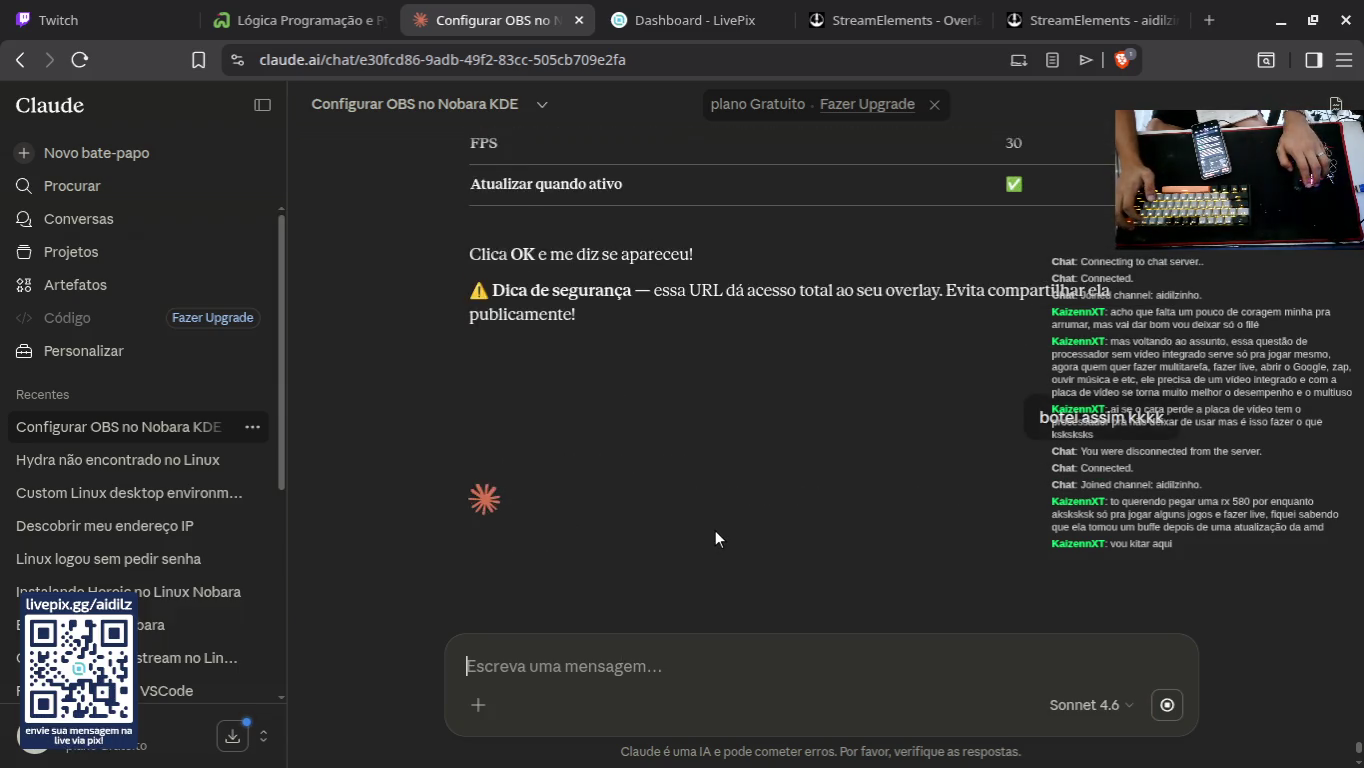
pyautogui.write('e nao a')
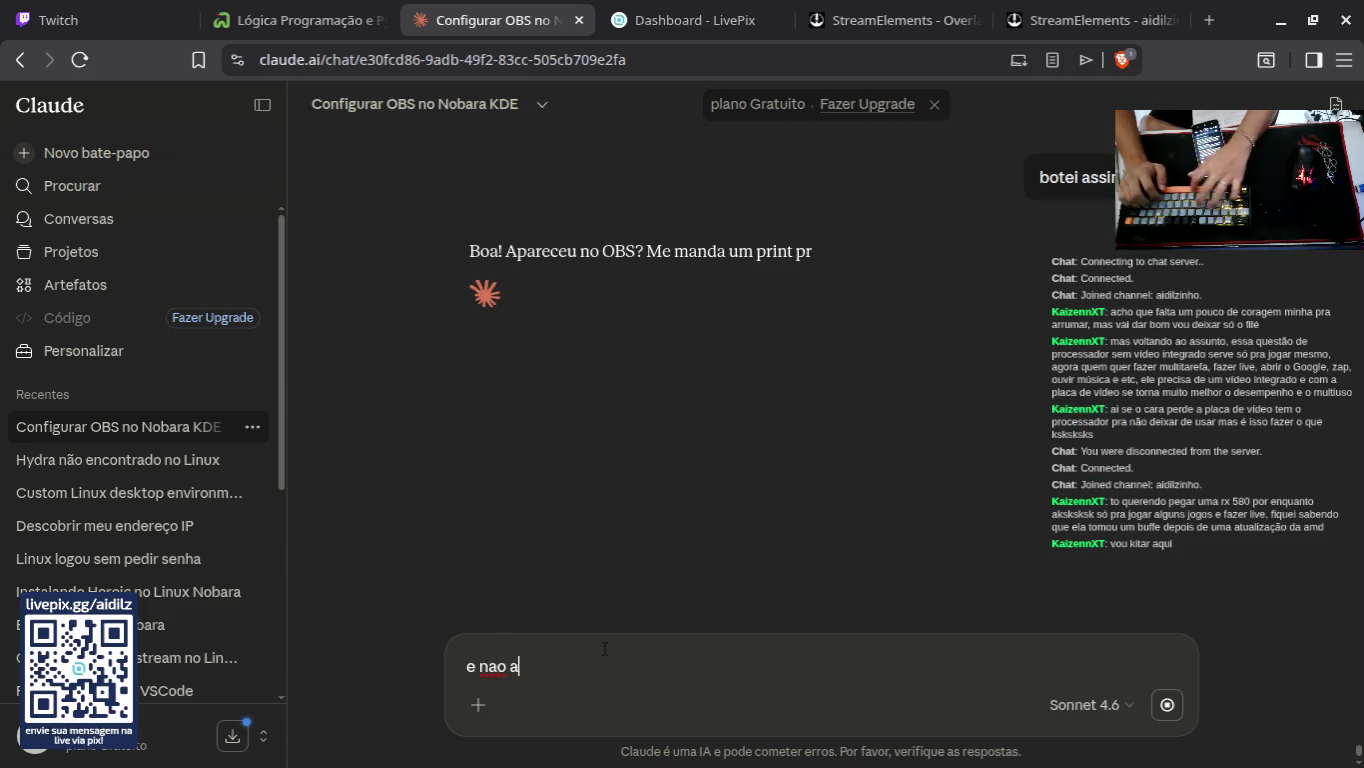
pyautogui.write('parevo')
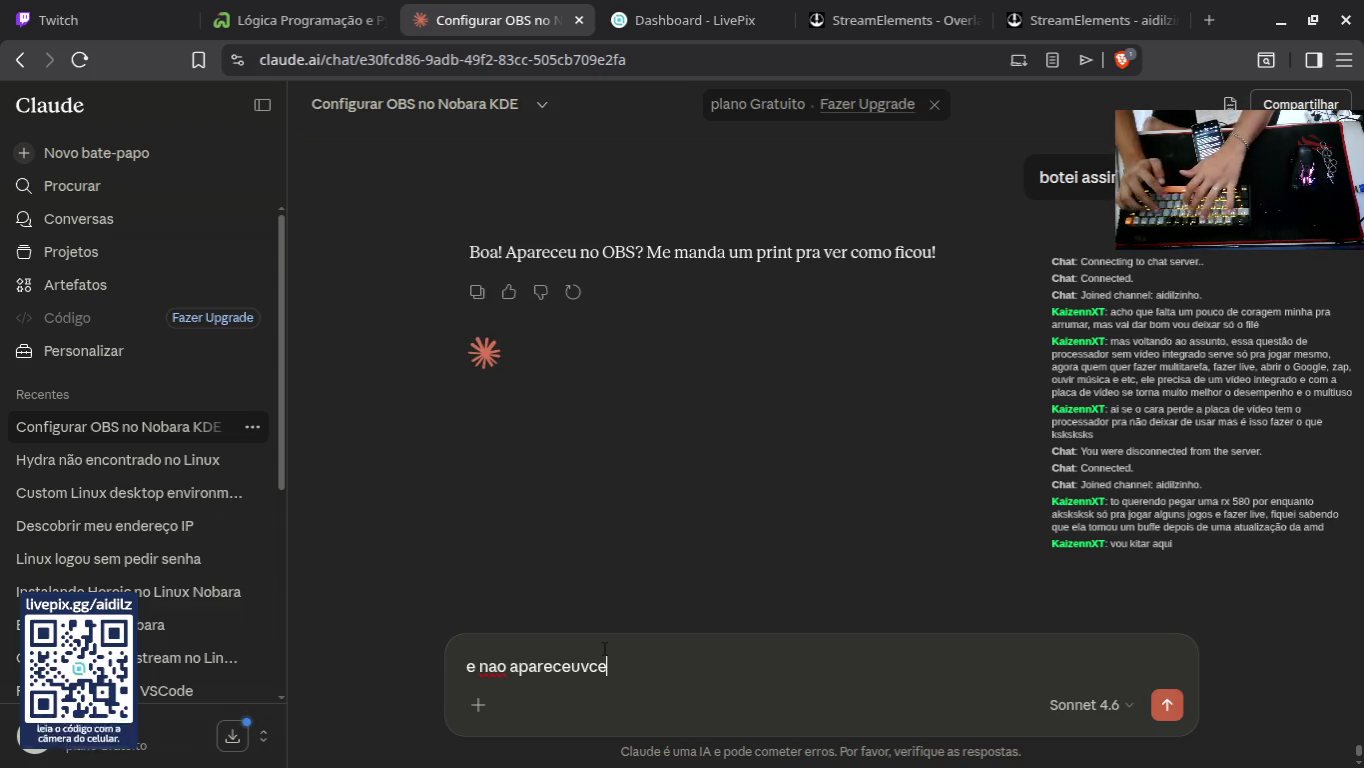
pyautogui.press('BackSpace')
pyautogui.press('BackSpace')
pyautogui.press('Return')
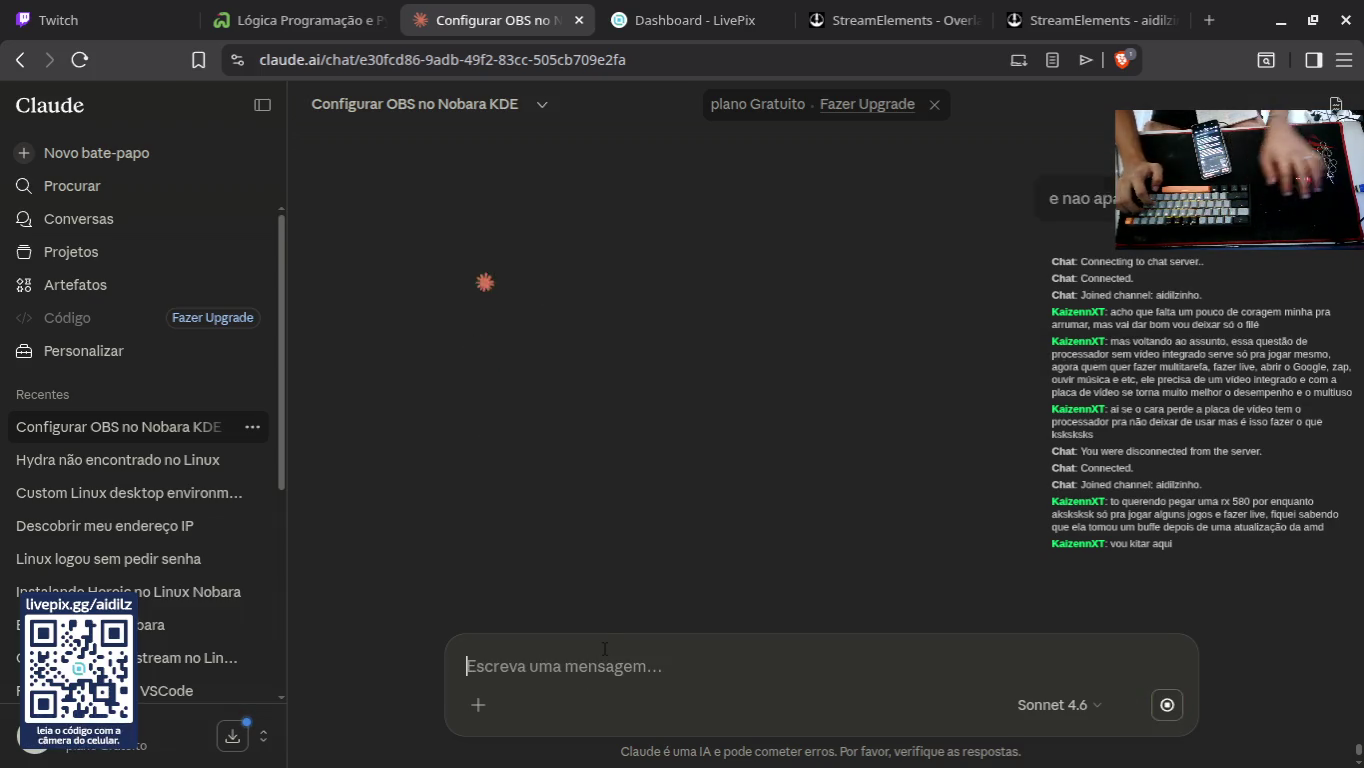
# Step: Dismiss the screenshot tool and bring OBS Studio to the front
pyautogui.press('Print')
pyautogui.press('Escape')
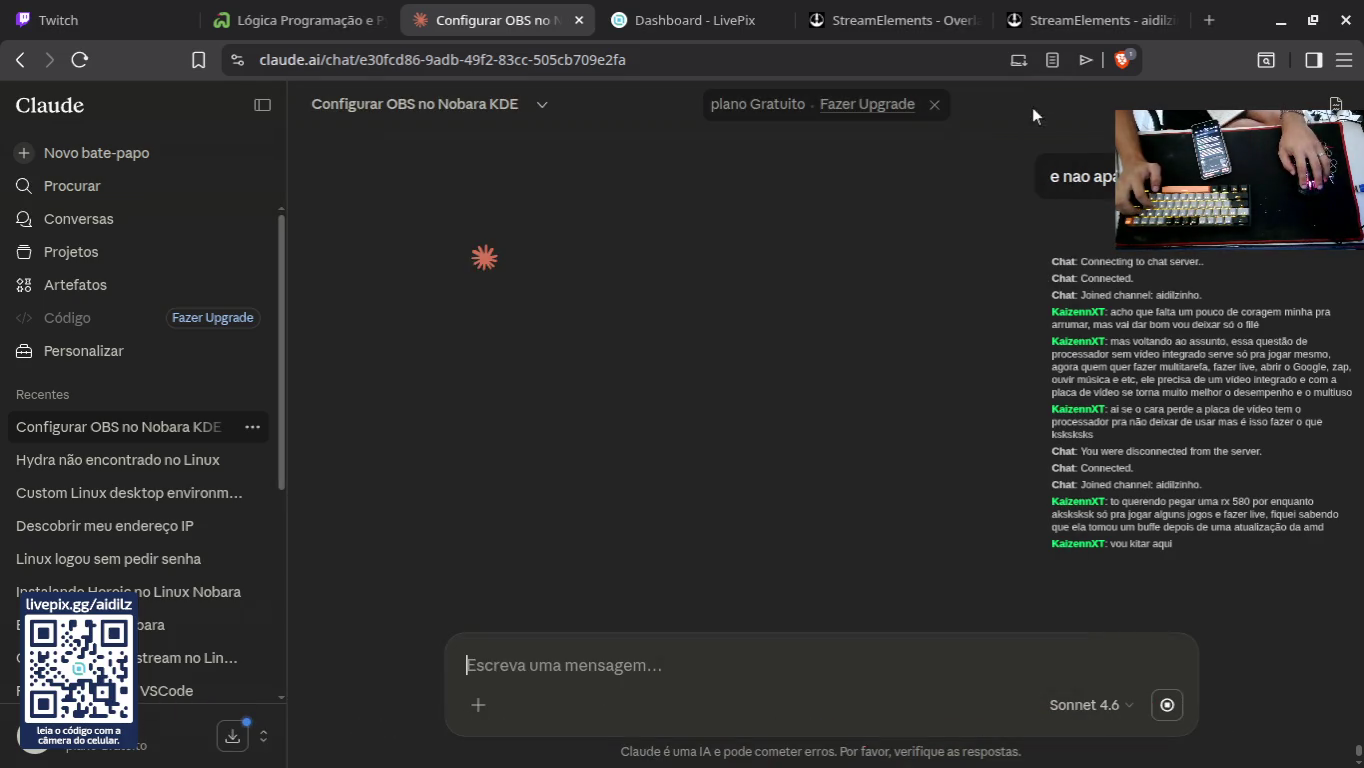
pyautogui.click(683, 717)
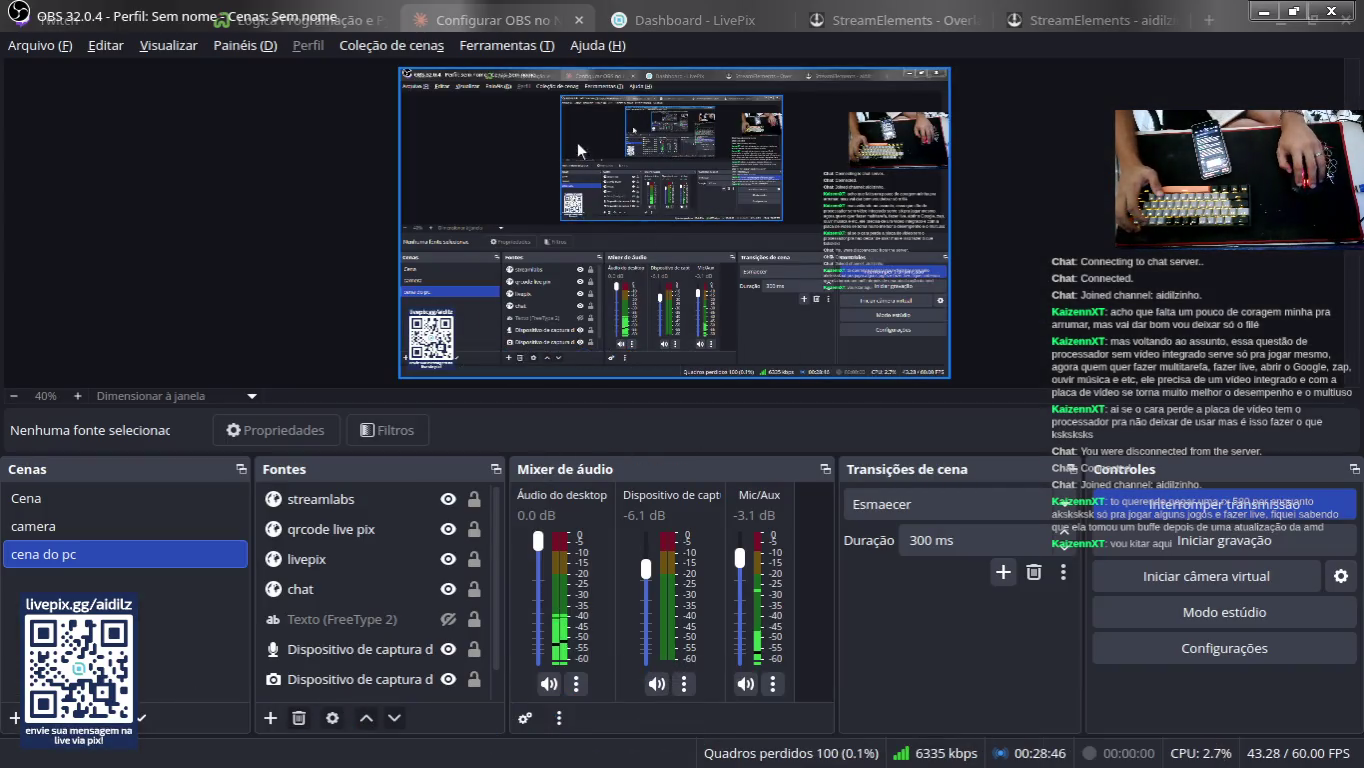
# Step: Open the Interagir window for the streamlabs browser source in OBS
pyautogui.hotkey('alt', 'Tab')
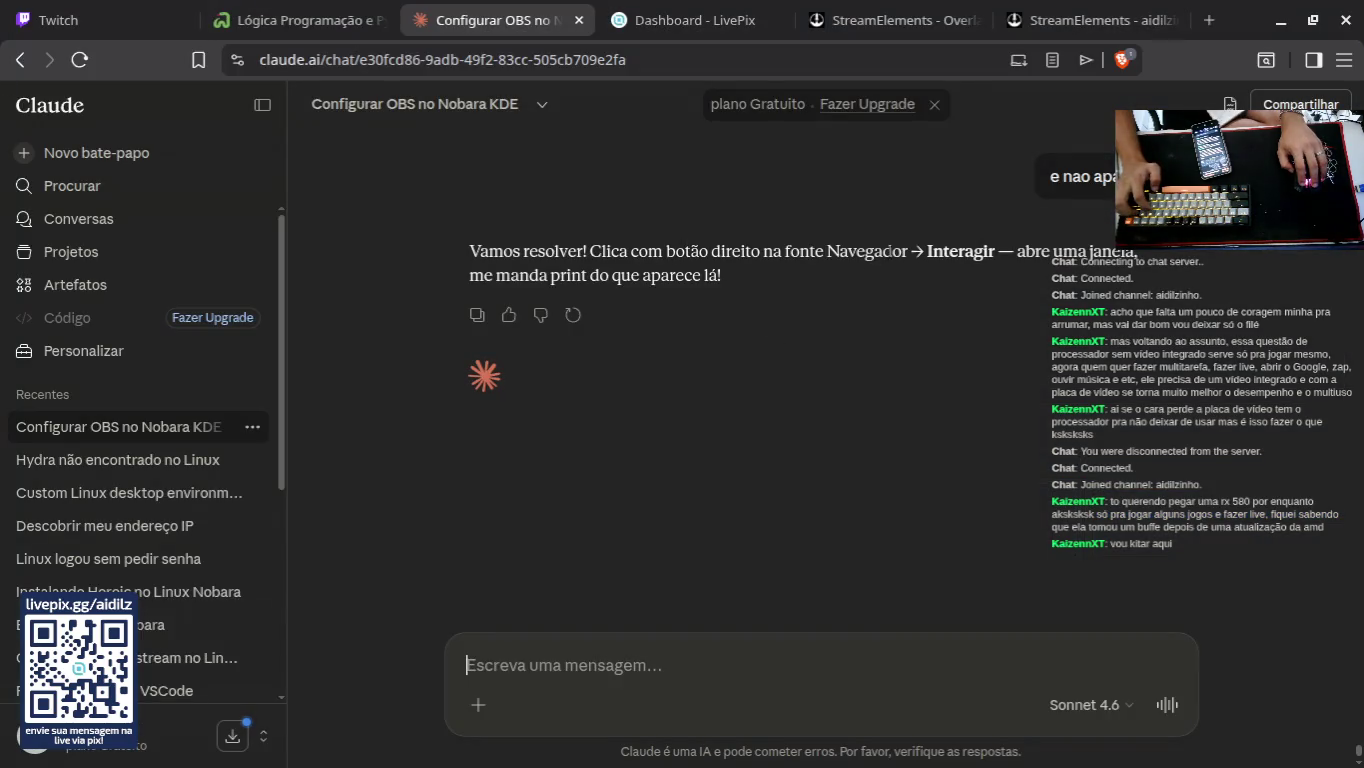
pyautogui.hotkey('alt', 'Tab')
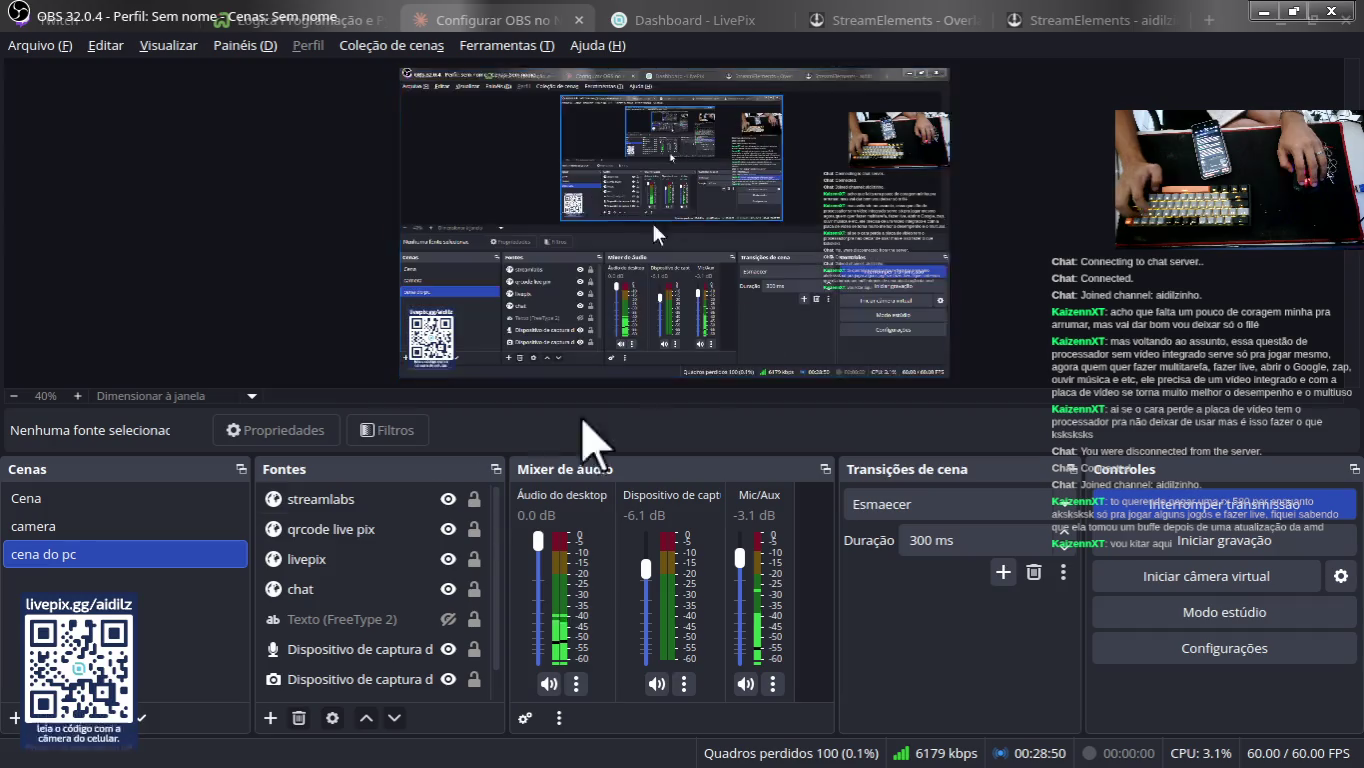
pyautogui.rightClick(335, 500)
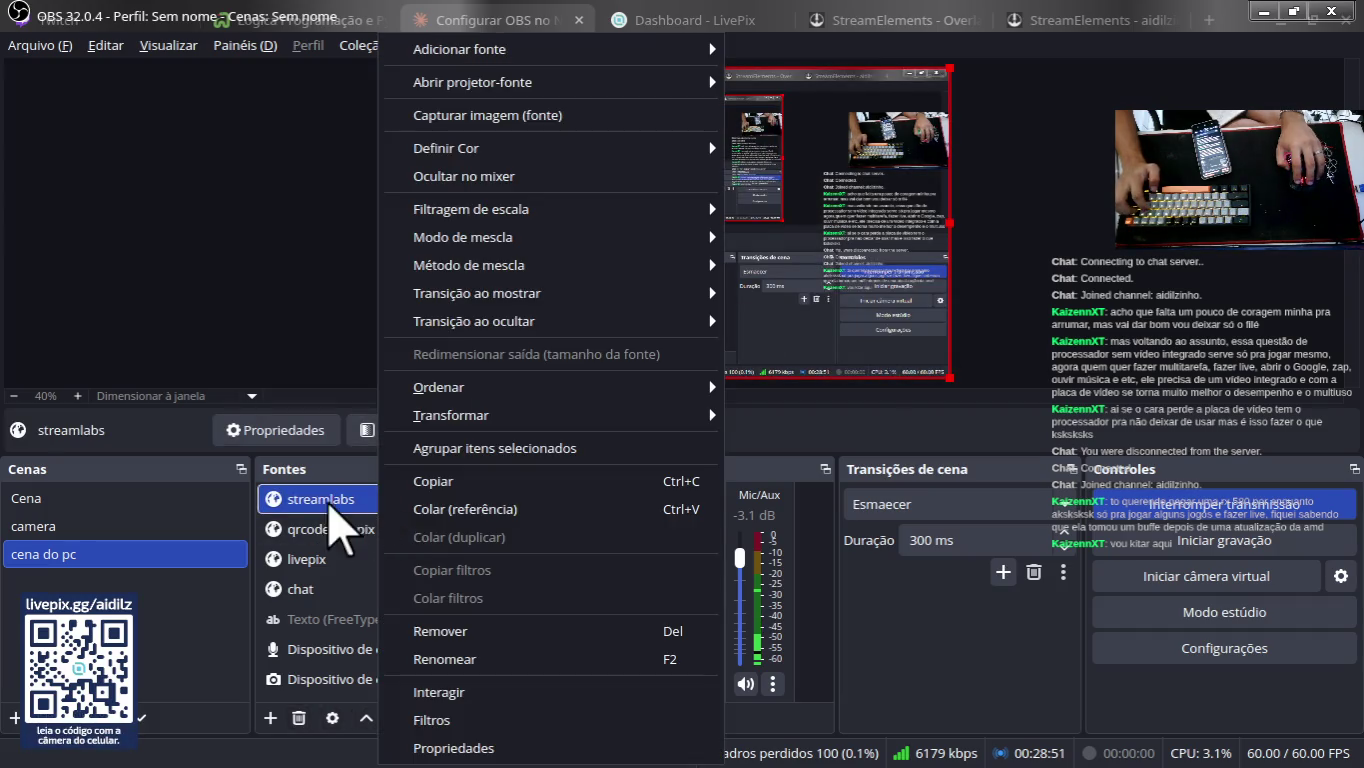
pyautogui.click(503, 695)
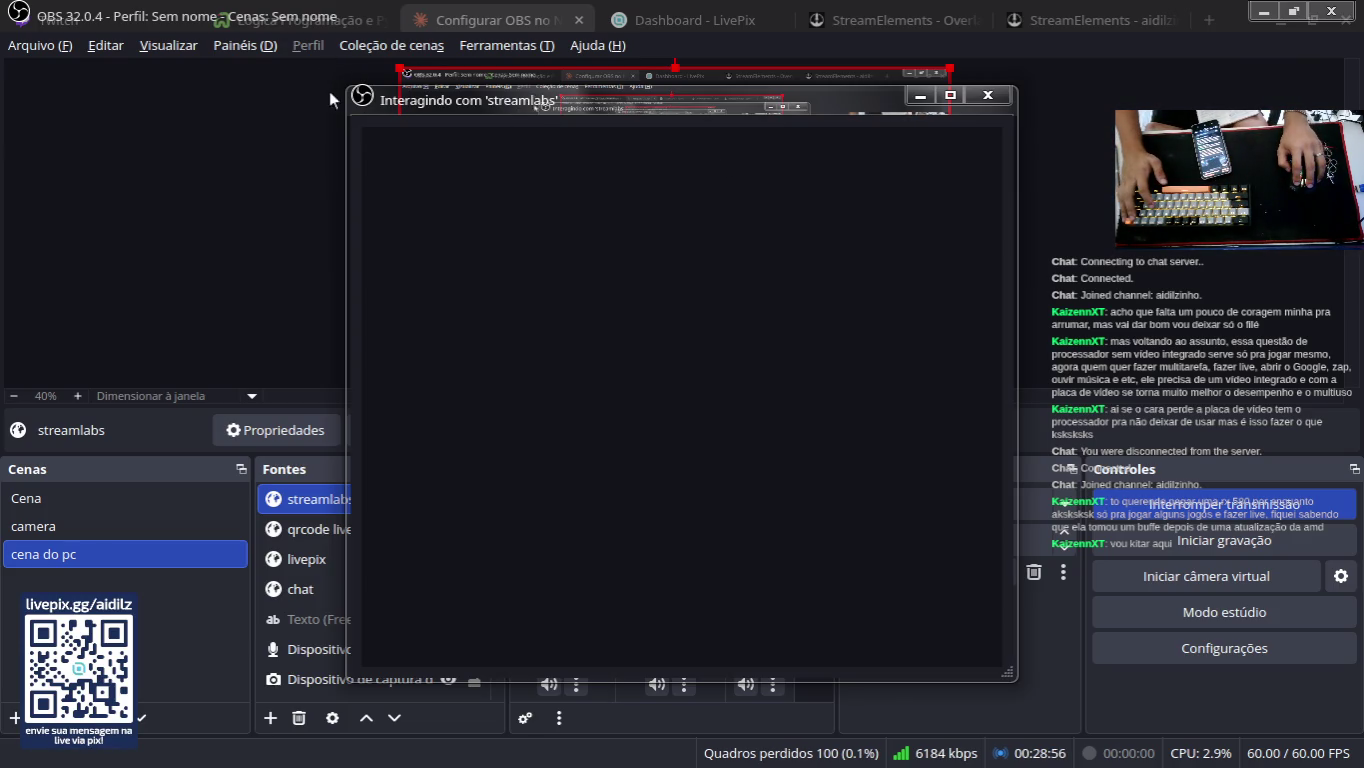
# Step: Capture a region screenshot of the blank black interaction window
pyautogui.press('Print')
pyautogui.moveTo(332, 62); pyautogui.dragTo(1030, 673)
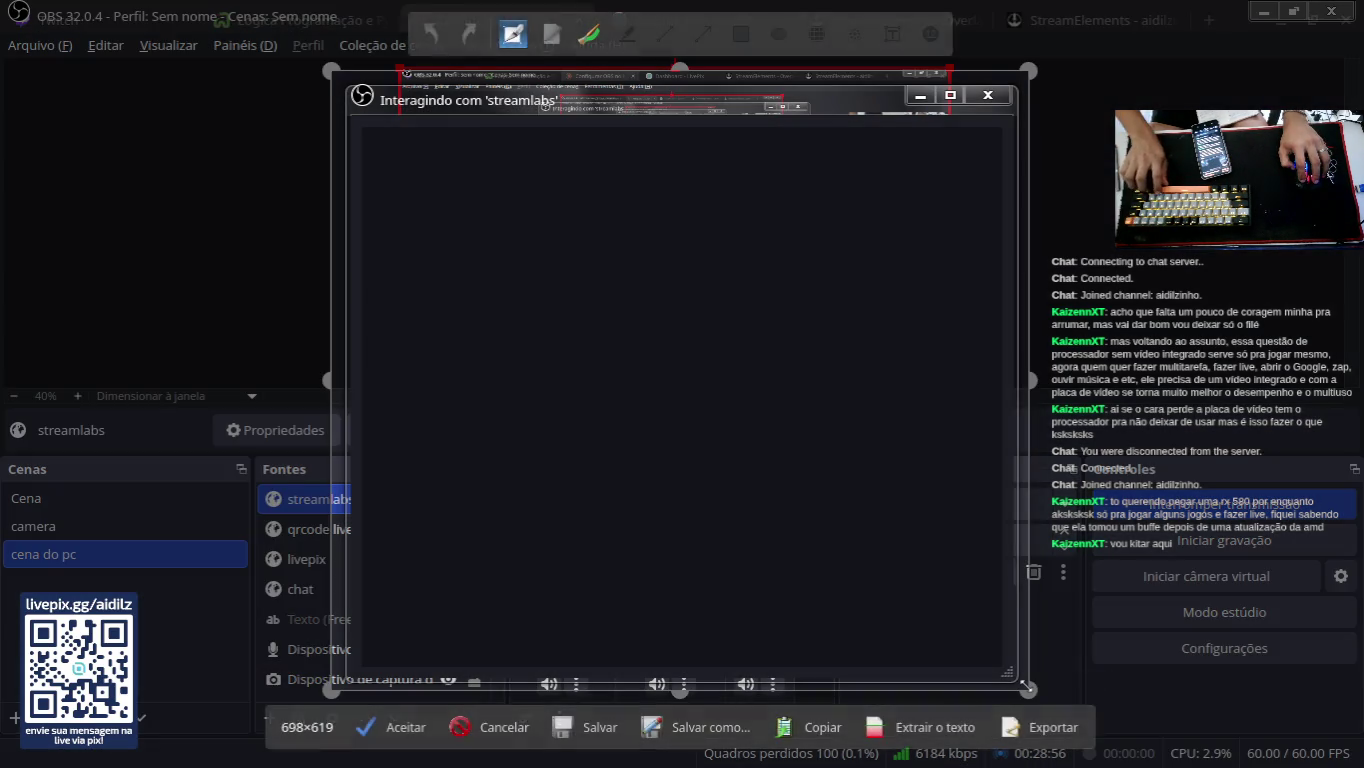
pyautogui.press('Return')
# Step: Send Claude the black-screen screenshot, then collapse the chat sidebar and close Spectacle
pyautogui.click(656, 736)
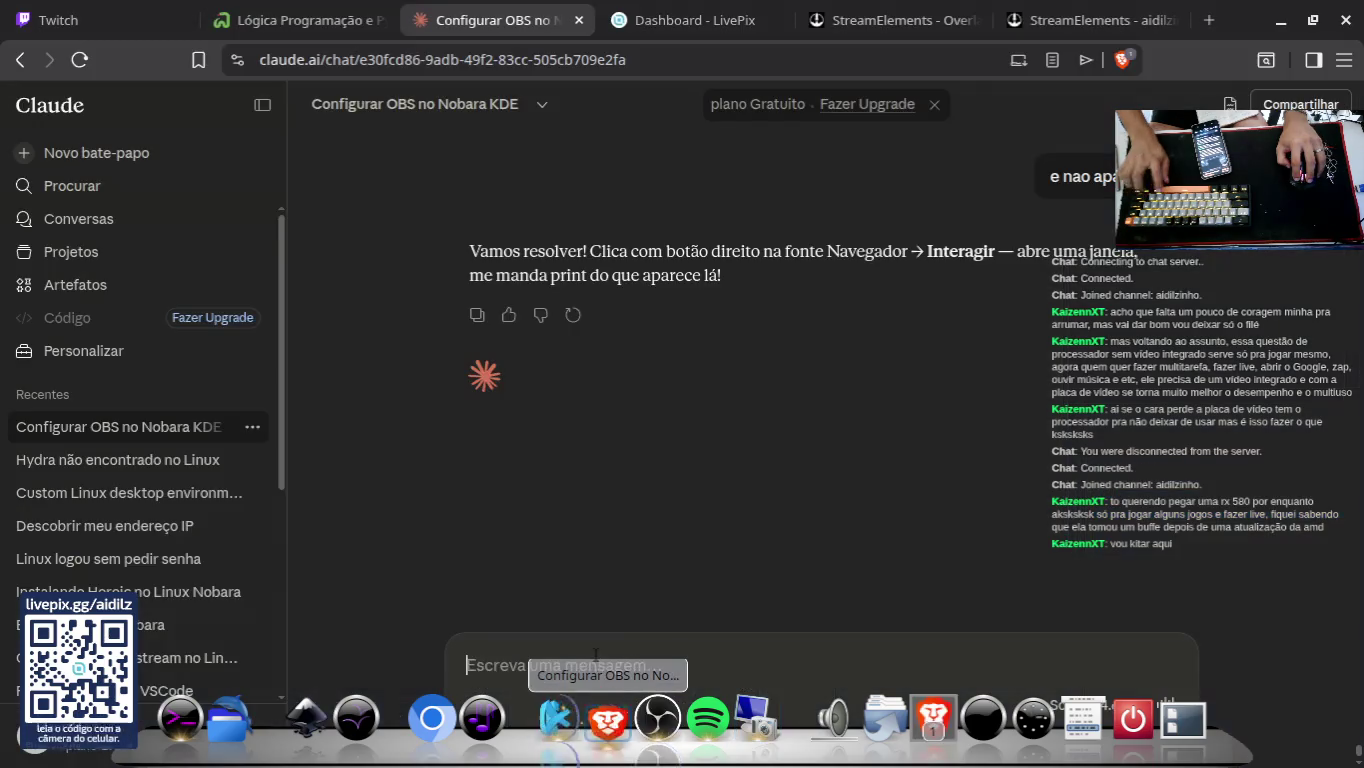
pyautogui.hotkey('ctrl', 'v')
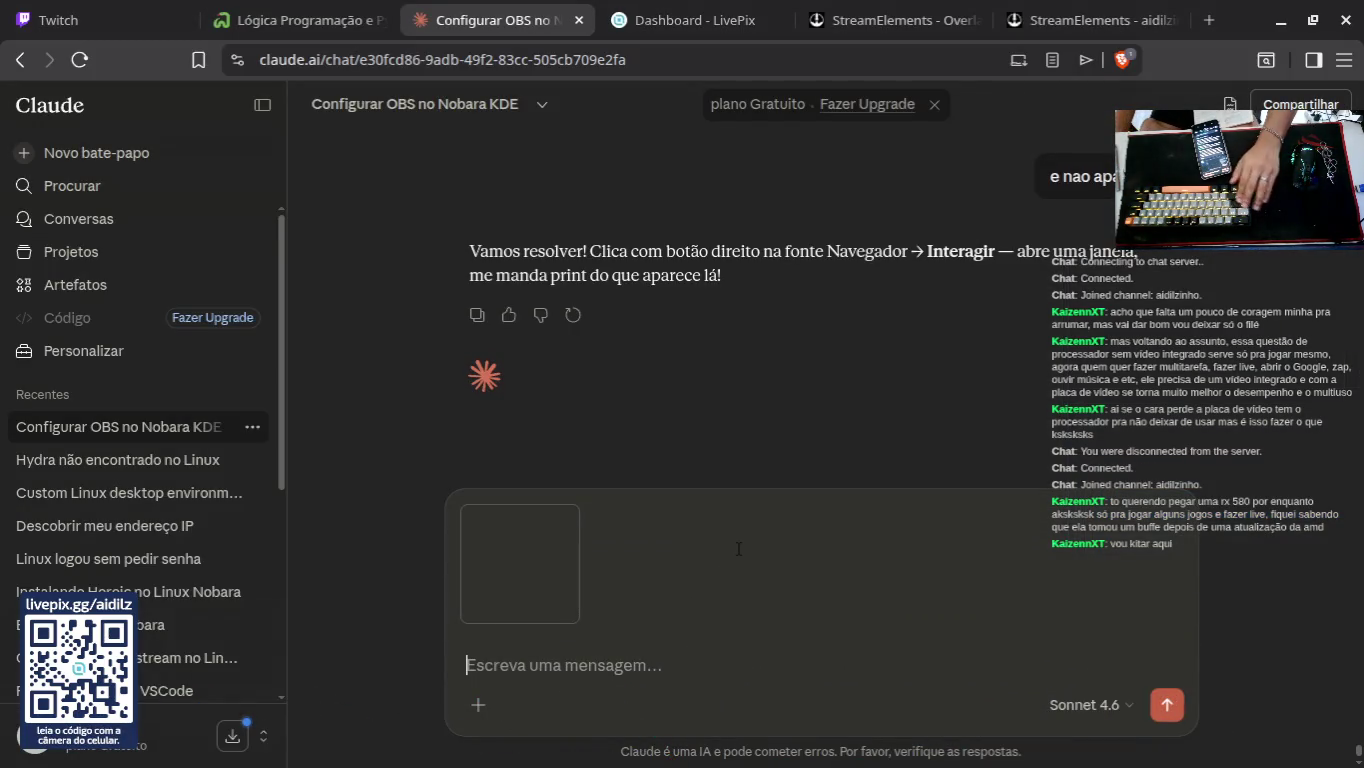
pyautogui.press('Return')
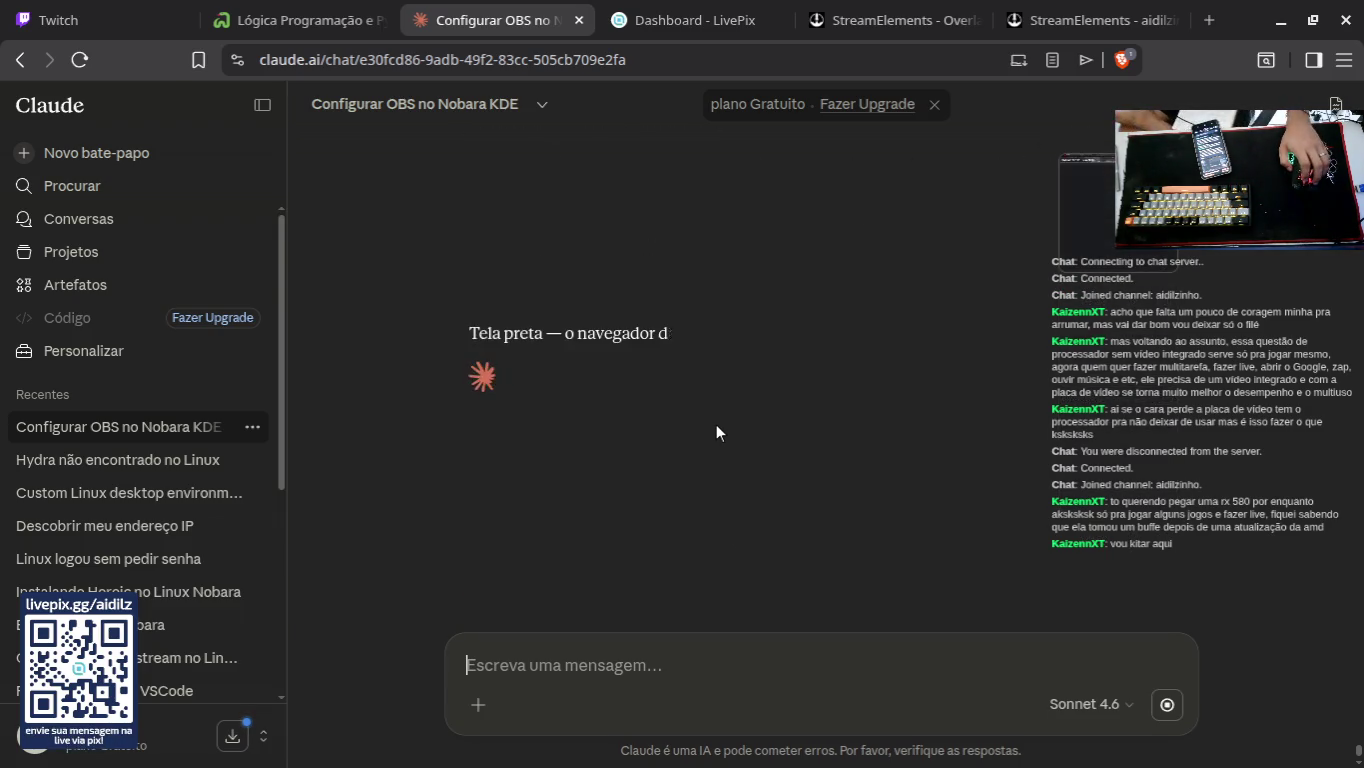
pyautogui.click(262, 104)
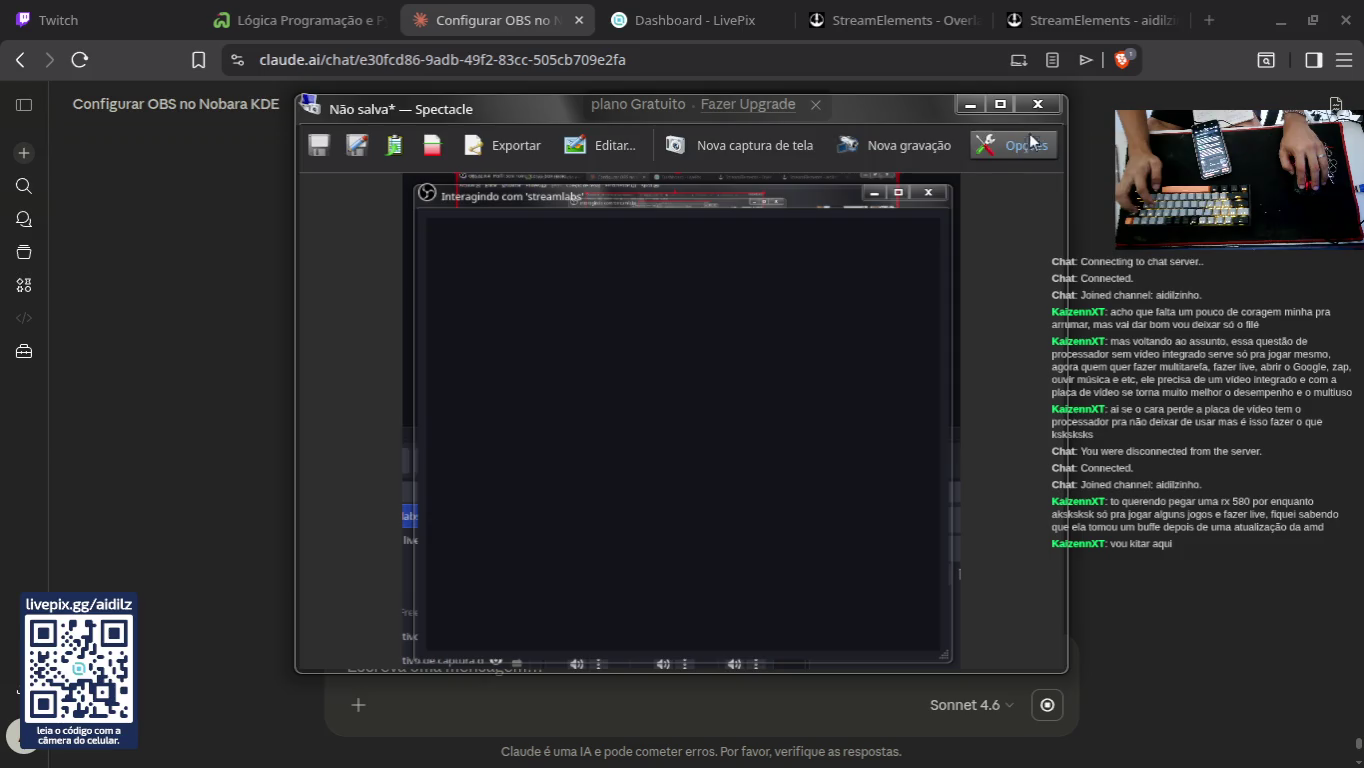
pyautogui.click(1038, 104)
pyautogui.moveTo(690, 765)
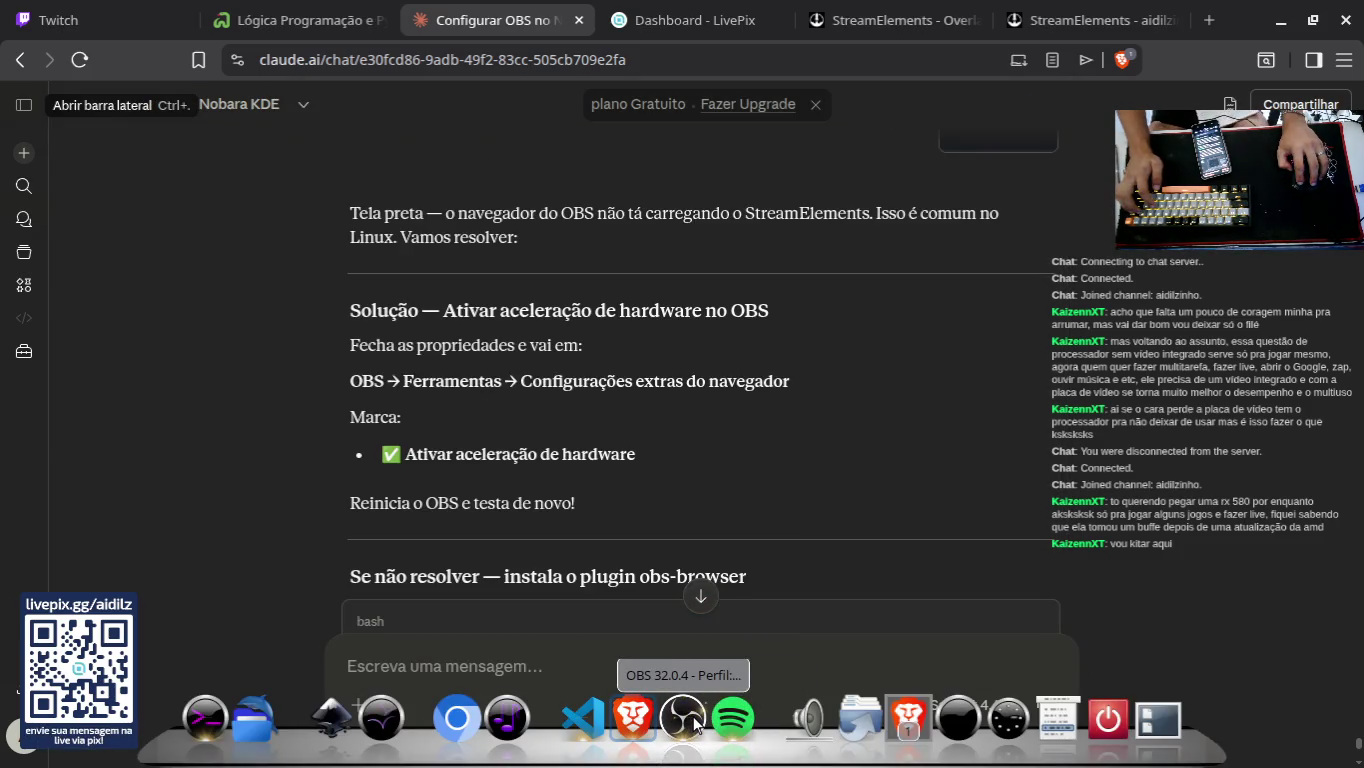
# Step: Close the streamlabs interaction window in OBS Studio
pyautogui.click(693, 722)
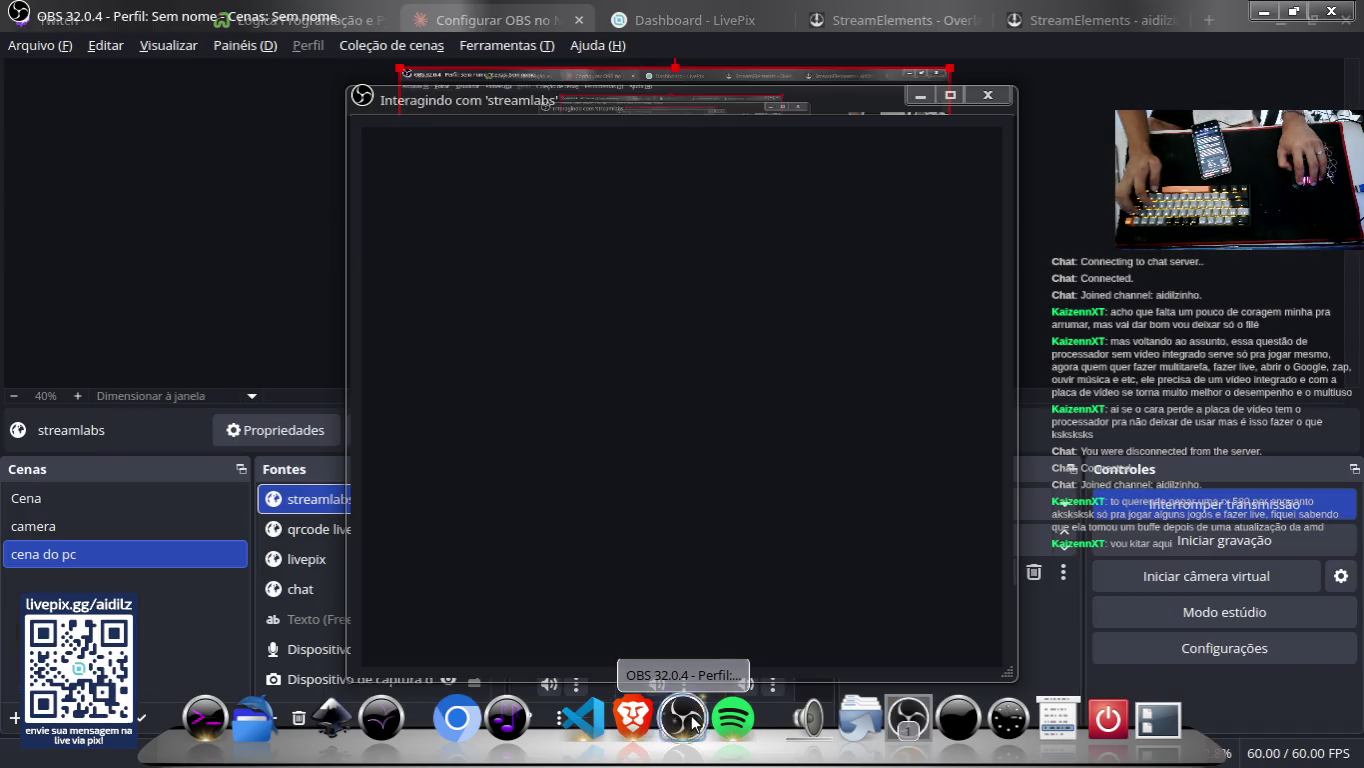
pyautogui.click(996, 95)
pyautogui.click(1340, 577)
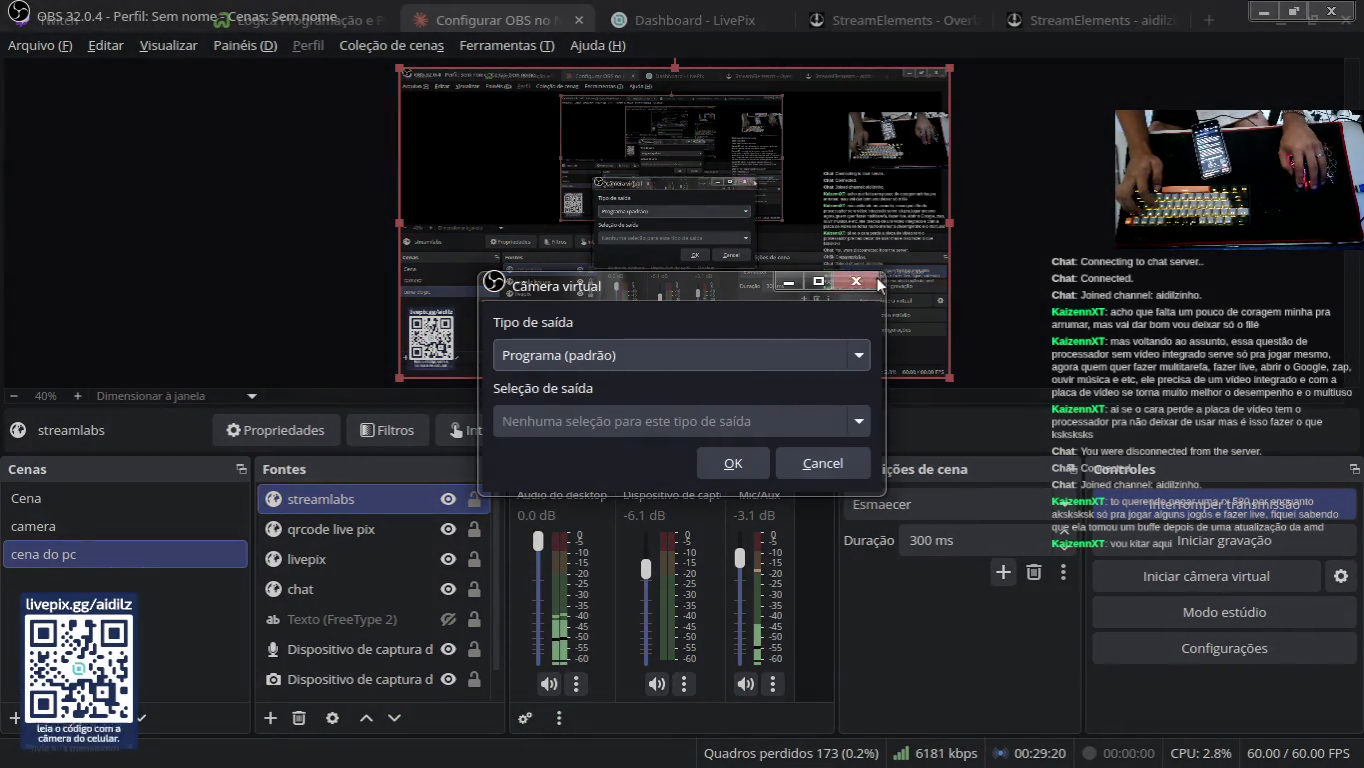
pyautogui.click(875, 283)
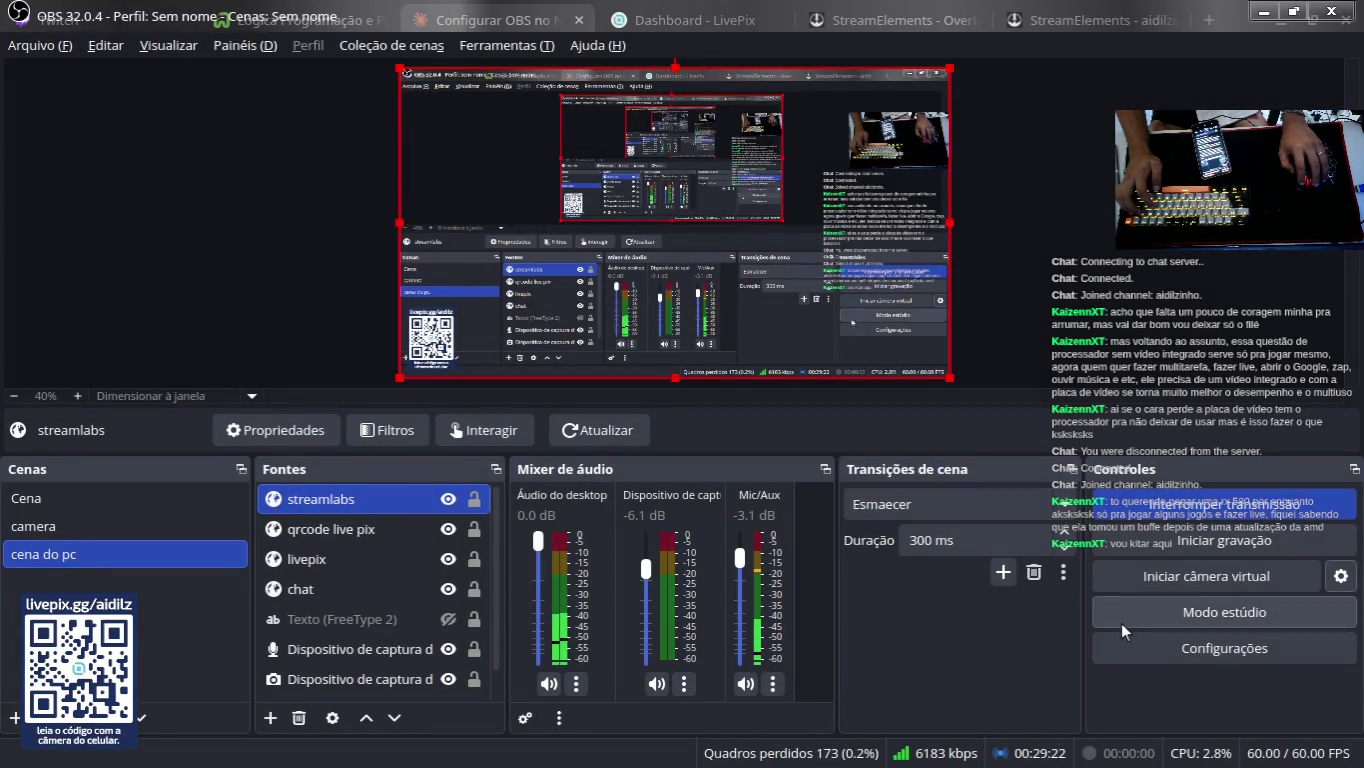
# Step: Check OBS Advanced settings, confirming browser hardware acceleration is already enabled
pyautogui.click(1225, 647)
pyautogui.click(290, 313)
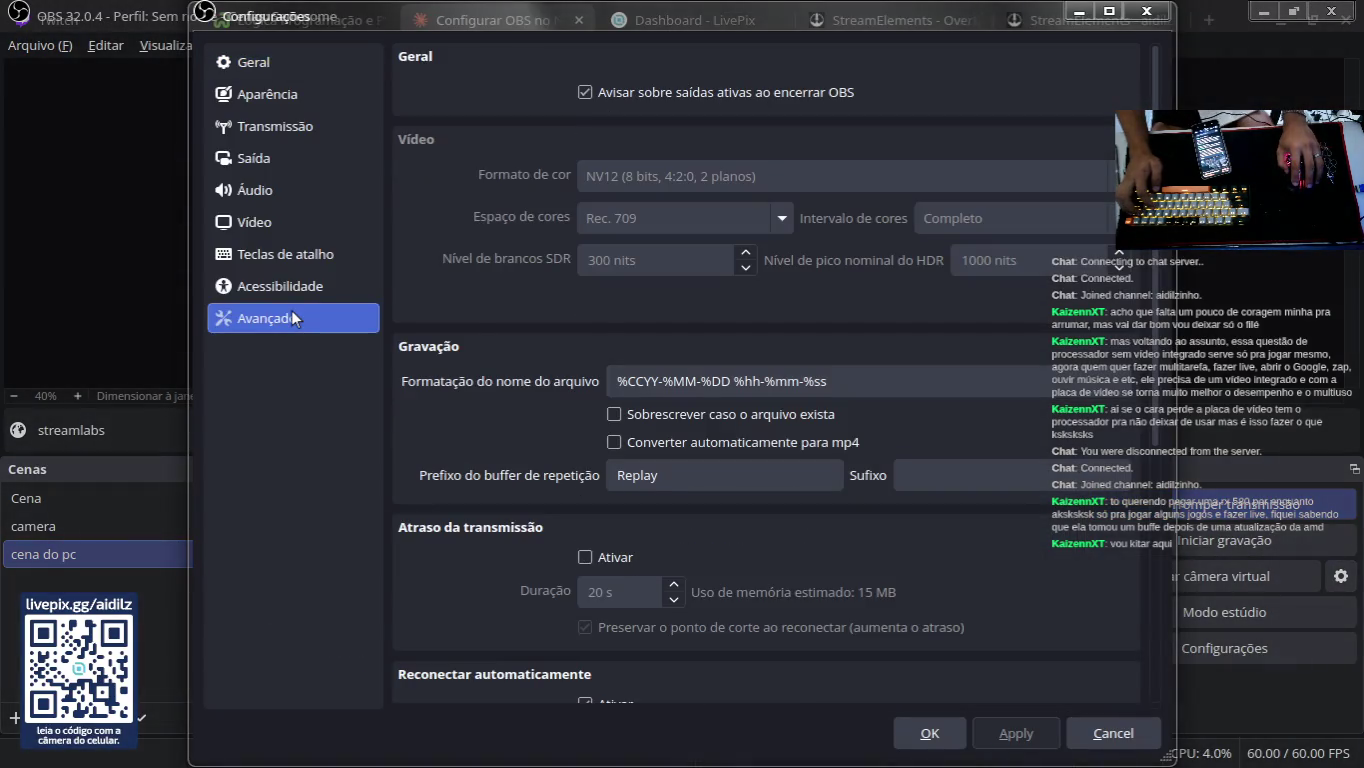
pyautogui.scroll(-7, 570, 332)
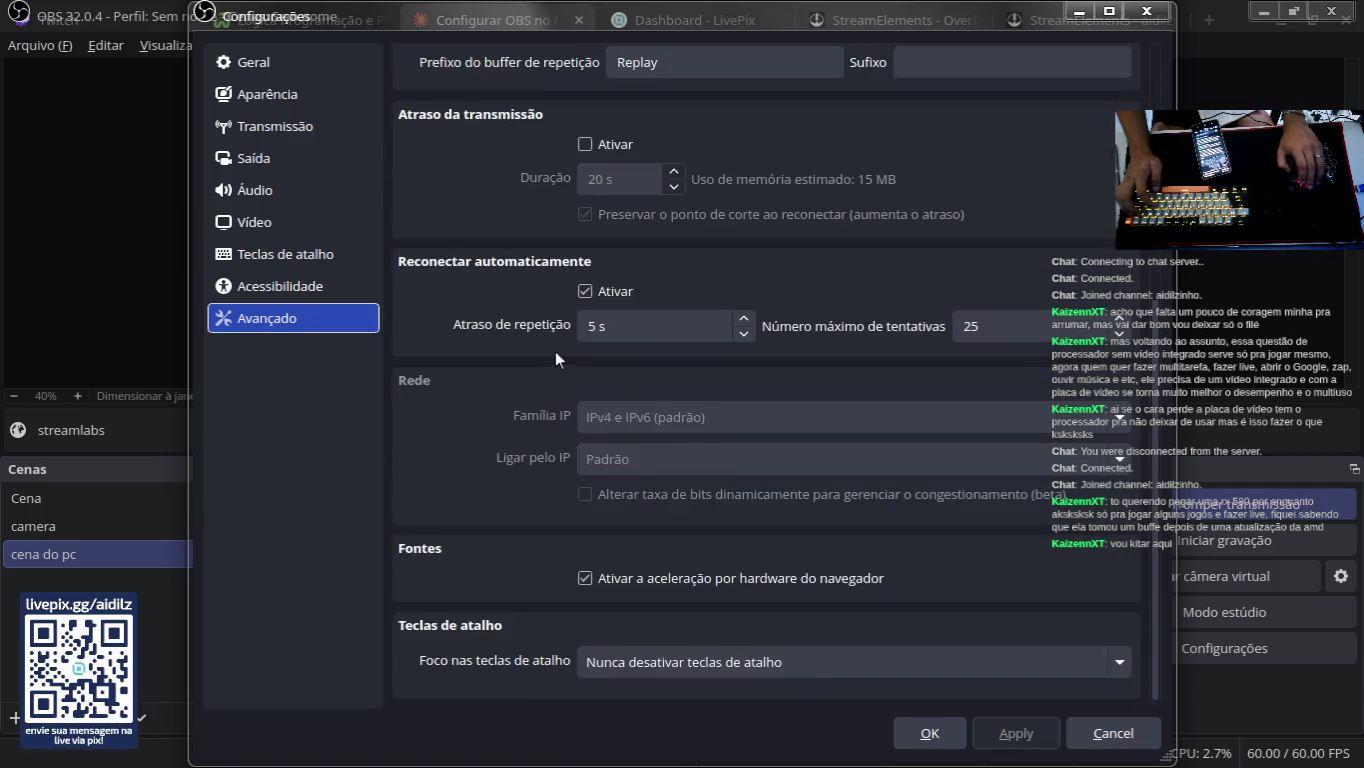
pyautogui.hotkey('alt', 'Tab')
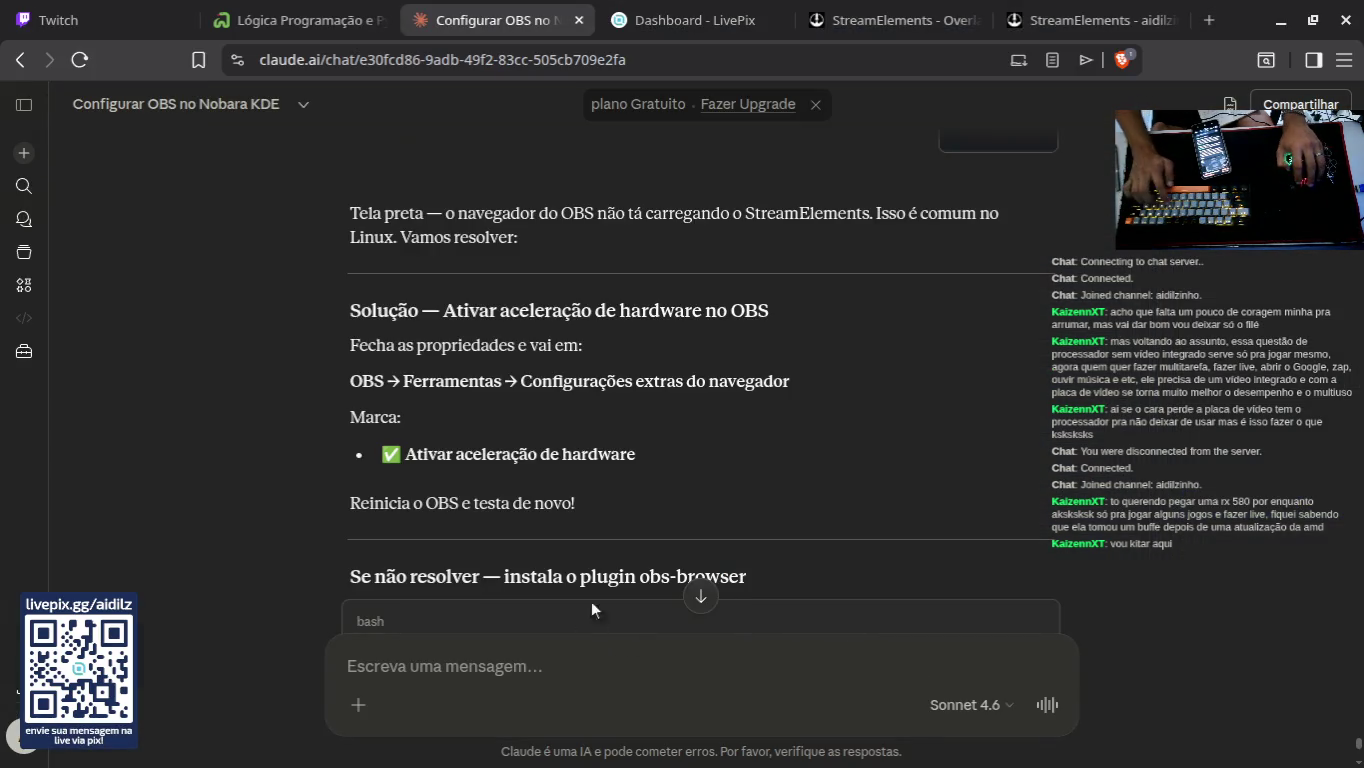
# Step: Reply to Claude that hardware acceleration is already enabled ('ta ativado')
pyautogui.scroll(-1, 570, 594)
pyautogui.write('ta ativado')
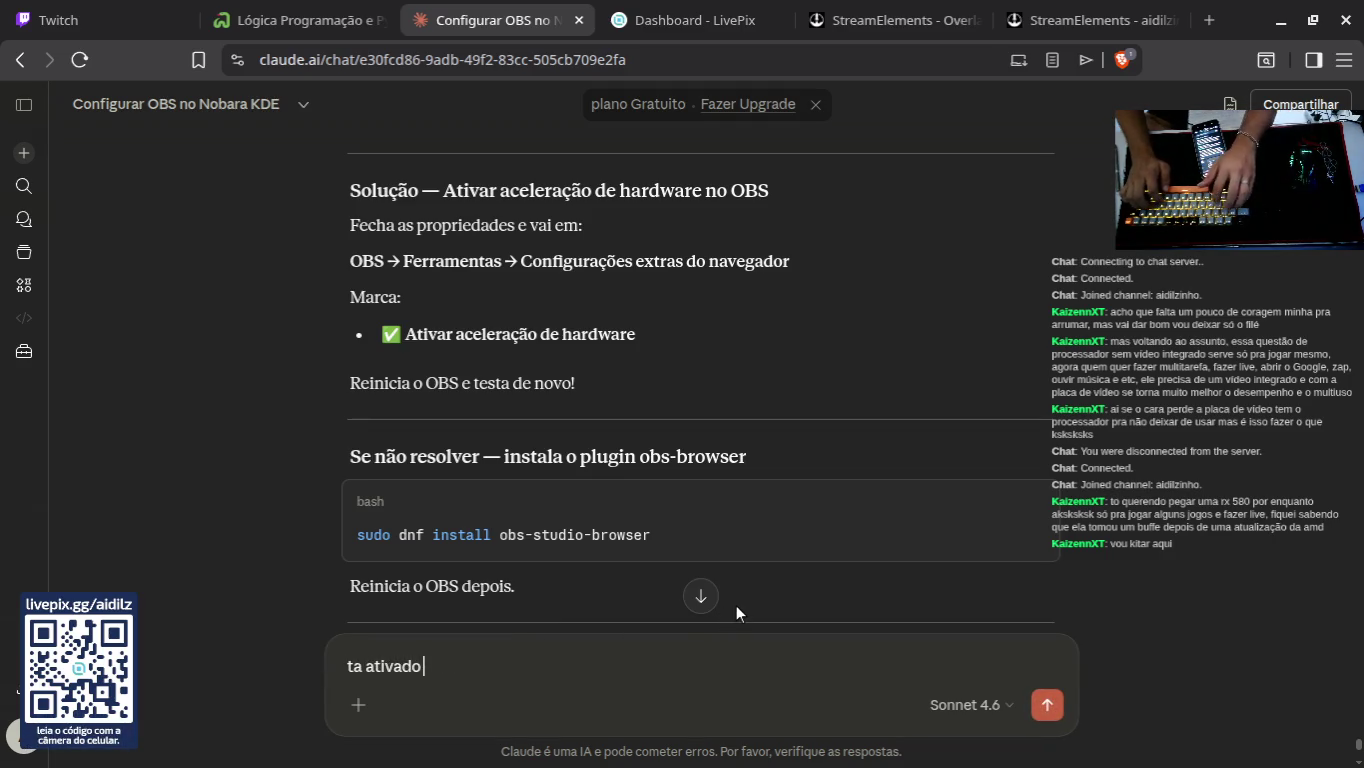
pyautogui.press('Return')
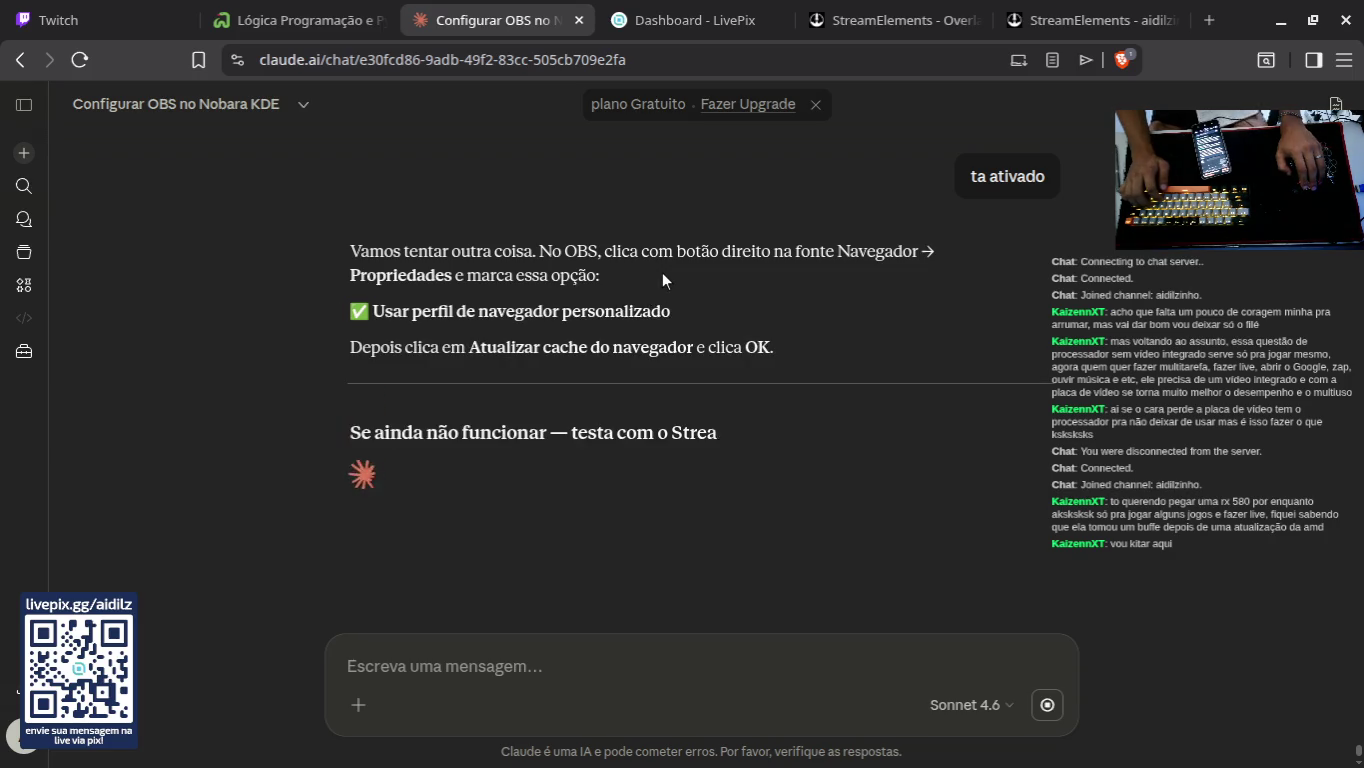
# Step: Close the OBS settings window and open the streamlabs source's context menu
pyautogui.hotkey('alt', 'Tab')
pyautogui.click(1146, 10)
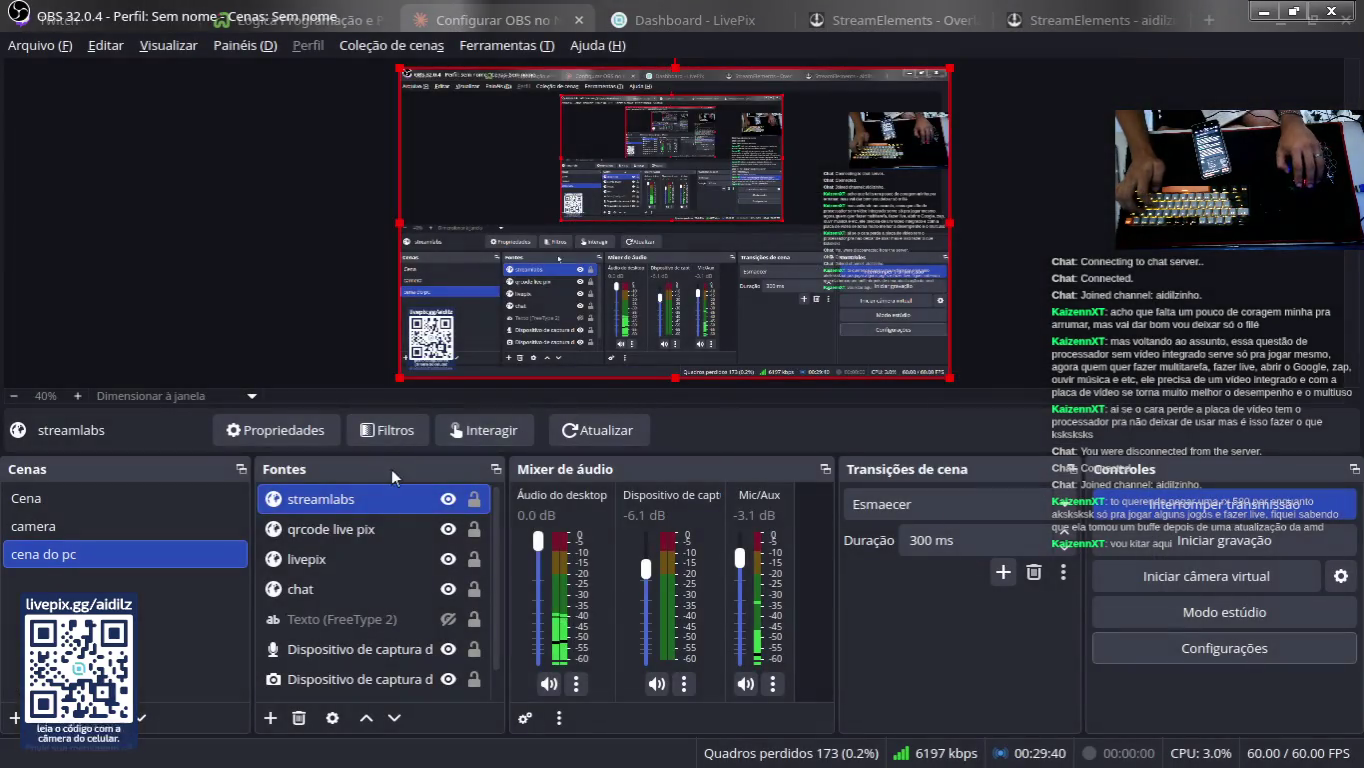
pyautogui.rightClick(381, 499)
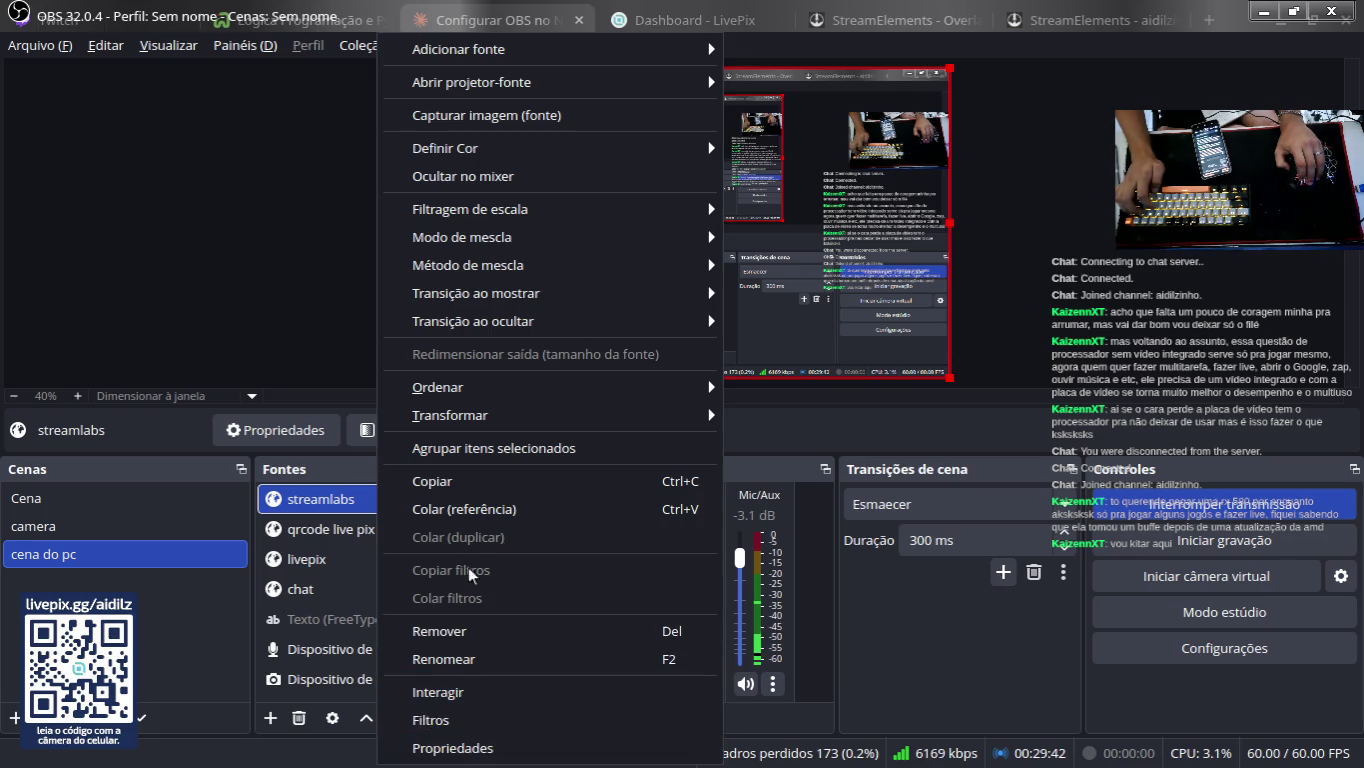
pyautogui.press('Escape')
pyautogui.hotkey('alt', 'Tab')
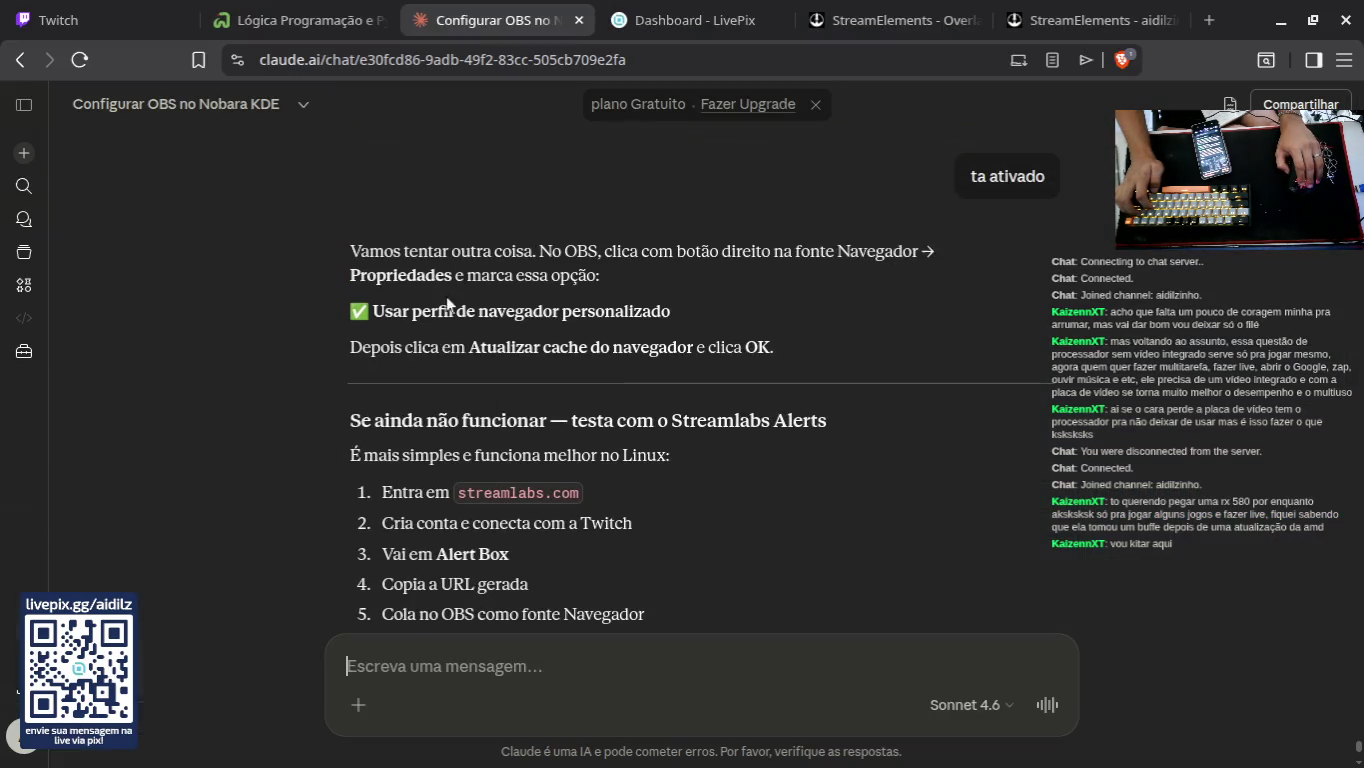
pyautogui.scroll(2, 385, 289)
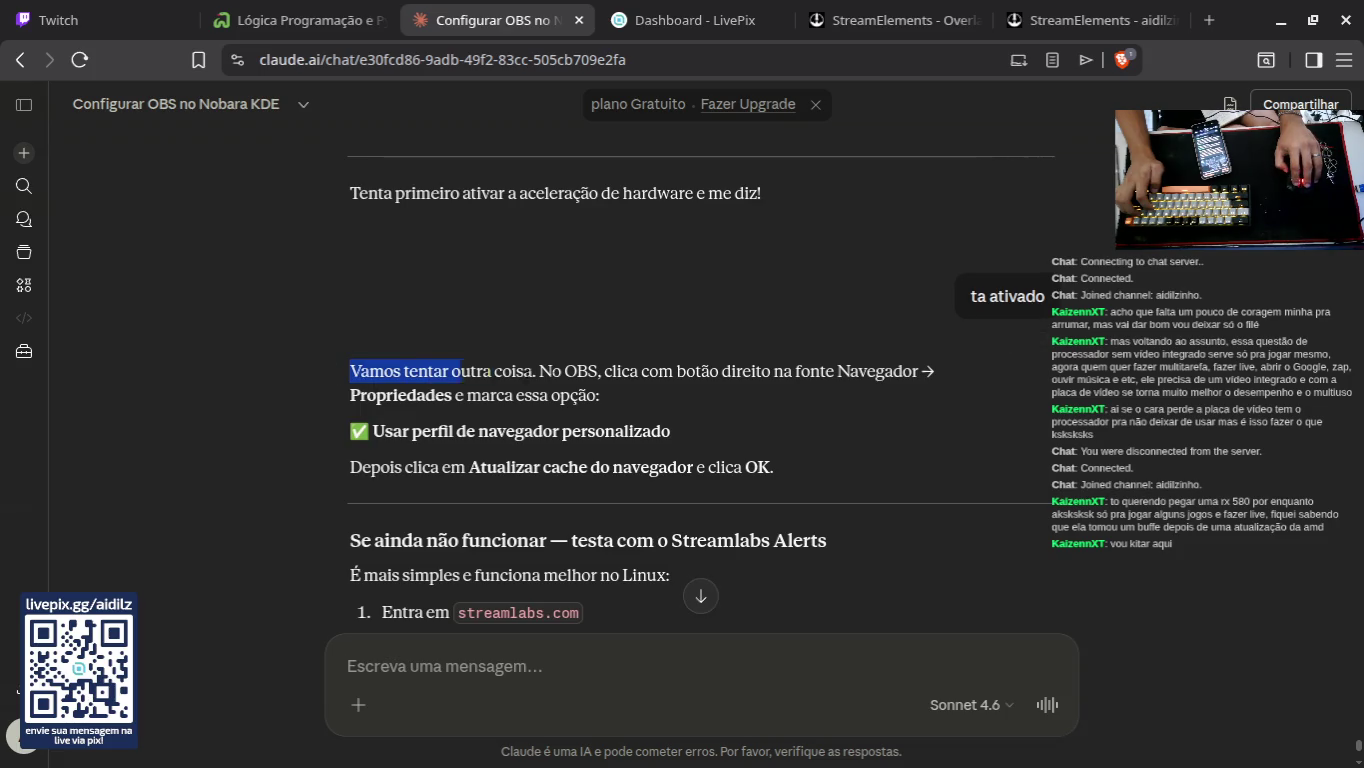
pyautogui.moveTo(462, 372); pyautogui.dragTo(638, 389)
pyautogui.click(639, 389)
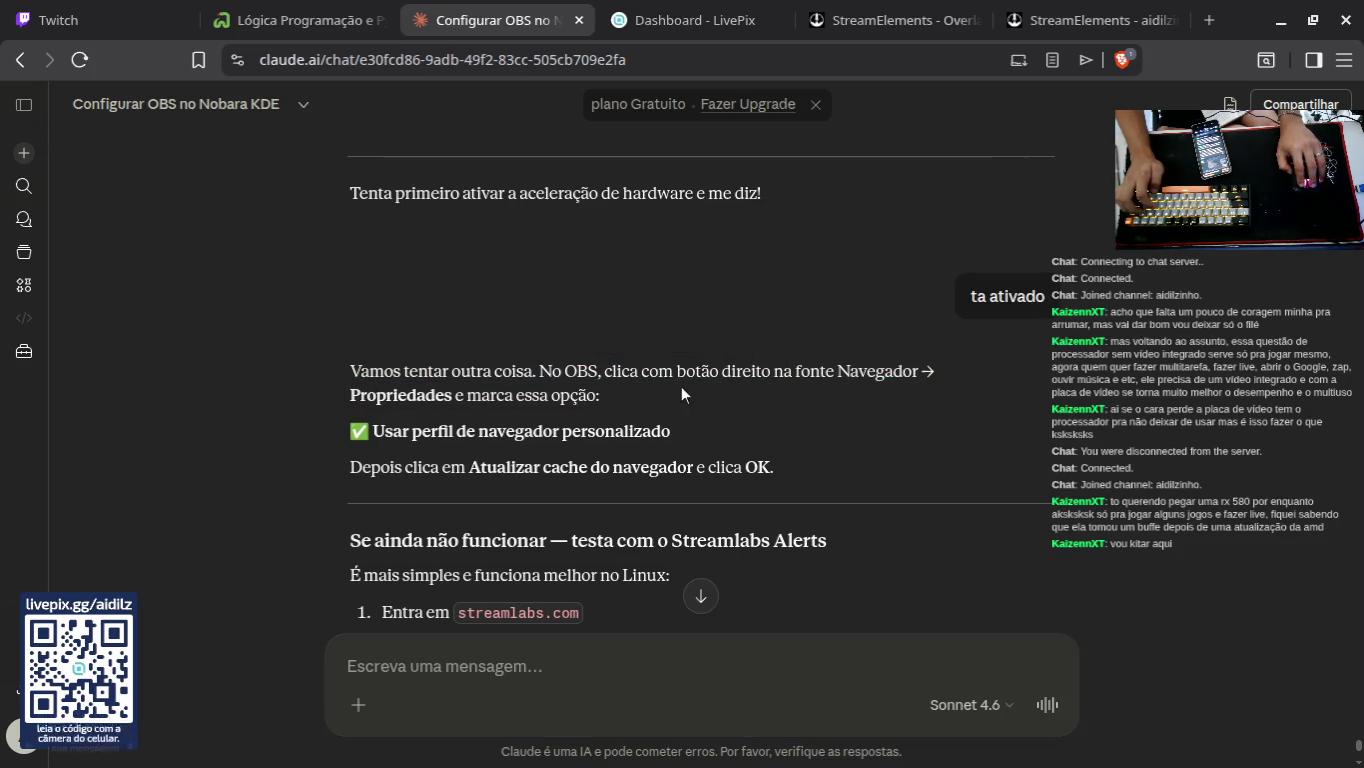
pyautogui.hotkey('alt', 'Tab')
# Step: Set the streamlabs source's page permissions to read access to OBS status information
pyautogui.rightClick(390, 496)
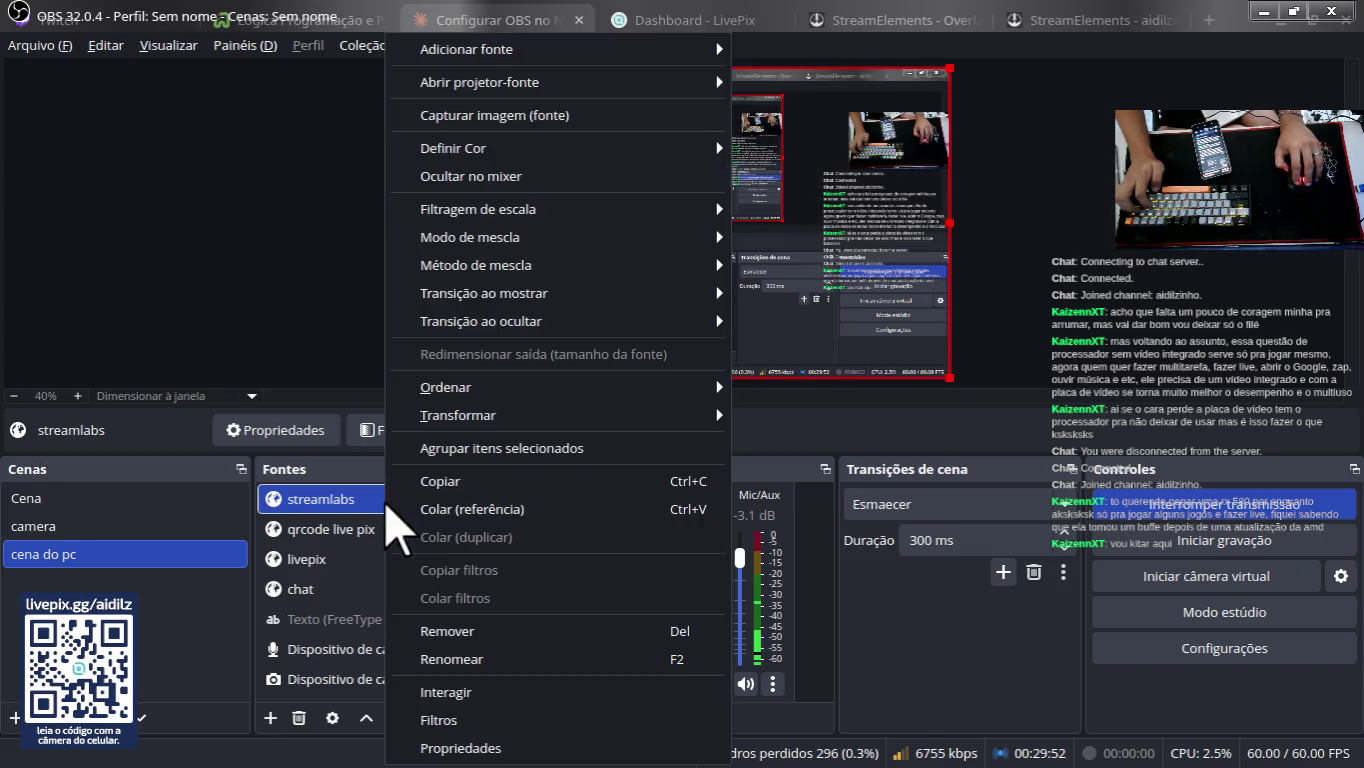
pyautogui.click(530, 743)
pyautogui.moveTo(586, 759)
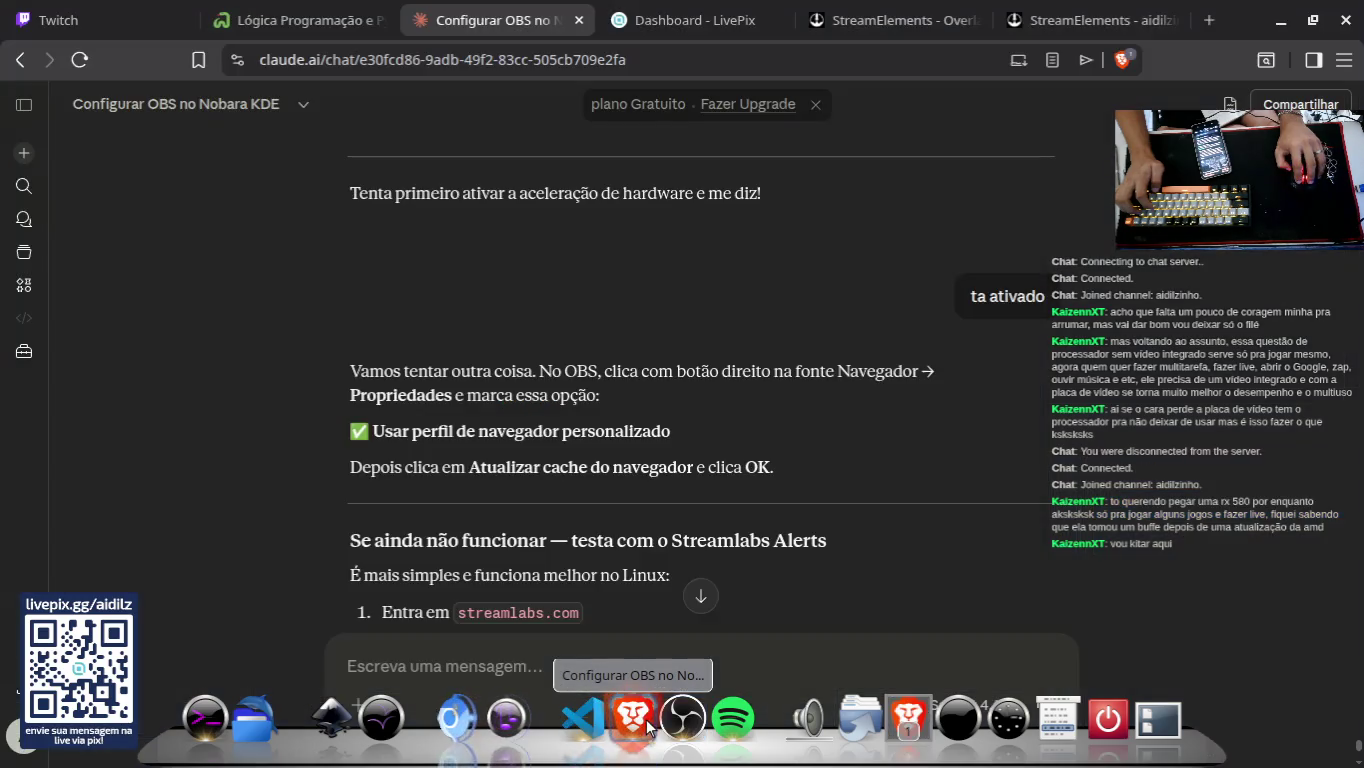
pyautogui.scroll(-3, 716, 557)
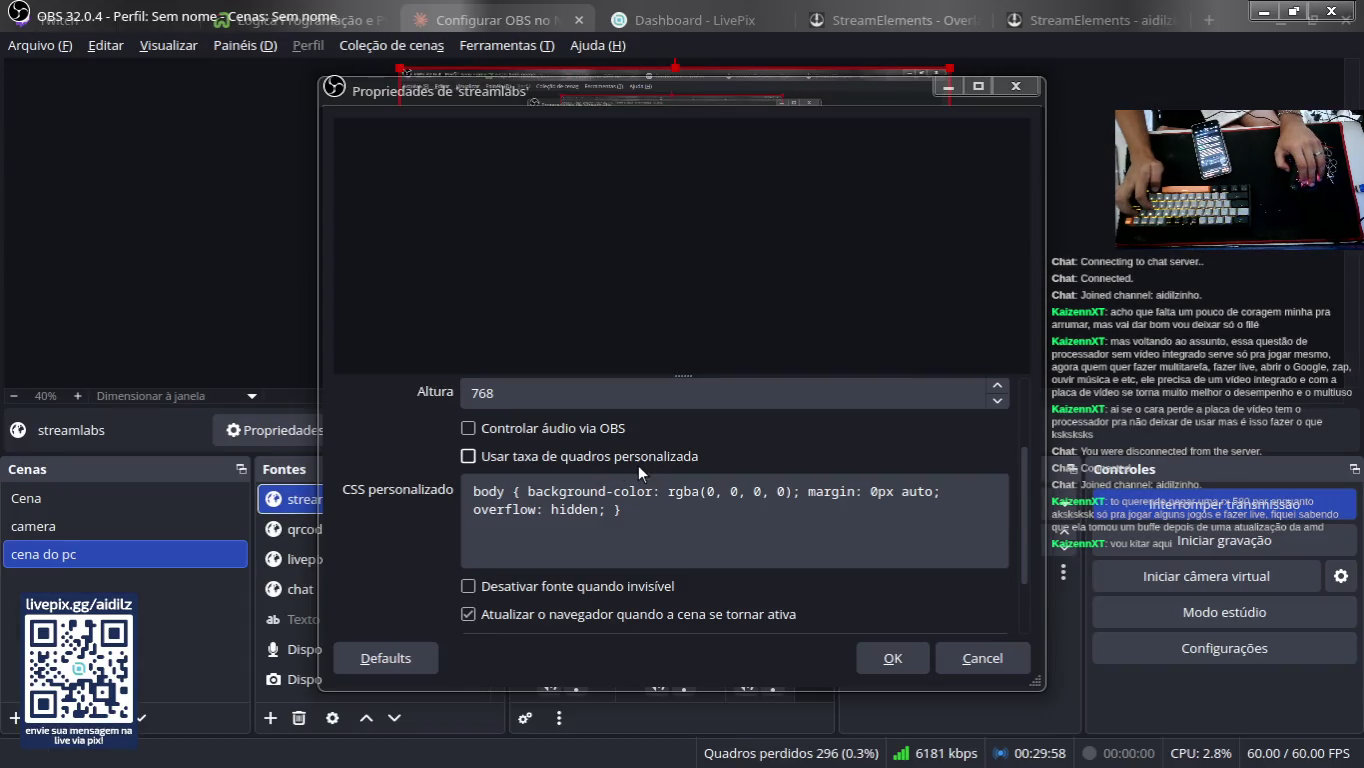
pyautogui.scroll(-2, 744, 453)
pyautogui.scroll(-1, 745, 455)
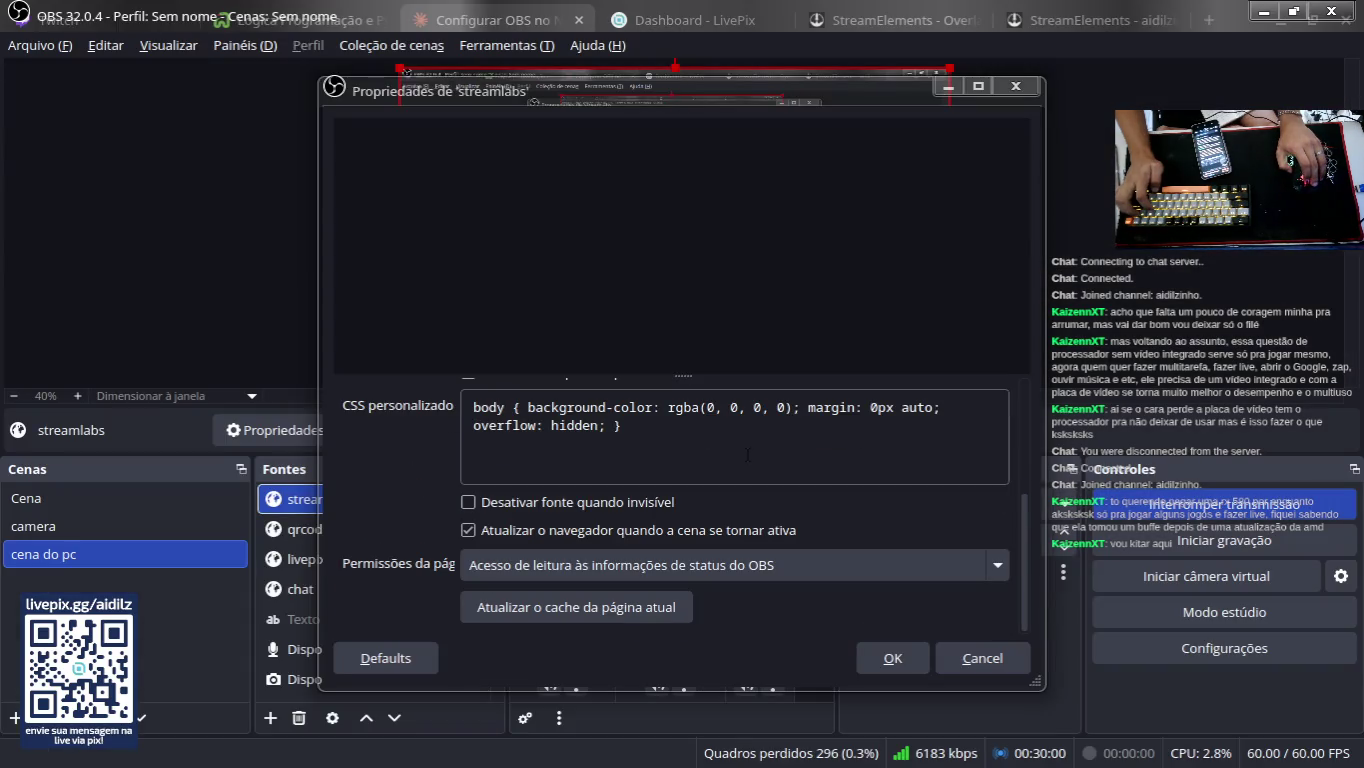
pyautogui.click(849, 556)
pyautogui.click(520, 567)
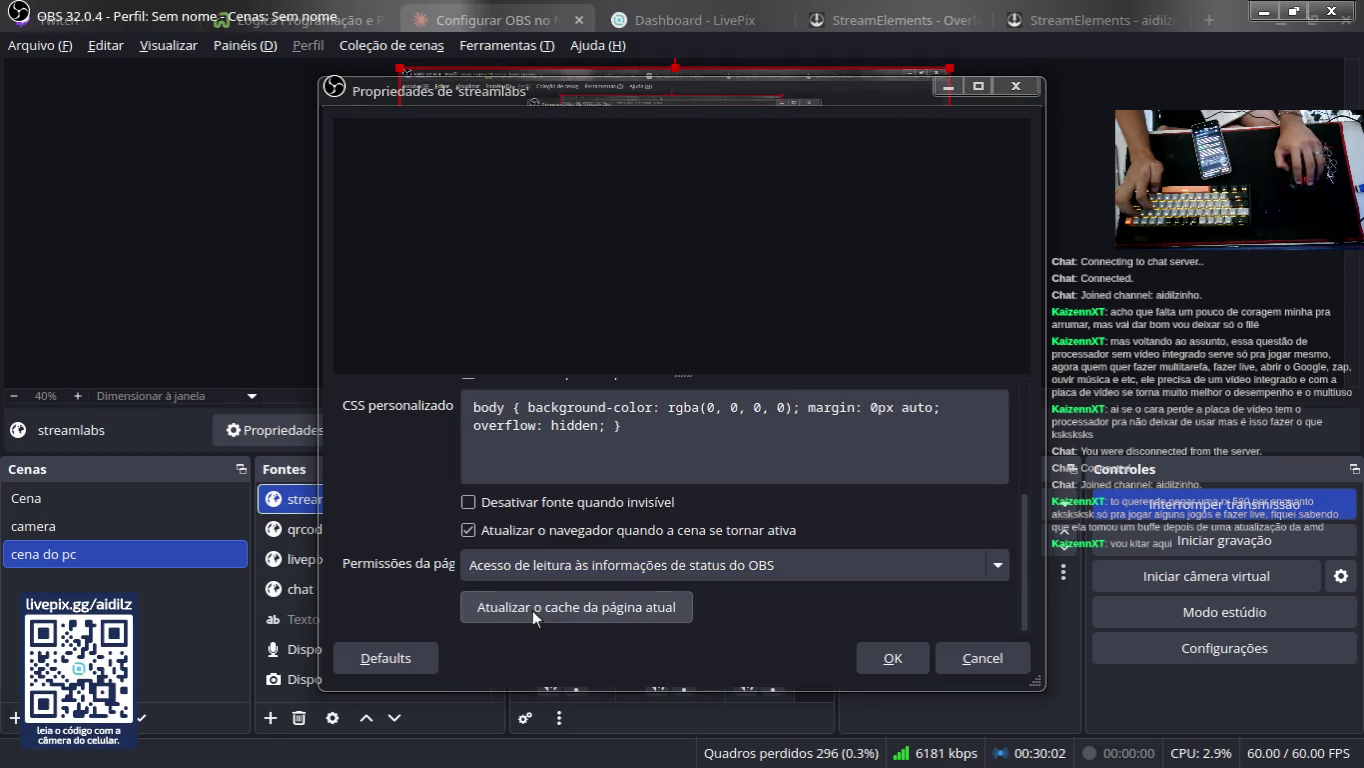
# Step: Refresh the current page's cache repeatedly while checking the enlarged source preview
pyautogui.click(608, 610)
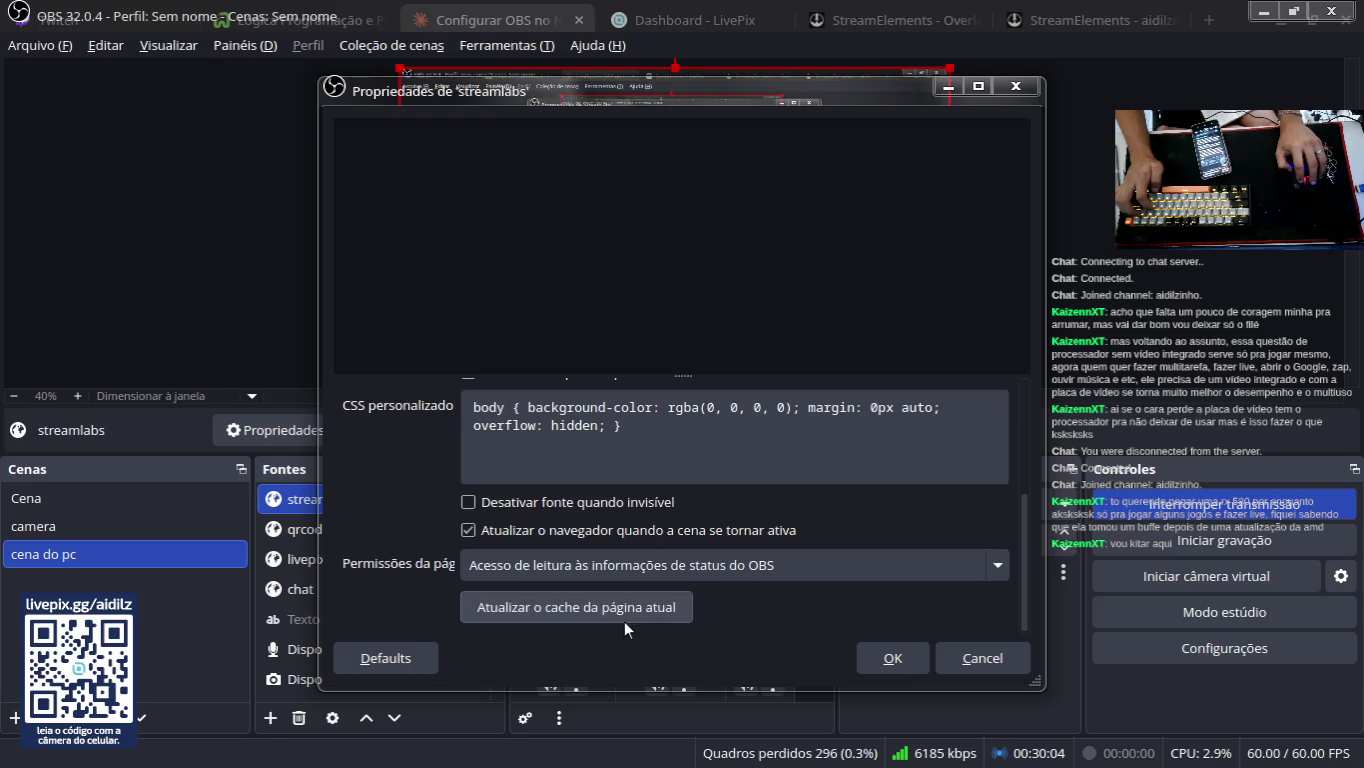
pyautogui.click(625, 621)
pyautogui.click(623, 621)
pyautogui.click(605, 609)
pyautogui.scroll(3, 808, 591)
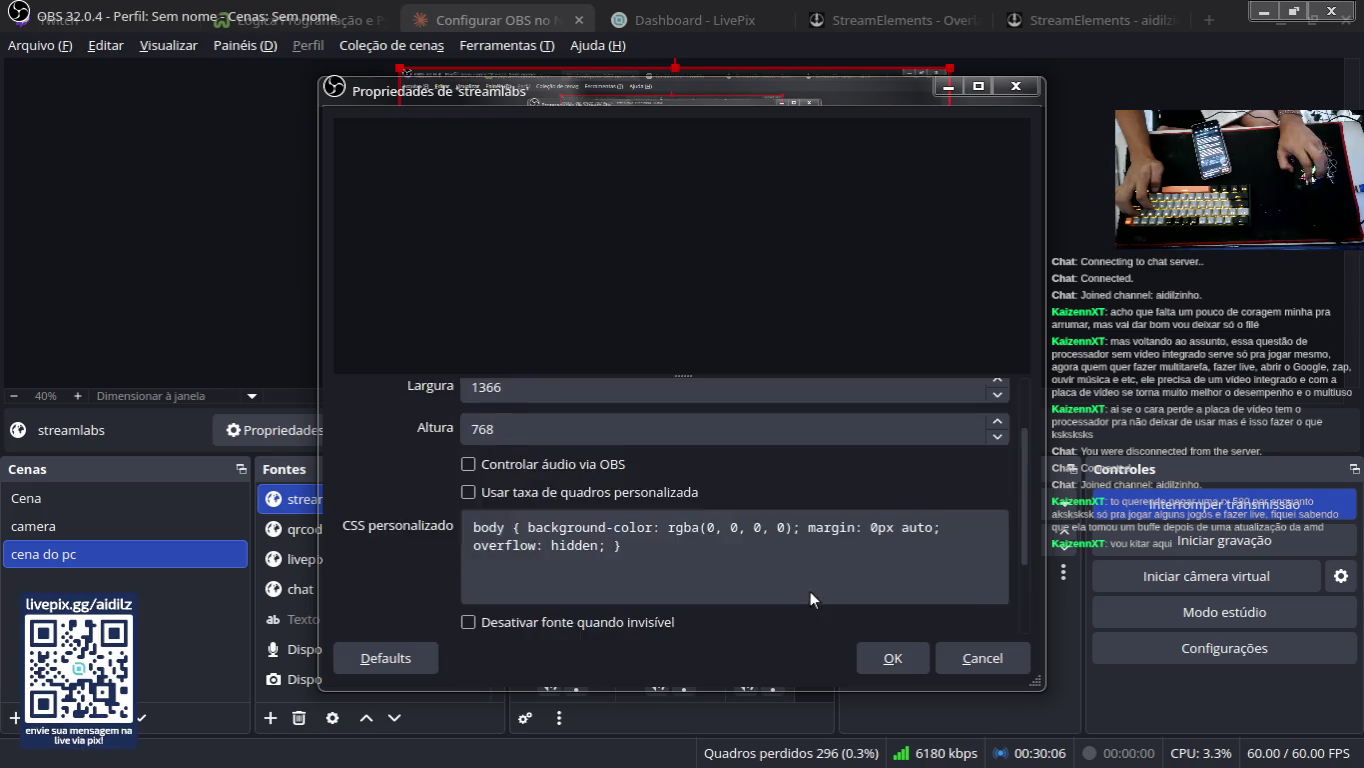
pyautogui.scroll(1, 721, 557)
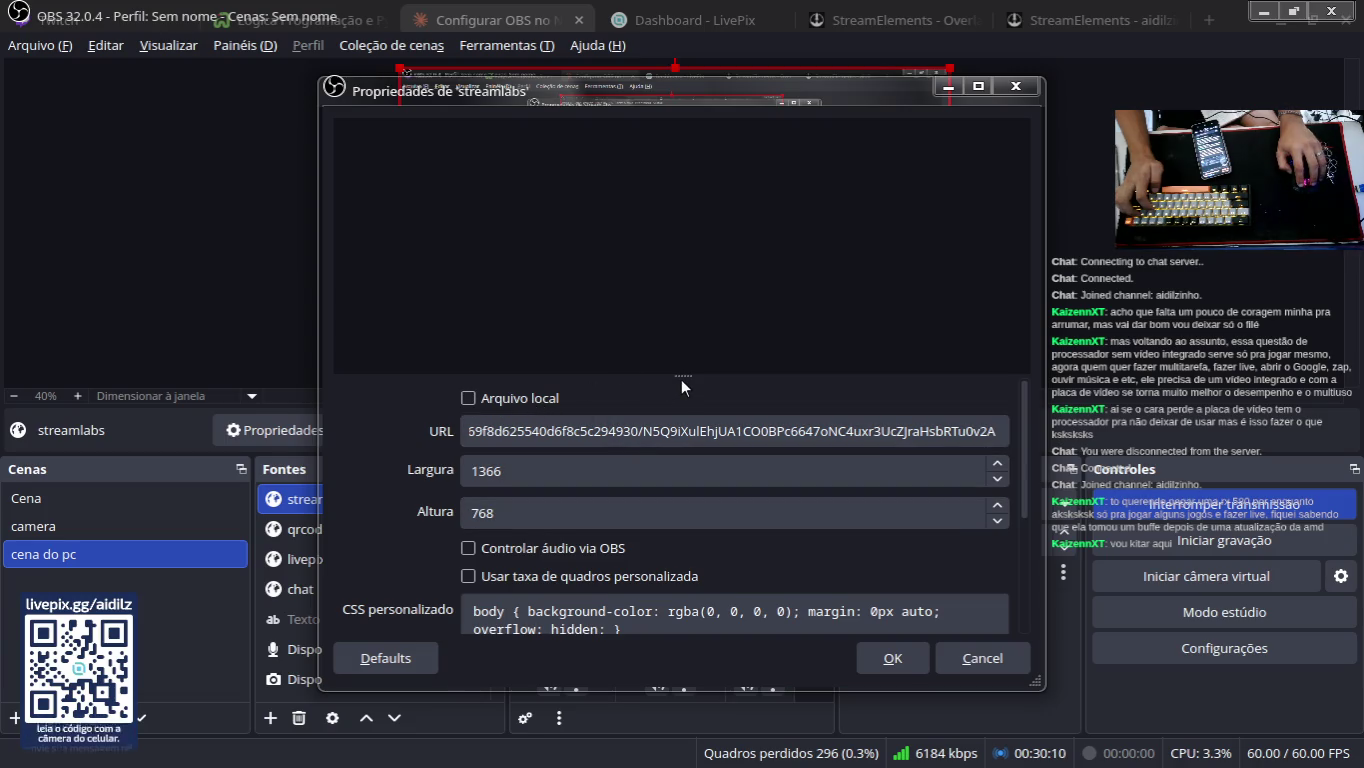
pyautogui.moveTo(682, 377); pyautogui.dragTo(686, 424)
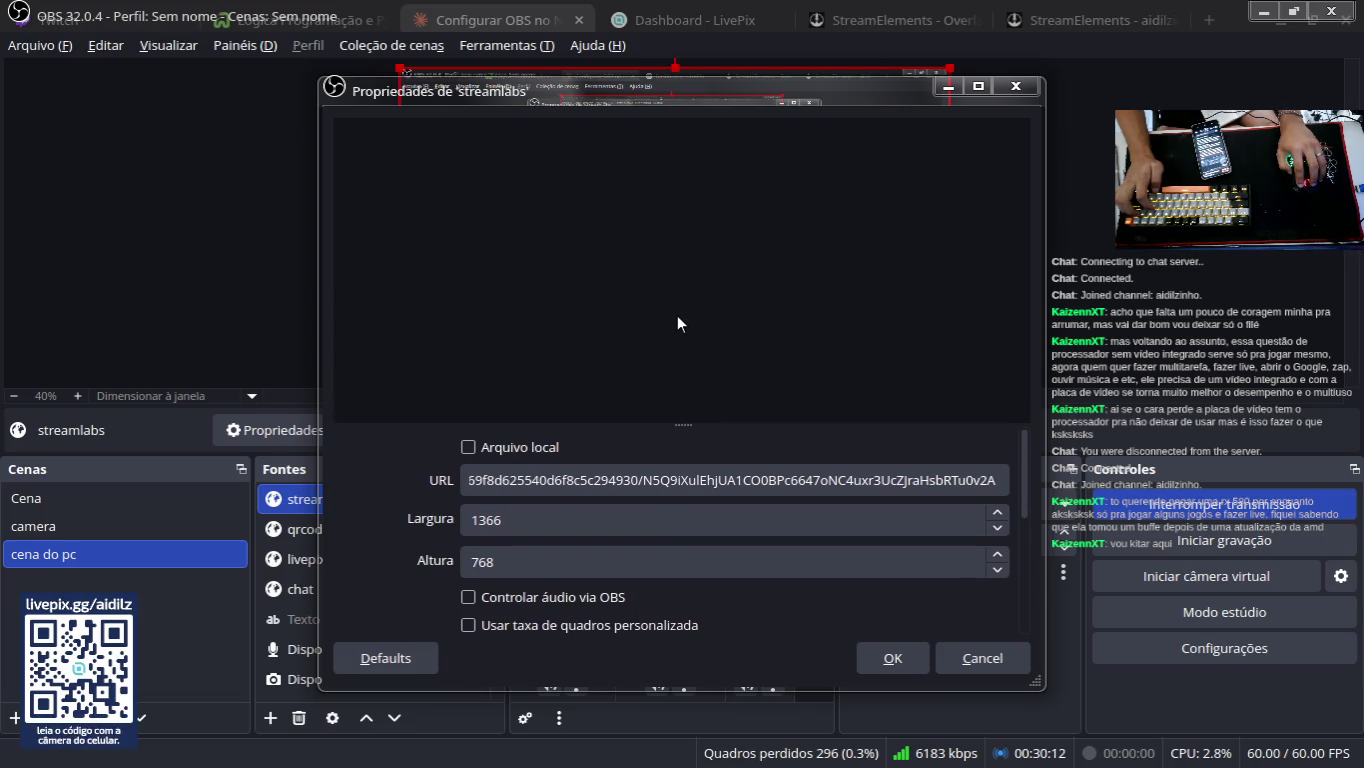
pyautogui.scroll(-10, 661, 462)
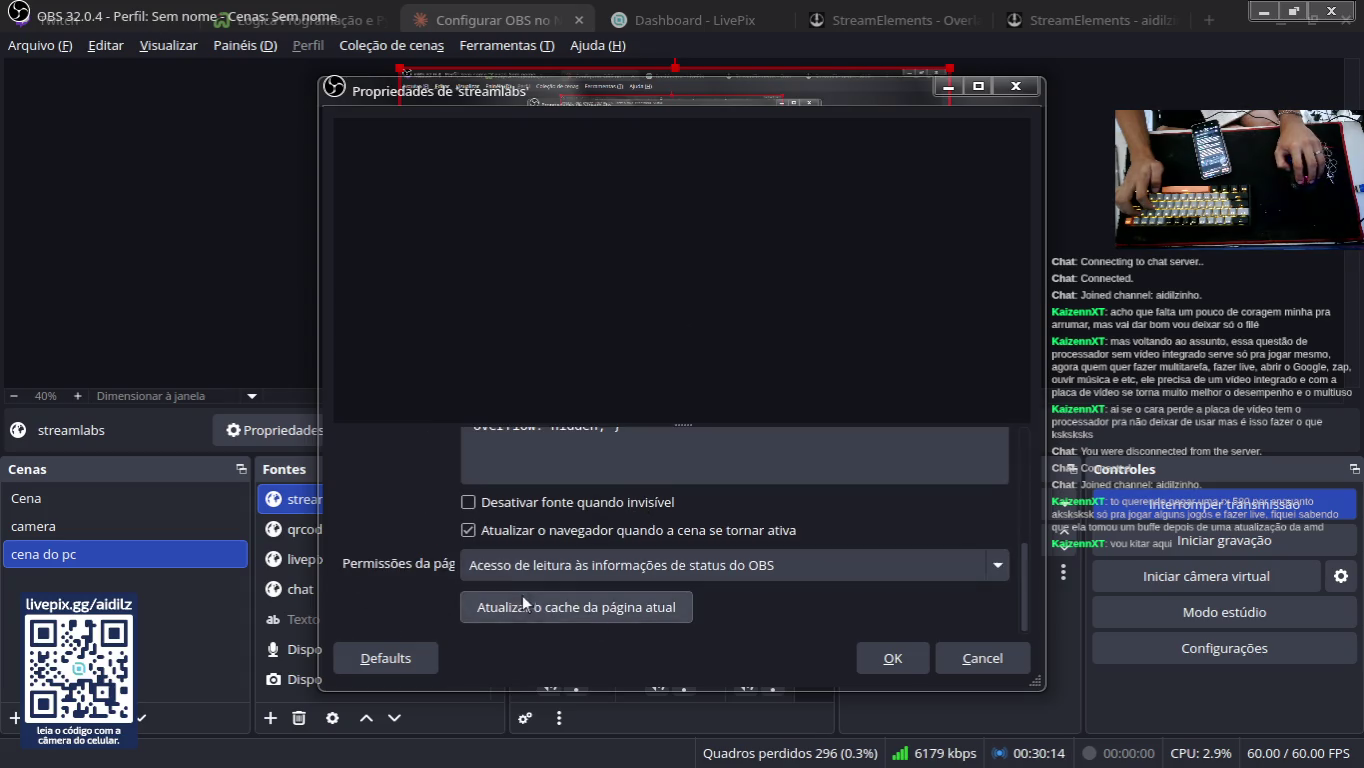
pyautogui.click(527, 609)
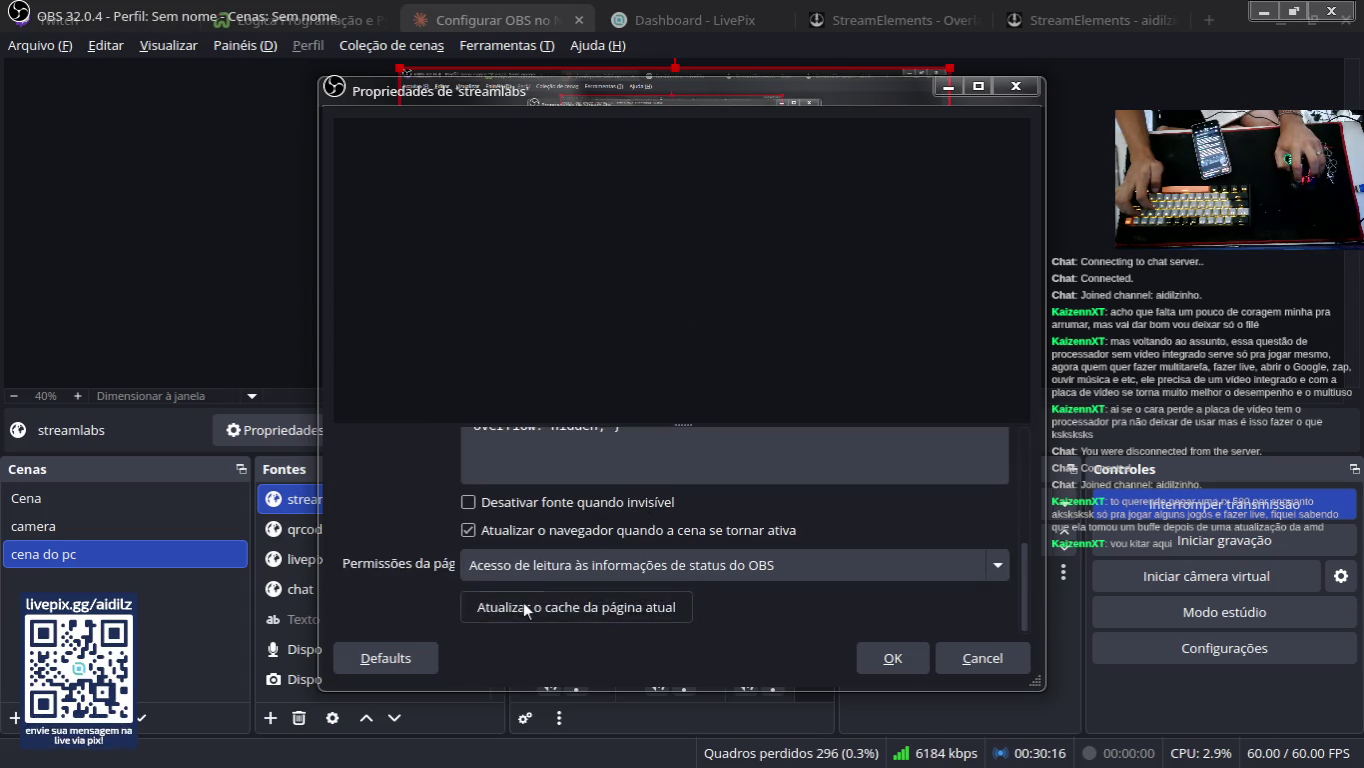
pyautogui.scroll(8, 511, 600)
pyautogui.scroll(-8, 490, 590)
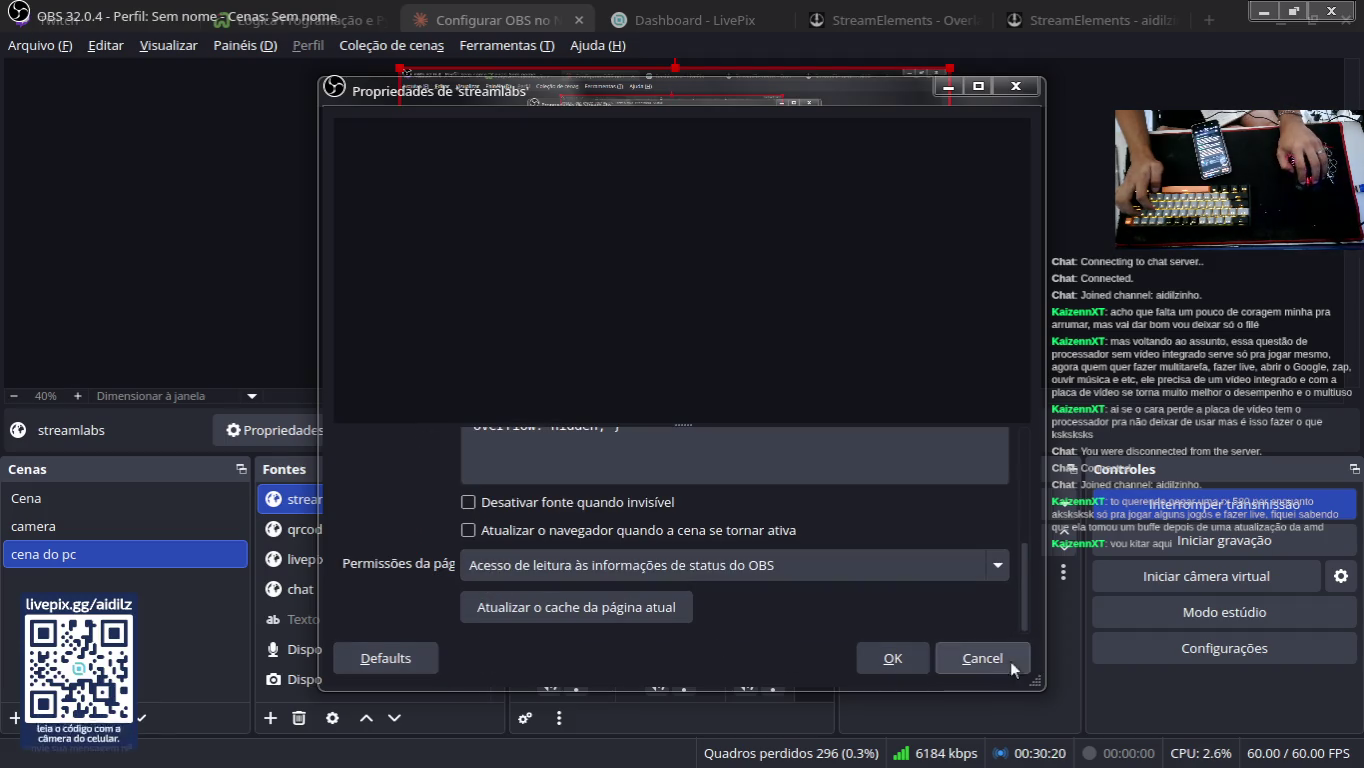
# Step: Close and reopen the streamlabs properties, then confirm with OK so the goal bar renders
pyautogui.click(887, 662)
pyautogui.doubleClick(392, 495)
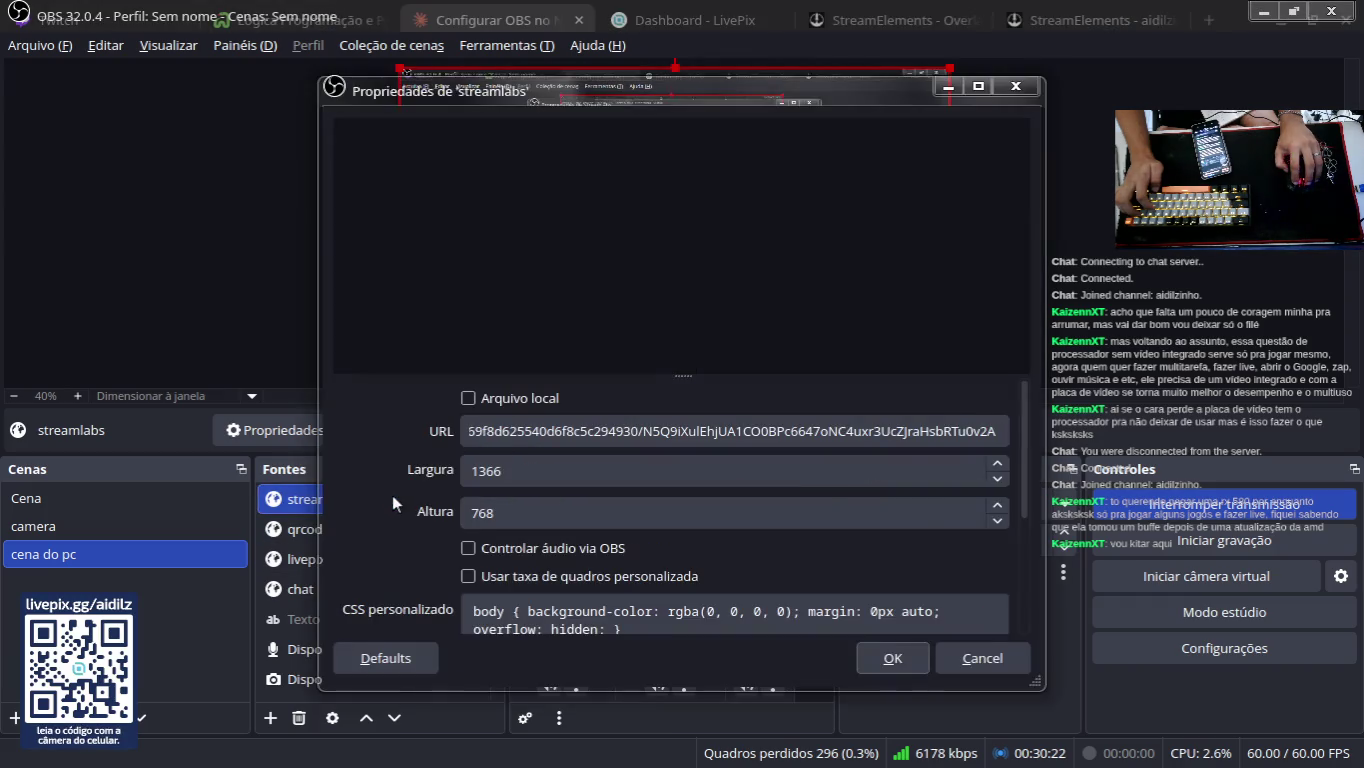
pyautogui.scroll(-8, 550, 580)
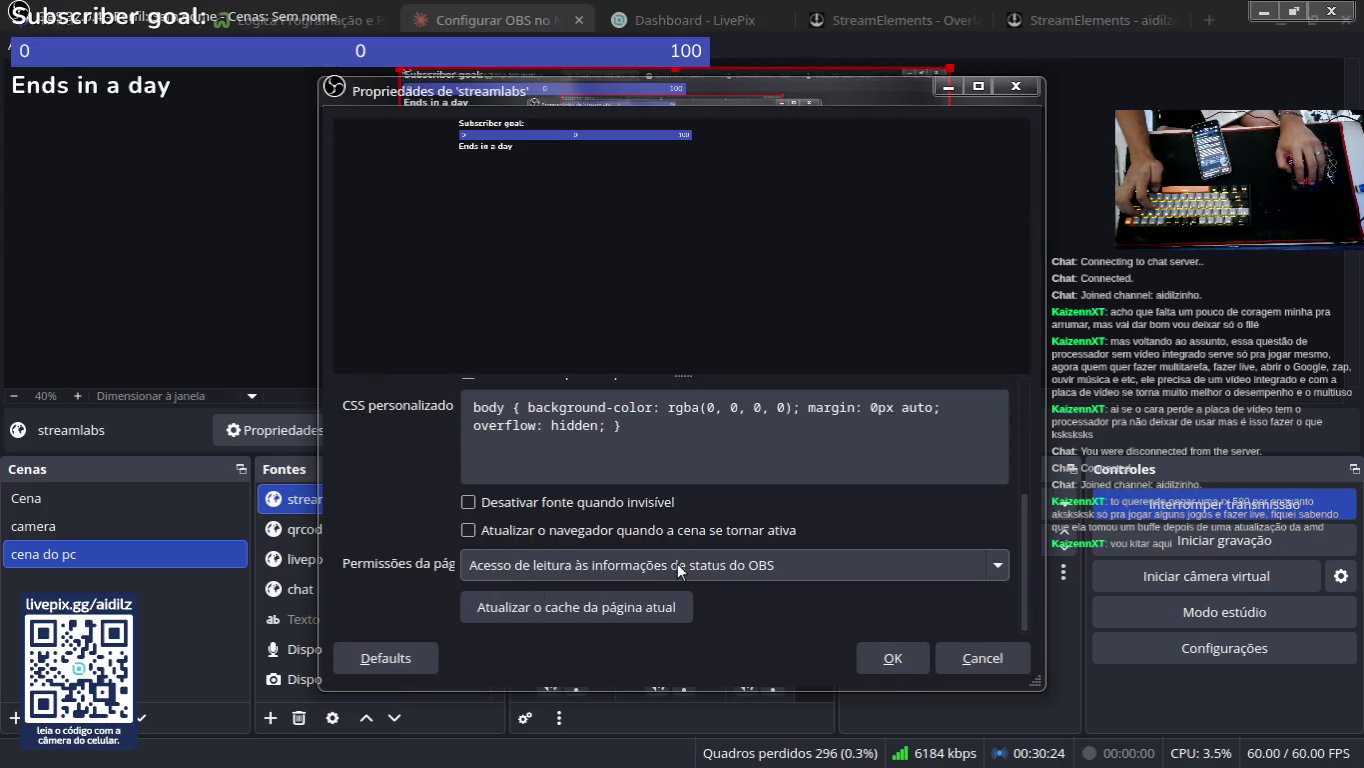
pyautogui.click(880, 660)
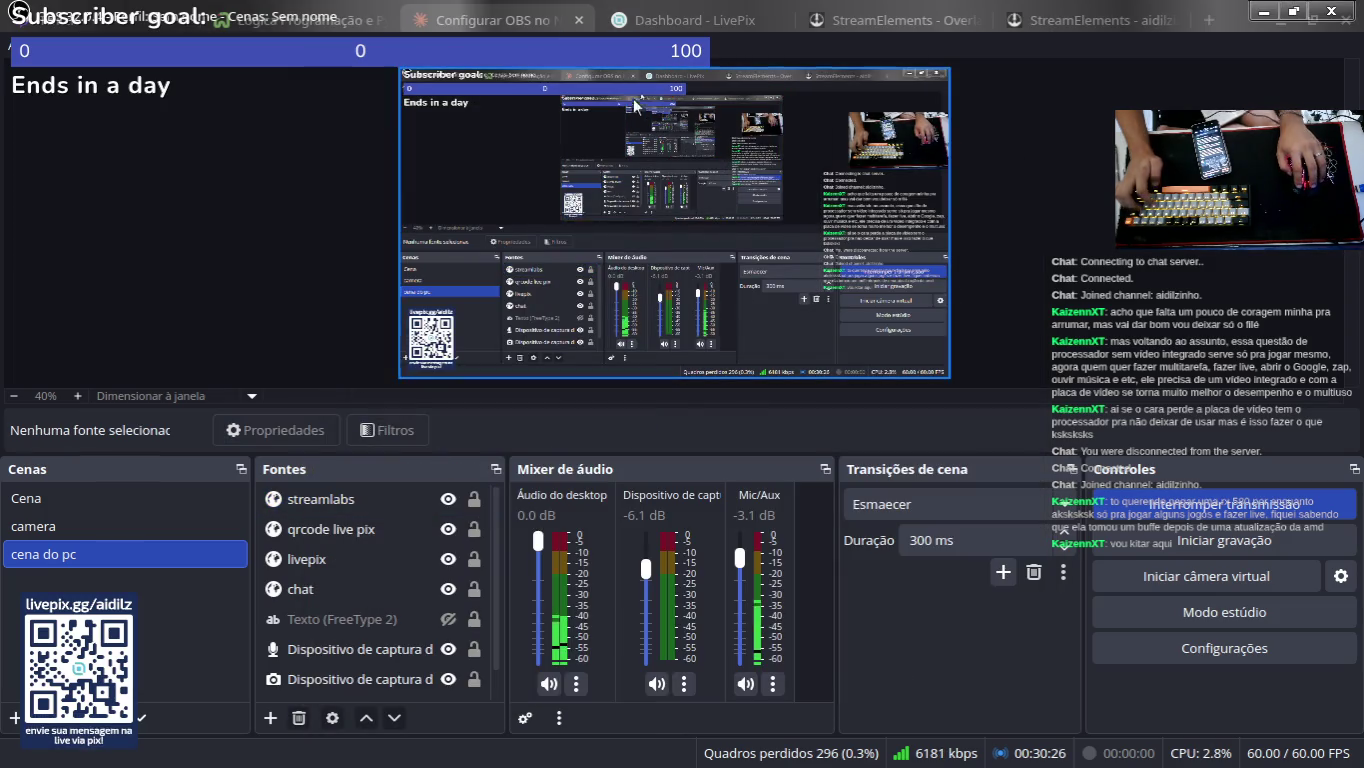
# Step: Switch between OBS and the browser tabs, deselecting the streamlabs source
pyautogui.click(310, 499)
pyautogui.hotkey('alt', 'Tab')
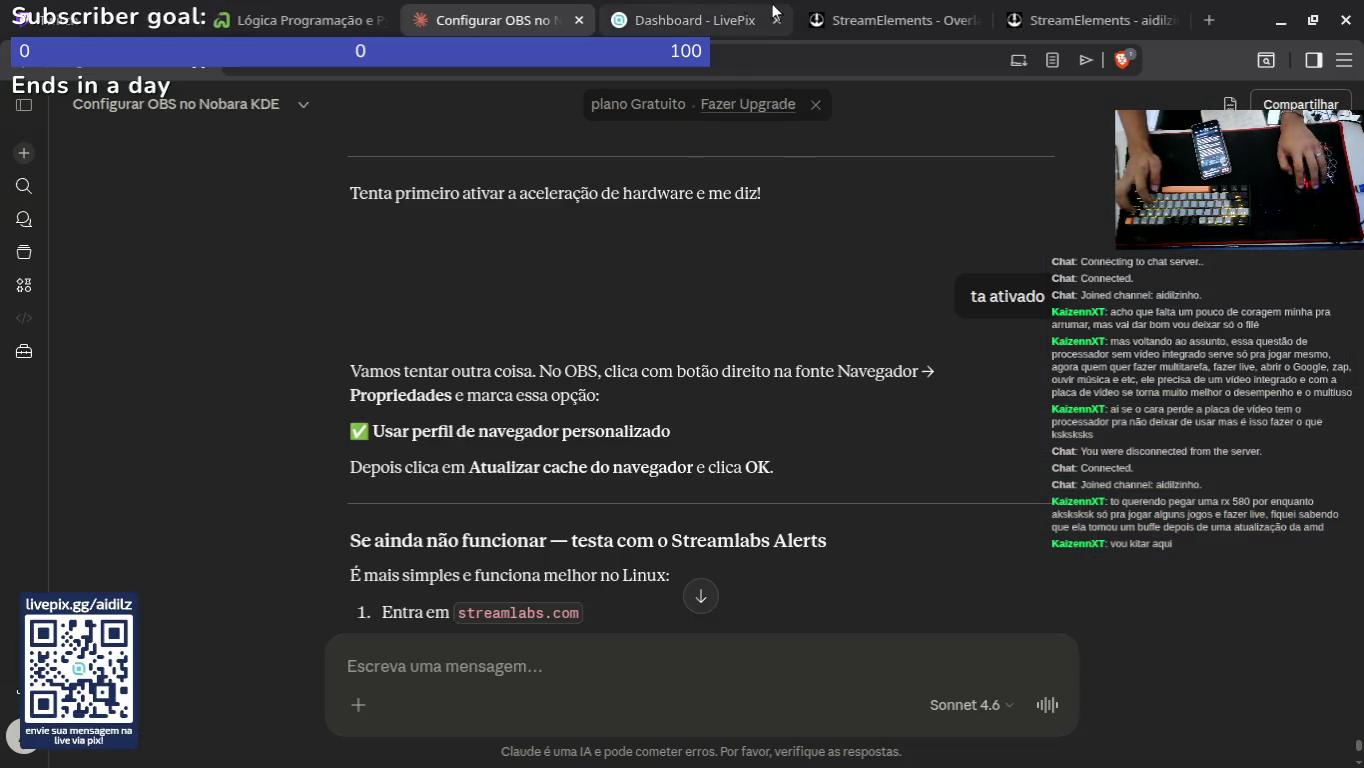
pyautogui.hotkey('alt', 'Tab')
pyautogui.hotkey('alt', 'Tab')
pyautogui.click(831, 20)
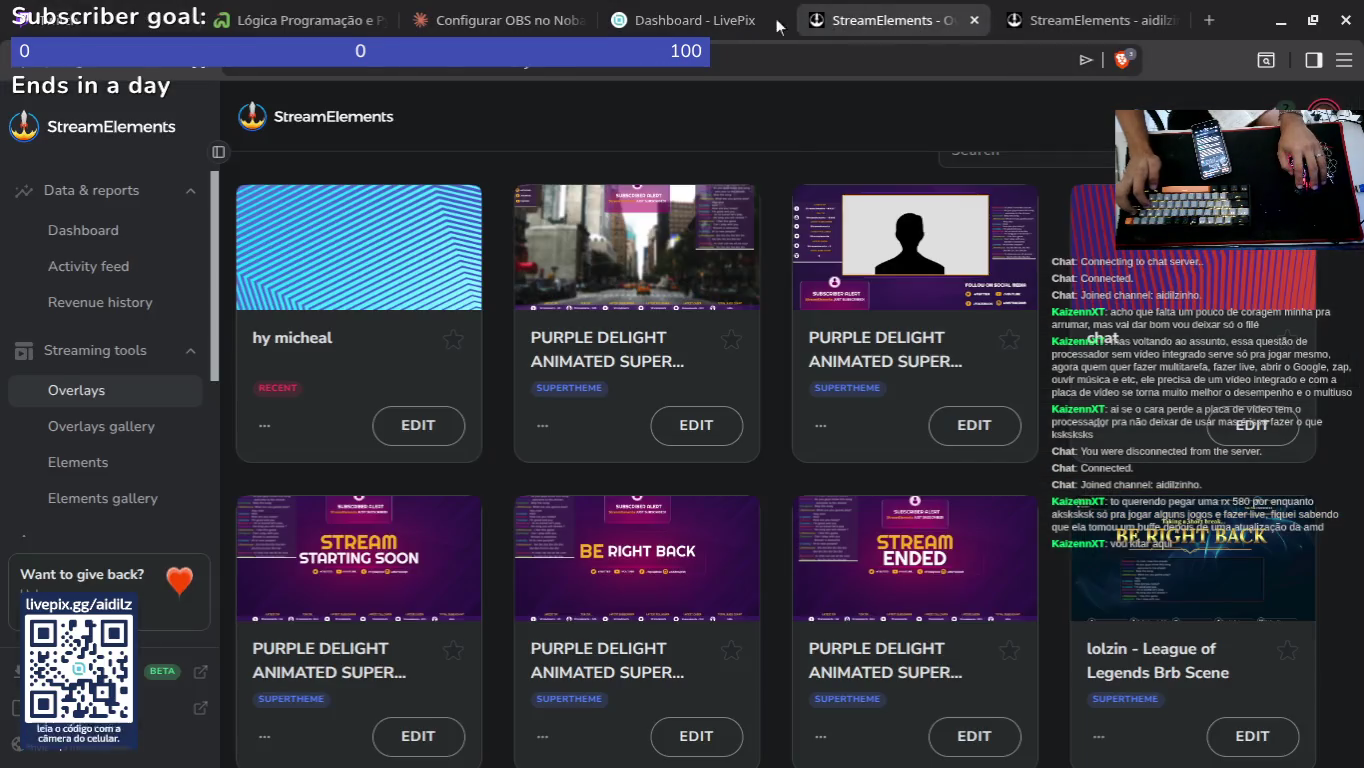
pyautogui.click(778, 26)
pyautogui.click(804, 22)
pyautogui.hotkey('alt', 'Tab')
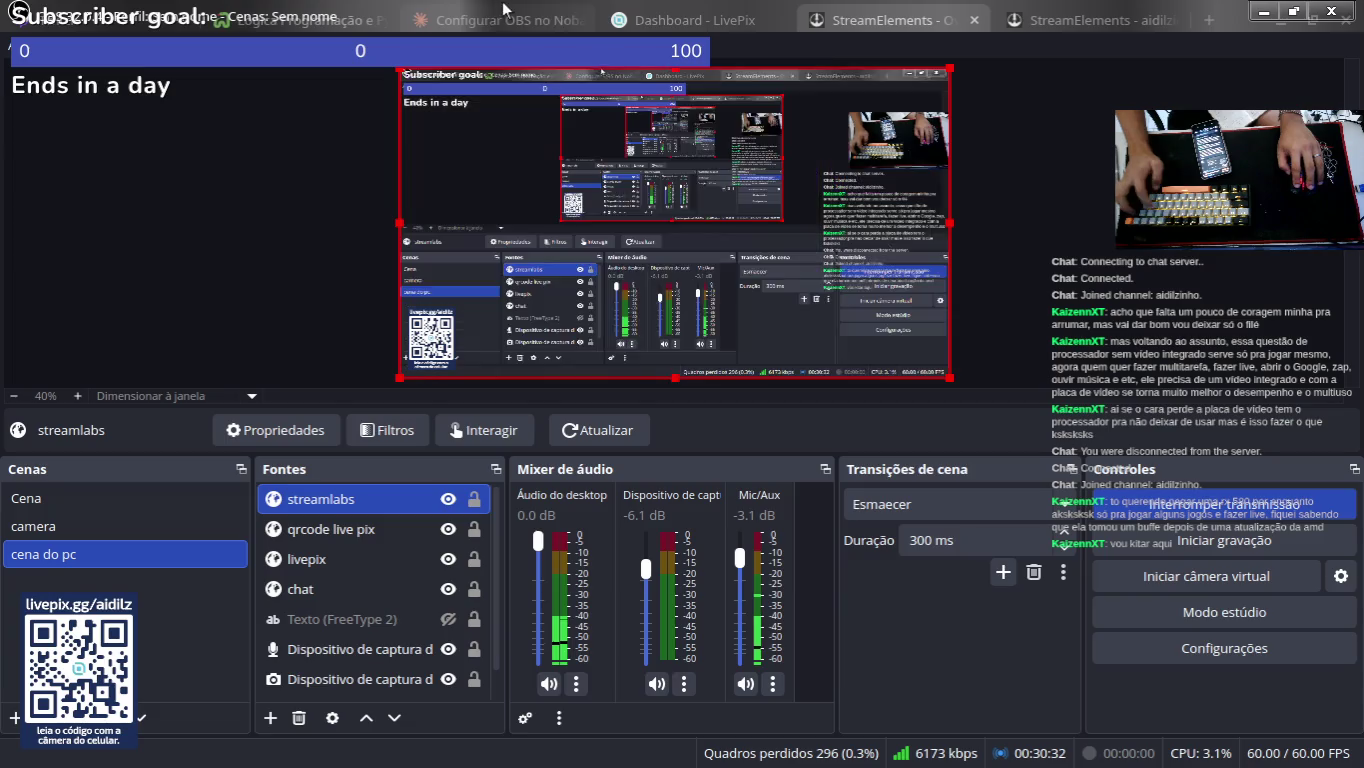
pyautogui.click(326, 99)
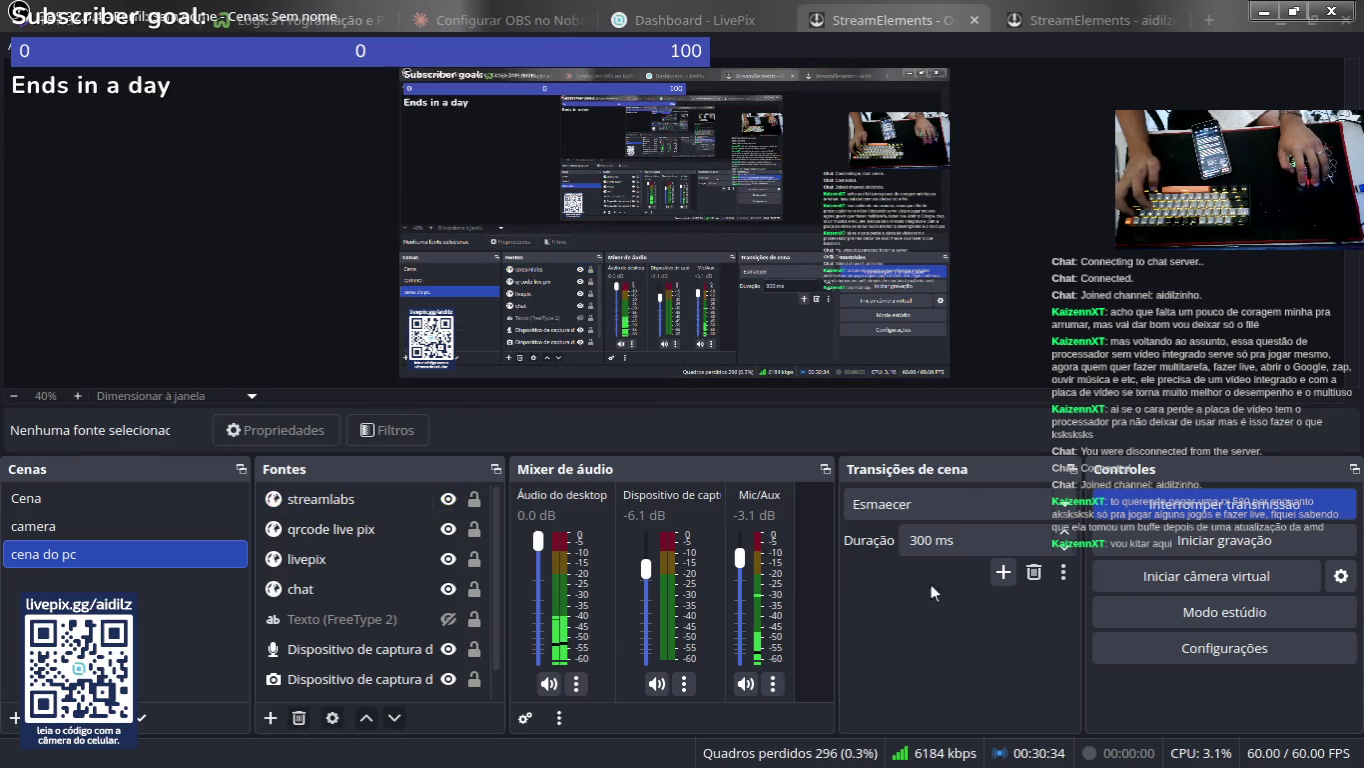
pyautogui.hotkey('alt', 'Tab')
# Step: Close the hy micheal overlay editor tab
pyautogui.click(700, 21)
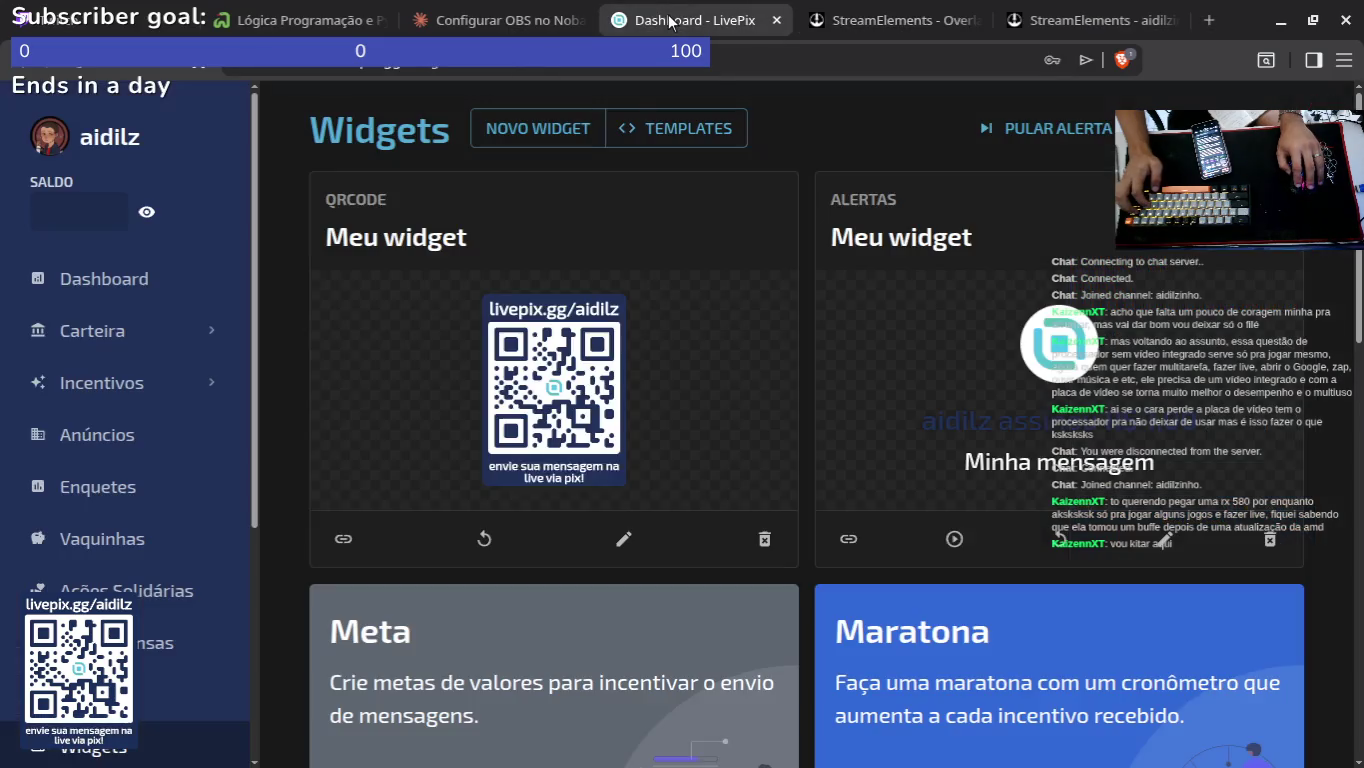
pyautogui.click(830, 23)
pyautogui.click(1090, 15)
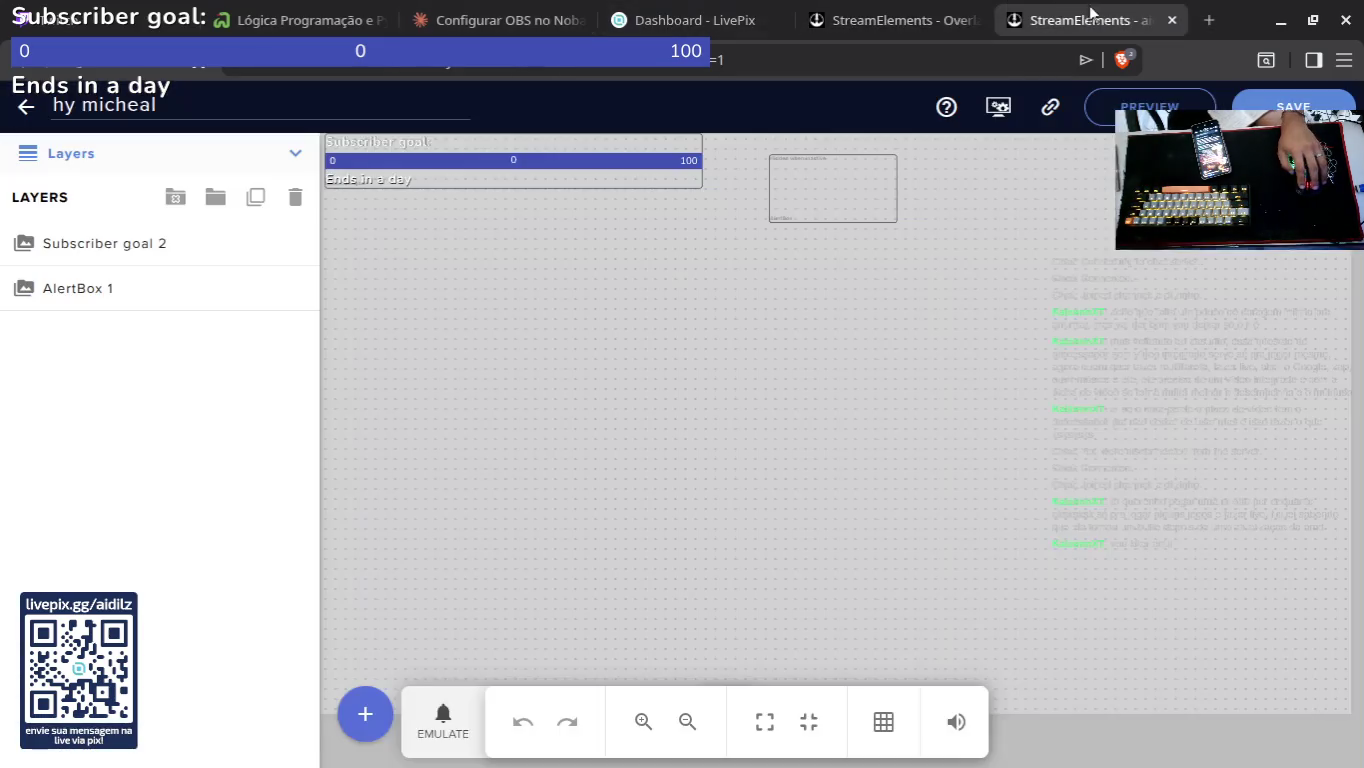
pyautogui.click(1175, 20)
pyautogui.hotkey('ctrl', 'shift', 'Tab')
pyautogui.hotkey('ctrl', 'shift', 'Tab')
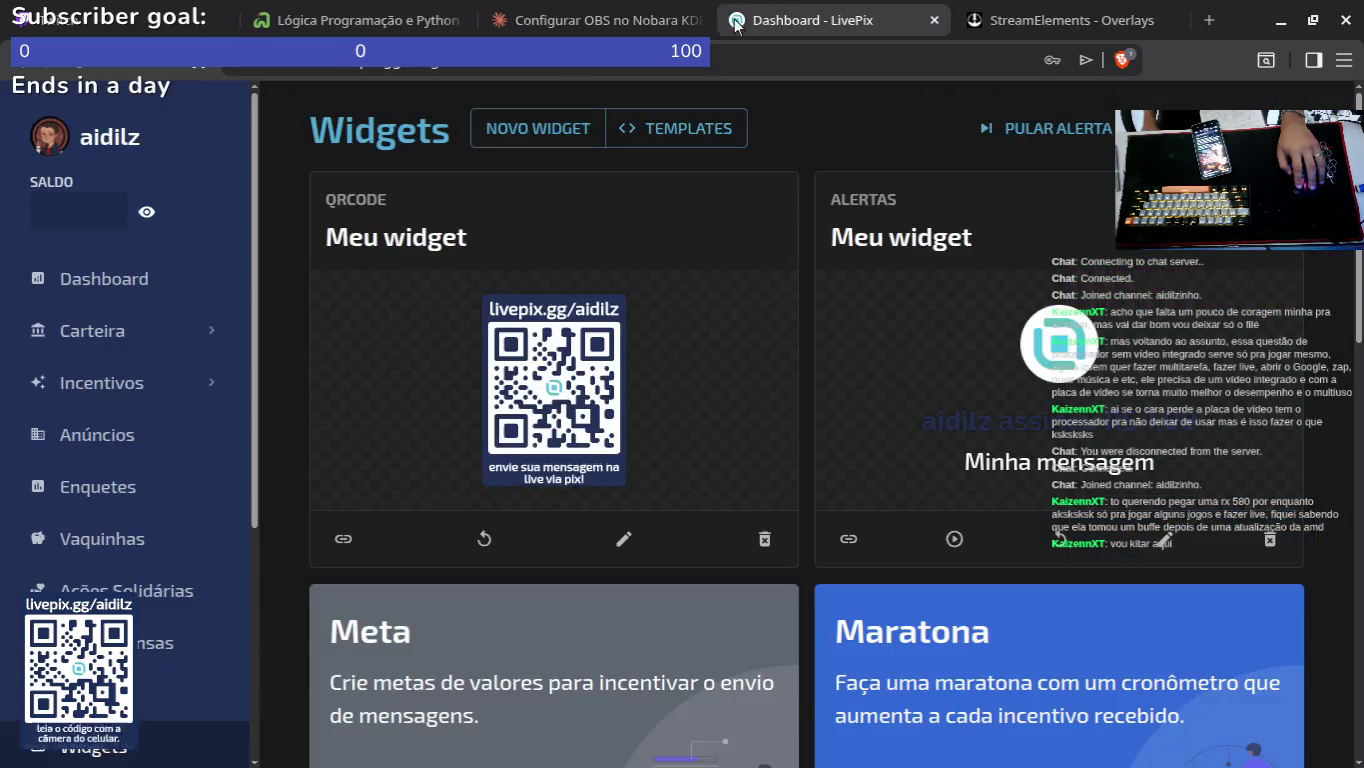
# Step: Close the StreamElements Overlays tab, leaving the Lógica Programação notes page in front
pyautogui.click(631, 715)
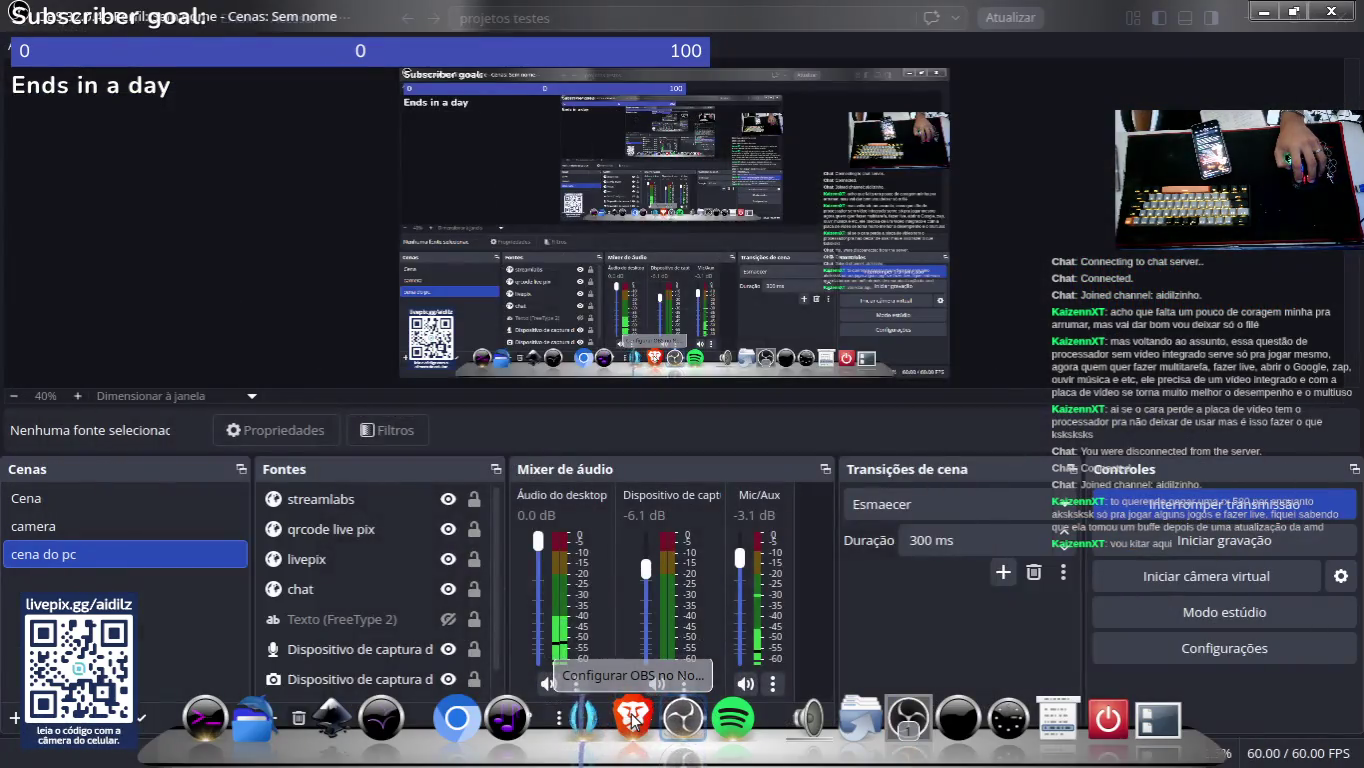
pyautogui.click(632, 716)
pyautogui.click(876, 23)
pyautogui.click(1083, 13)
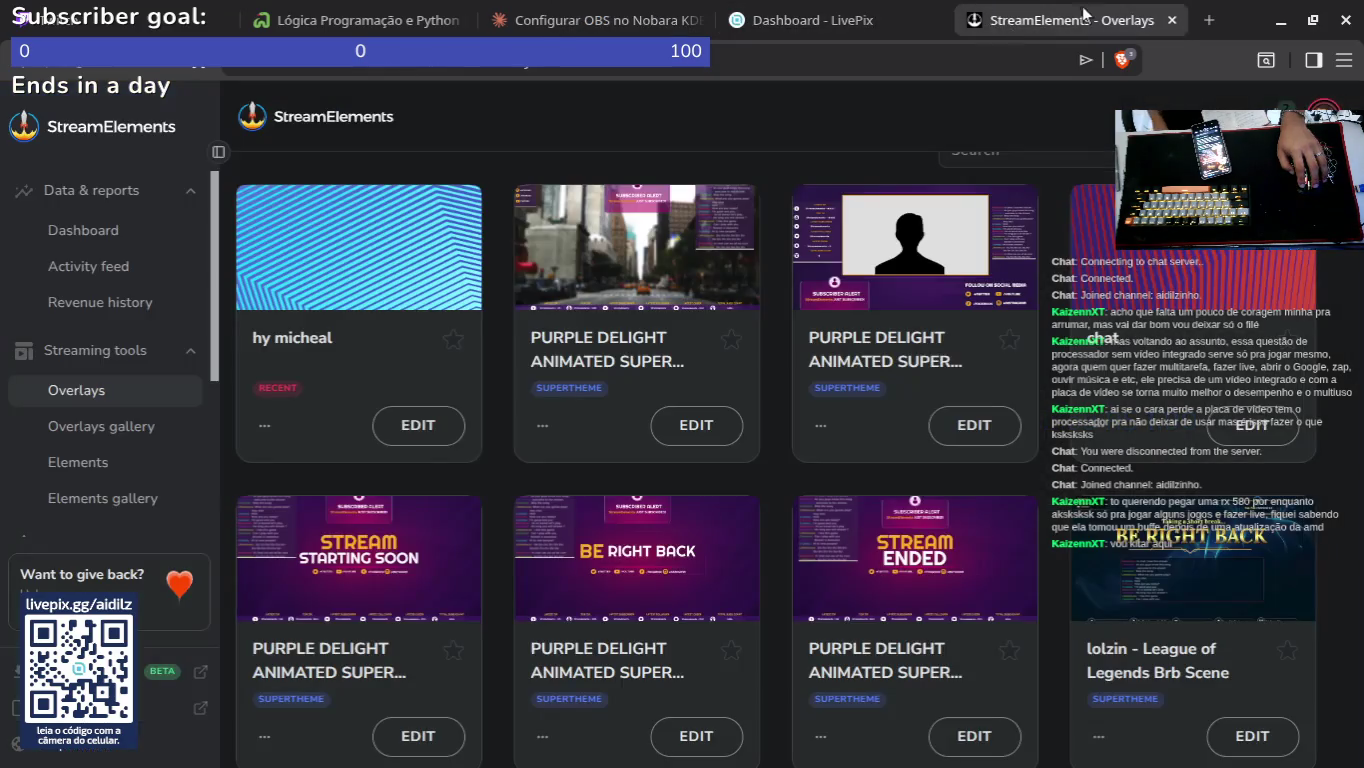
pyautogui.click(1170, 20)
pyautogui.hotkey('ctrl', 'shift', 'Tab')
pyautogui.hotkey('ctrl', 'shift', 'Tab')
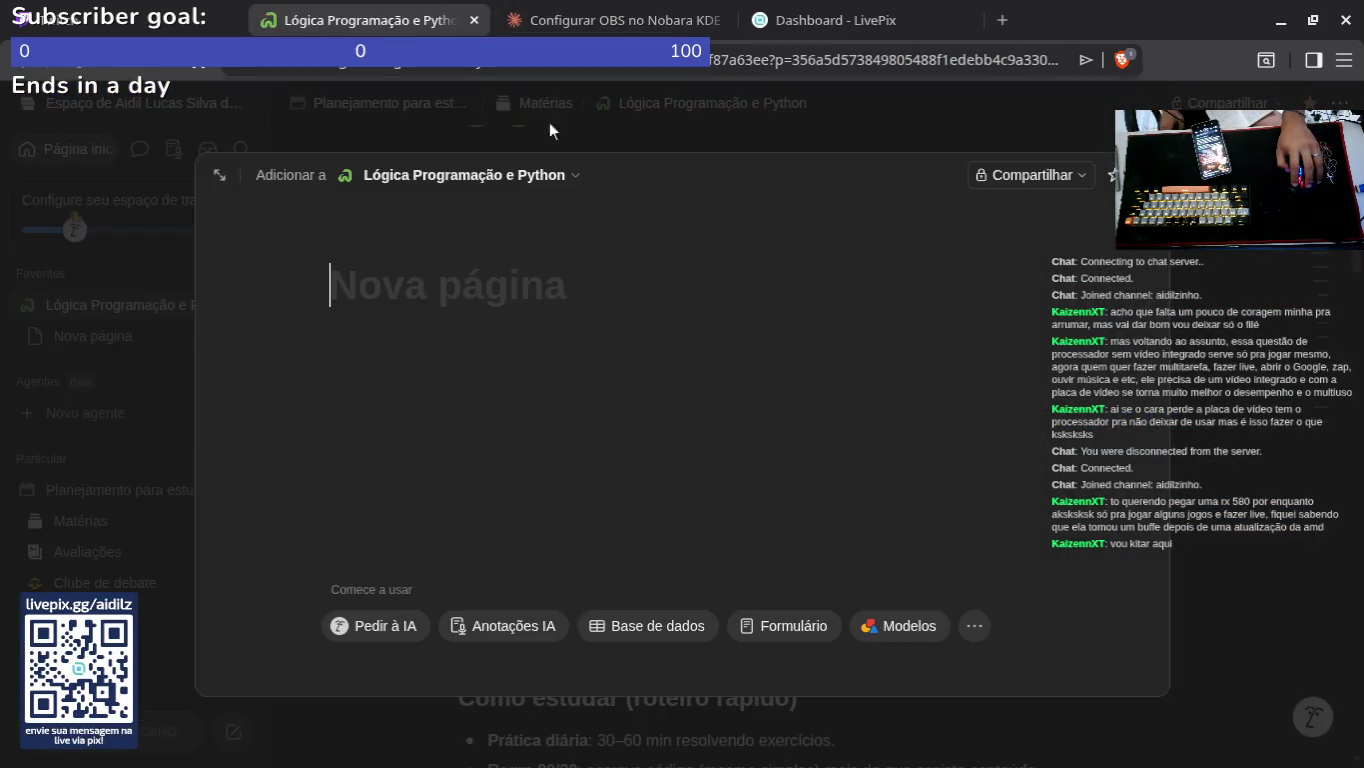
# Step: Discard the empty Notion new-page draft and switch to the 'Configurar OBS no Nobara KDE' chat
pyautogui.press('Escape')
pyautogui.scroll(-15, 700, 450)
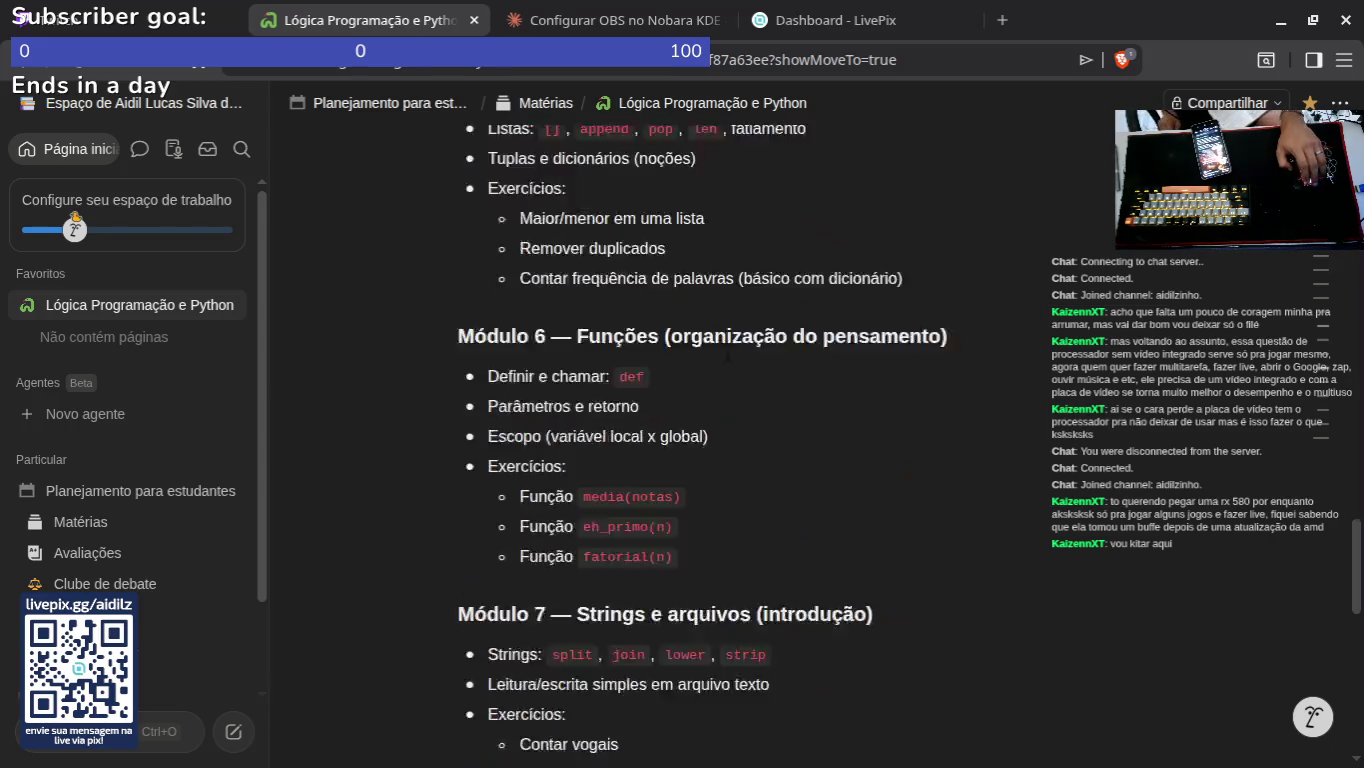
pyautogui.click(542, 20)
# Step: Open a fresh blank Brave tab showing the start page shortcuts
pyautogui.click(1002, 20)
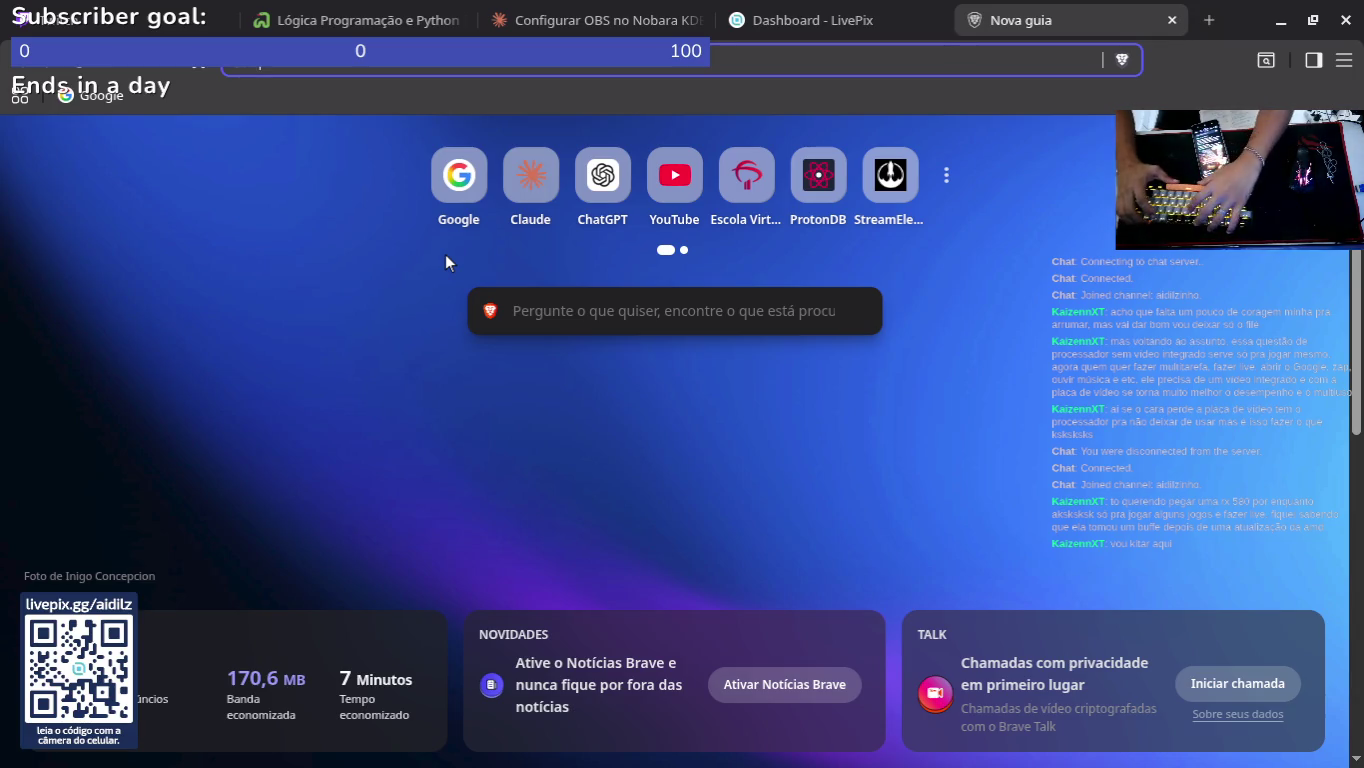
pyautogui.write('d')
pyautogui.press('BackSpace')
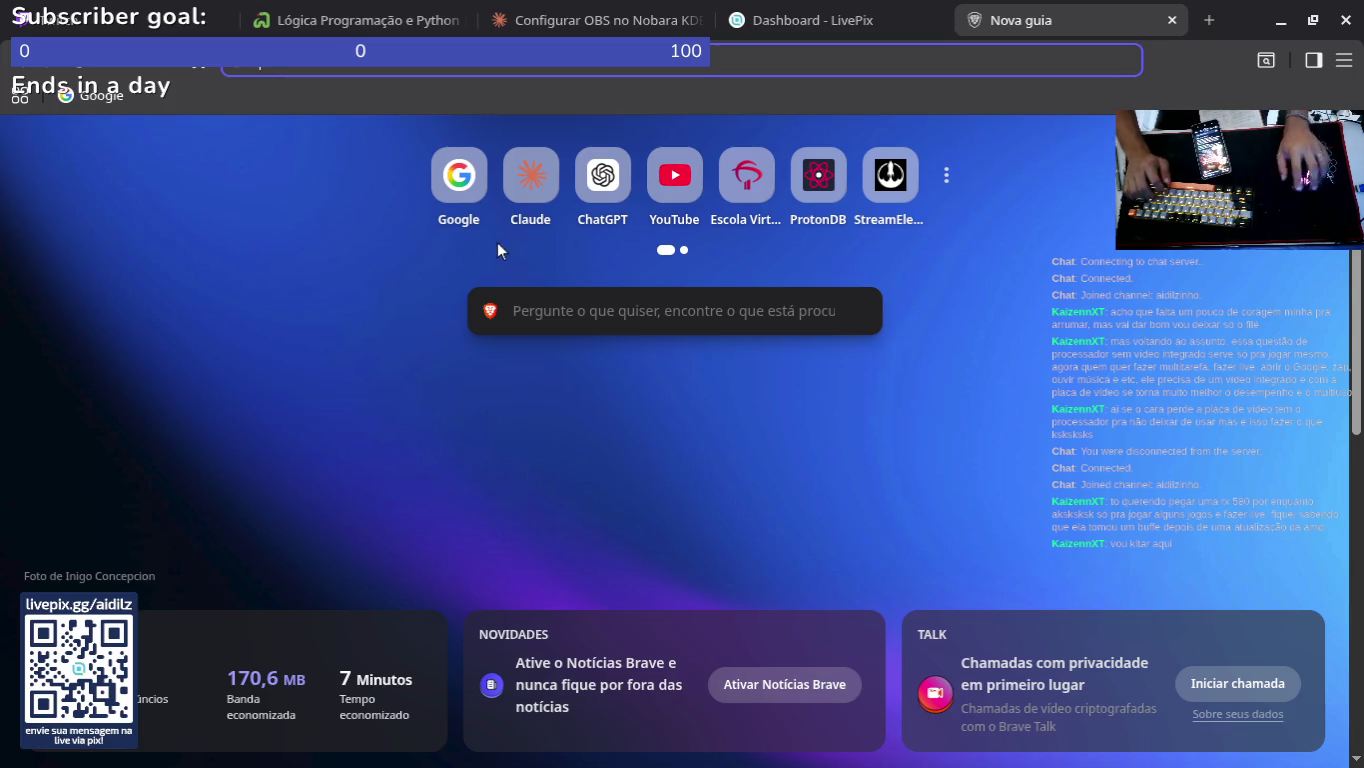
# Step: From the Escola Virtual shortcut, sign in via Acessar with the first Google account, approving ev.org.br
pyautogui.click(741, 166)
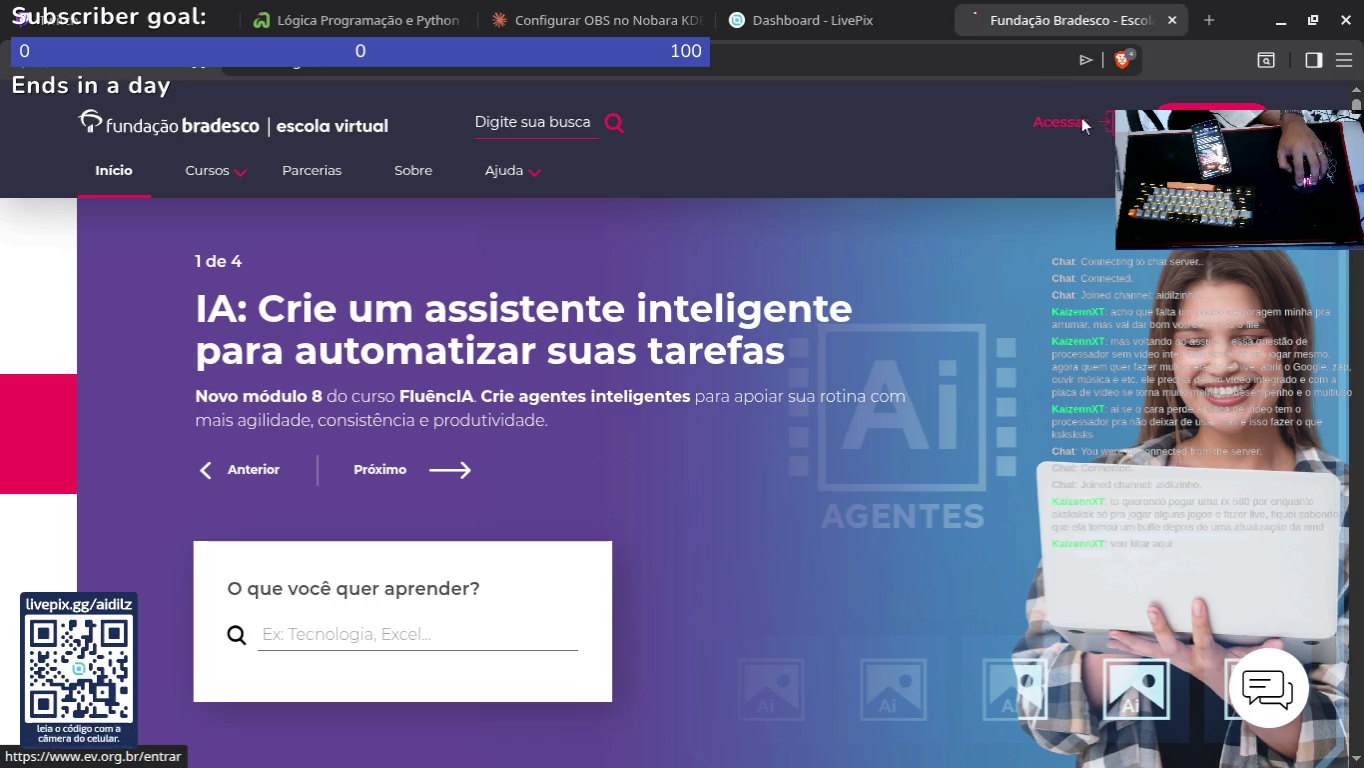
pyautogui.click(1080, 117)
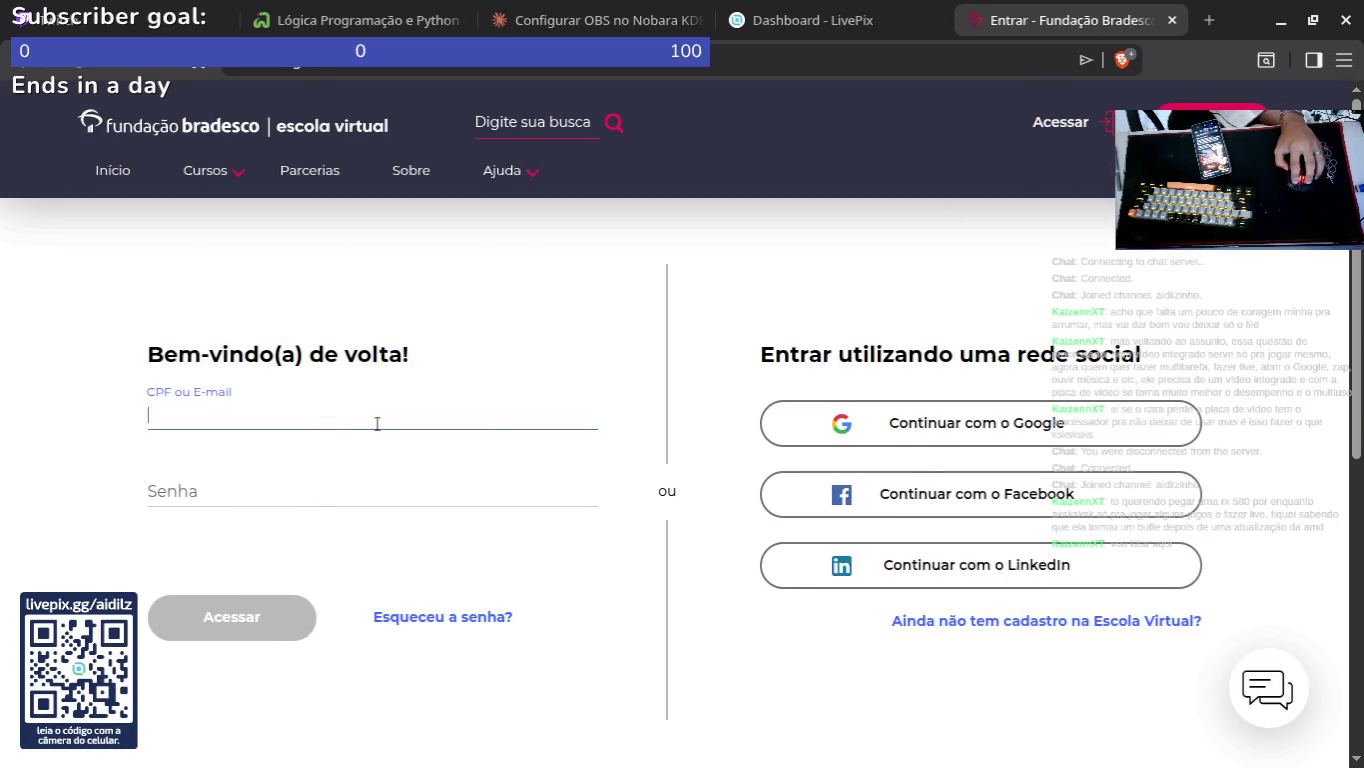
pyautogui.click(898, 425)
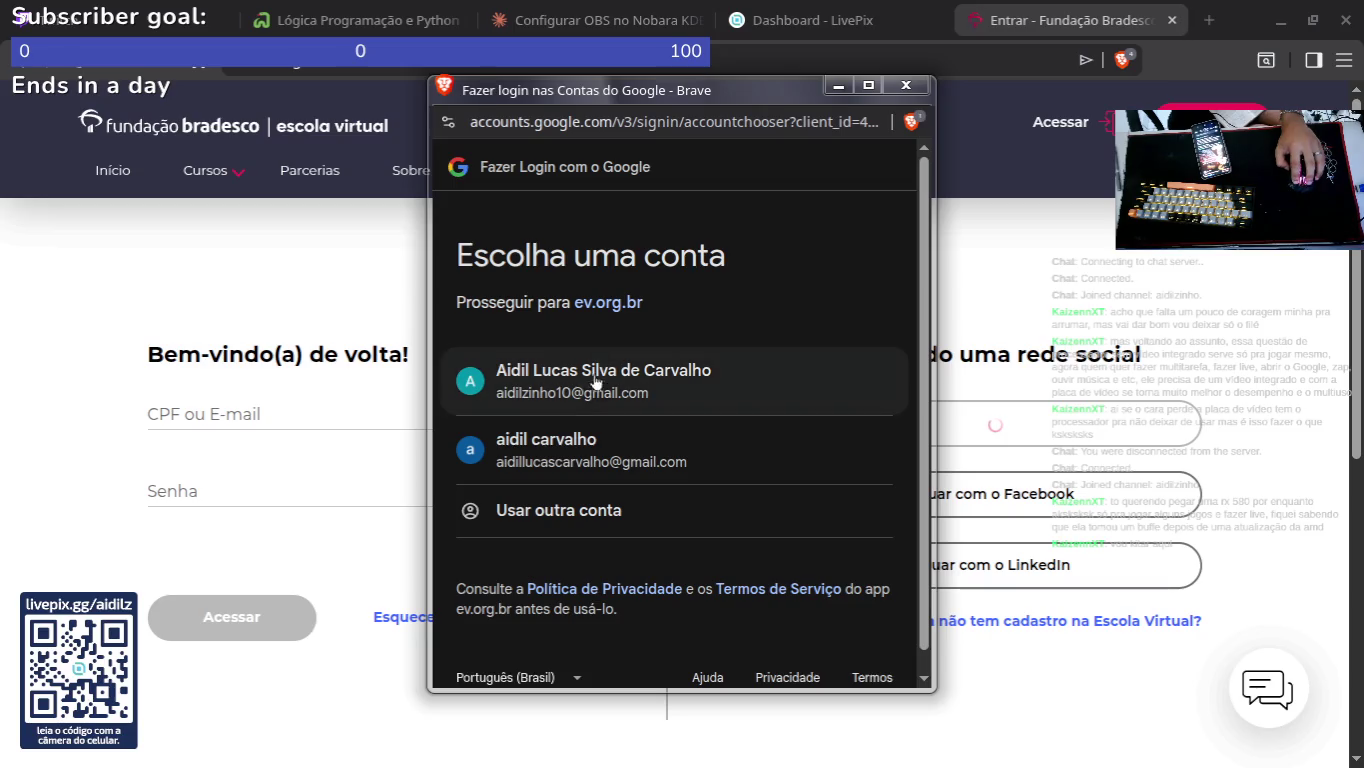
pyautogui.click(595, 388)
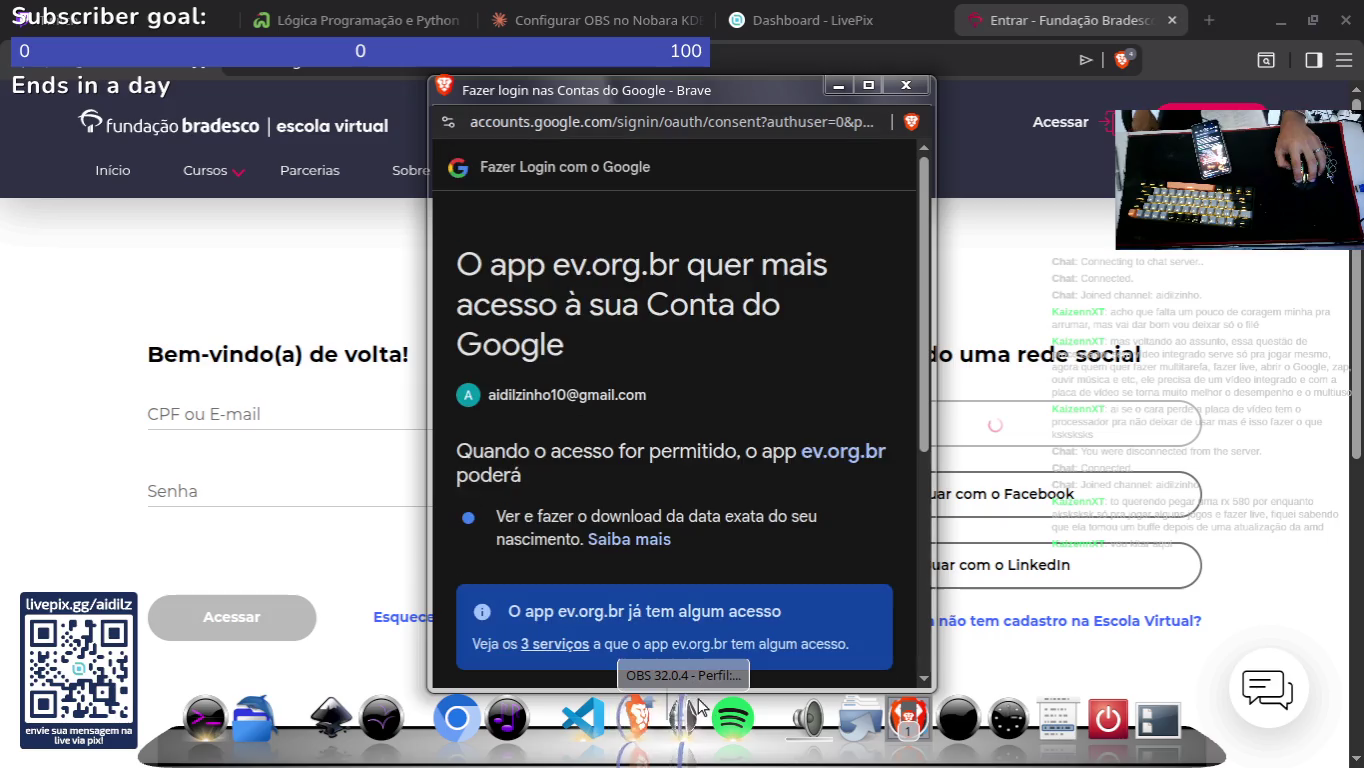
pyautogui.scroll(-5, 766, 563)
pyautogui.click(804, 577)
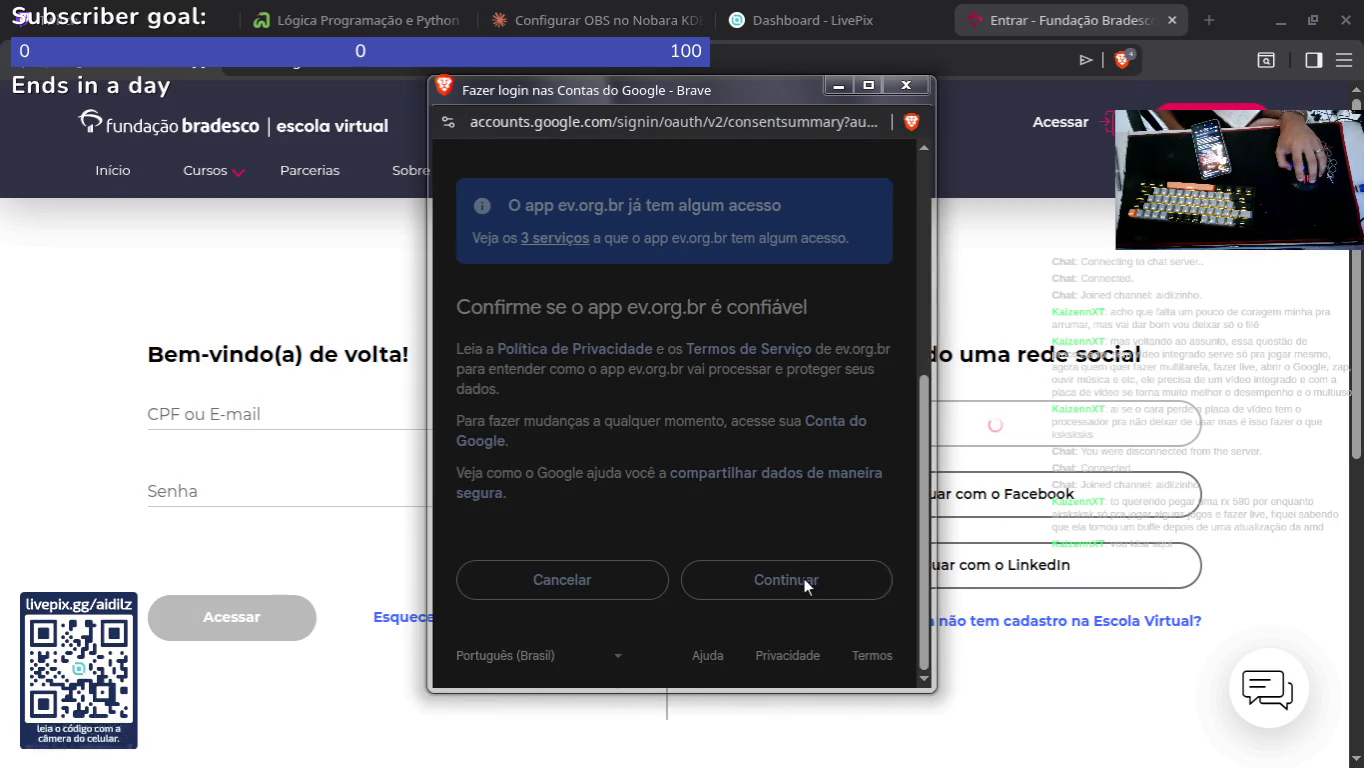
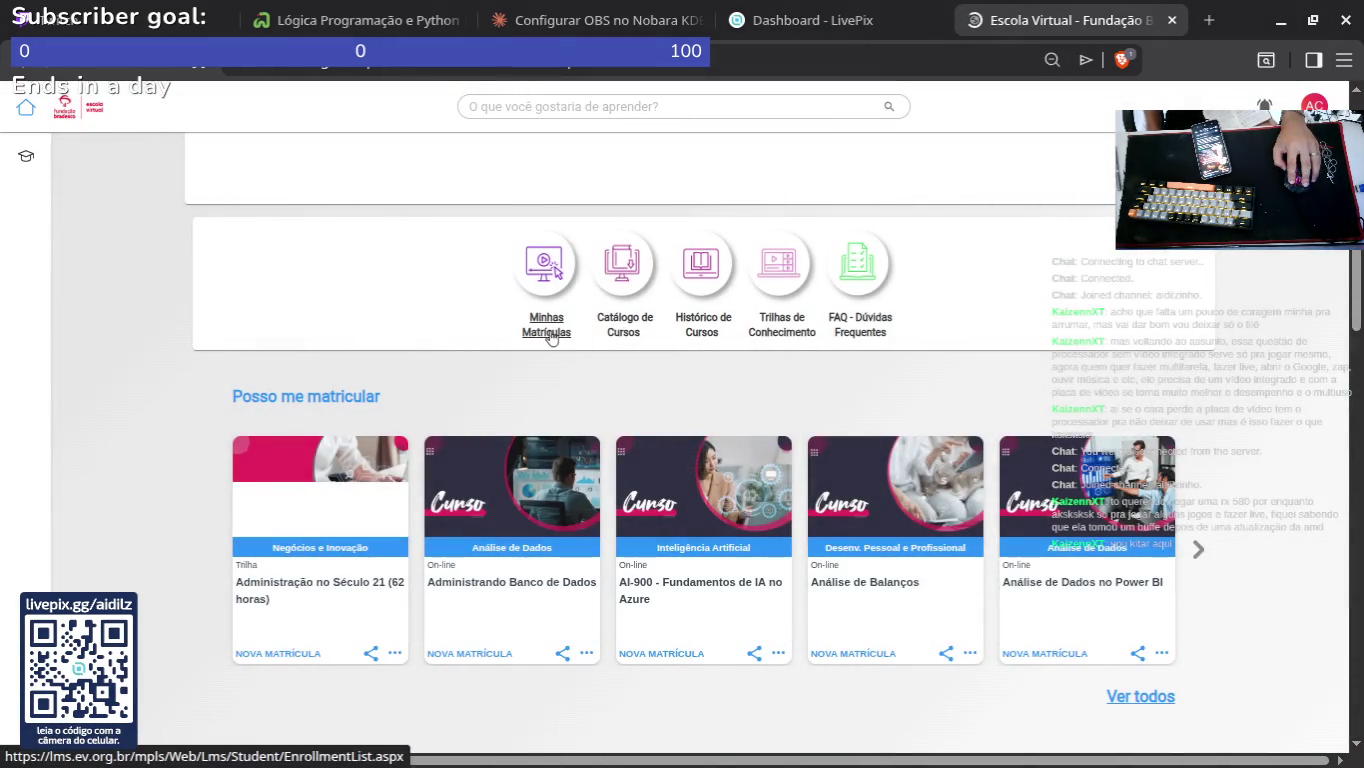
# Step: Open Minhas Matrículas and access the Linguagem de Programação Python (53 horas) trail
pyautogui.click(548, 333)
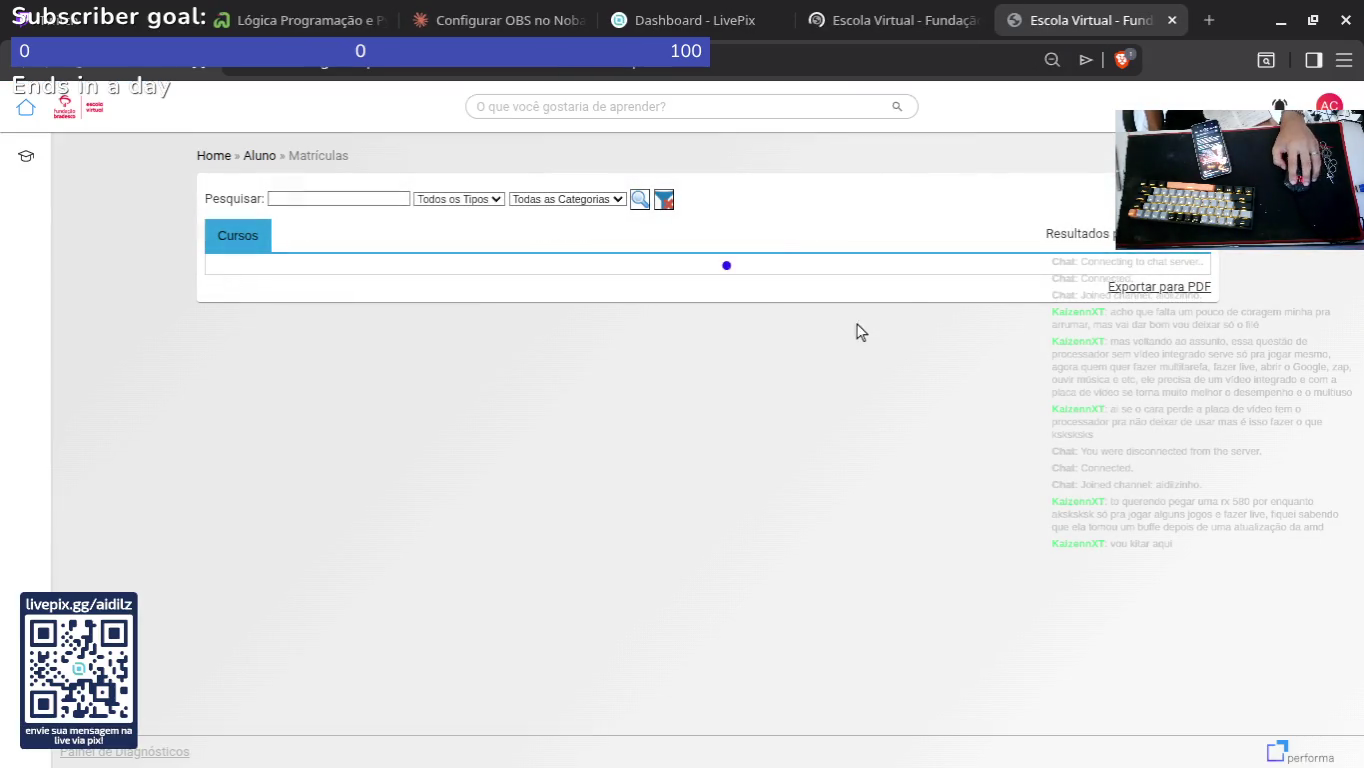
pyautogui.click(1172, 20)
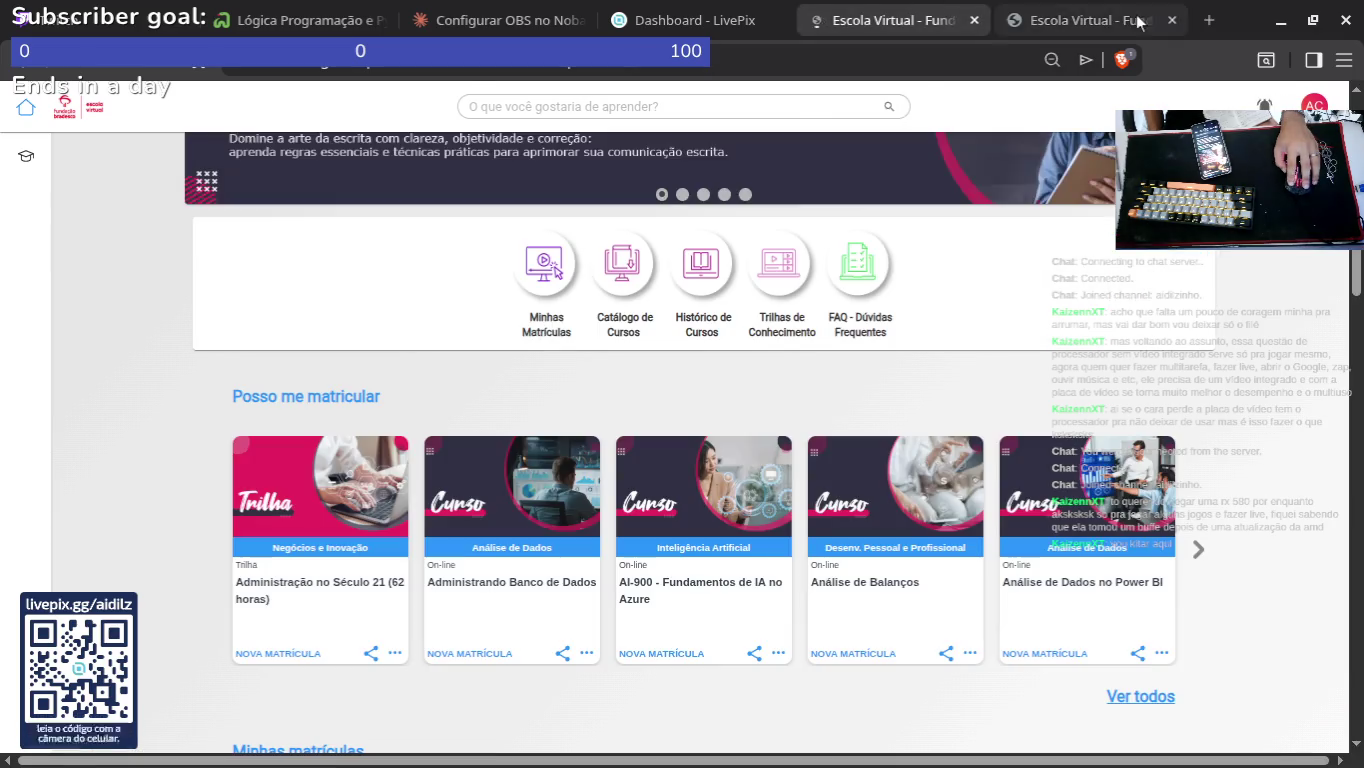
pyautogui.scroll(-5, 559, 381)
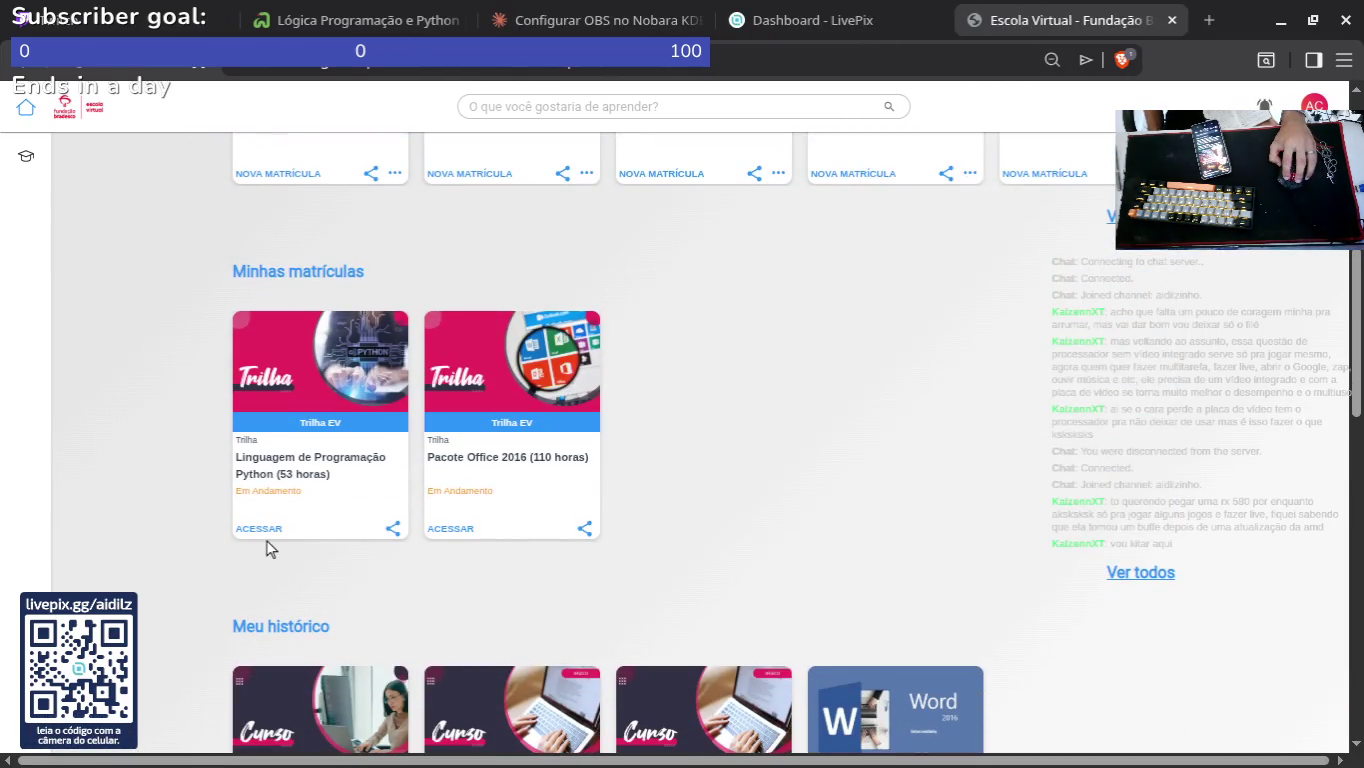
pyautogui.click(270, 530)
# Step: Scroll through the trail's Elementos da Trilha course list
pyautogui.scroll(-3, 664, 306)
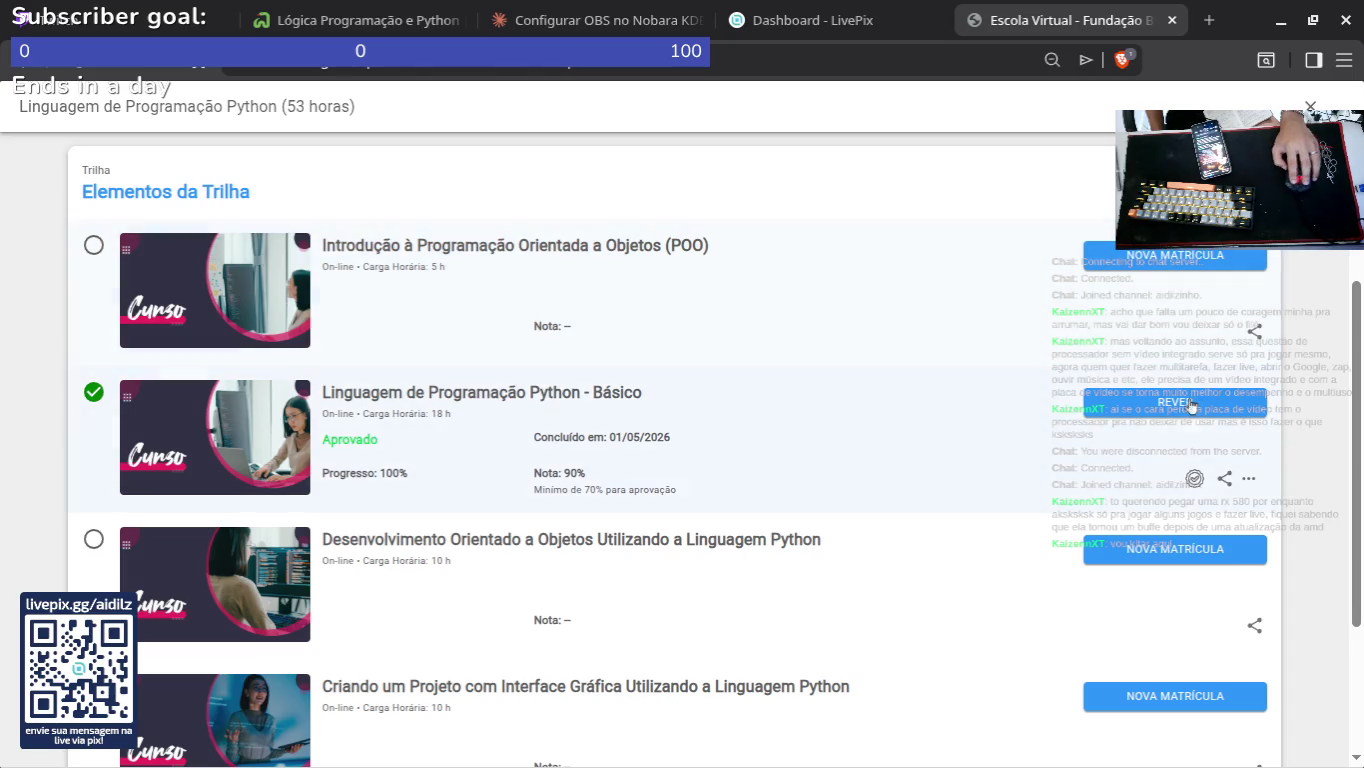
pyautogui.scroll(-1, 733, 427)
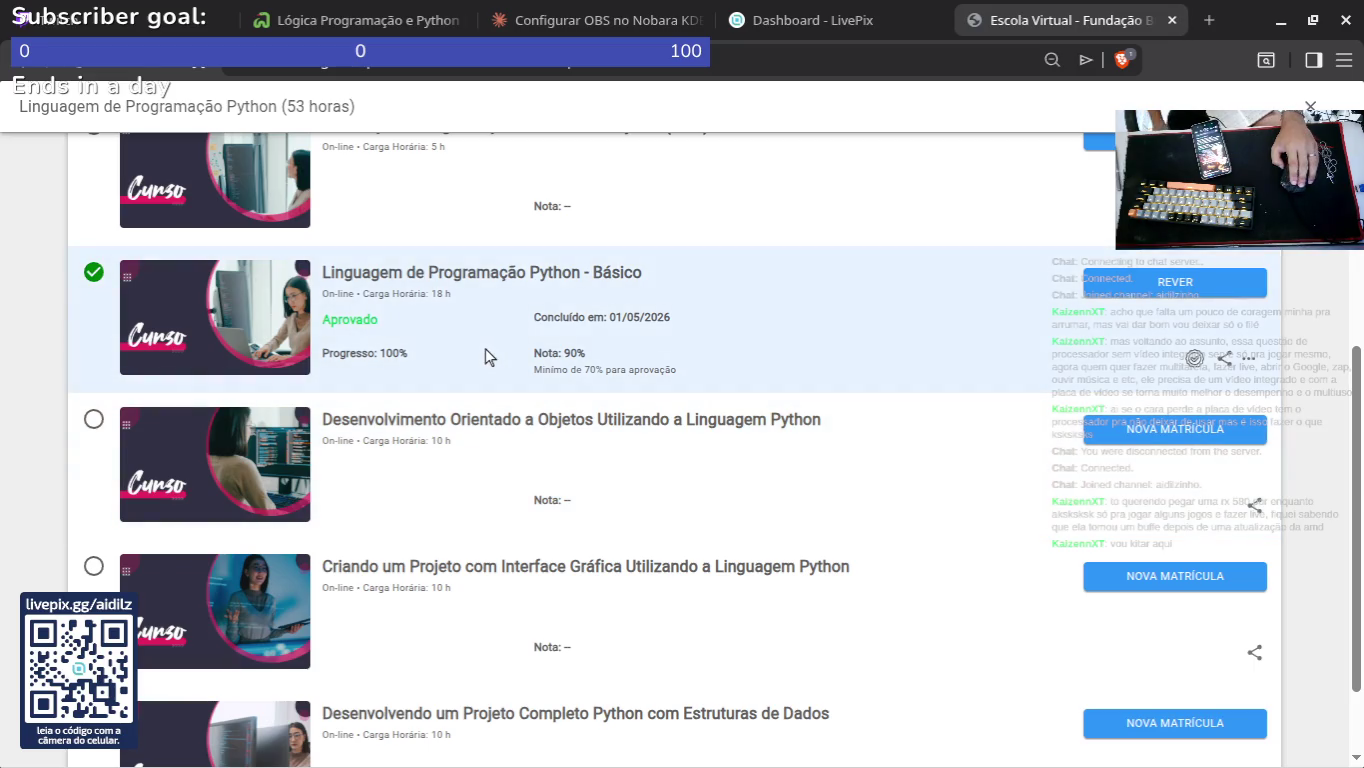
pyautogui.scroll(-1, 644, 520)
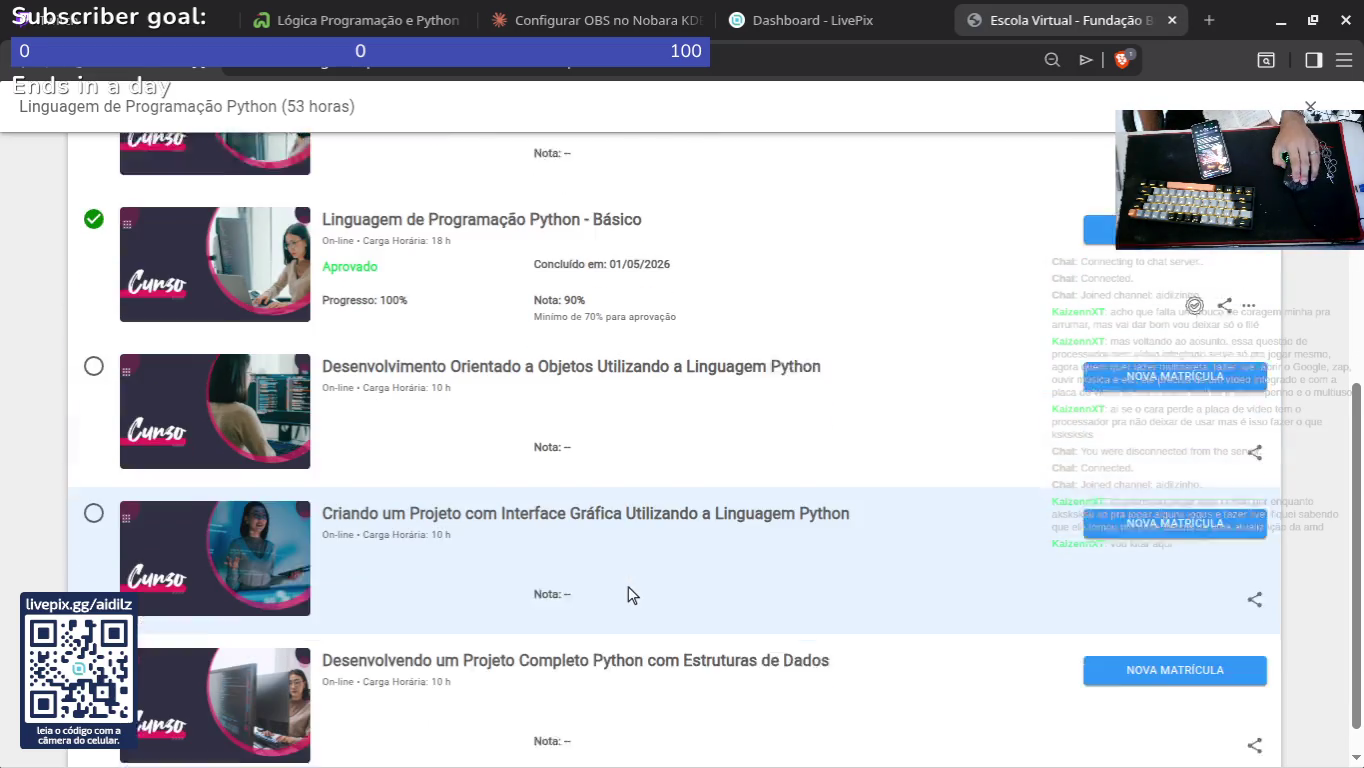
pyautogui.scroll(4, 650, 382)
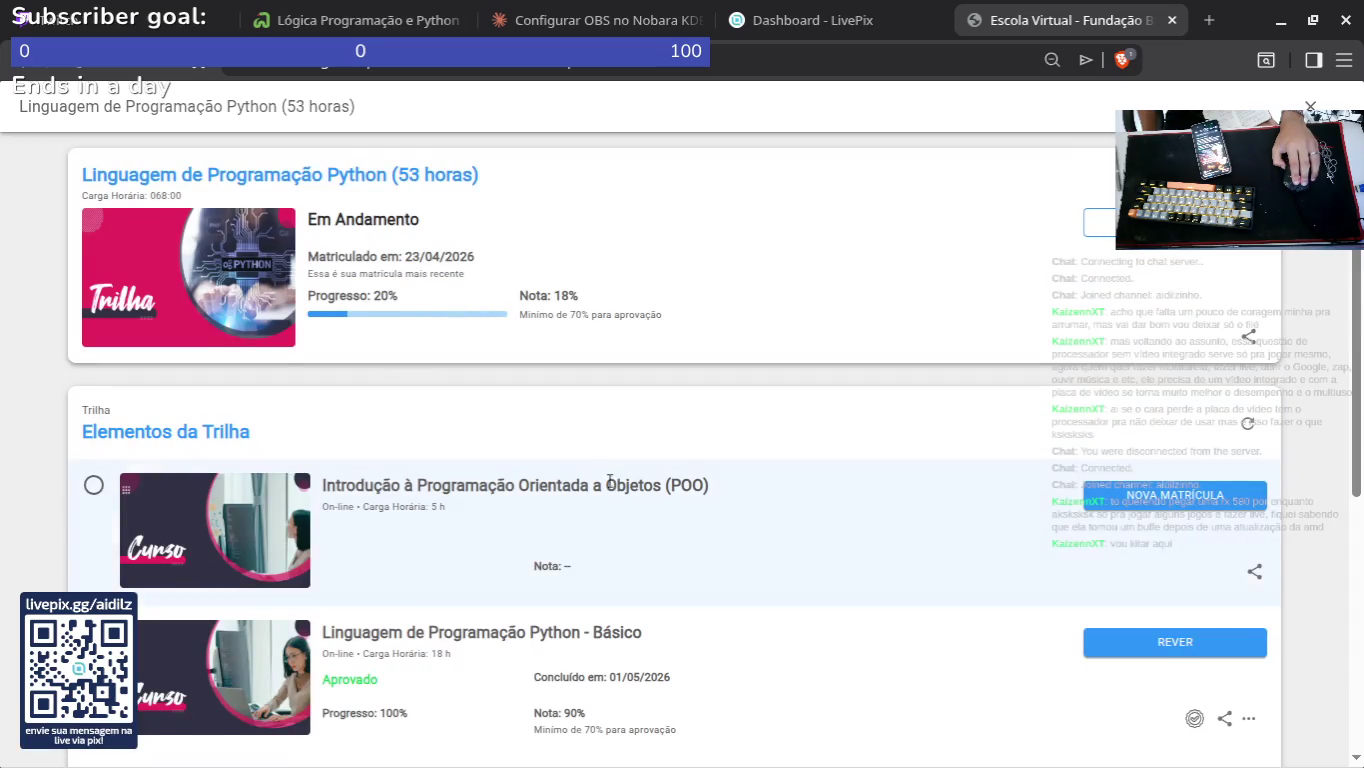
pyautogui.scroll(-2, 609, 433)
pyautogui.scroll(2, 593, 514)
pyautogui.scroll(-1, 587, 490)
pyautogui.moveTo(1043, 730)
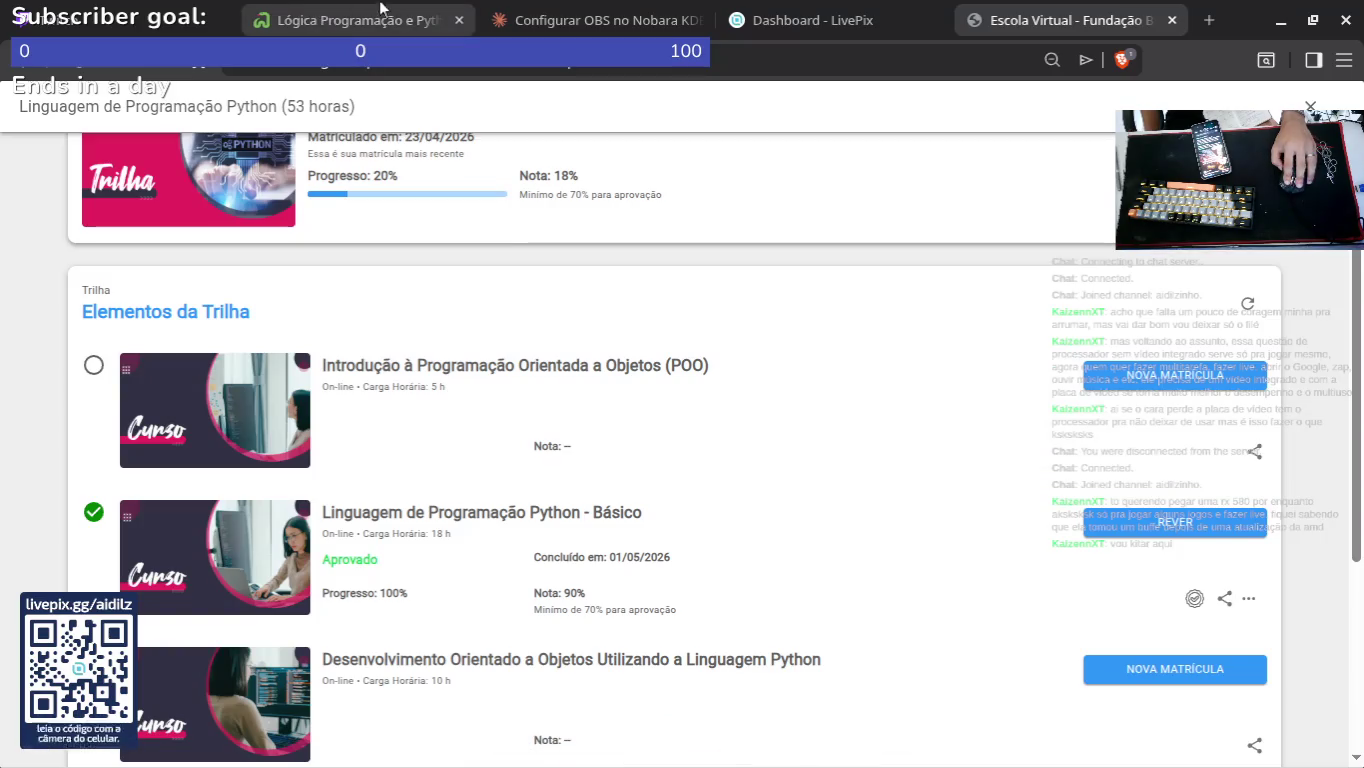
pyautogui.scroll(-2, 709, 505)
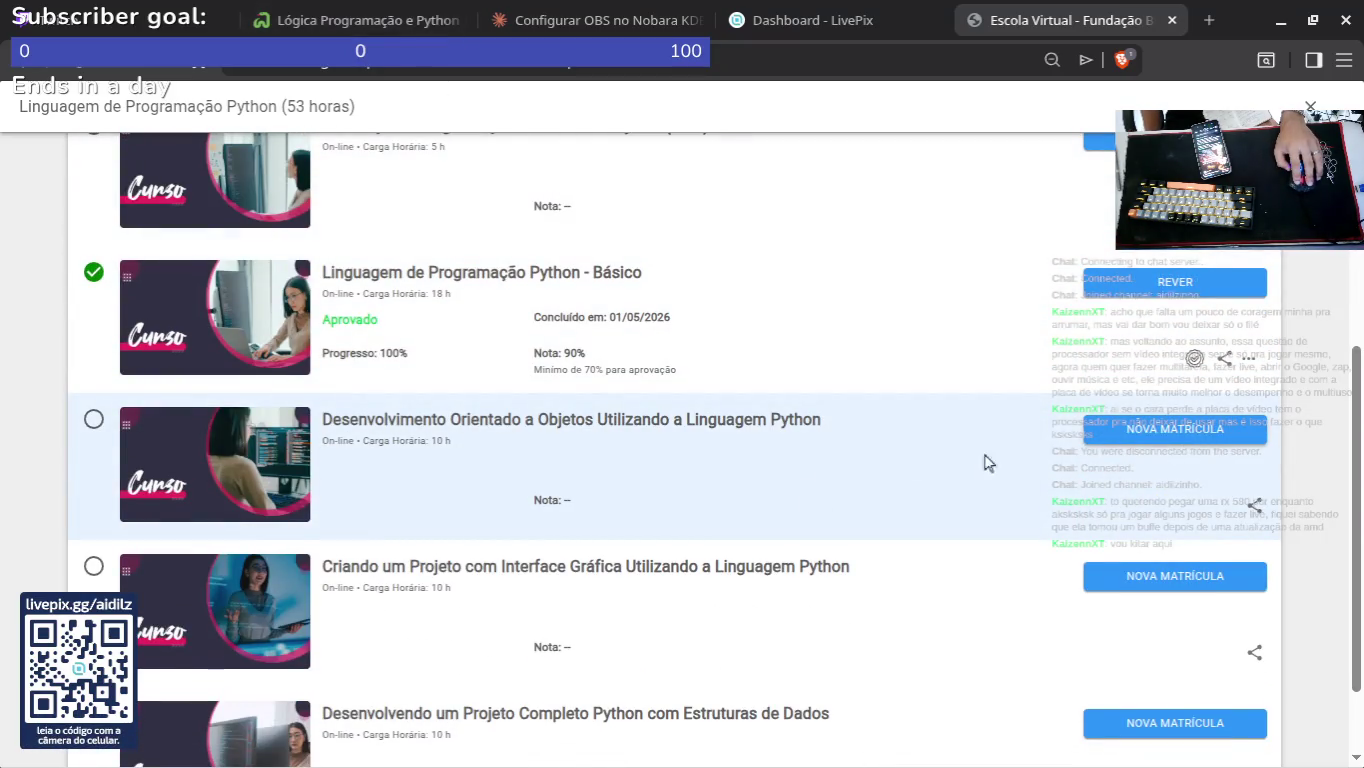
pyautogui.scroll(-1, 985, 462)
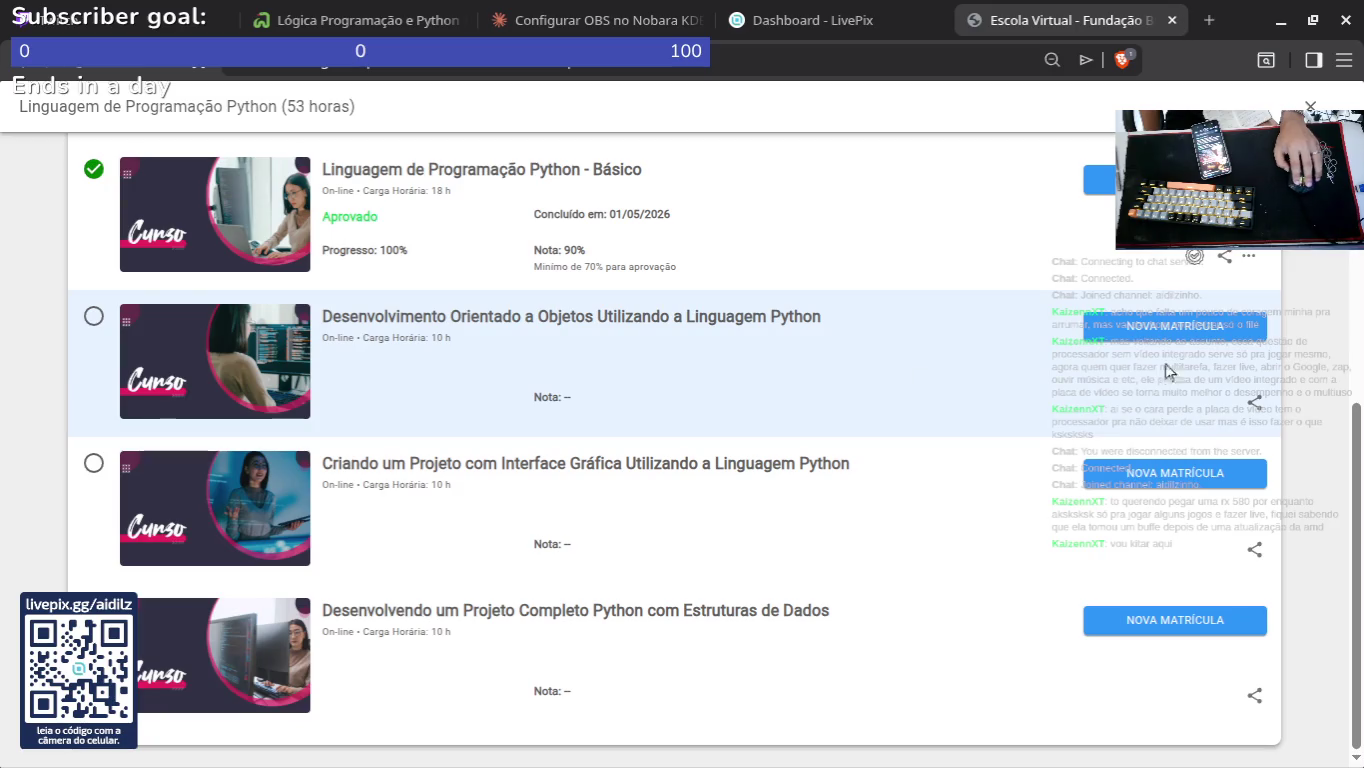
# Step: Enroll in Desenvolvimento Orientado a Objetos and launch its content in a player window
pyautogui.click(1149, 327)
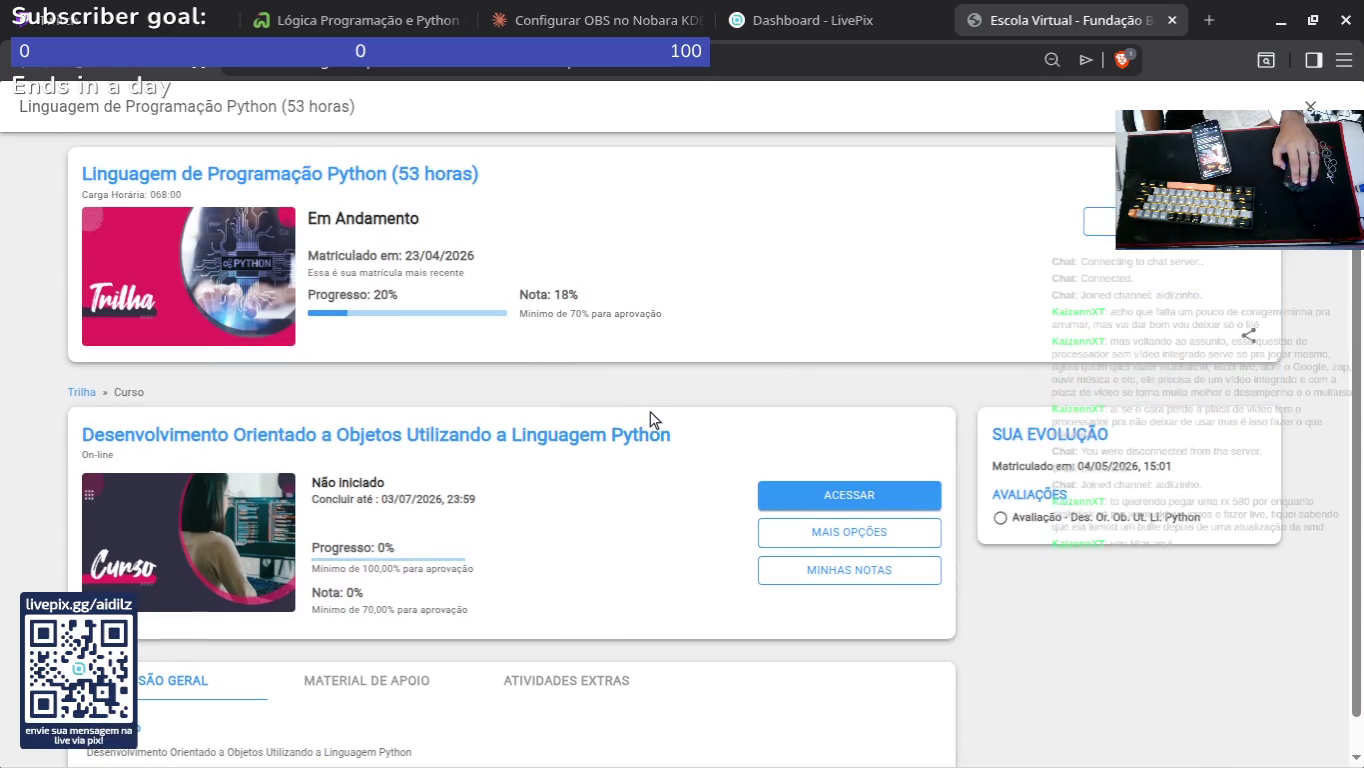
pyautogui.scroll(-1, 650, 412)
pyautogui.click(865, 459)
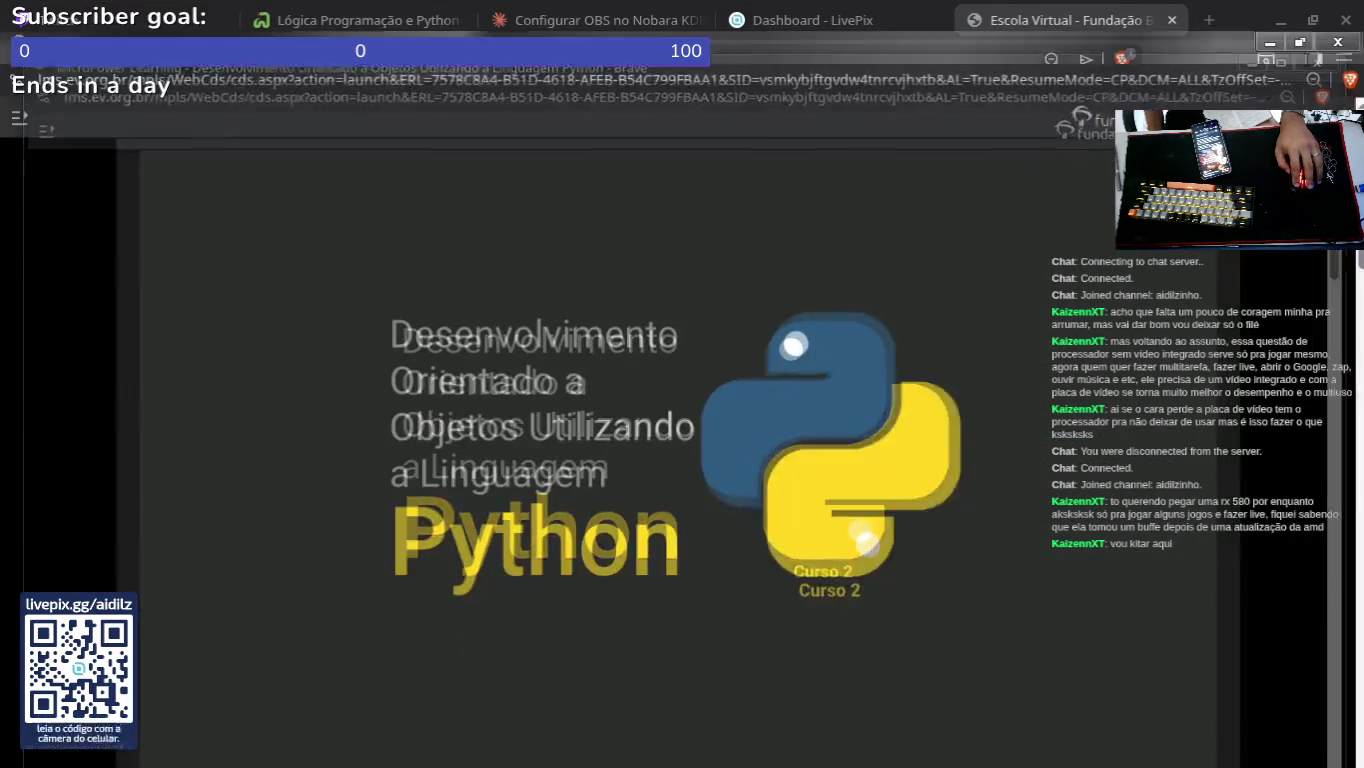
# Step: Skim the course player, close it, and return to the Lógica Programação e Python notes
pyautogui.scroll(-6, 545, 398)
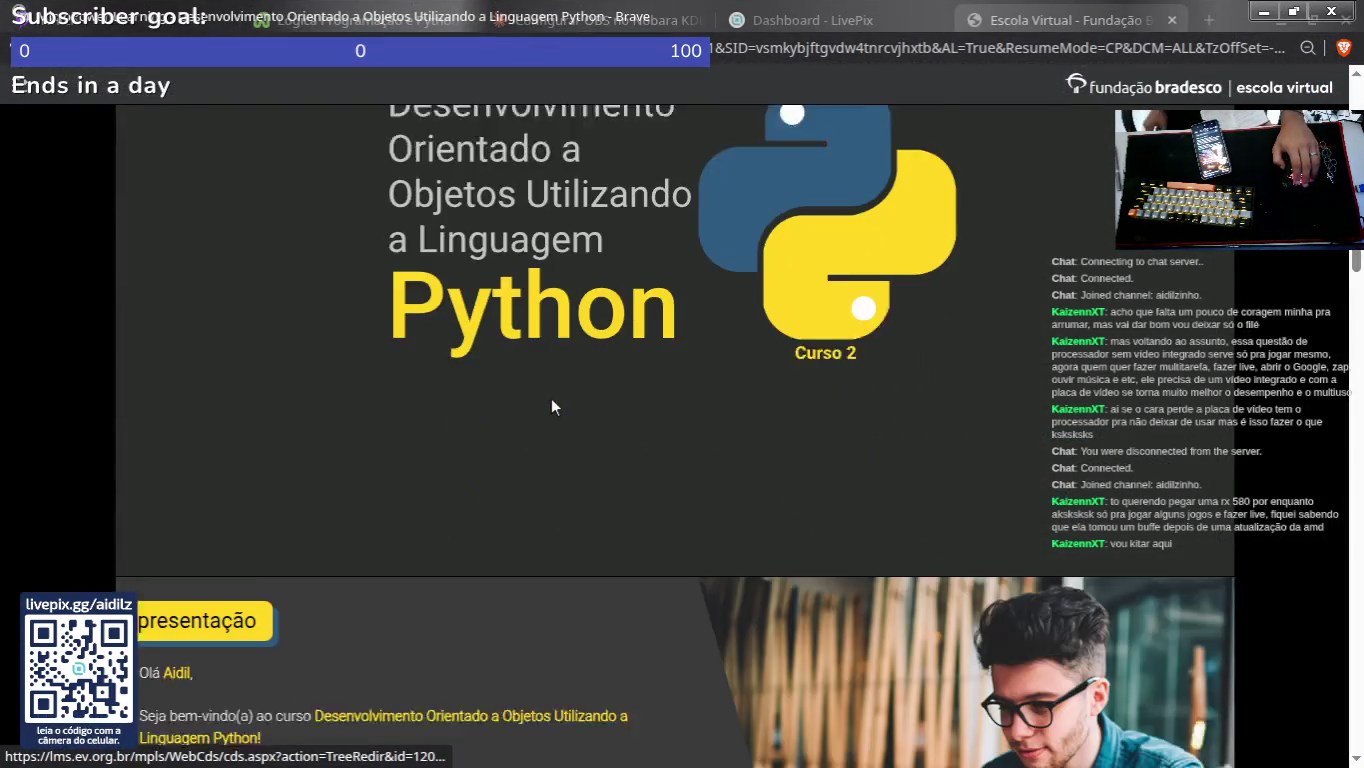
pyautogui.scroll(2, 328, 314)
pyautogui.scroll(4, 644, 354)
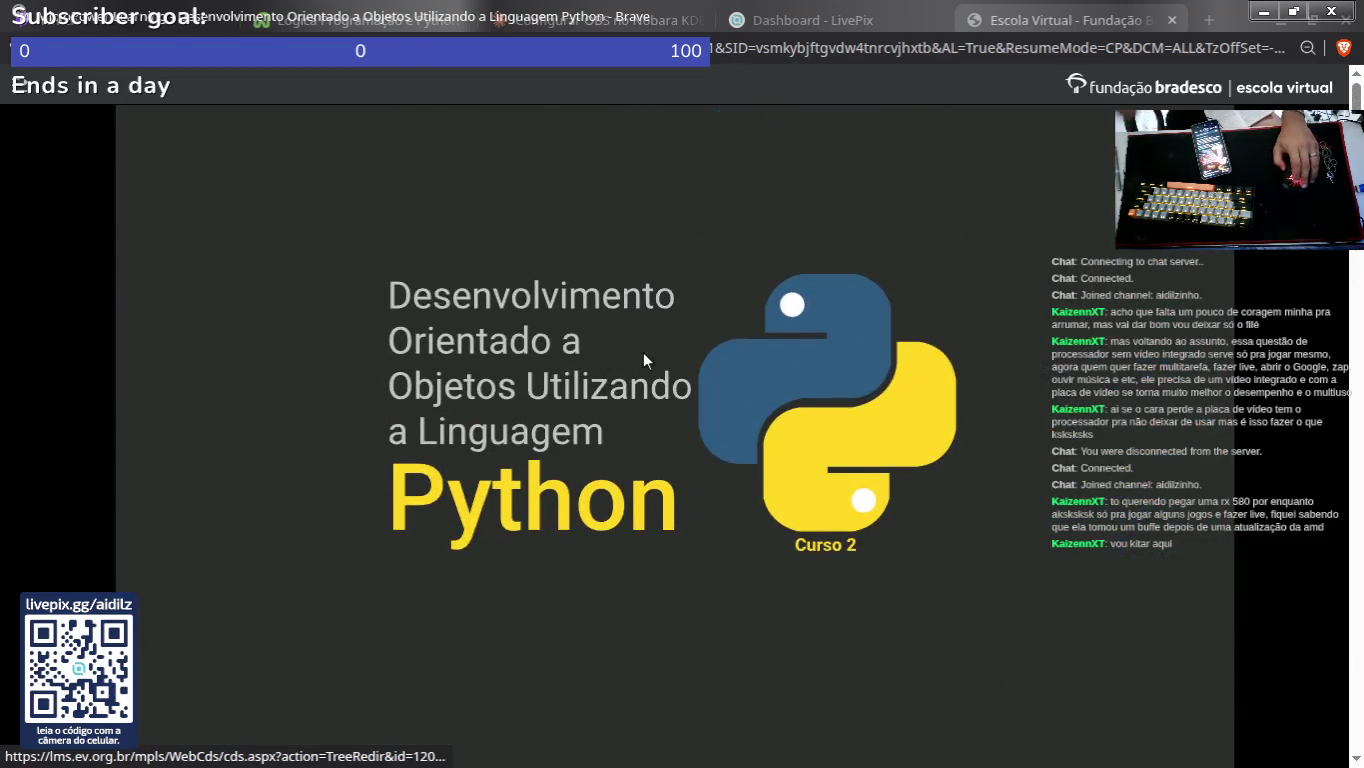
pyautogui.hotkey('ctrl', 'w')
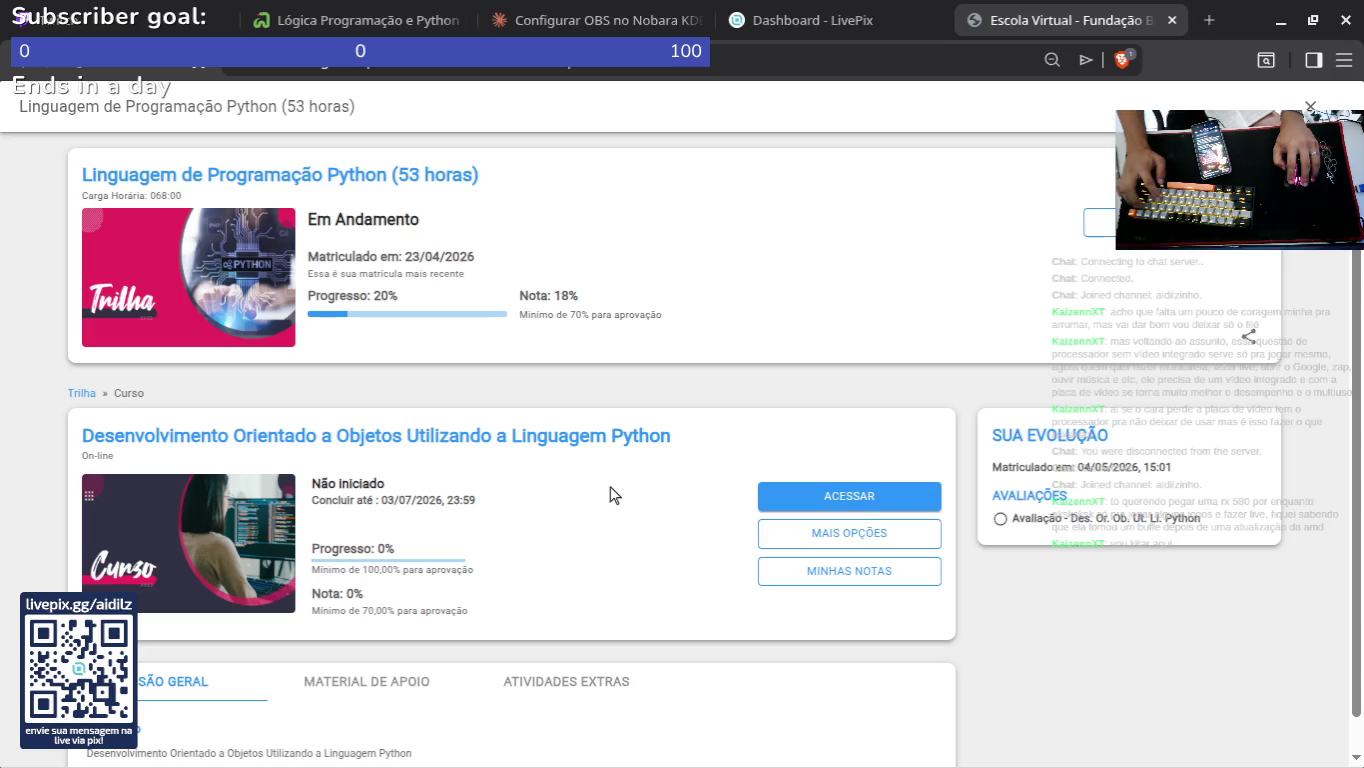
pyautogui.click(458, 18)
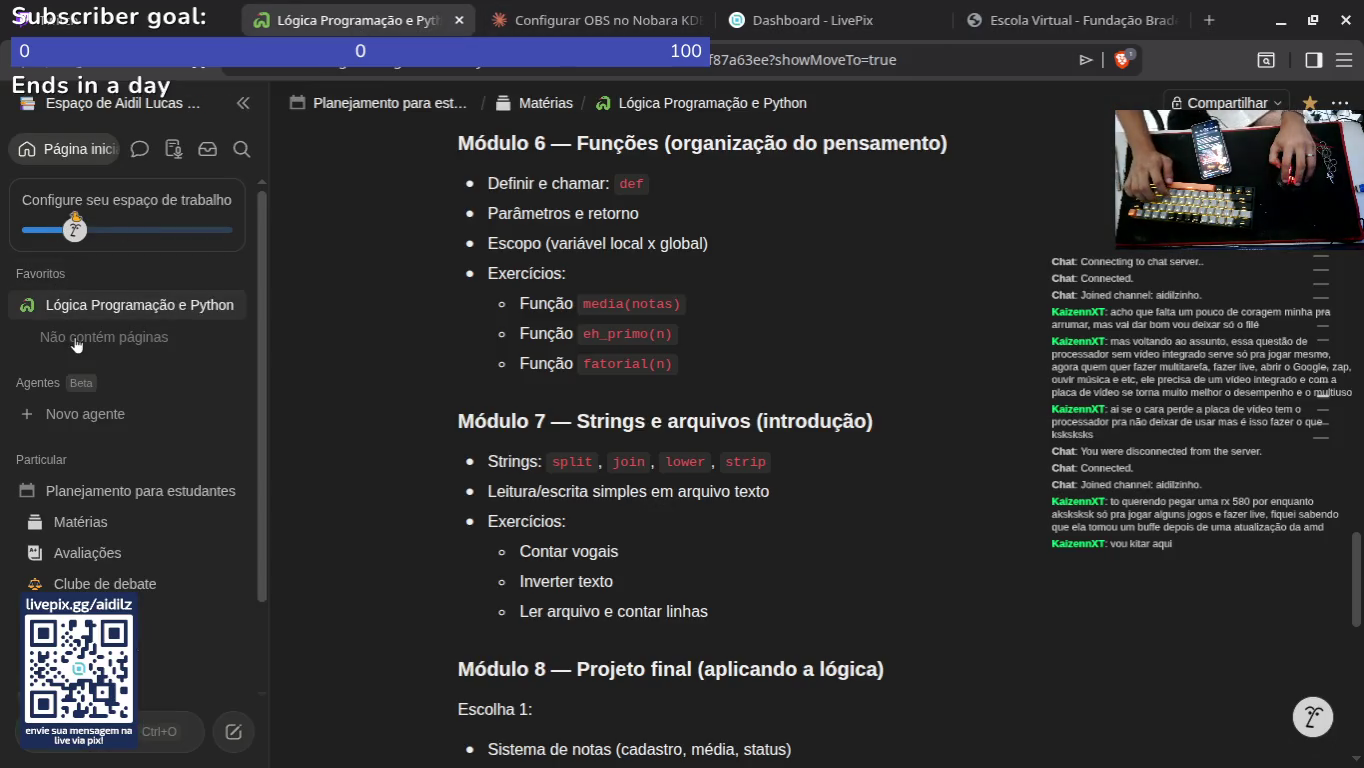
# Step: Create a new page under Lógica Programação e Python in Favoritos
pyautogui.click(228, 314)
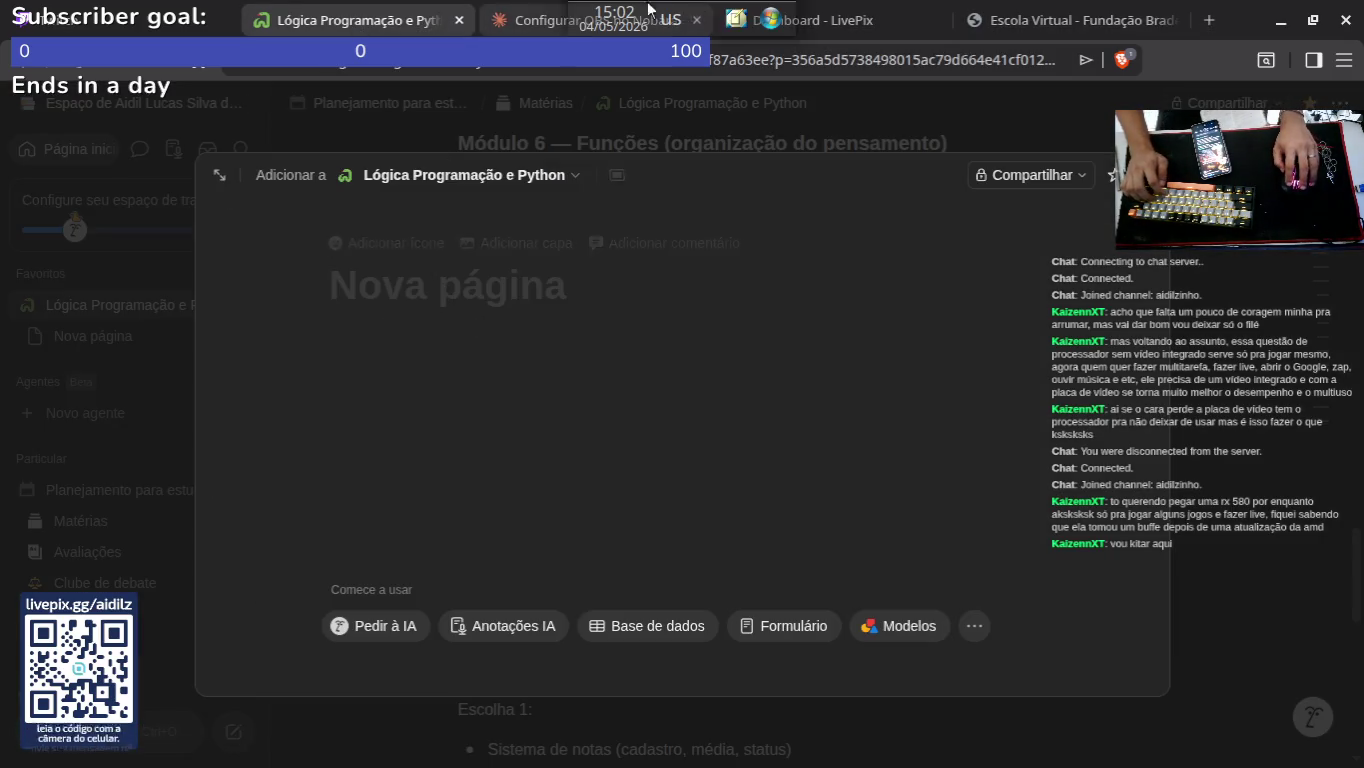
pyautogui.click(986, 9)
pyautogui.click(345, 21)
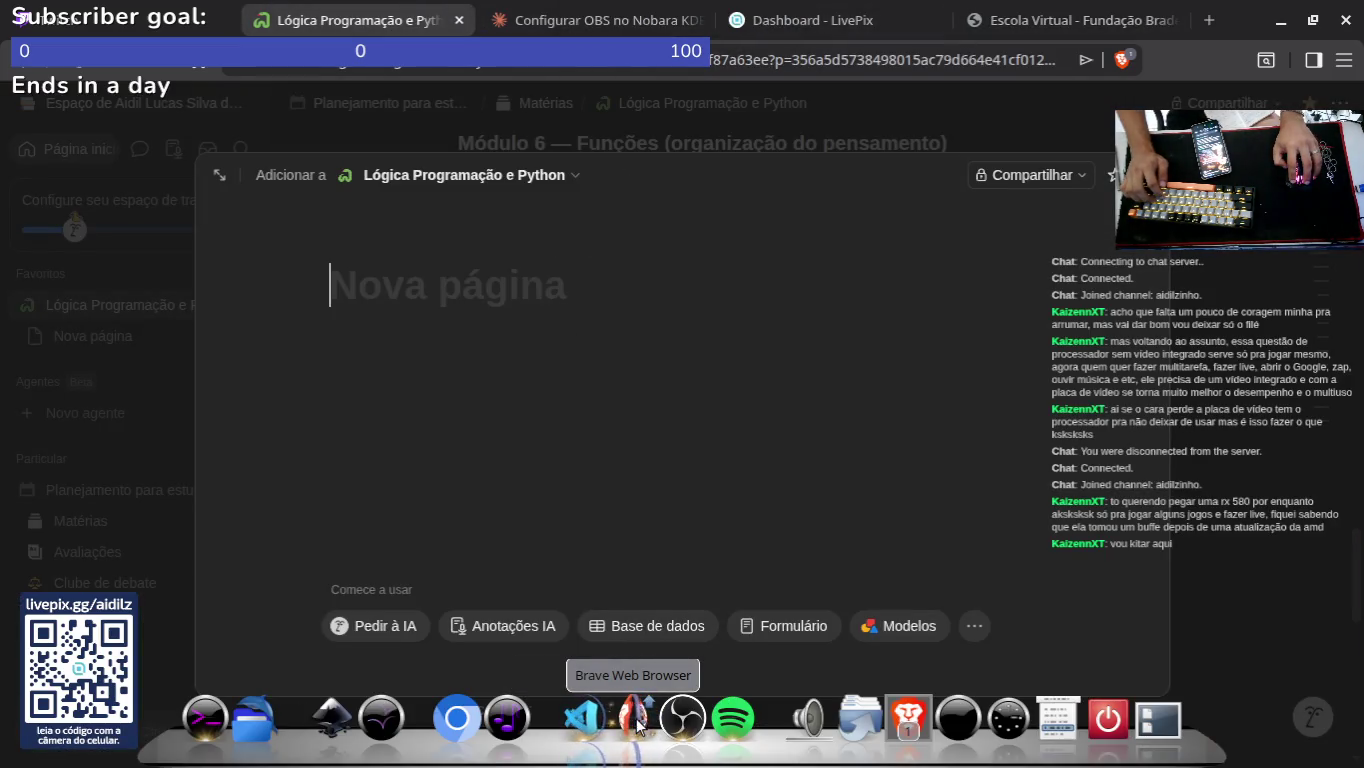
# Step: Copy the Python course image from the course window and paste it into the new page
pyautogui.click(636, 726)
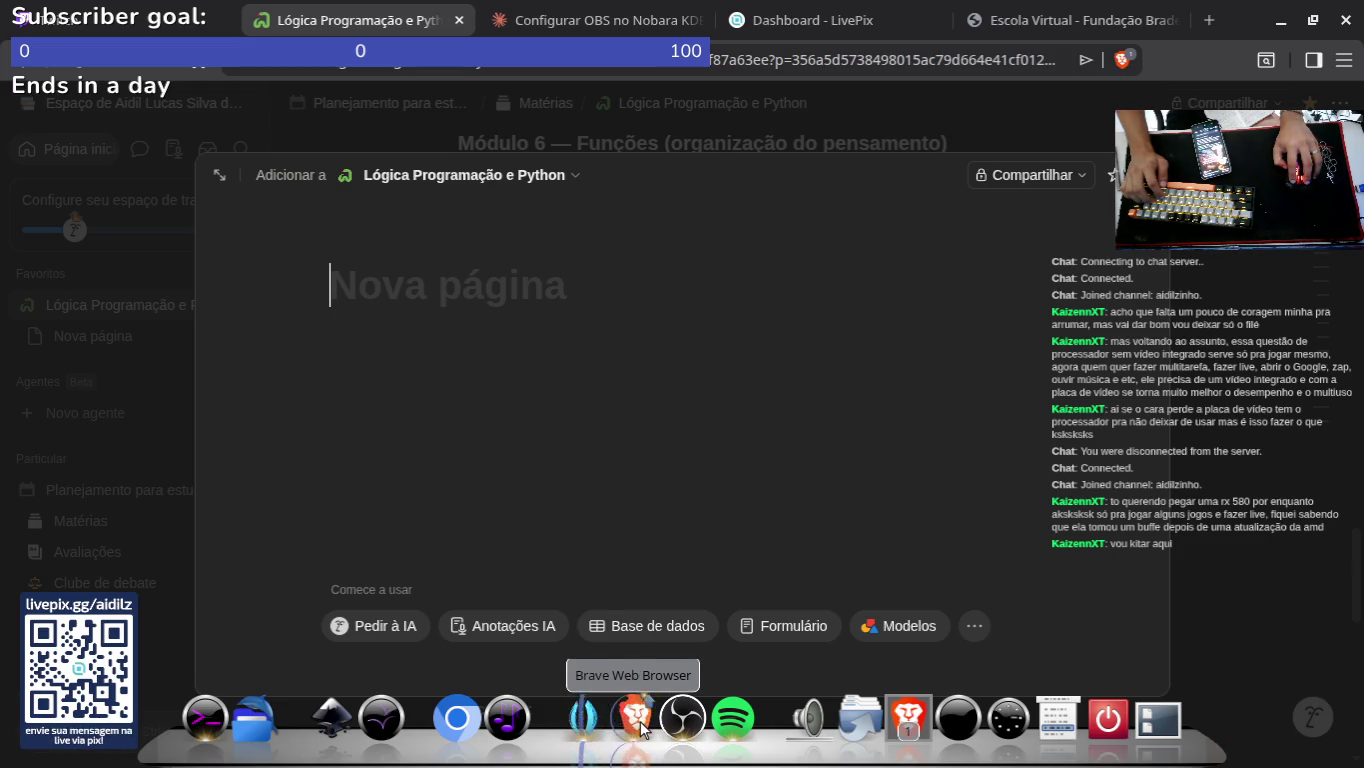
pyautogui.click(683, 612)
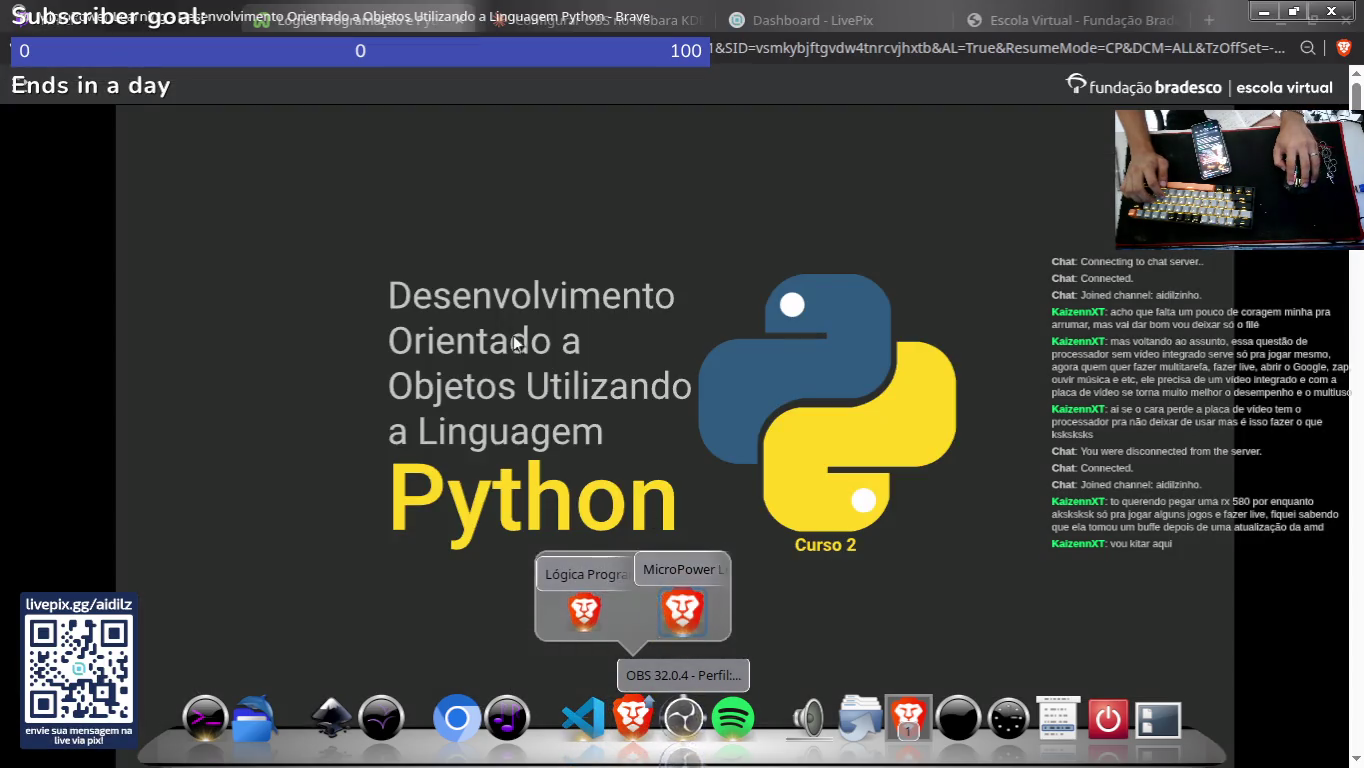
pyautogui.rightClick(425, 360)
pyautogui.click(512, 459)
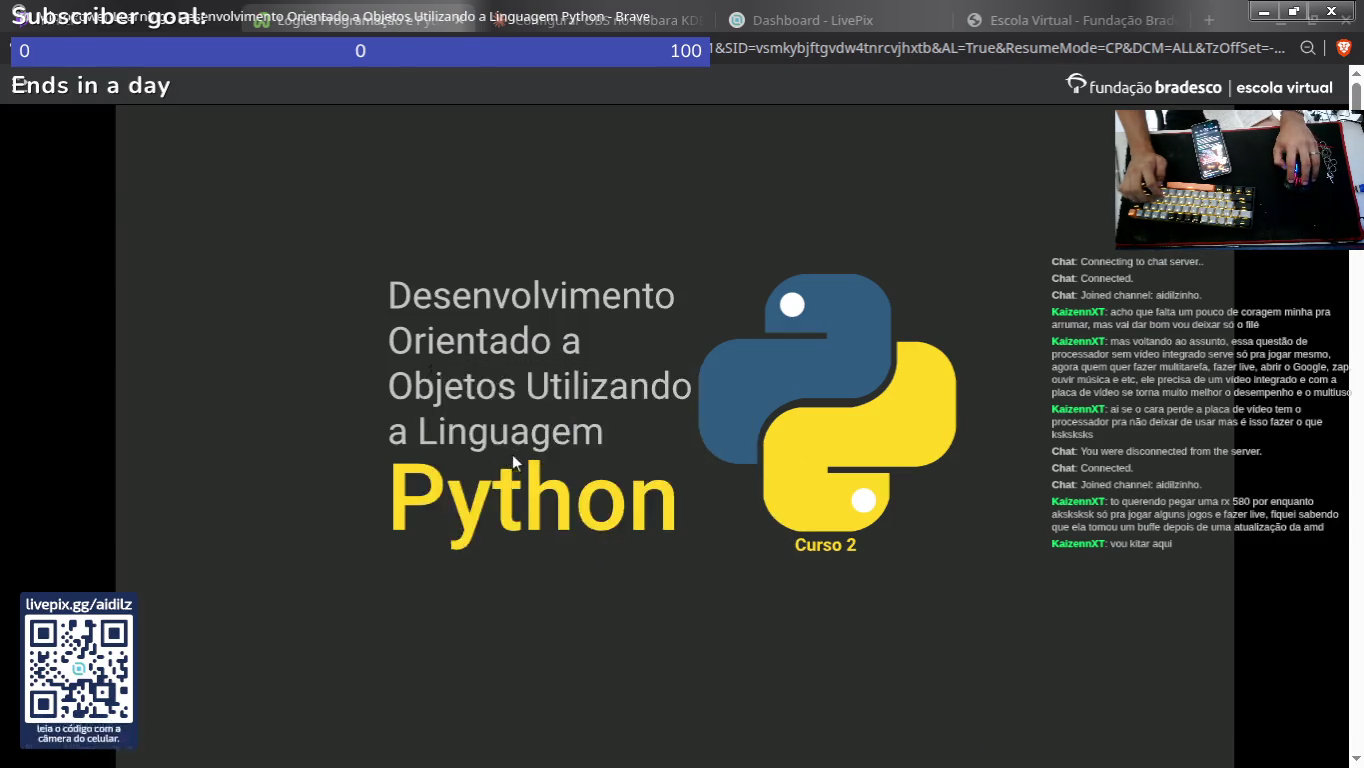
pyautogui.hotkey('alt', 'Tab')
pyautogui.rightClick(532, 320)
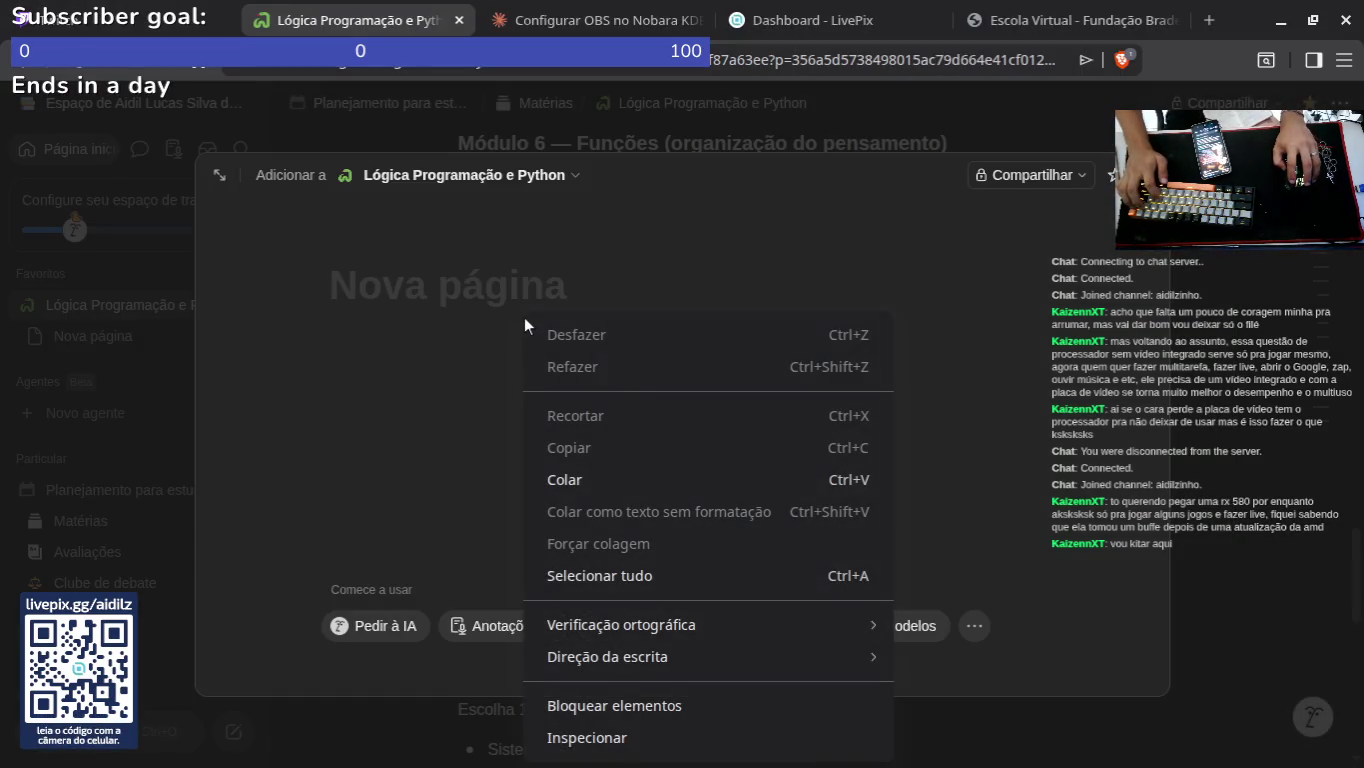
pyautogui.click(597, 478)
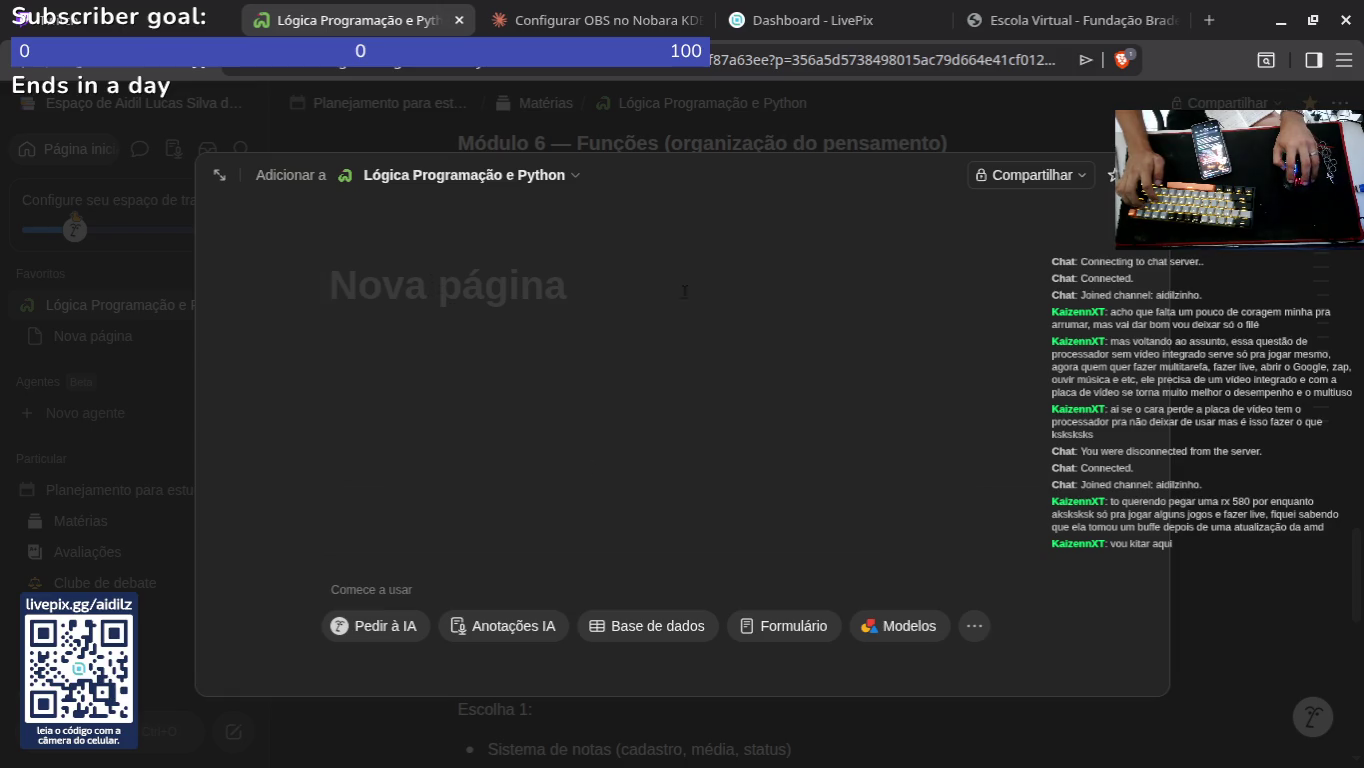
pyautogui.click(569, 360)
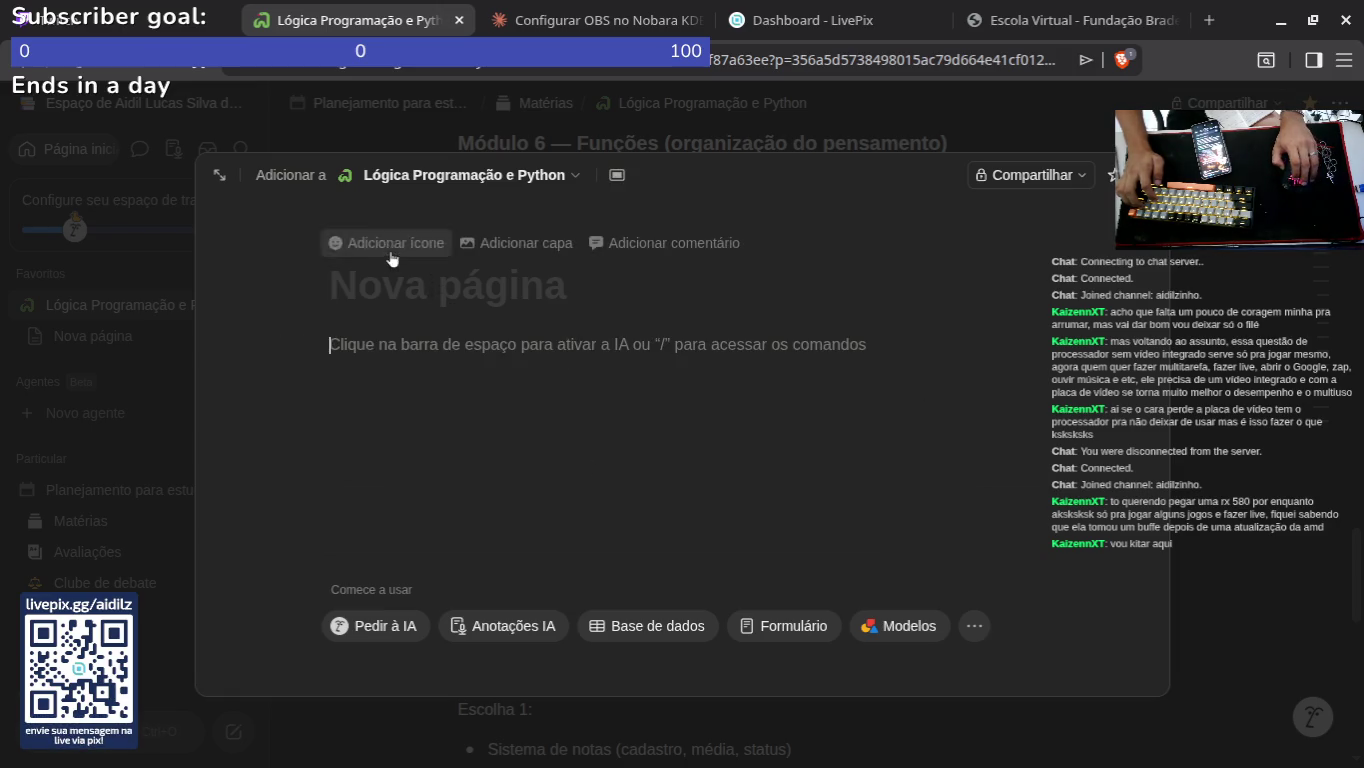
# Step: Give the page a curling-stone icon and try cover image options from a link or upload
pyautogui.click(390, 243)
pyautogui.click(591, 317)
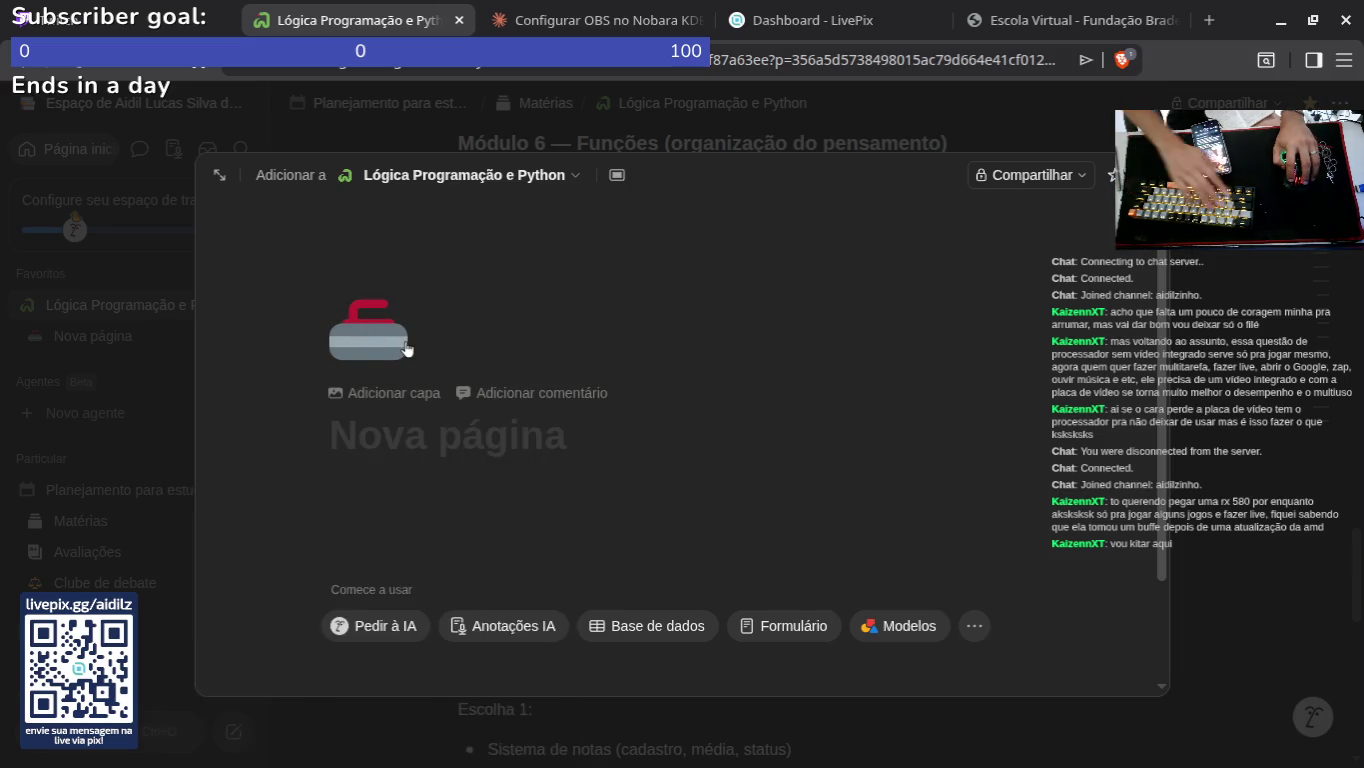
pyautogui.click(398, 392)
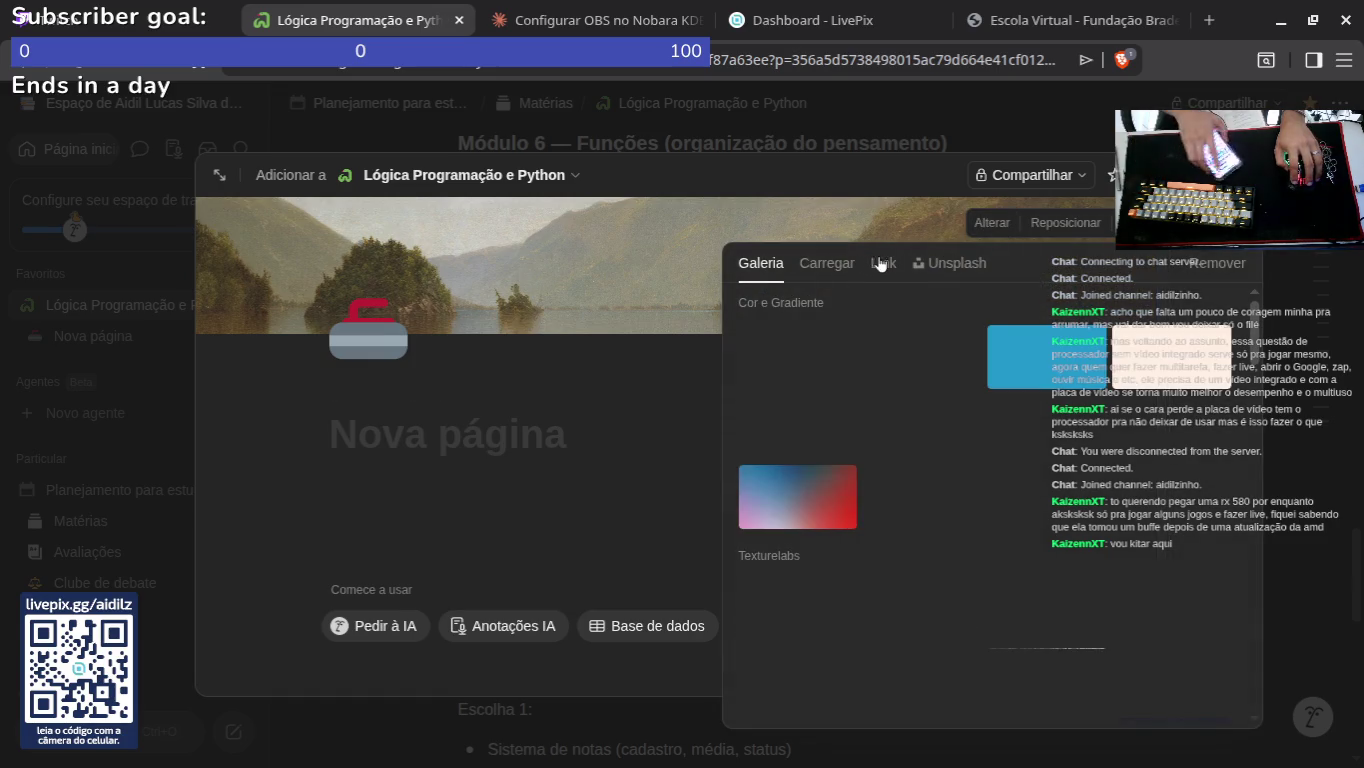
pyautogui.click(882, 264)
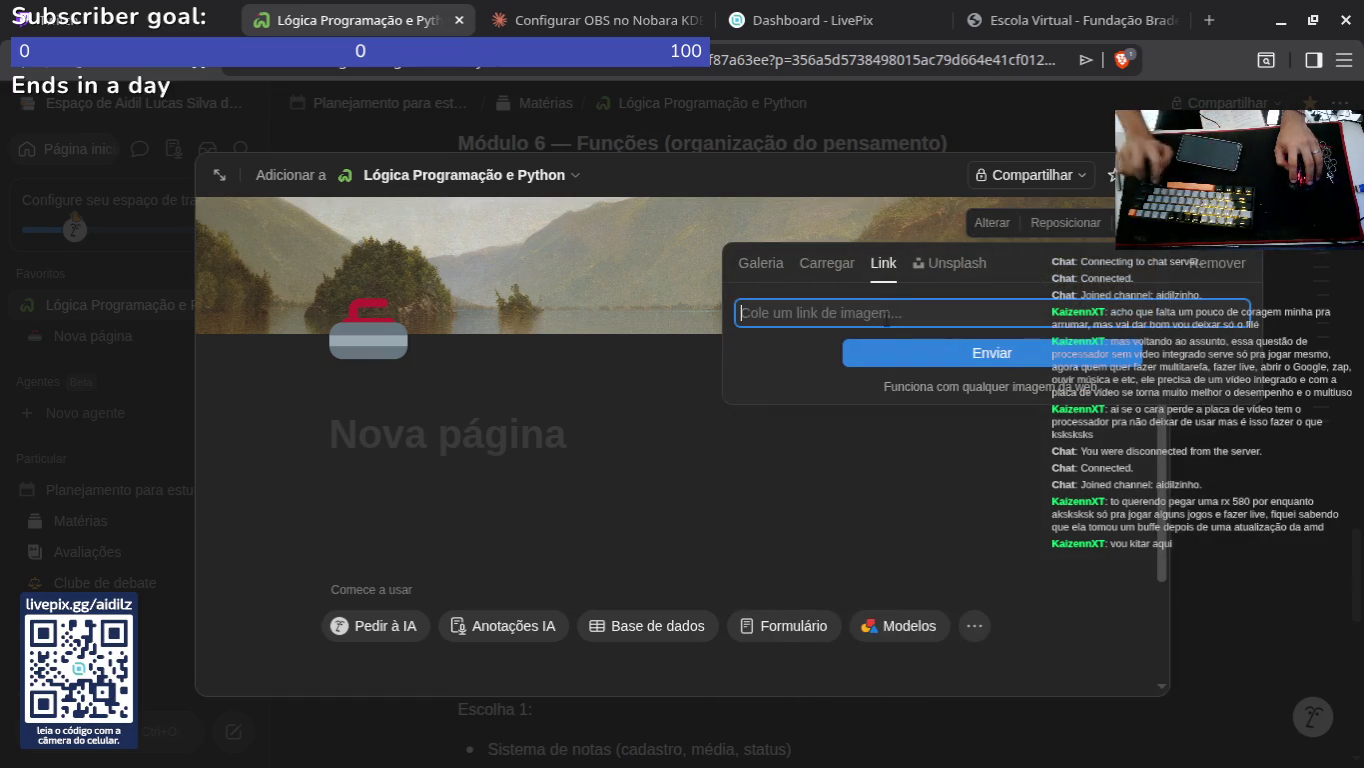
pyautogui.click(845, 265)
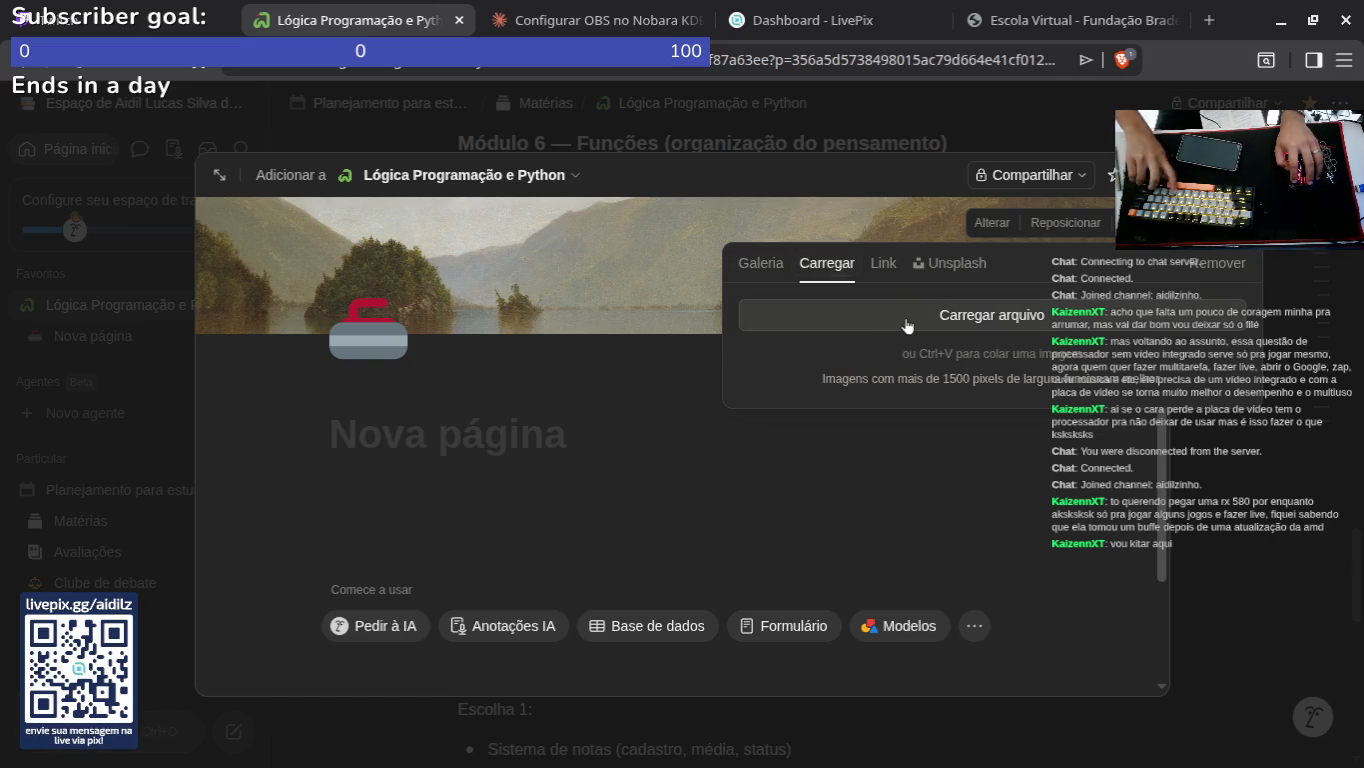
pyautogui.rightClick(880, 358)
pyautogui.click(810, 350)
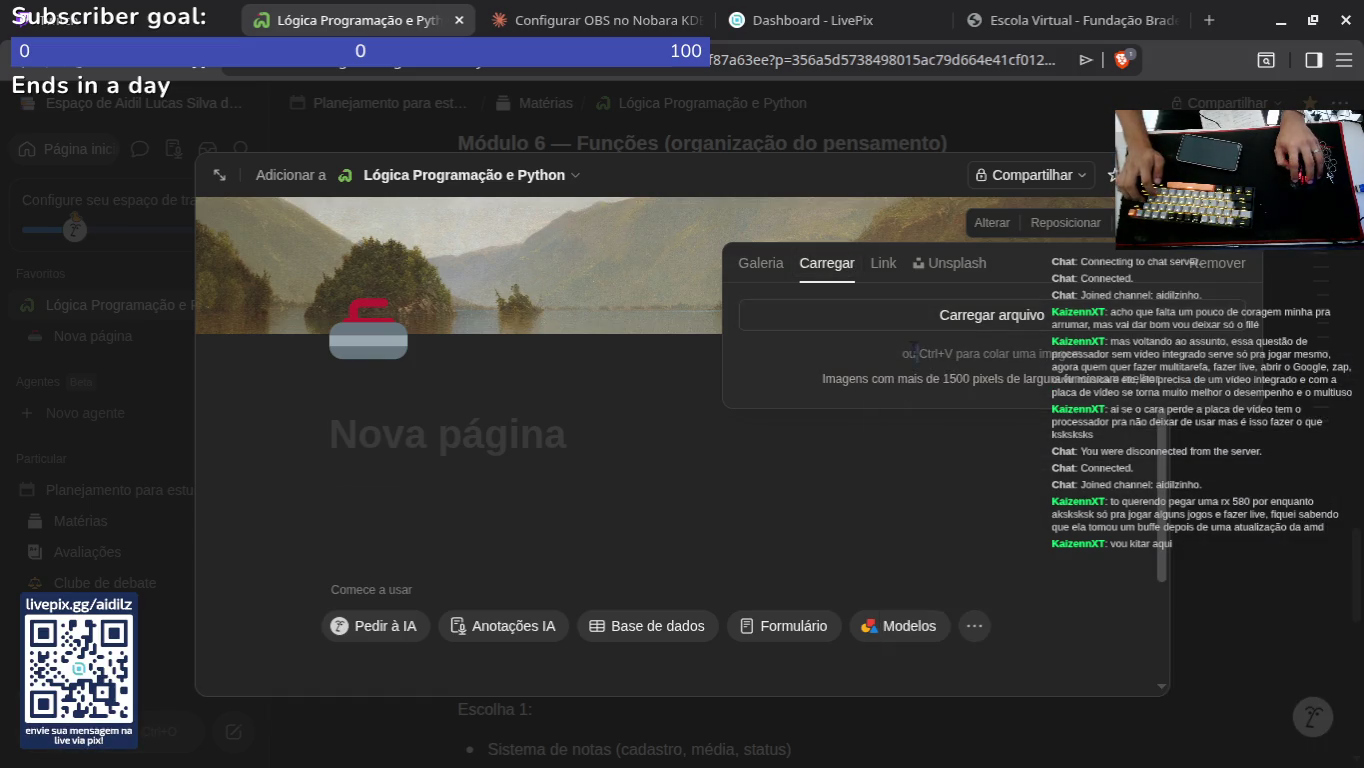
# Step: Copy the Python course image again, then remove the page's cover image
pyautogui.hotkey('alt', 'Tab')
pyautogui.rightClick(620, 393)
pyautogui.click(690, 479)
pyautogui.hotkey('alt', 'Tab')
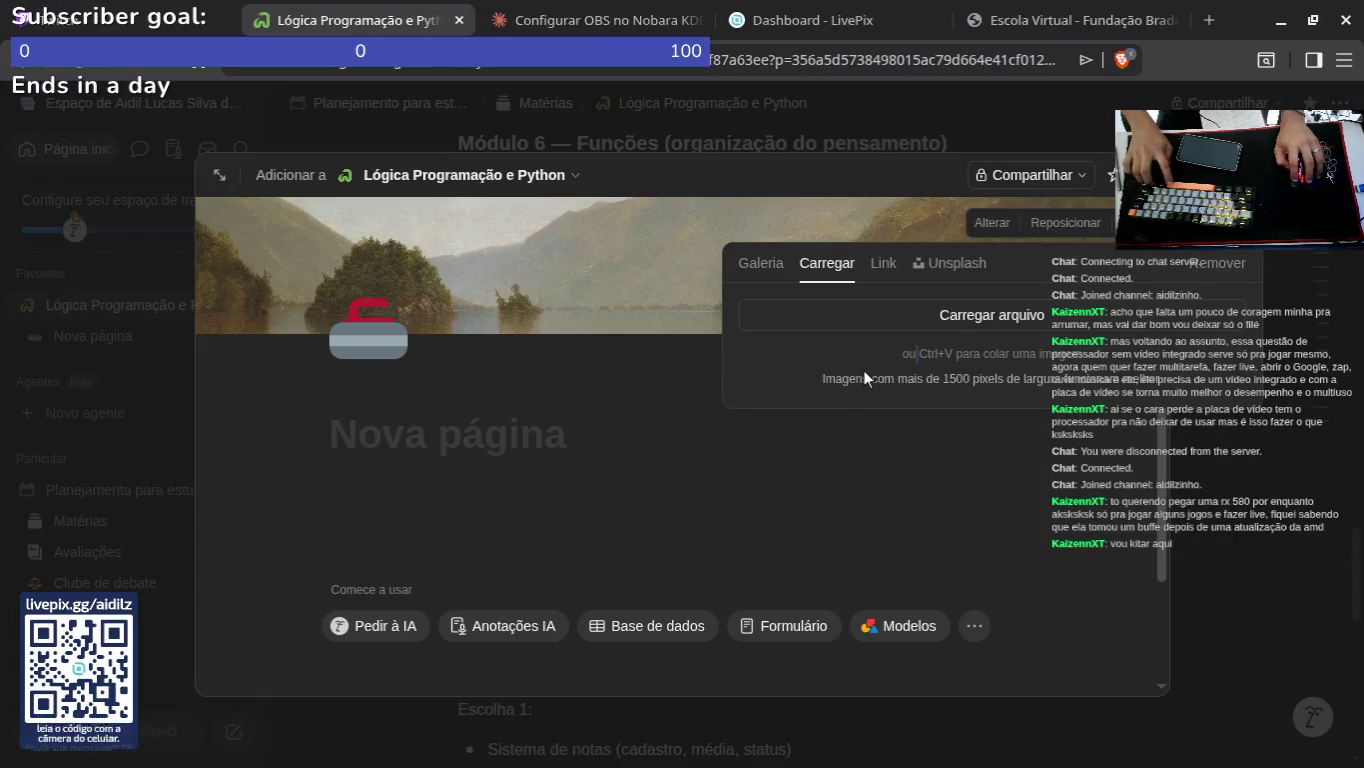
pyautogui.click(912, 263)
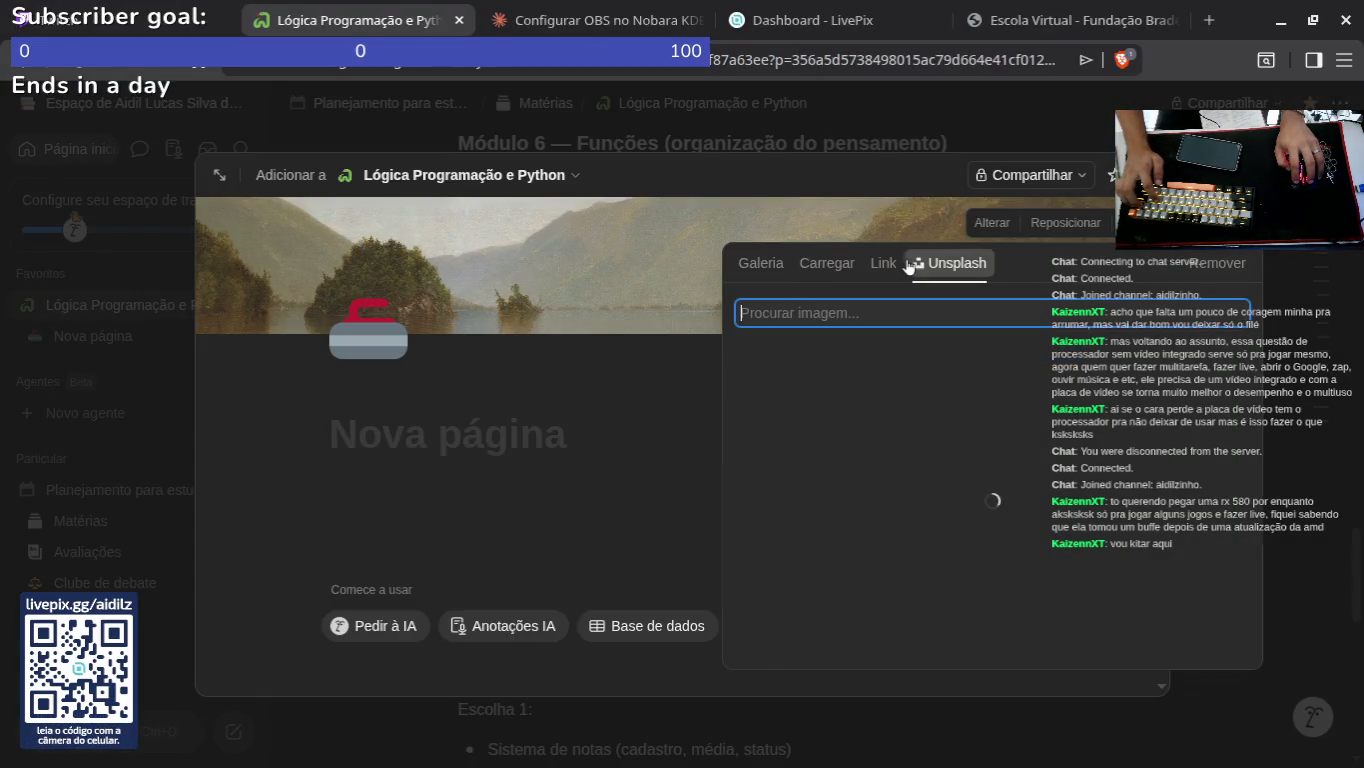
pyautogui.click(1199, 278)
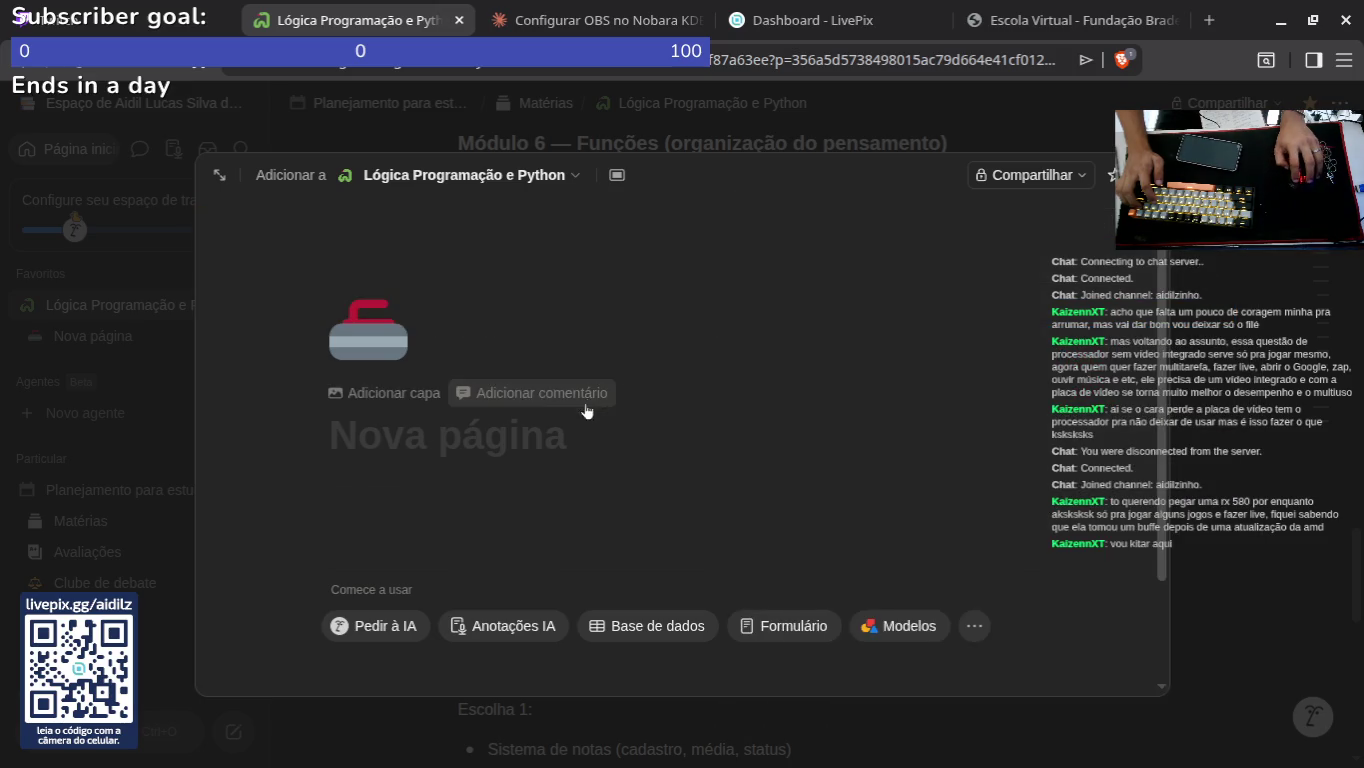
# Step: Remove the page icon using Remover in the emoji picker
pyautogui.rightClick(358, 337)
pyautogui.click(367, 327)
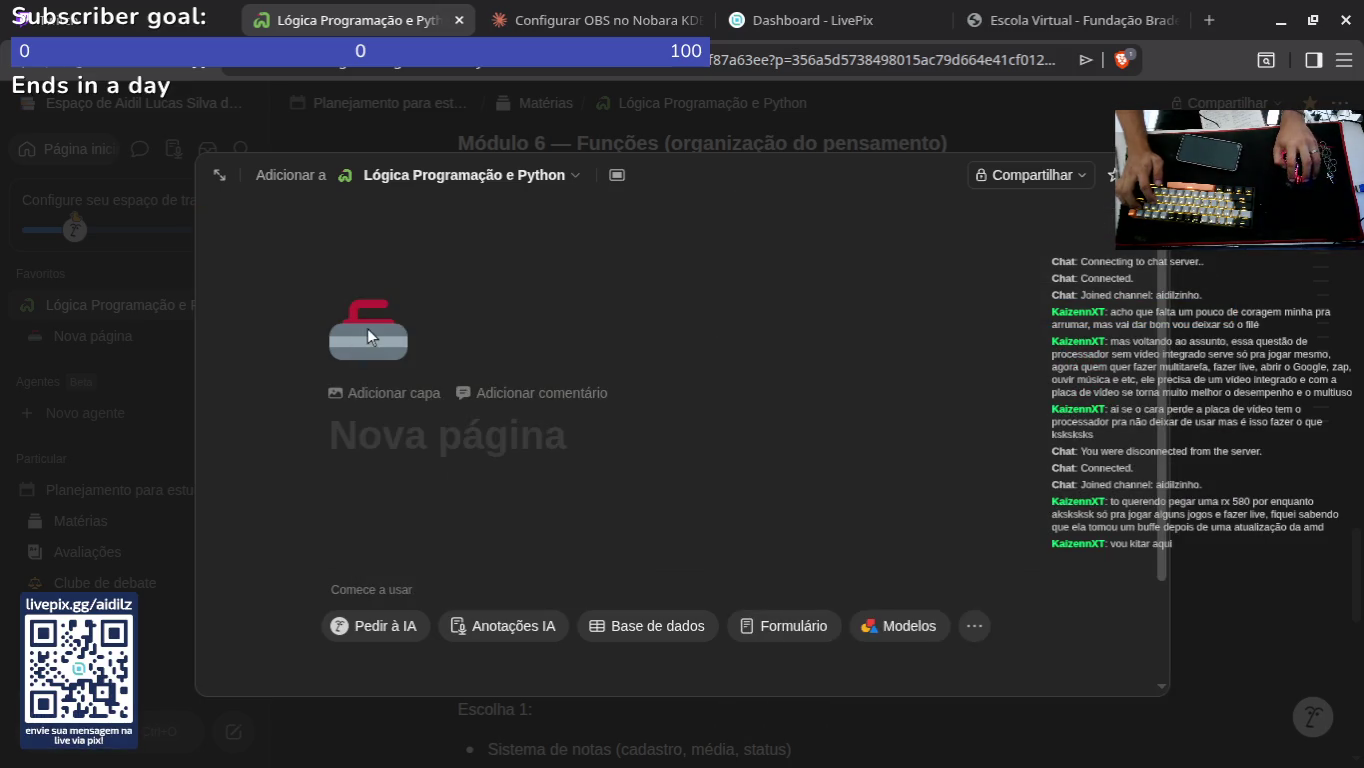
pyautogui.click(398, 372)
pyautogui.press('Escape')
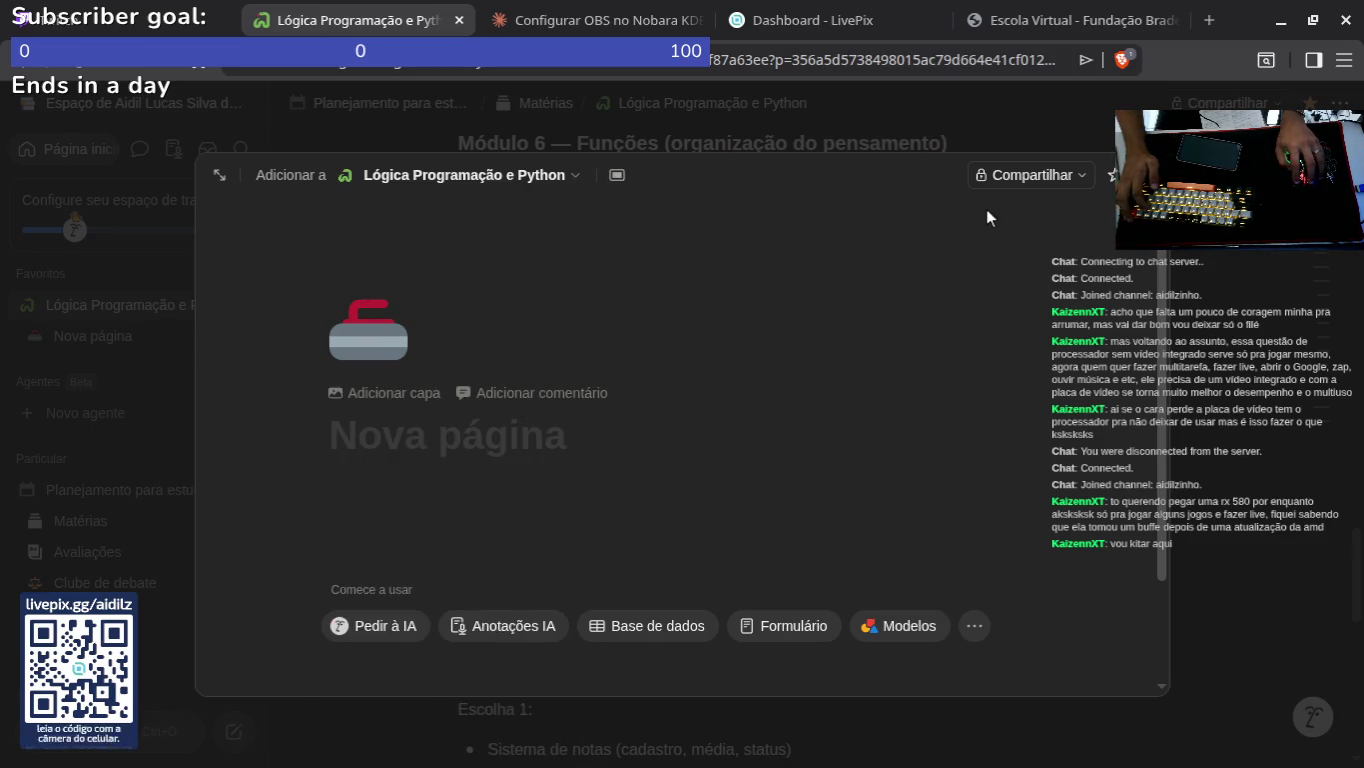
pyautogui.click(370, 359)
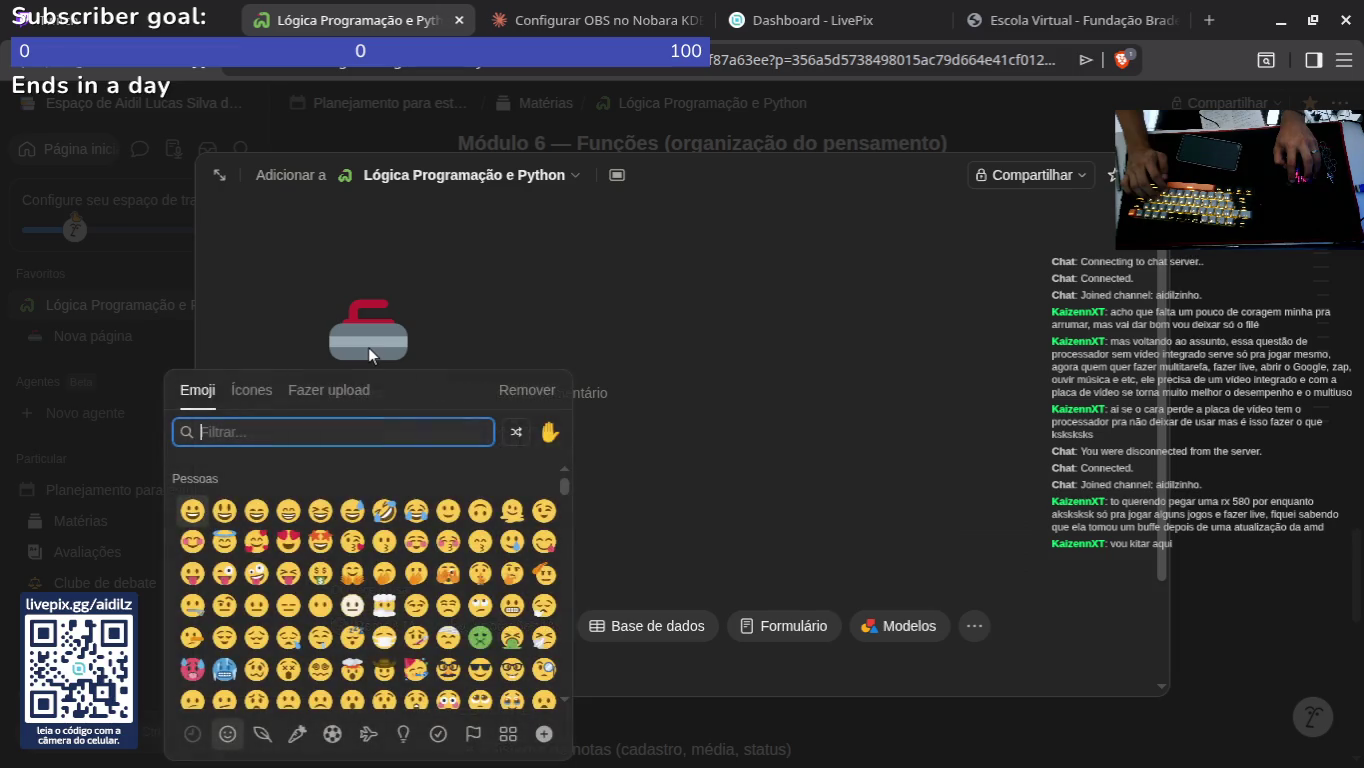
pyautogui.click(509, 389)
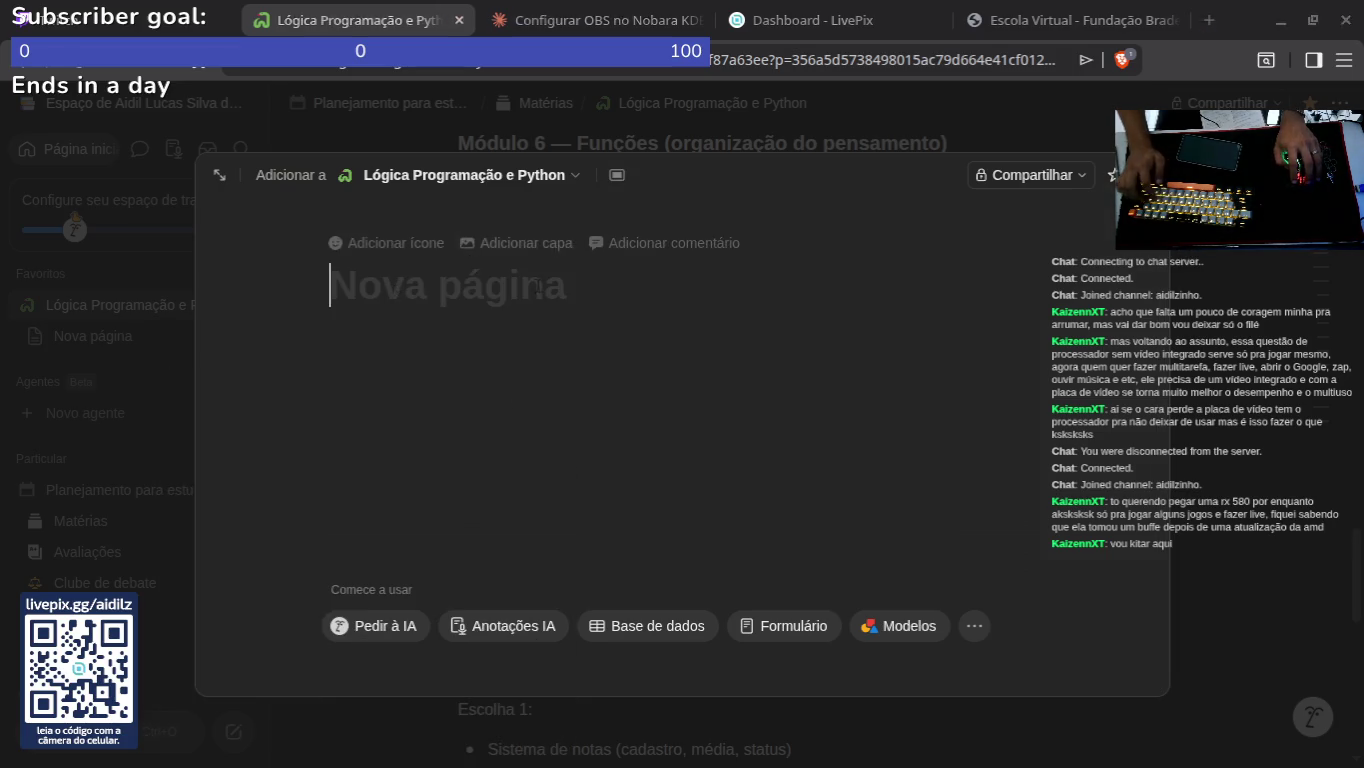
# Step: Type 'Desenvolvimento Orientado a Objeto Utilizando a Linguag' as the title, checking the course slide
pyautogui.write('Dese')
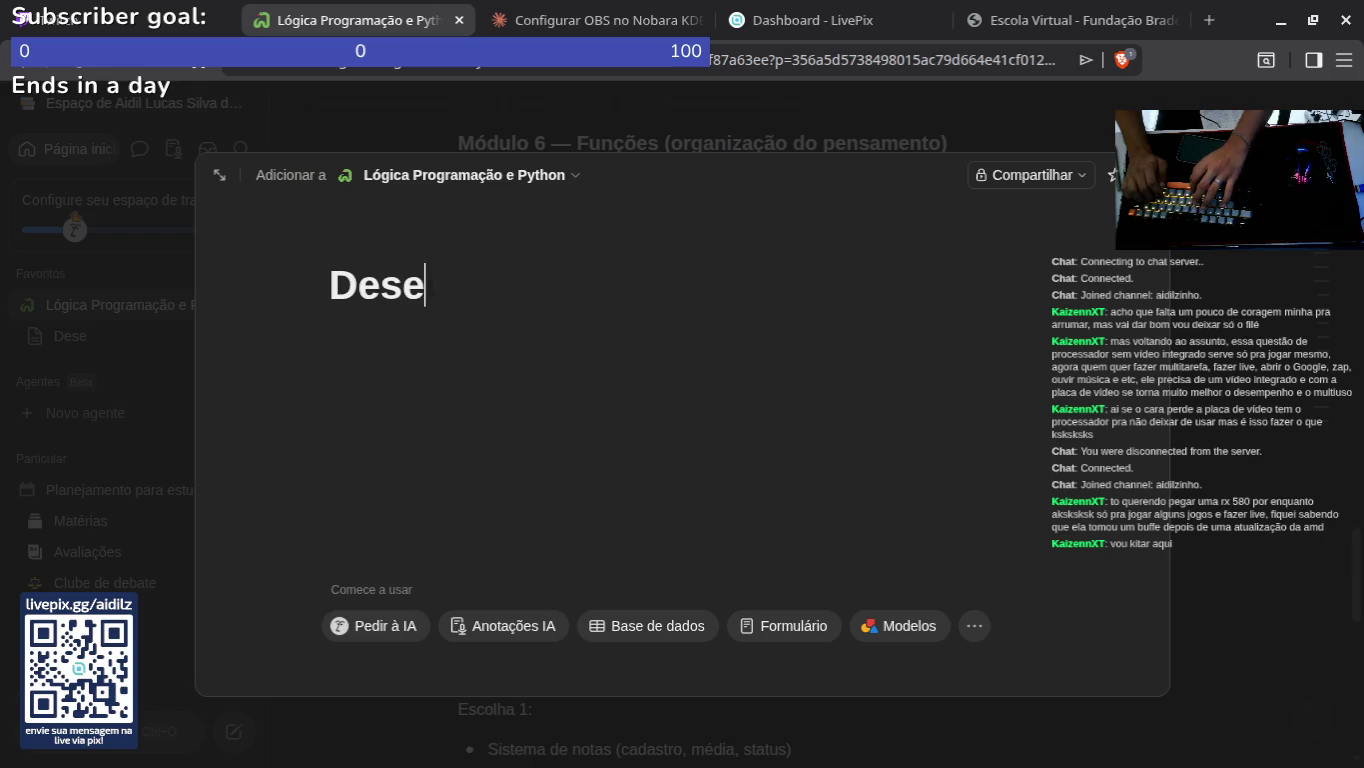
pyautogui.write('nvolvimento Or')
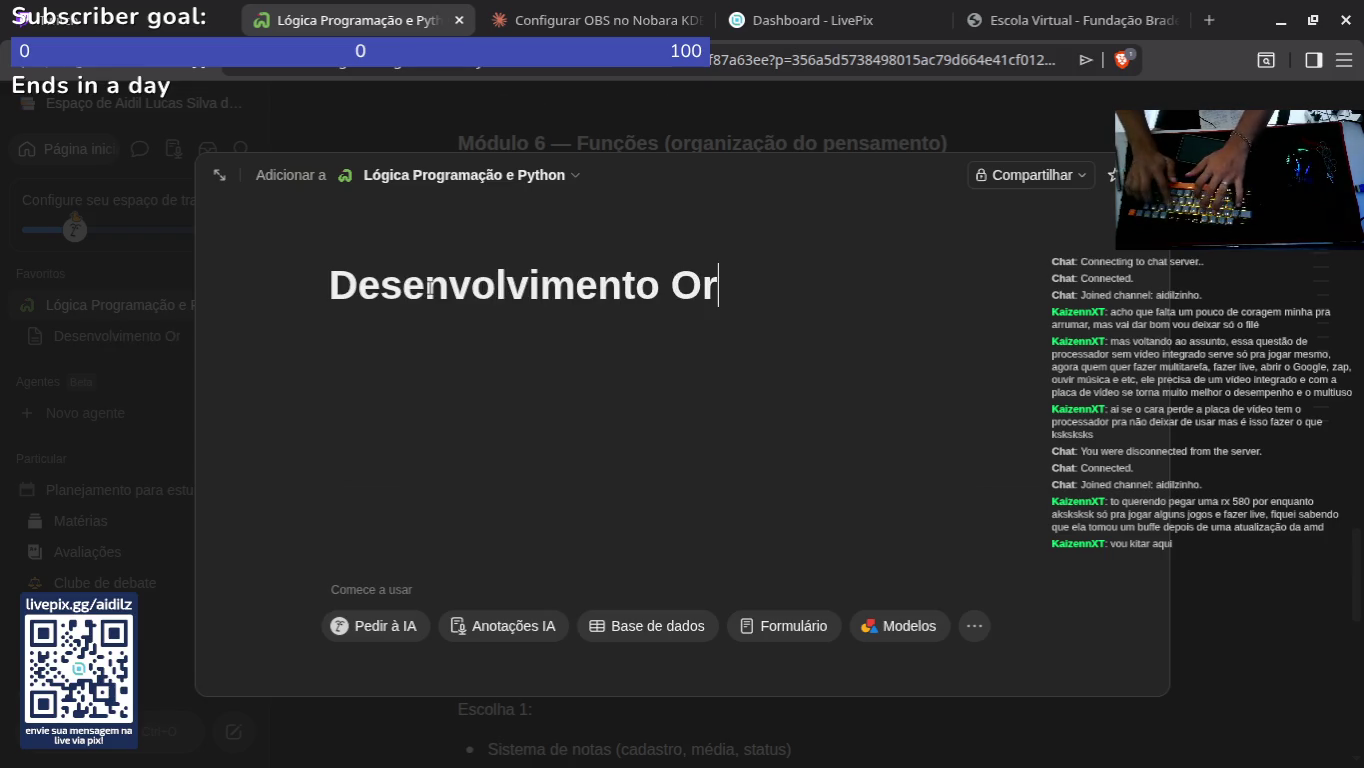
pyautogui.write('do')
pyautogui.hotkey('alt', 'Tab')
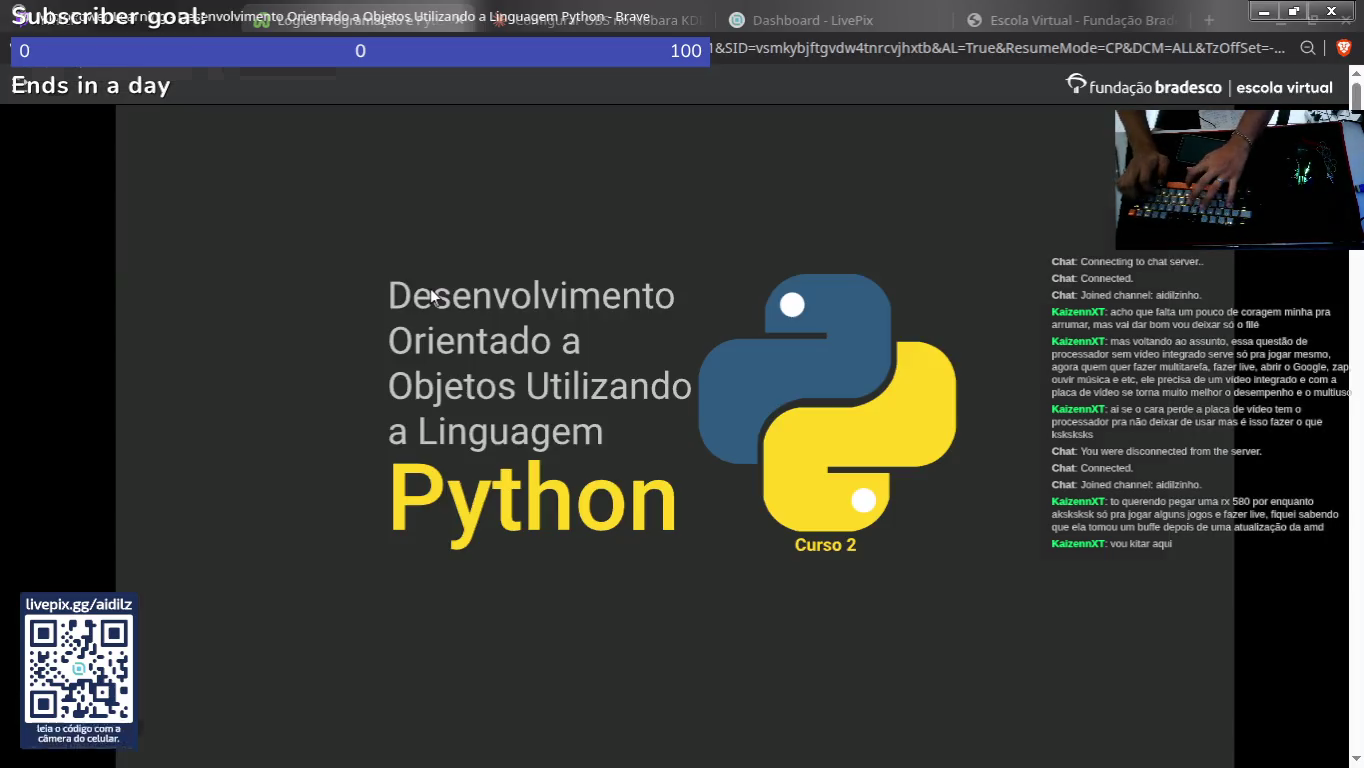
pyautogui.hotkey('alt', 'Tab')
pyautogui.write('Orientado')
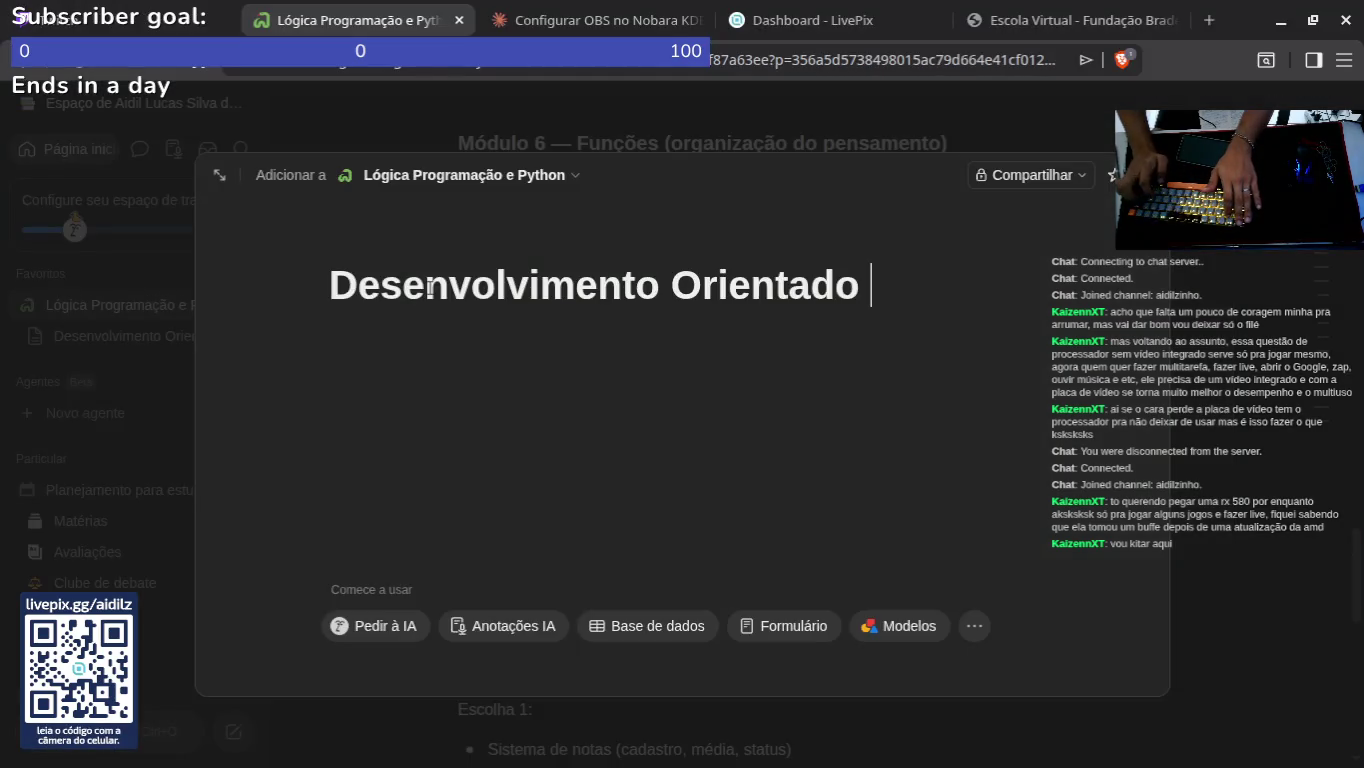
pyautogui.hotkey('alt', 'Tab')
pyautogui.hotkey('alt', 'Tab')
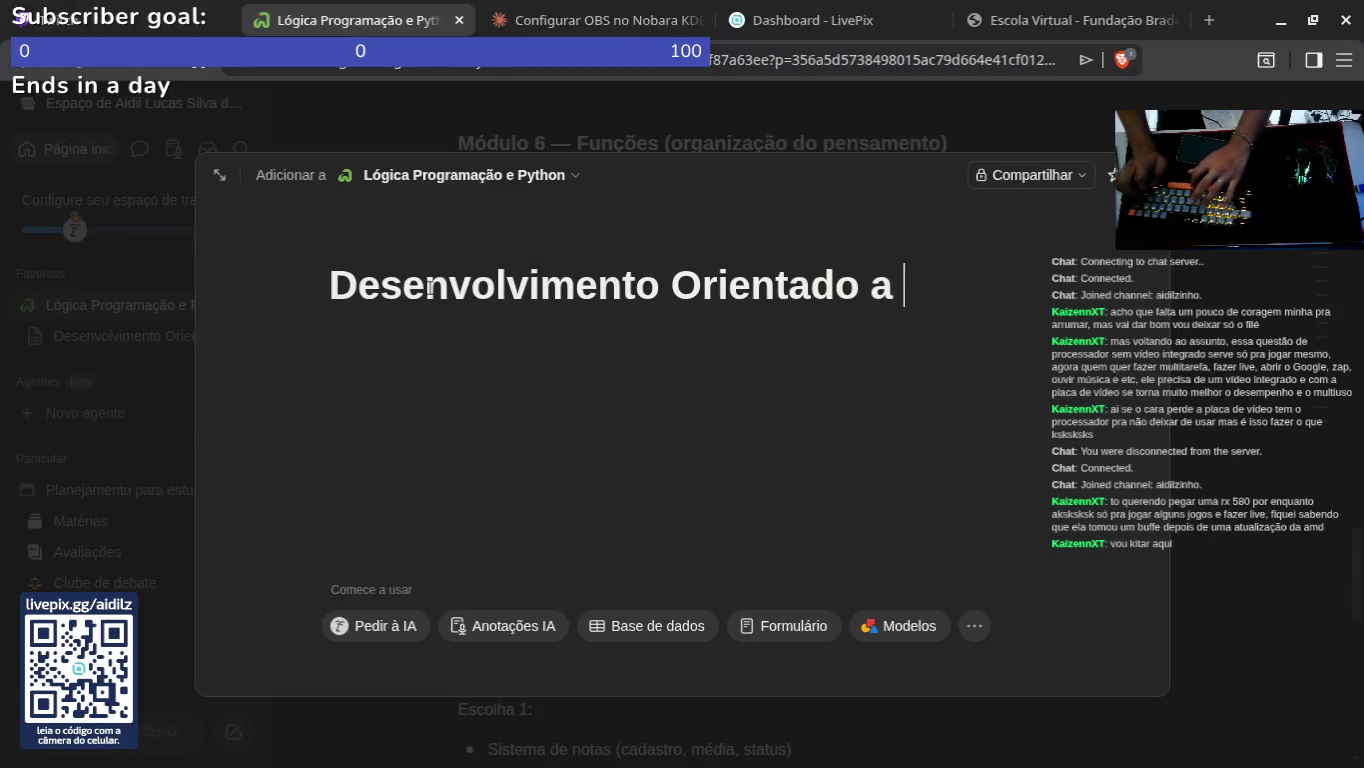
pyautogui.write('jet')
pyautogui.hotkey('alt', 'Tab')
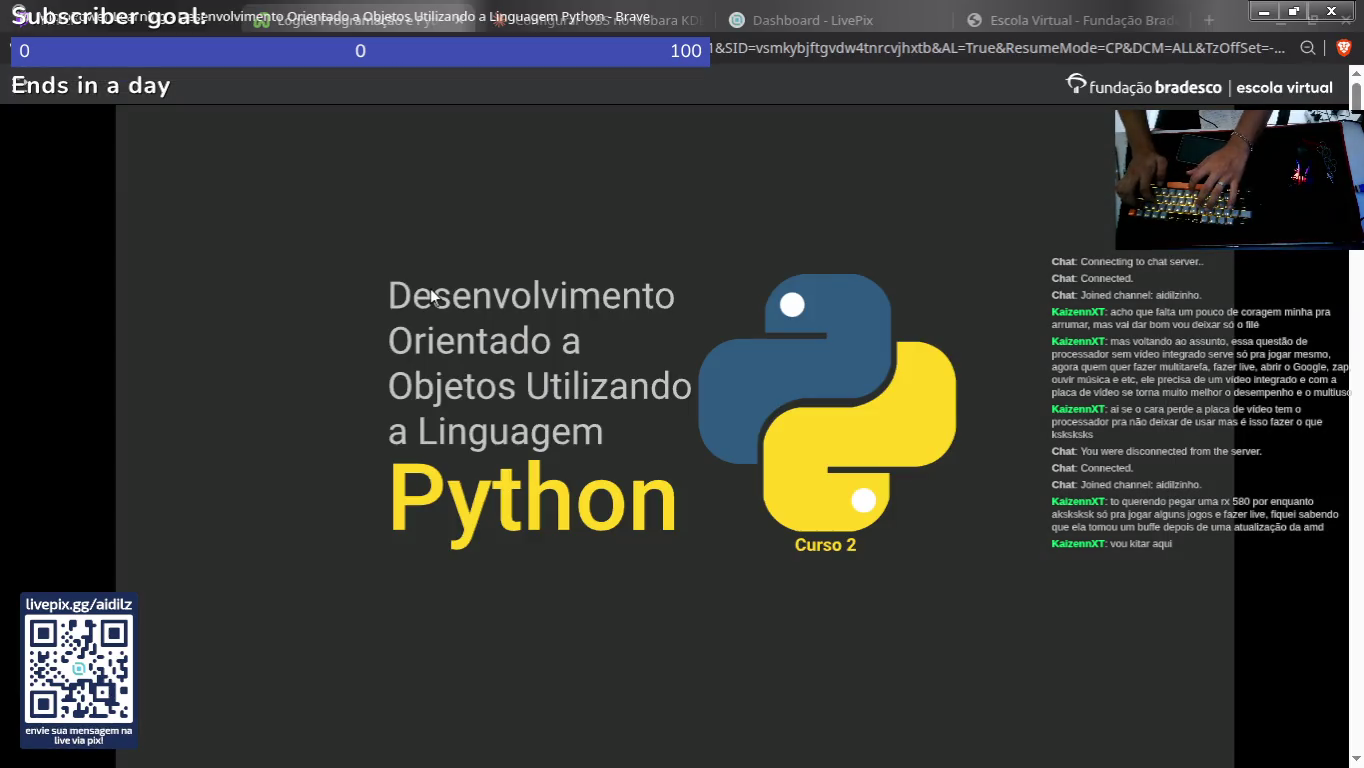
pyautogui.hotkey('alt', 'Tab')
pyautogui.write('o')
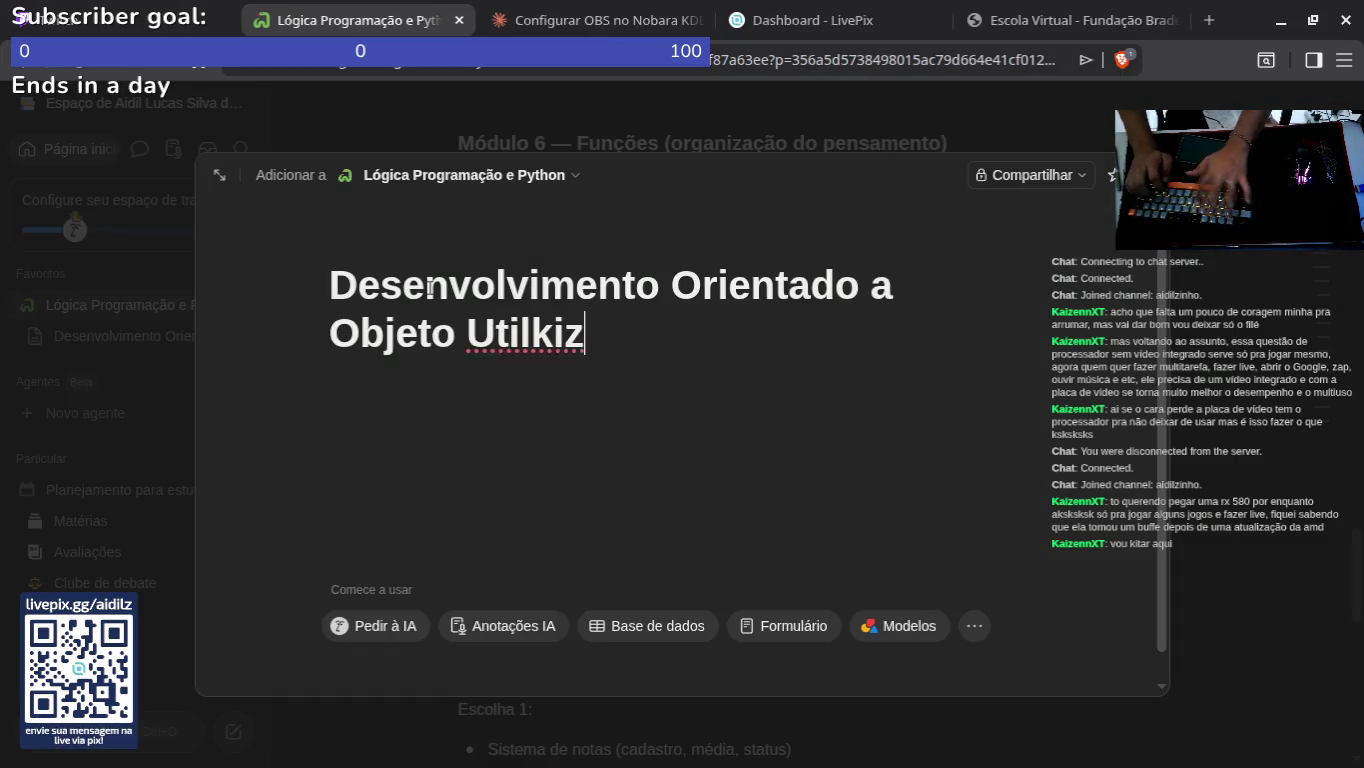
pyautogui.press('BackSpace')
pyautogui.press('BackSpace')
pyautogui.press('BackSpace')
pyautogui.write('ando')
pyautogui.hotkey('alt', 'Tab')
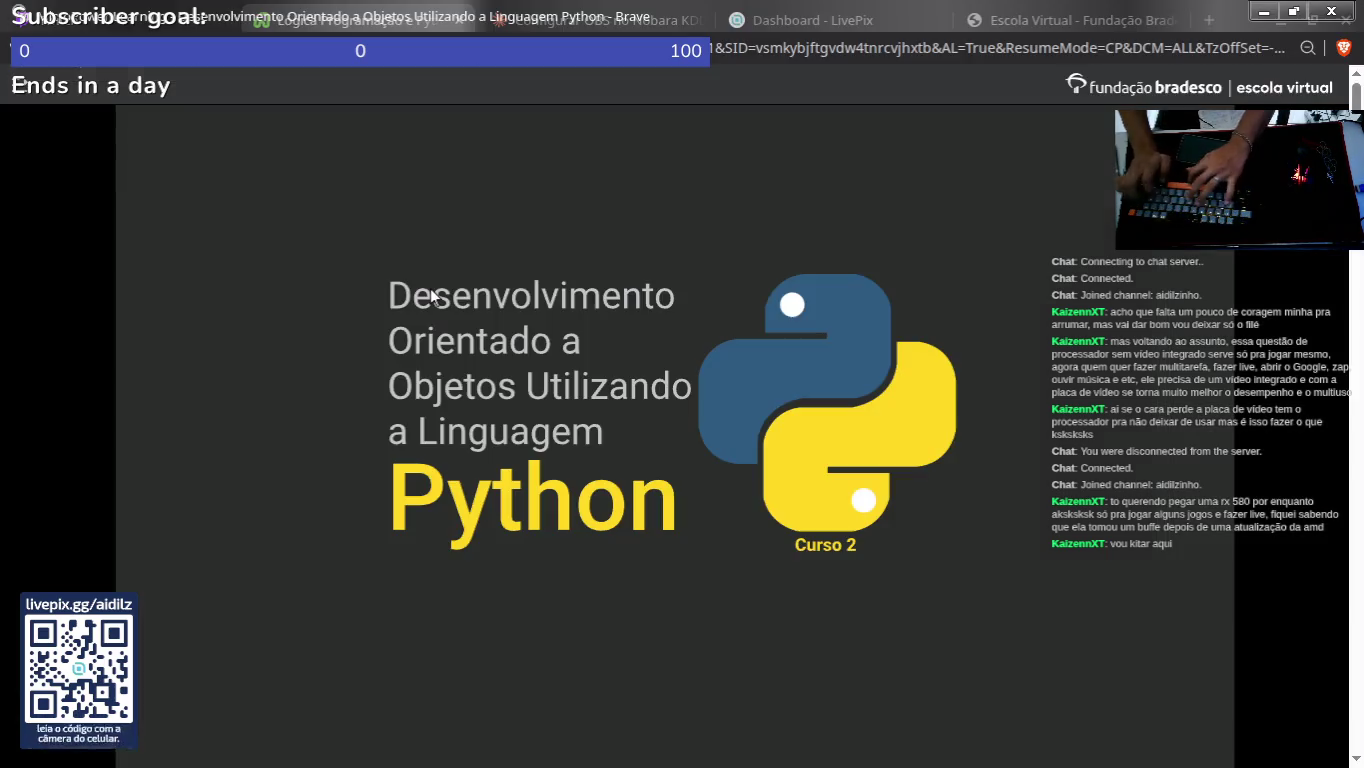
pyautogui.hotkey('alt', 'Tab')
pyautogui.write('a Lin')
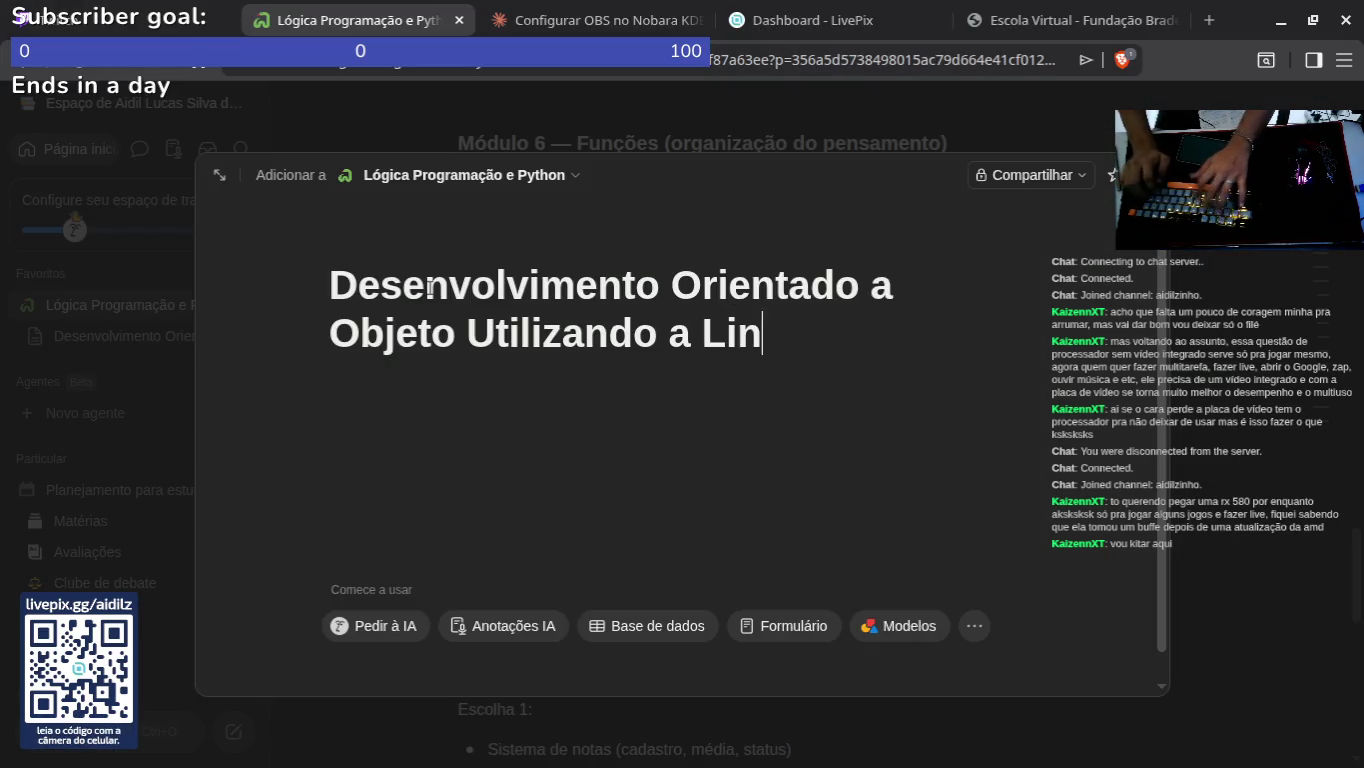
pyautogui.write('guagem')
pyautogui.hotkey('alt', 'Tab')
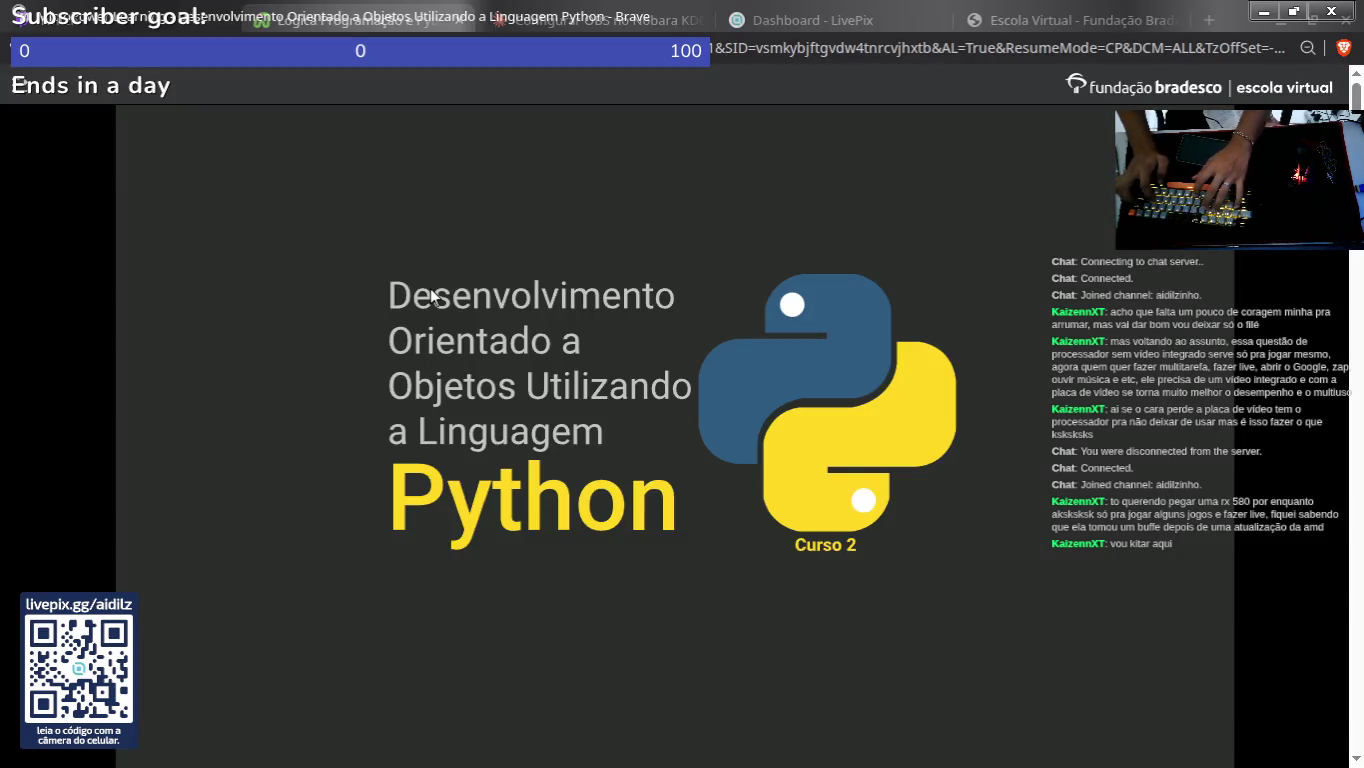
pyautogui.hotkey('alt', 'Tab')
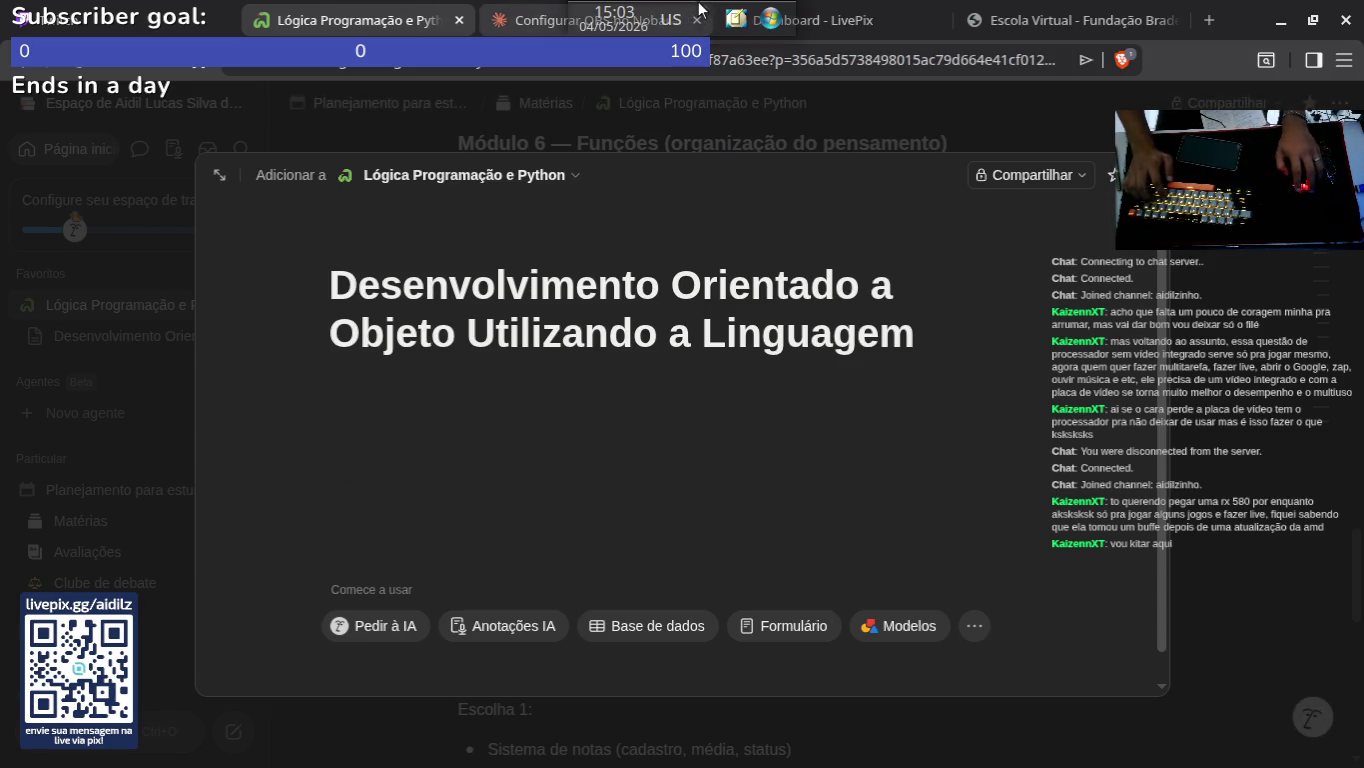
# Step: Switch the keyboard layout to English (US) and finish the title with ':Python'
pyautogui.press('super+alt+k')
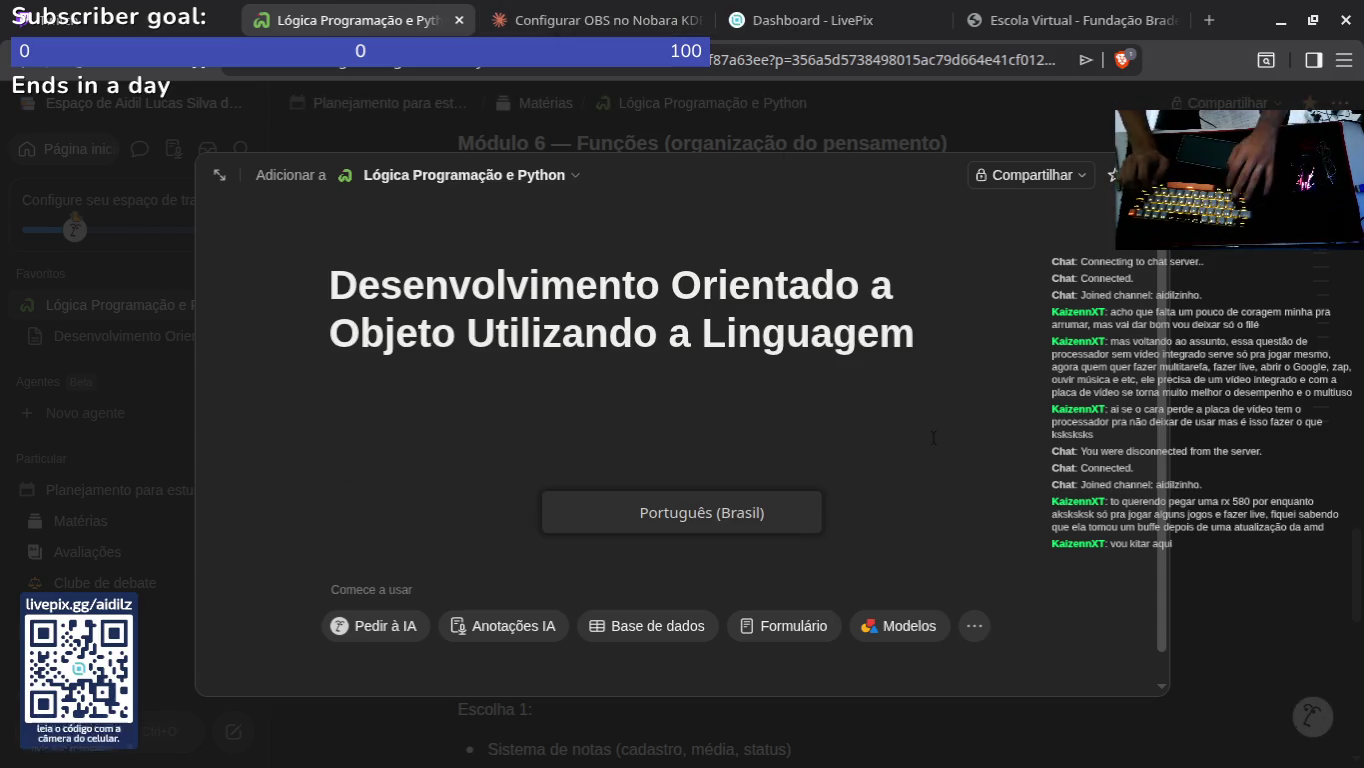
pyautogui.write('Ç')
pyautogui.press('BackSpace')
pyautogui.click(670, 20)
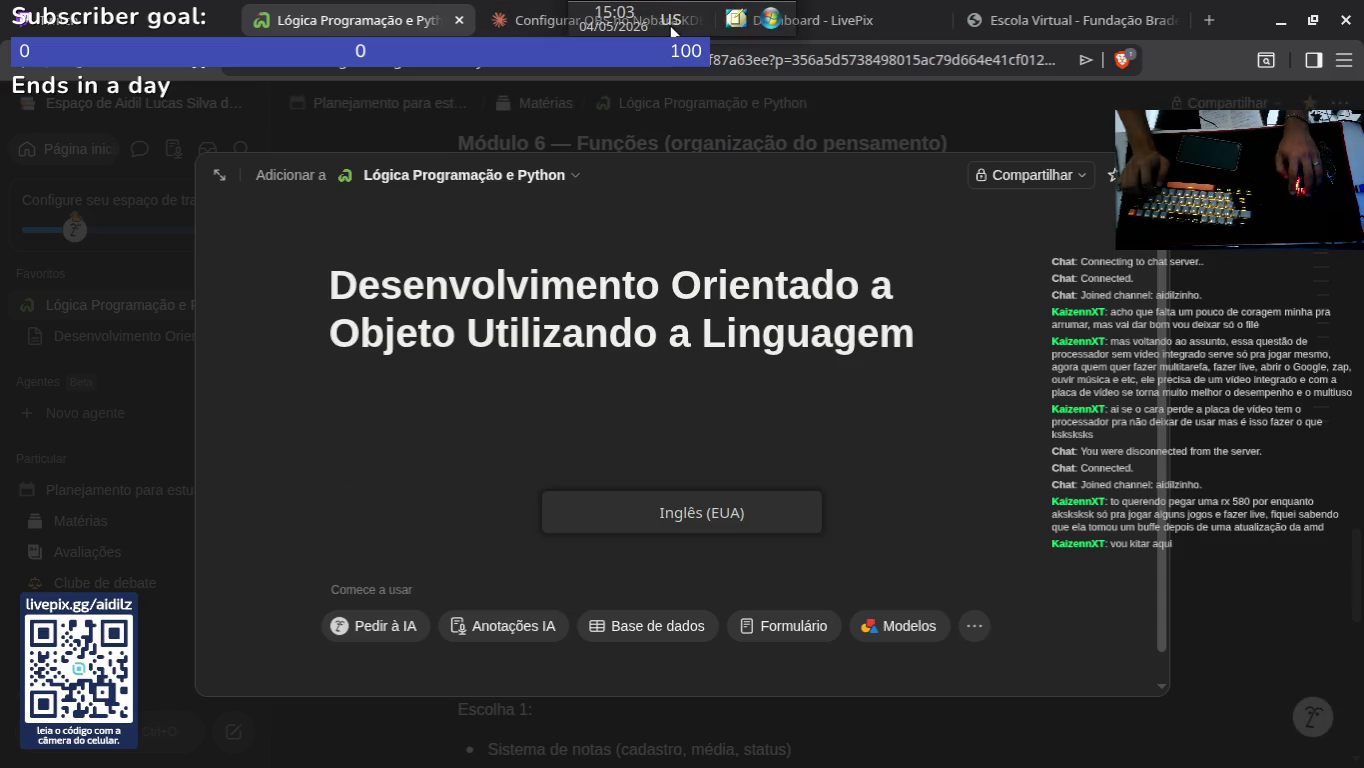
pyautogui.write(':P')
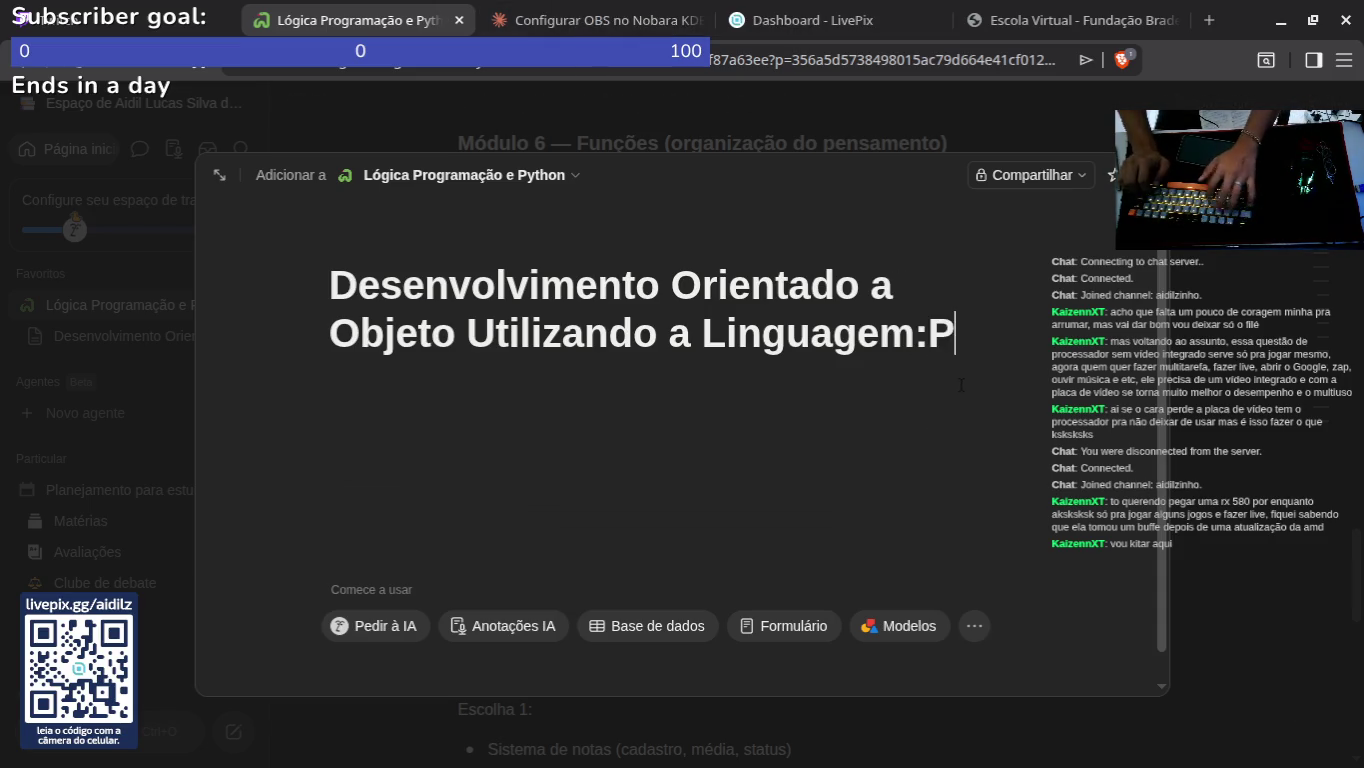
pyautogui.write('j')
pyautogui.press('BackSpace')
pyautogui.write('hon')
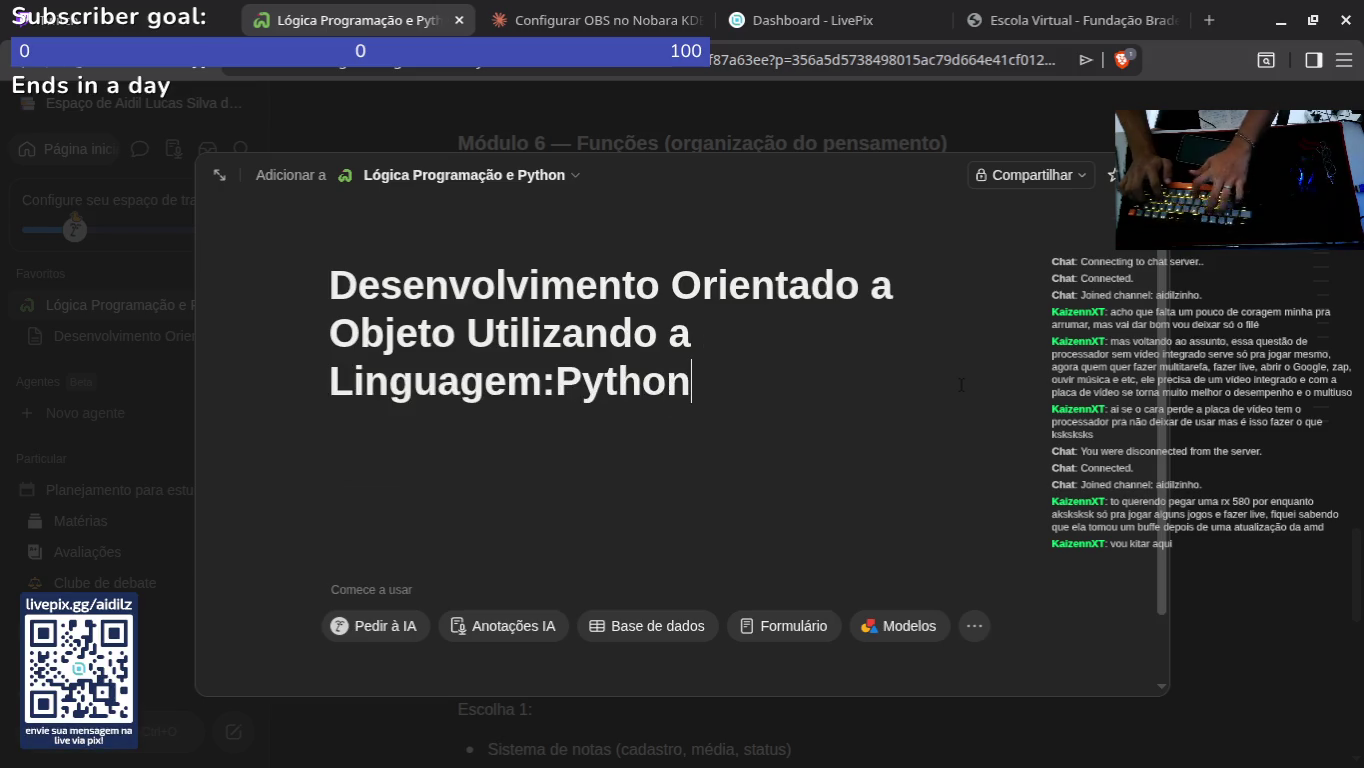
pyautogui.press('Return')
pyautogui.hotkey('alt', 'Tab')
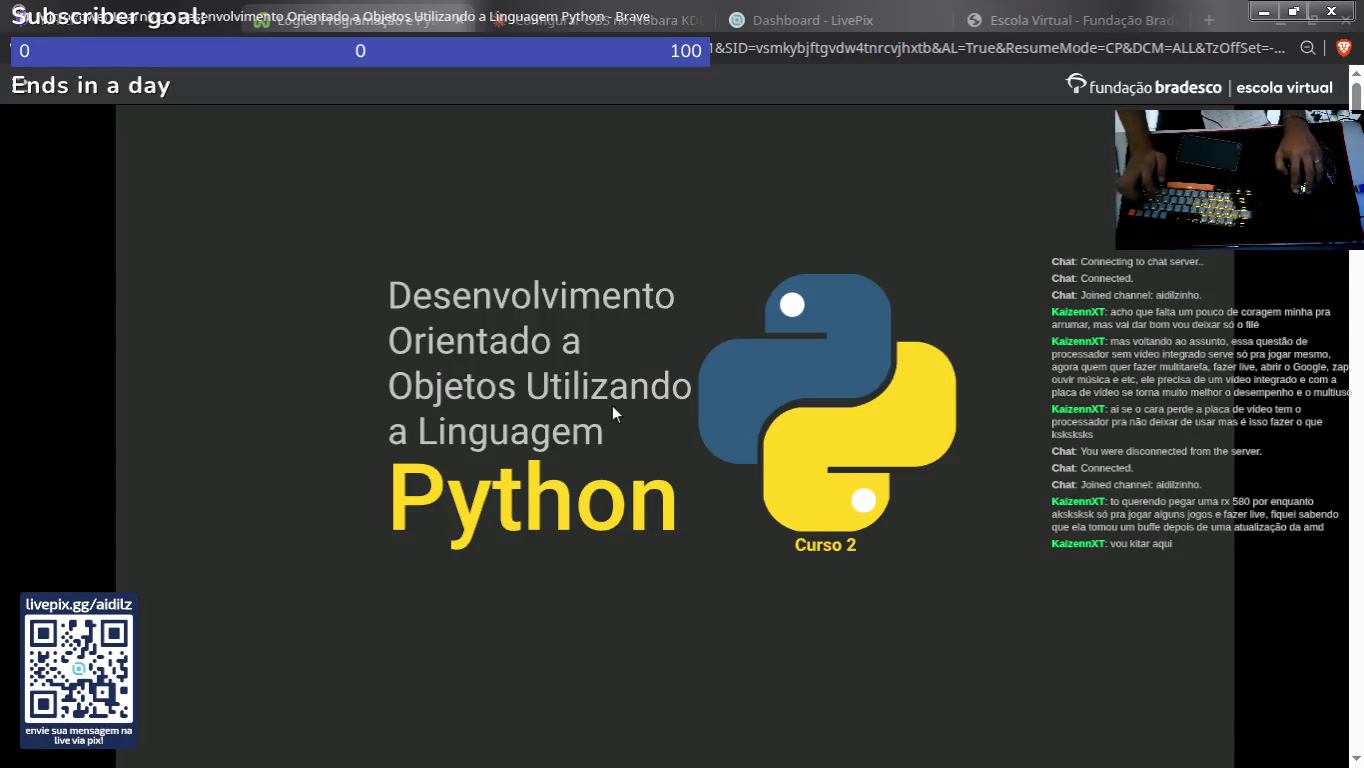
# Step: Read the course's Apresentação and Pré-requisitos text, then restore the window to a smaller size
pyautogui.scroll(-5, 612, 405)
pyautogui.scroll(-3, 402, 297)
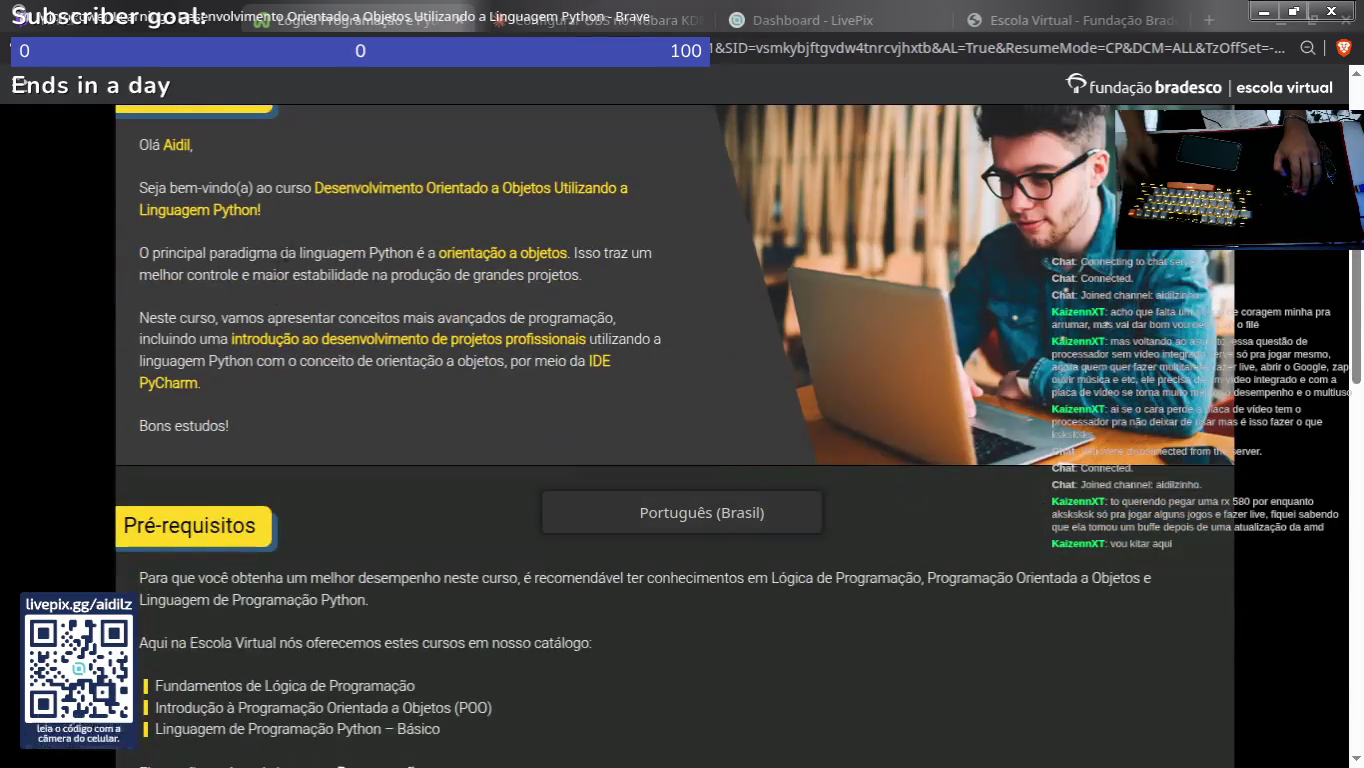
pyautogui.scroll(1, 341, 289)
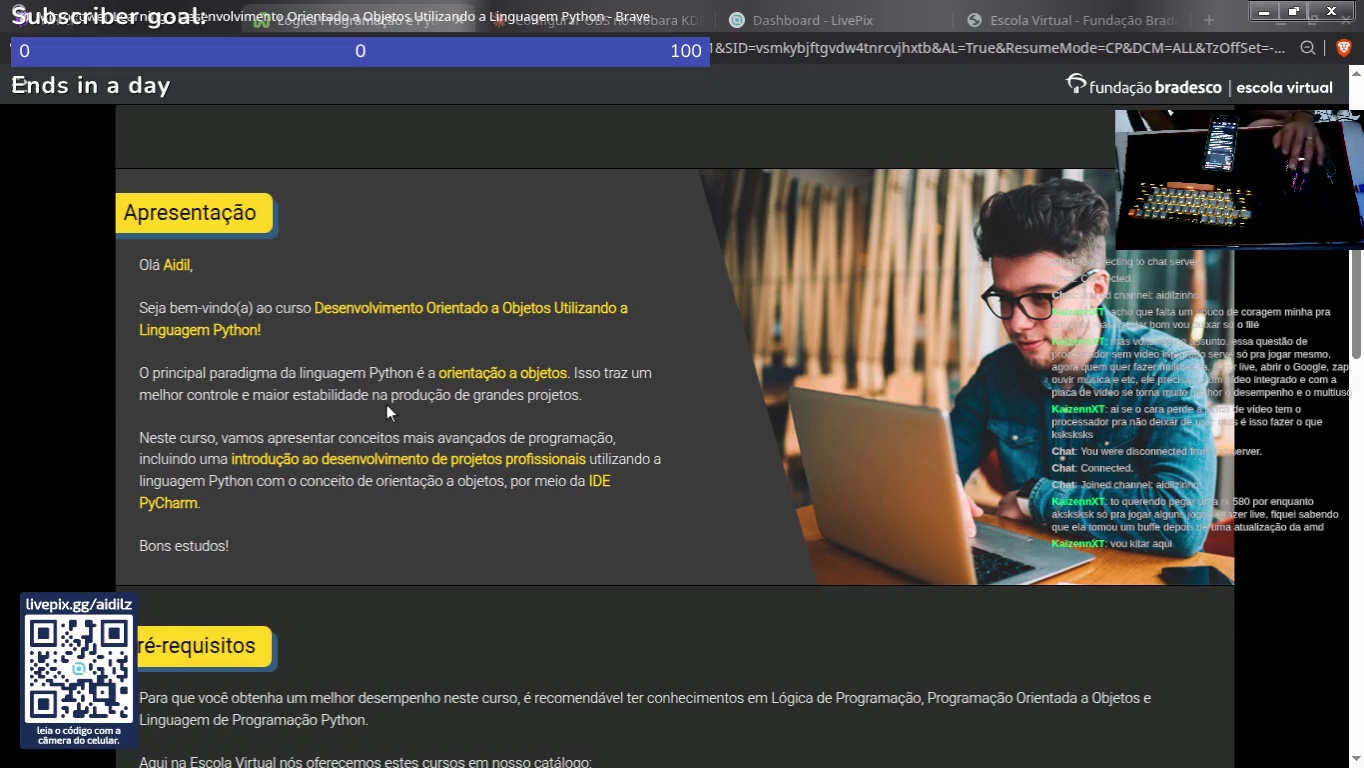
pyautogui.scroll(-2, 192, 400)
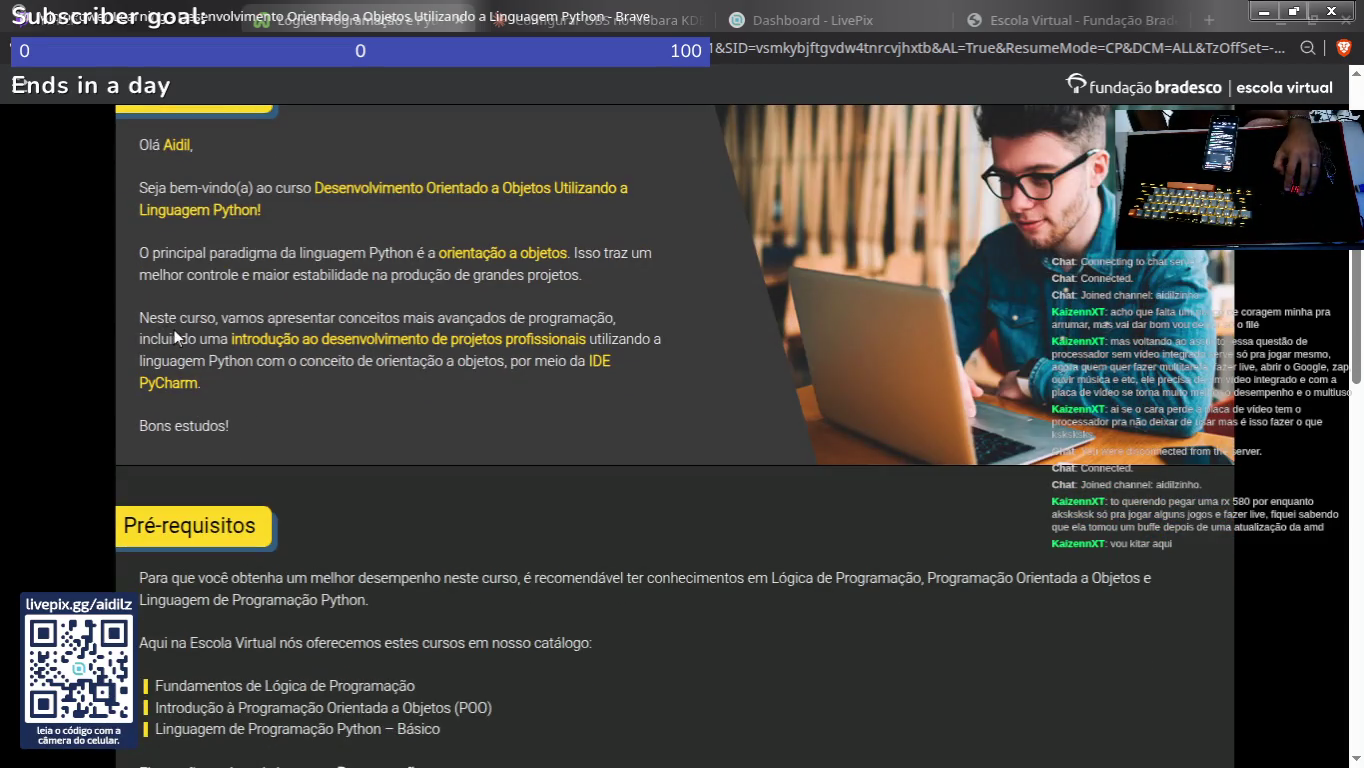
pyautogui.moveTo(247, 339); pyautogui.dragTo(605, 339)
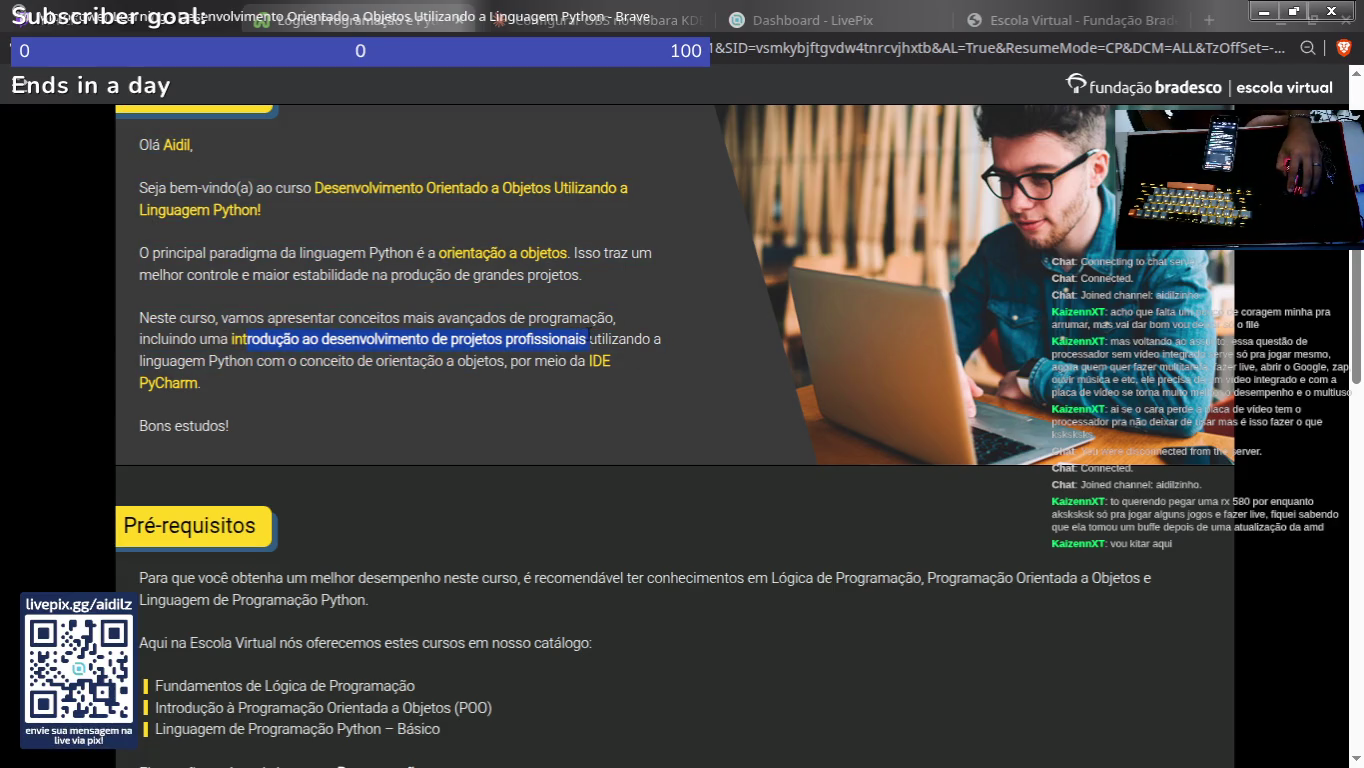
pyautogui.click(591, 338)
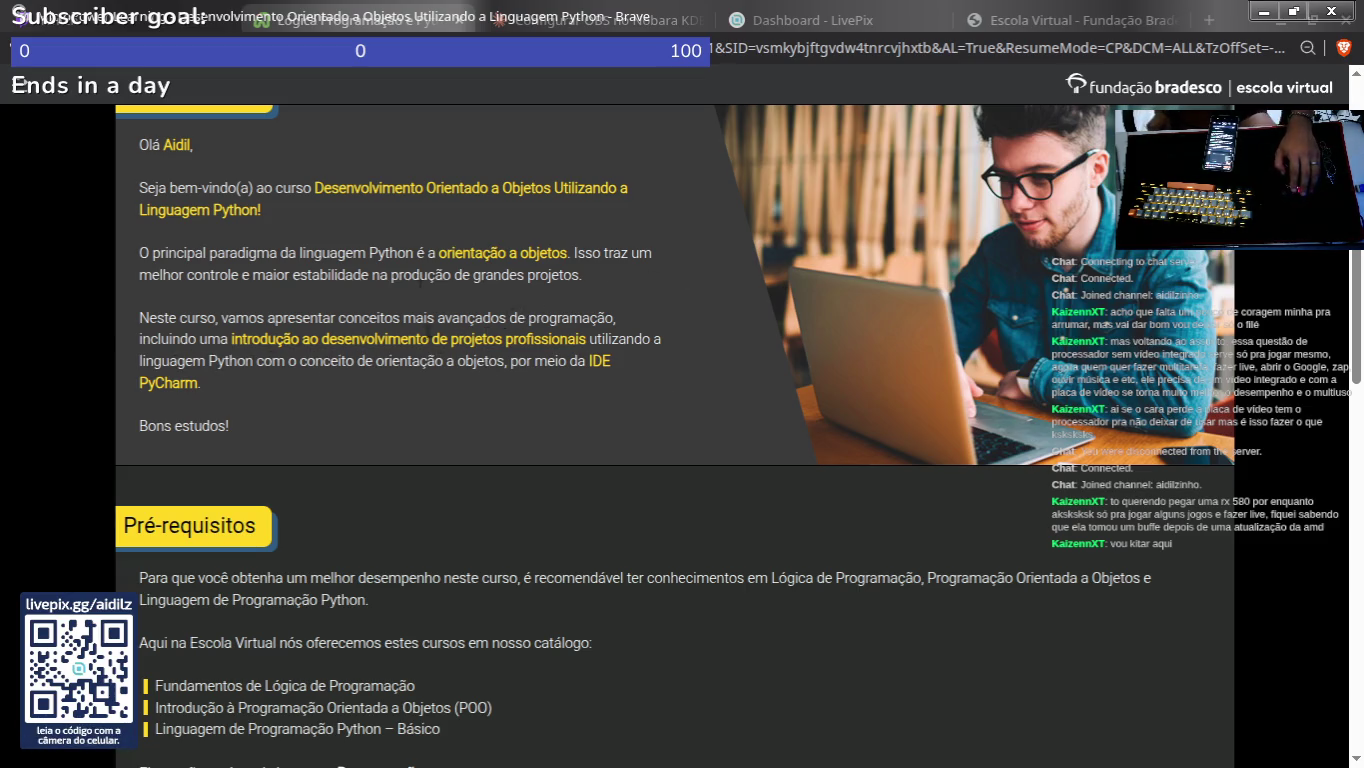
pyautogui.doubleClick(712, 20)
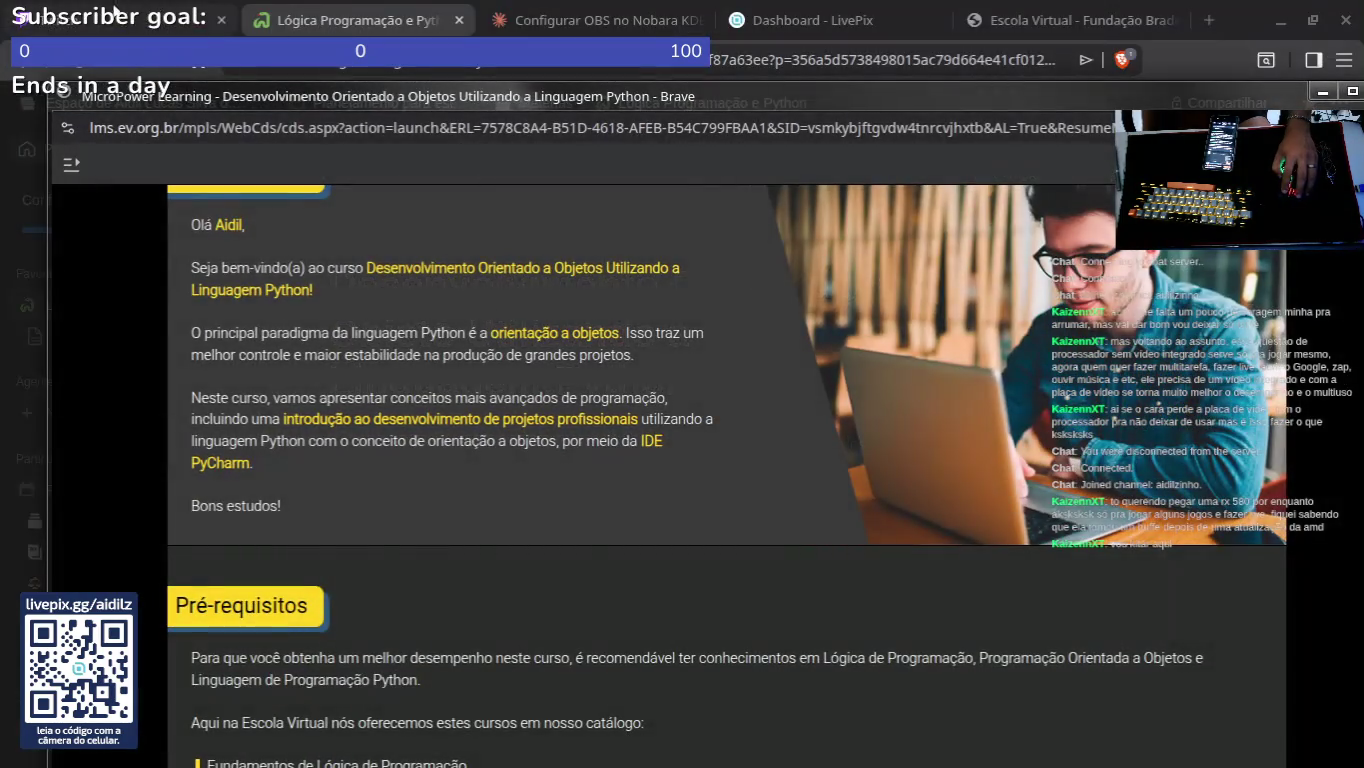
# Step: Return to the Notion notes page, bring up the OOP Python course window, then close it
pyautogui.click(627, 212)
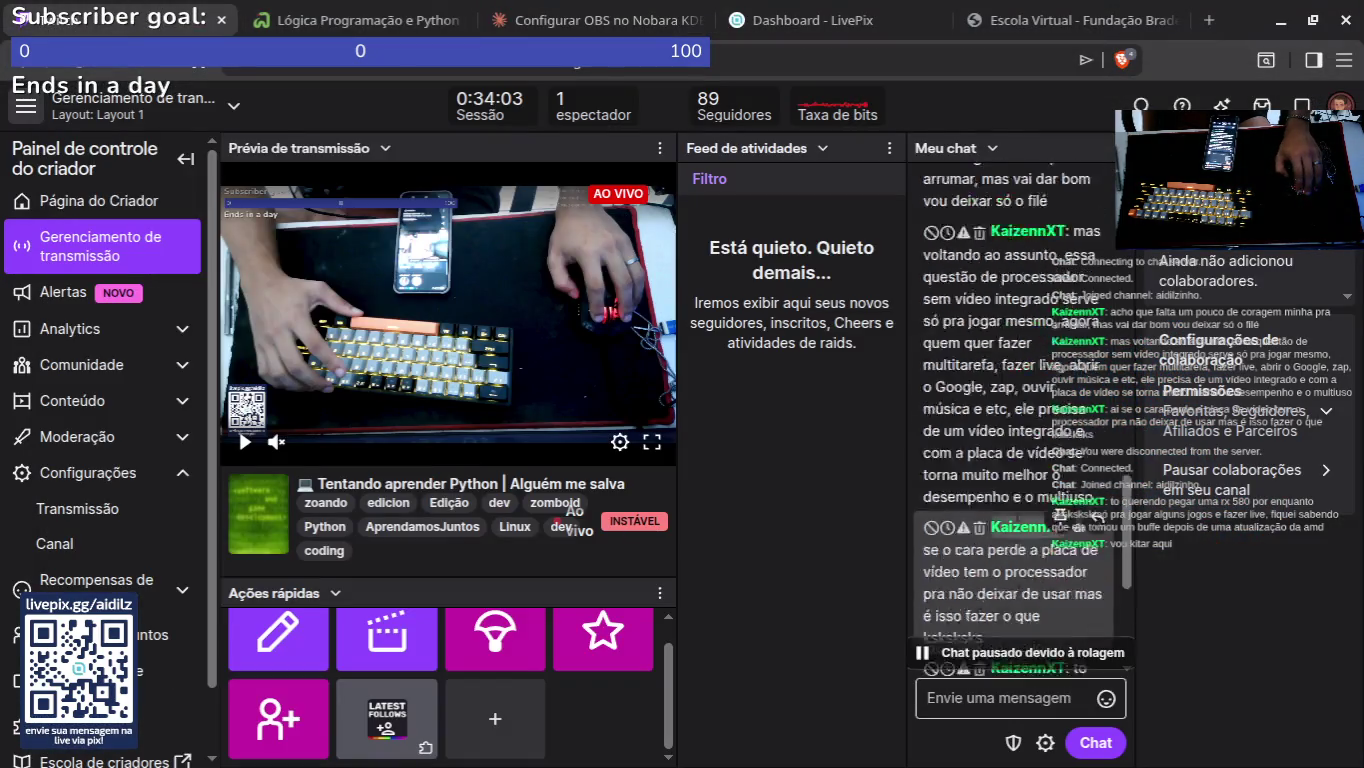
pyautogui.click(389, 22)
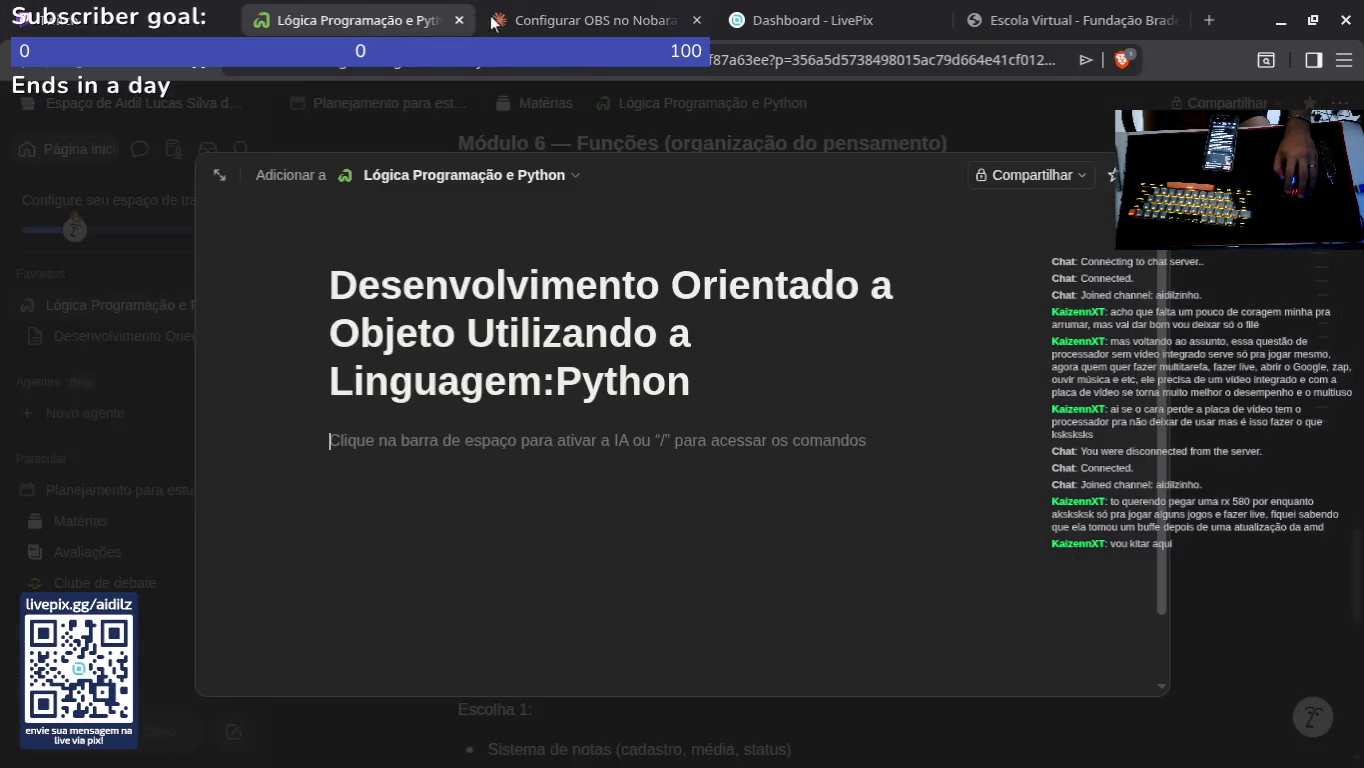
pyautogui.moveTo(665, 750)
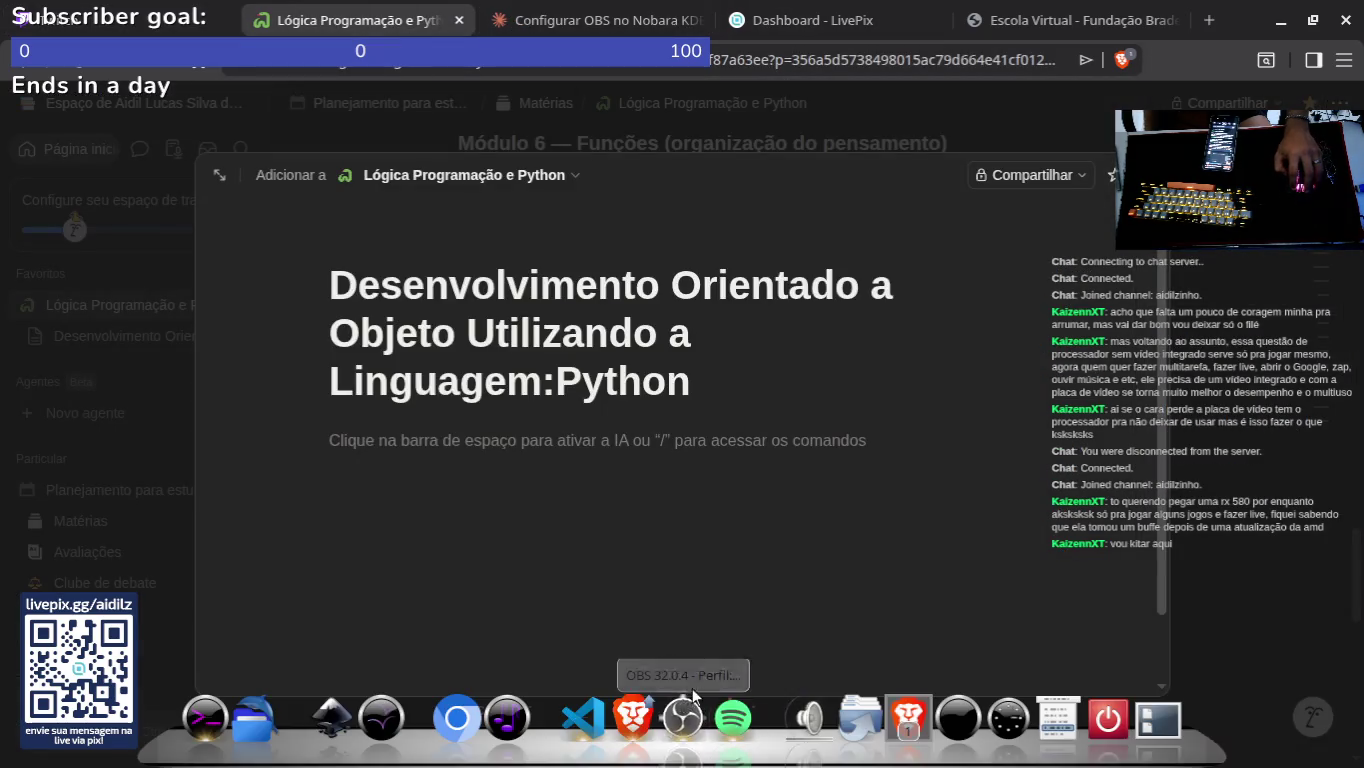
pyautogui.click(630, 712)
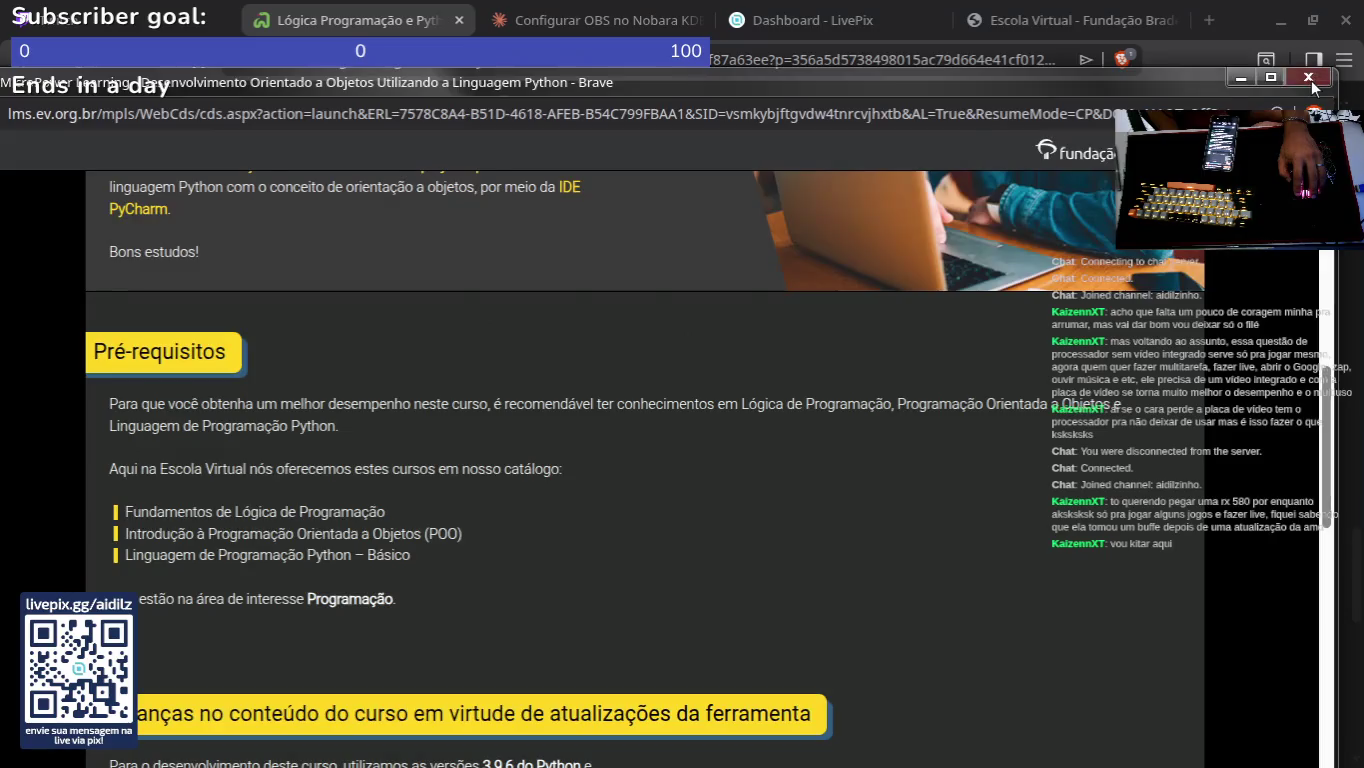
pyautogui.click(1309, 78)
# Step: Go to Minhas Matrículas and open the Python trilha, then return to the home page
pyautogui.click(1065, 20)
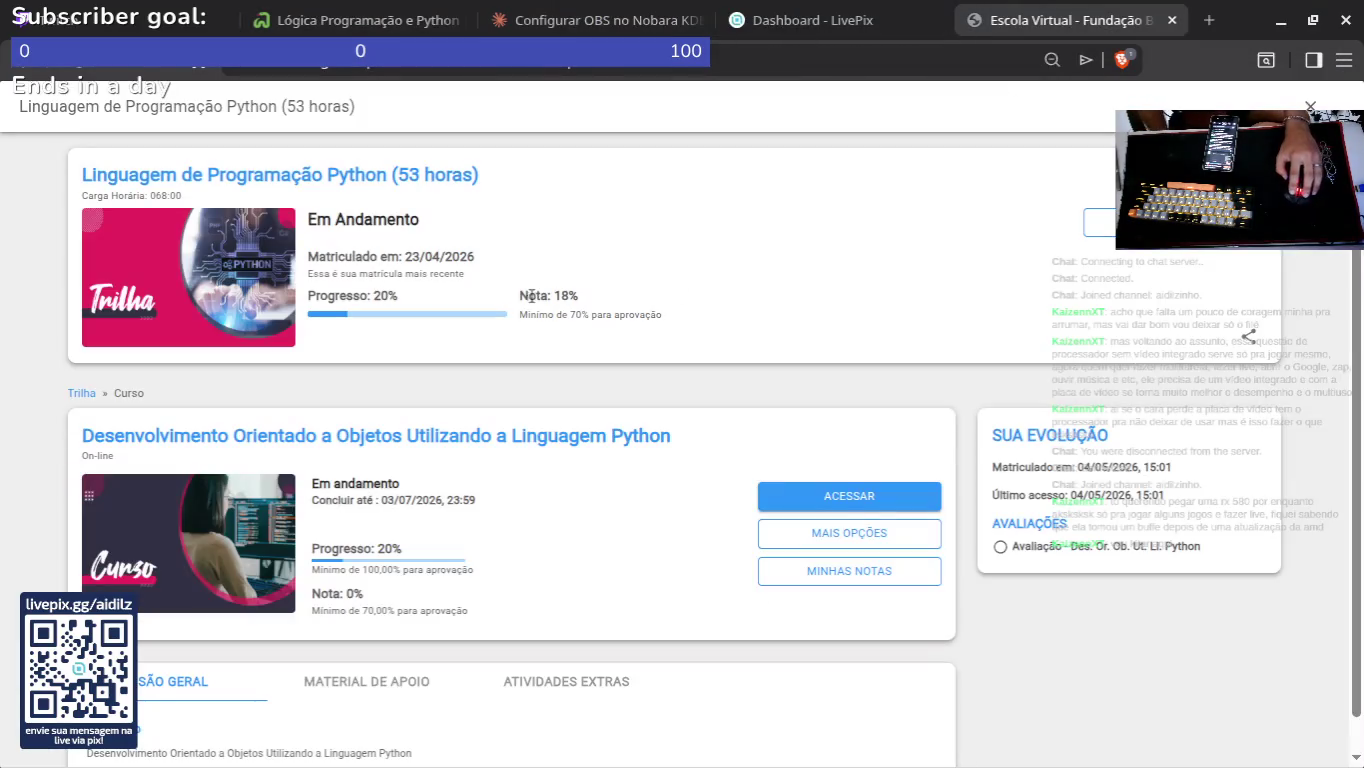
pyautogui.scroll(-1, 512, 428)
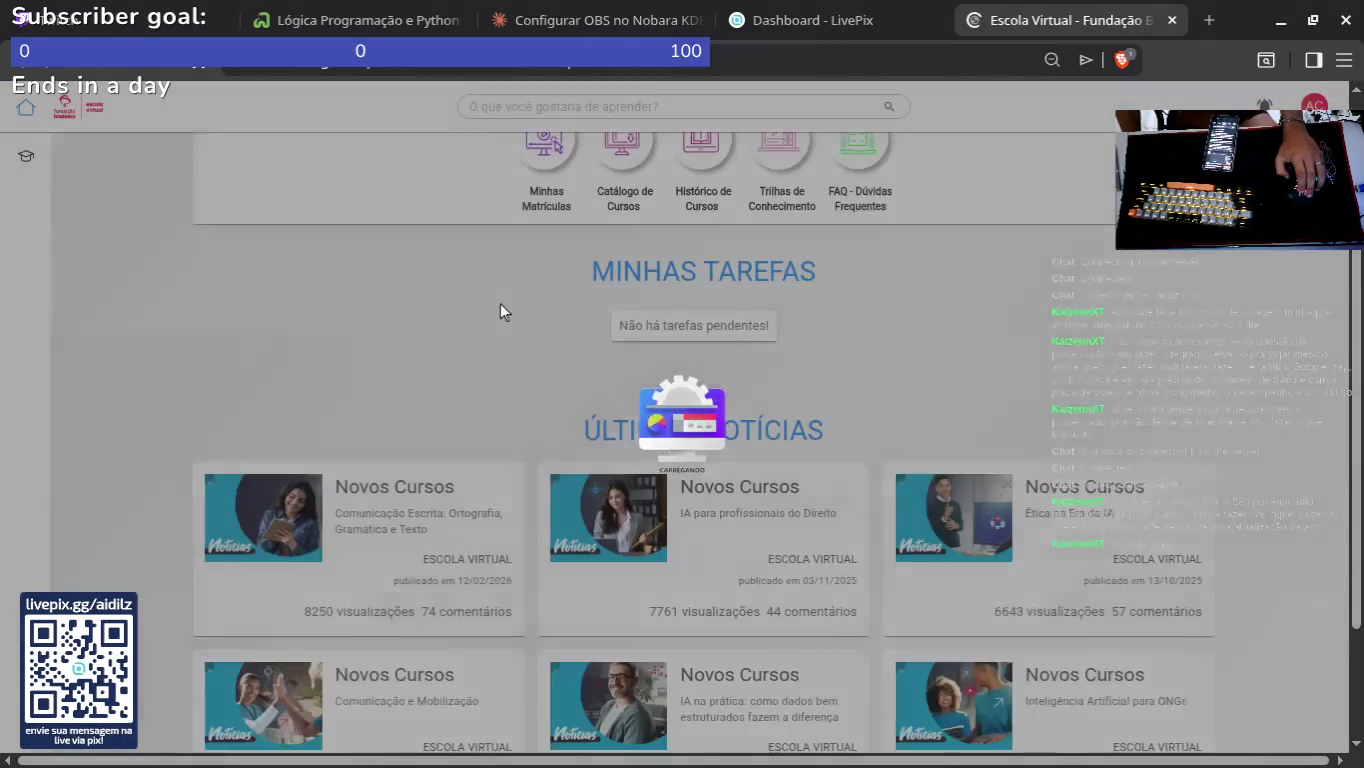
pyautogui.click(541, 445)
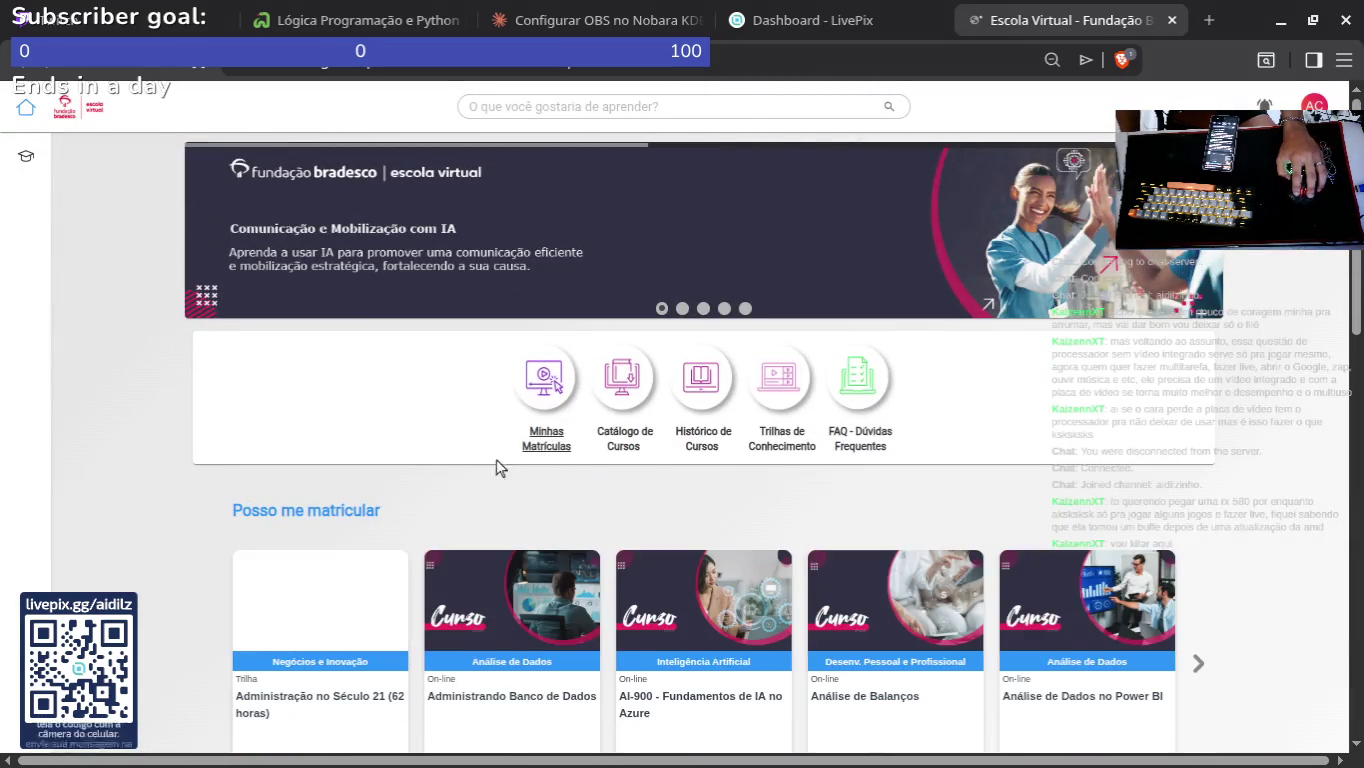
pyautogui.scroll(-5, 500, 468)
pyautogui.click(274, 645)
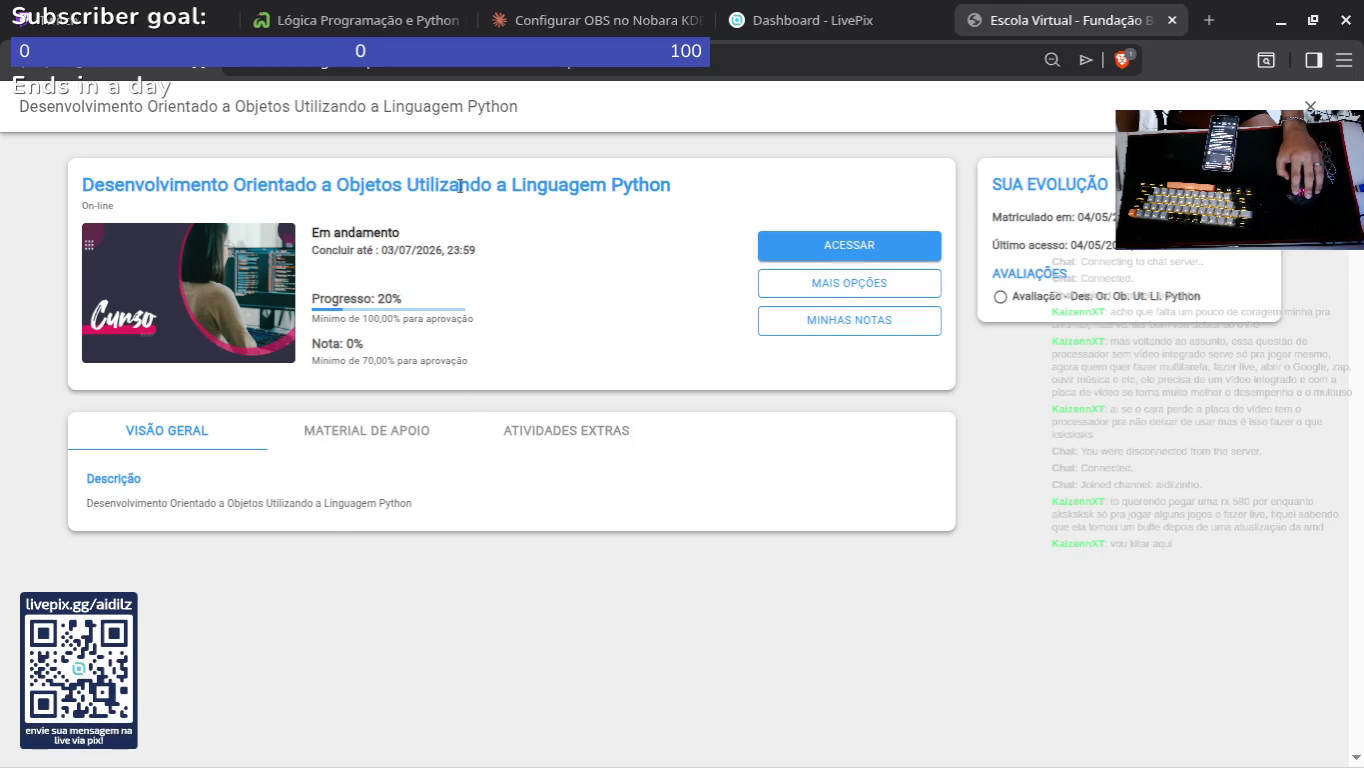
pyautogui.click(9, 63)
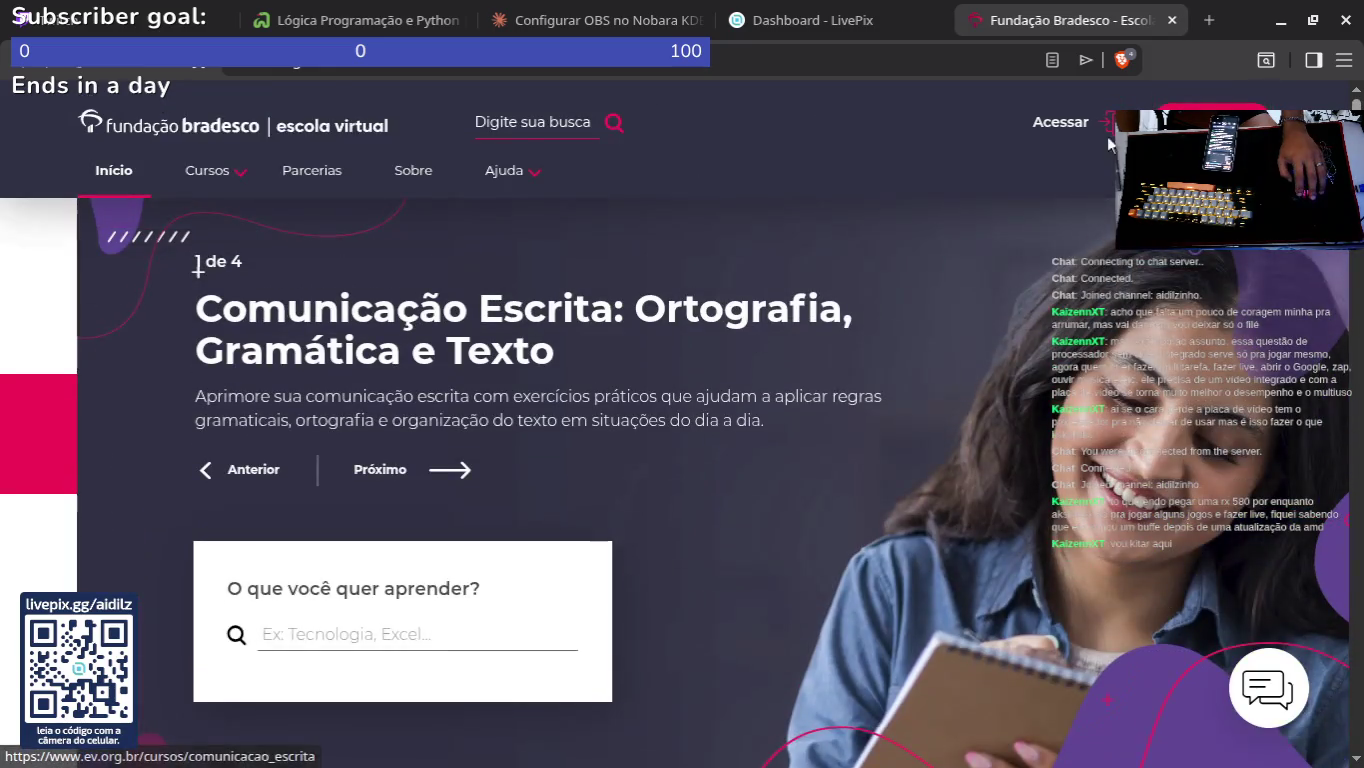
# Step: Sign in, open the Python trilha, enroll in the POO course and launch it
pyautogui.click(1100, 128)
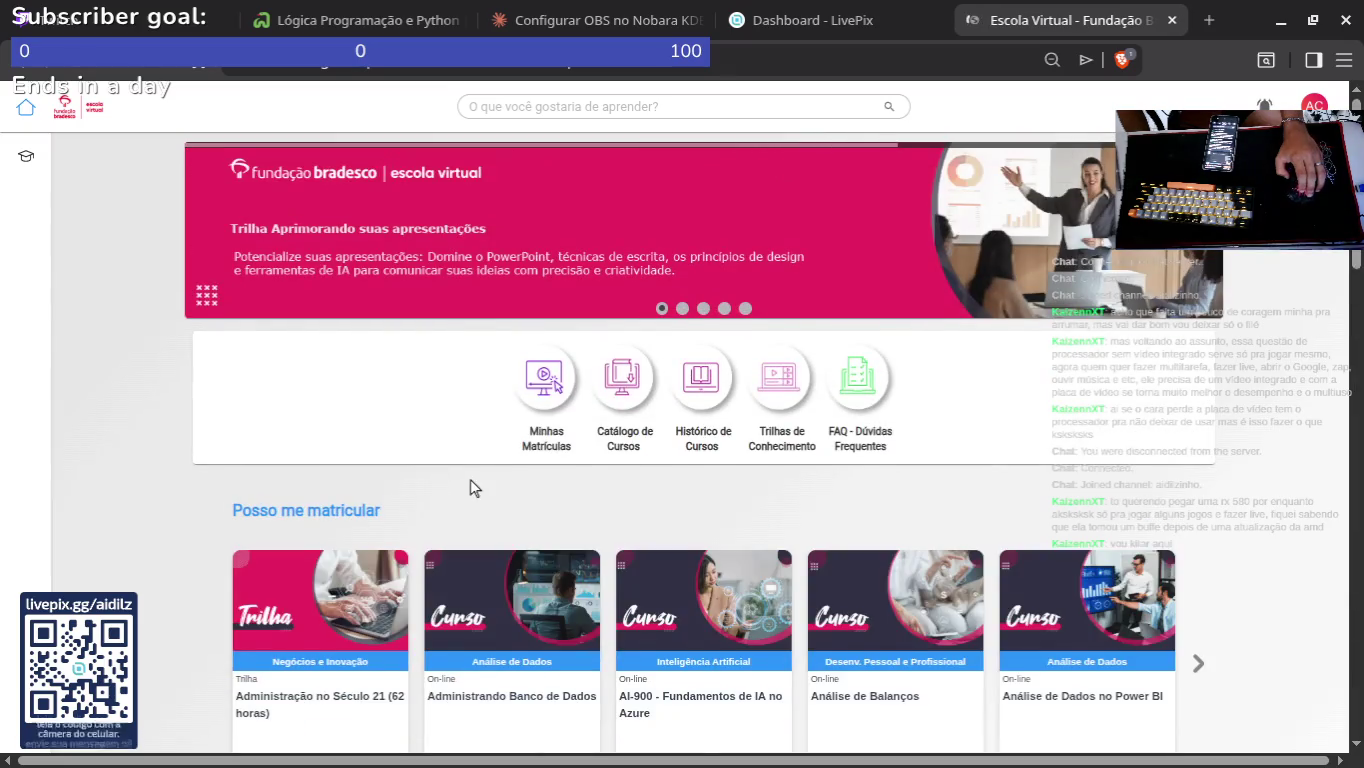
pyautogui.scroll(-5, 400, 463)
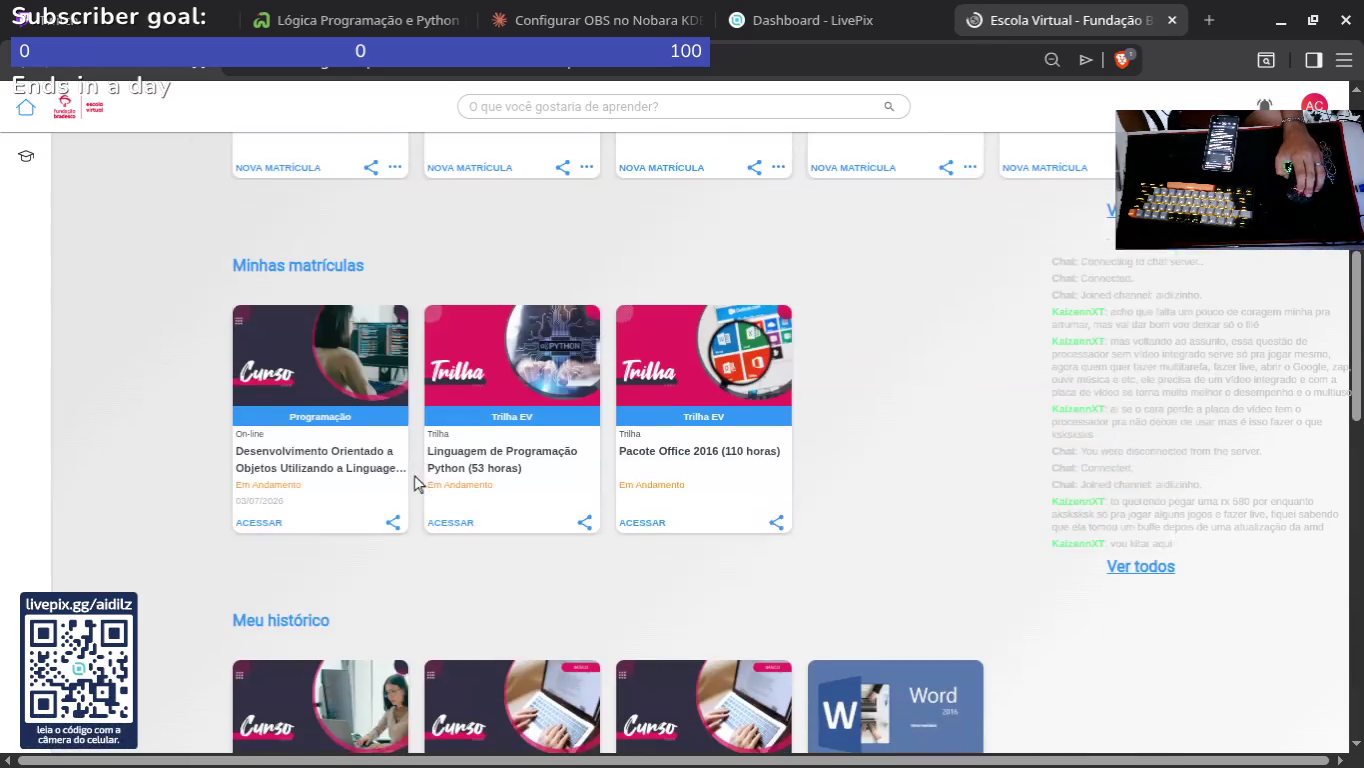
pyautogui.click(461, 518)
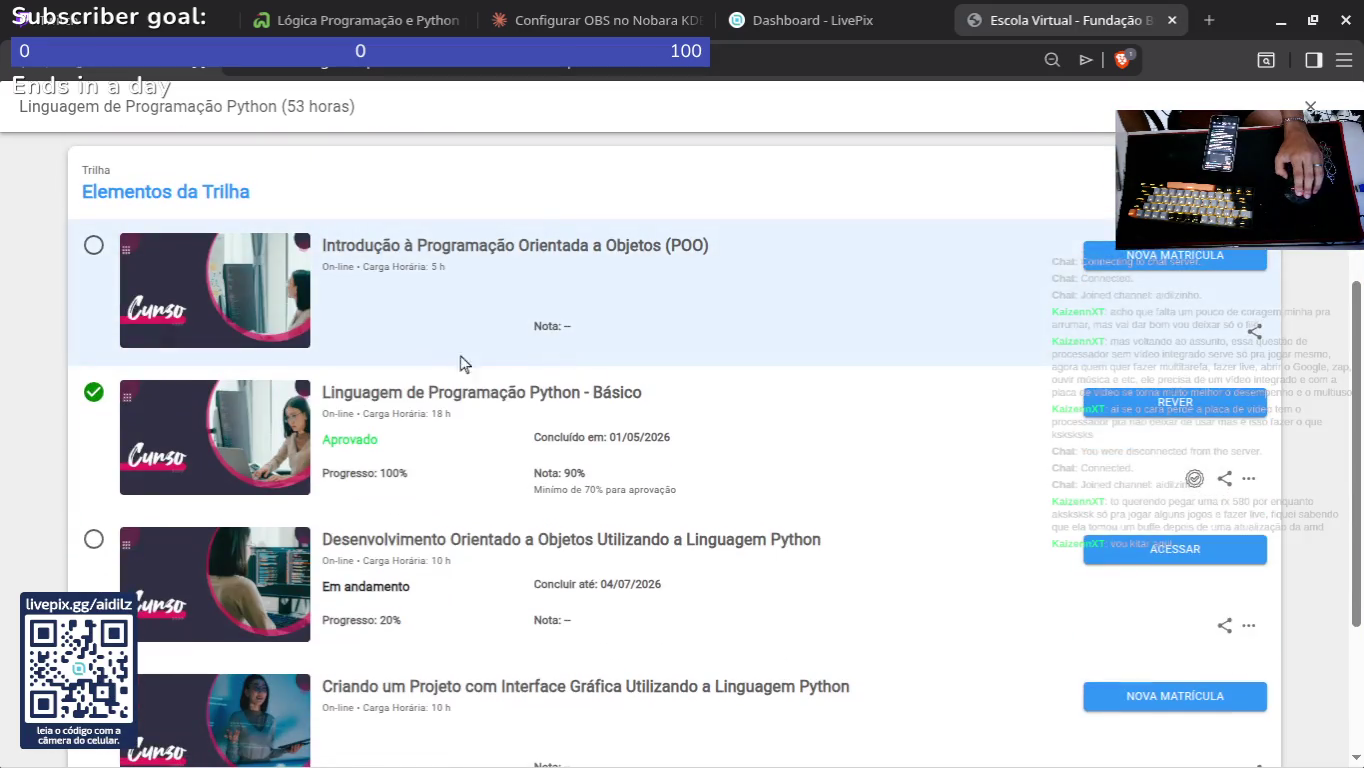
pyautogui.click(1105, 258)
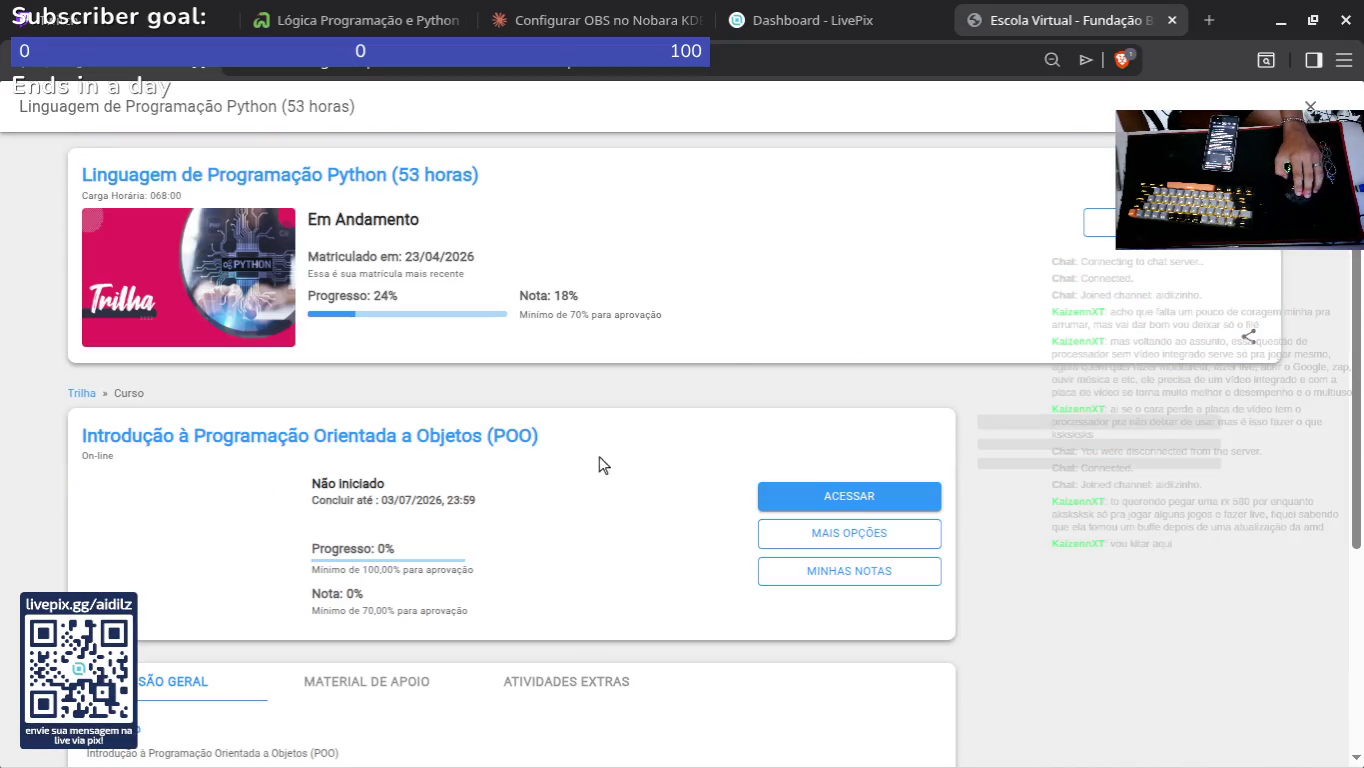
pyautogui.click(780, 493)
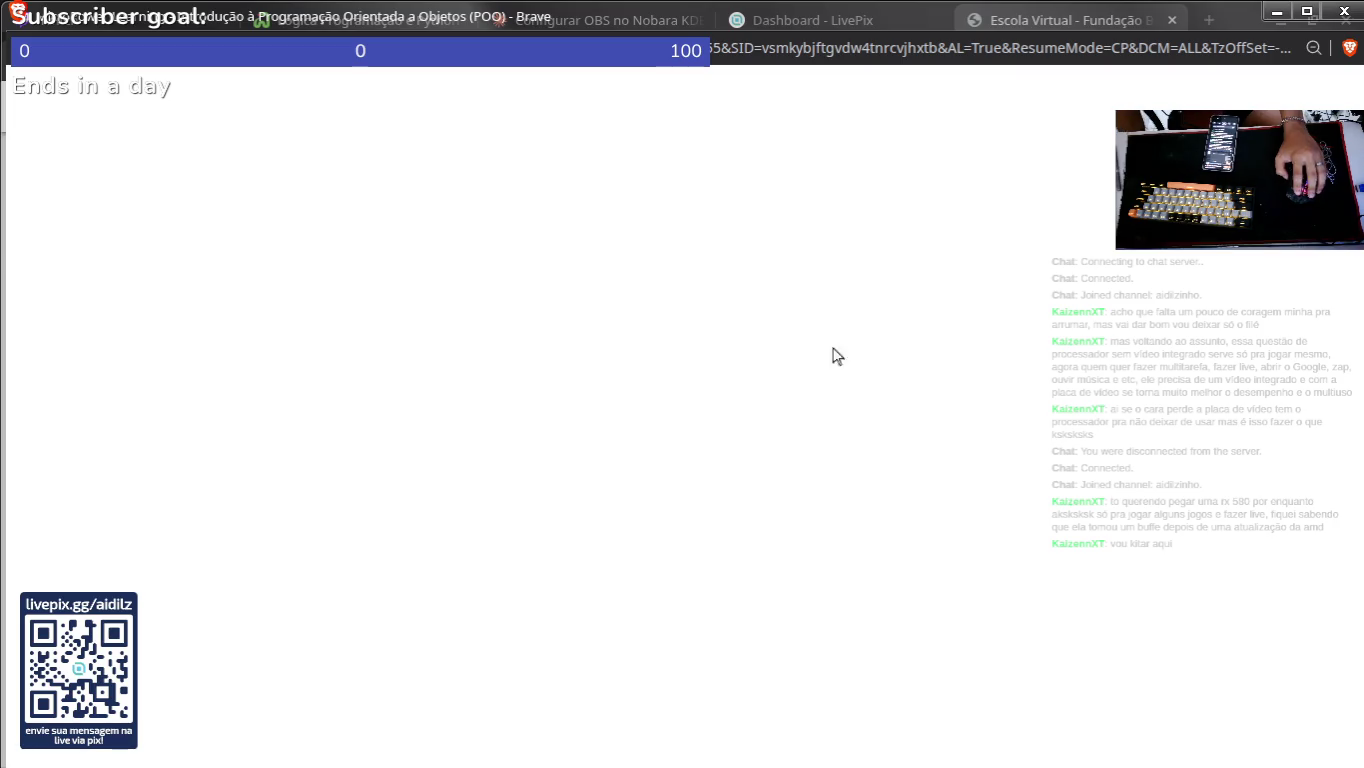
# Step: Maximize the POO course window and select its title text
pyautogui.moveTo(821, 26)
pyautogui.mouseDown()
pyautogui.moveTo(1052, 414)
pyautogui.moveTo(1080, 682)
pyautogui.moveTo(958, 686)
pyautogui.moveTo(836, 166)
pyautogui.moveTo(816, 6)
pyautogui.mouseUp()
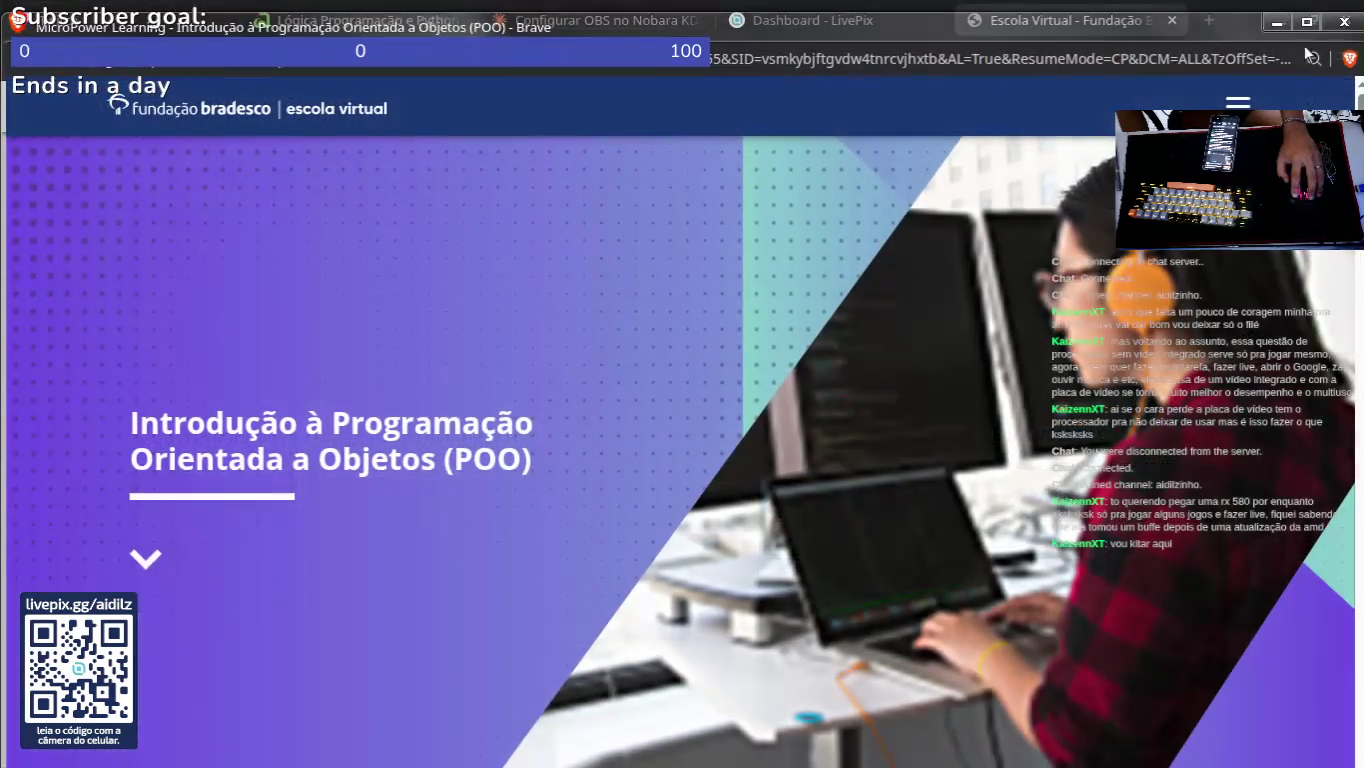
pyautogui.click(1308, 18)
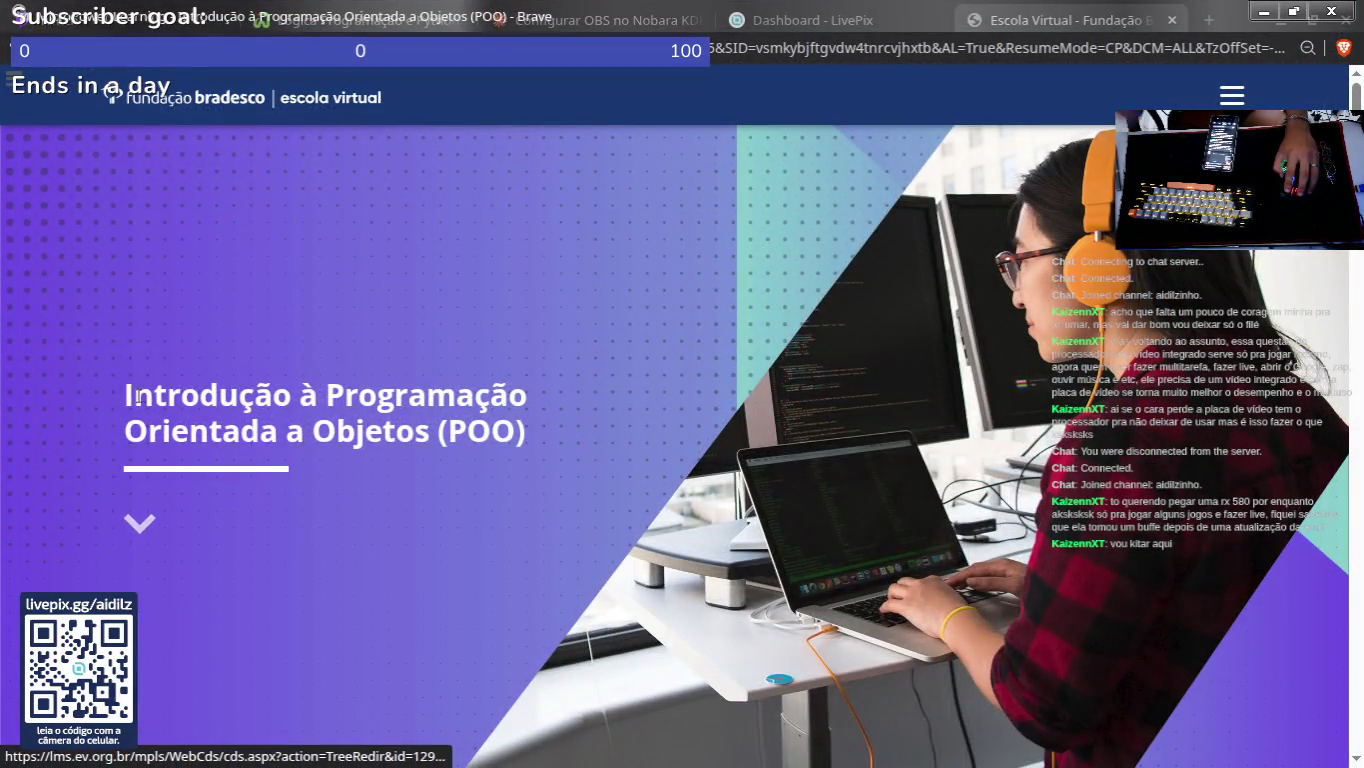
pyautogui.moveTo(126, 385); pyautogui.dragTo(496, 453)
pyautogui.hotkey('ctrl', 'c')
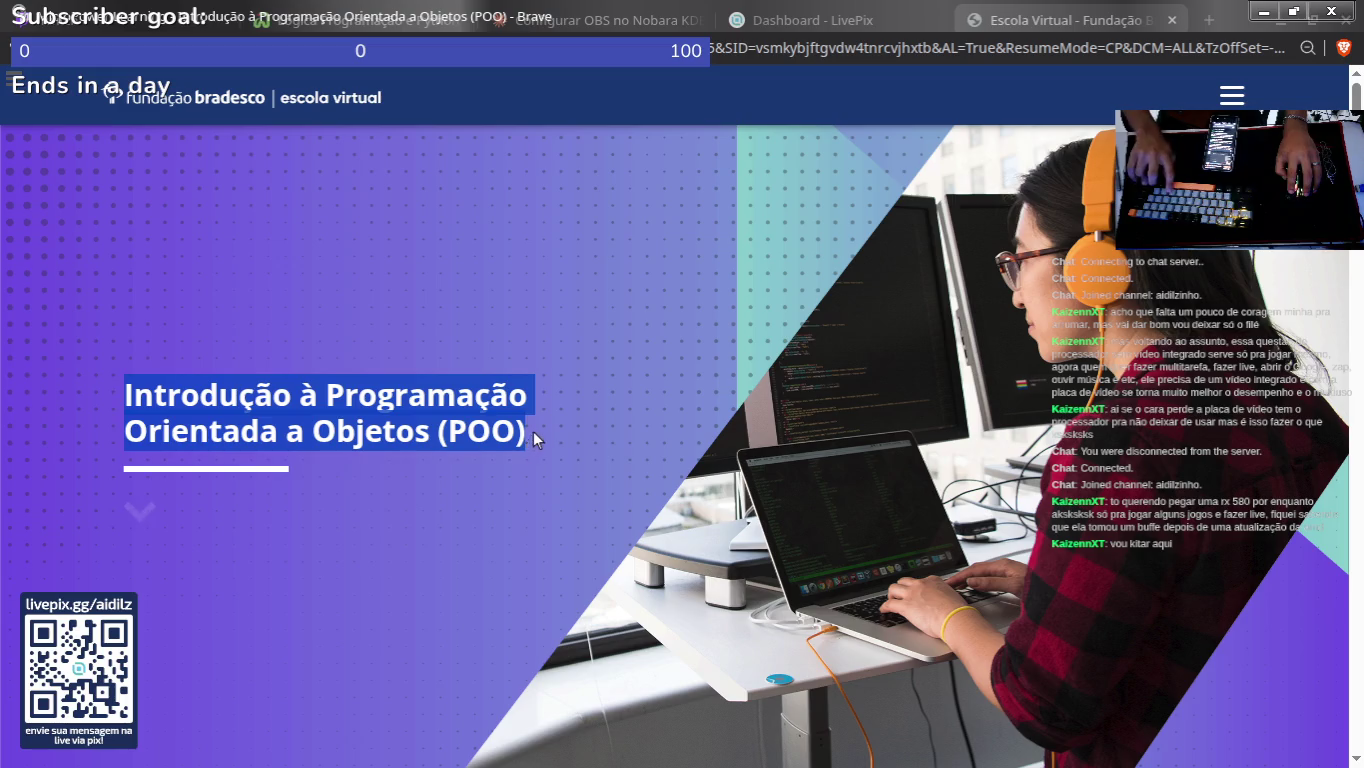
# Step: Replace the Notion page title with 'Introdução à Programação Orientada a Objetos (POO)'
pyautogui.hotkey('alt', 'Tab')
pyautogui.click(622, 320)
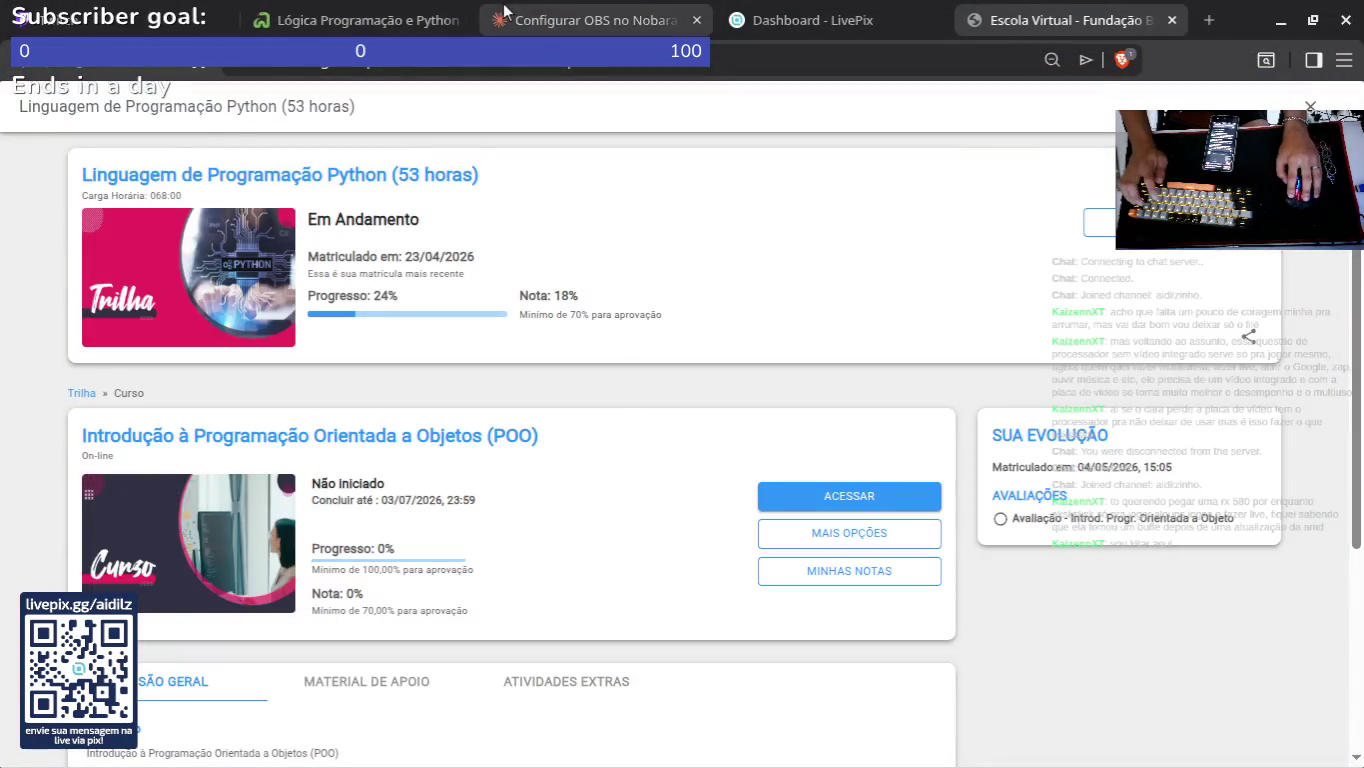
pyautogui.click(349, 15)
pyautogui.tripleClick(679, 385)
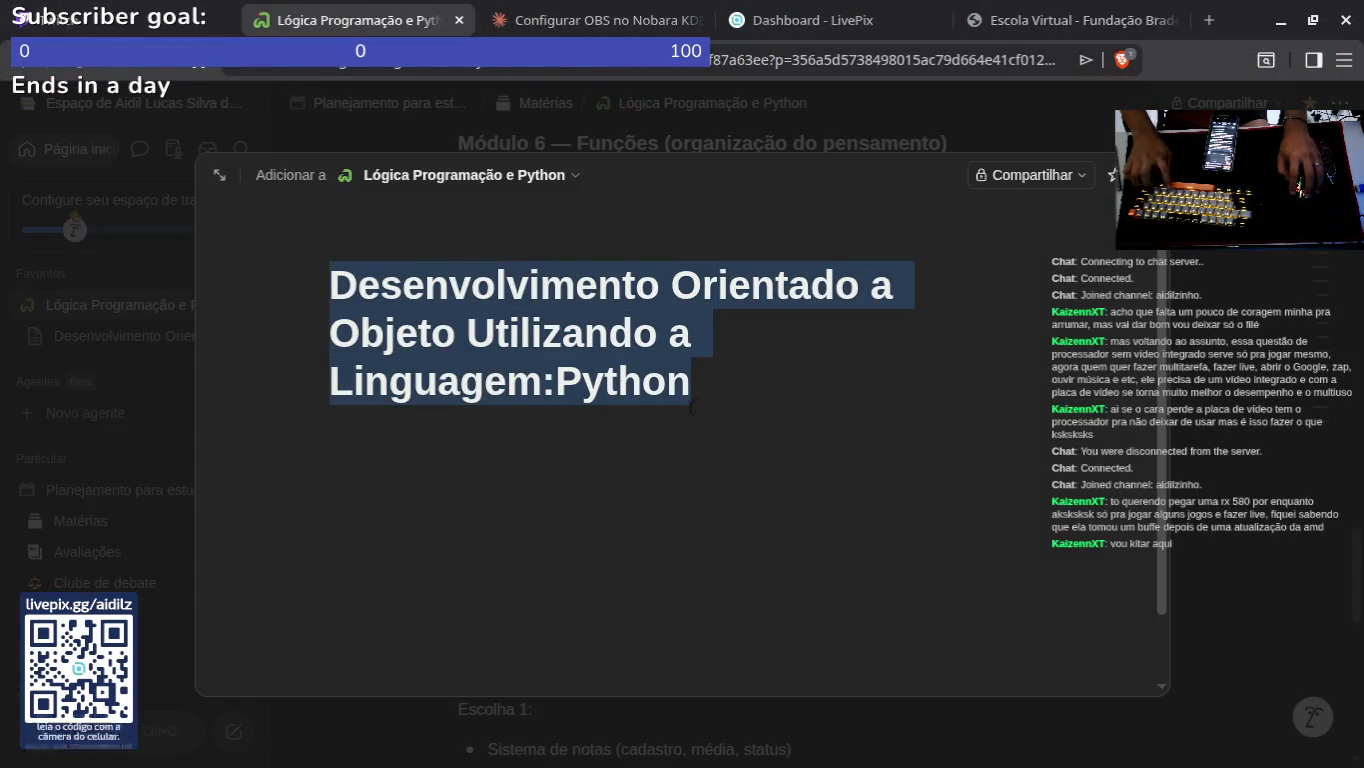
pyautogui.hotkey('ctrl', 'v')
pyautogui.hotkey('alt', 'Tab')
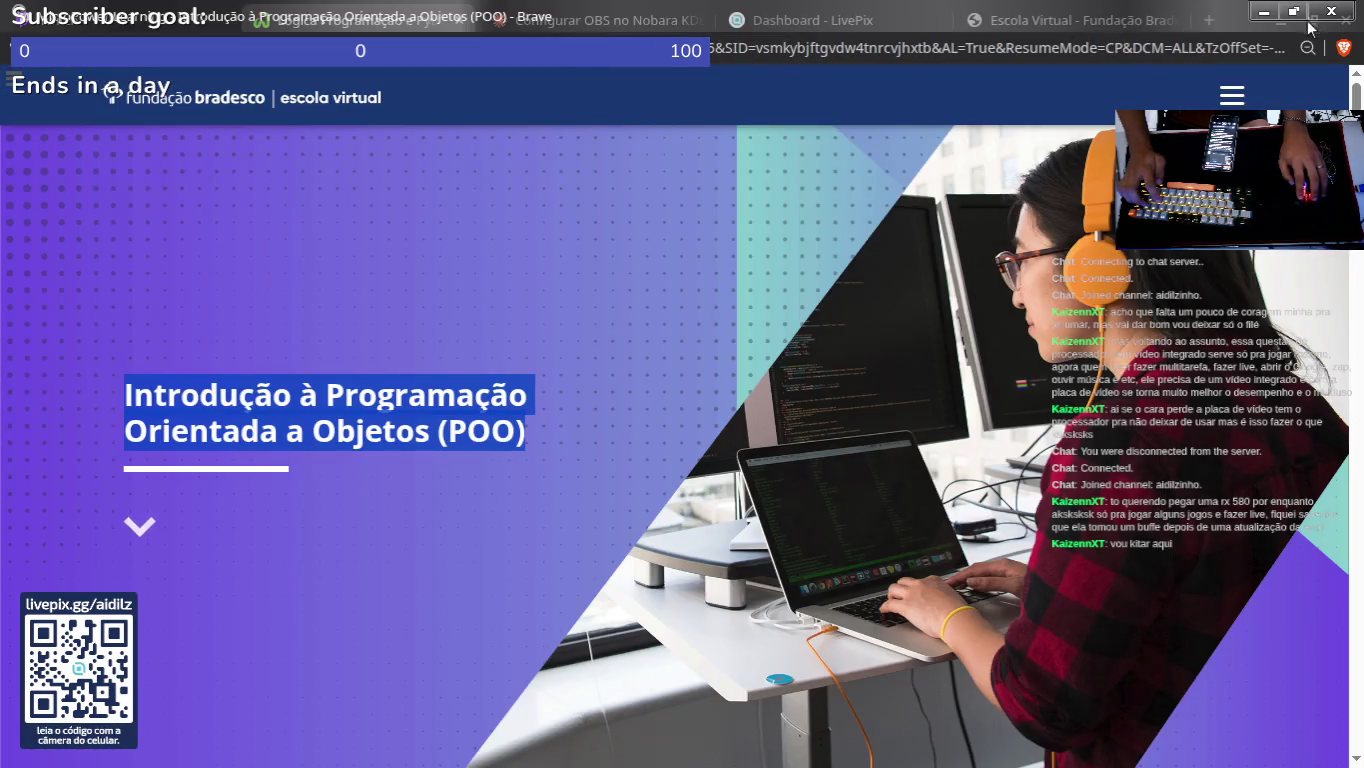
# Step: Open and hide the music player, then return to the course introduction text
pyautogui.scroll(-8, 167, 438)
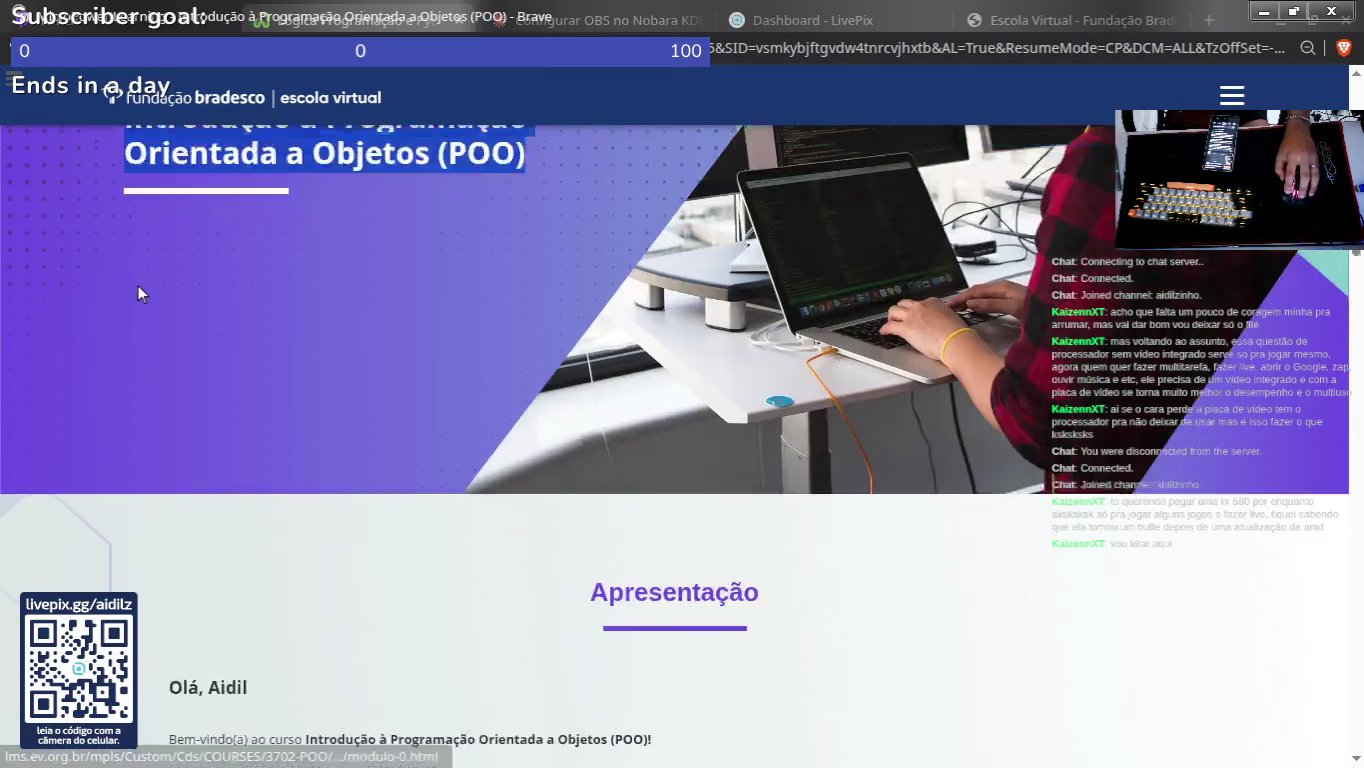
pyautogui.scroll(3, 187, 283)
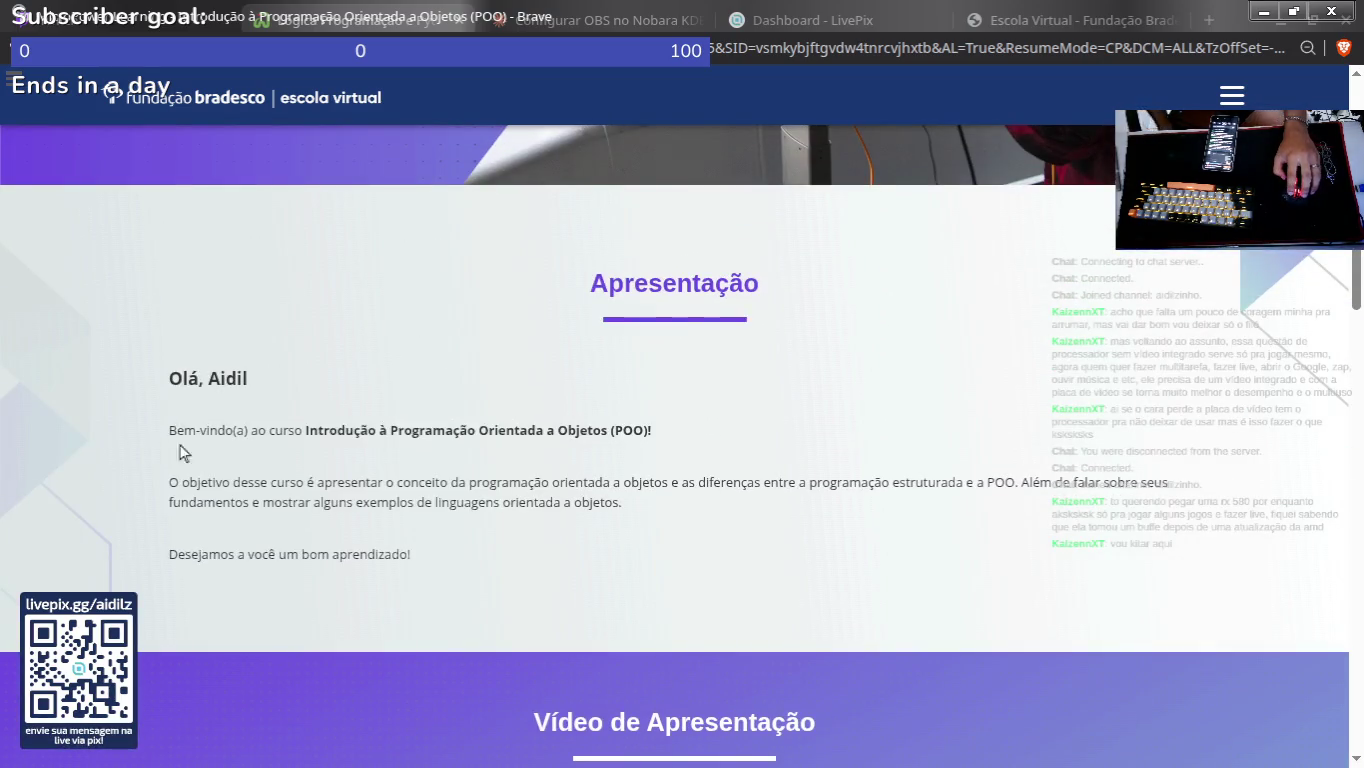
pyautogui.moveTo(750, 765)
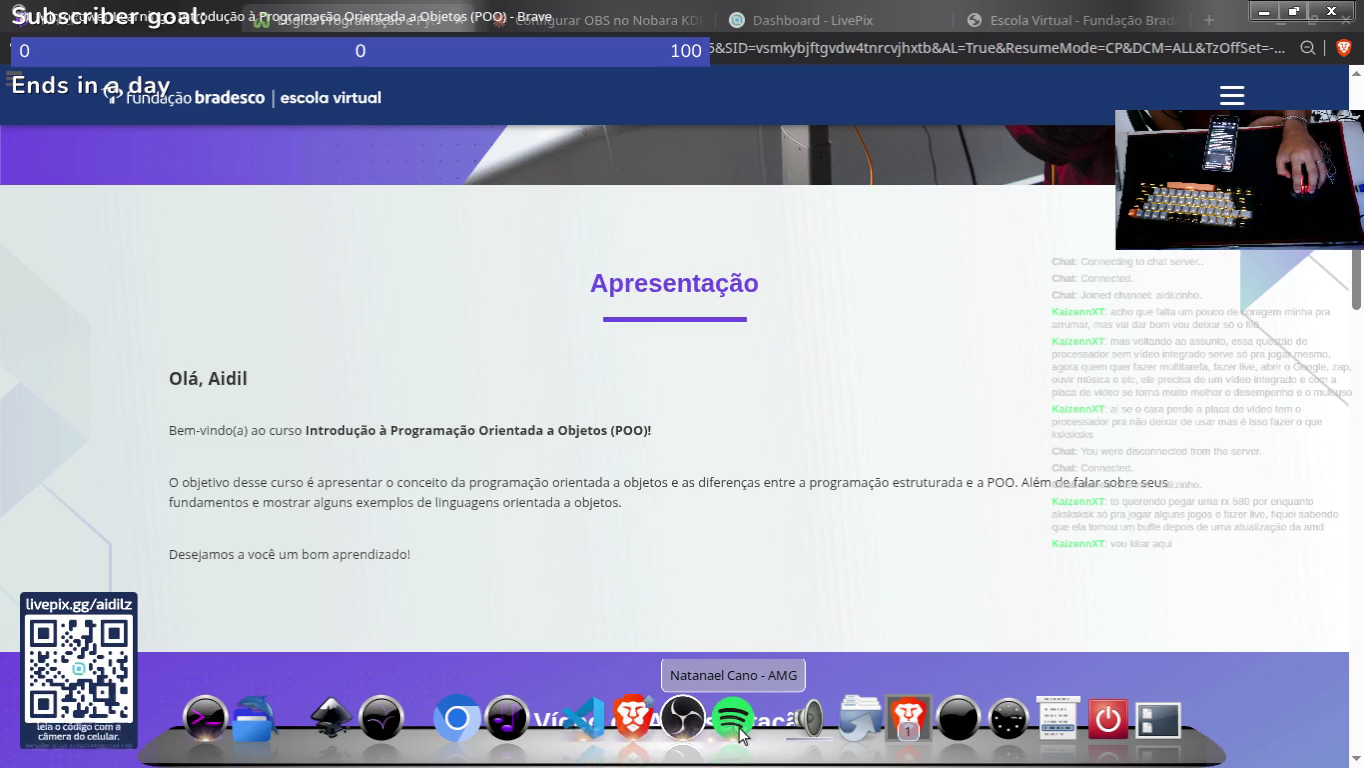
pyautogui.click(736, 717)
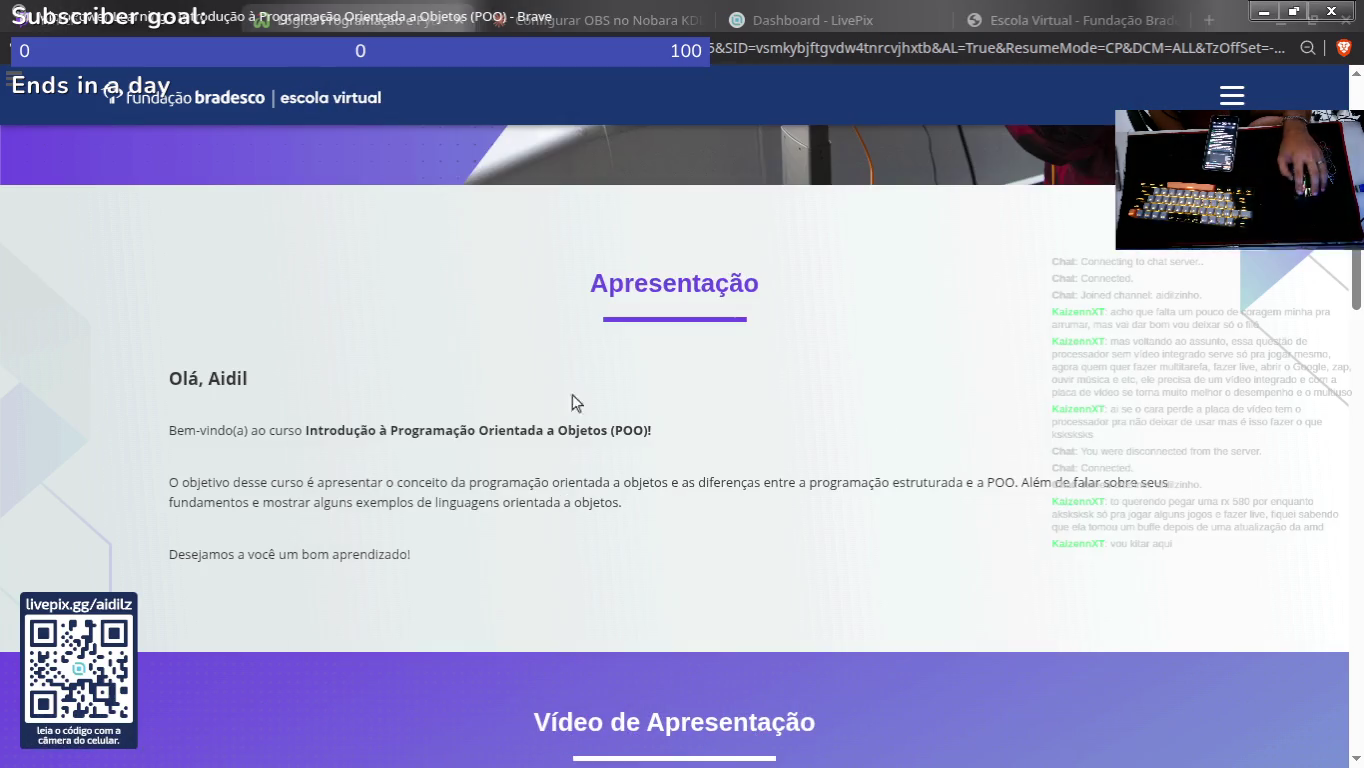
pyautogui.moveTo(573, 396)
pyautogui.mouseDown()
pyautogui.moveTo(407, 515)
pyautogui.moveTo(579, 598)
pyautogui.mouseUp()
pyautogui.click(579, 598)
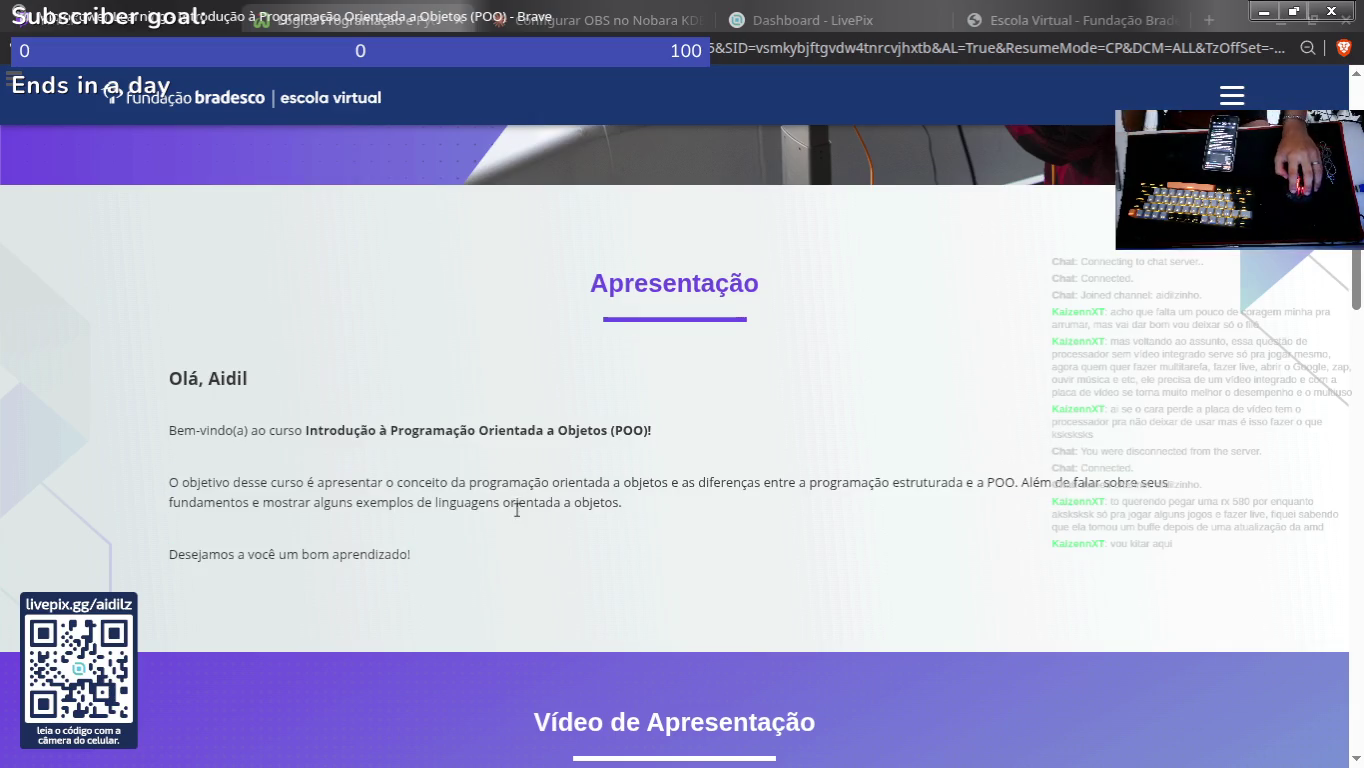
pyautogui.moveTo(561, 480); pyautogui.dragTo(626, 531)
pyautogui.click(855, 477)
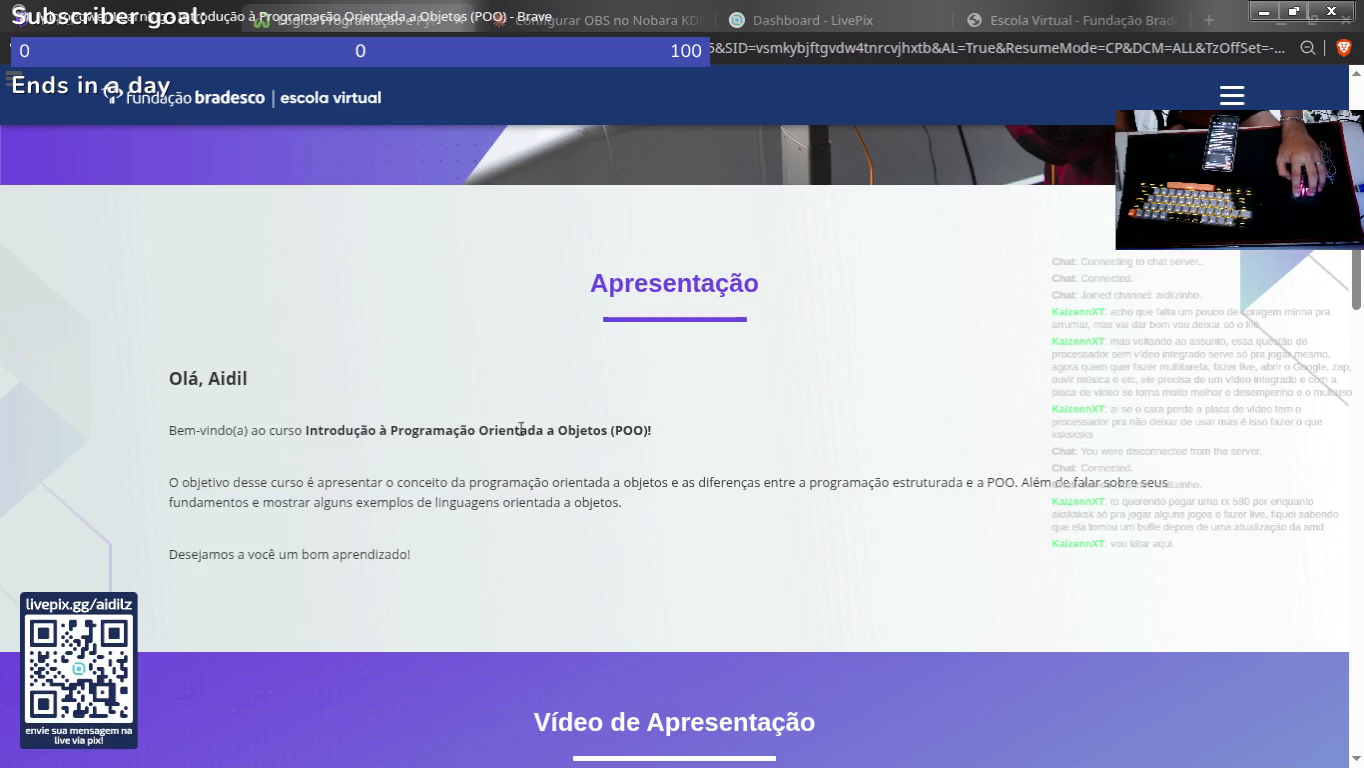
pyautogui.scroll(-5, 270, 460)
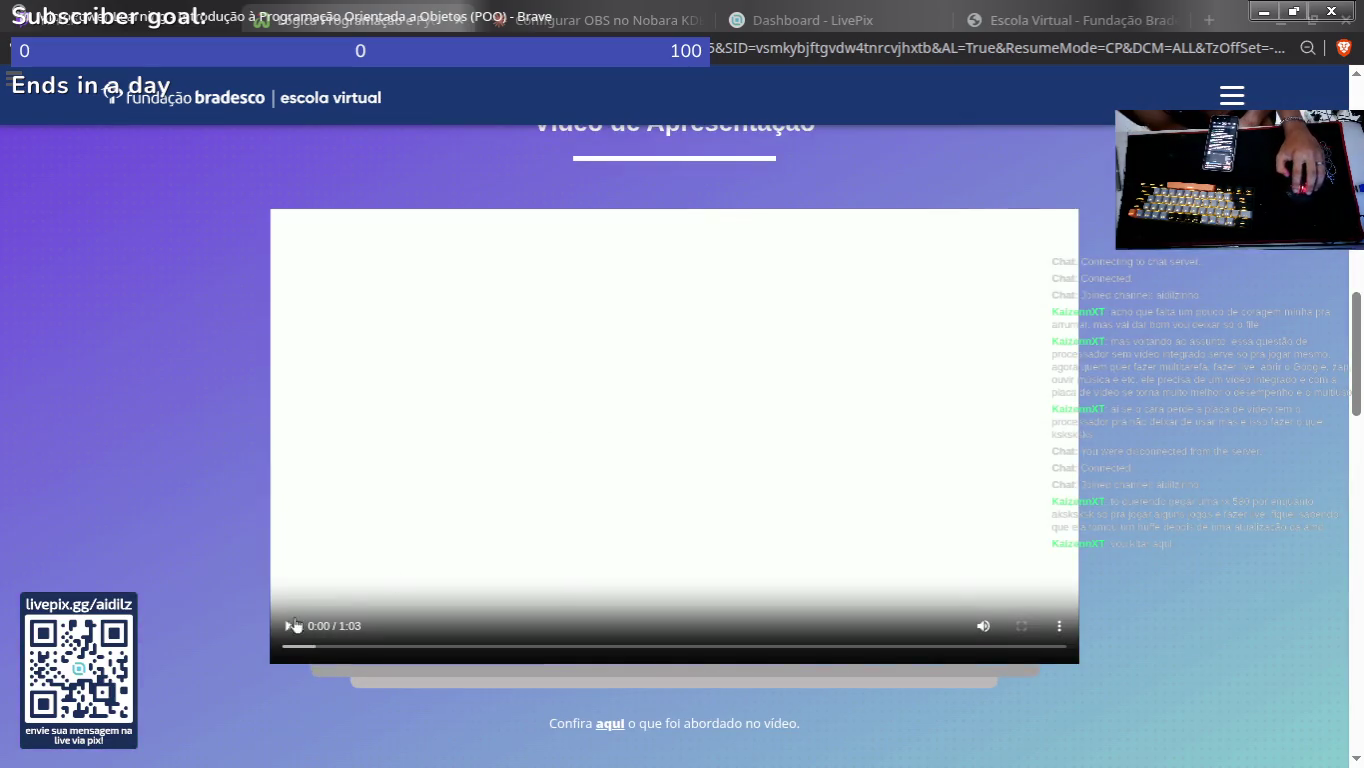
# Step: Play the course presentation video, check its options, and rewind it to 0:07
pyautogui.click(285, 627)
pyautogui.scroll(-1, 113, 548)
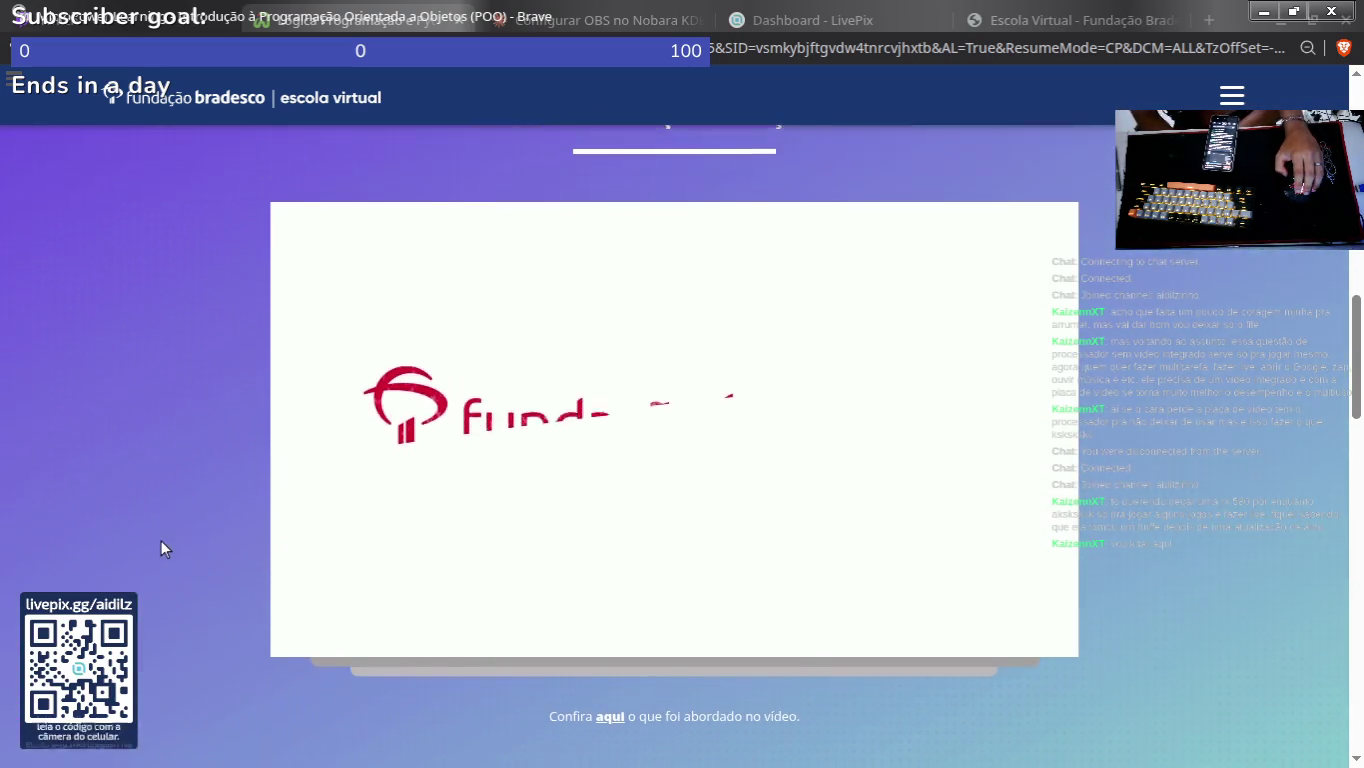
pyautogui.scroll(-2, 477, 612)
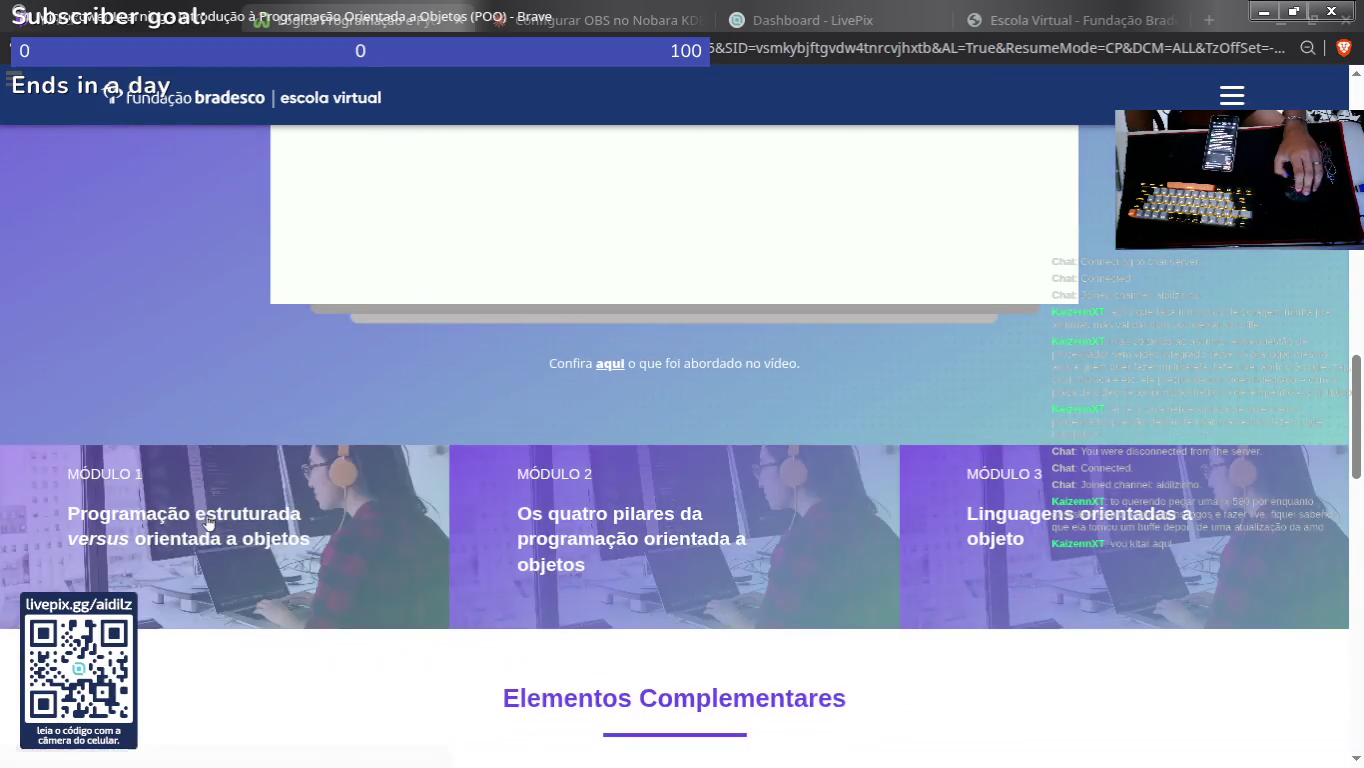
pyautogui.scroll(5, 592, 583)
pyautogui.scroll(-2, 480, 602)
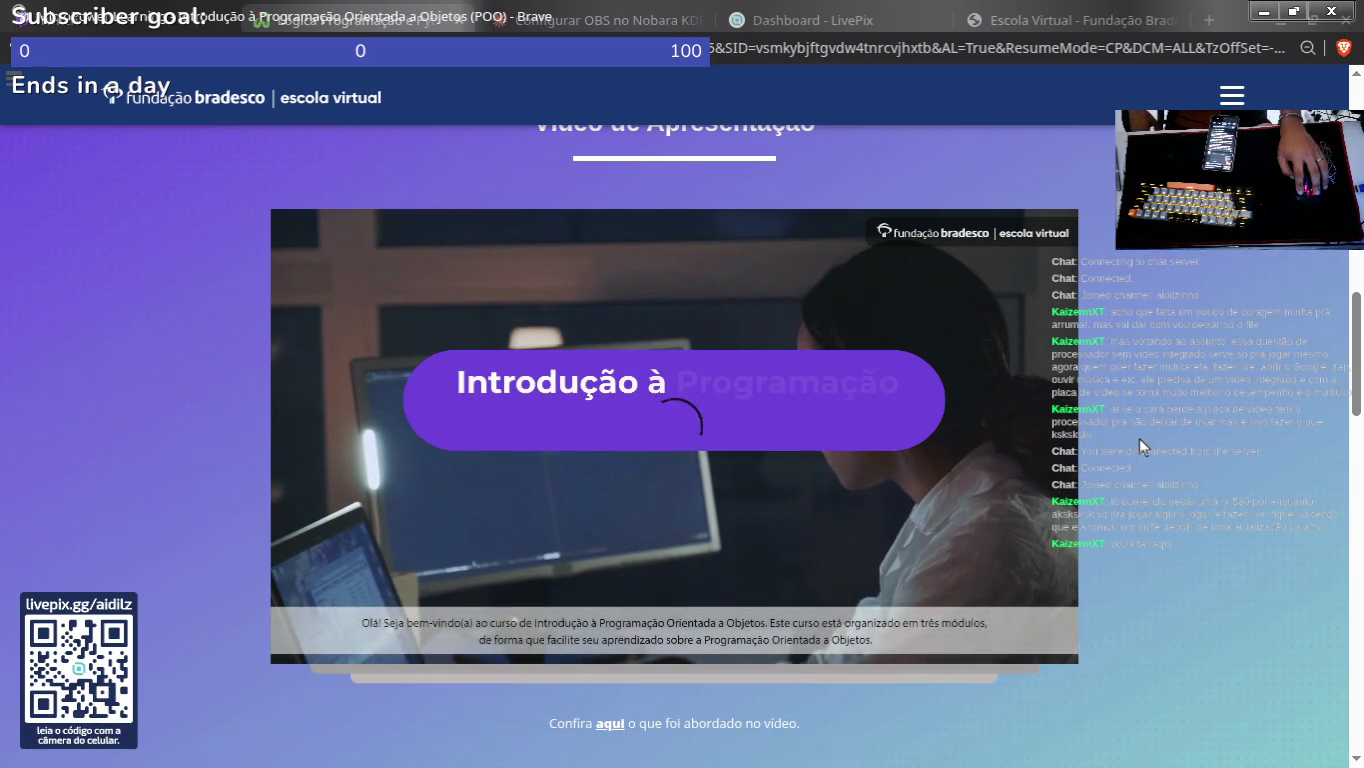
pyautogui.click(1054, 627)
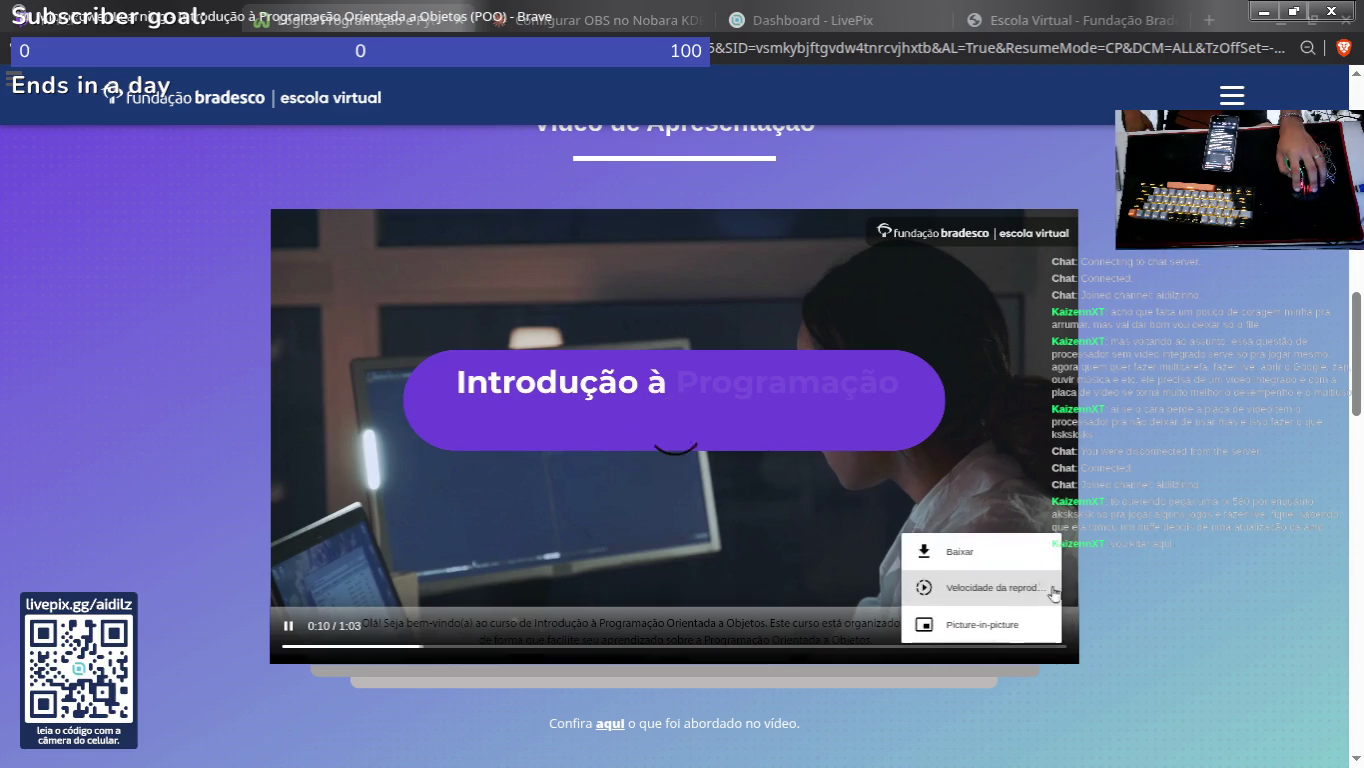
pyautogui.click(1231, 548)
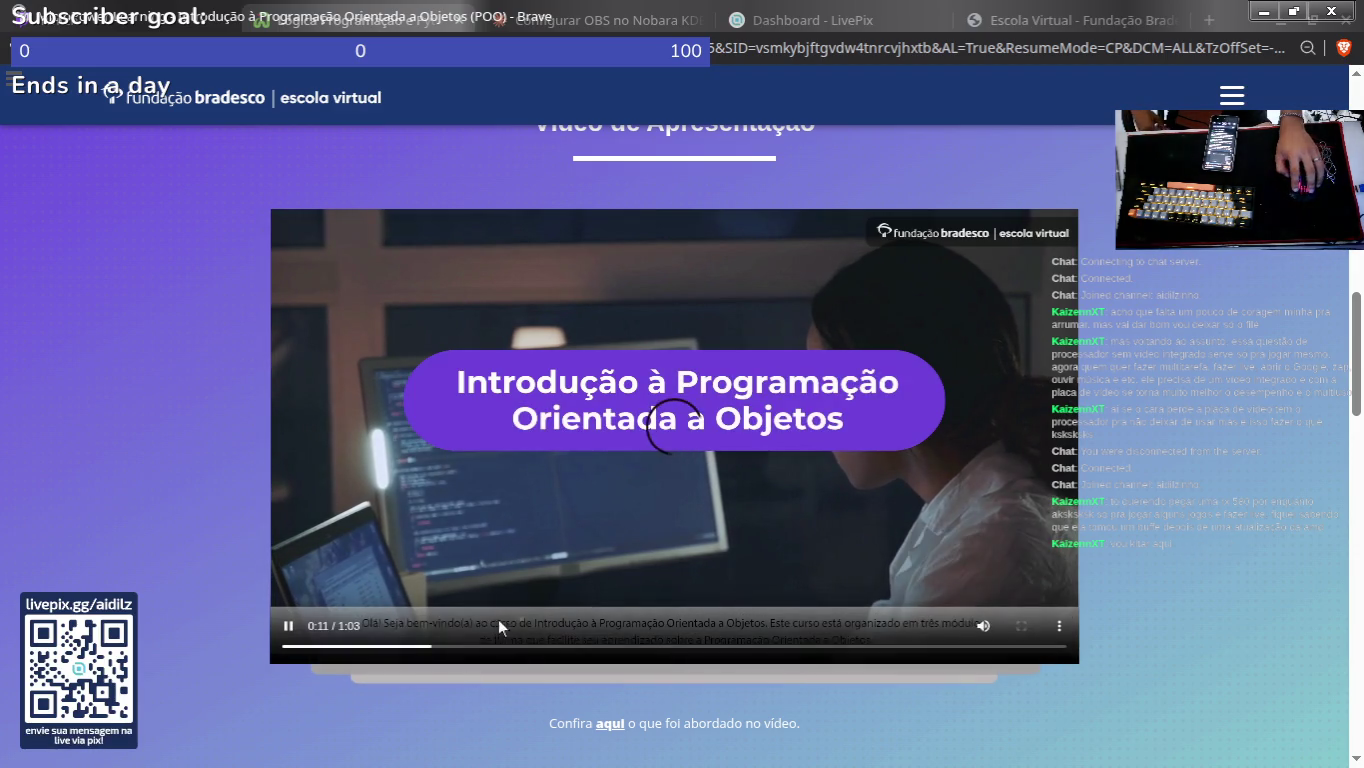
pyautogui.click(381, 647)
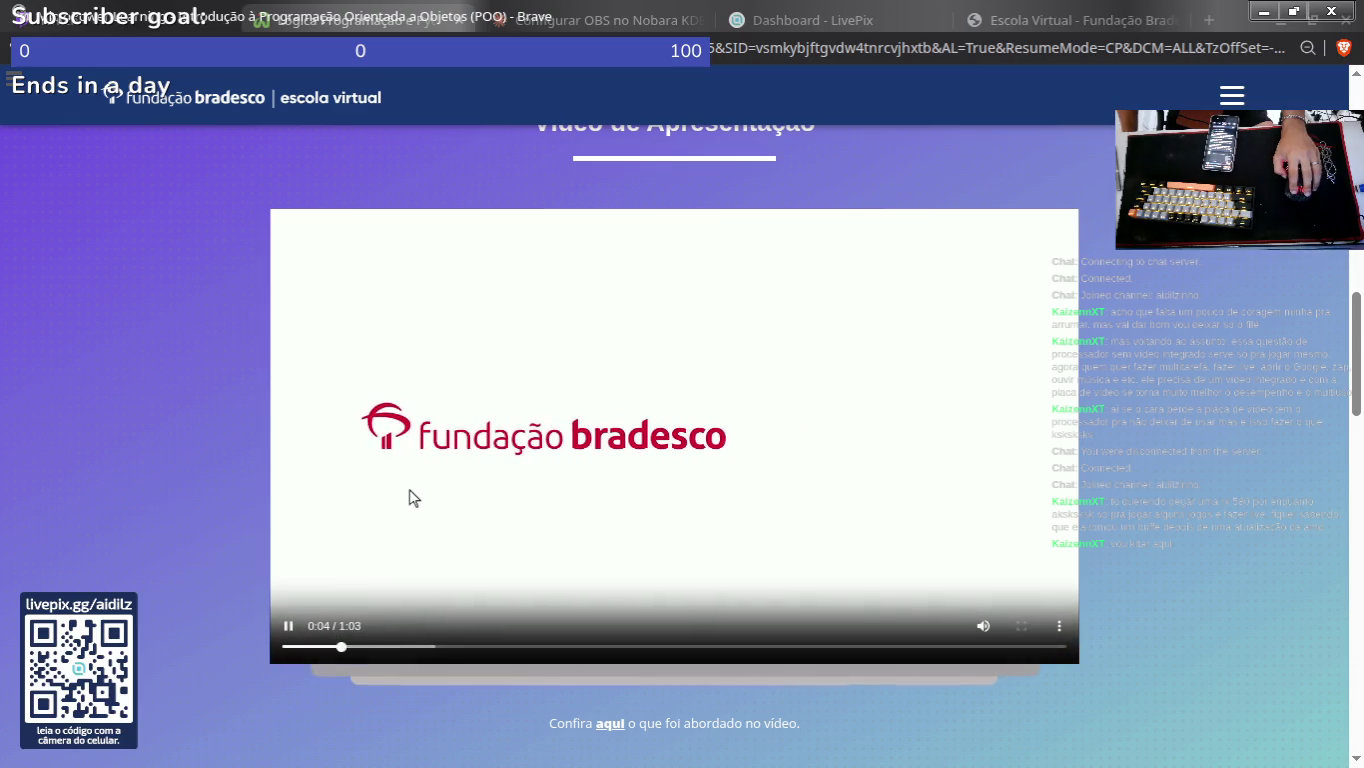
# Step: Briefly check OBS Studio, then return to the browser with the playing video
pyautogui.moveTo(985, 630)
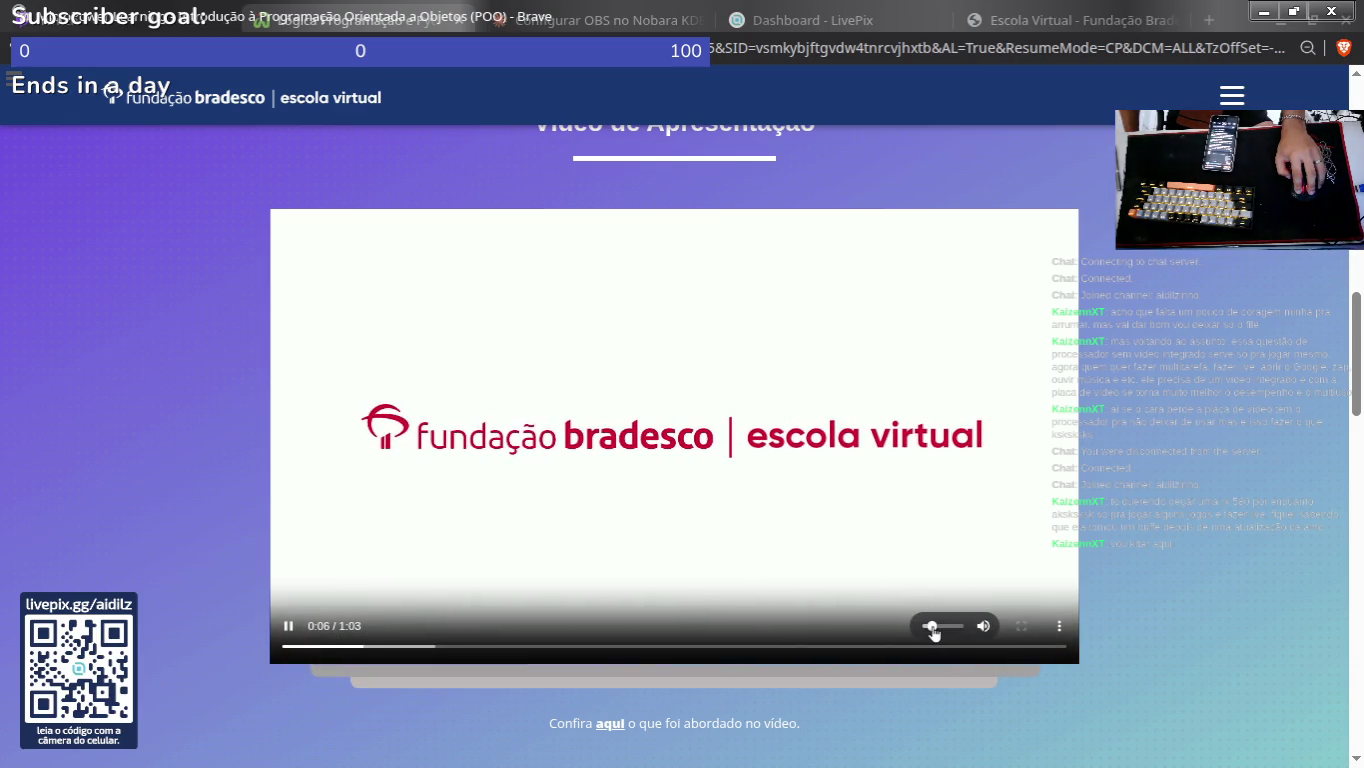
pyautogui.moveTo(650, 755)
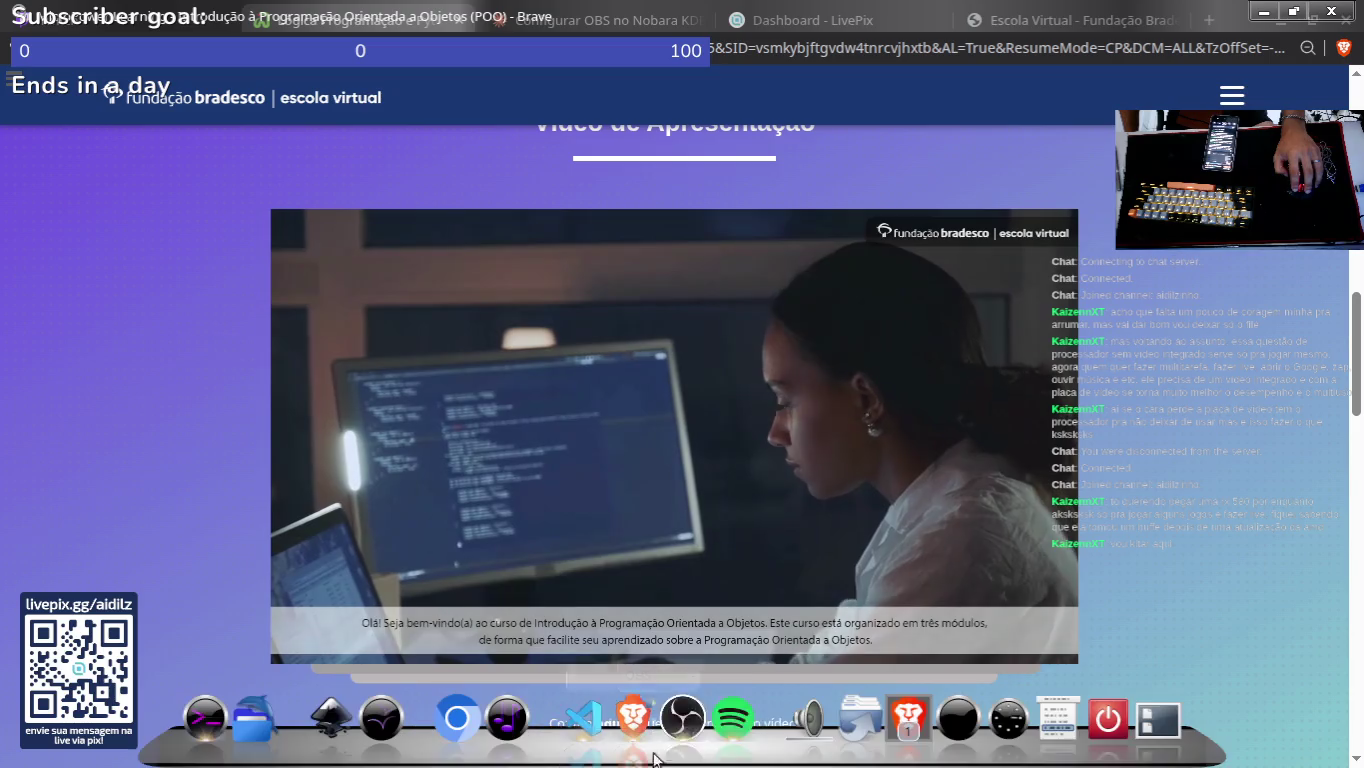
pyautogui.click(688, 718)
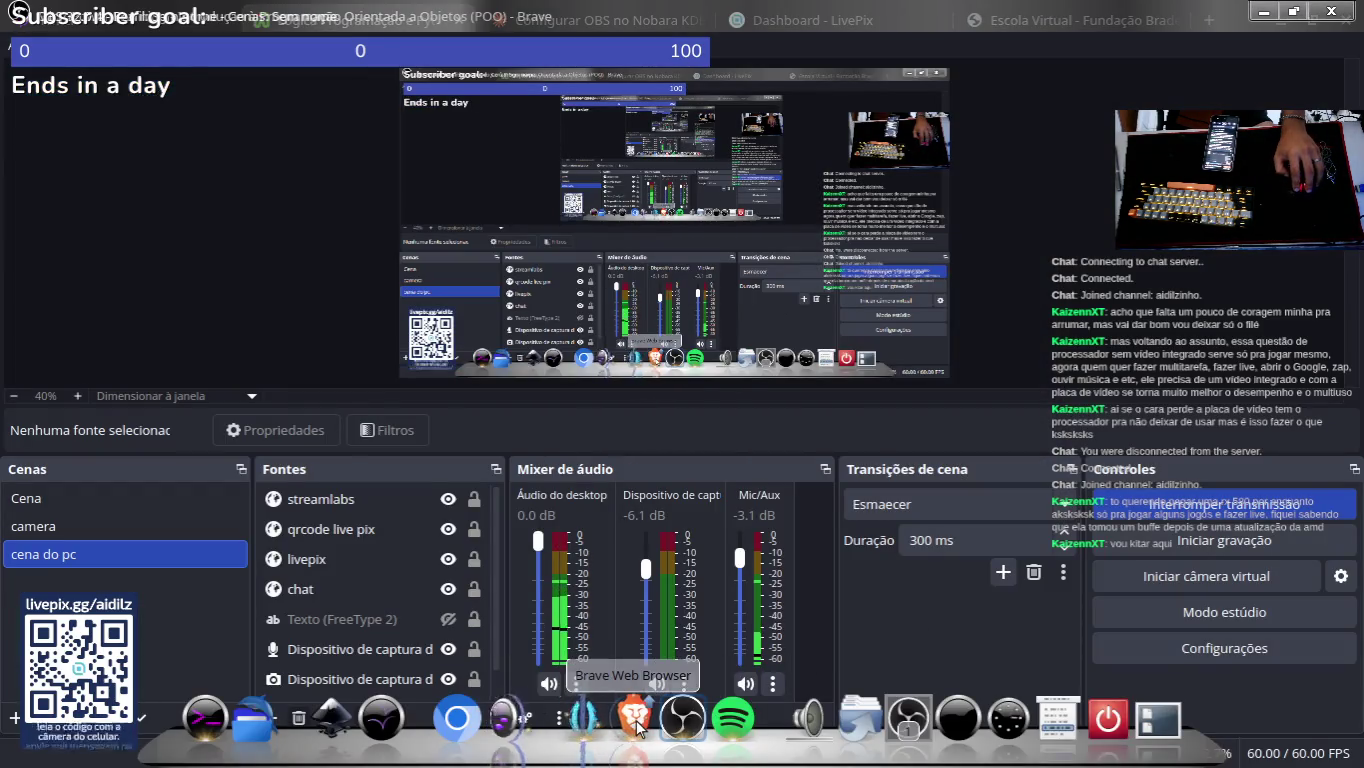
pyautogui.moveTo(587, 683)
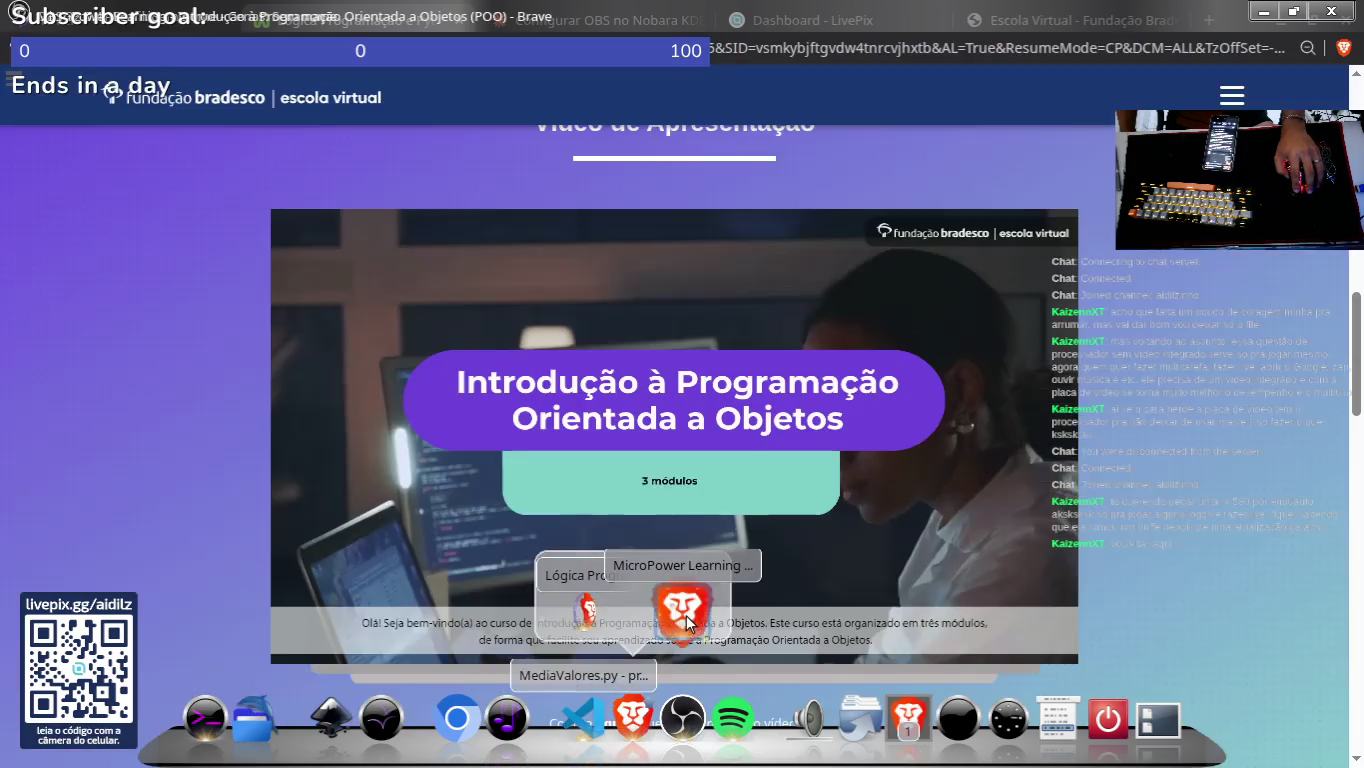
pyautogui.click(683, 600)
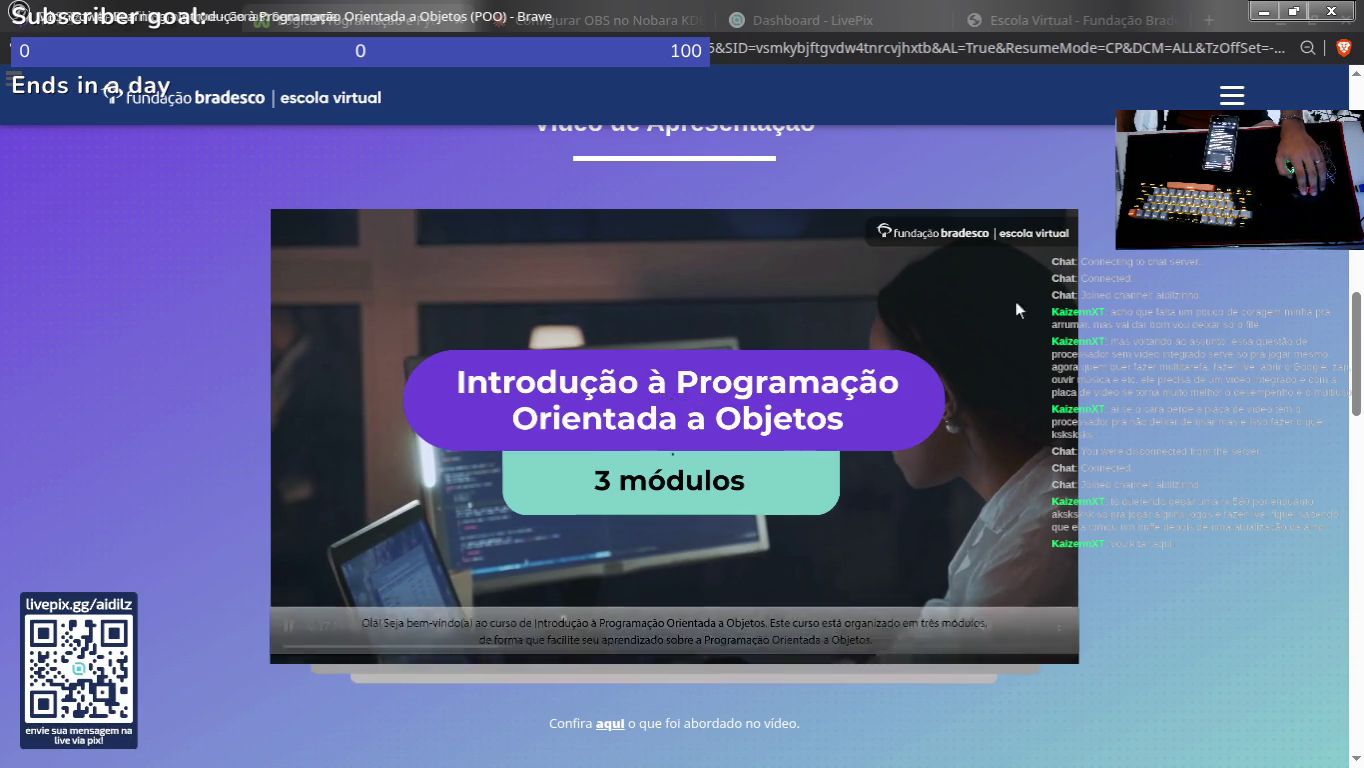
# Step: Pause the presentation video at 0:17
pyautogui.scroll(1, 999, 360)
pyautogui.scroll(-1, 885, 386)
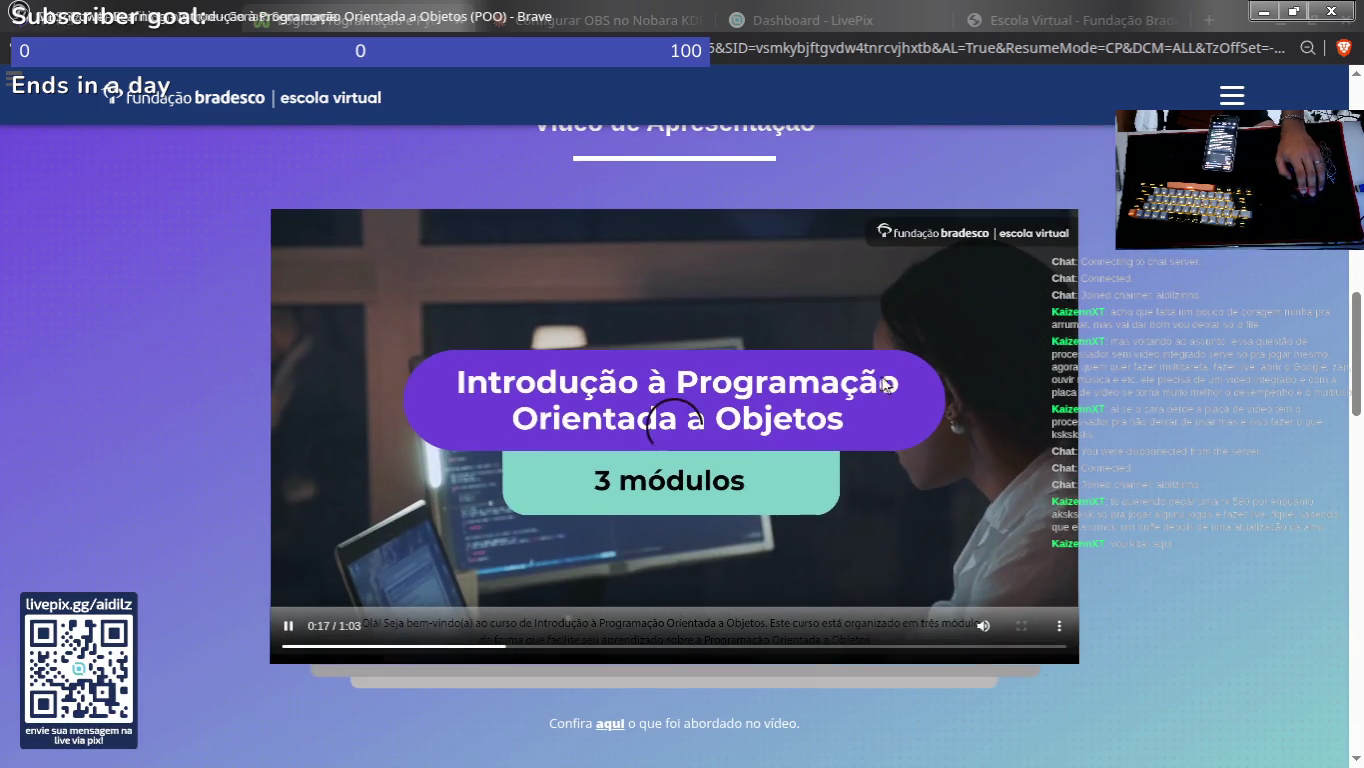
pyautogui.click(286, 626)
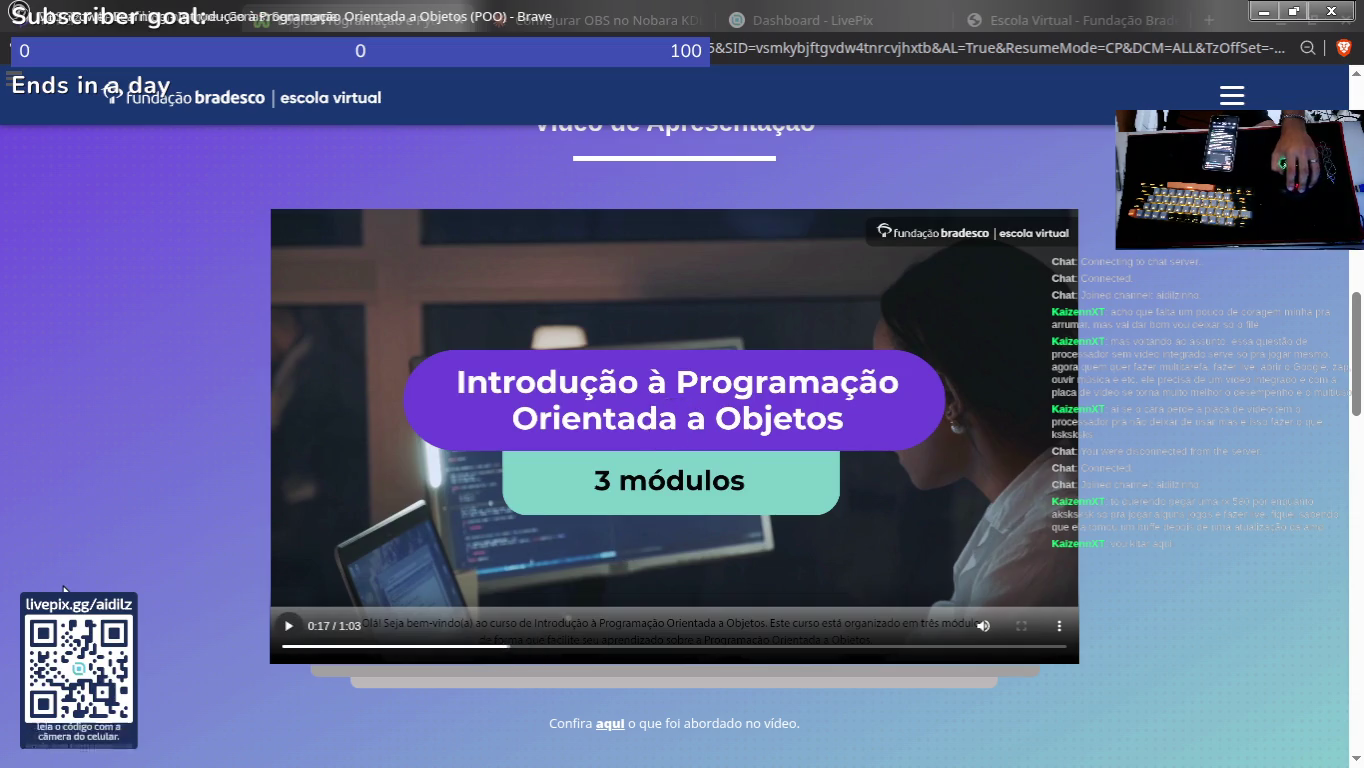
# Step: Scroll down to the module cards and select the Saiba Mais description text
pyautogui.scroll(-2, 560, 566)
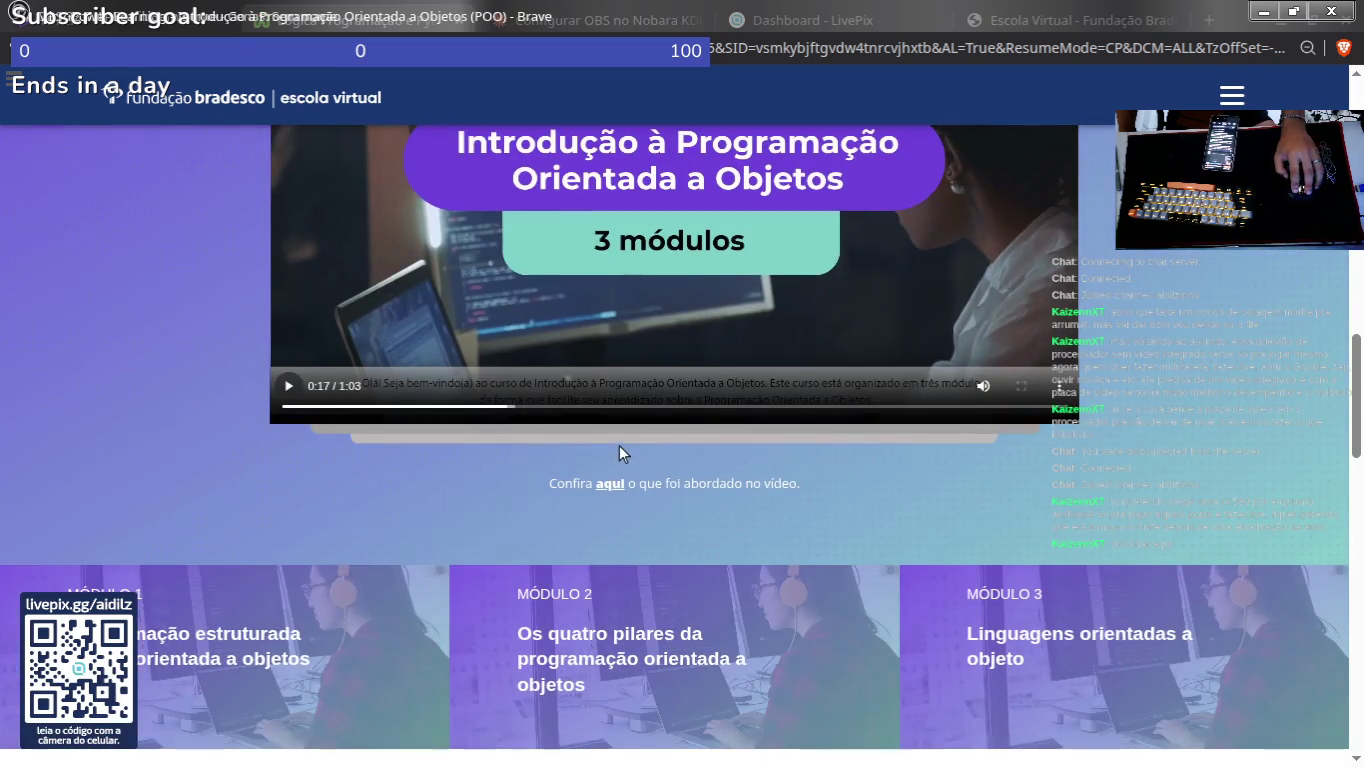
pyautogui.scroll(-7, 569, 440)
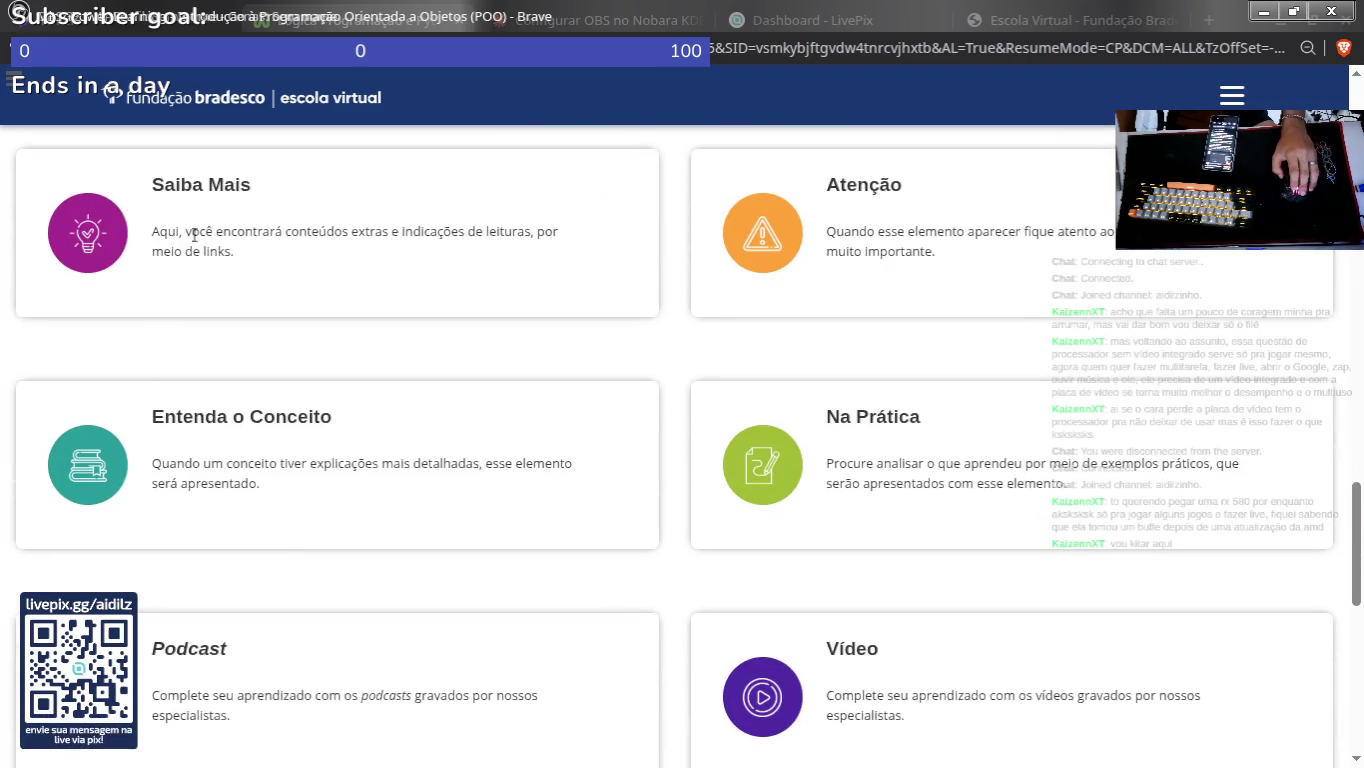
pyautogui.moveTo(157, 231); pyautogui.dragTo(299, 282)
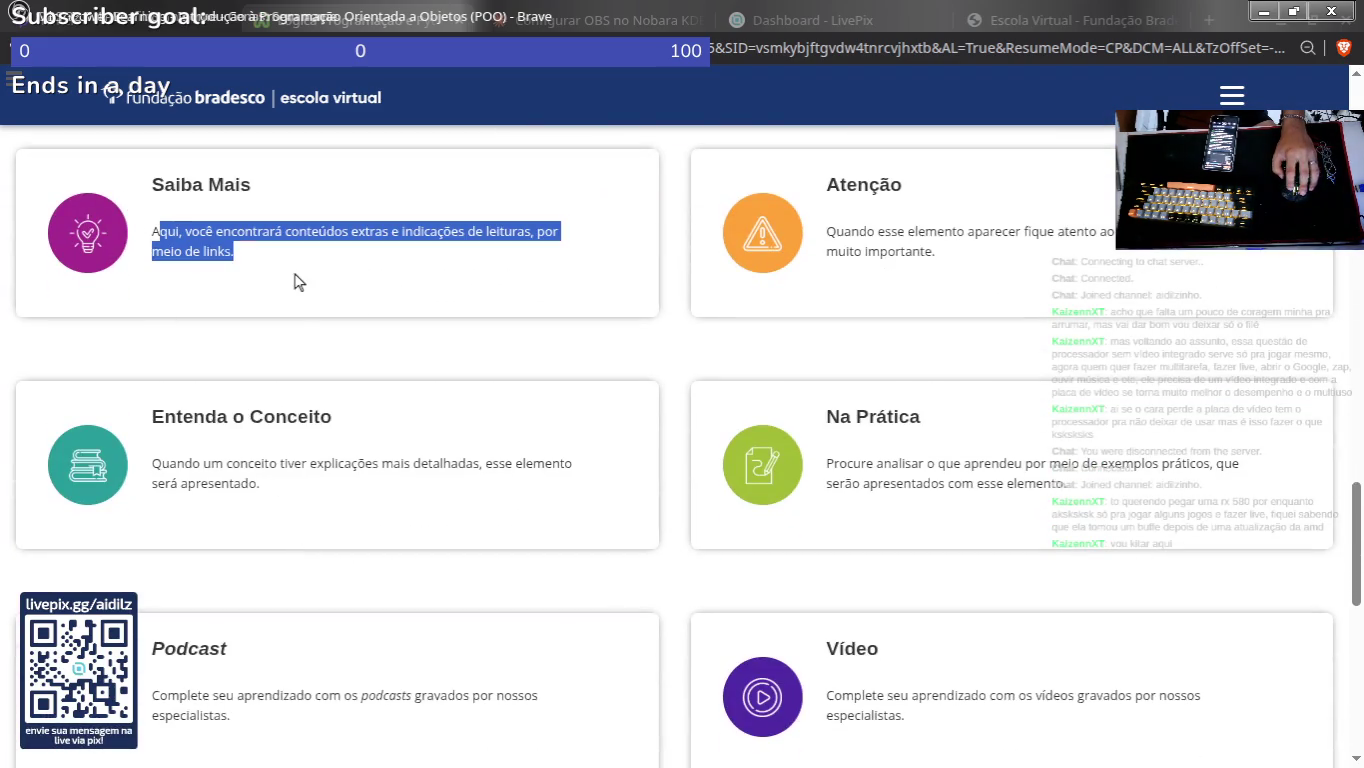
pyautogui.moveTo(169, 465); pyautogui.dragTo(314, 551)
pyautogui.scroll(-1, 181, 560)
pyautogui.click(497, 610)
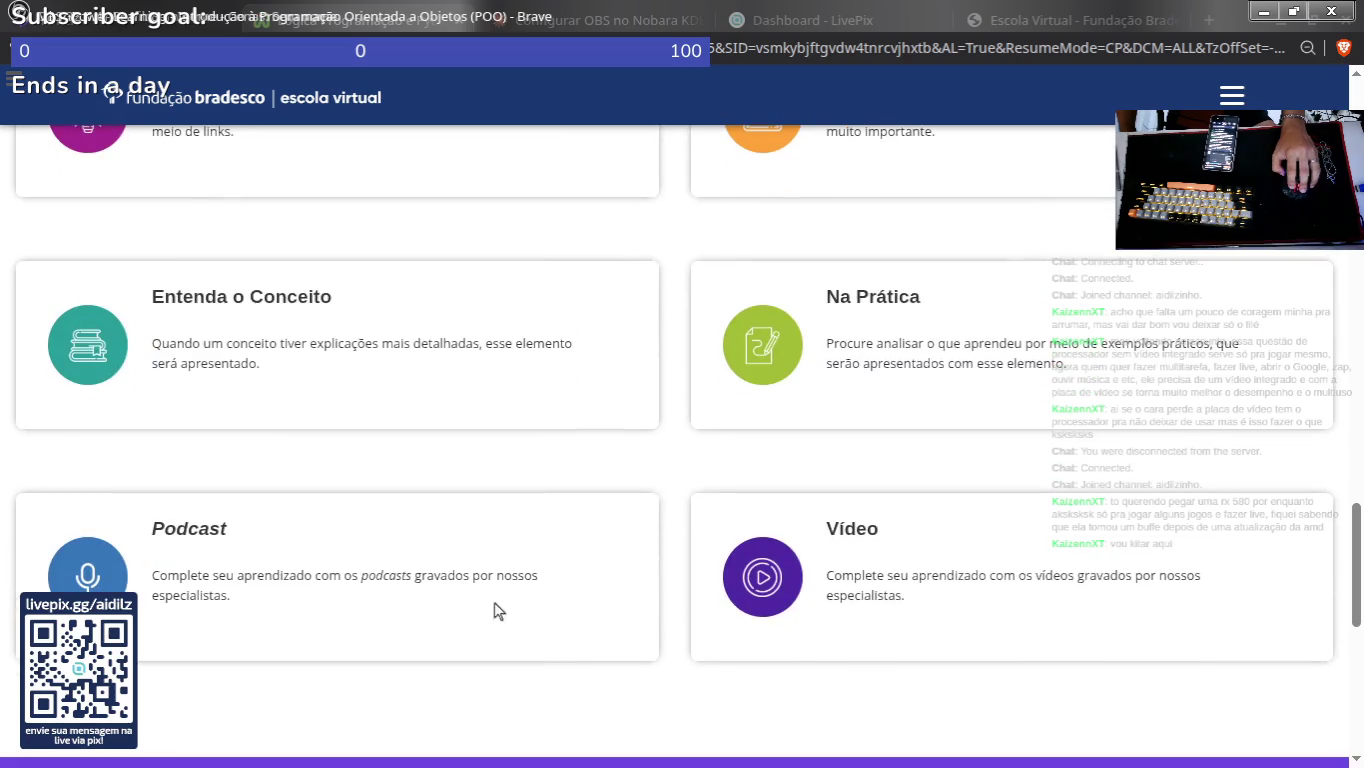
# Step: Select the Vídeo and Na Prática card descriptions in Elementos Complementares, then scroll back up
pyautogui.moveTo(915, 605); pyautogui.dragTo(826, 518)
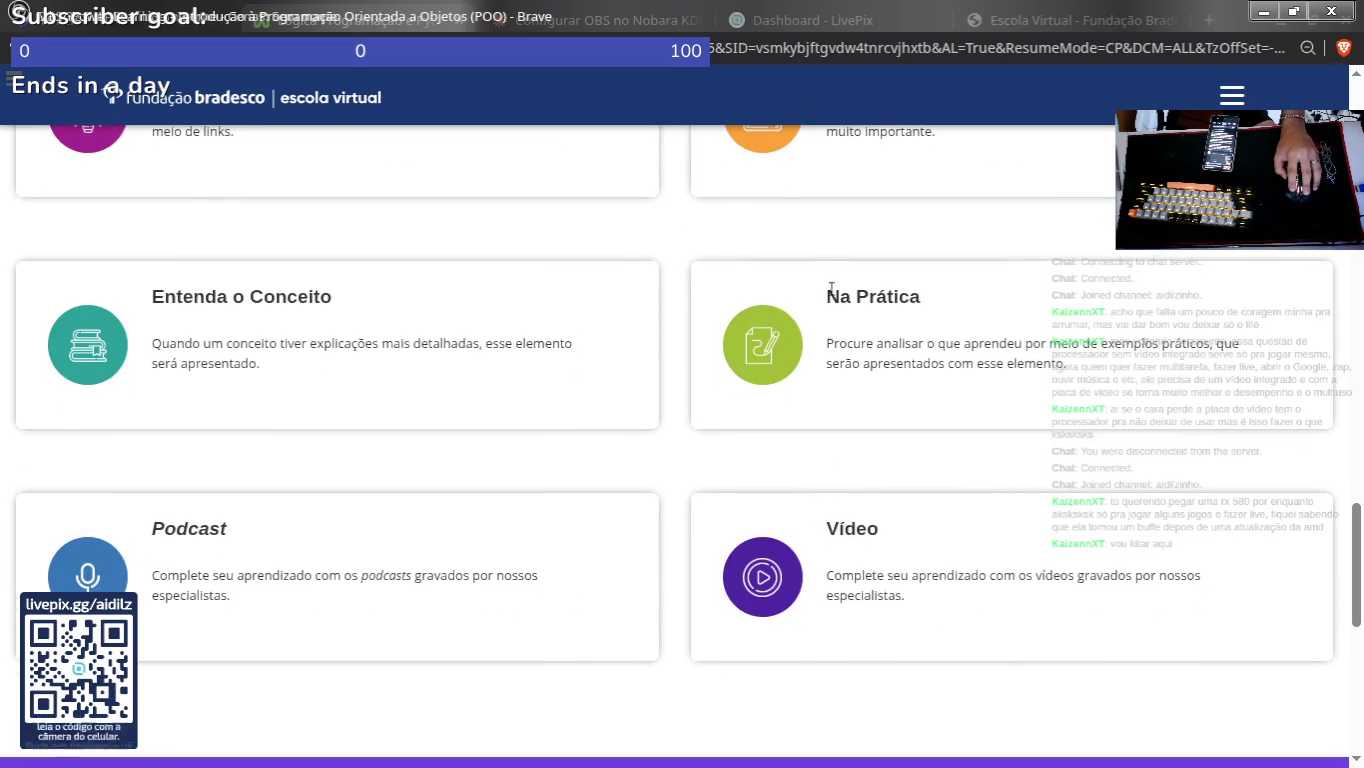
pyautogui.moveTo(831, 288); pyautogui.dragTo(1070, 368)
pyautogui.click(903, 351)
pyautogui.scroll(2, 870, 400)
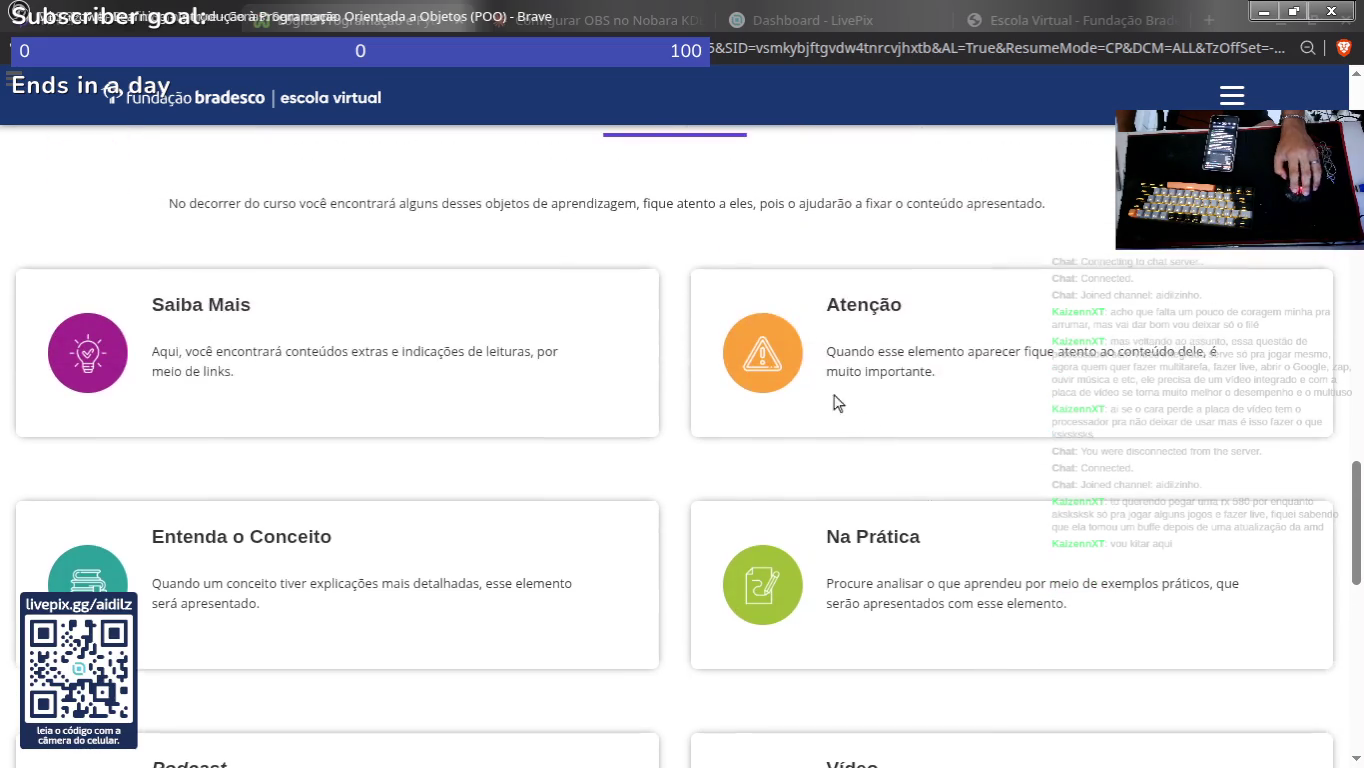
pyautogui.moveTo(826, 296); pyautogui.dragTo(1080, 456)
pyautogui.scroll(3, 801, 469)
pyautogui.scroll(1, 204, 262)
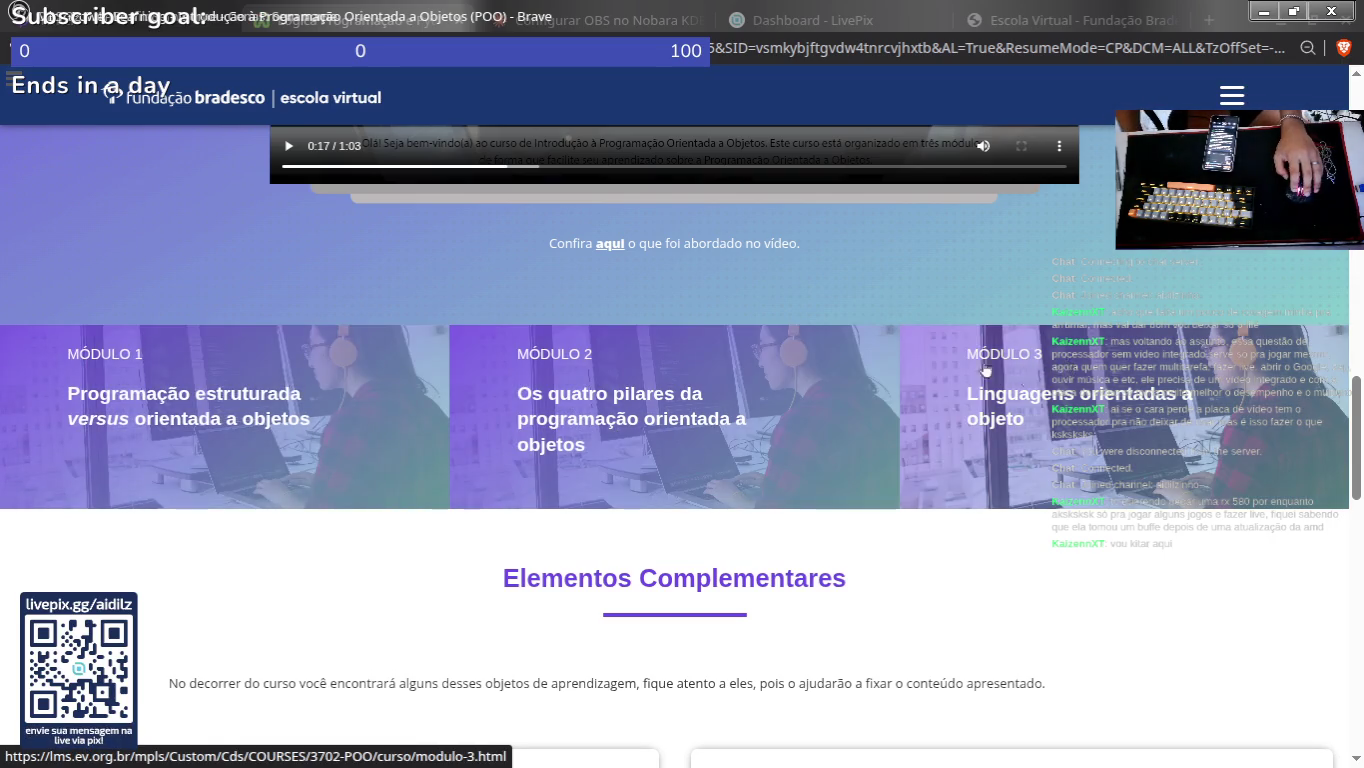
pyautogui.scroll(3, 625, 255)
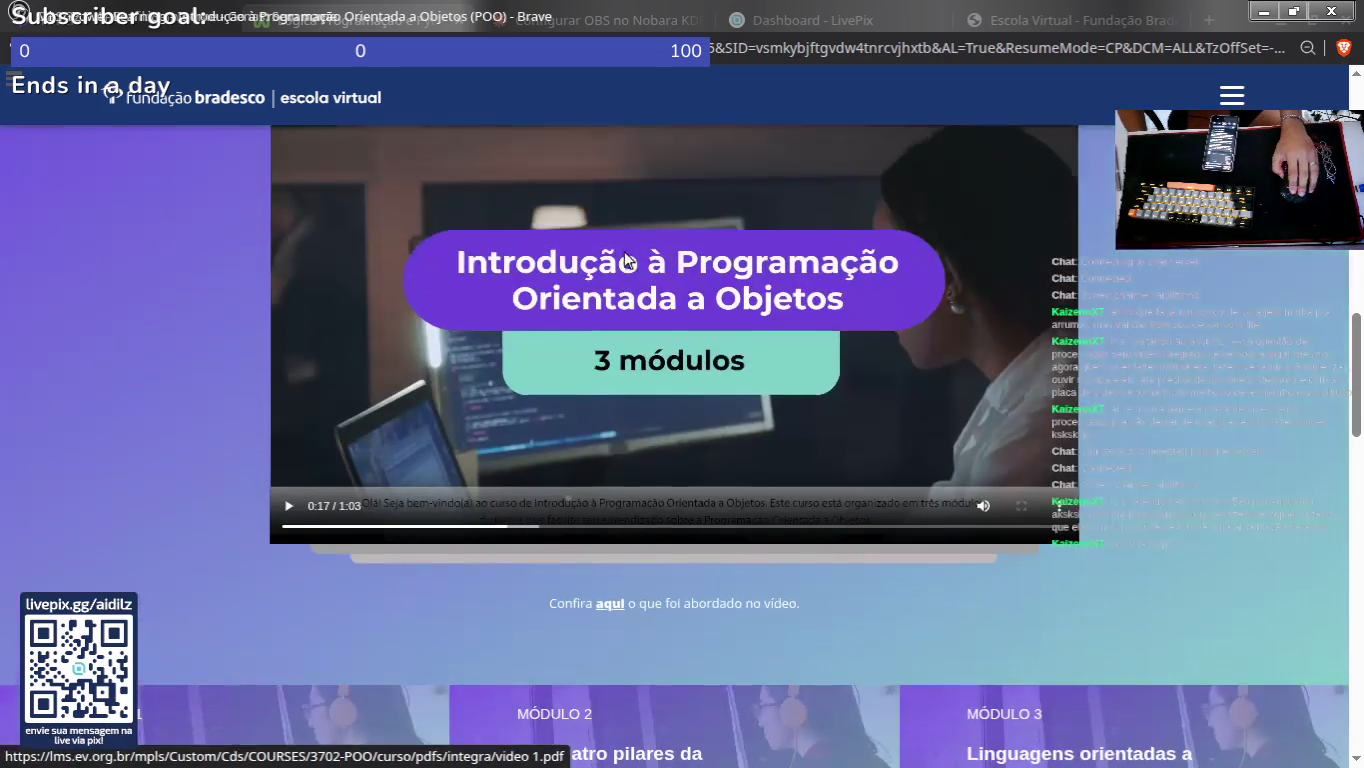
# Step: Resume the presentation video and let it play
pyautogui.click(288, 503)
pyautogui.scroll(1, 341, 593)
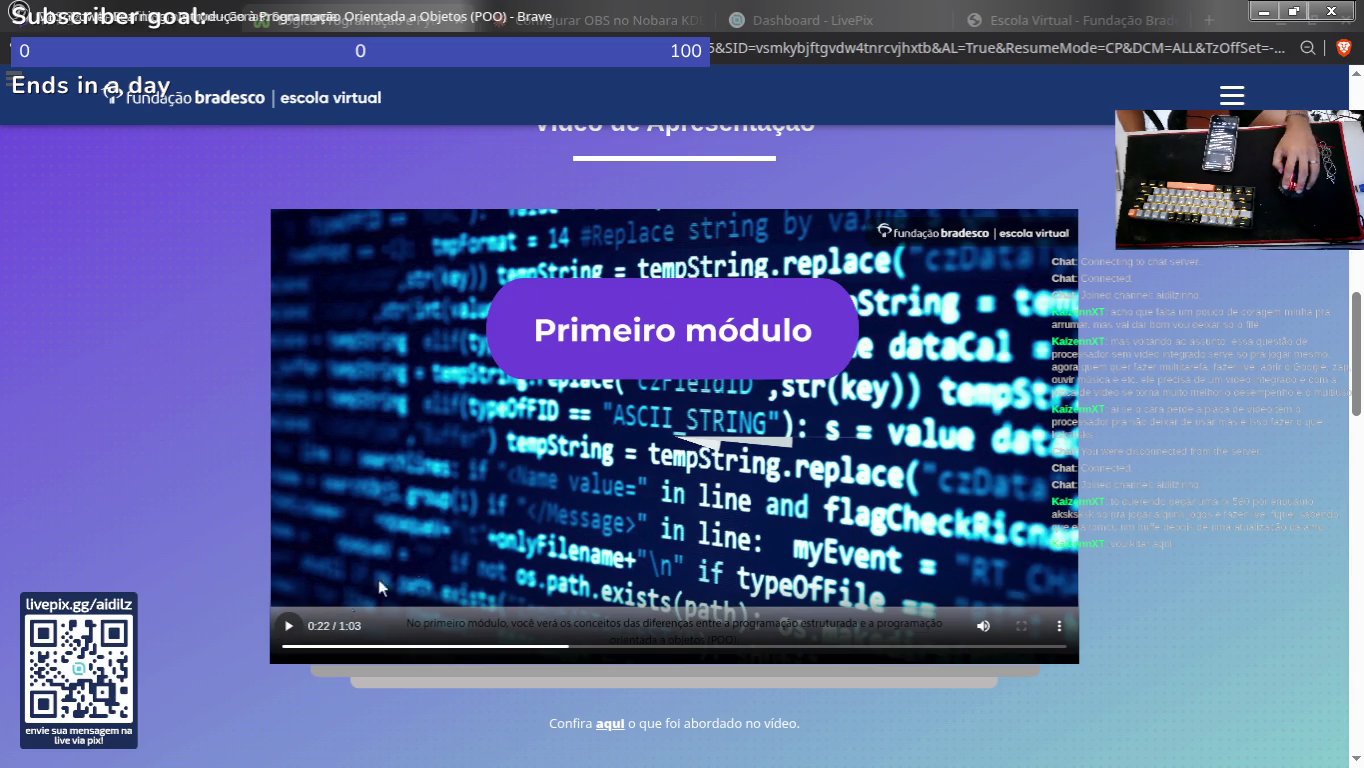
pyautogui.scroll(3, 470, 301)
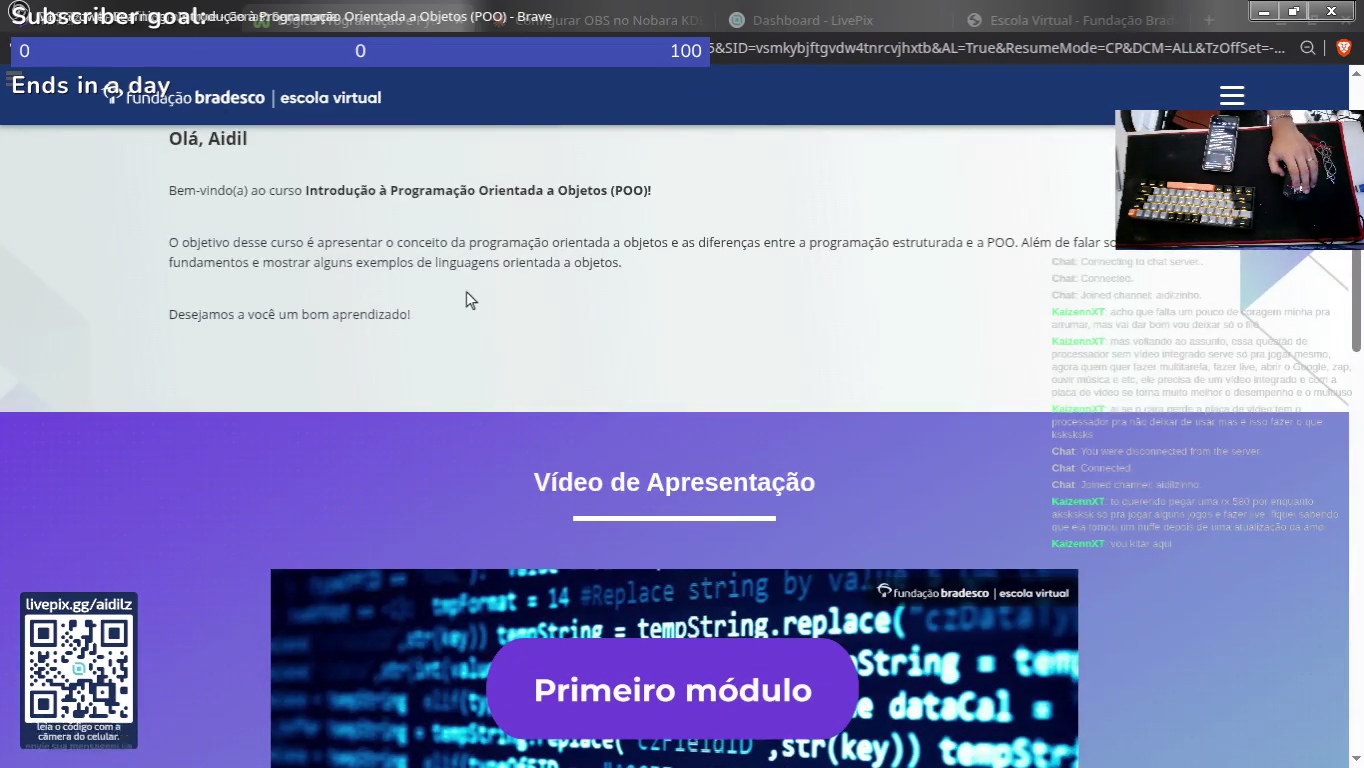
pyautogui.scroll(-3, 466, 298)
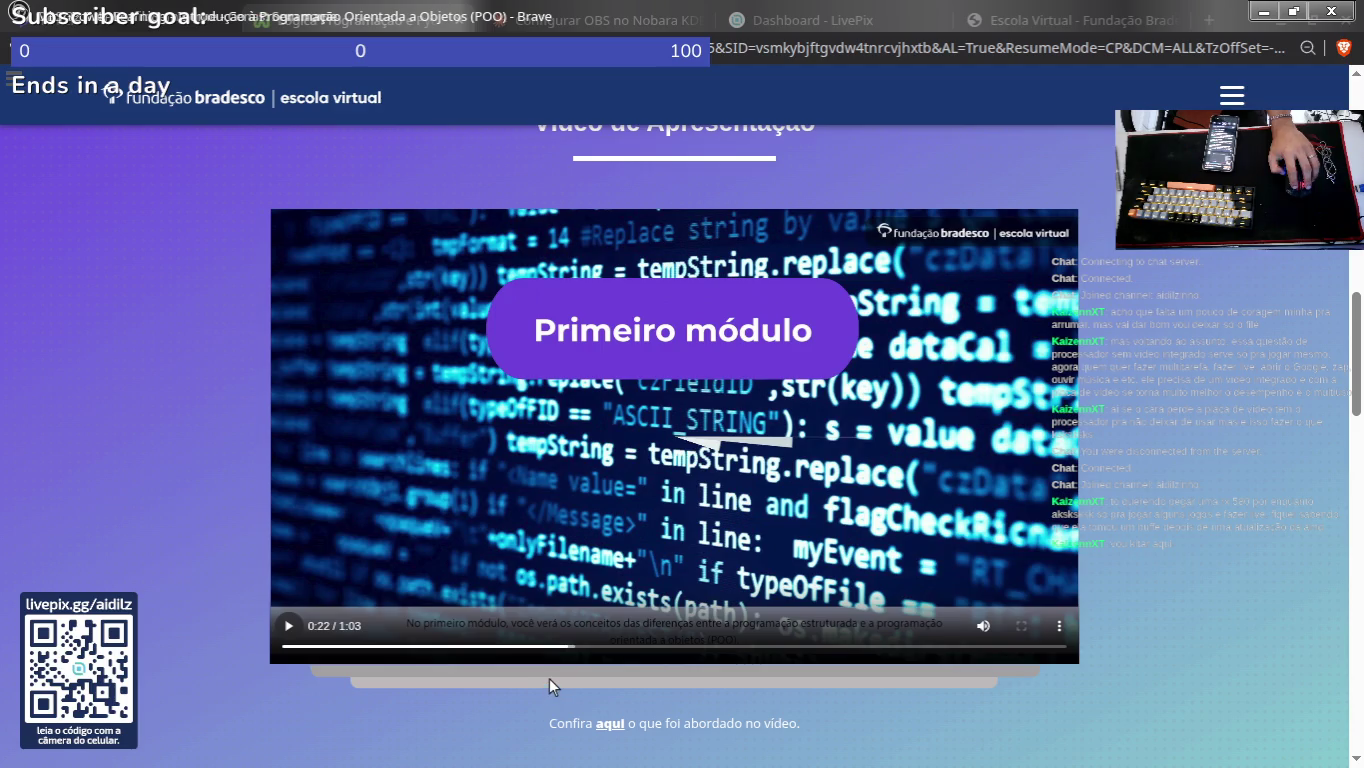
pyautogui.scroll(-2, 566, 672)
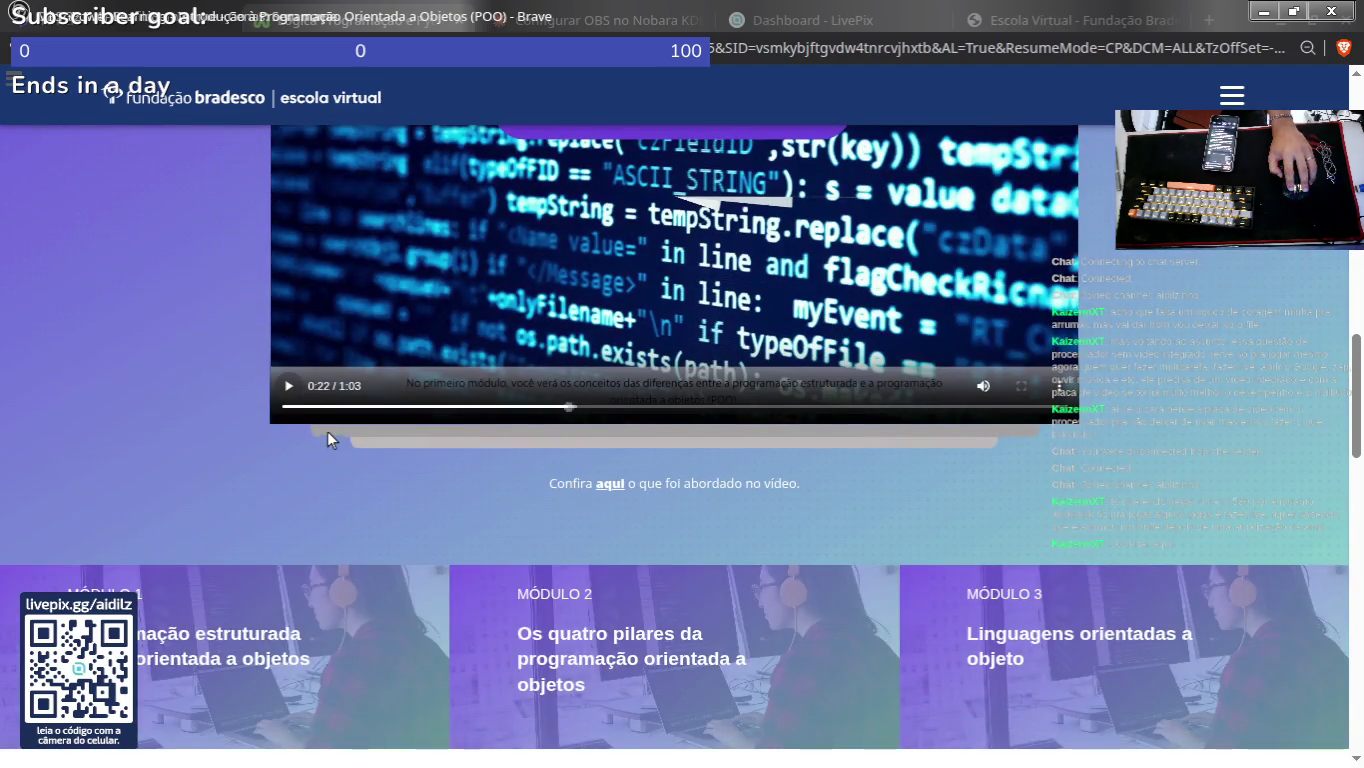
pyautogui.scroll(1, 303, 439)
# Step: Check the video's ⋮ options and right-click menu, then dismiss them
pyautogui.click(1061, 507)
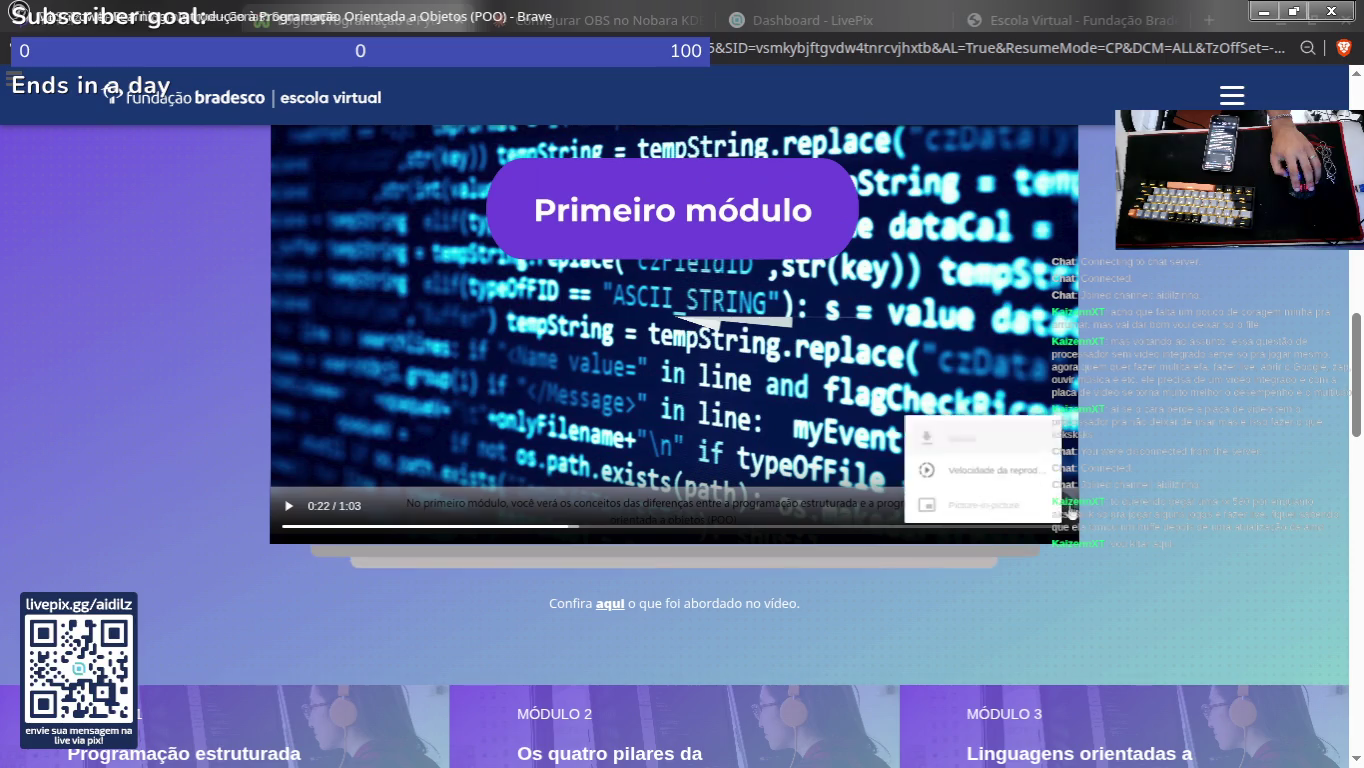
pyautogui.click(1204, 463)
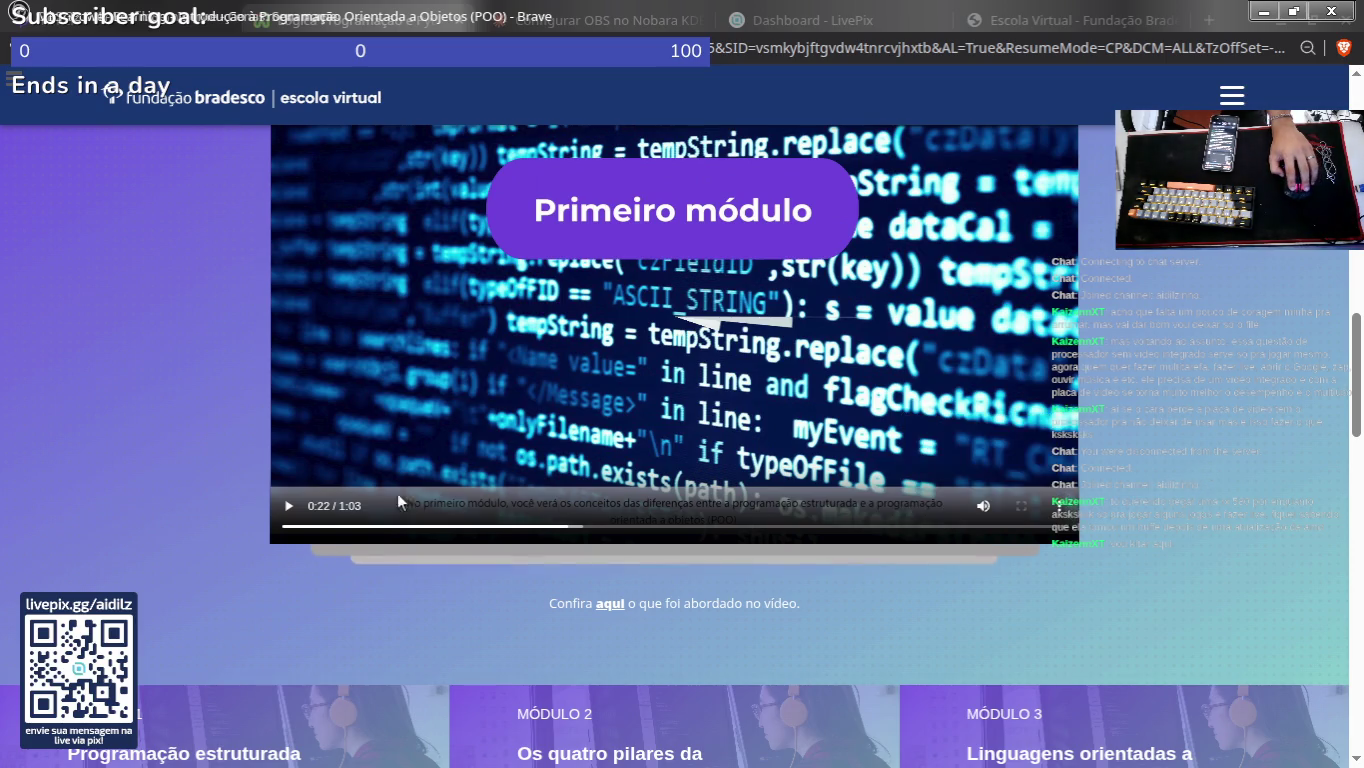
pyautogui.click(294, 518)
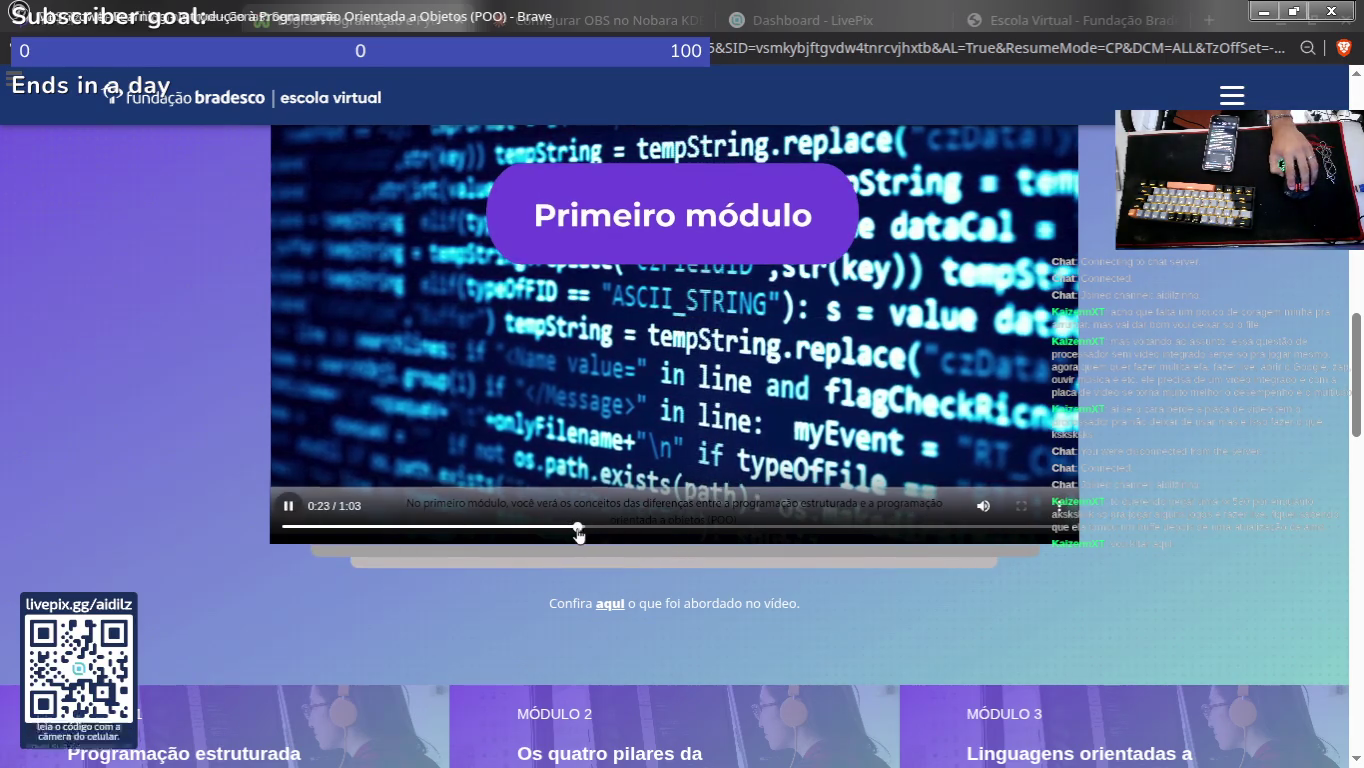
pyautogui.scroll(1, 611, 523)
pyautogui.rightClick(855, 363)
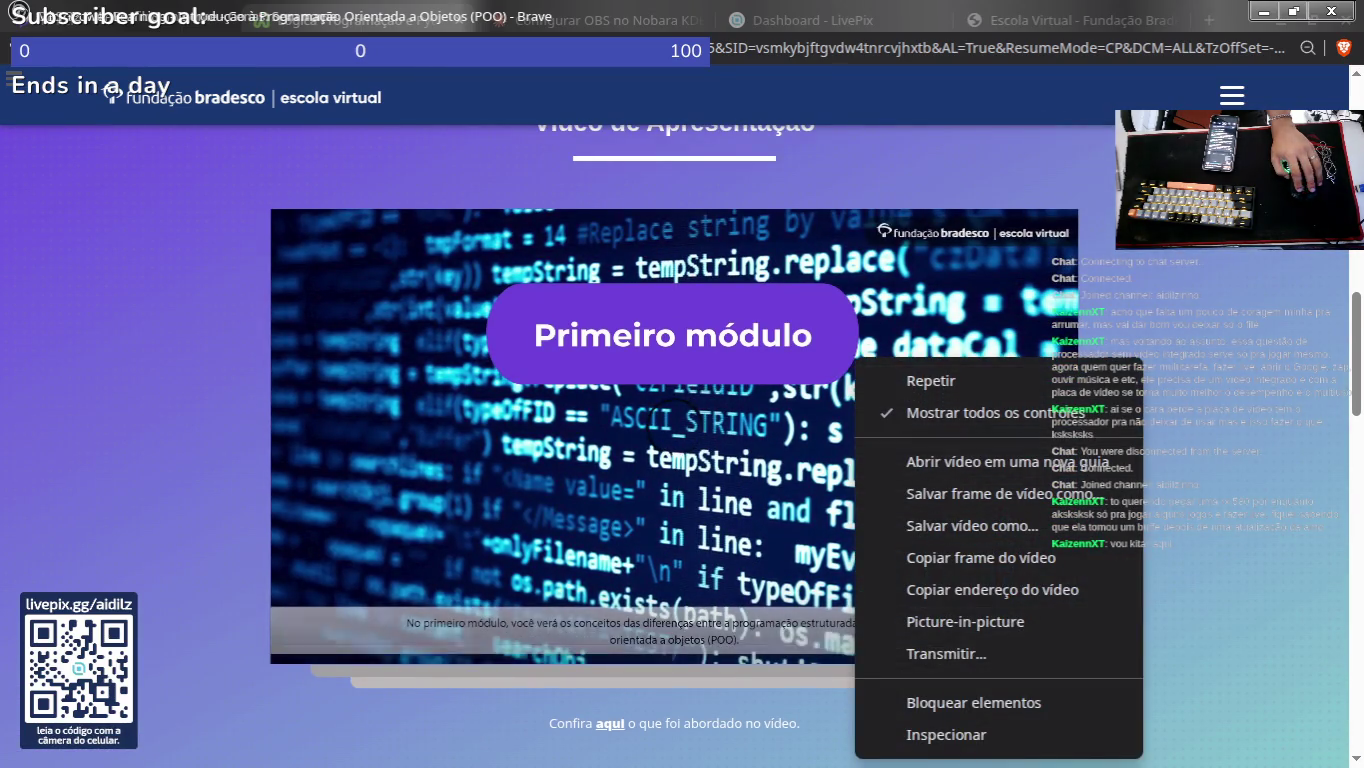
pyautogui.press('Escape')
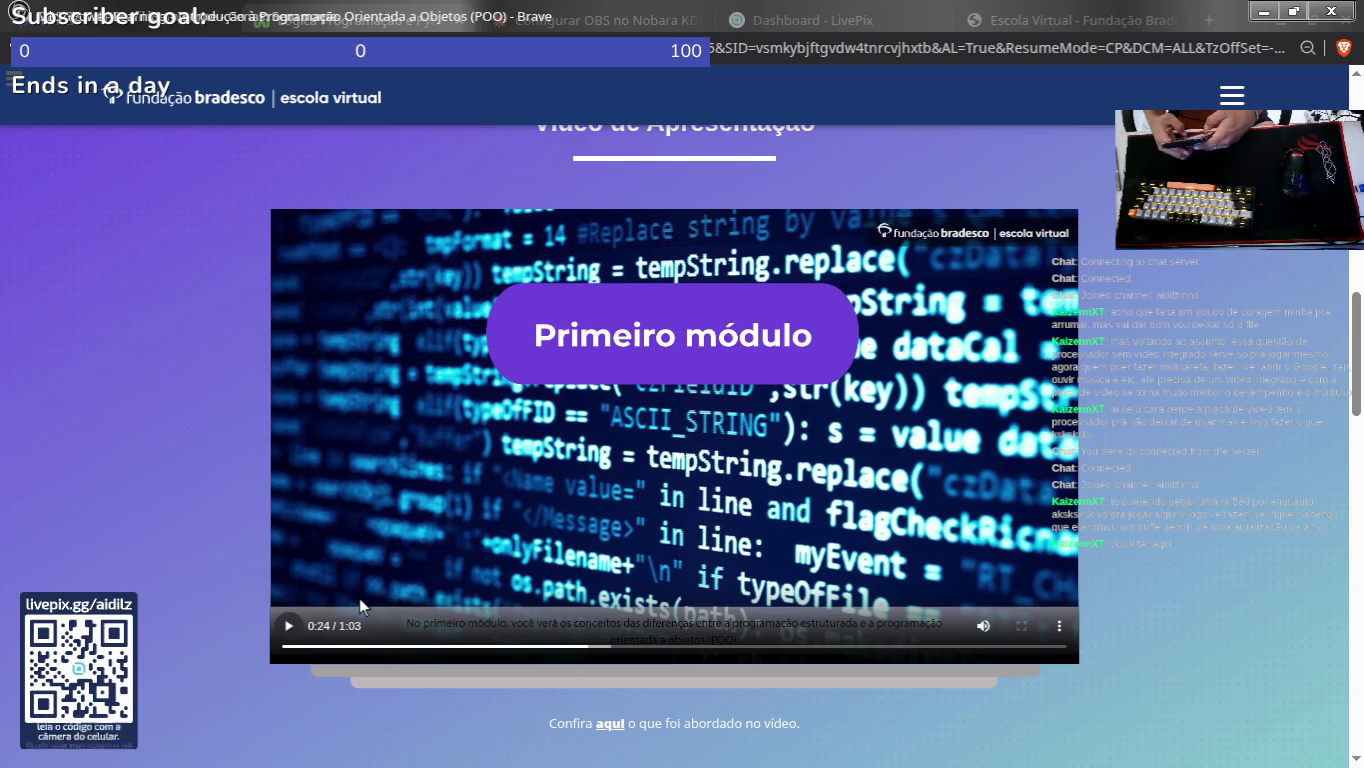
# Step: Play the video on and pause it at 0:26 on the Primeiro módulo slide
pyautogui.press('space')
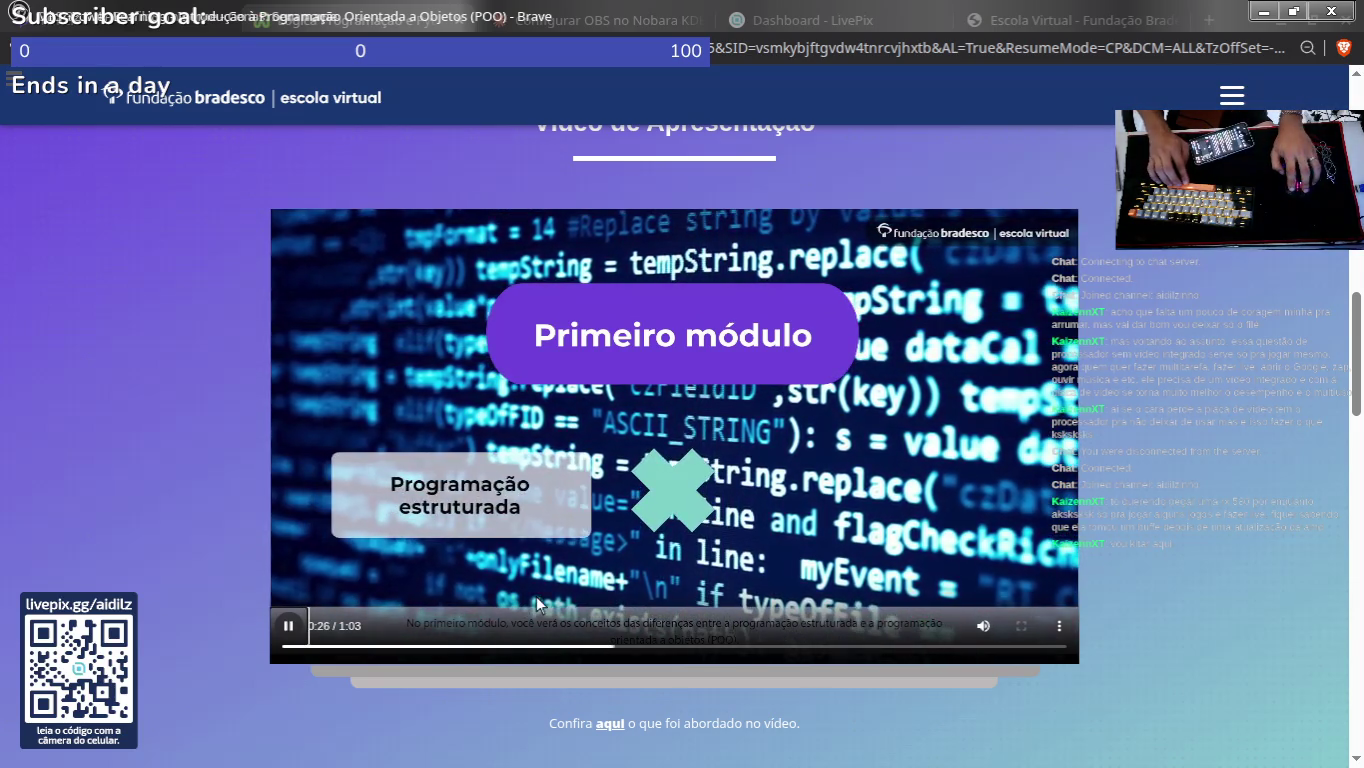
pyautogui.press('space')
pyautogui.scroll(-6, 324, 542)
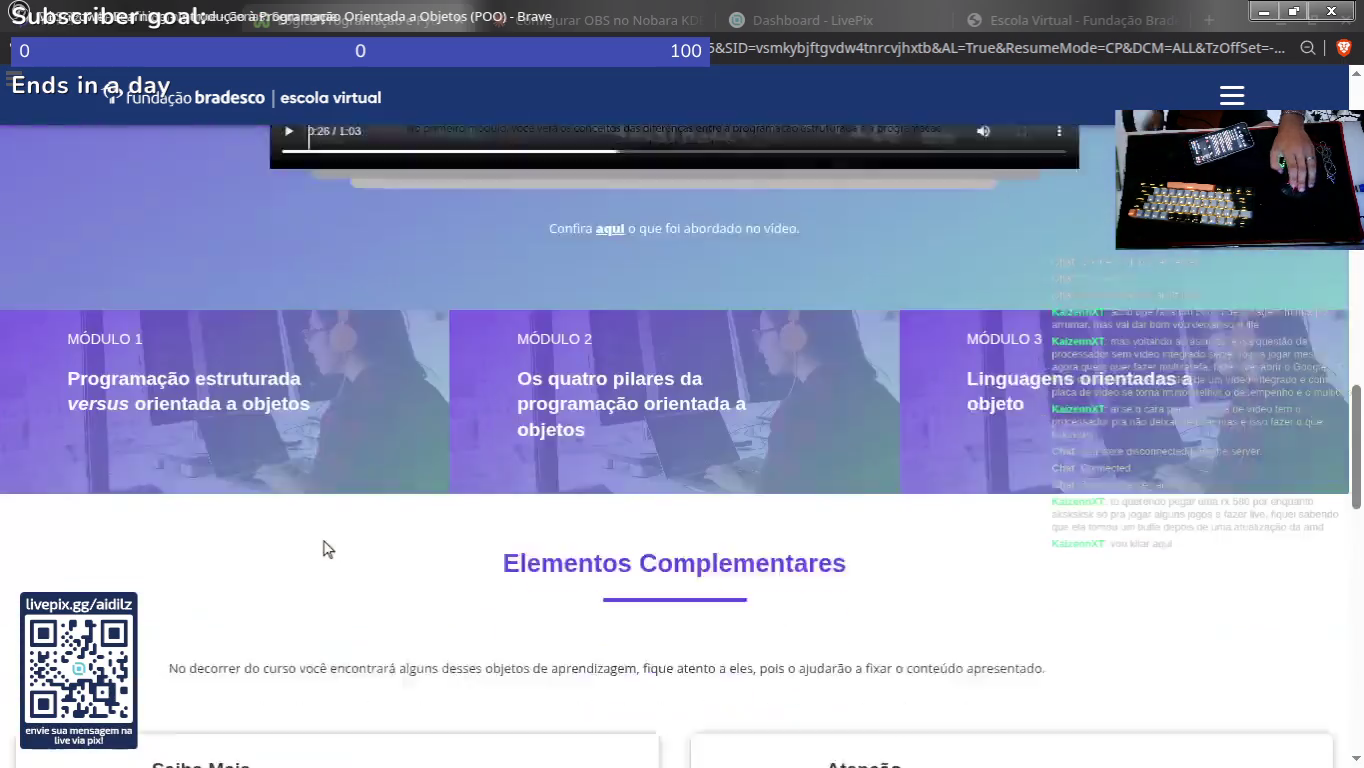
pyautogui.scroll(4, 601, 433)
# Step: Open the video's summary PDF, select some of its text, and close it
pyautogui.click(608, 485)
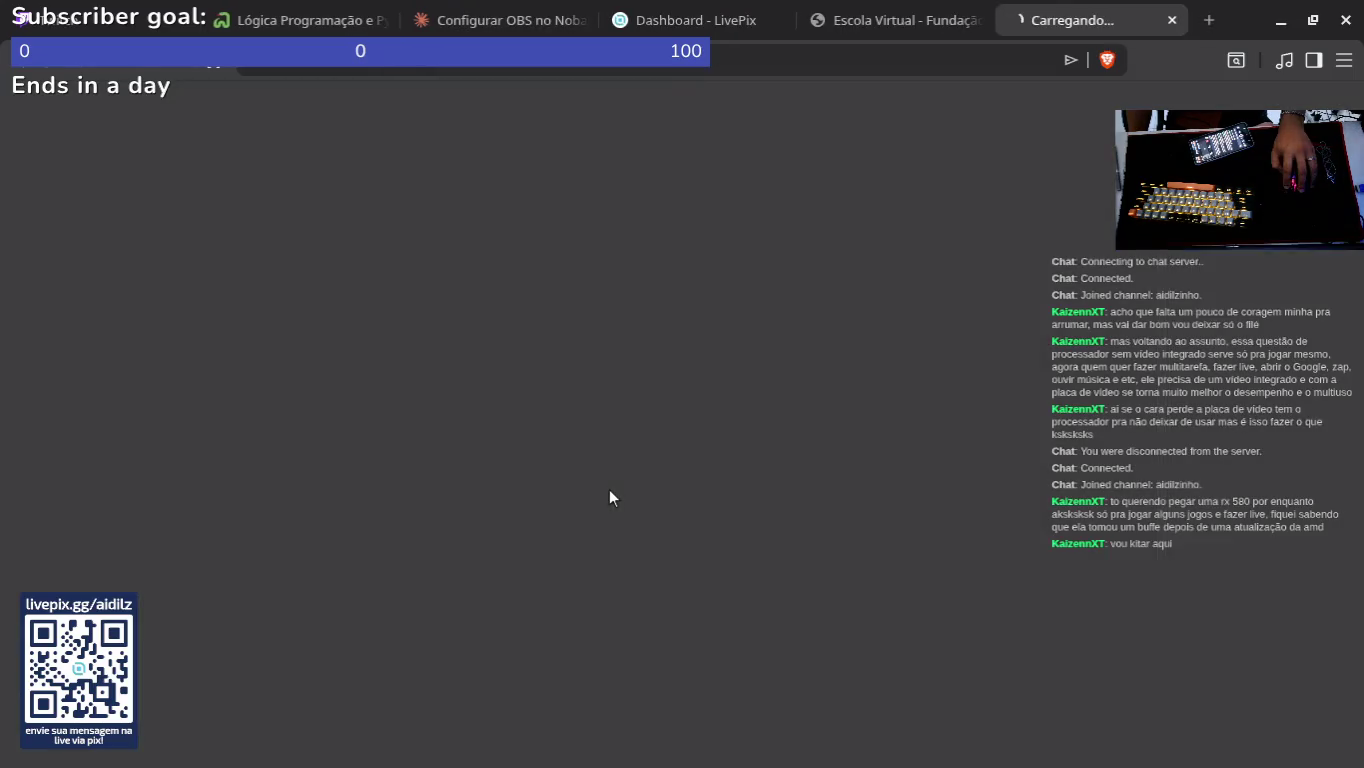
pyautogui.scroll(-5, 578, 353)
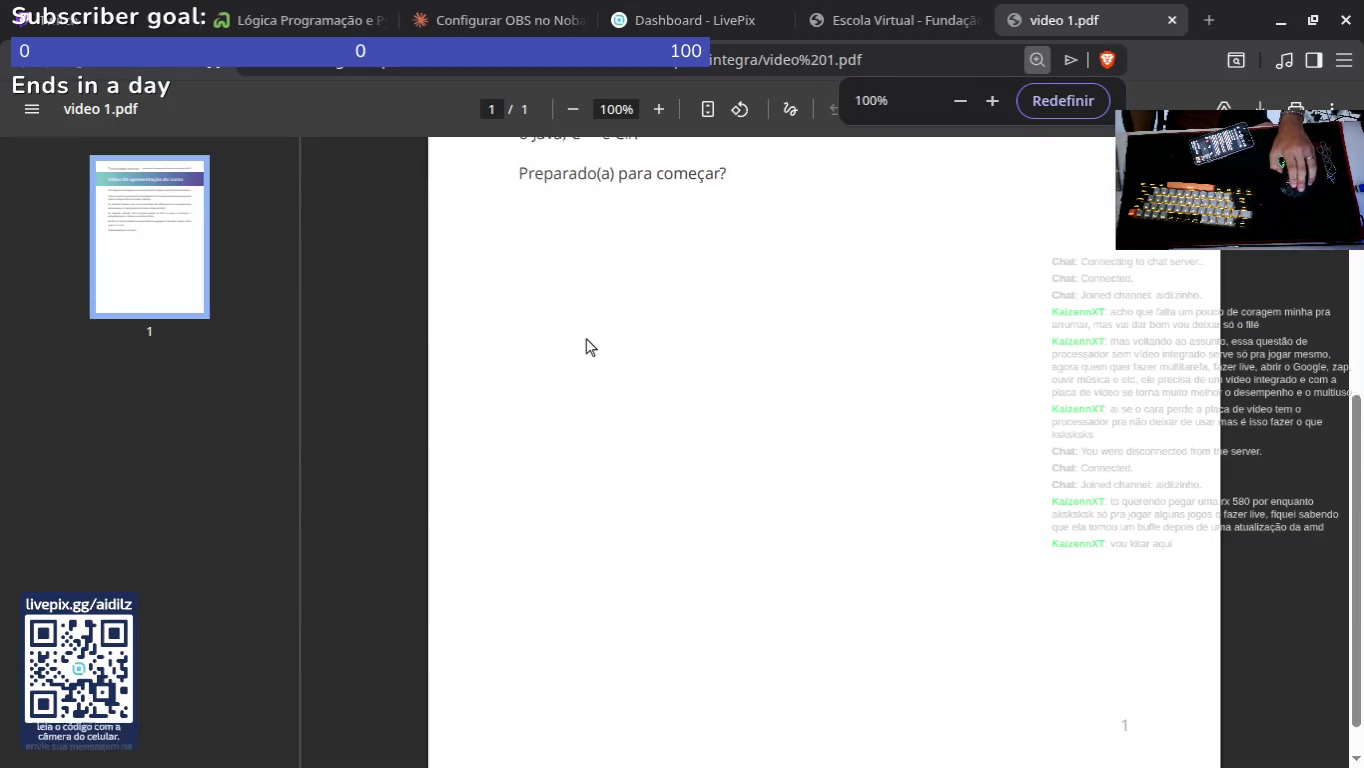
pyautogui.scroll(4, 587, 344)
pyautogui.moveTo(546, 332)
pyautogui.mouseDown()
pyautogui.moveTo(802, 365)
pyautogui.moveTo(809, 405)
pyautogui.mouseUp()
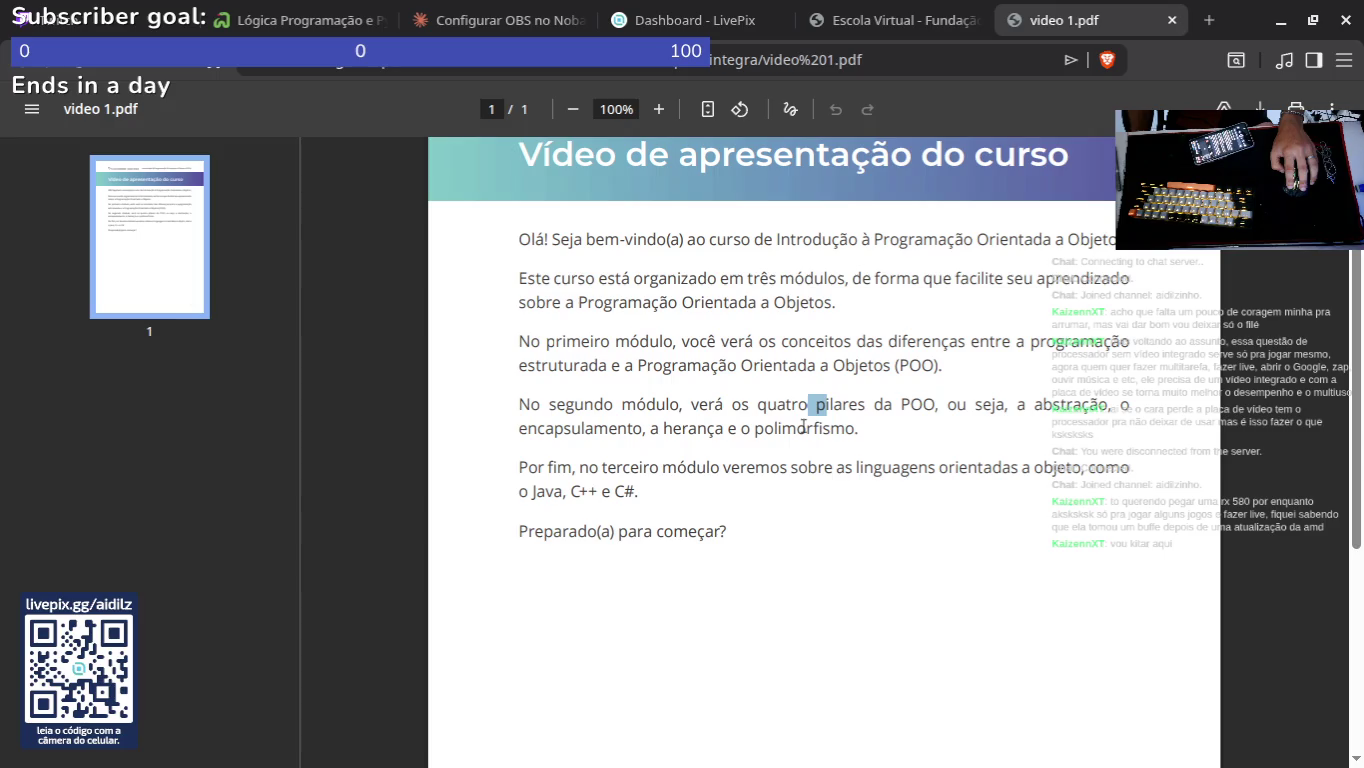
pyautogui.click(1172, 20)
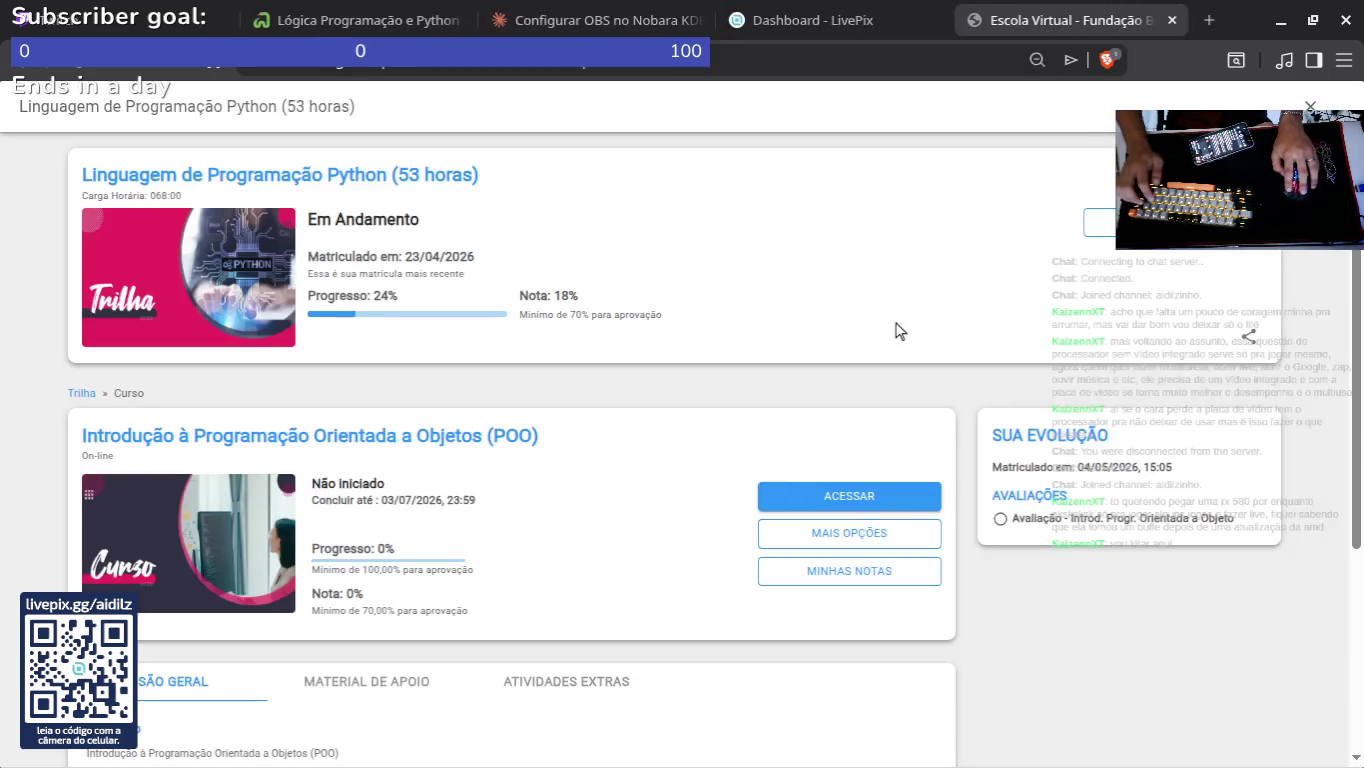
# Step: Open the course content and scroll through the presentation page
pyautogui.scroll(-4, 301, 273)
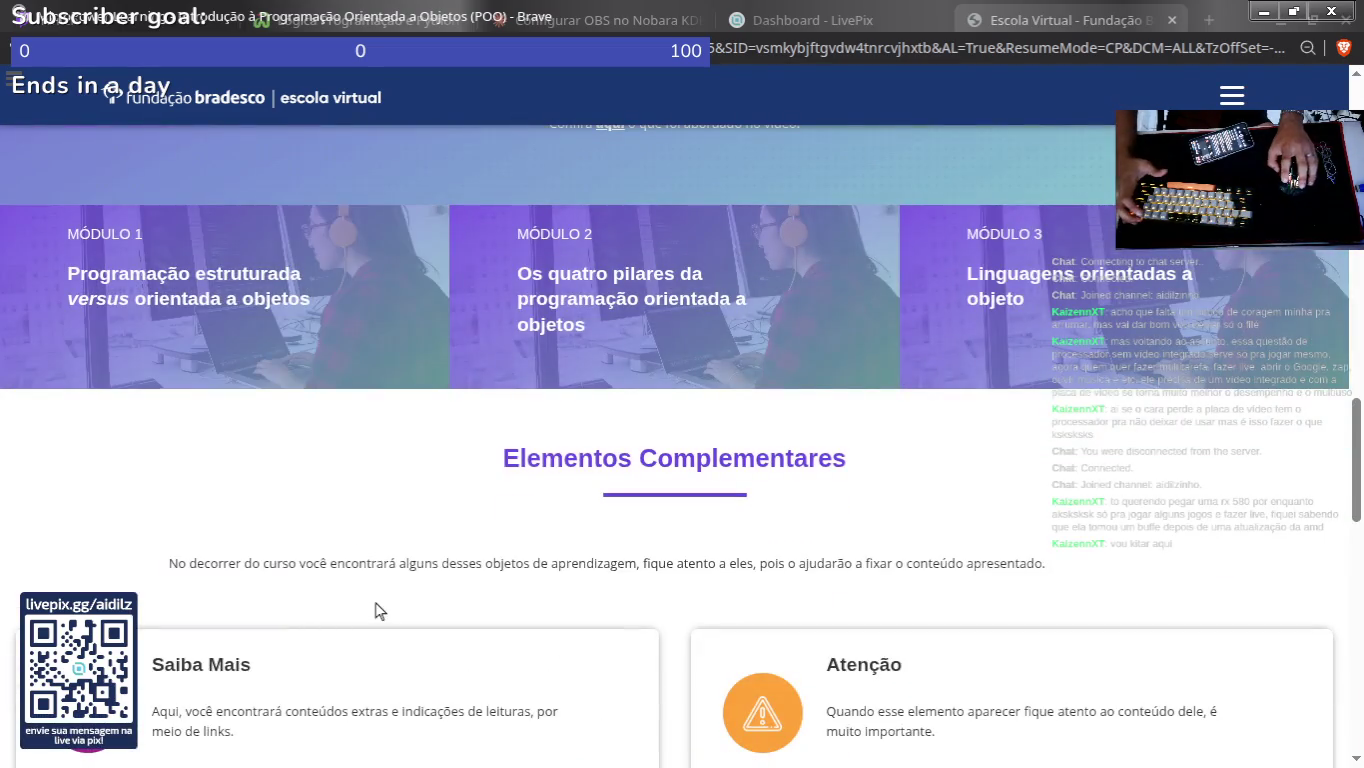
pyautogui.click(285, 340)
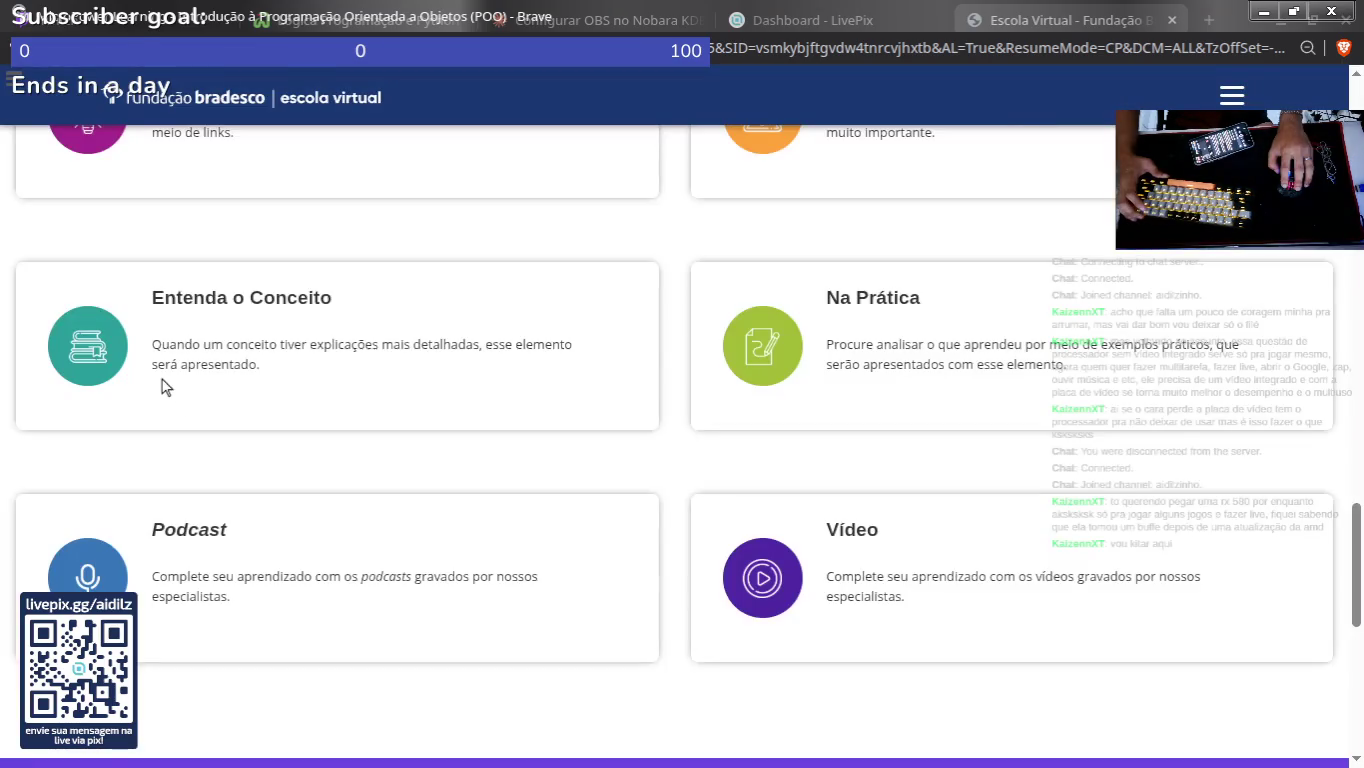
pyautogui.scroll(10, 162, 386)
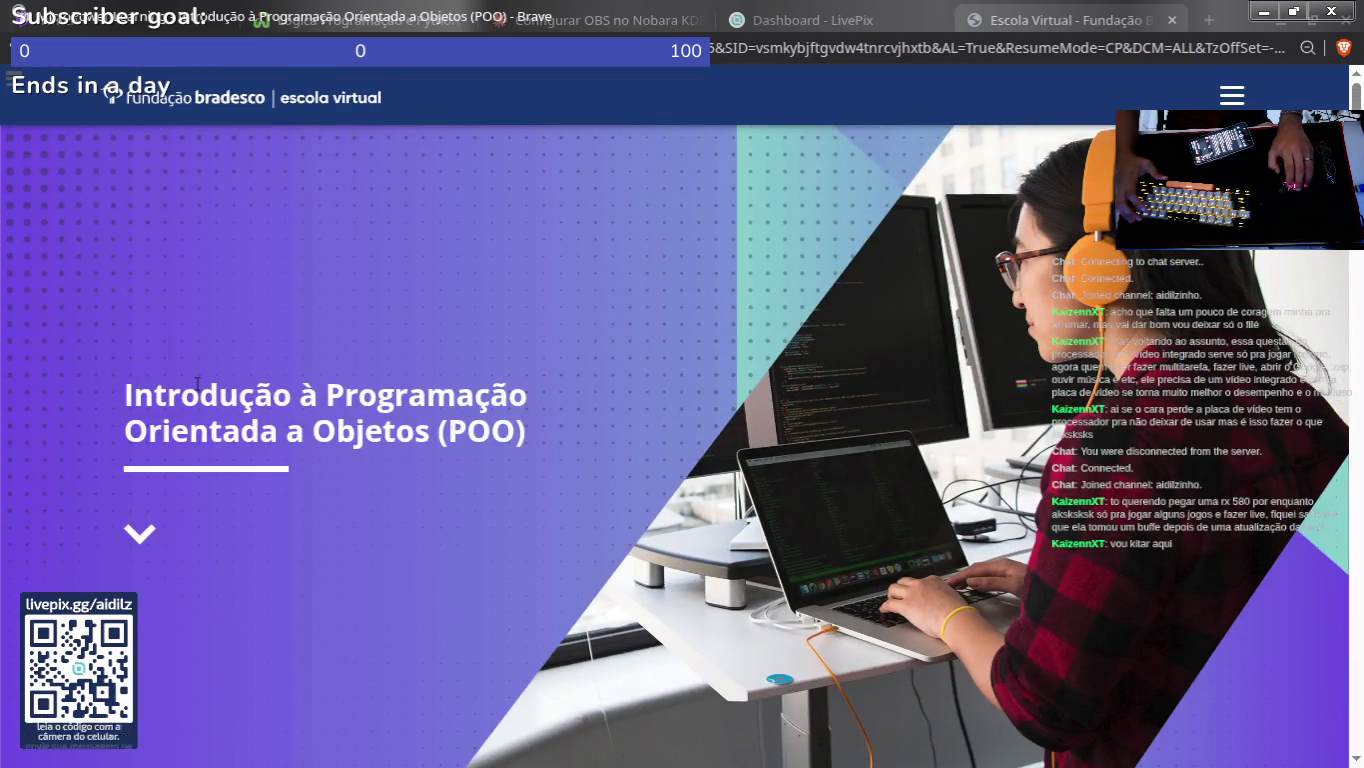
pyautogui.scroll(-5, 316, 389)
pyautogui.scroll(-10, 336, 429)
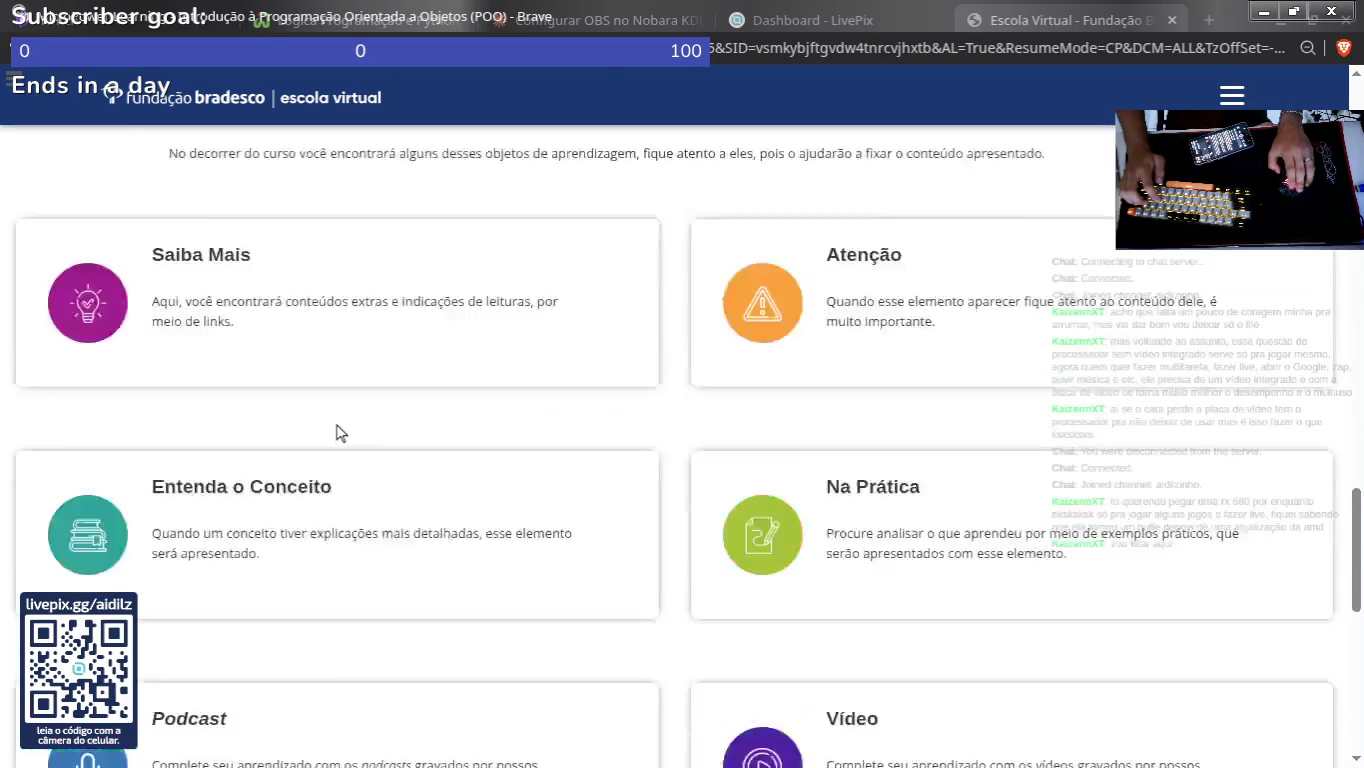
pyautogui.scroll(15, 335, 429)
pyautogui.scroll(-15, 295, 381)
pyautogui.scroll(10, 302, 397)
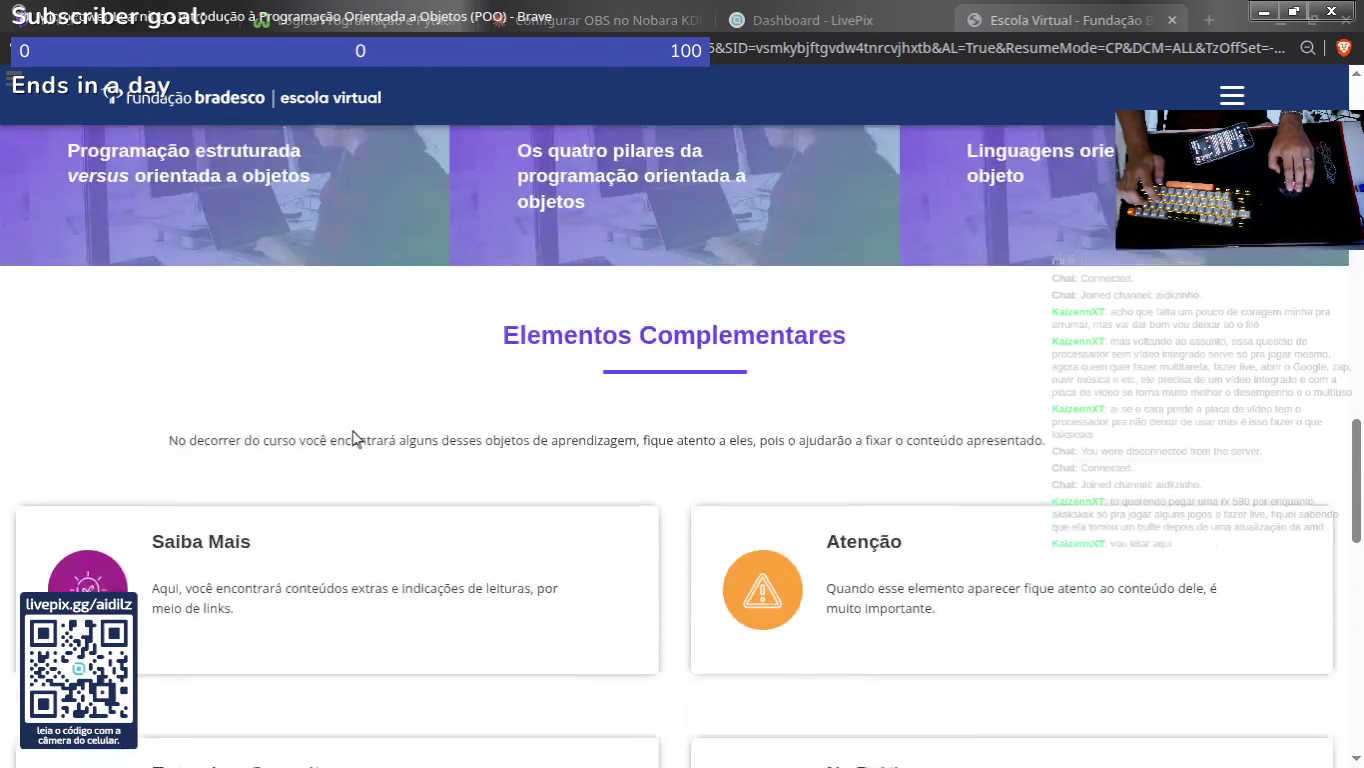
pyautogui.scroll(2, 572, 420)
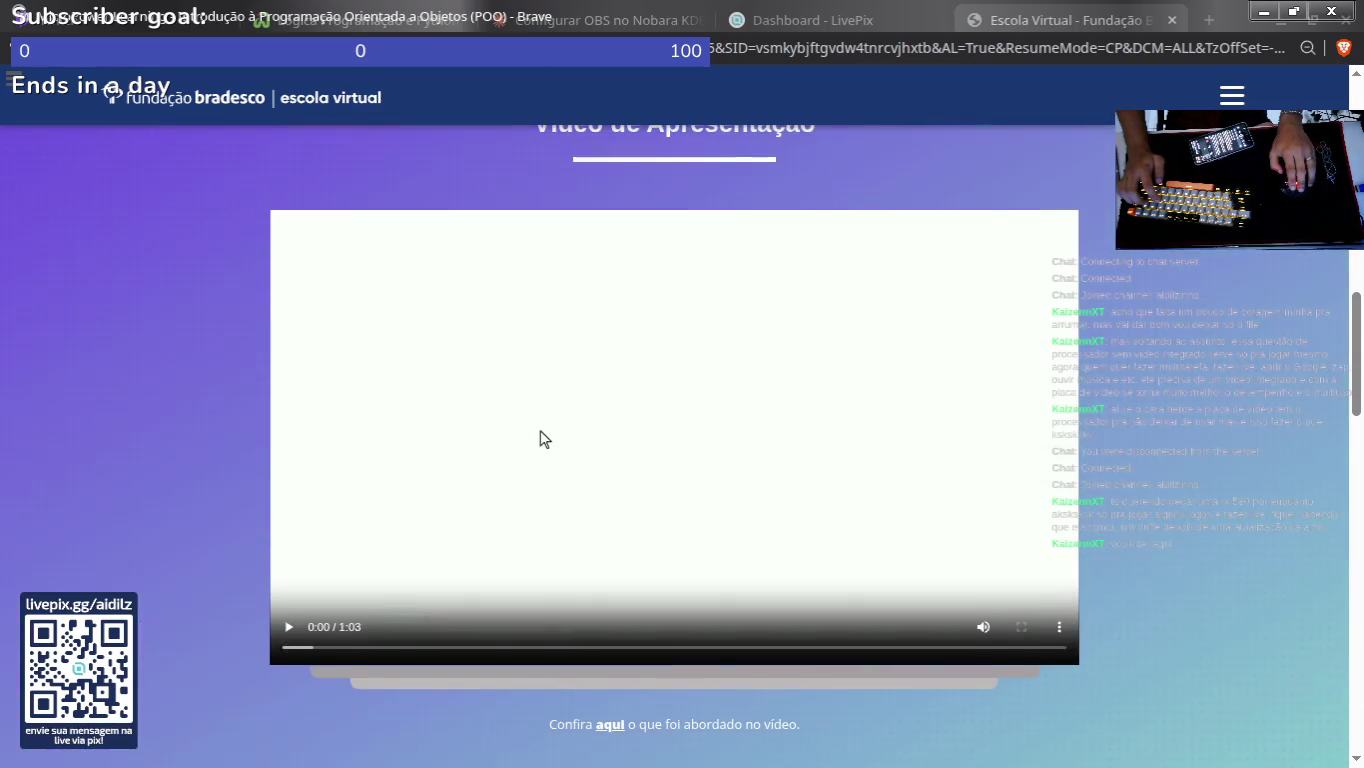
pyautogui.scroll(2, 543, 435)
pyautogui.scroll(-2, 515, 457)
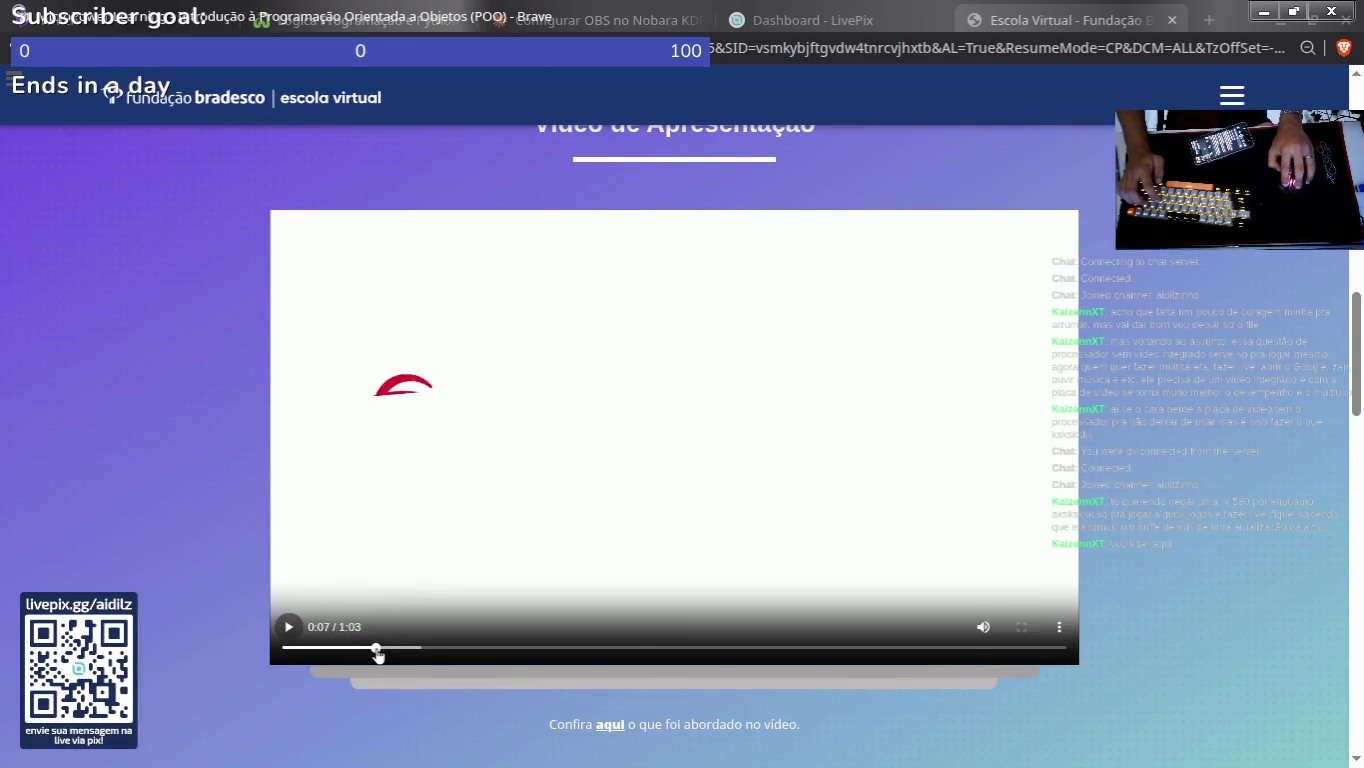
# Step: Skip the video ahead to about 0:40, go to Módulo 1 and copy its title
pyautogui.moveTo(379, 655)
pyautogui.mouseDown()
pyautogui.moveTo(529, 641)
pyautogui.moveTo(791, 658)
pyautogui.mouseUp()
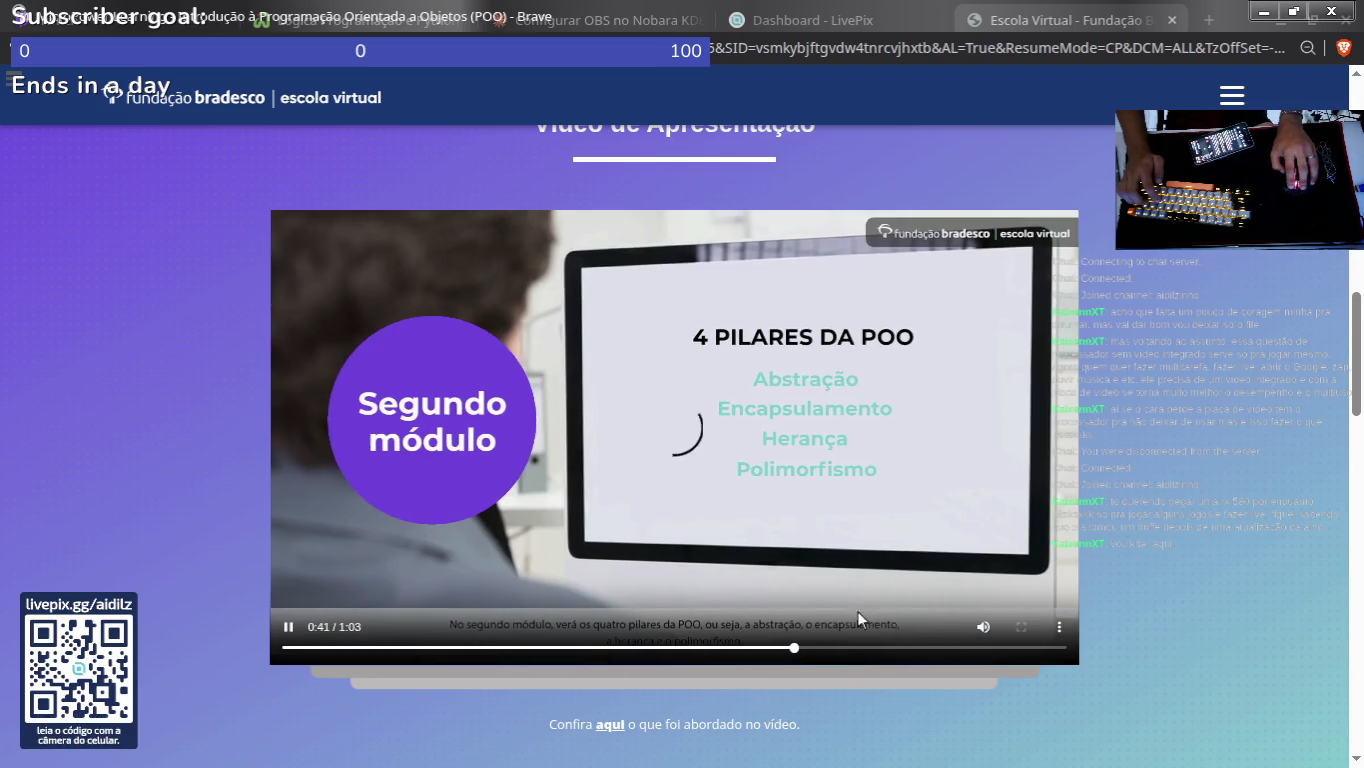
pyautogui.scroll(-15, 667, 543)
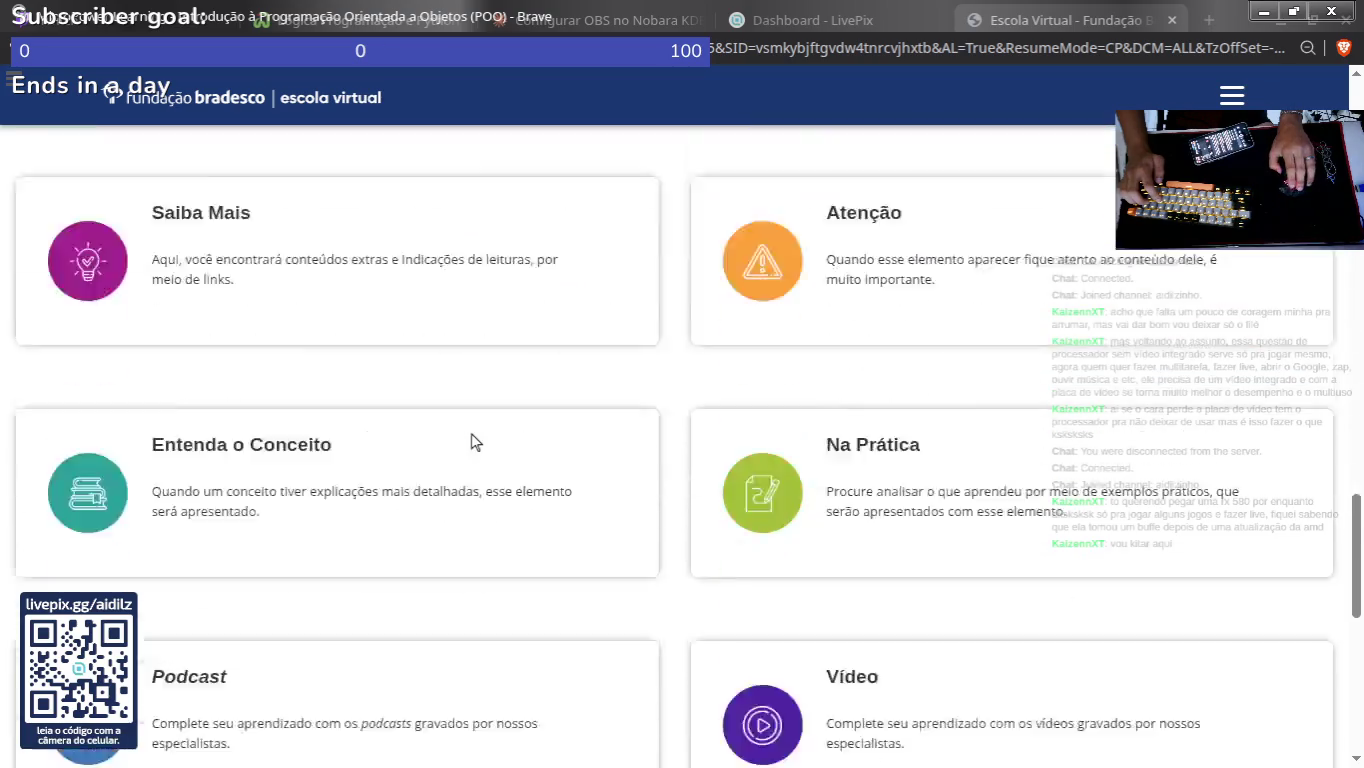
pyautogui.scroll(13, 531, 557)
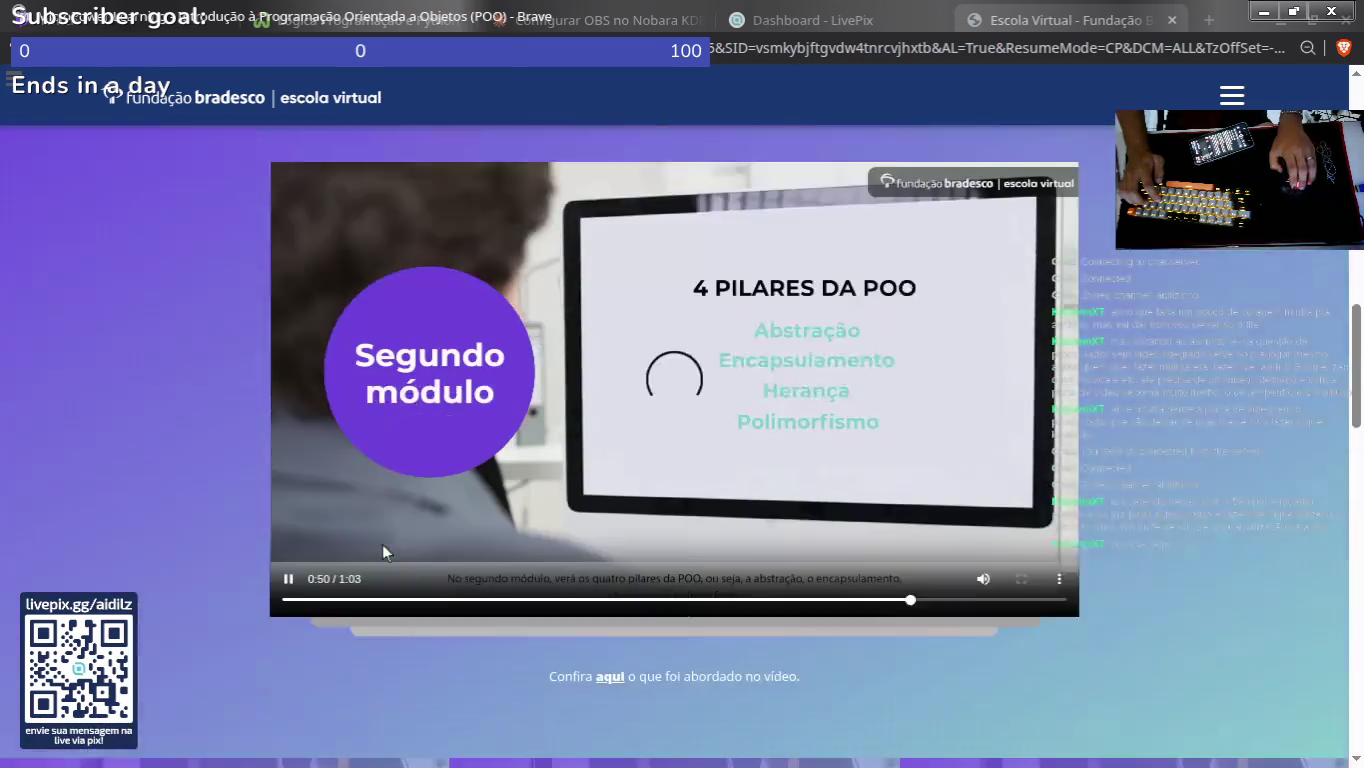
pyautogui.scroll(-12, 557, 381)
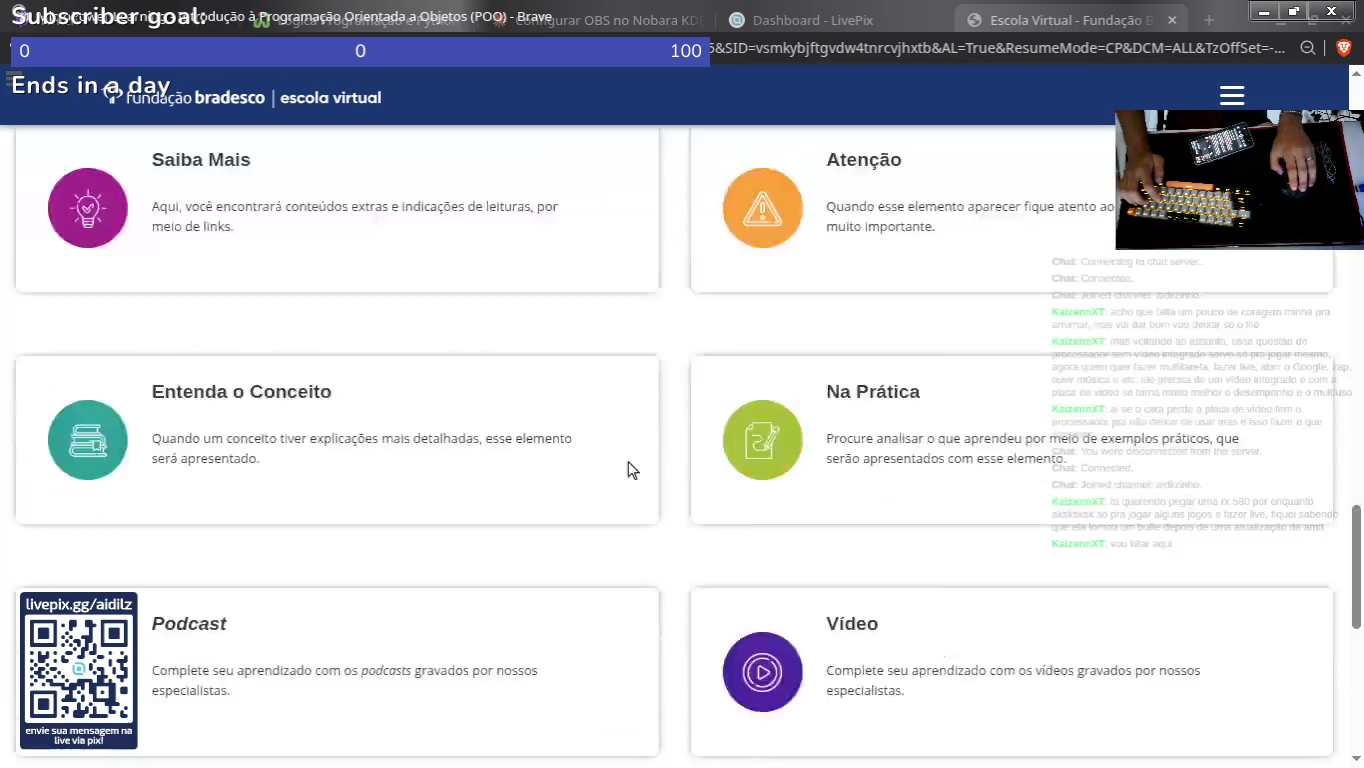
pyautogui.click(657, 652)
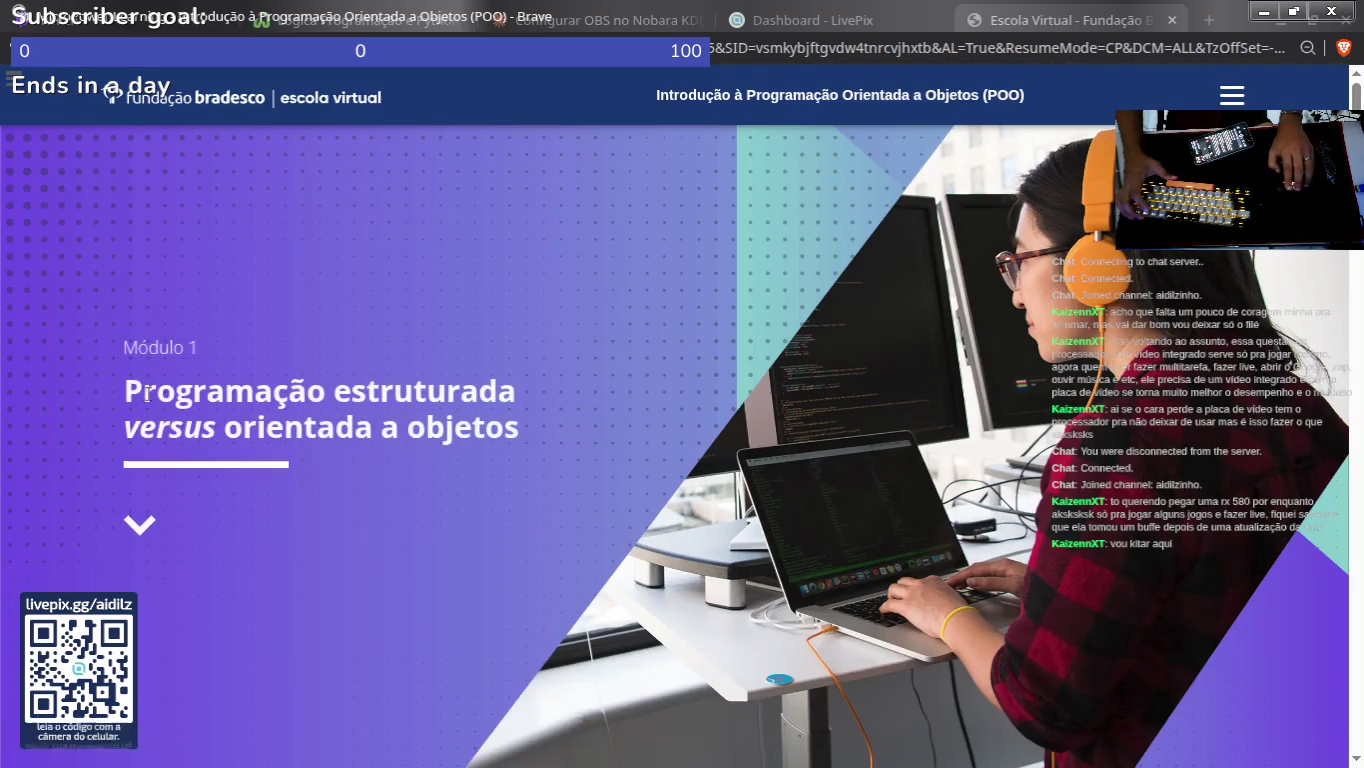
pyautogui.tripleClick(524, 428)
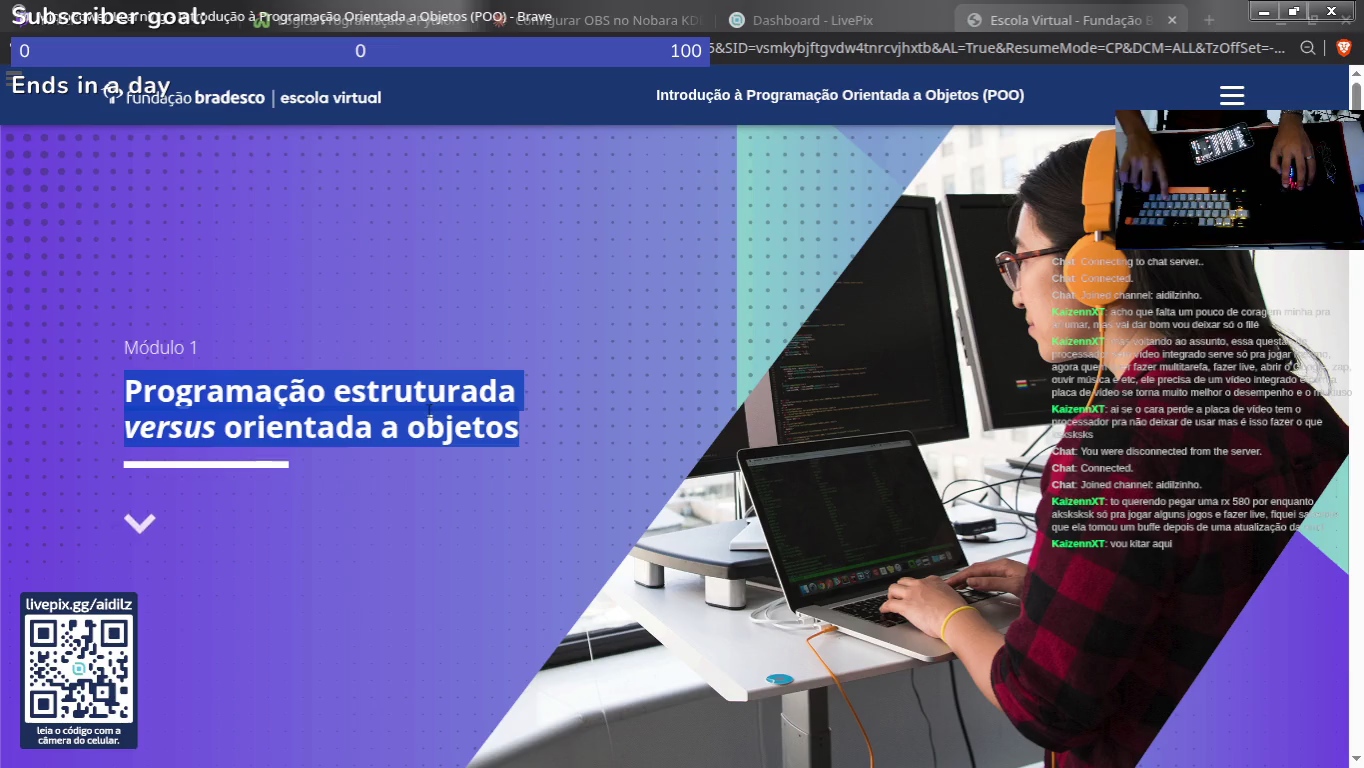
pyautogui.hotkey('alt', 'Left')
# Step: Paste 'Programação estruturada versus orientada a objetos' under the page title, fixing the missing space
pyautogui.hotkey('ctrl', 'Tab')
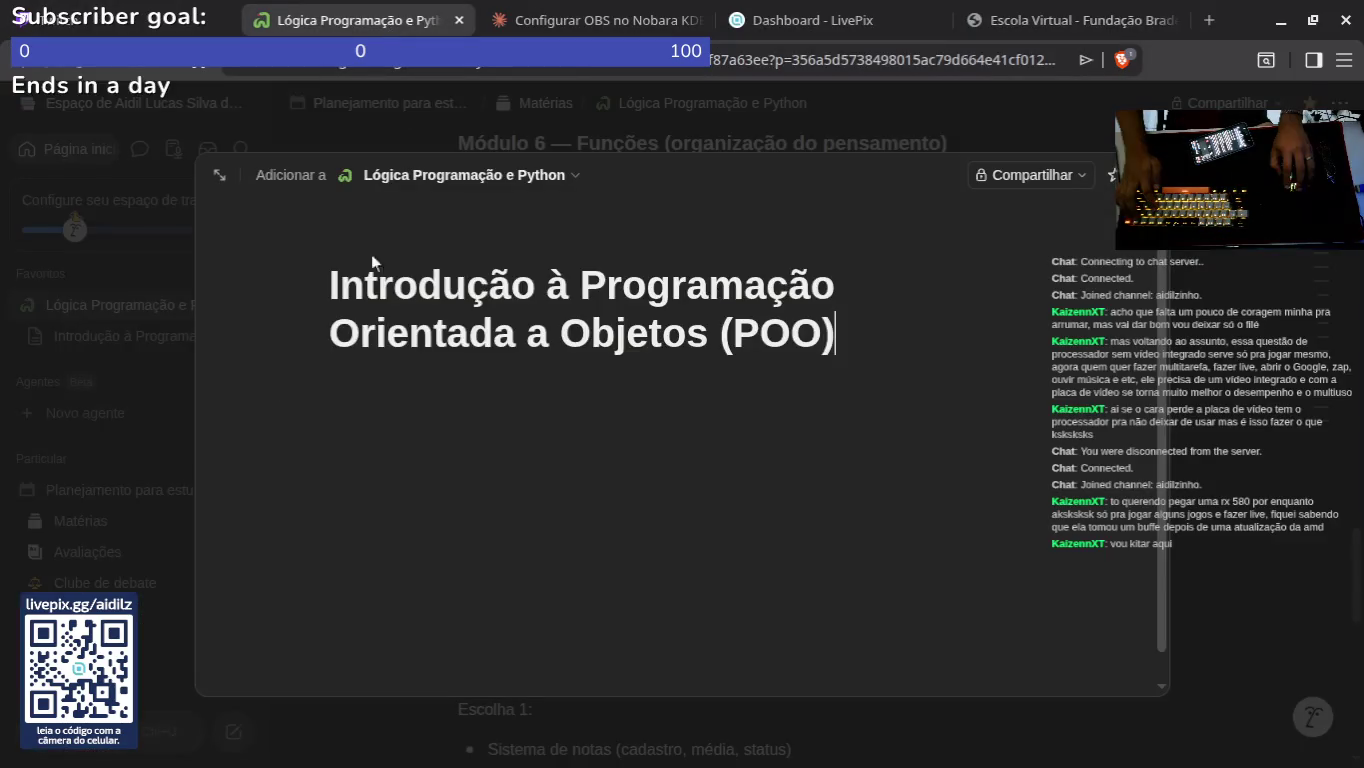
pyautogui.press('Return')
pyautogui.write('Programação estruturadaversus orientada a objetos')
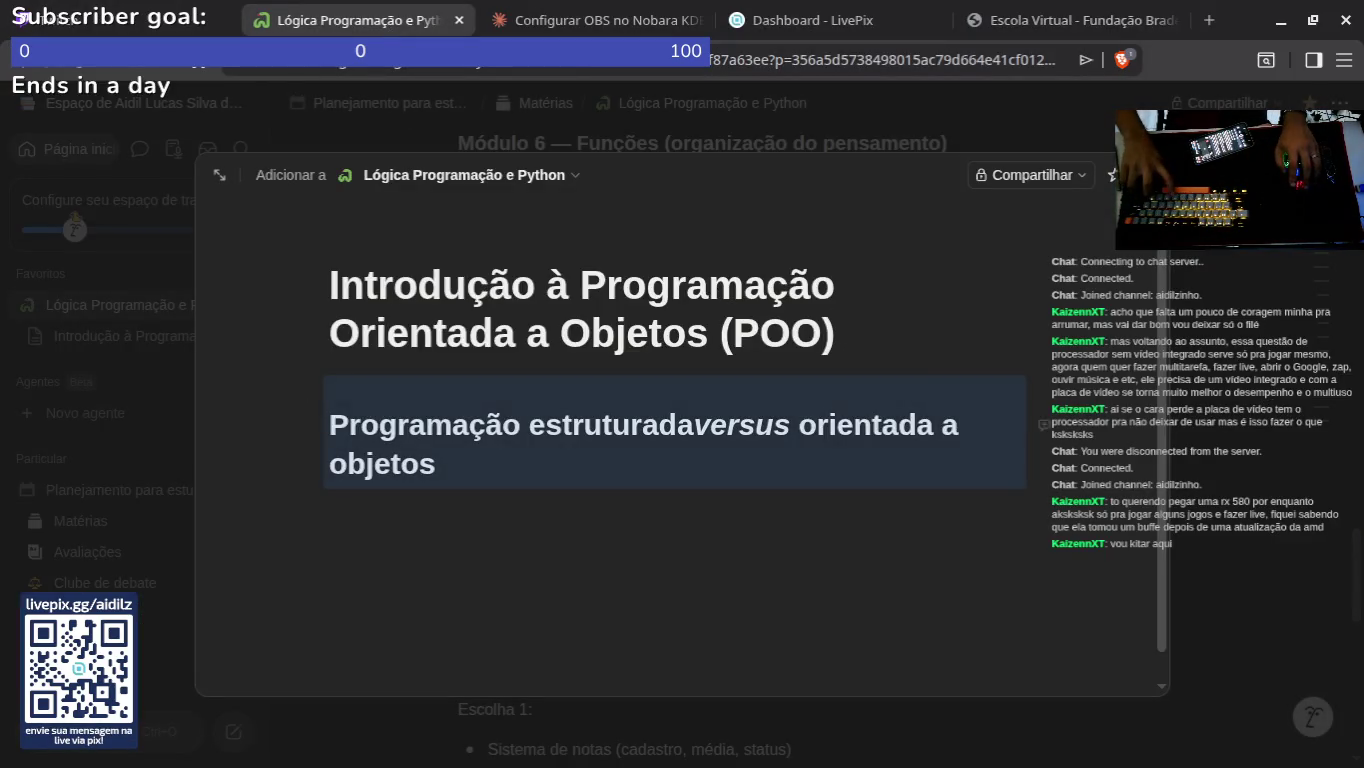
pyautogui.click(446, 448)
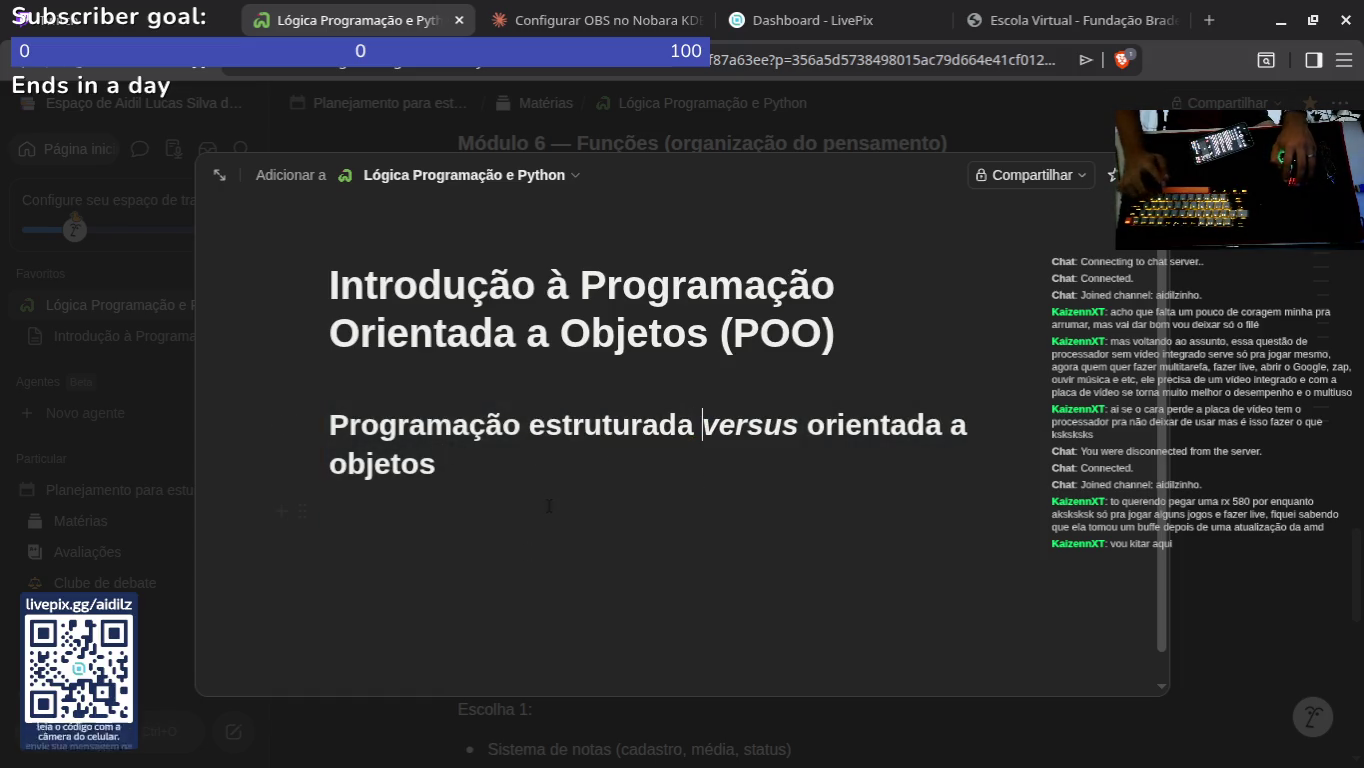
pyautogui.click(523, 460)
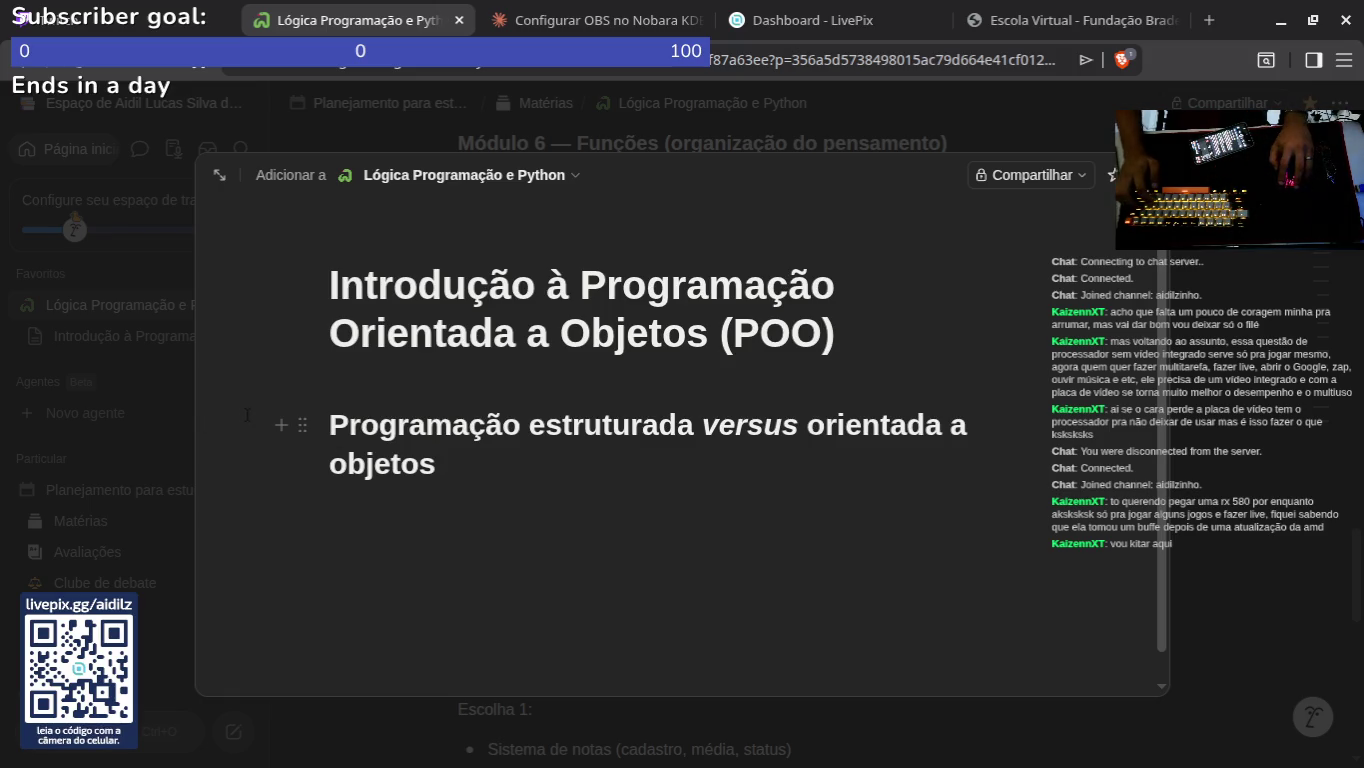
# Step: Start a new block below the heading with the slash command menu
pyautogui.press('Return')
pyautogui.write('/')
pyautogui.scroll(-2, 420, 320)
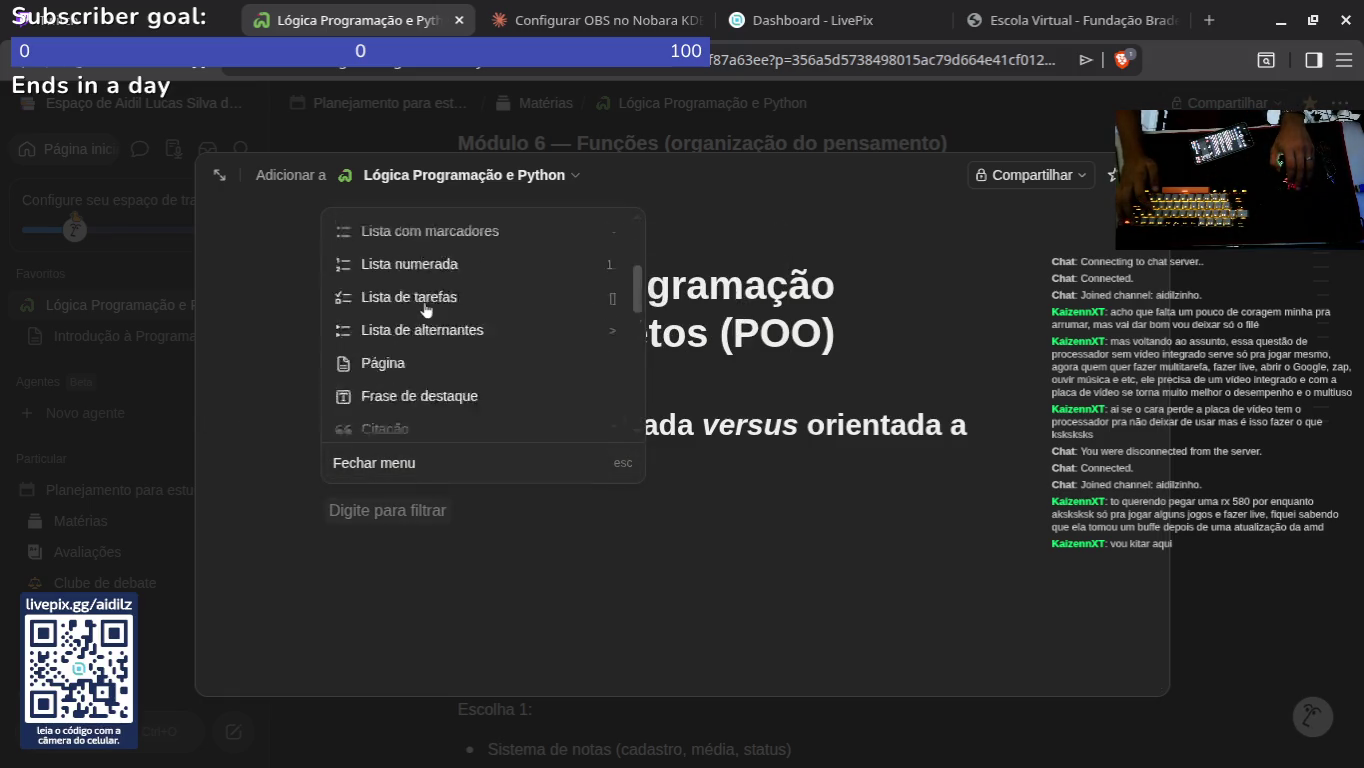
pyautogui.scroll(2, 400, 281)
# Step: Return to the course and scroll into the Módulo 1 introduction text
pyautogui.hotkey('alt', 'Tab')
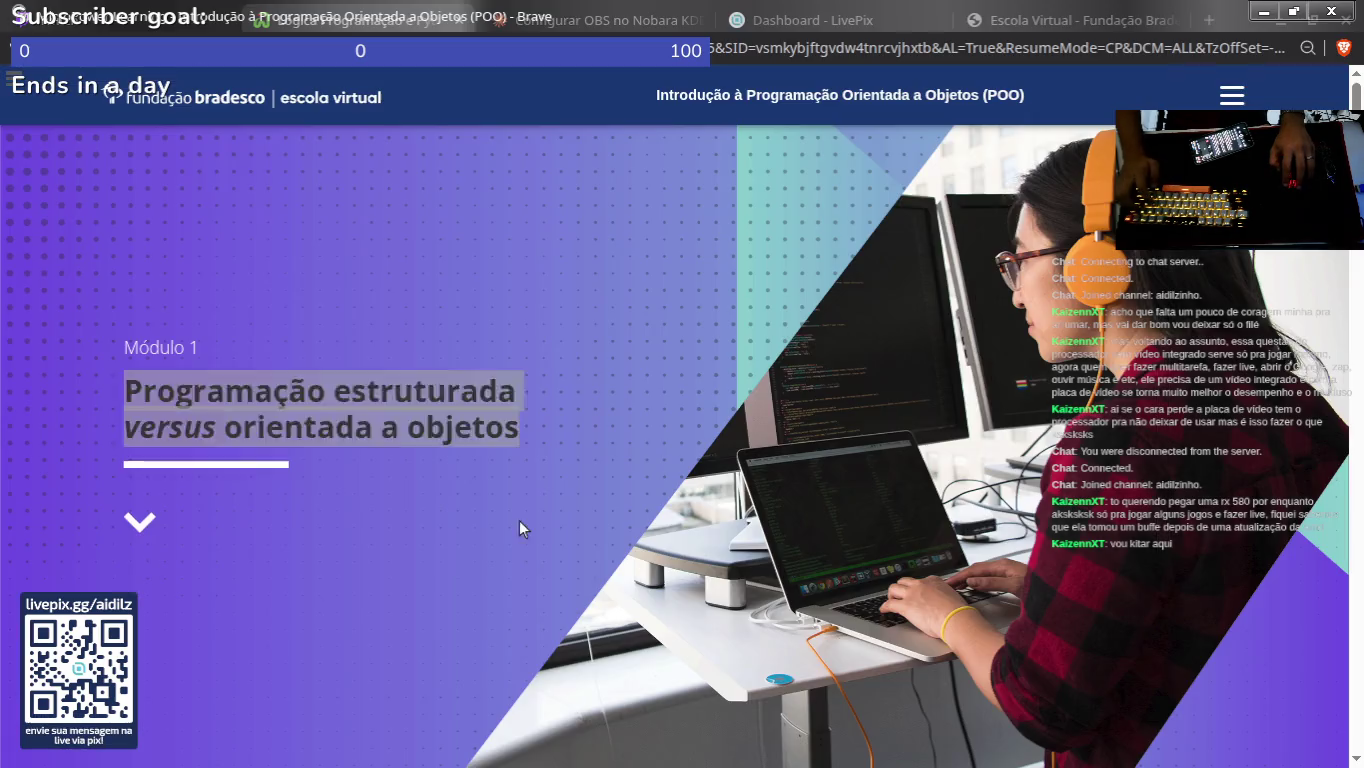
pyautogui.scroll(-5, 405, 459)
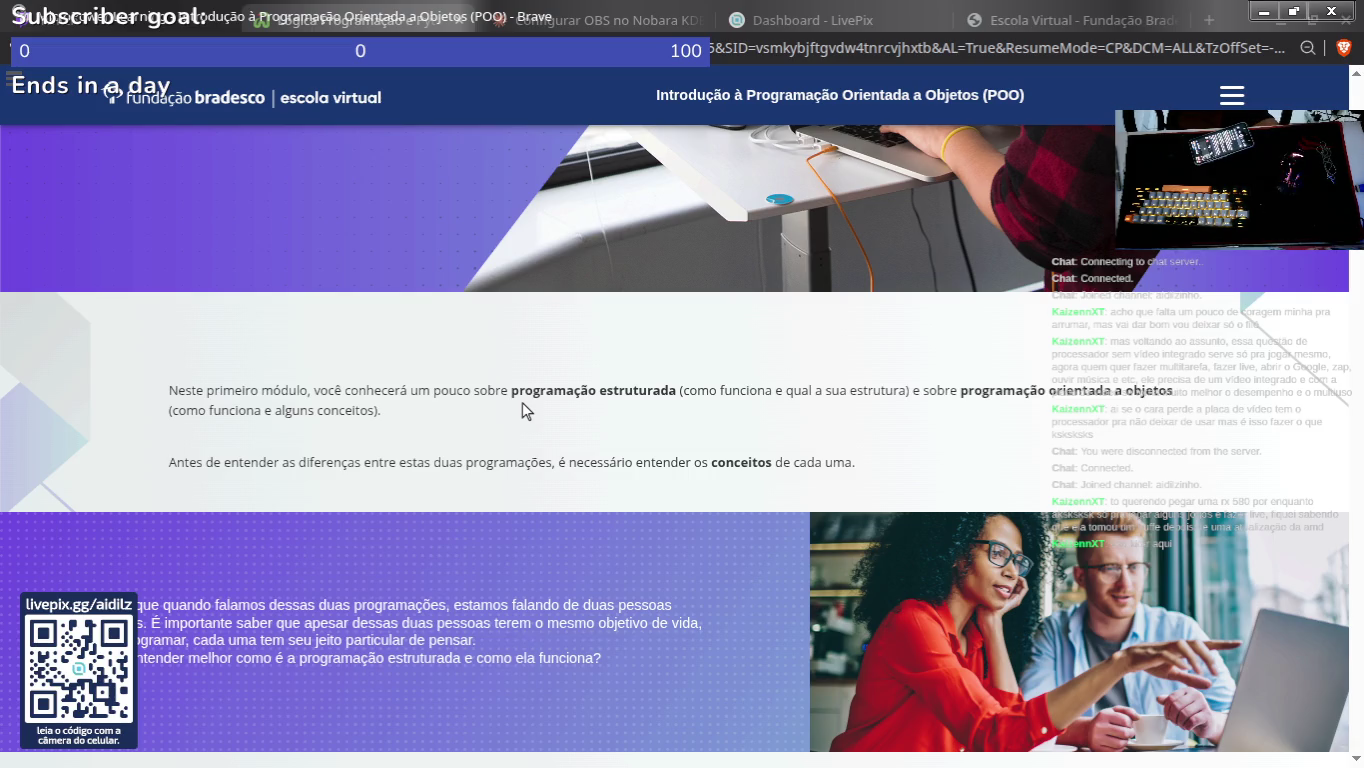
pyautogui.scroll(-2, 463, 164)
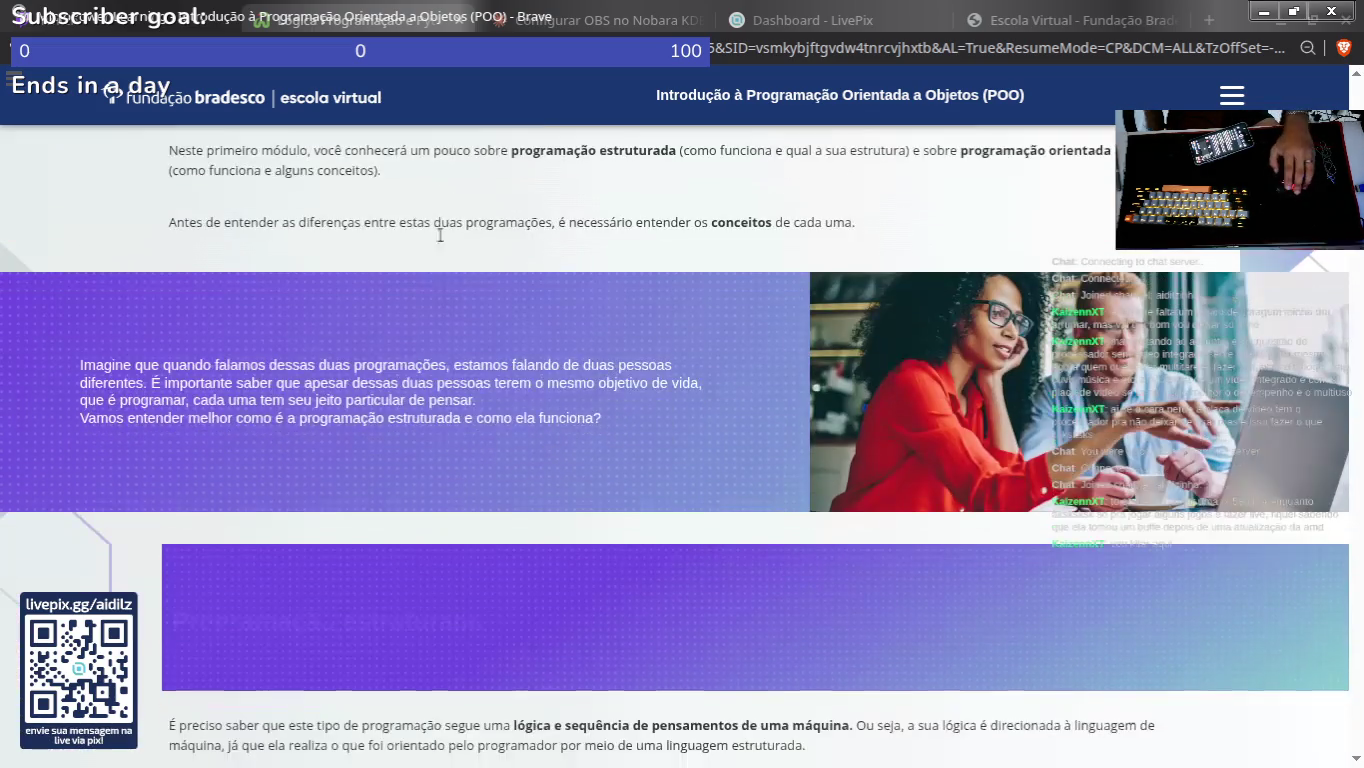
pyautogui.moveTo(80, 365)
pyautogui.mouseDown()
pyautogui.moveTo(318, 399)
pyautogui.moveTo(496, 398)
pyautogui.mouseUp()
pyautogui.click(478, 380)
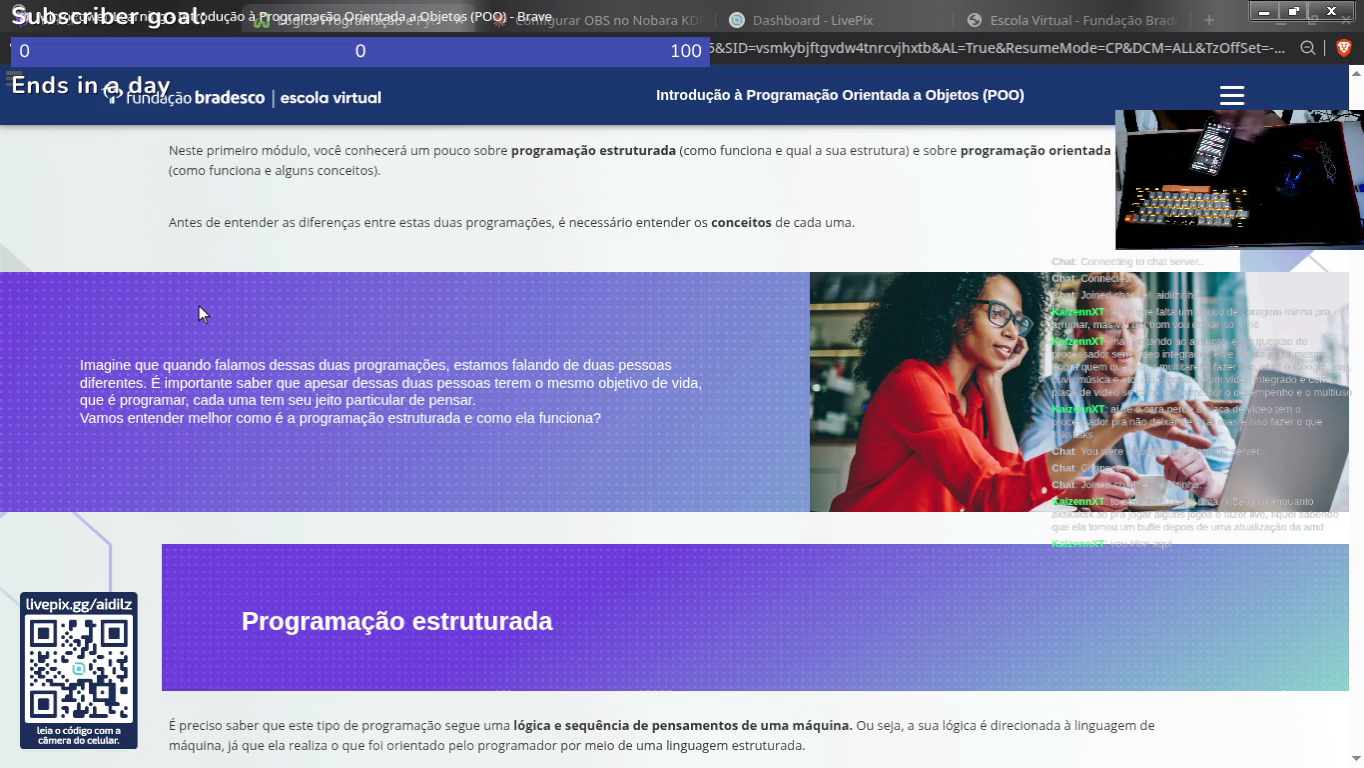
# Step: Copy the 'Programação estruturada' section title and switch to Notion
pyautogui.scroll(-2, 364, 350)
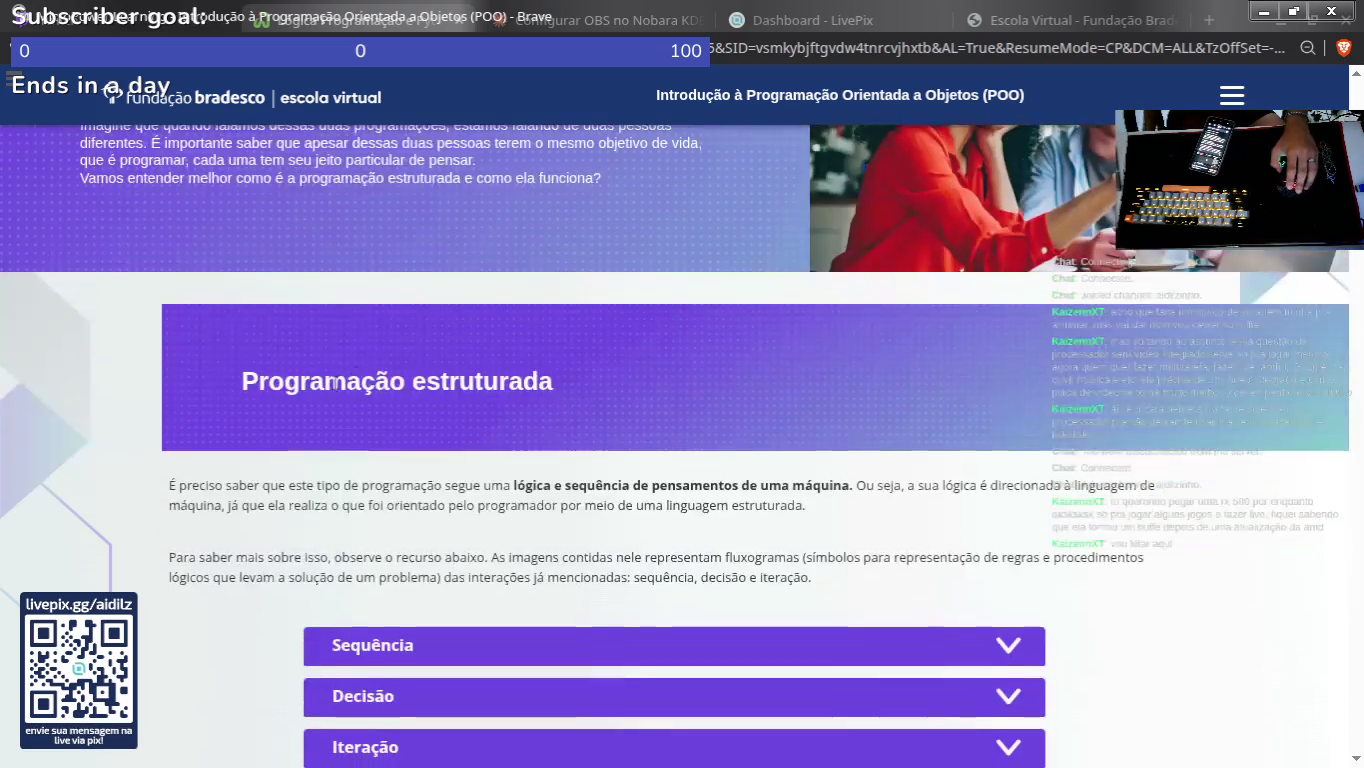
pyautogui.moveTo(265, 404); pyautogui.dragTo(656, 426)
pyautogui.moveTo(228, 387); pyautogui.dragTo(645, 408)
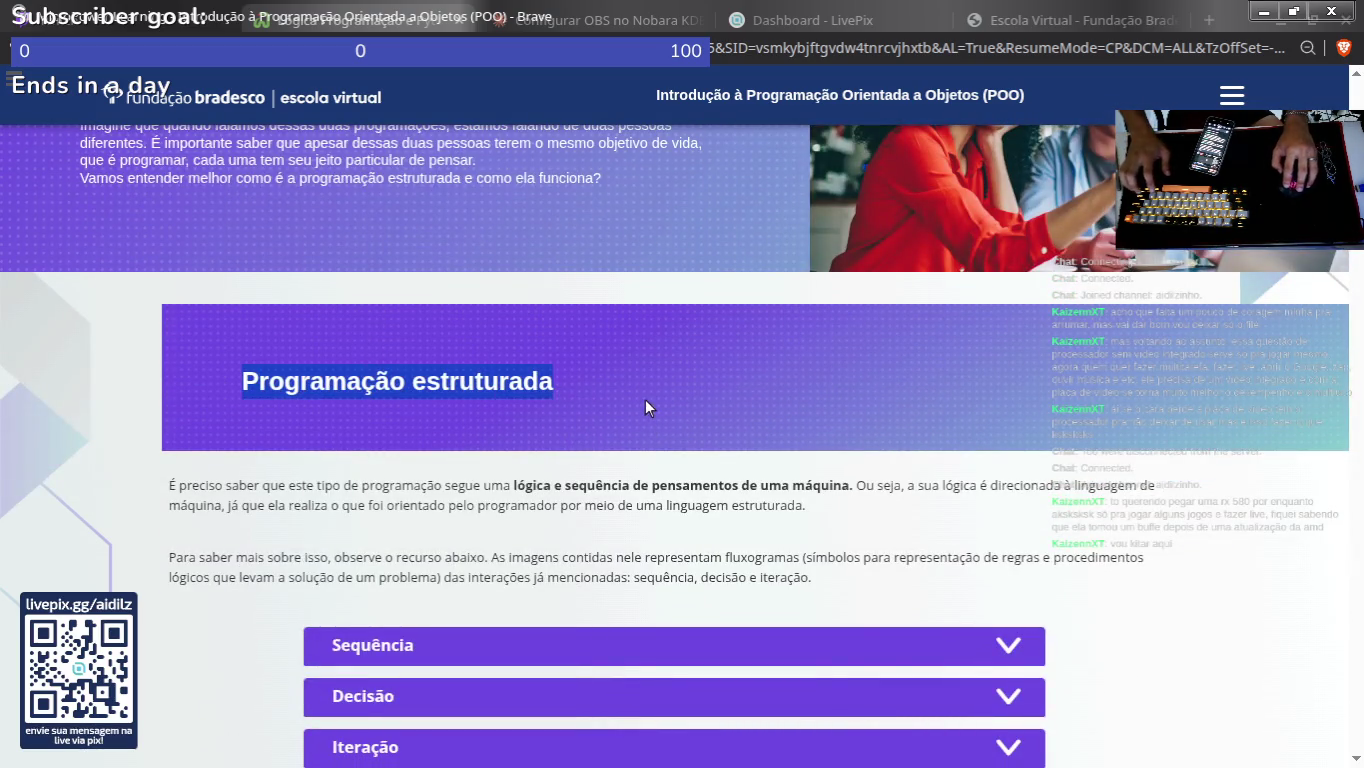
pyautogui.hotkey('ctrl', 'c')
pyautogui.hotkey('alt', 'Tab')
# Step: Paste 'Programação estruturada' as the next heading, add a text block below, and return to the course
pyautogui.hotkey('ctrl', 'v')
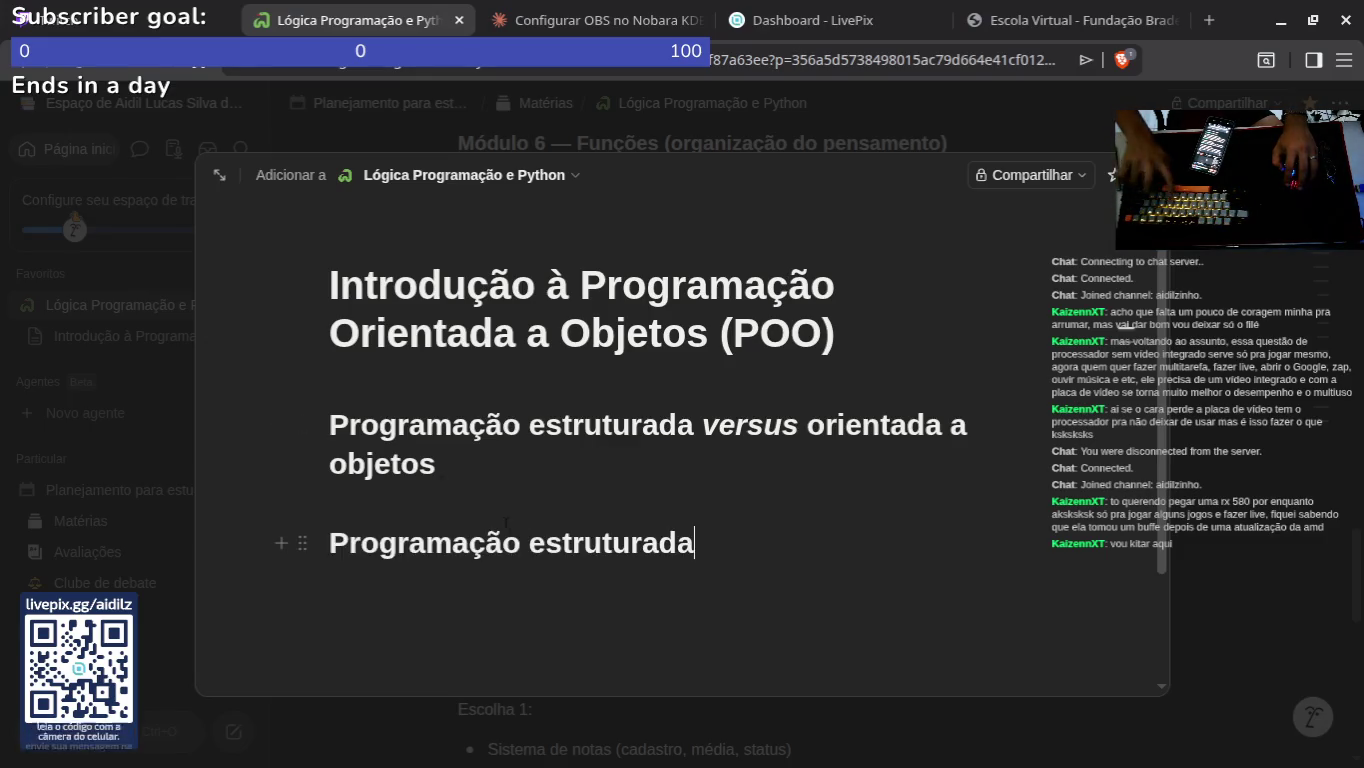
pyautogui.press('Return')
pyautogui.press('BackSpace')
pyautogui.press('BackSpace')
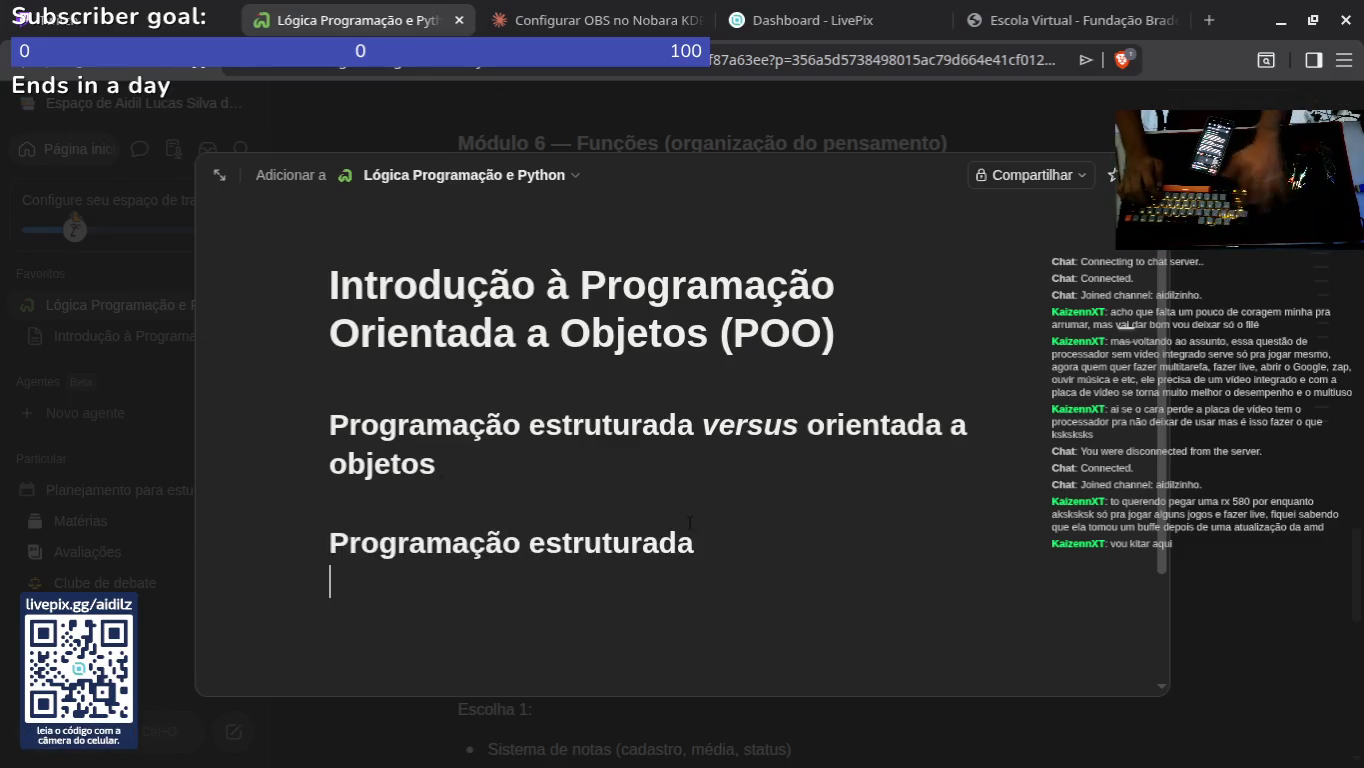
pyautogui.click(284, 543)
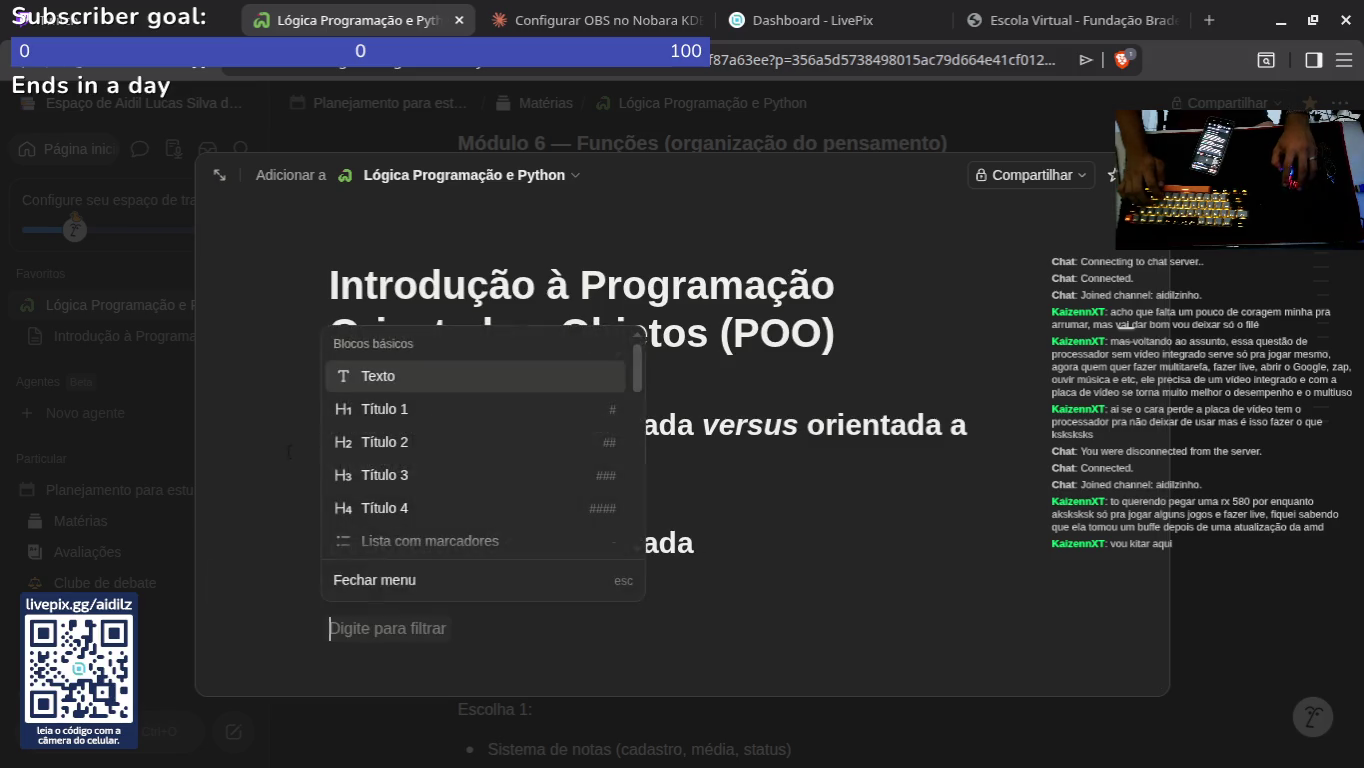
pyautogui.click(432, 380)
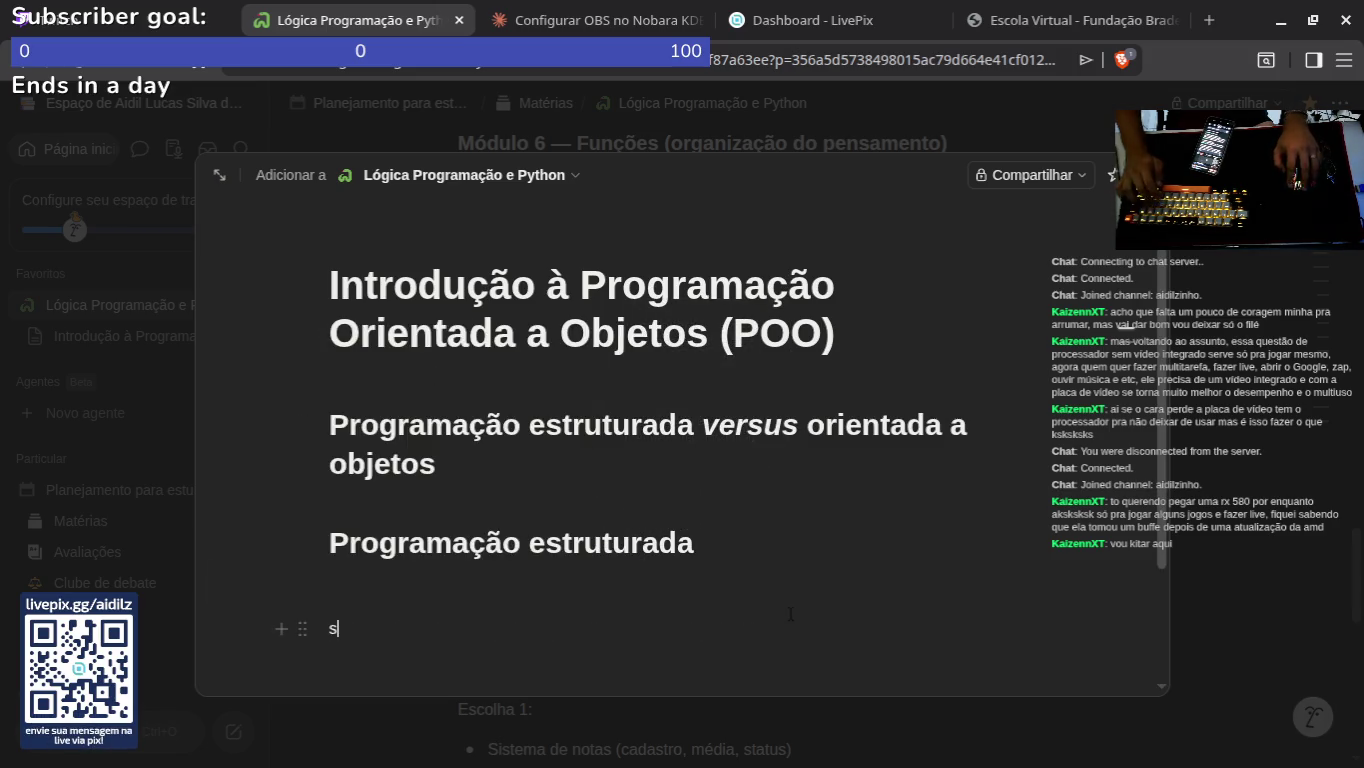
pyautogui.scroll(-3, 699, 314)
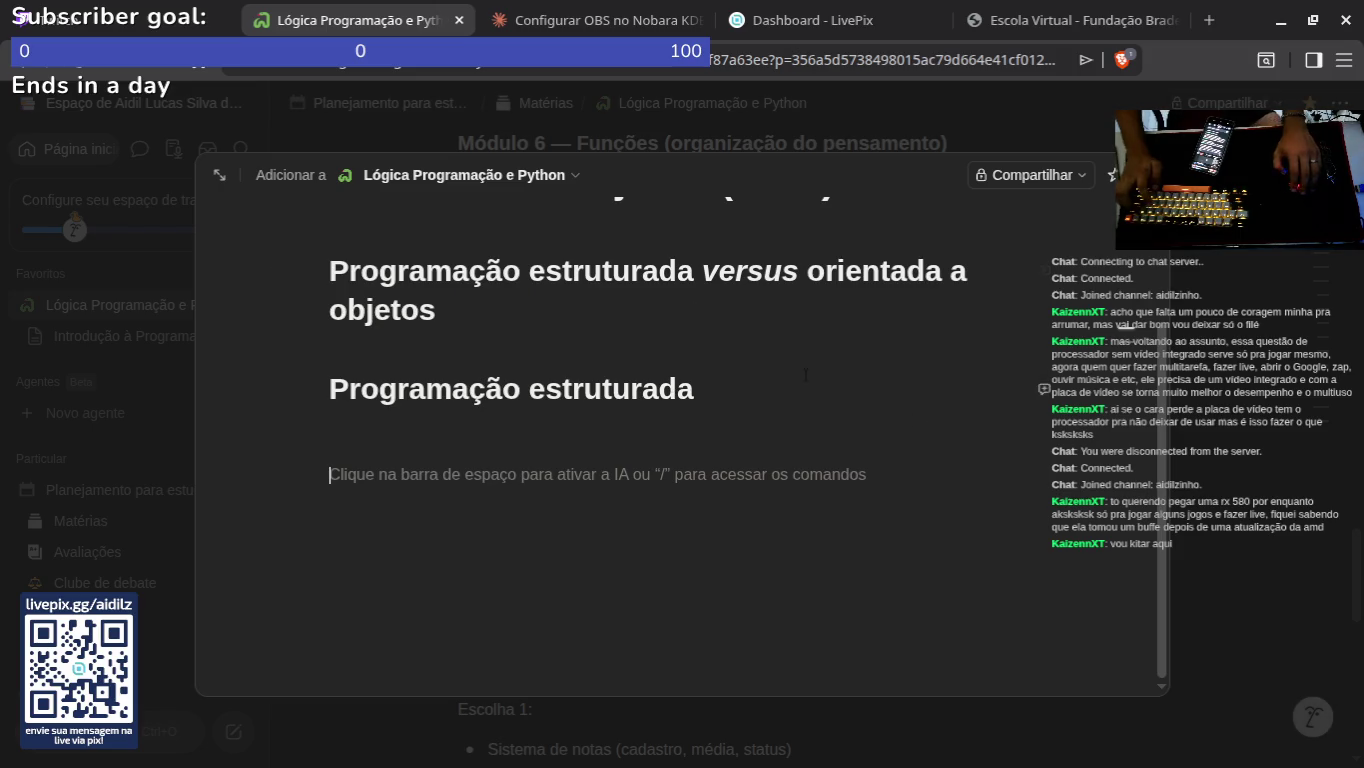
pyautogui.hotkey('alt', 'Tab')
pyautogui.scroll(-2, 691, 470)
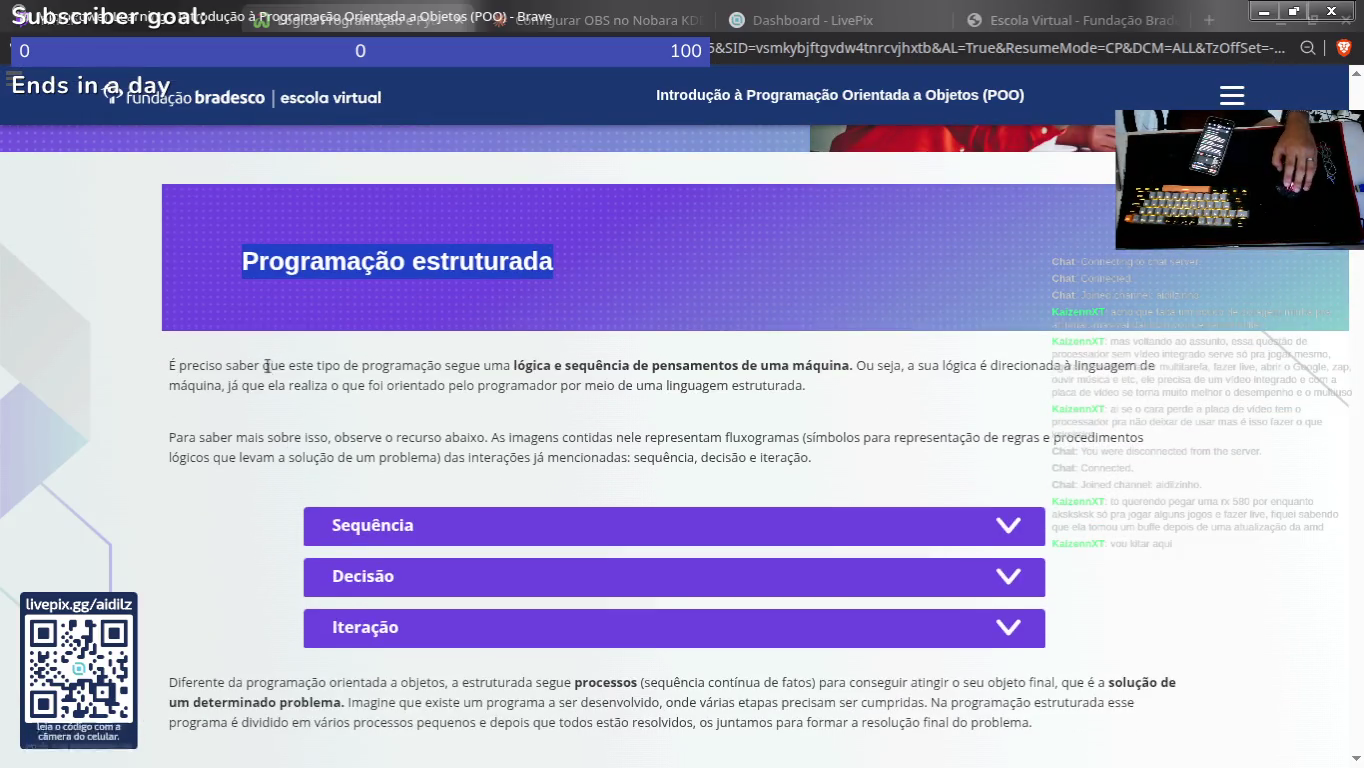
# Step: Select sentences of the Programação estruturada introduction and its flowchart paragraph
pyautogui.click(501, 401)
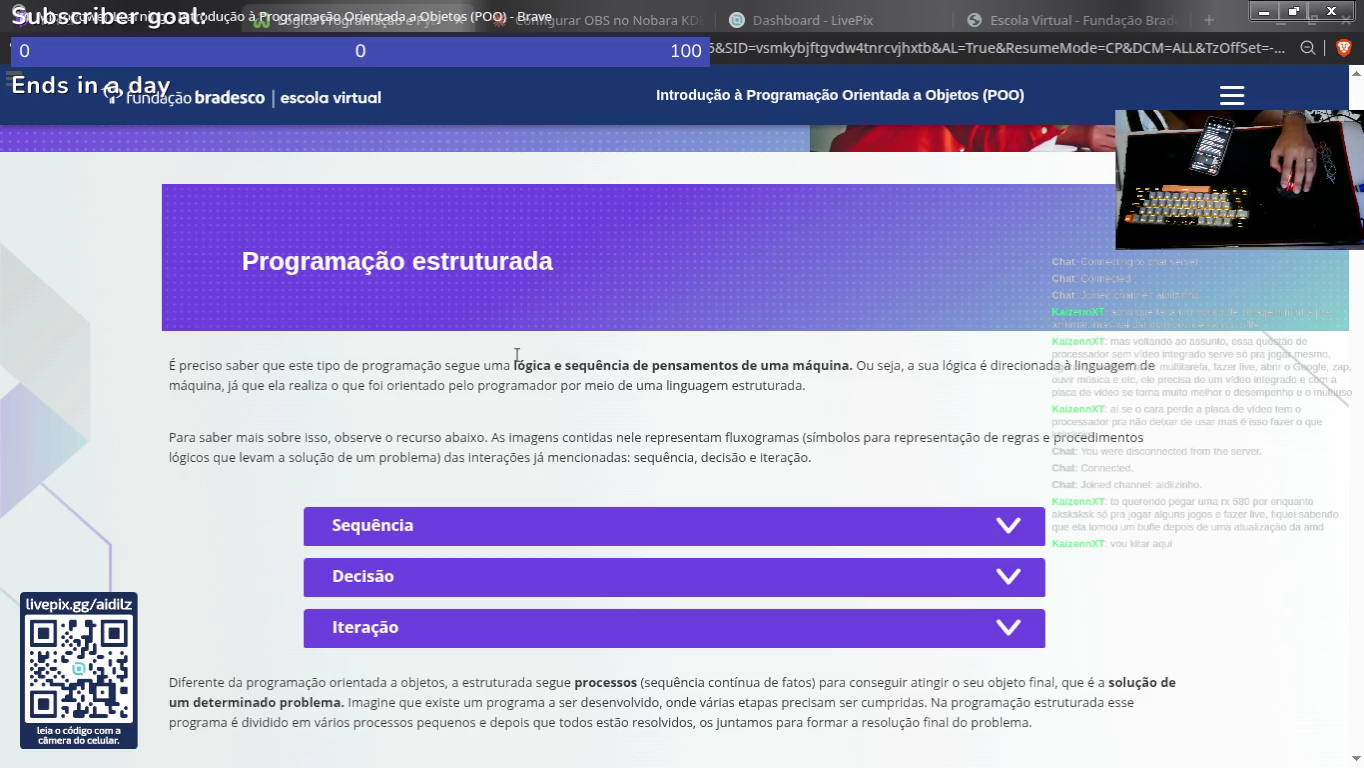
pyautogui.moveTo(516, 365); pyautogui.dragTo(766, 390)
pyautogui.click(775, 408)
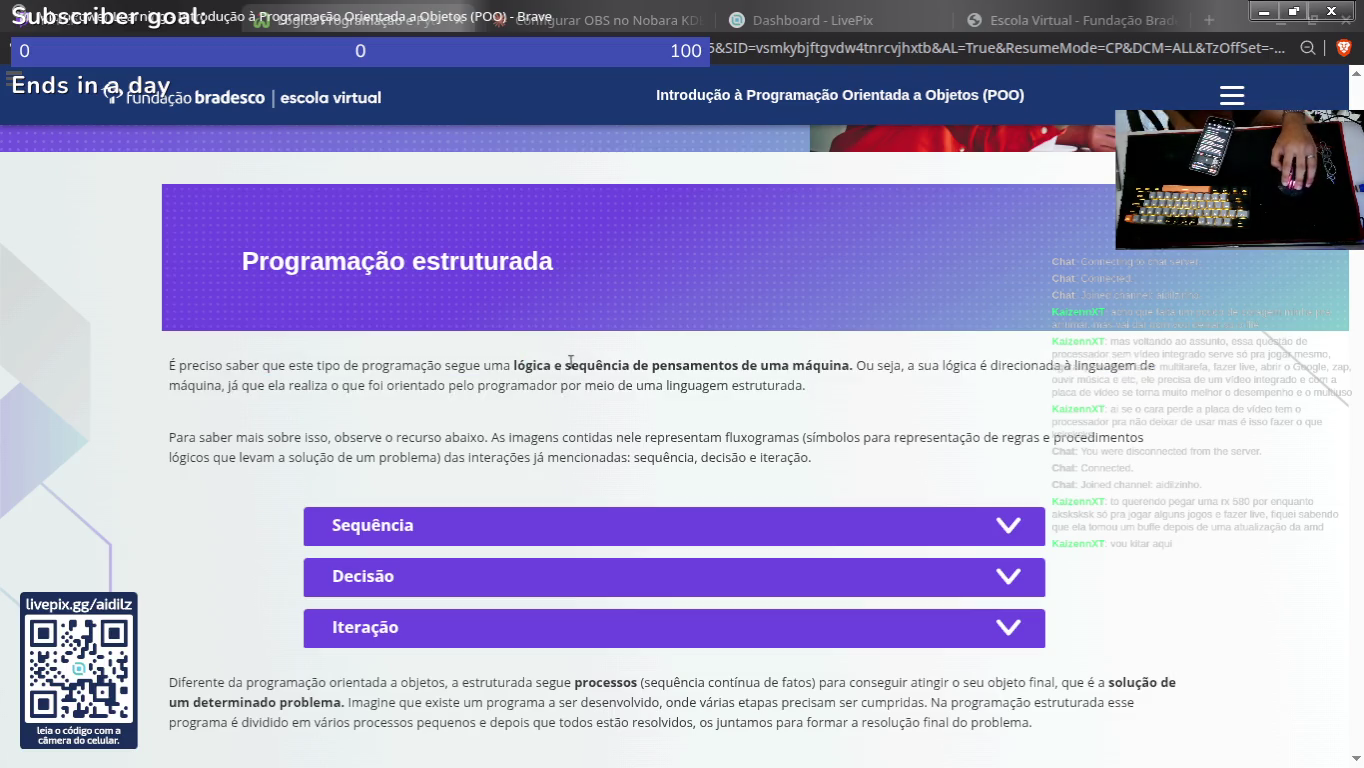
pyautogui.moveTo(515, 366)
pyautogui.mouseDown()
pyautogui.moveTo(823, 345)
pyautogui.moveTo(832, 388)
pyautogui.mouseUp()
pyautogui.click(861, 365)
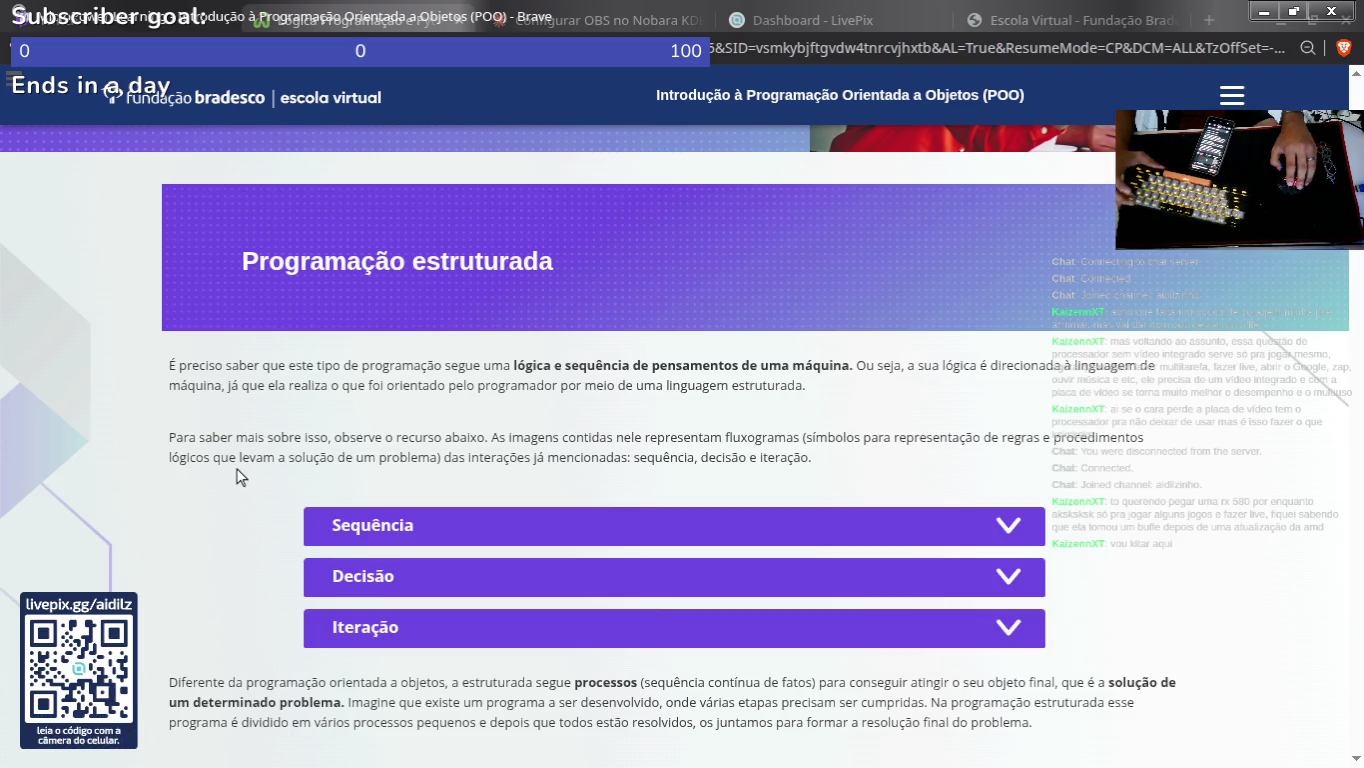
pyautogui.moveTo(446, 457); pyautogui.dragTo(763, 460)
pyautogui.click(766, 460)
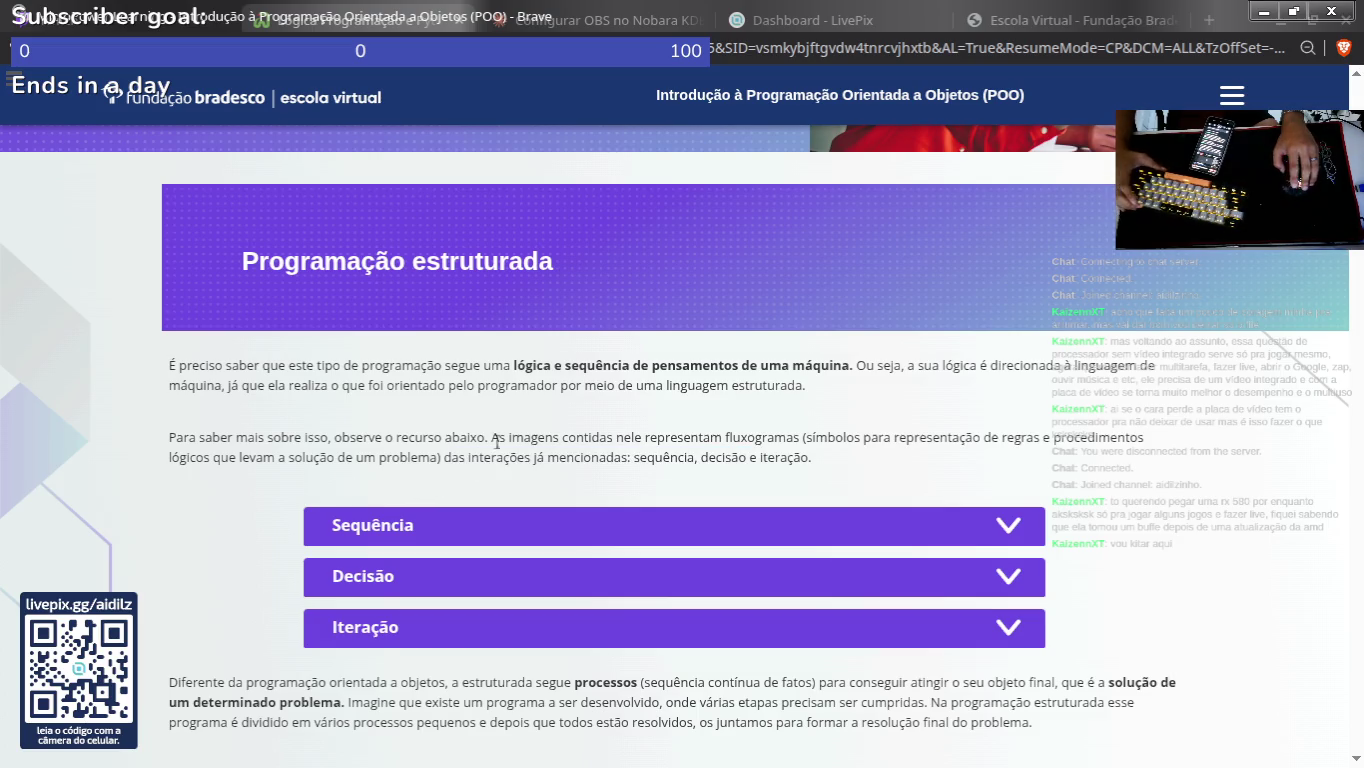
pyautogui.scroll(-4, 456, 332)
pyautogui.scroll(3, 448, 370)
# Step: Expand the Sequência, Decisão and Iteração sections
pyautogui.click(438, 405)
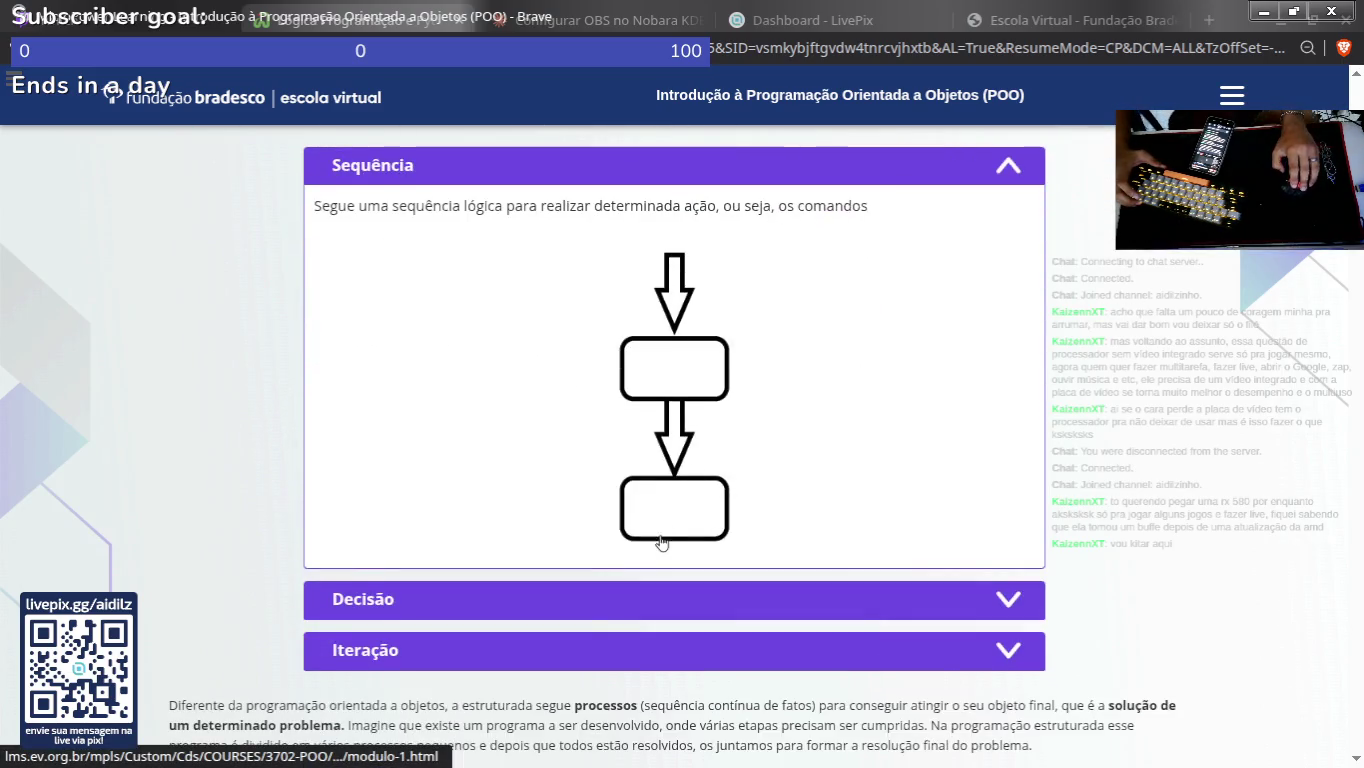
pyautogui.moveTo(690, 380); pyautogui.dragTo(706, 357)
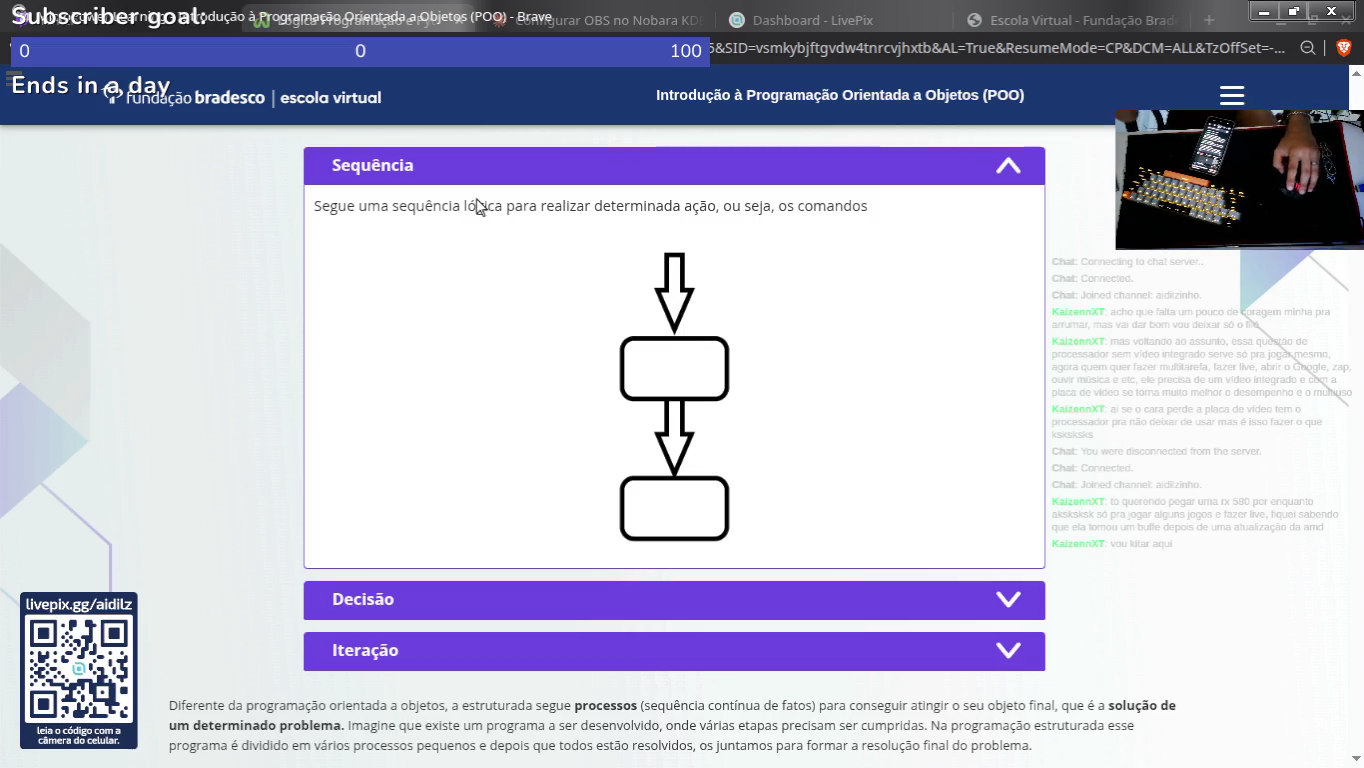
pyautogui.click(365, 619)
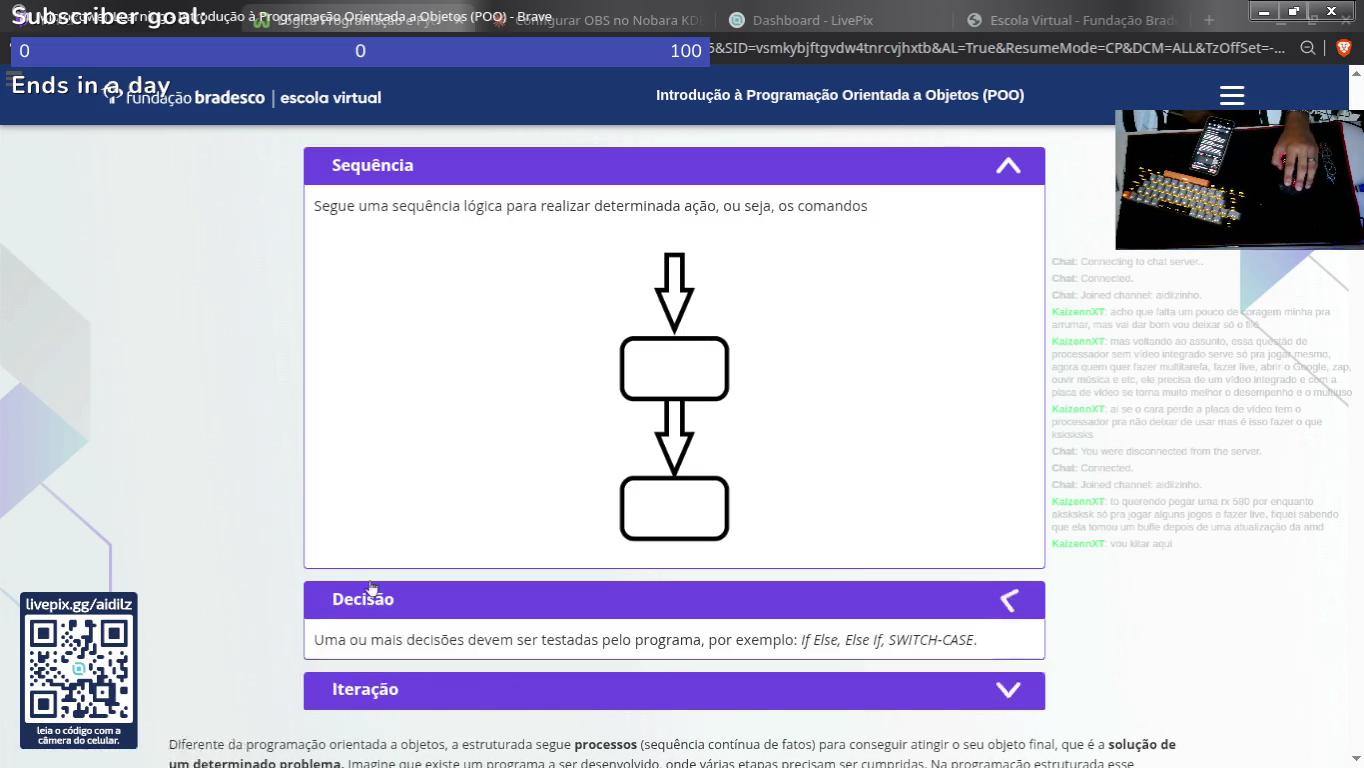
pyautogui.scroll(-3, 378, 540)
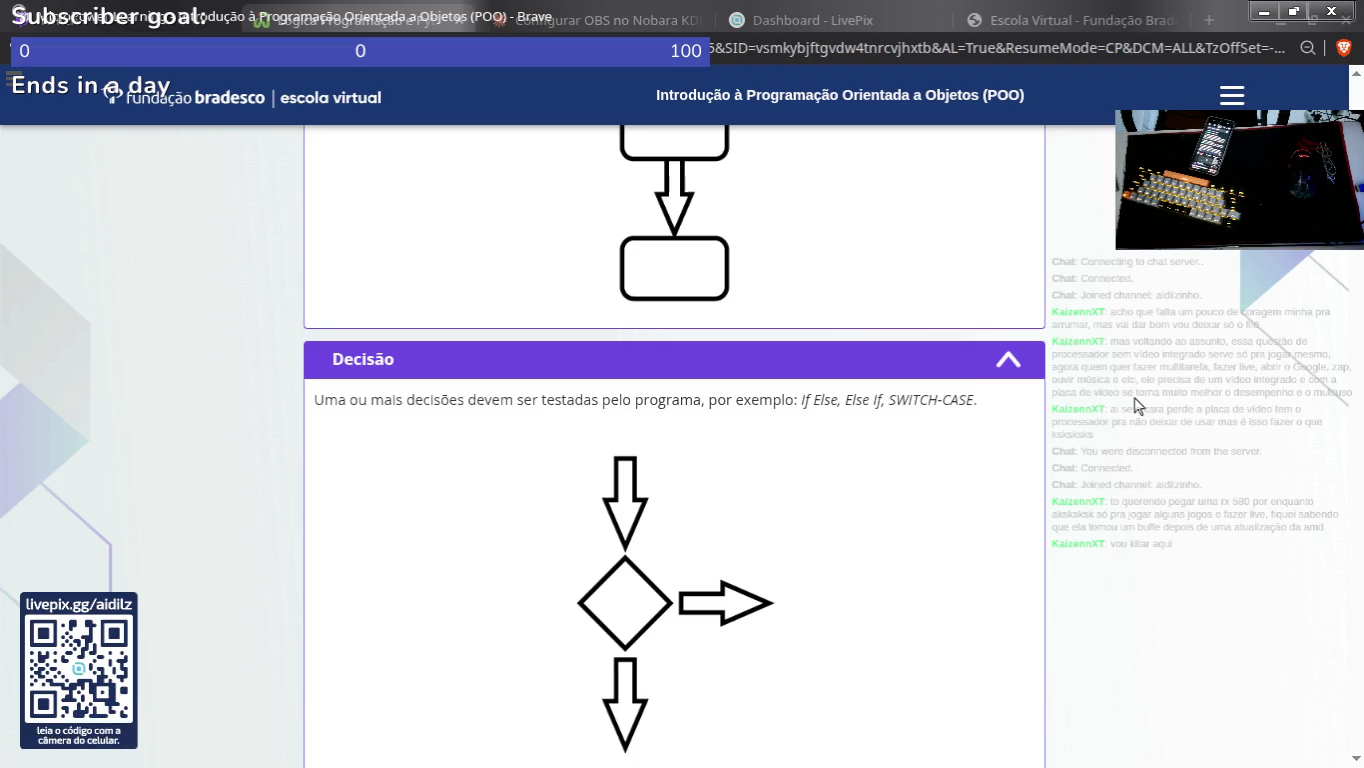
pyautogui.scroll(-4, 944, 315)
pyautogui.click(547, 455)
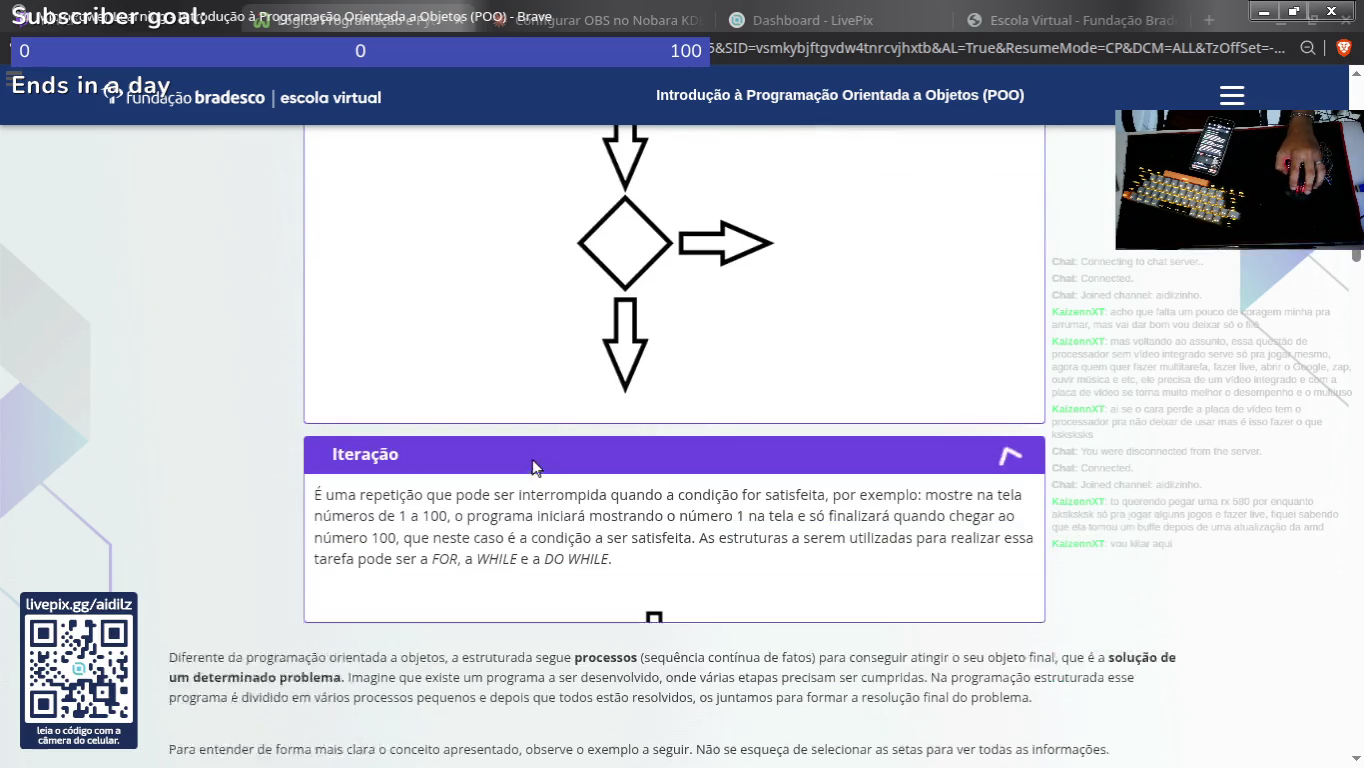
# Step: Scroll through the expanded explanations and flowcharts down to the pizza example
pyautogui.scroll(-1, 576, 331)
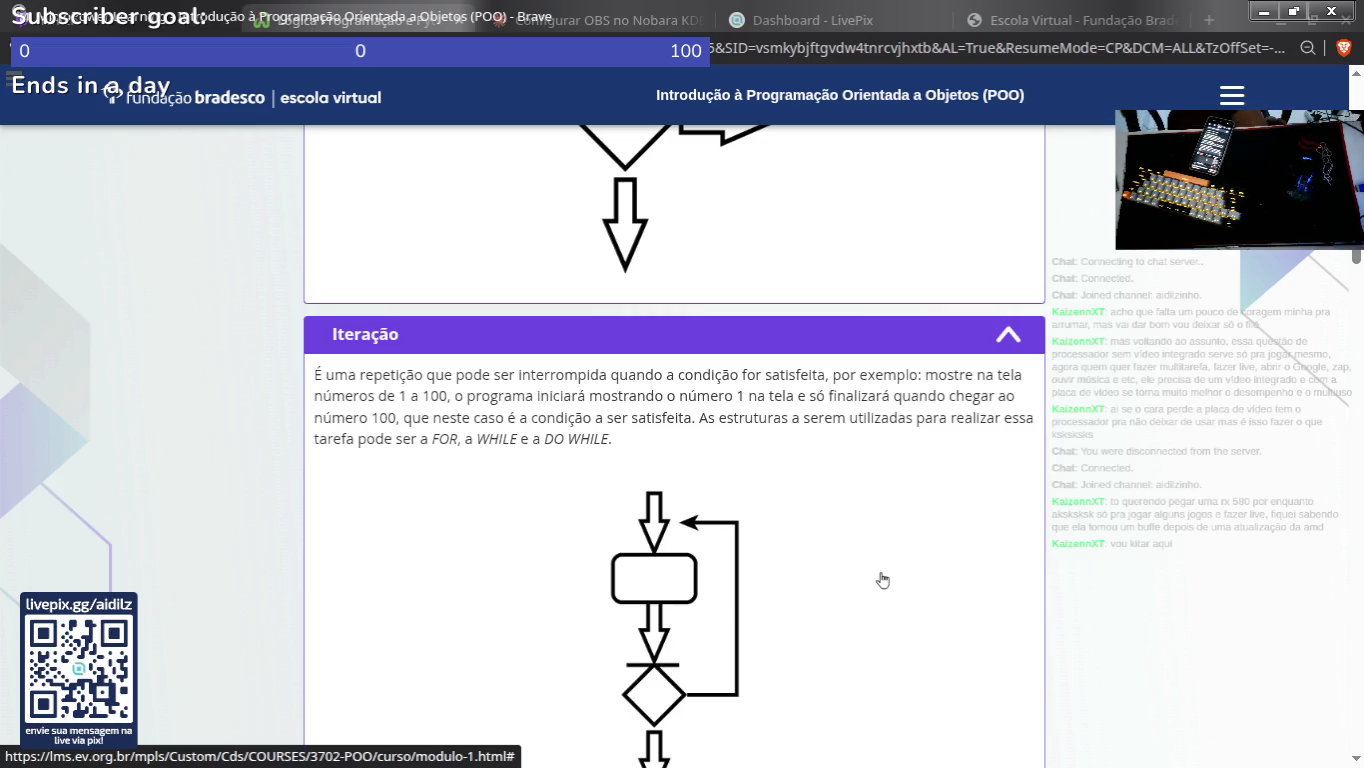
pyautogui.scroll(-4, 722, 574)
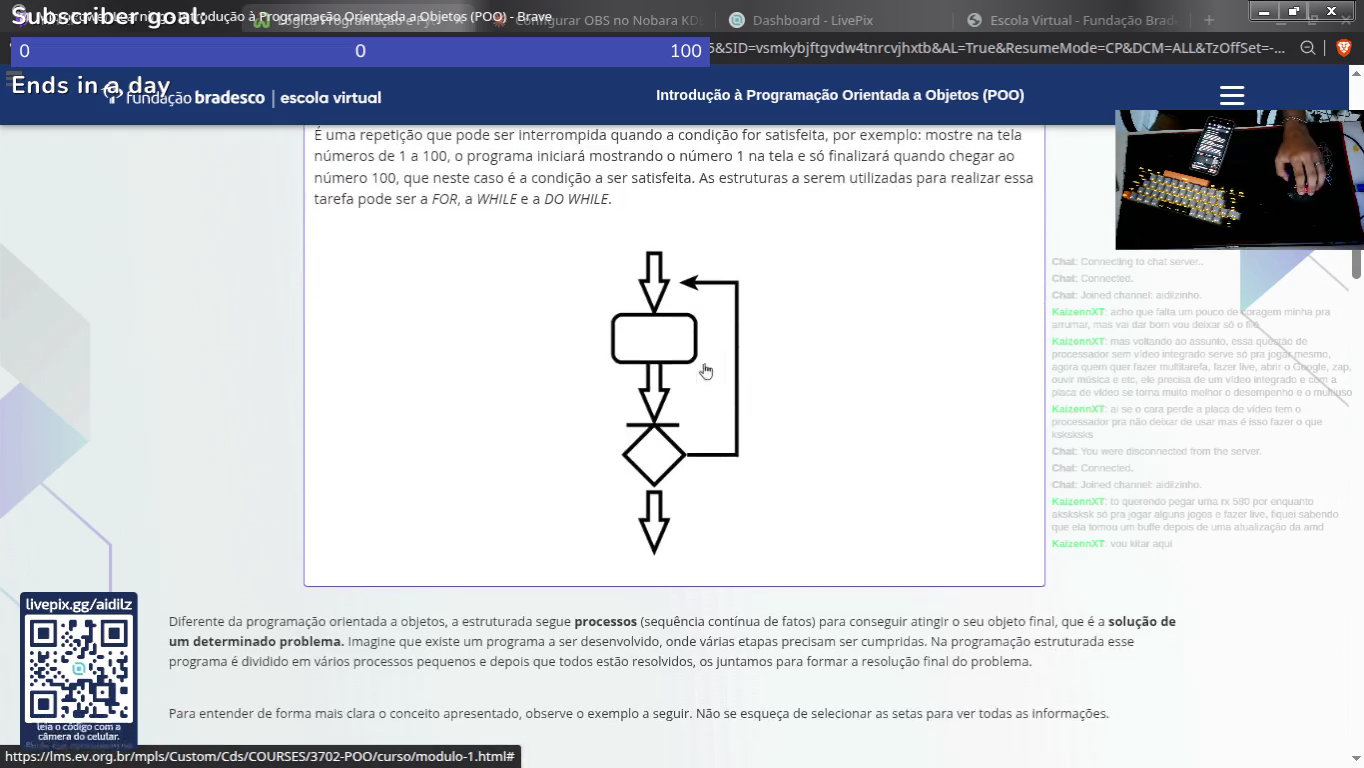
pyautogui.scroll(6, 490, 470)
pyautogui.scroll(9, 485, 455)
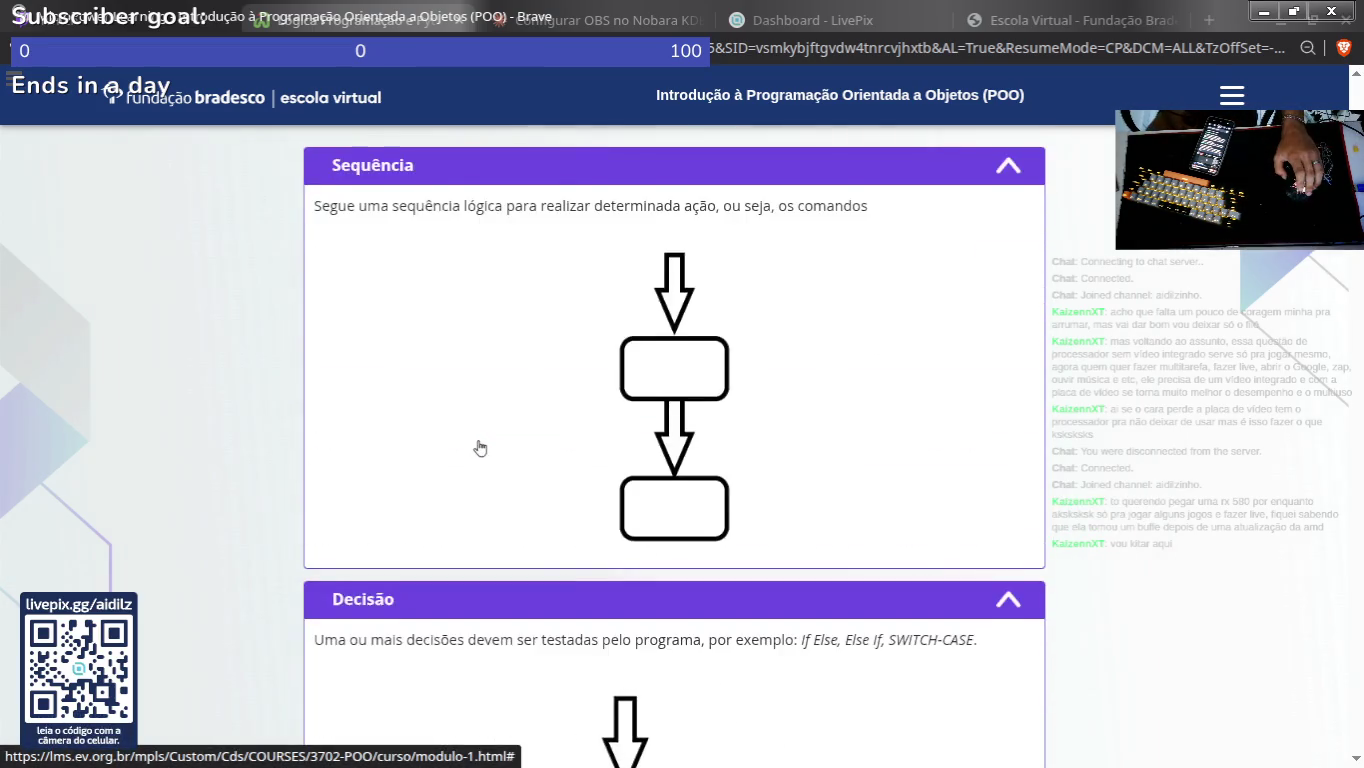
pyautogui.scroll(-10, 336, 383)
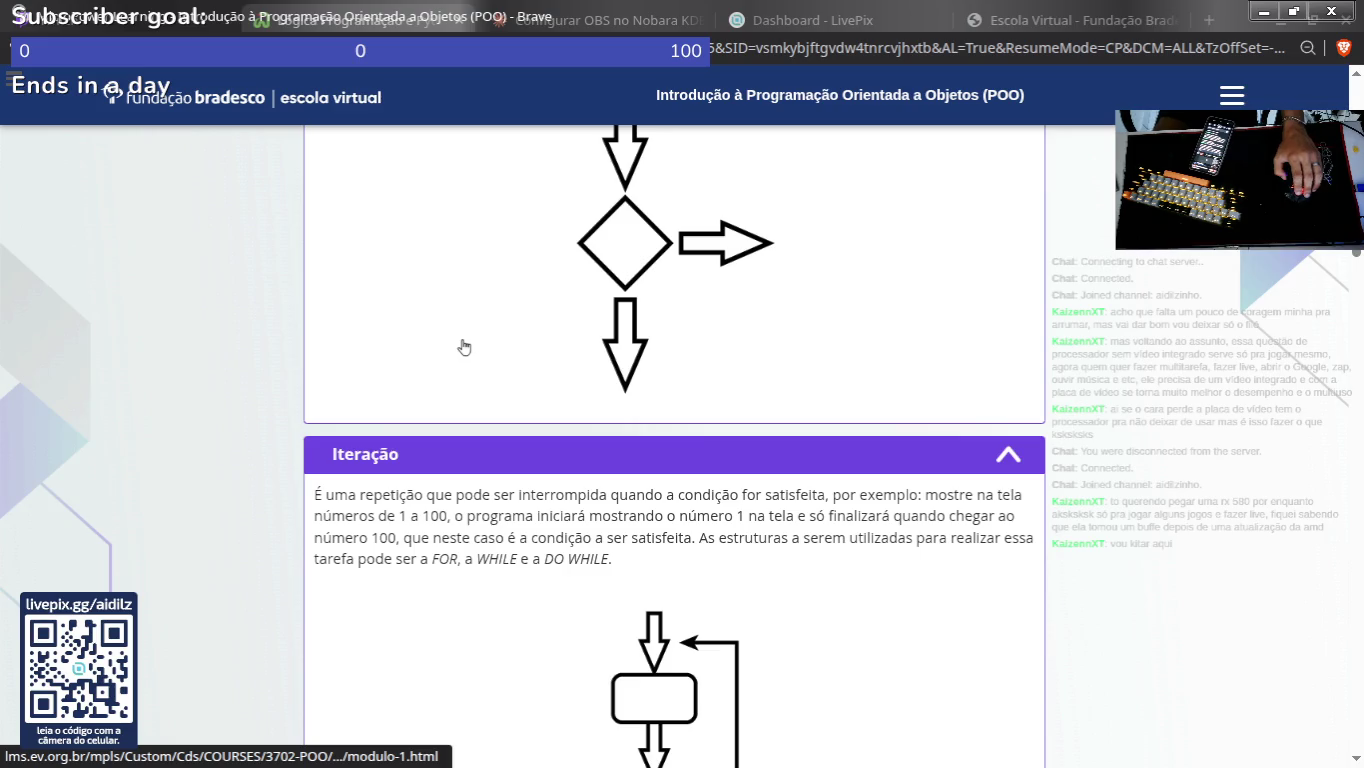
pyautogui.scroll(-7, 464, 366)
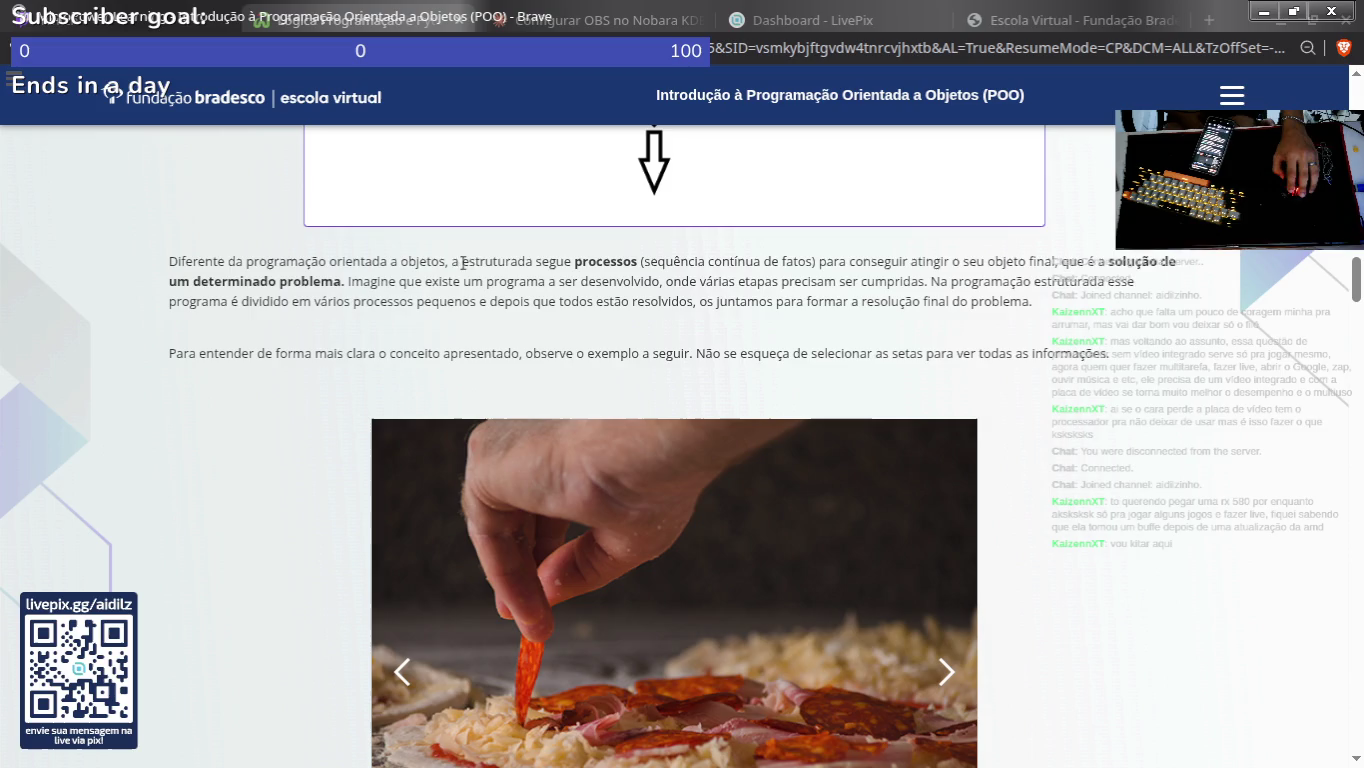
# Step: Select sentences in the lesson's introductory paragraphs on processes and structured programming, clearing each selection
pyautogui.moveTo(463, 264); pyautogui.dragTo(682, 265)
pyautogui.click(654, 278)
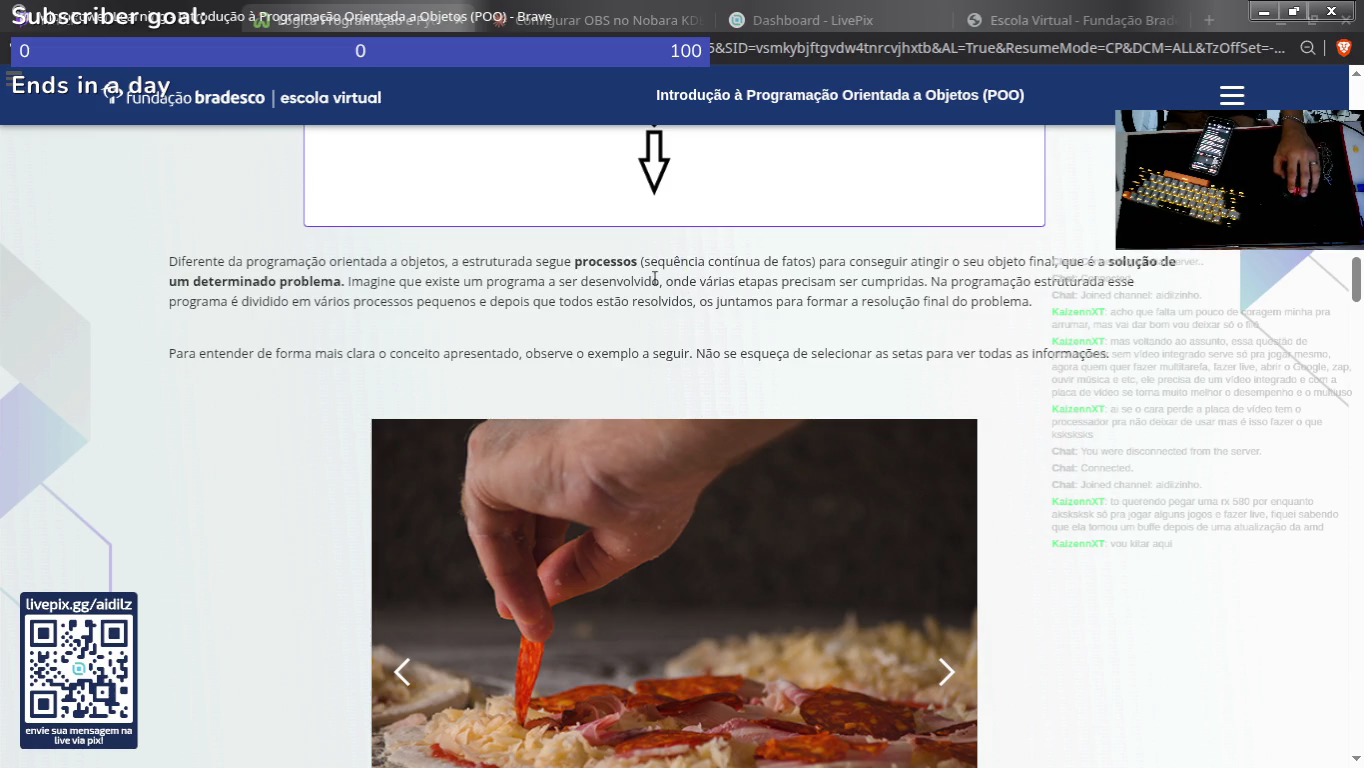
pyautogui.tripleClick(818, 262)
pyautogui.moveTo(818, 262); pyautogui.dragTo(1158, 263)
pyautogui.click(449, 272)
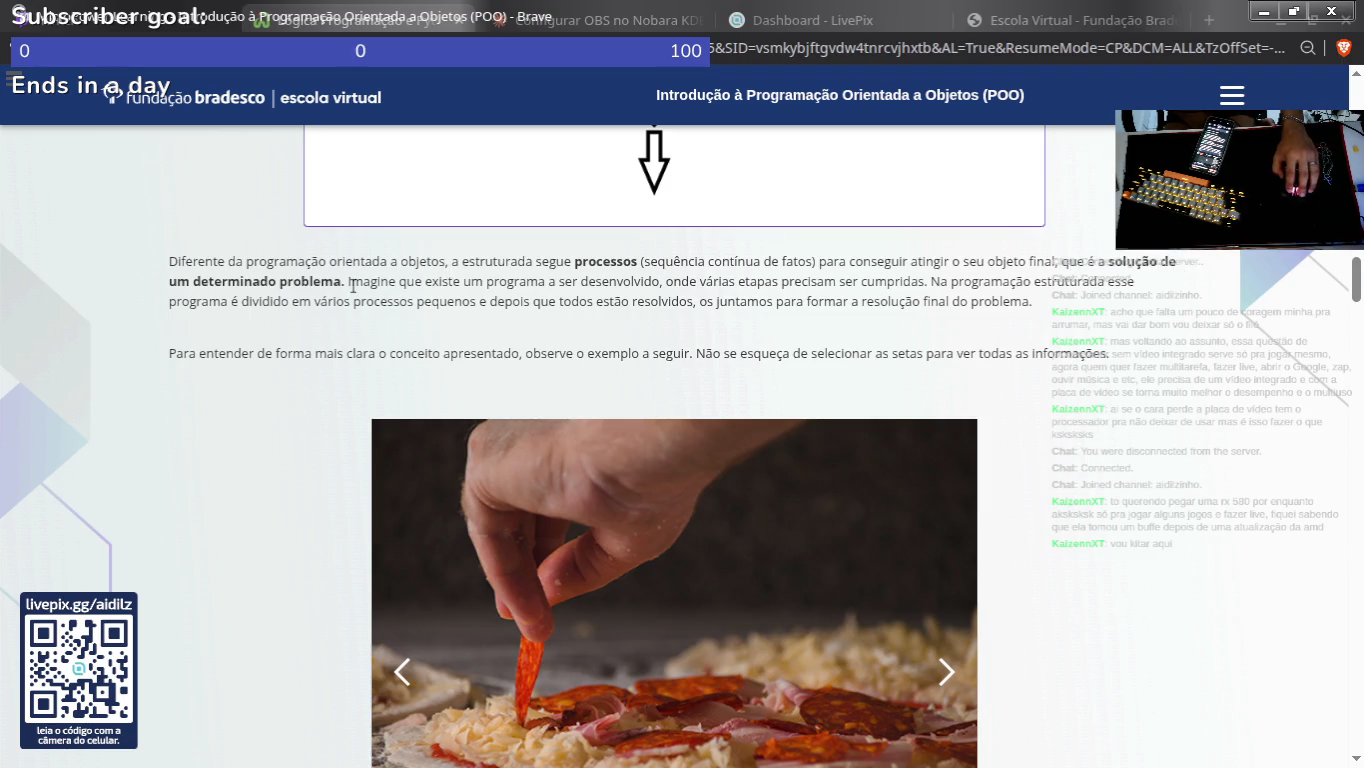
pyautogui.moveTo(348, 284)
pyautogui.mouseDown()
pyautogui.moveTo(708, 284)
pyautogui.moveTo(455, 301)
pyautogui.mouseUp()
pyautogui.click(455, 301)
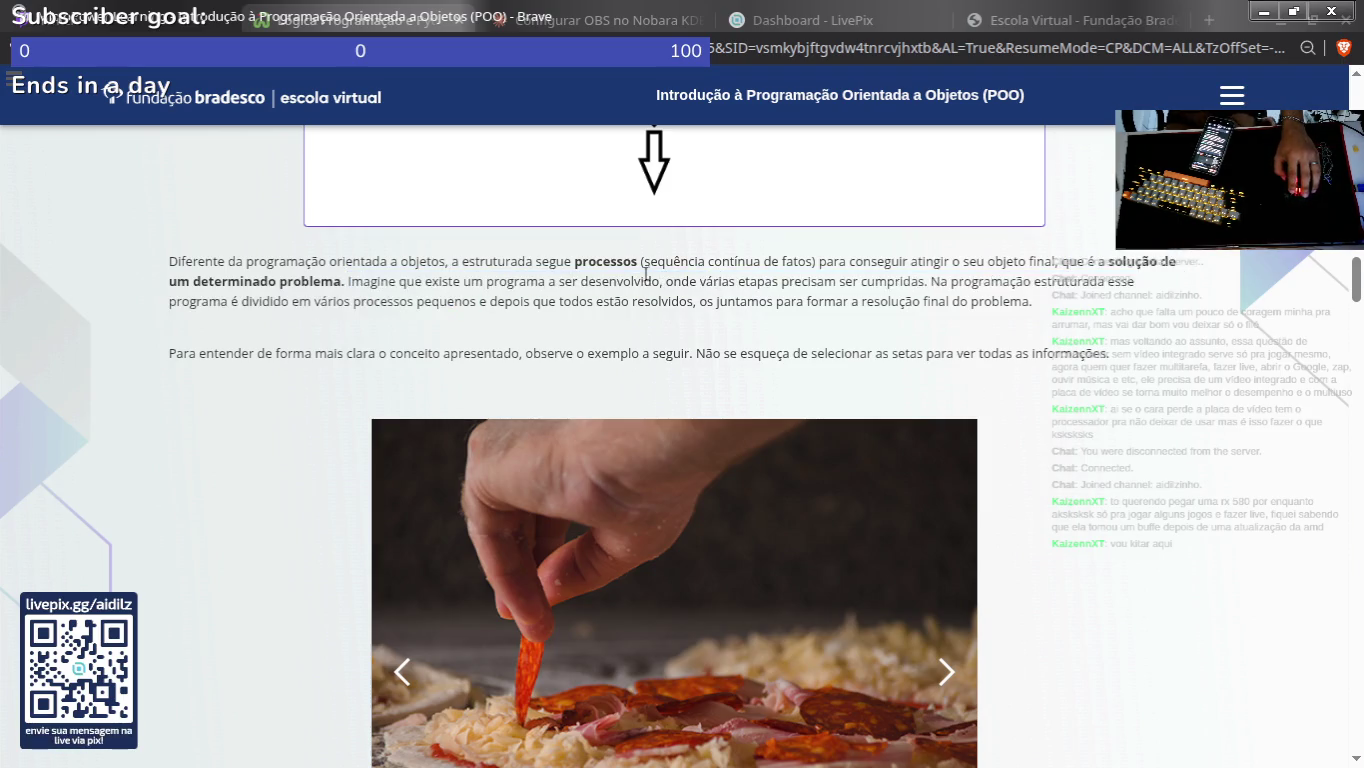
pyautogui.moveTo(661, 272); pyautogui.dragTo(1014, 281)
pyautogui.click(1002, 284)
pyautogui.moveTo(926, 280); pyautogui.dragTo(1131, 303)
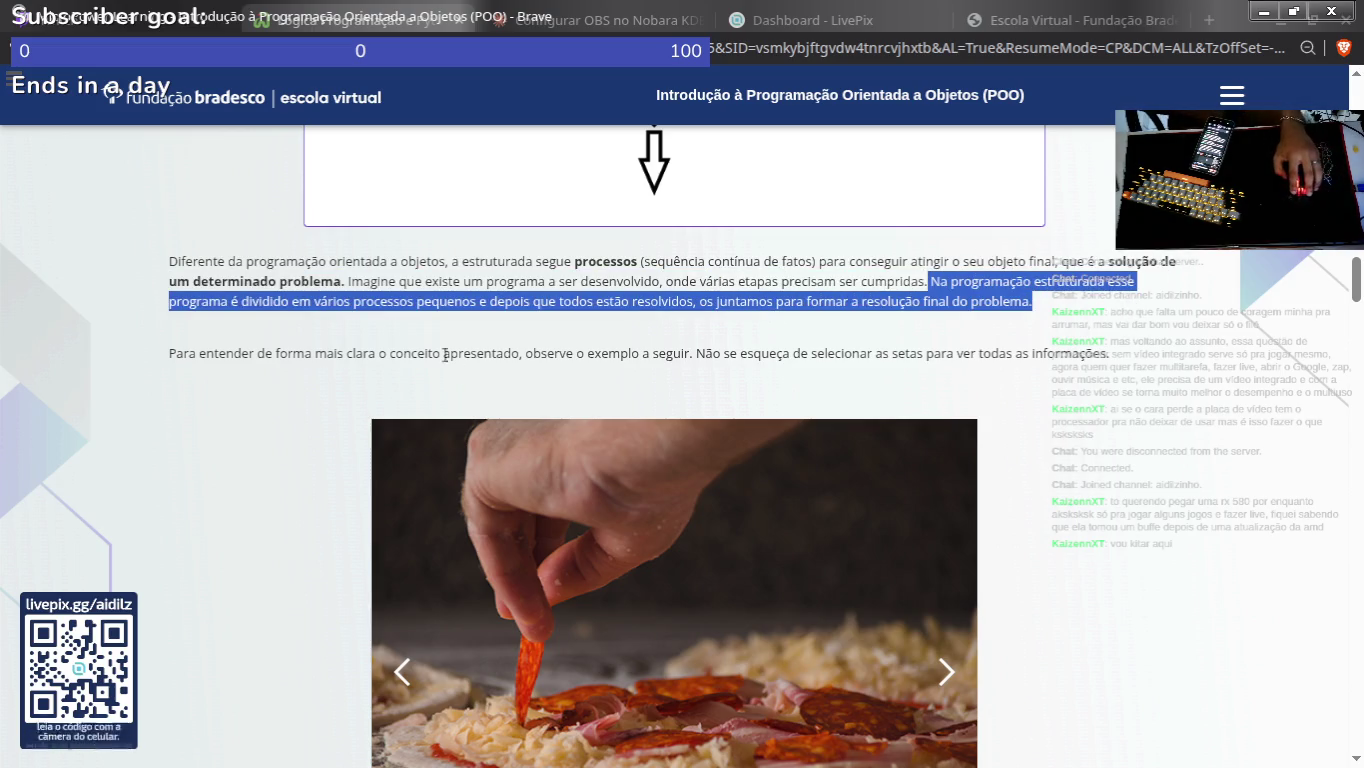
pyautogui.click(352, 323)
pyautogui.moveTo(441, 300)
pyautogui.mouseDown()
pyautogui.moveTo(367, 301)
pyautogui.moveTo(797, 282)
pyautogui.mouseUp()
pyautogui.click(797, 354)
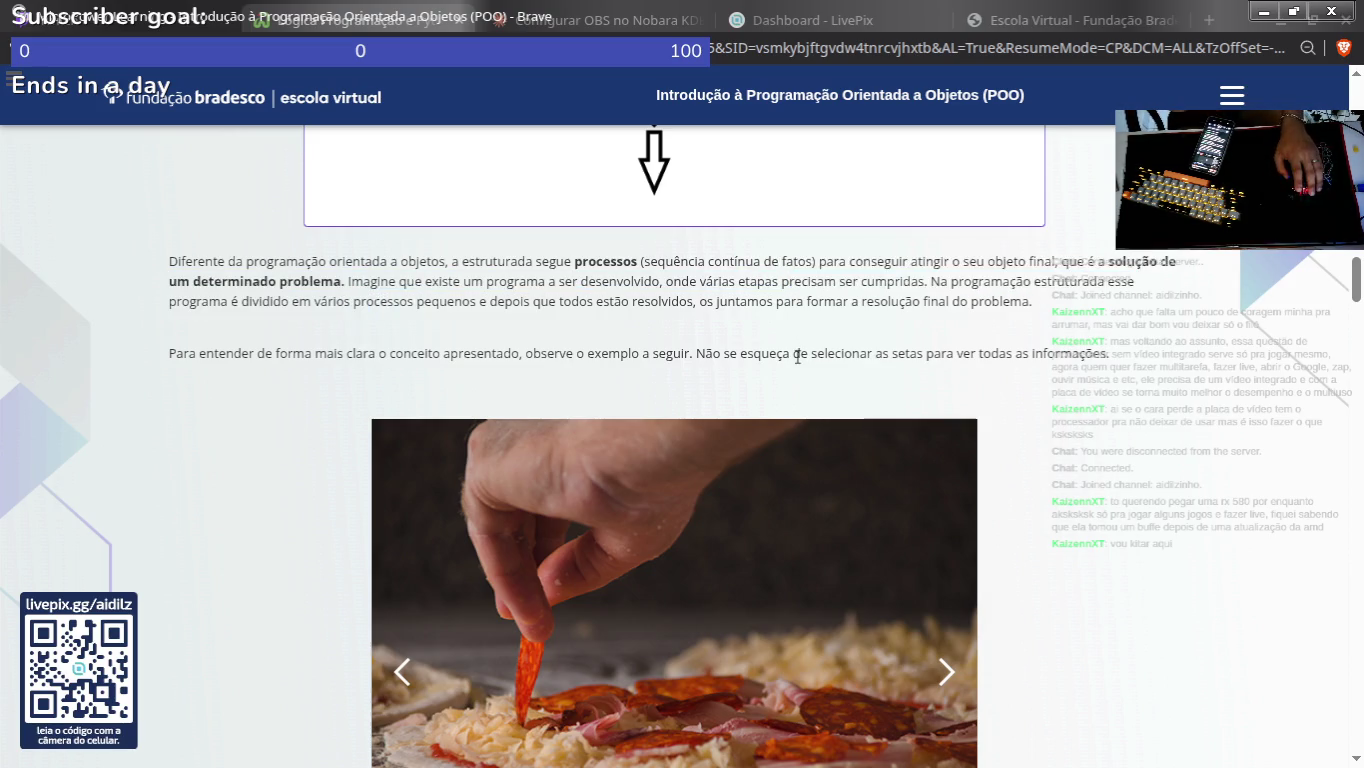
pyautogui.moveTo(727, 307); pyautogui.dragTo(1133, 366)
pyautogui.click(771, 326)
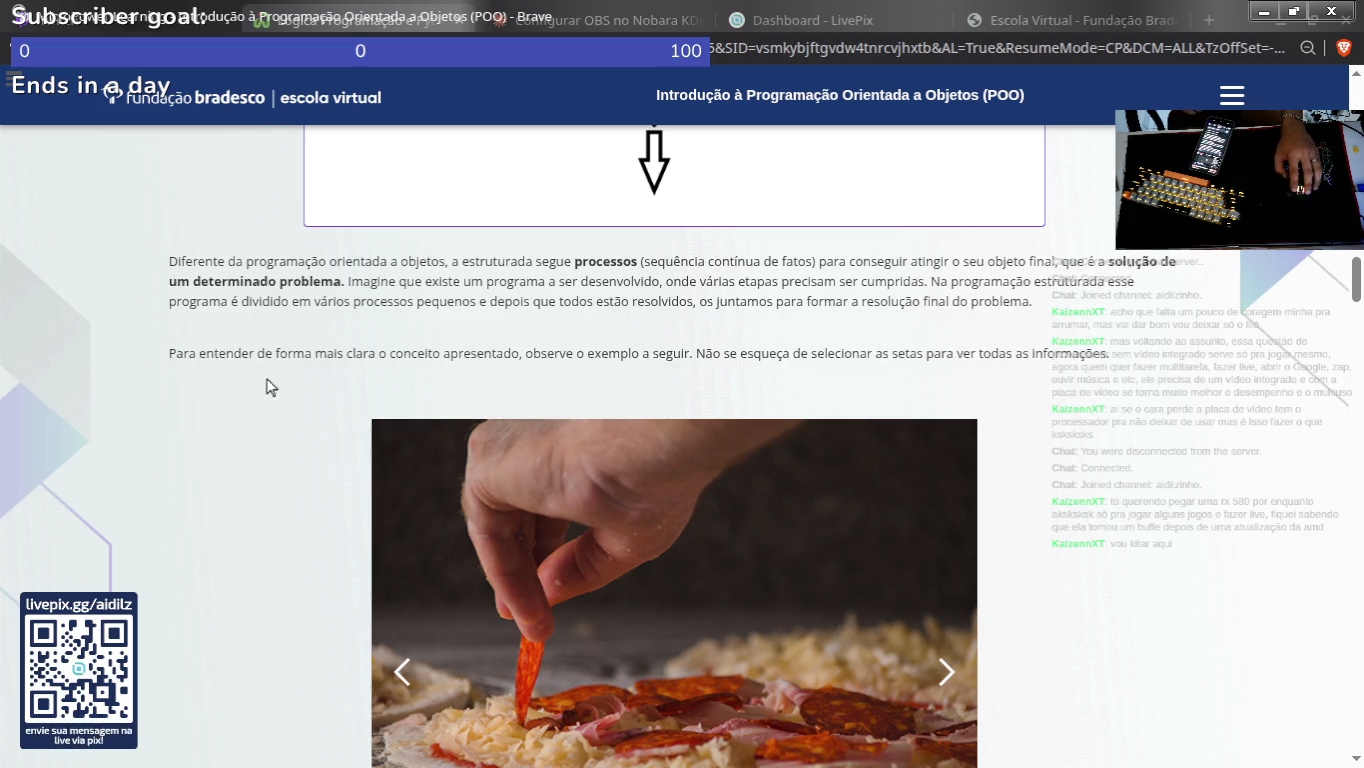
pyautogui.moveTo(159, 360); pyautogui.dragTo(709, 363)
pyautogui.click(716, 367)
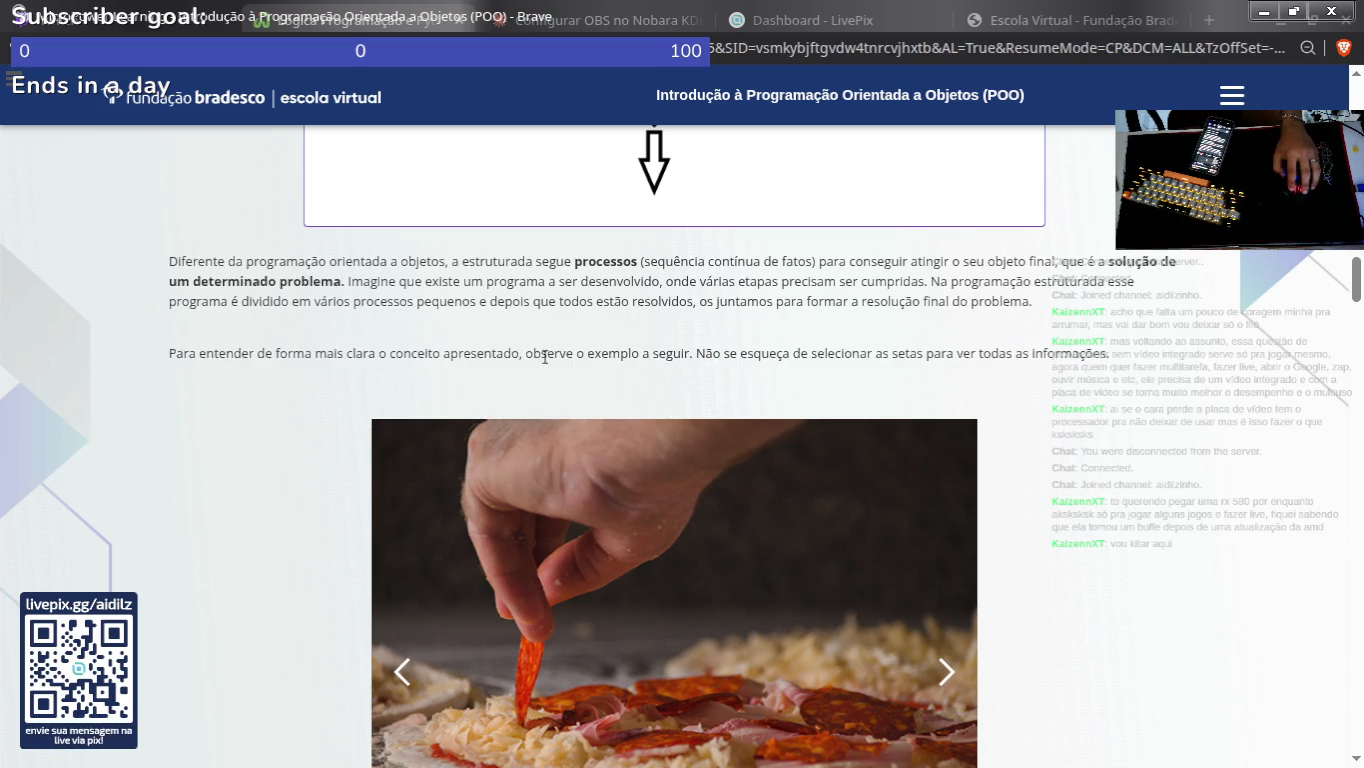
pyautogui.moveTo(535, 355); pyautogui.dragTo(1111, 357)
pyautogui.click(799, 372)
pyautogui.moveTo(677, 349); pyautogui.dragTo(1130, 358)
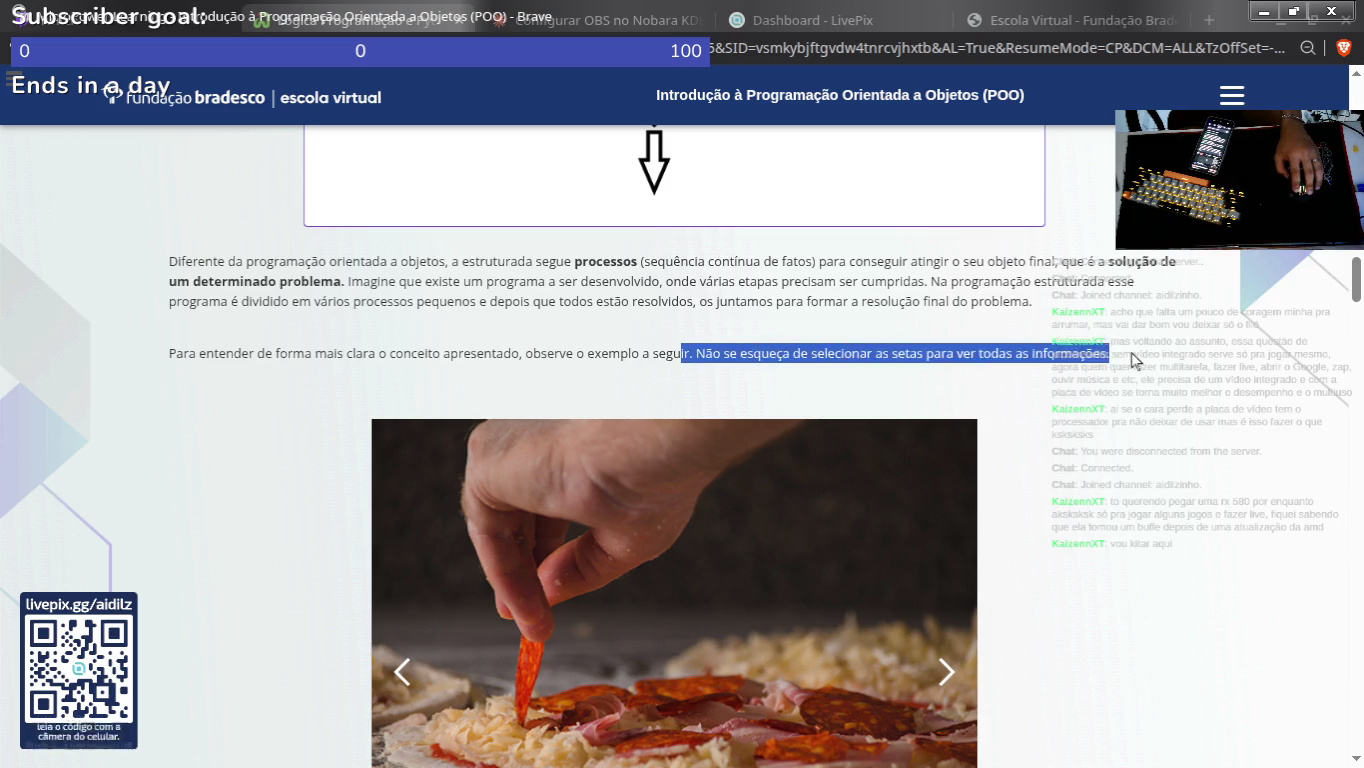
pyautogui.click(993, 350)
# Step: Page through the pizza example slides, ending on the step-by-step pizza preparation slide
pyautogui.scroll(-5, 815, 313)
pyautogui.scroll(1, 797, 408)
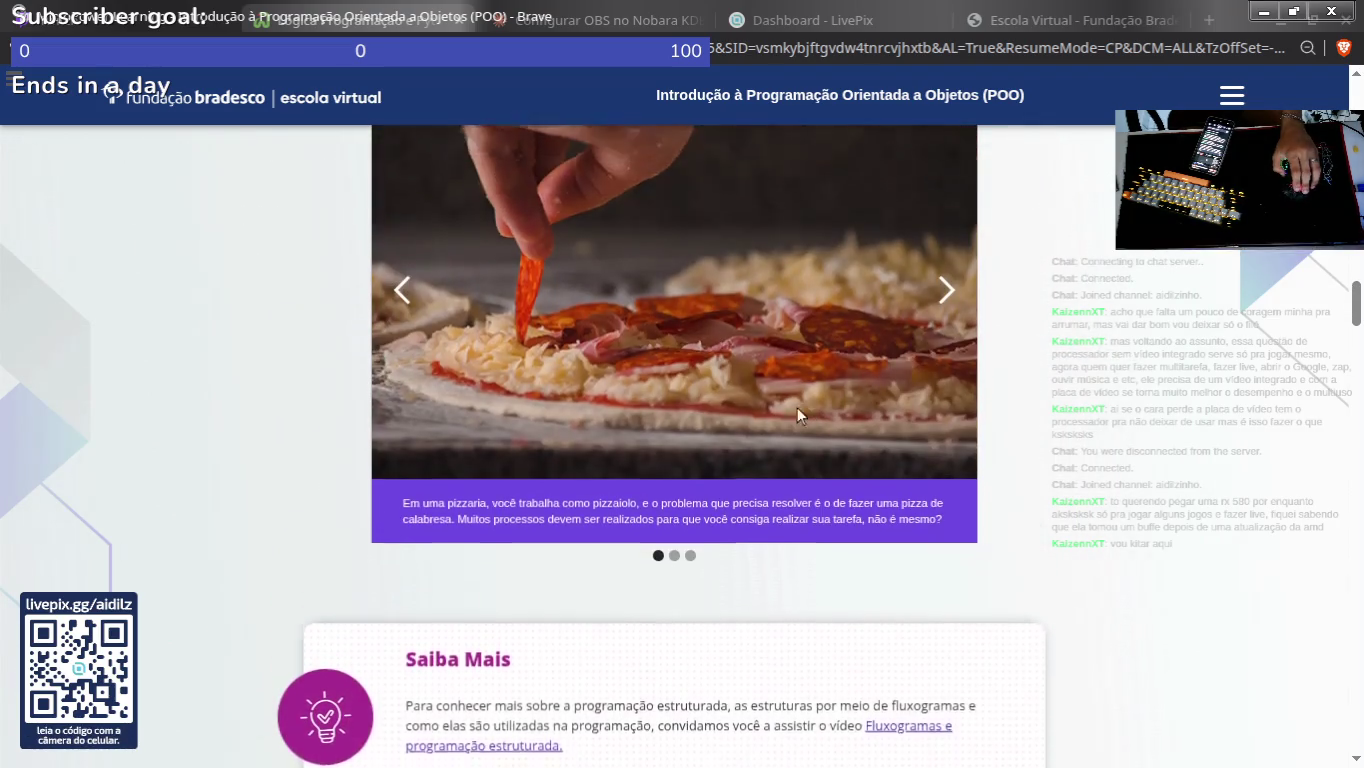
pyautogui.click(946, 312)
pyautogui.click(946, 312)
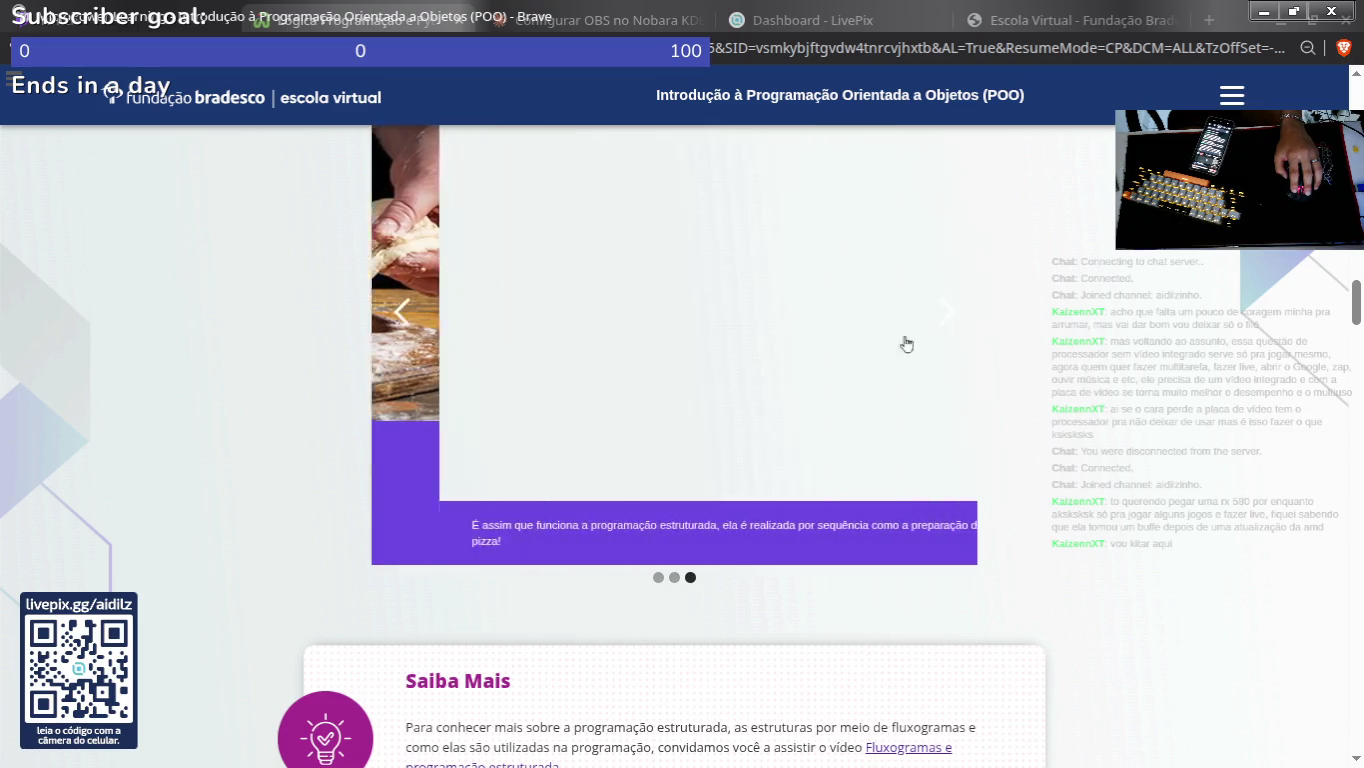
pyautogui.scroll(-1, 620, 420)
pyautogui.scroll(1, 451, 488)
pyautogui.scroll(-4, 451, 463)
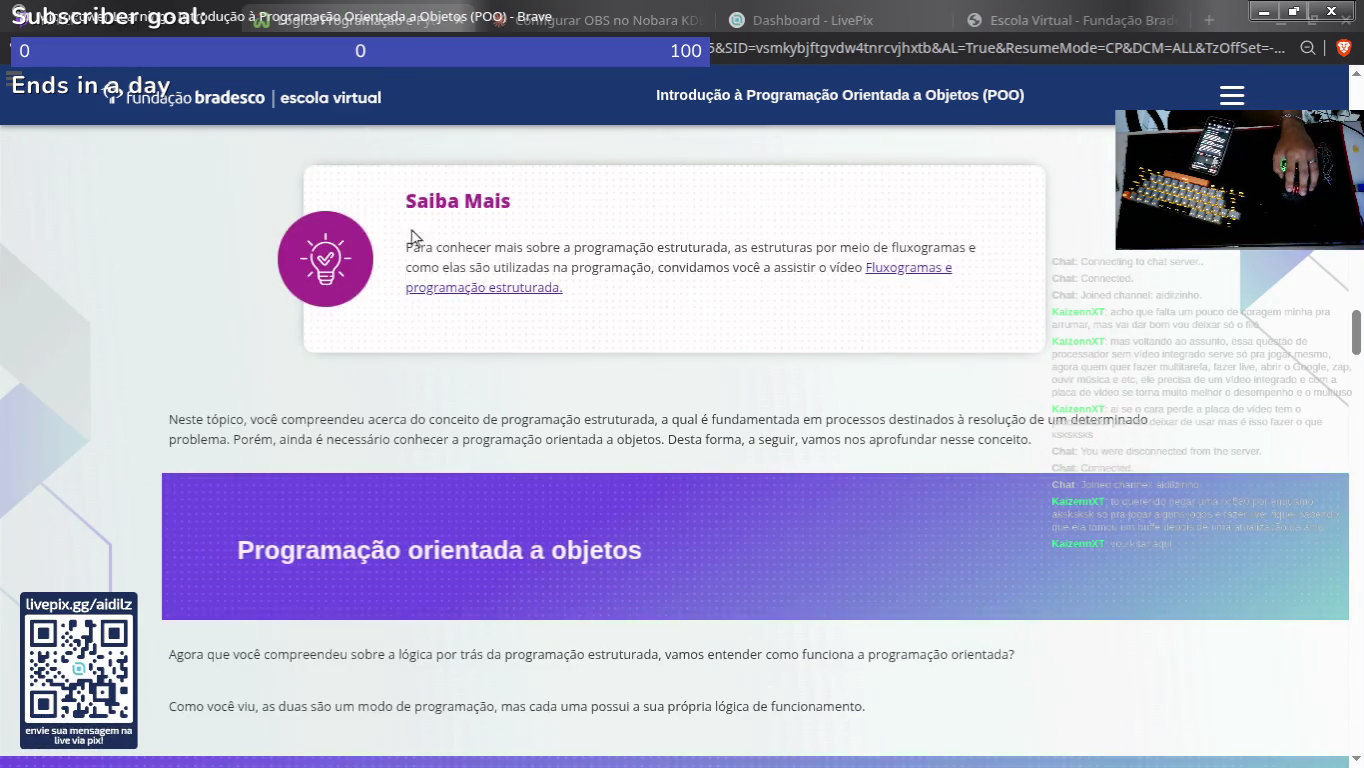
pyautogui.scroll(3, 426, 240)
pyautogui.click(403, 195)
pyautogui.scroll(2, 457, 385)
pyautogui.click(400, 432)
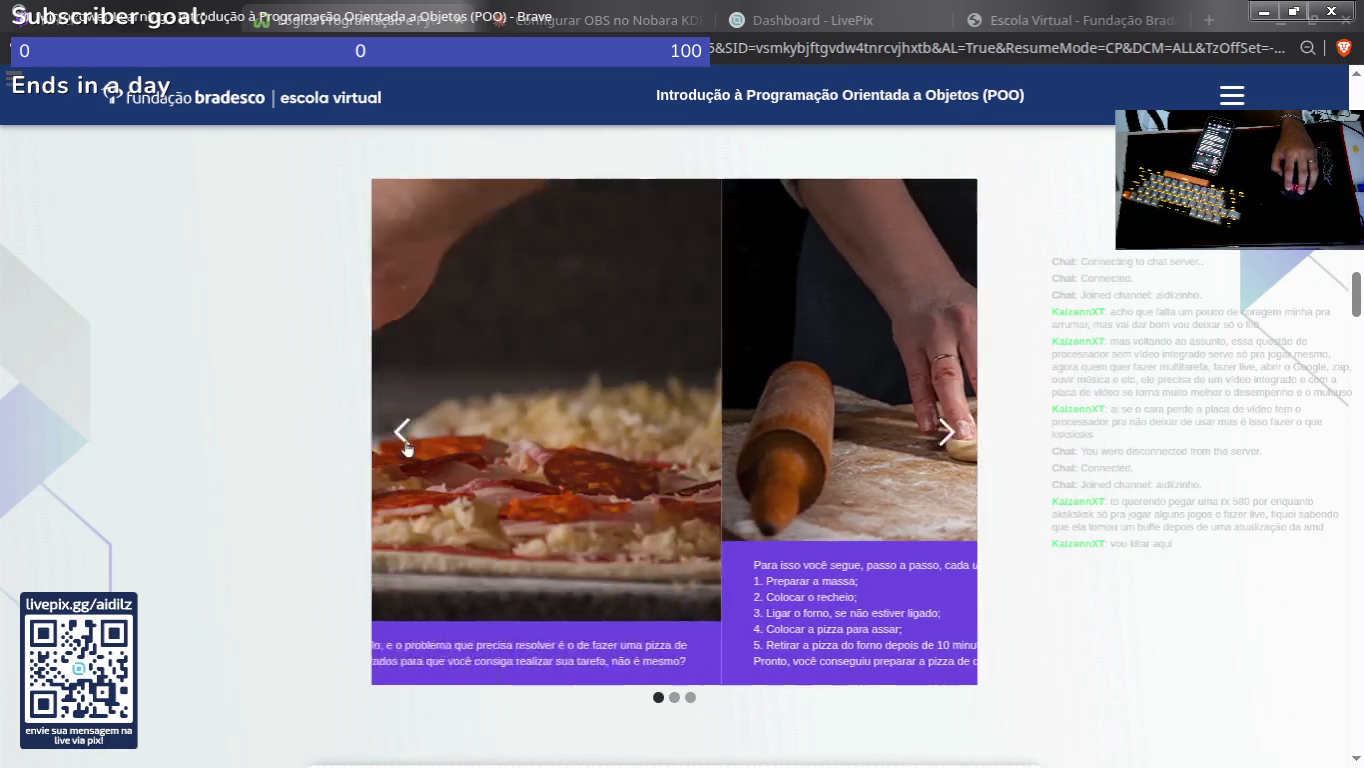
pyautogui.click(928, 417)
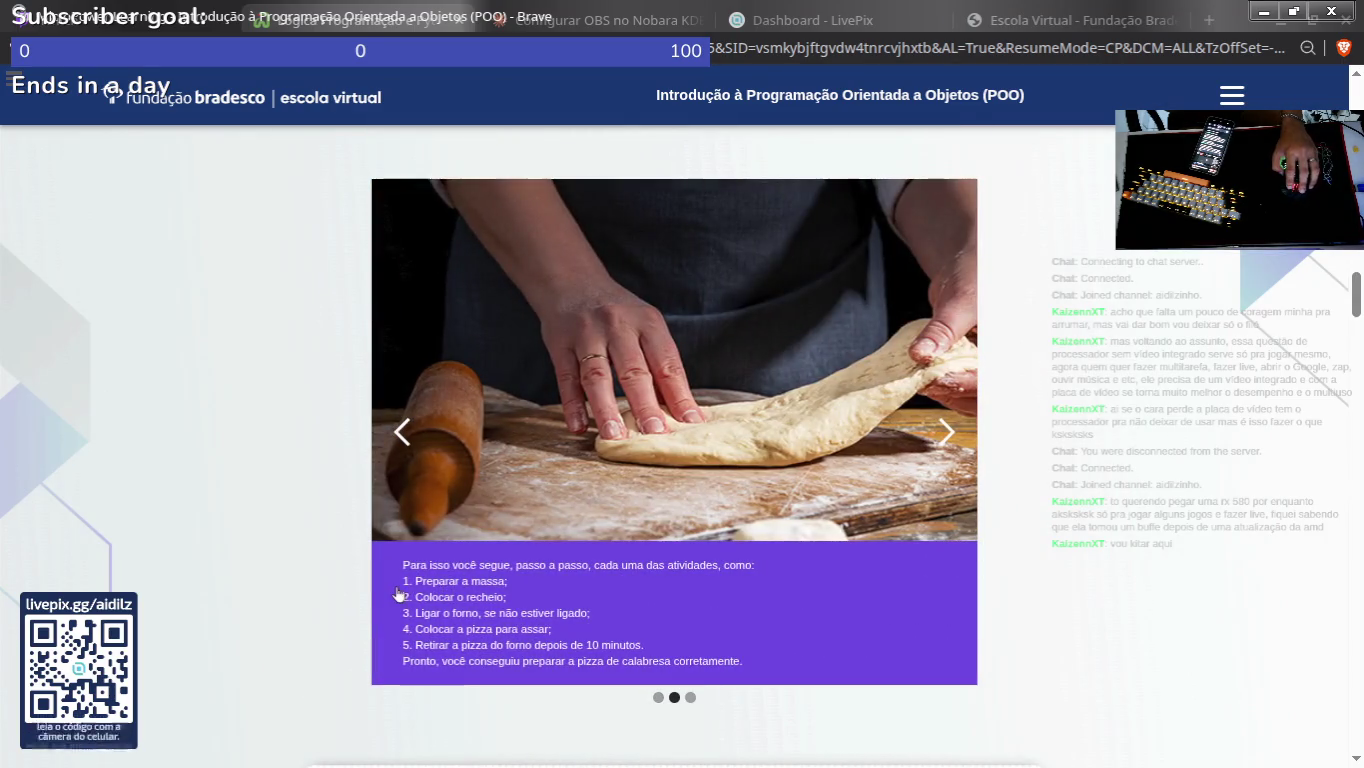
pyautogui.press('Left')
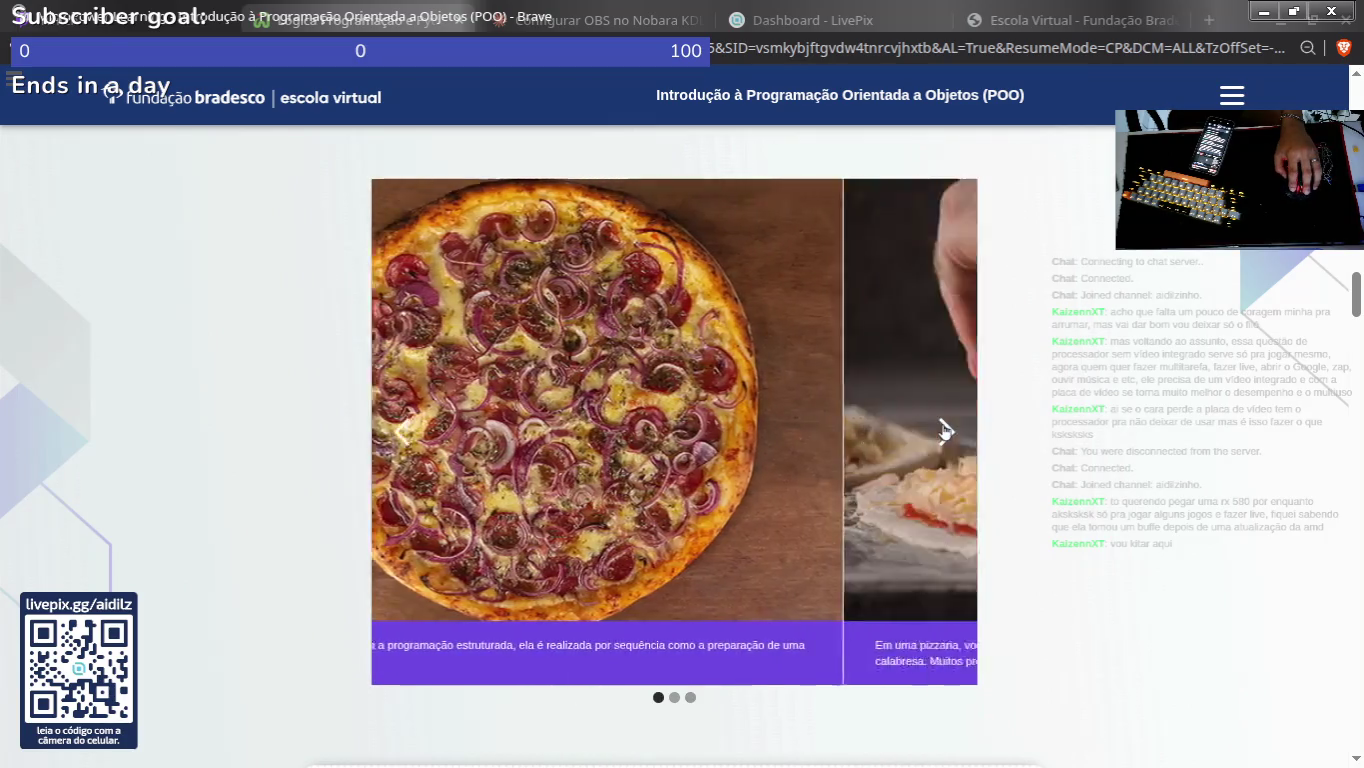
pyautogui.click(946, 432)
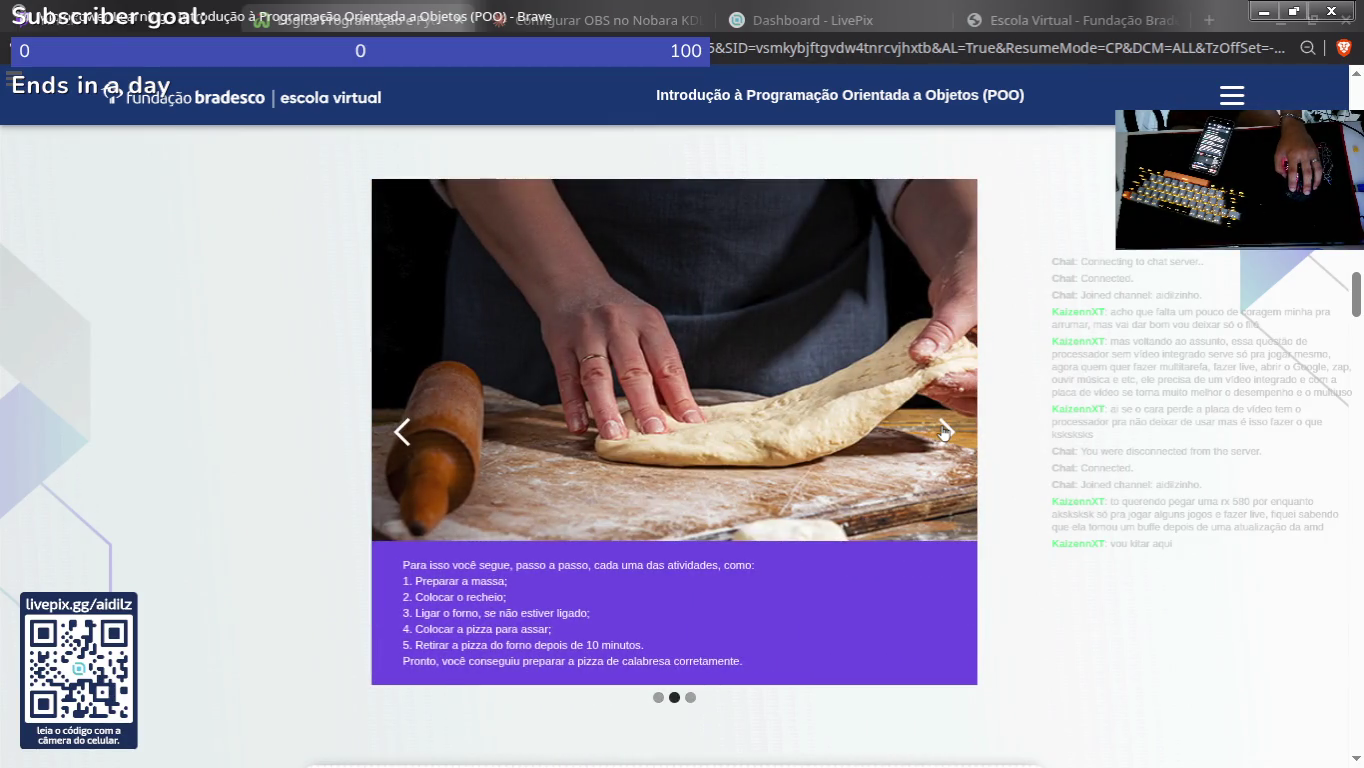
# Step: Read the Saiba Mais and Neste tópico paragraphs, then select the Programação estruturada passage
pyautogui.scroll(-4, 1099, 375)
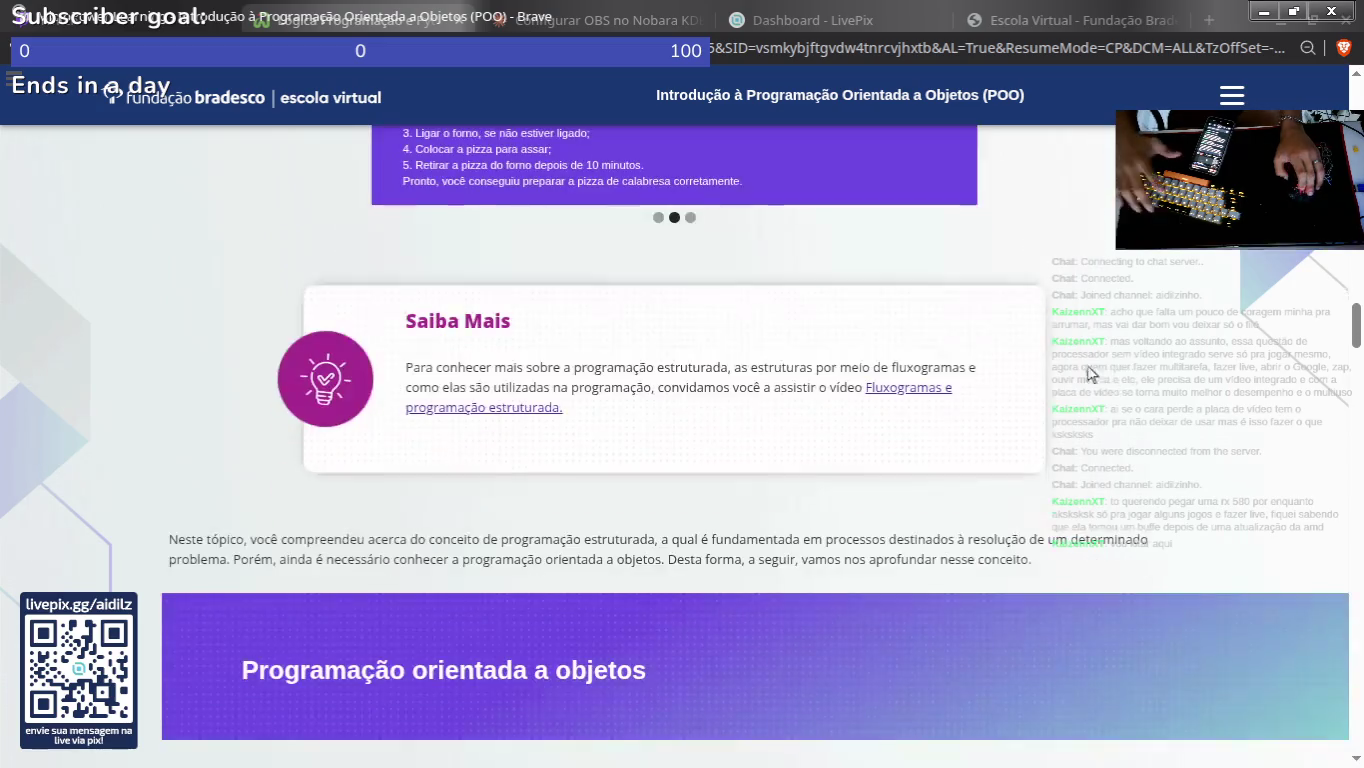
pyautogui.moveTo(406, 366); pyautogui.dragTo(727, 417)
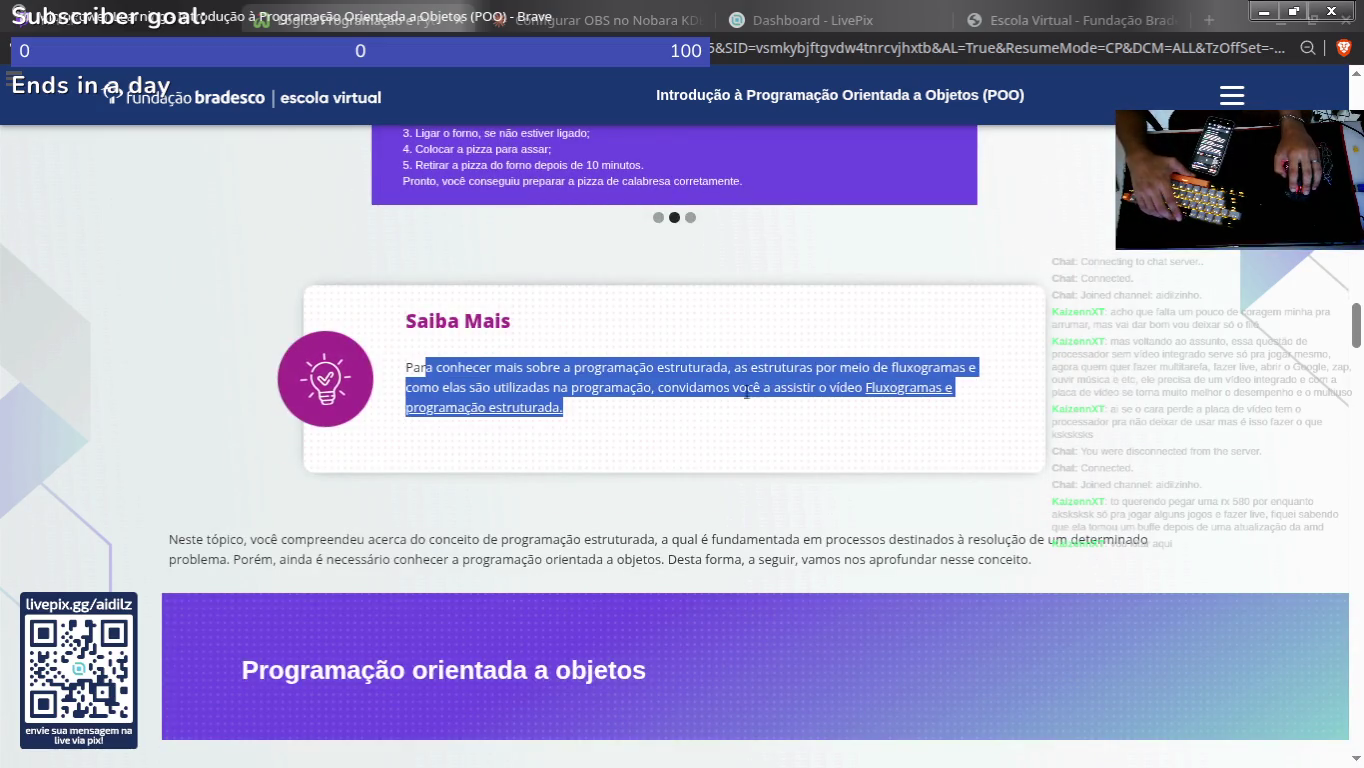
pyautogui.click(748, 382)
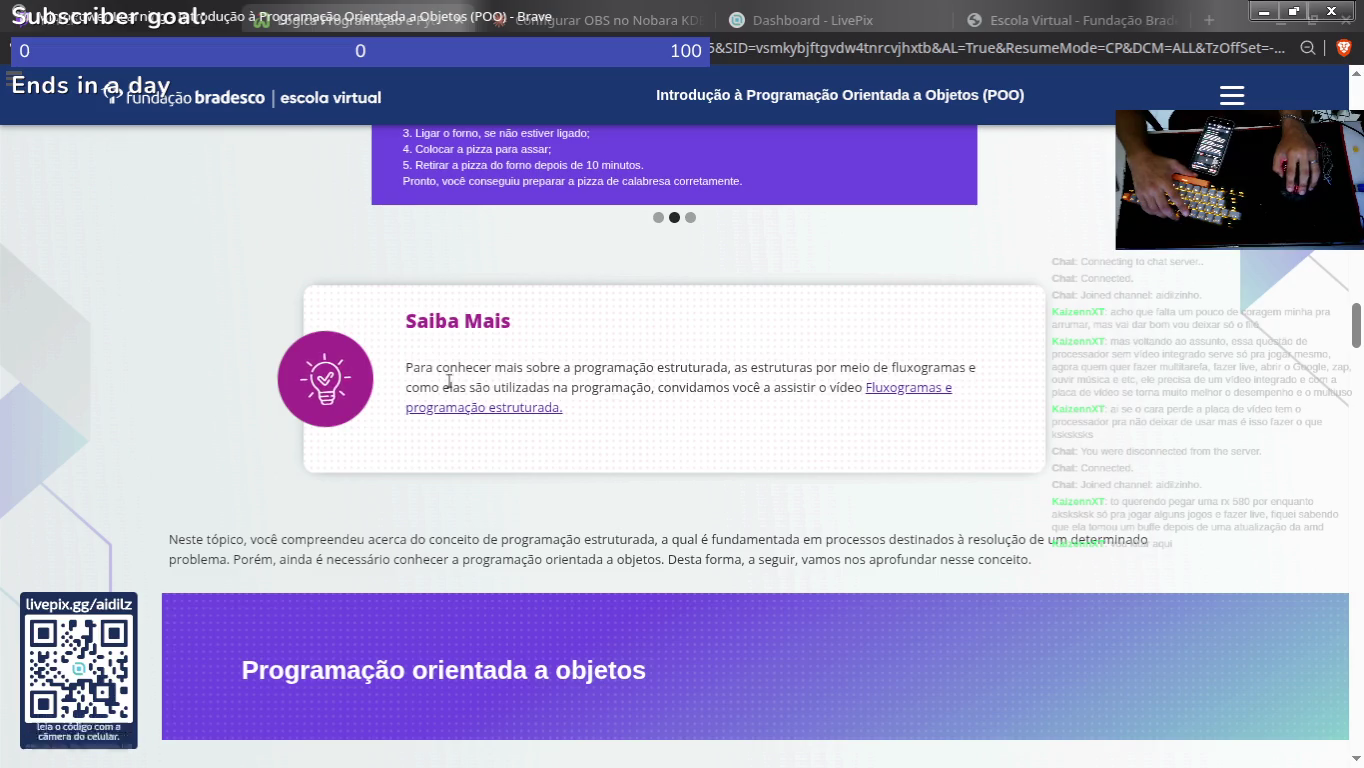
pyautogui.scroll(-1, 424, 394)
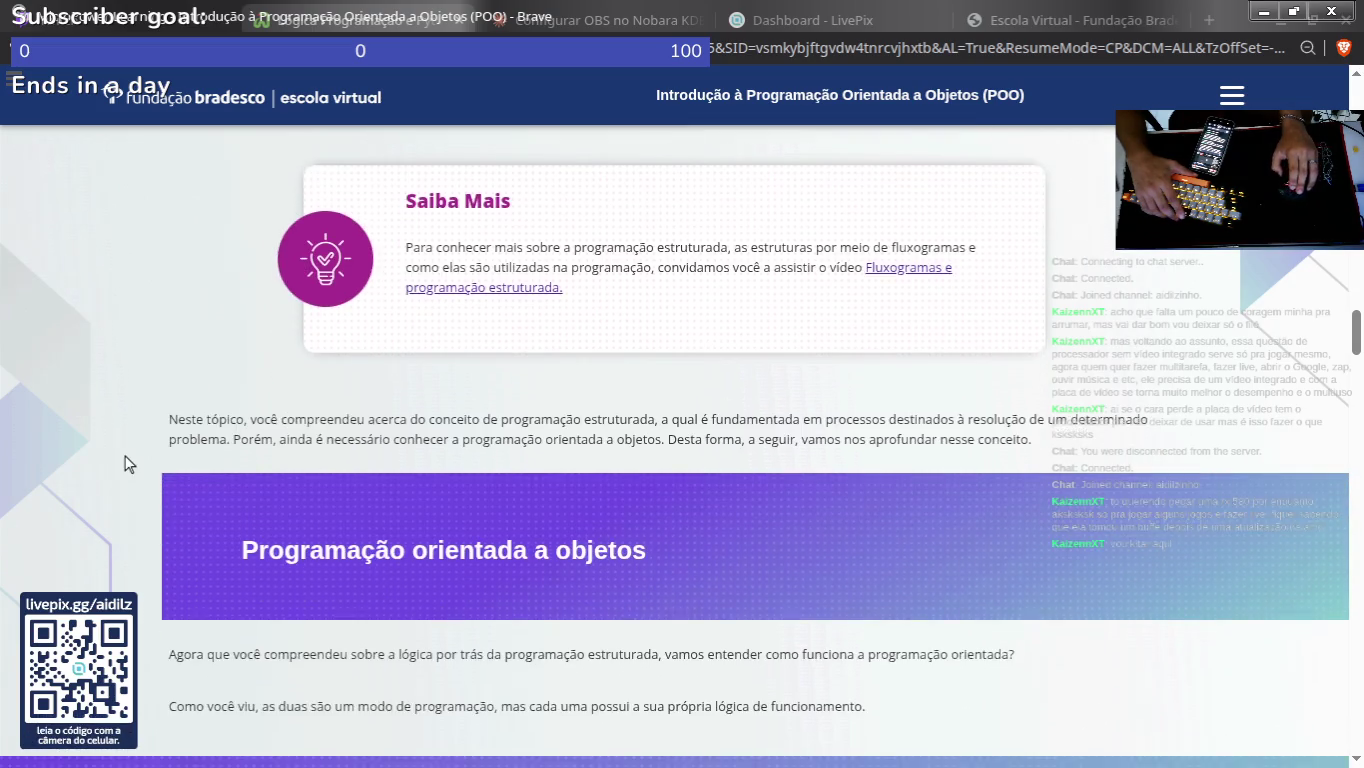
pyautogui.moveTo(151, 419); pyautogui.dragTo(627, 440)
pyautogui.click(853, 460)
pyautogui.doubleClick(735, 419)
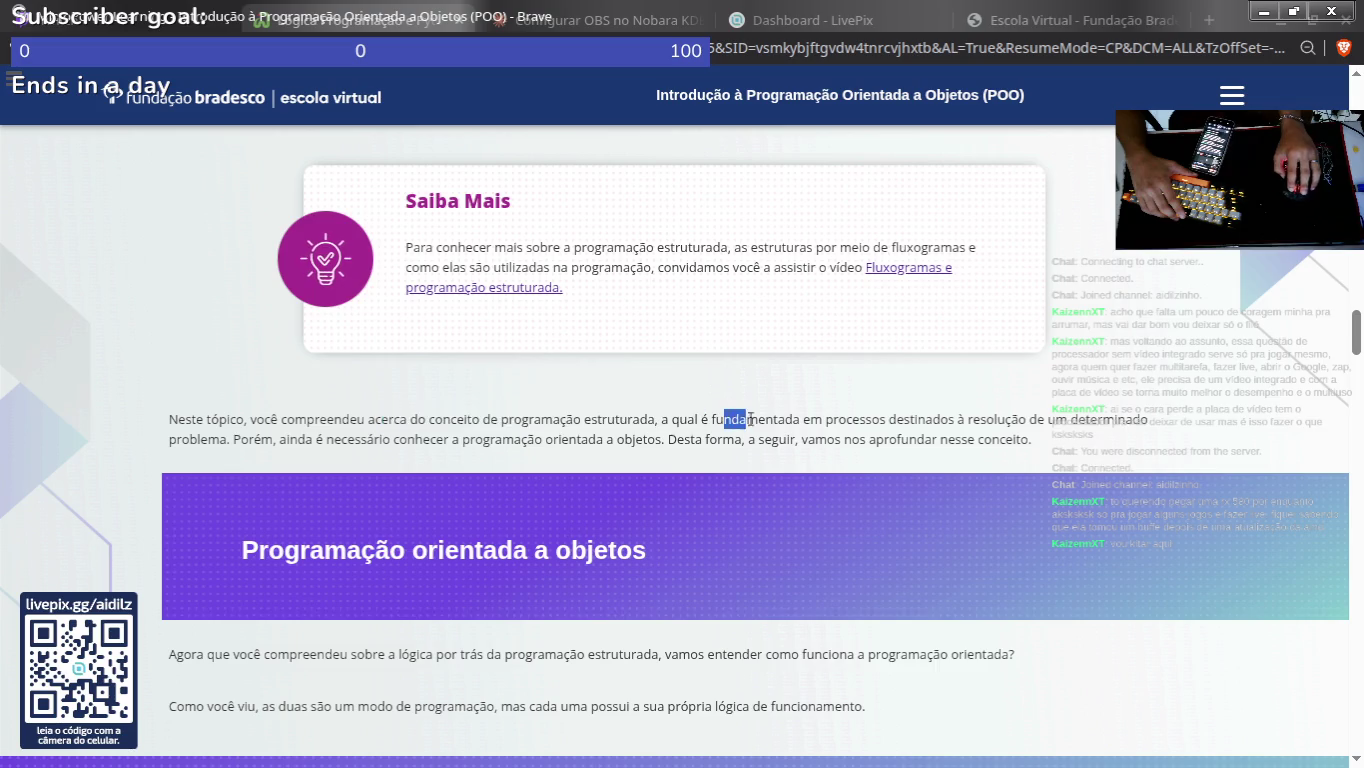
pyautogui.click(748, 426)
pyautogui.scroll(-5, 753, 429)
pyautogui.scroll(15, 680, 427)
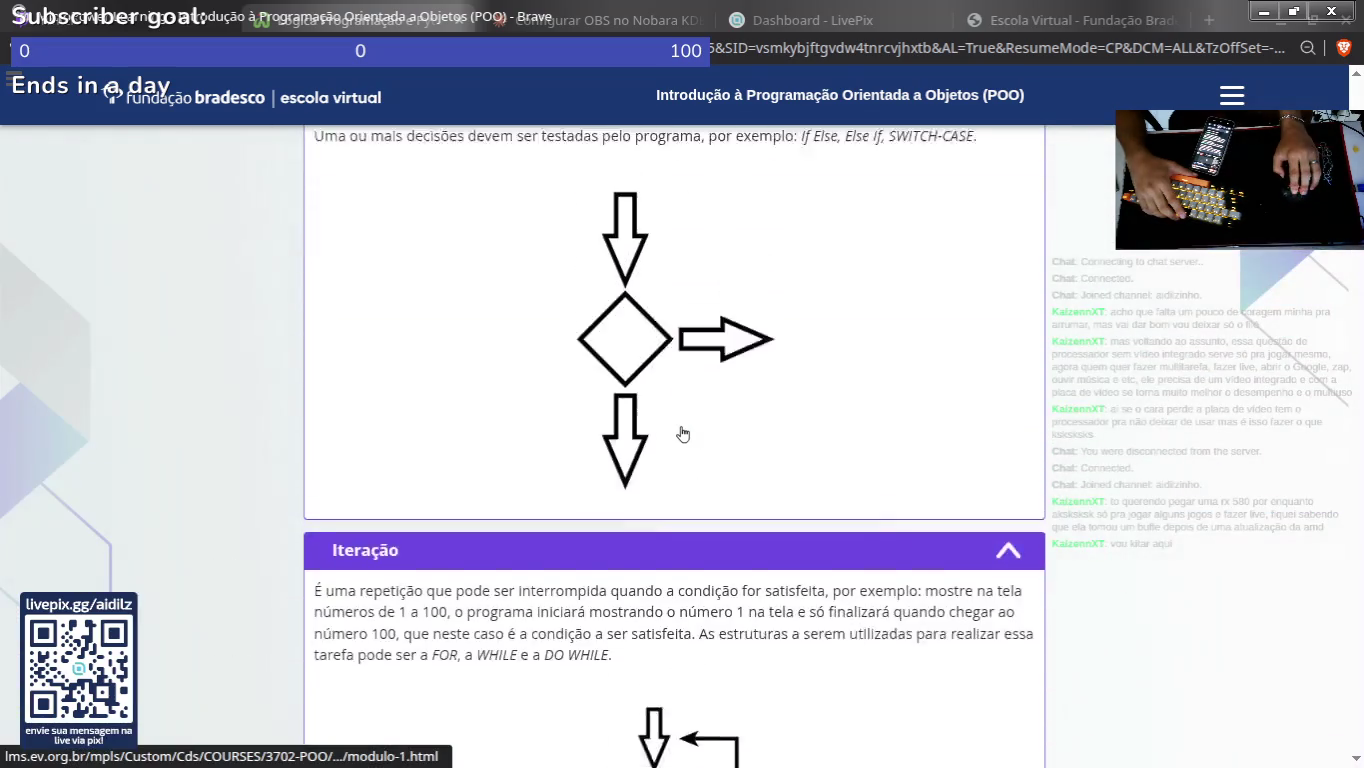
pyautogui.scroll(-1, 158, 405)
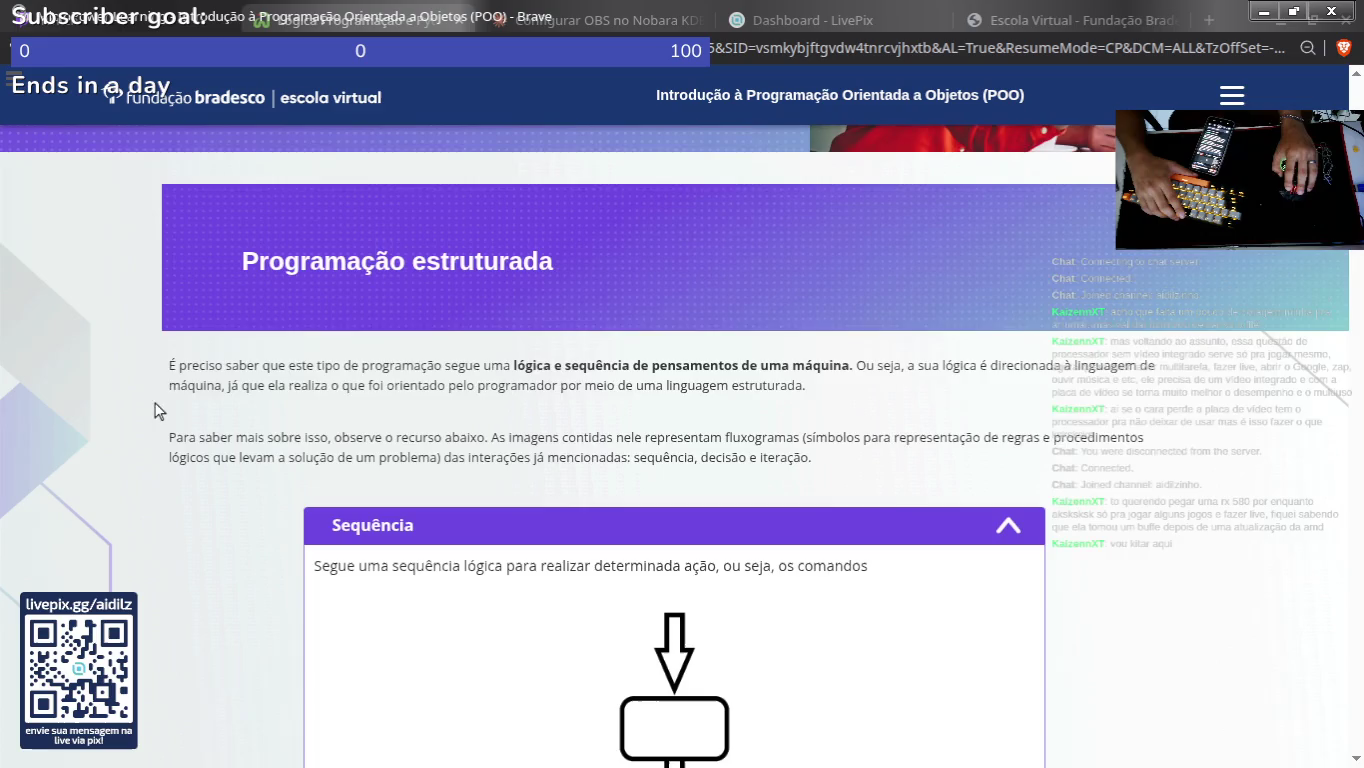
pyautogui.moveTo(165, 360); pyautogui.dragTo(787, 490)
pyautogui.hotkey('ctrl', 'c')
# Step: Copy the selected structured-programming paragraphs and paste them into a Notion AI prompt
pyautogui.rightClick(607, 432)
pyautogui.click(699, 468)
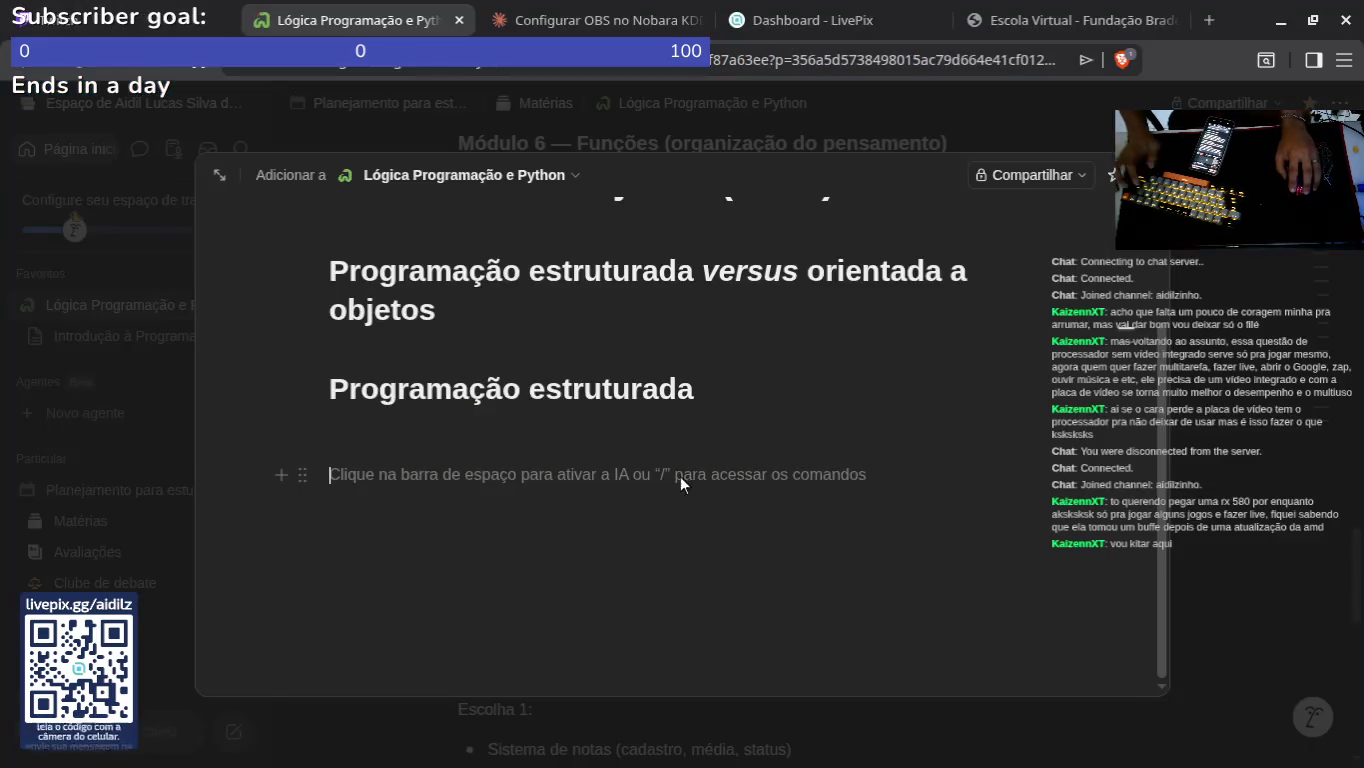
pyautogui.hotkey('alt', 'Tab')
pyautogui.press('space')
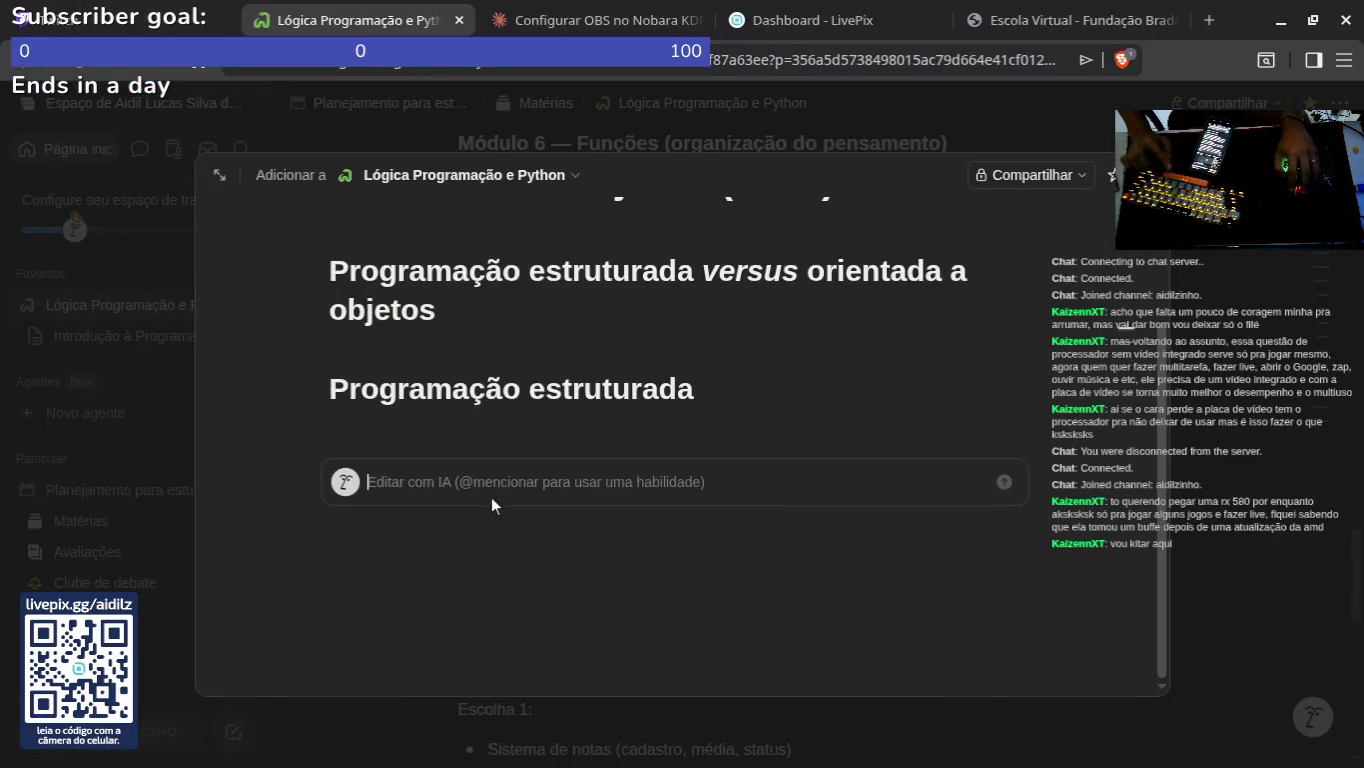
pyautogui.hotkey('ctrl', 'v')
# Step: Add a summary request below the pasted passage, send it, then discard the AI's answer
pyautogui.hotkey('shift', 'Return')
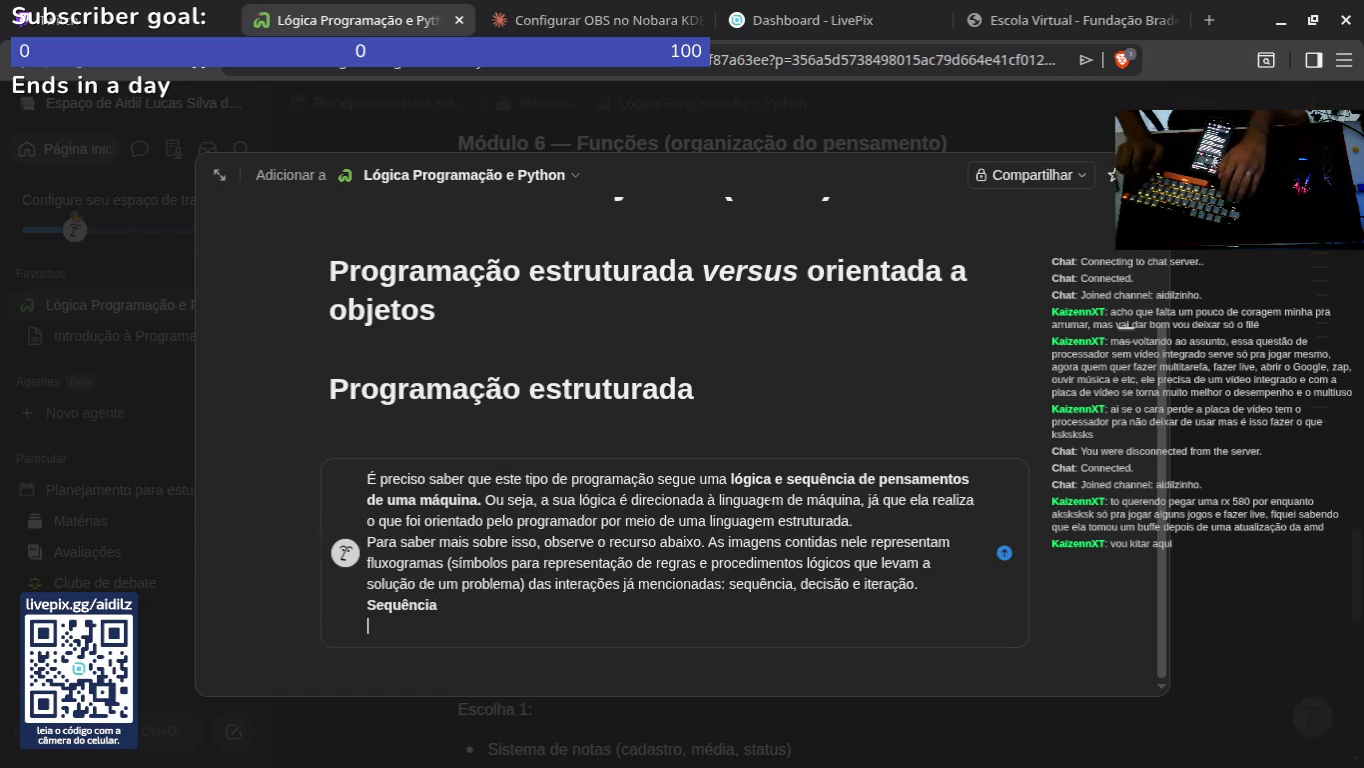
pyautogui.write('resume bacana isso para mim')
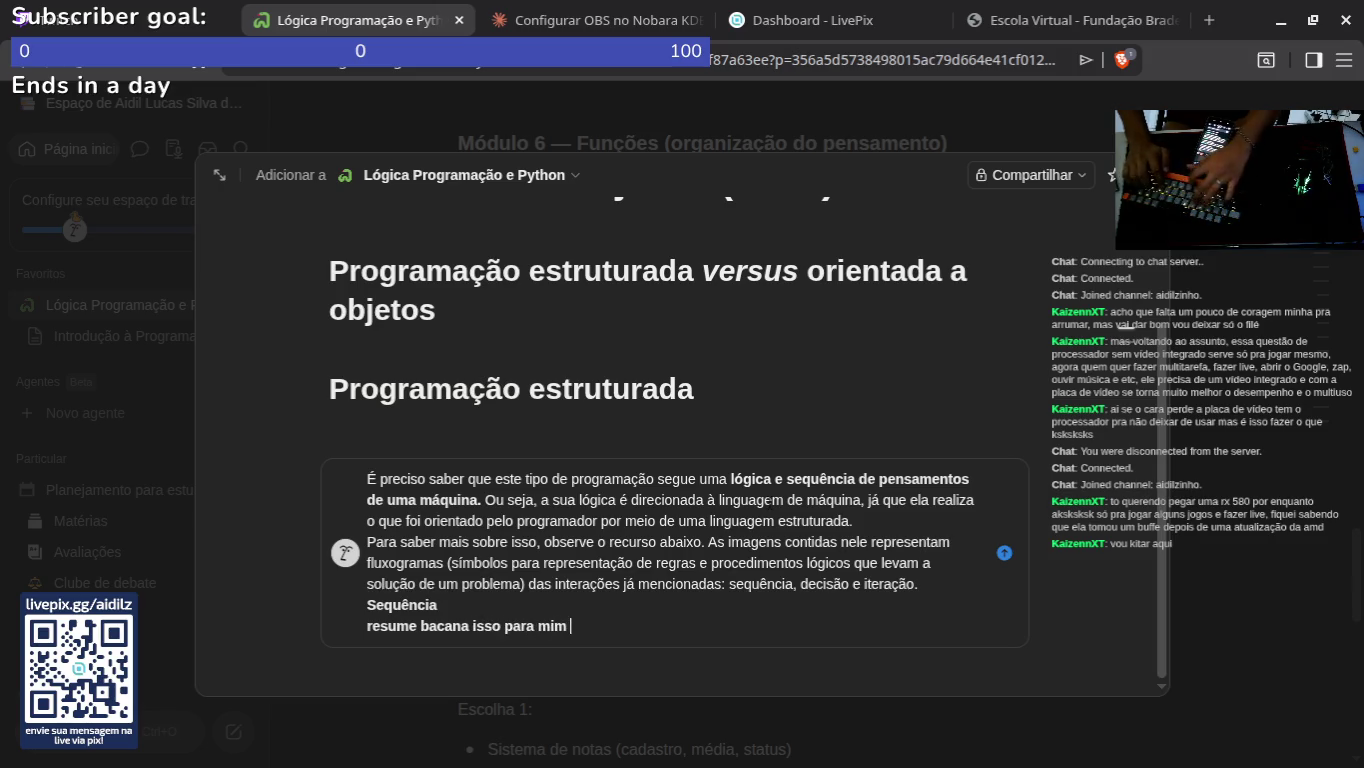
pyautogui.write('o')
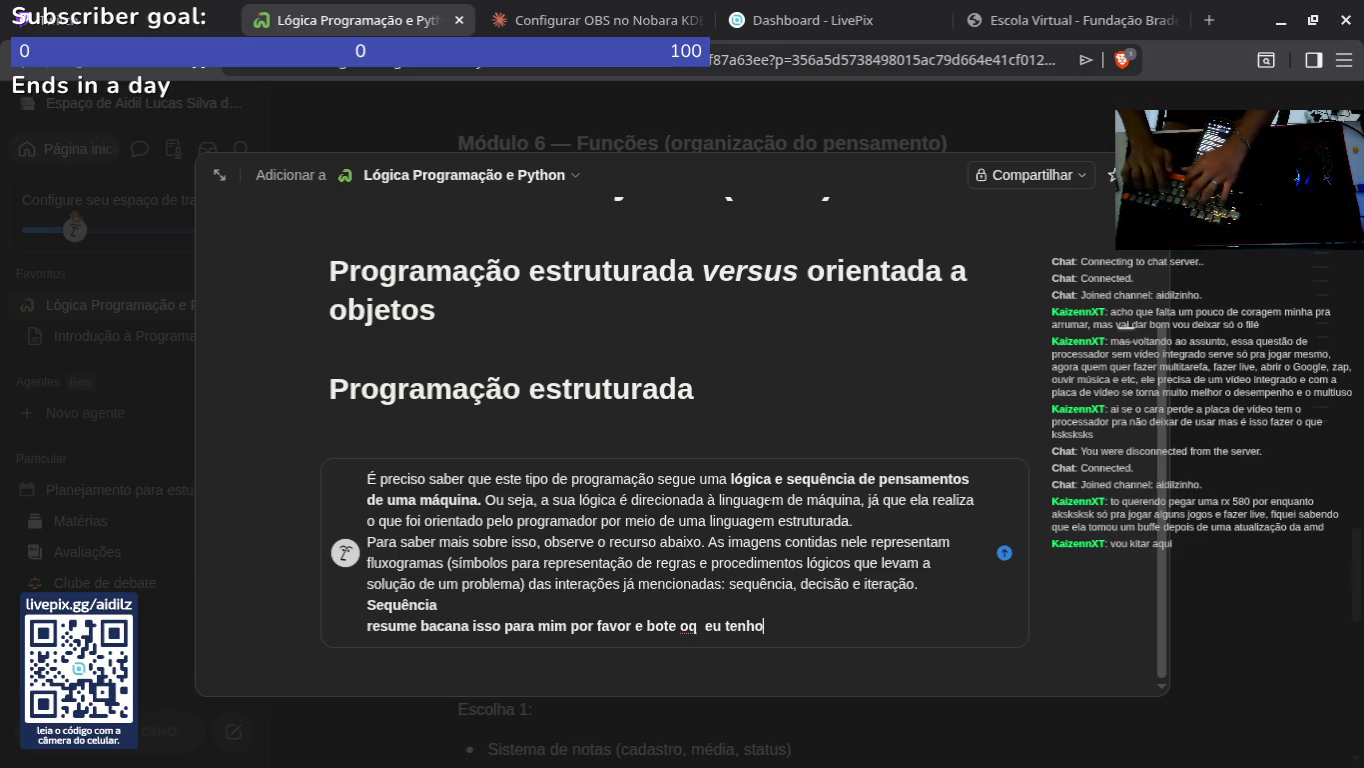
pyautogui.write('te as dix')
pyautogui.press('BackSpace')
pyautogui.press('BackSpace')
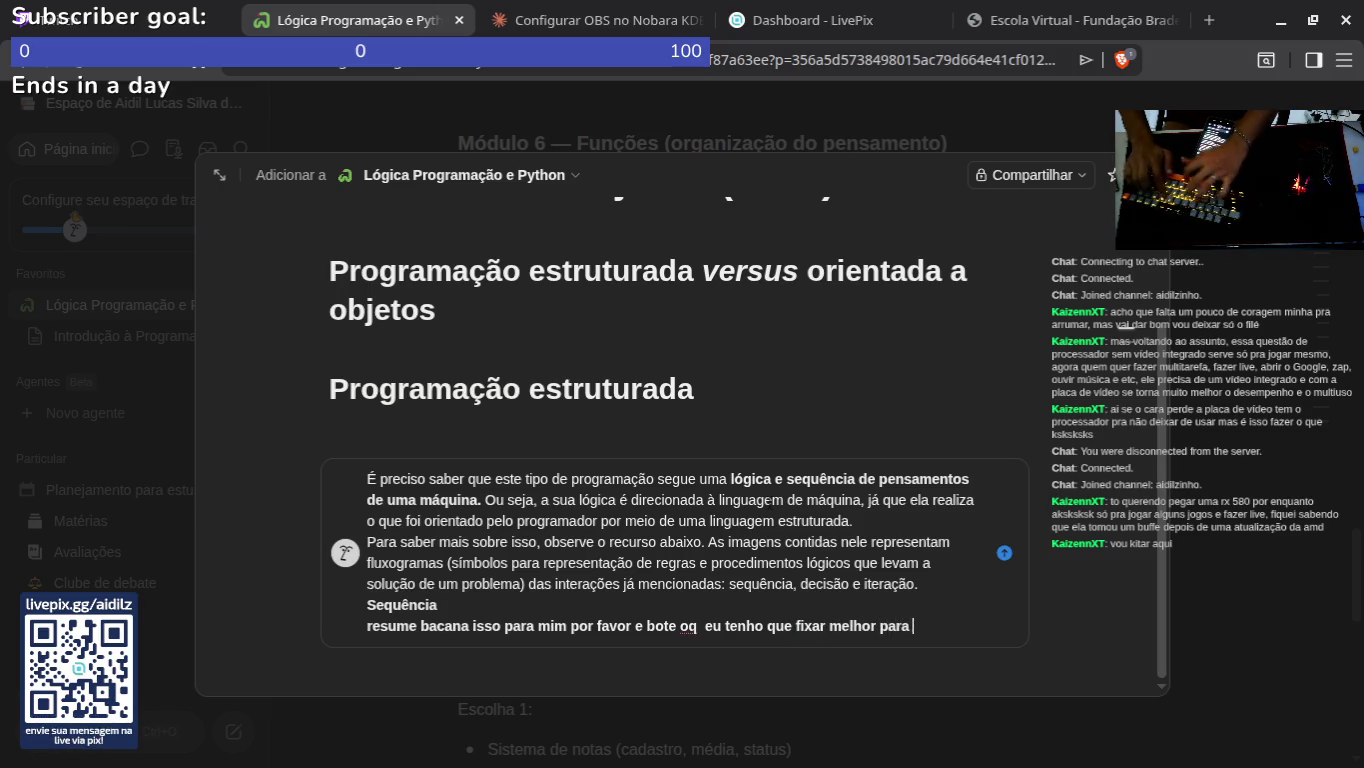
pyautogui.press('Return')
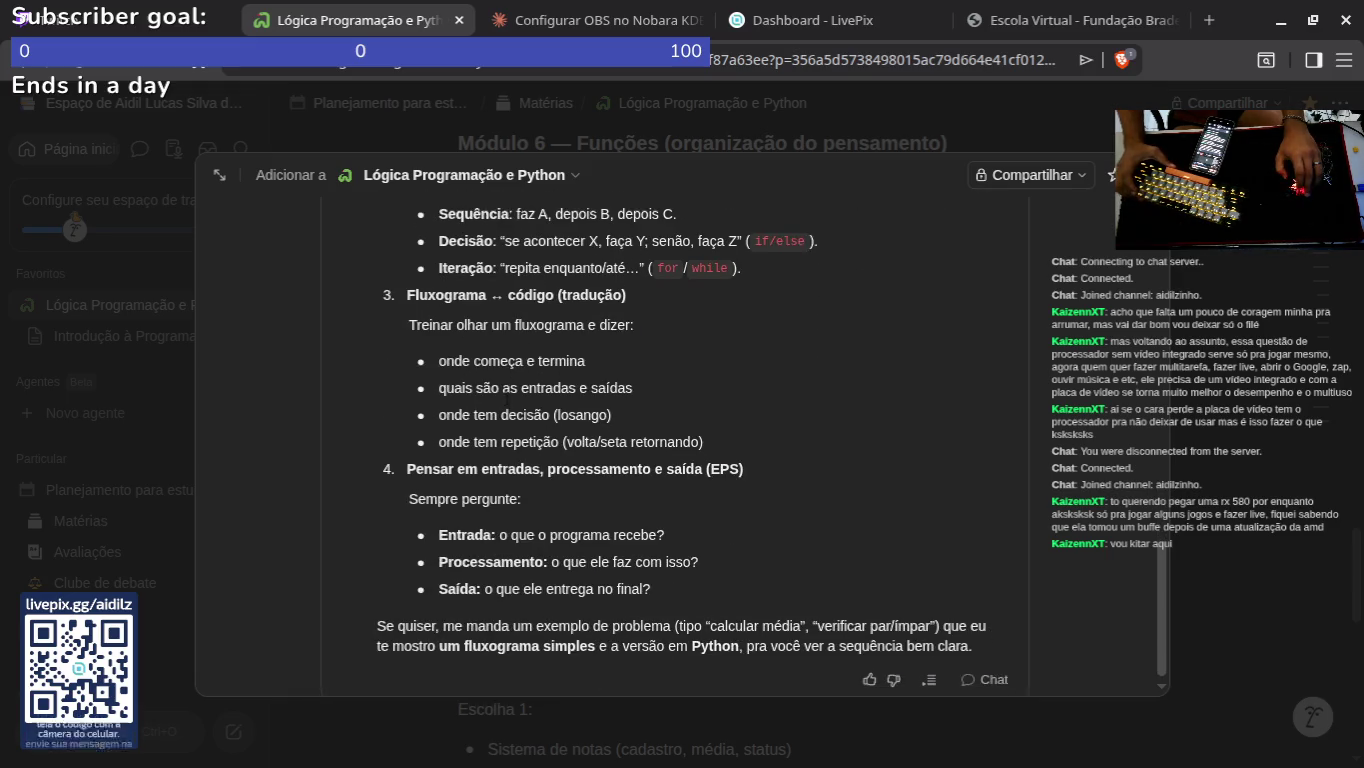
pyautogui.scroll(10, 680, 431)
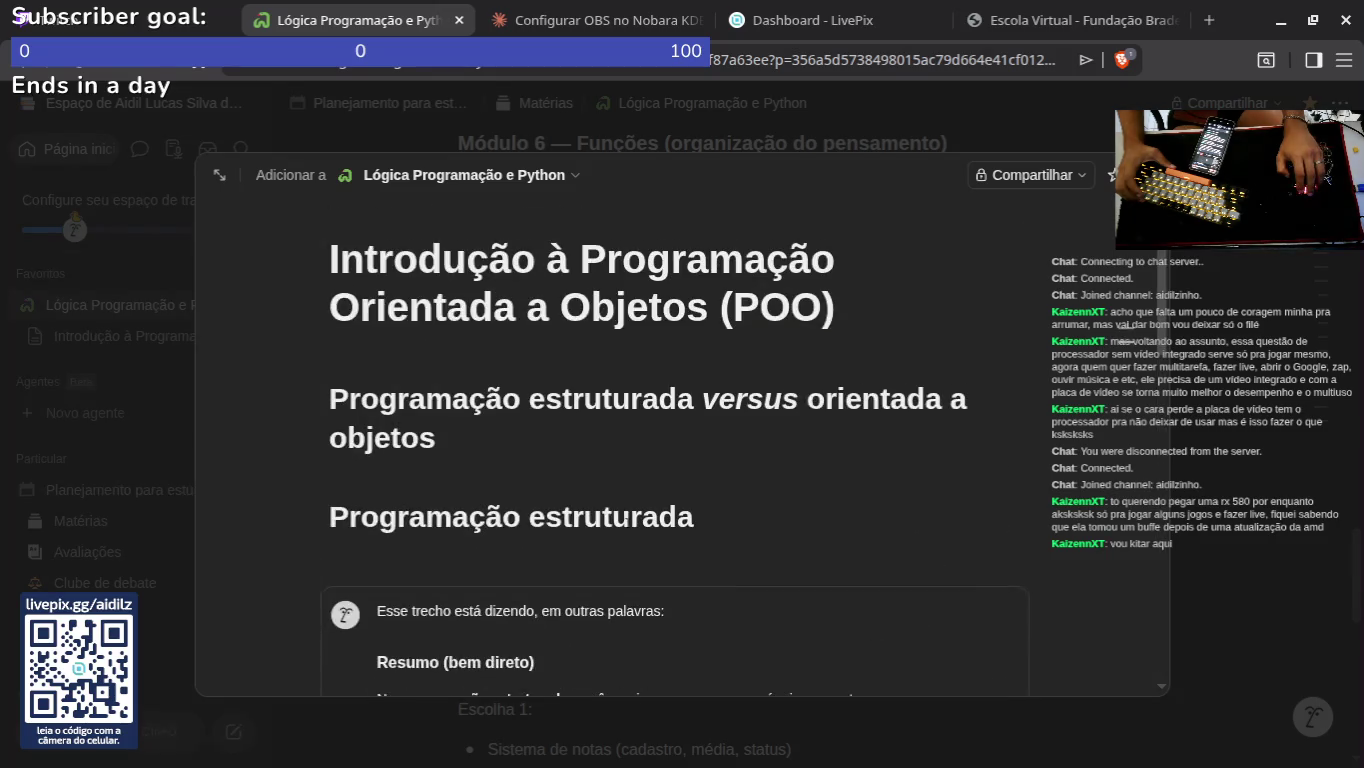
pyautogui.press('Escape')
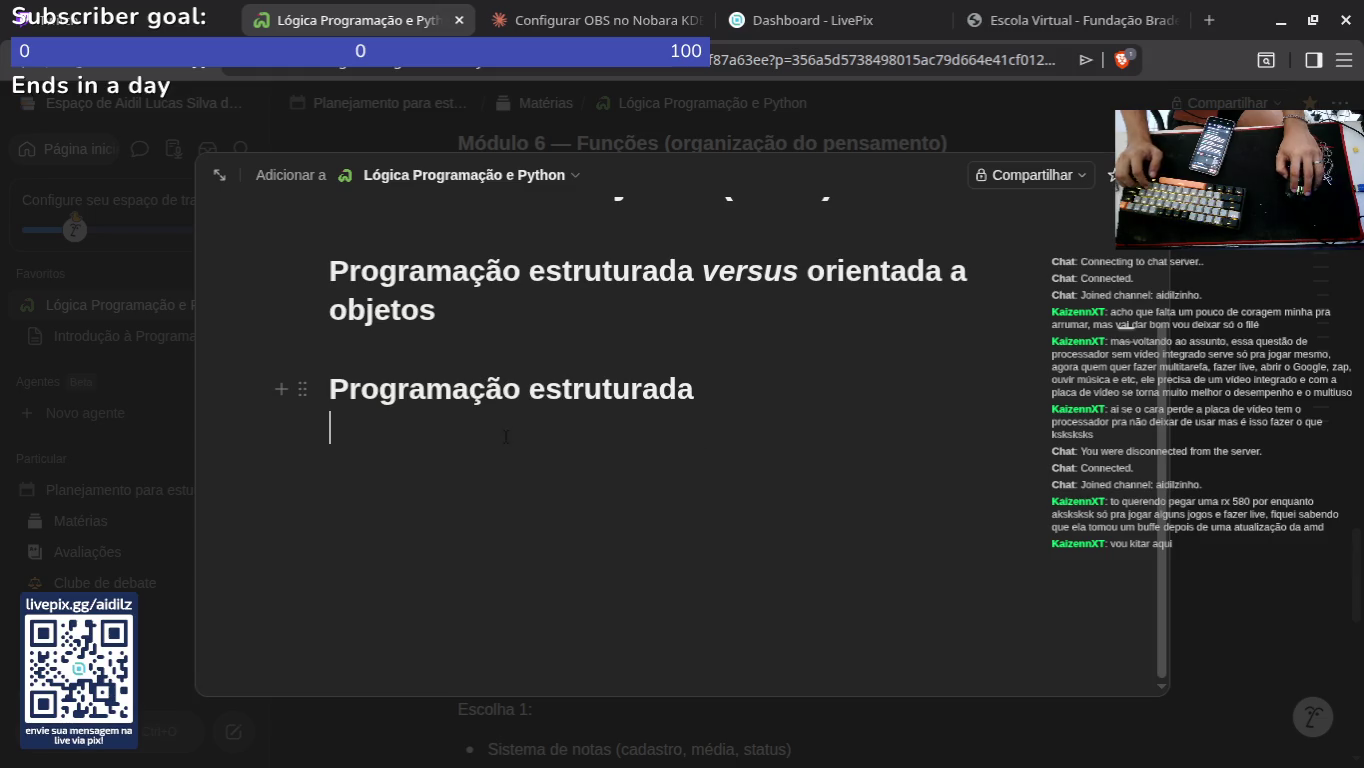
# Step: Close the page preview, browse Notion AI chats, and reopen the Introdução à Programação Orientada a Objetos page
pyautogui.click(1320, 734)
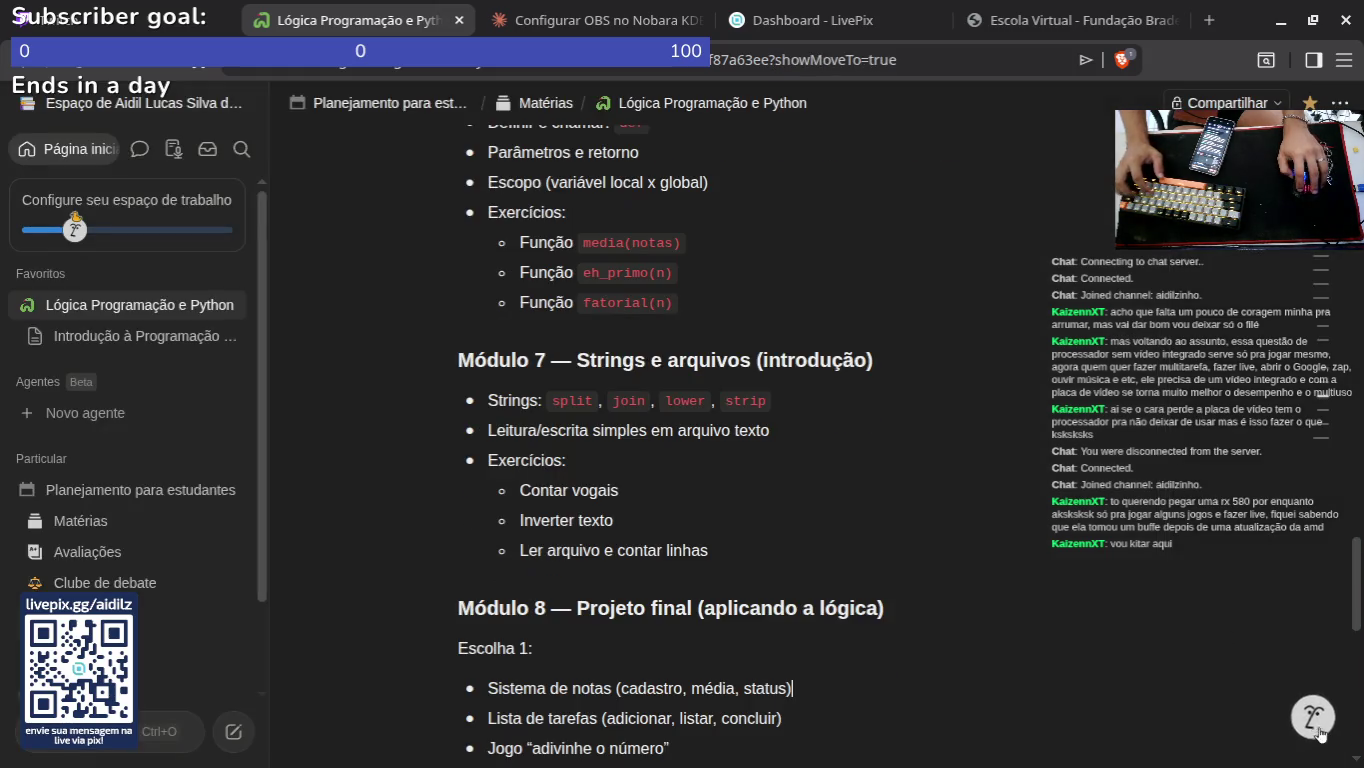
pyautogui.click(1319, 727)
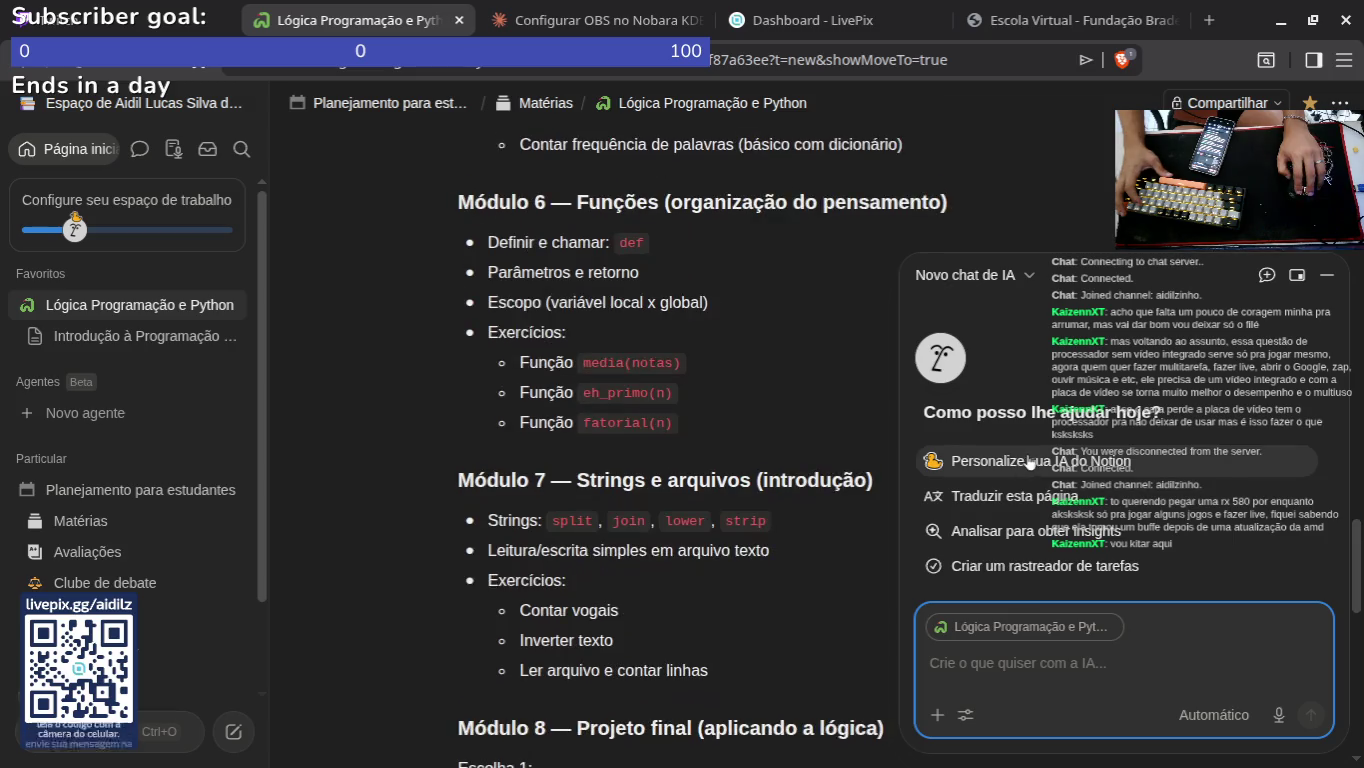
pyautogui.click(640, 331)
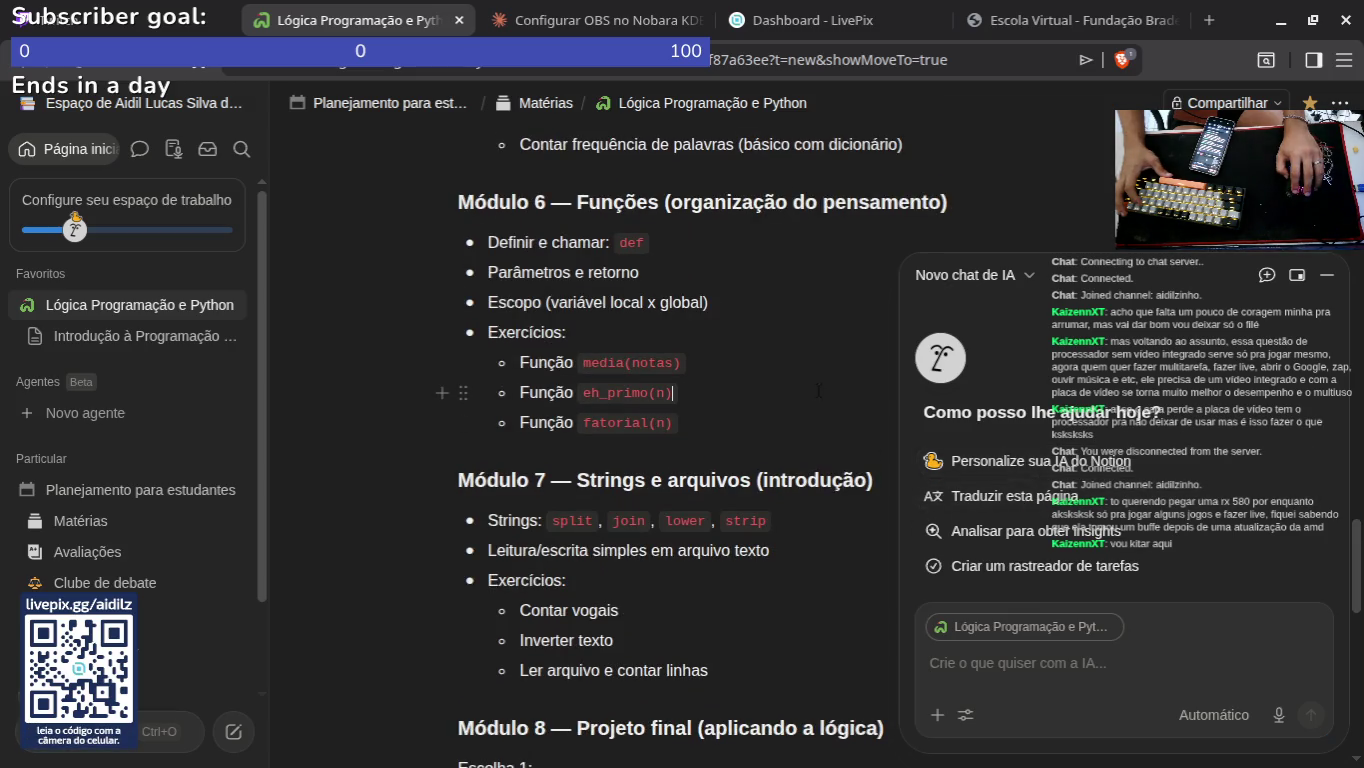
pyautogui.click(139, 149)
pyautogui.click(70, 346)
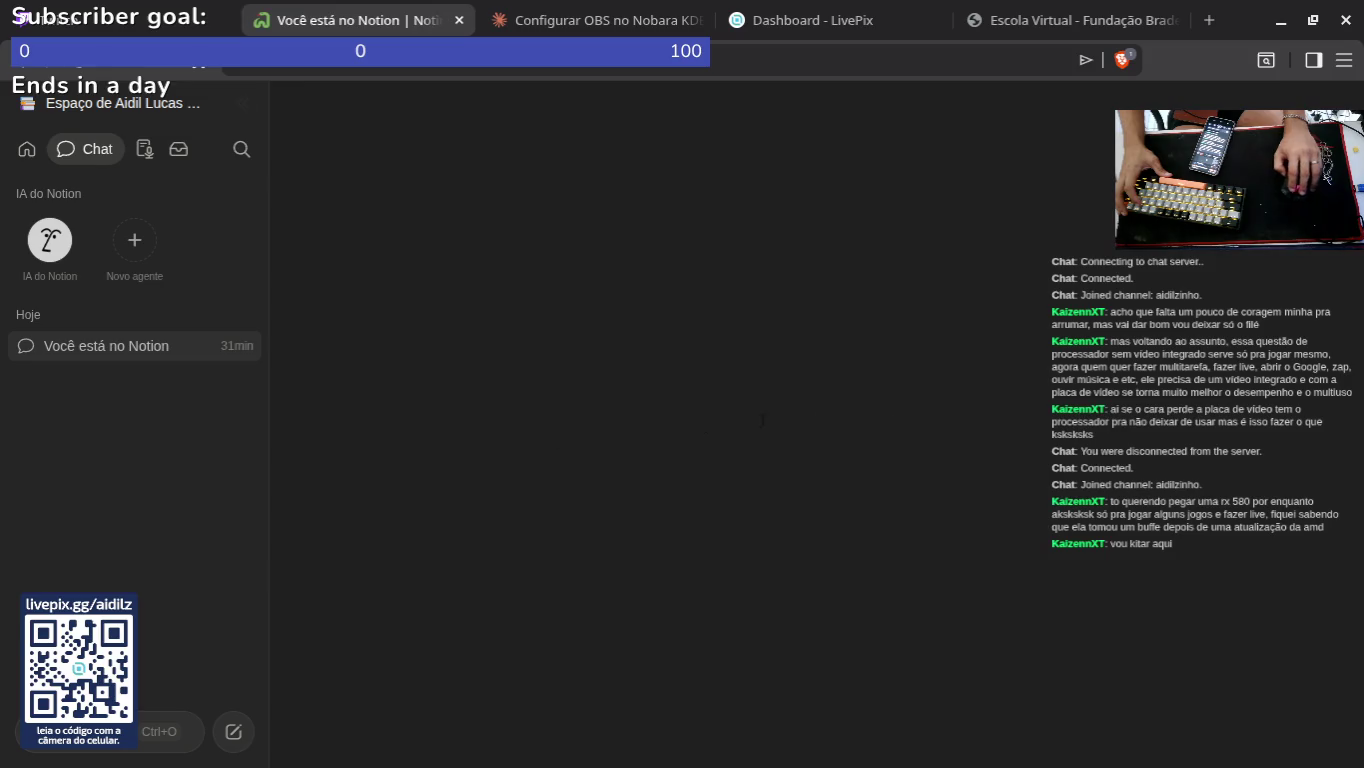
pyautogui.scroll(5, 787, 404)
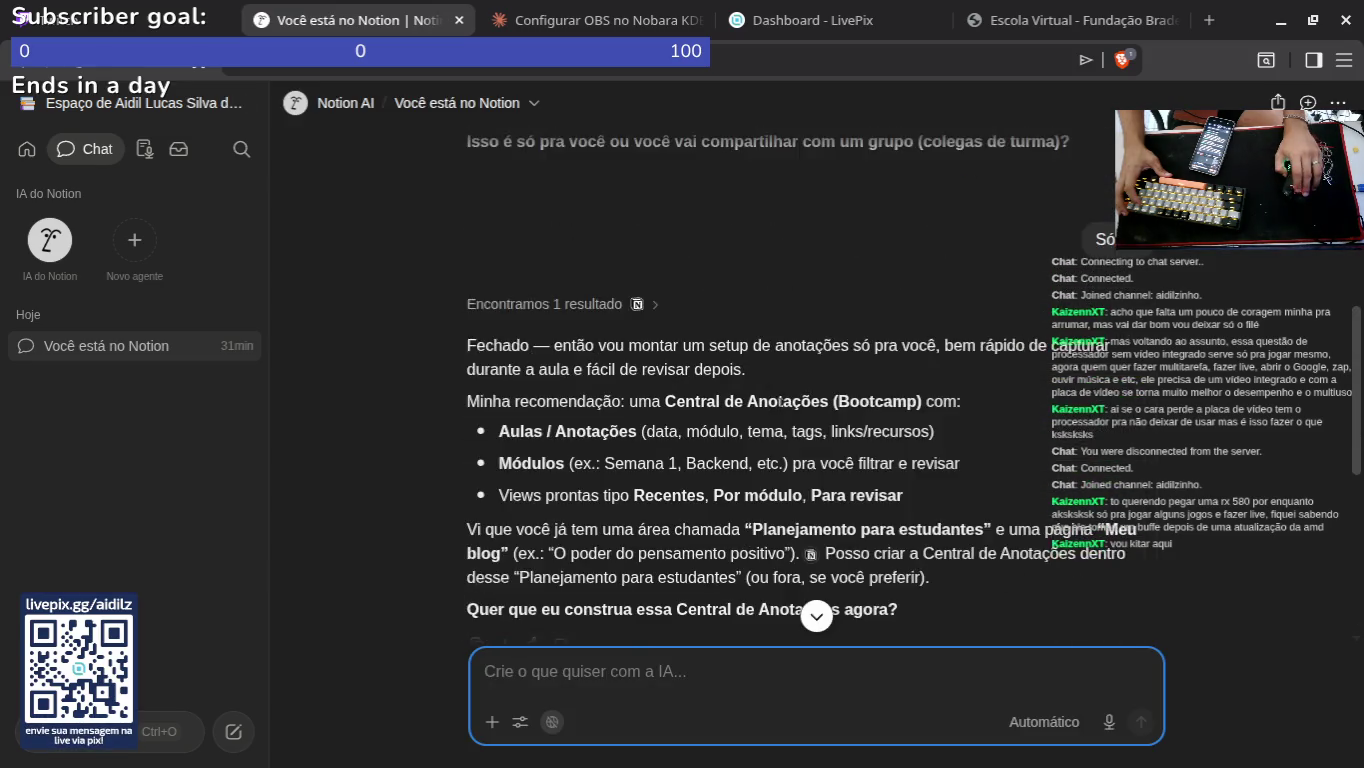
pyautogui.click(62, 256)
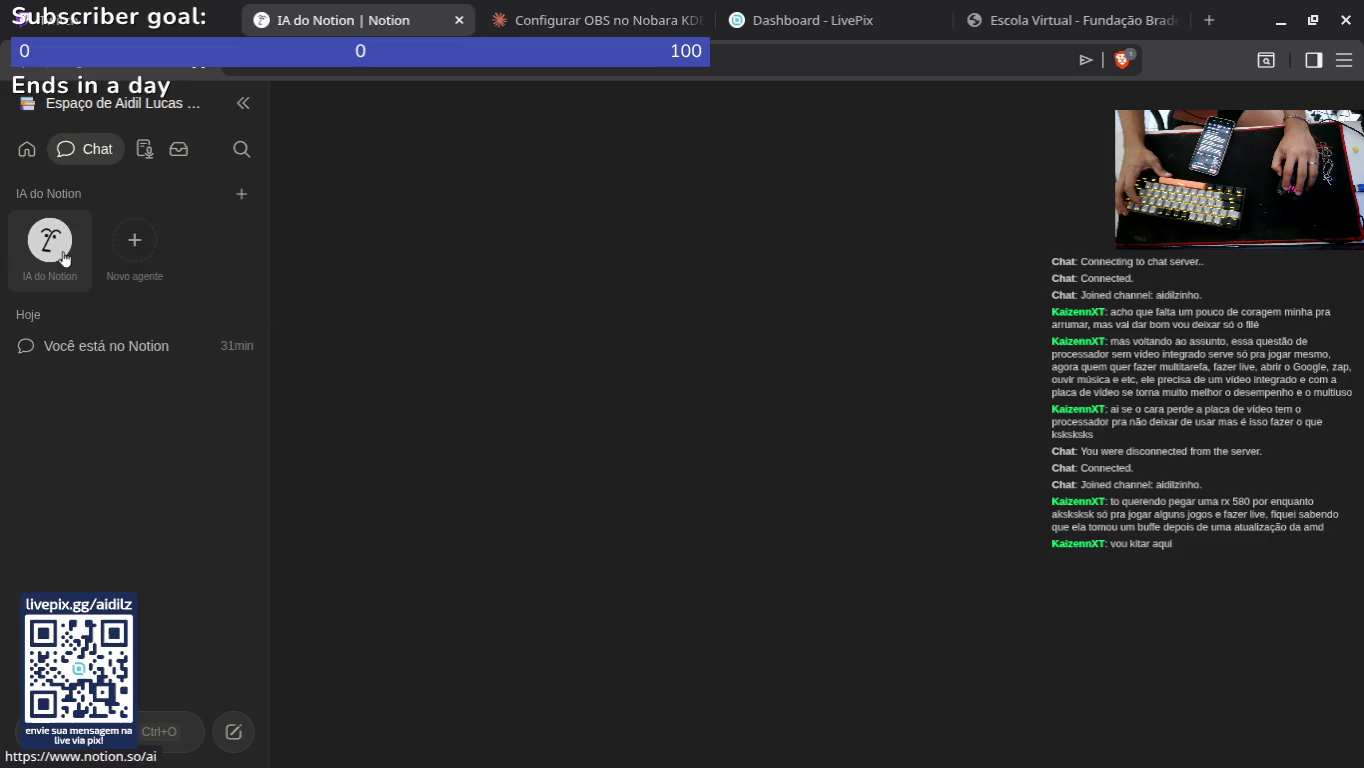
pyautogui.click(27, 150)
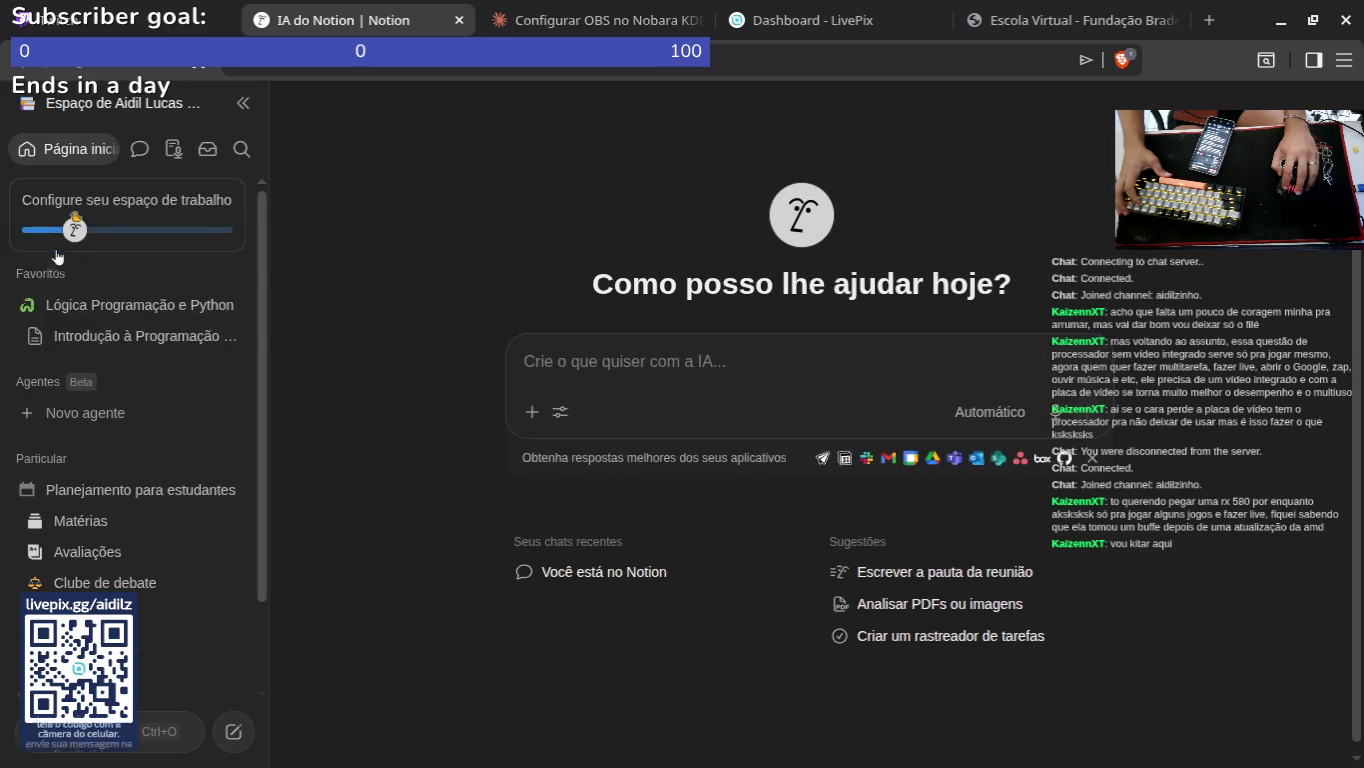
pyautogui.click(105, 336)
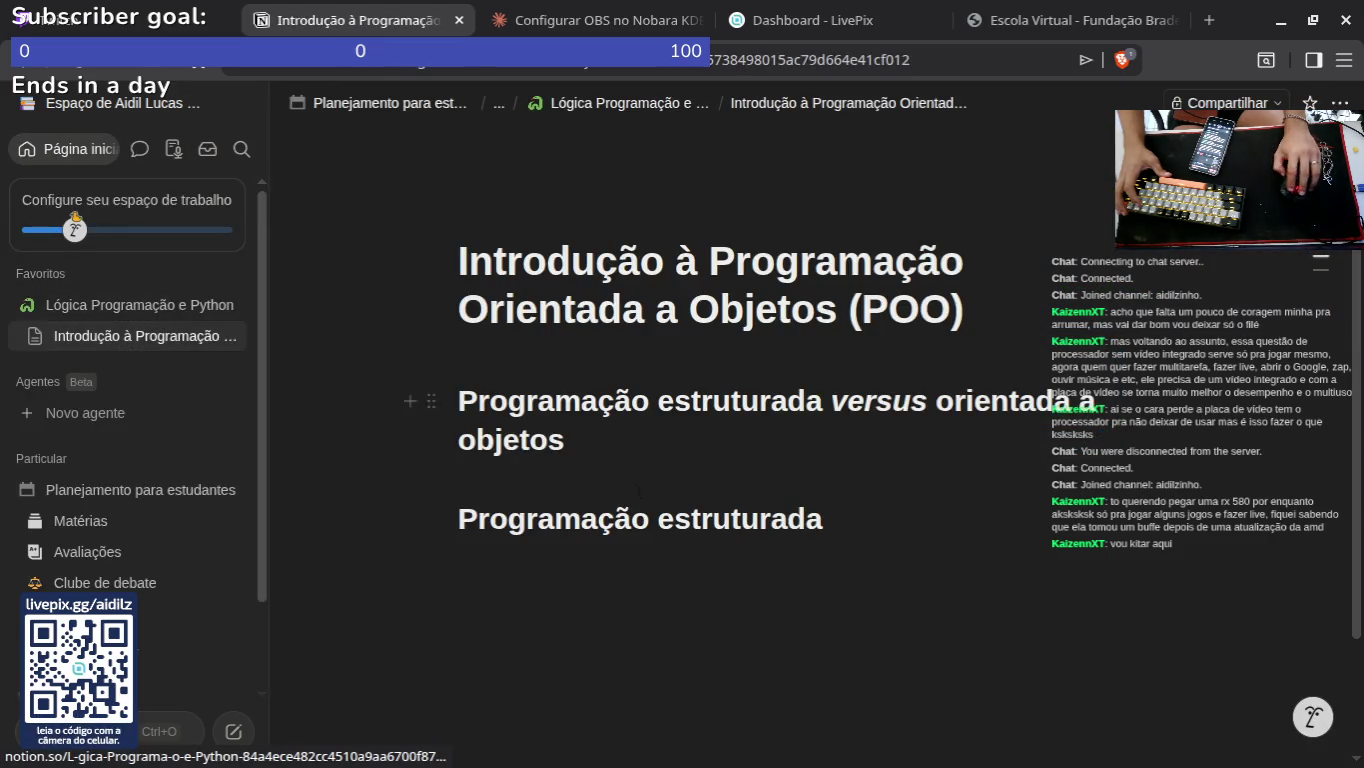
# Step: Start an AI prompt below Programação estruturada with the structured-programming passage pasted once
pyautogui.click(640, 490)
pyautogui.press('BackSpace')
pyautogui.press('Escape')
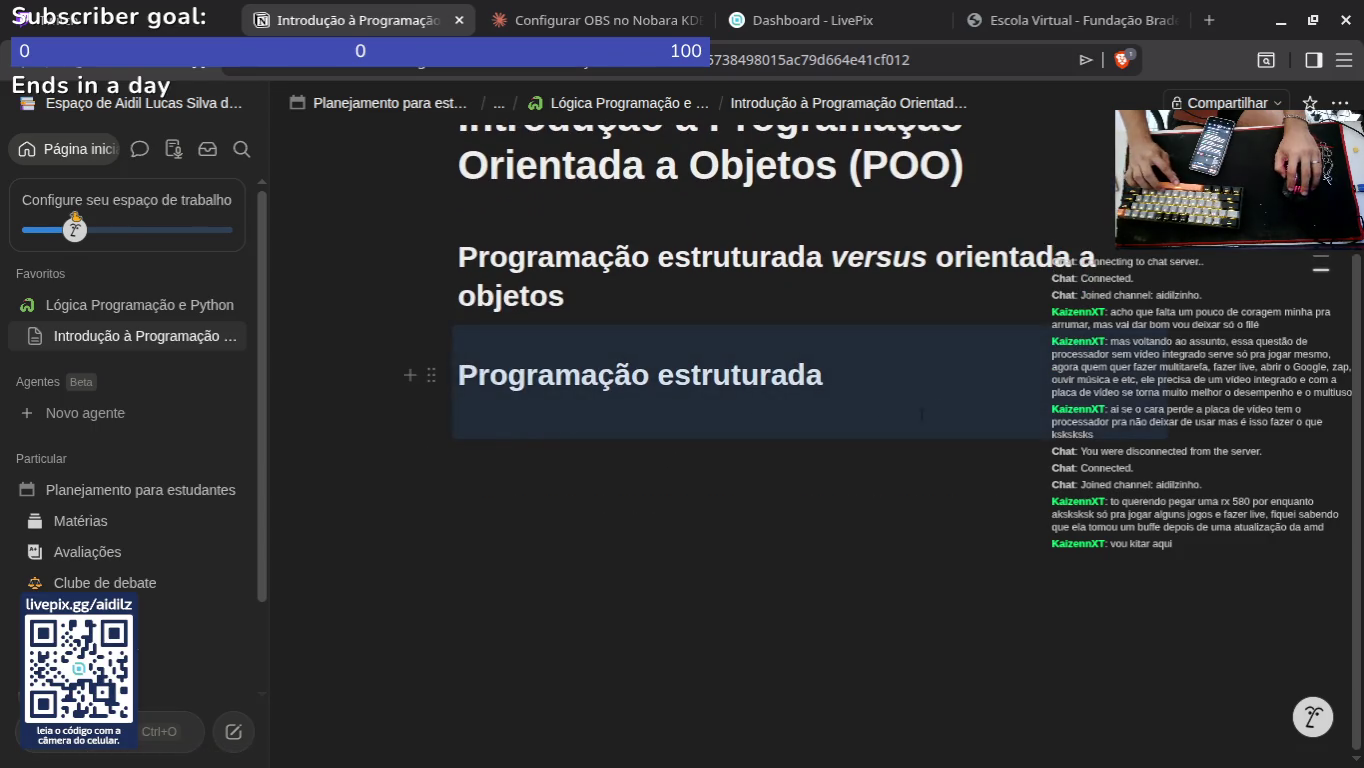
pyautogui.click(592, 505)
pyautogui.press('space')
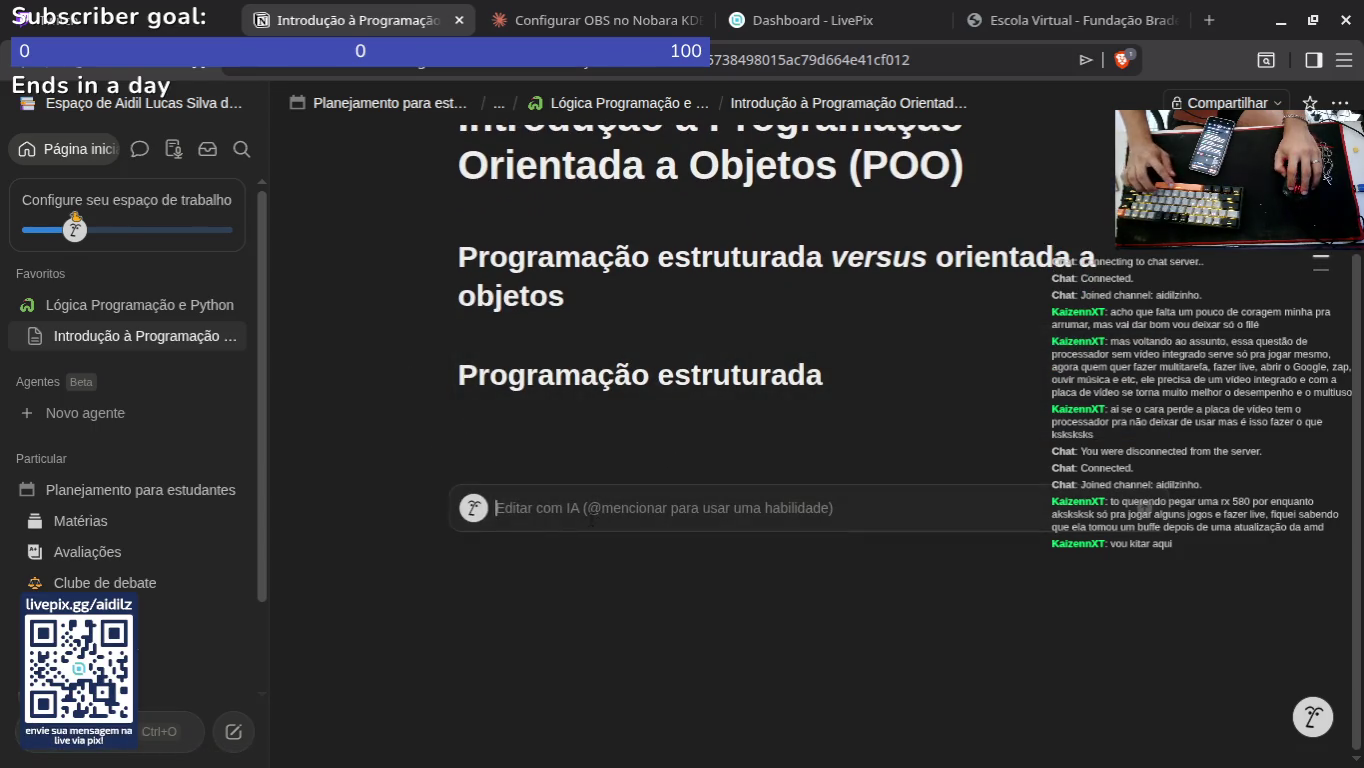
pyautogui.write('É preciso saber que este tipo de programação segue uma lógica e sequência de pensamentos de uma máquina. Ou seja, a sua lógica é direcionada à linguagem de máquina, já que ela realiza o que foi orientado pelo programador por meio de uma linguagem estruturada. Para saber mais sobre isso, observe o recurso abaixo. As imagens contidas nele representam fluxogramas (símbolos para representação de regras e procedimentos lógicos que levam a solução de um problema) das interações já mencionadas: sequência, decisão e iteração. SequênciaÉ preciso saber que este tipo de programação segue uma lógica e sequência de pensamentos de uma máquina. Ou seja, a sua lógica é direcionada à linguagem de máquina, já que ela realiza o que foi orientado pelo programador por meio de uma linguagem estruturada. Para saber mais sobre isso, observe o recurso abaixo. As imagens contidas nele representam fluxogramas (símbolos para representação de regras e procedimentos lógicos que levam a solução de um problema) das interações já mencionadas: sequência, decisão e iteração. Sequência')
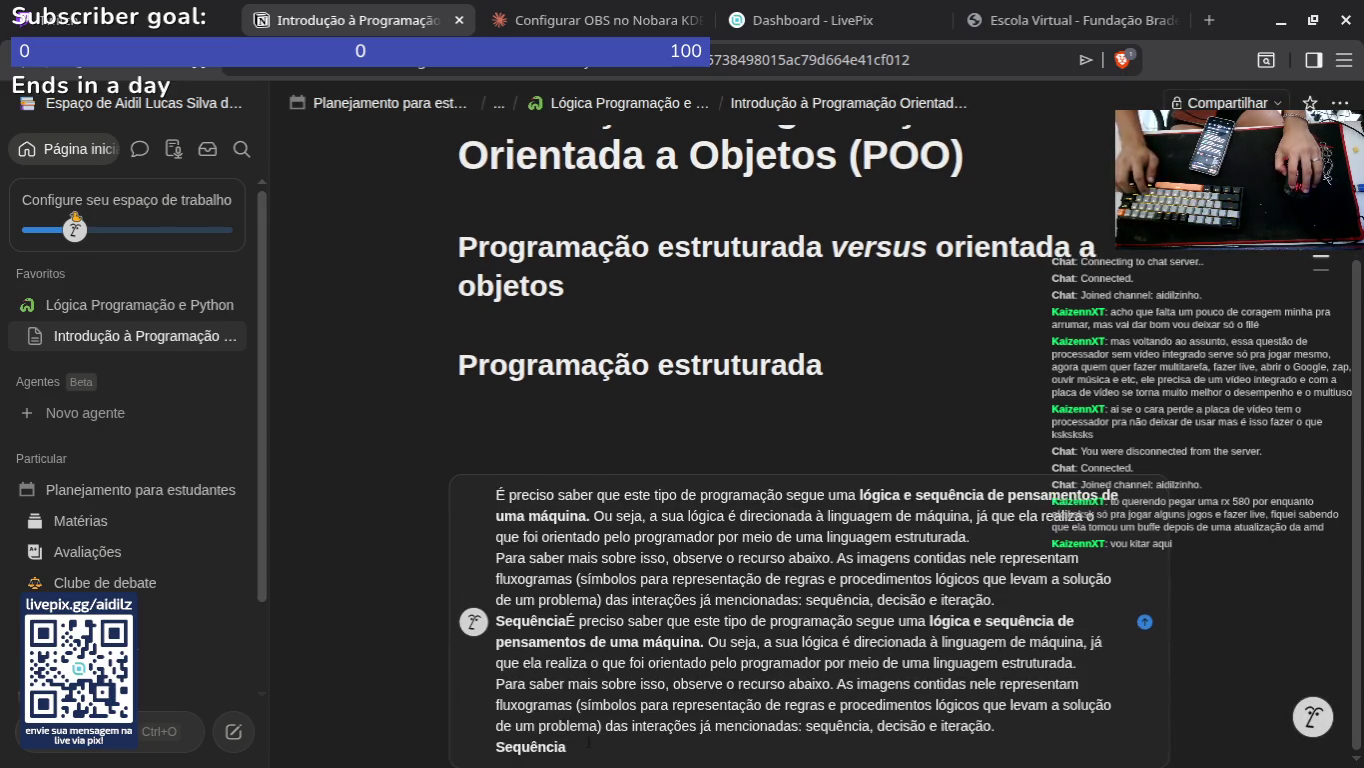
pyautogui.press('Escape')
pyautogui.press('space')
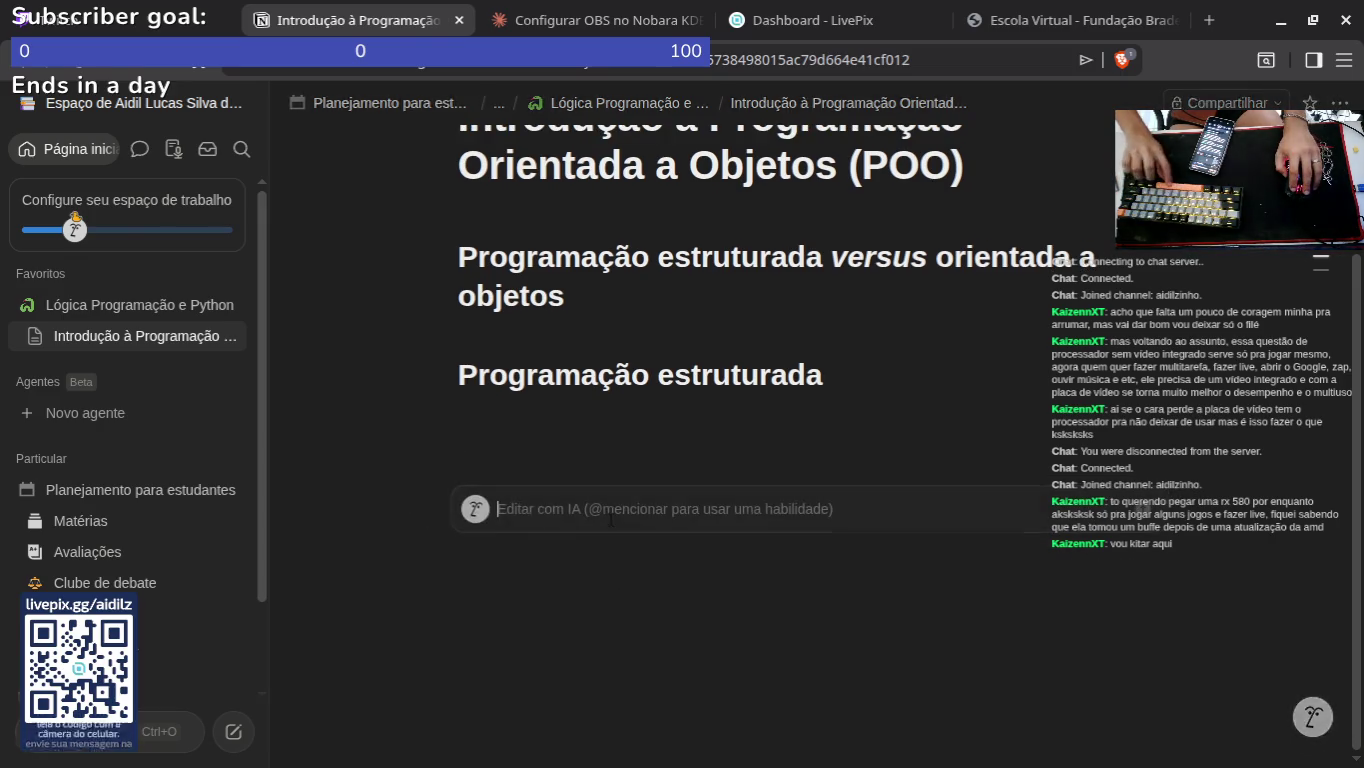
pyautogui.write('É preciso saber que este tipo de programação segue uma lógica e sequência de pensamentos de uma máquina. Ou seja, a sua lógica é direcionada à linguagem de máquina, já que ela realiza o que foi orientado pelo programador por meio de uma linguagem estruturada. Para saber mais sobre isso, observe o recurso abaixo. As imagens contidas nele representam fluxogramas (símbolos para representação de regras e procedimentos lógicos que levam a solução de um problema) das interações já mencionadas: sequência, decisão e iteração. Sequência')
# Step: Write a request to summarise the passage for studying ('estudar') and send it to the AI
pyautogui.write('resume')
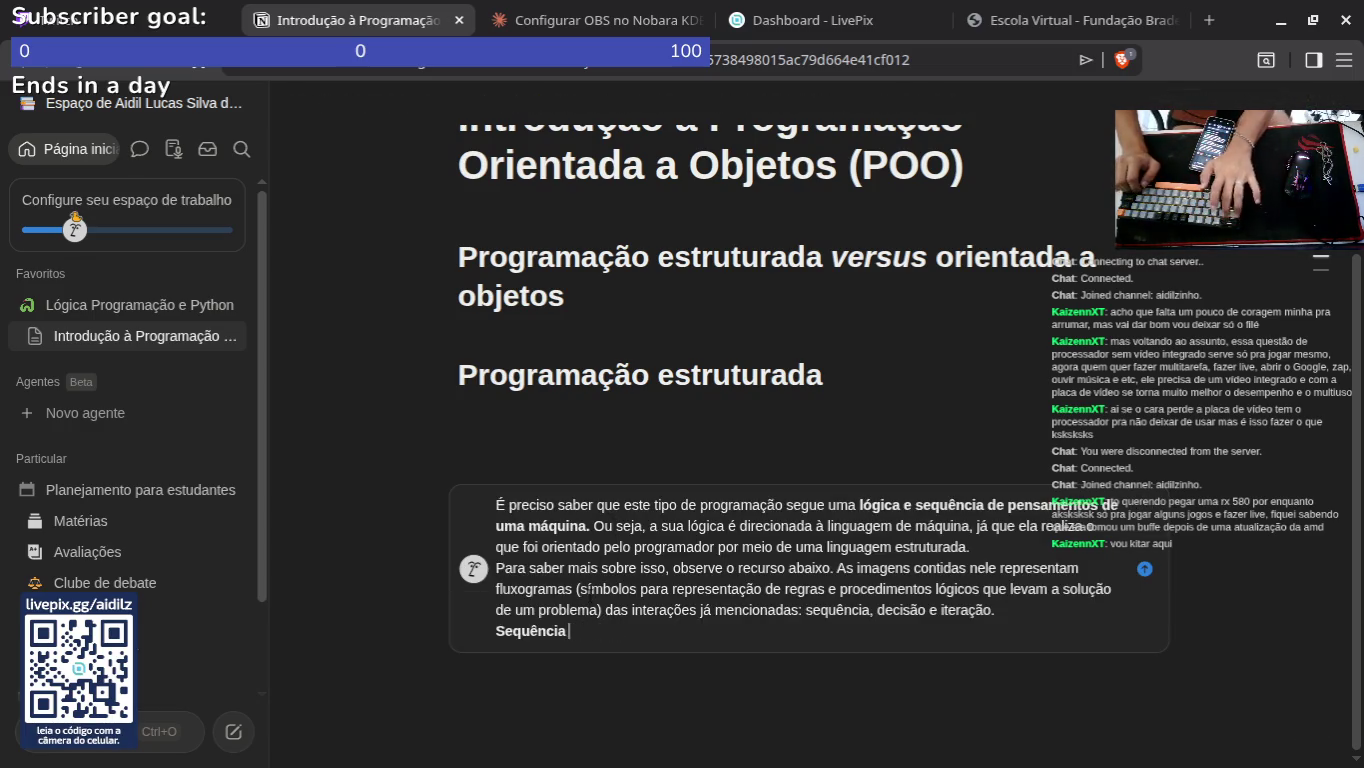
pyautogui.hotkey('shift', 'Return')
pyautogui.write('resume bacana fi')
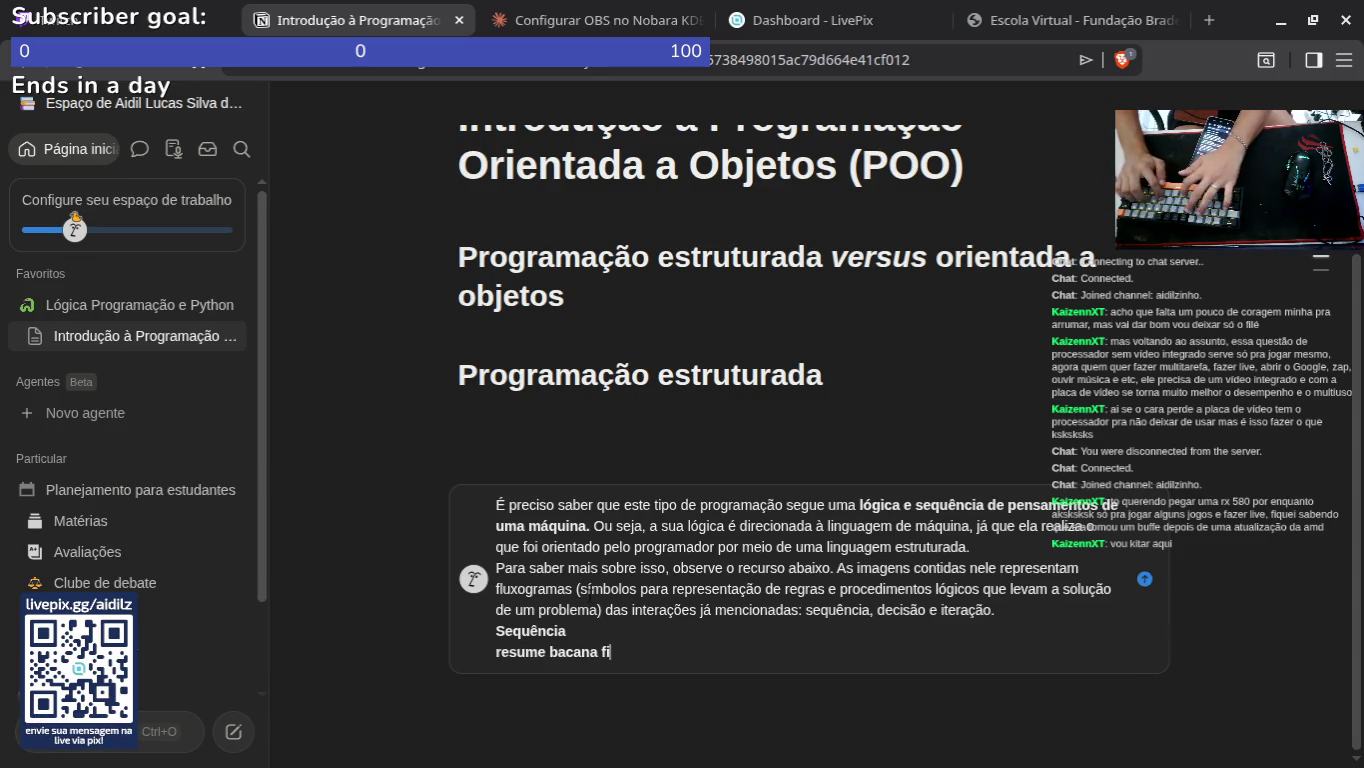
pyautogui.write('xa as paretesa')
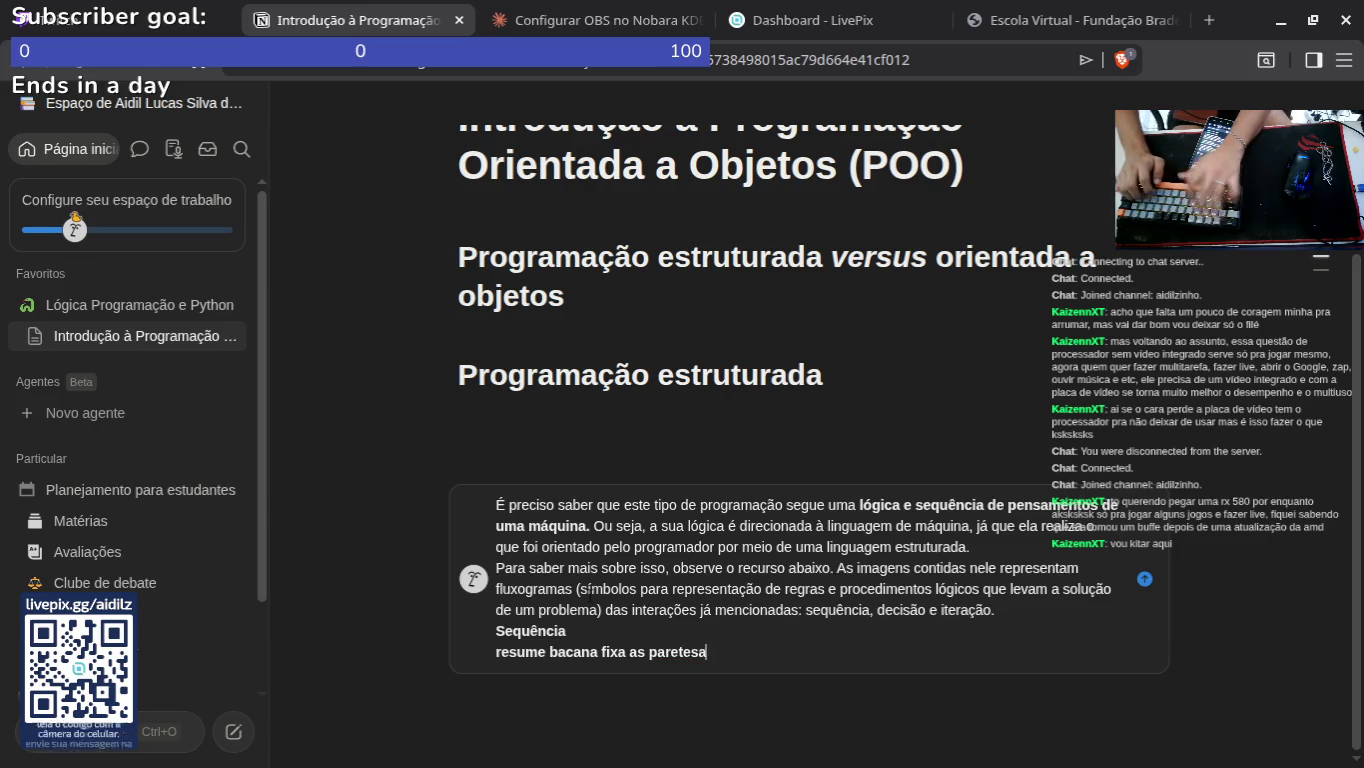
pyautogui.press('BackSpace')
pyautogui.press('BackSpace')
pyautogui.press('BackSpace')
pyautogui.write('te')
pyautogui.press('BackSpace')
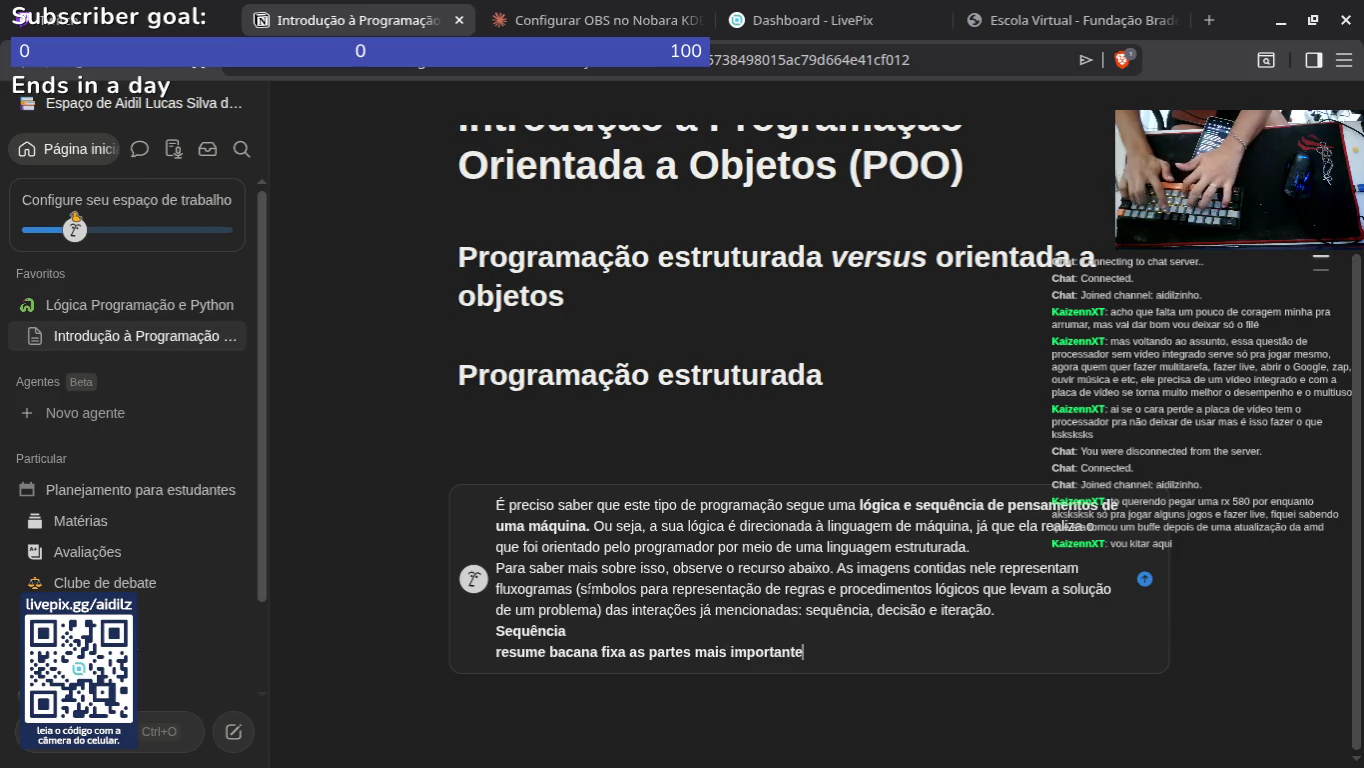
pyautogui.write('estudar')
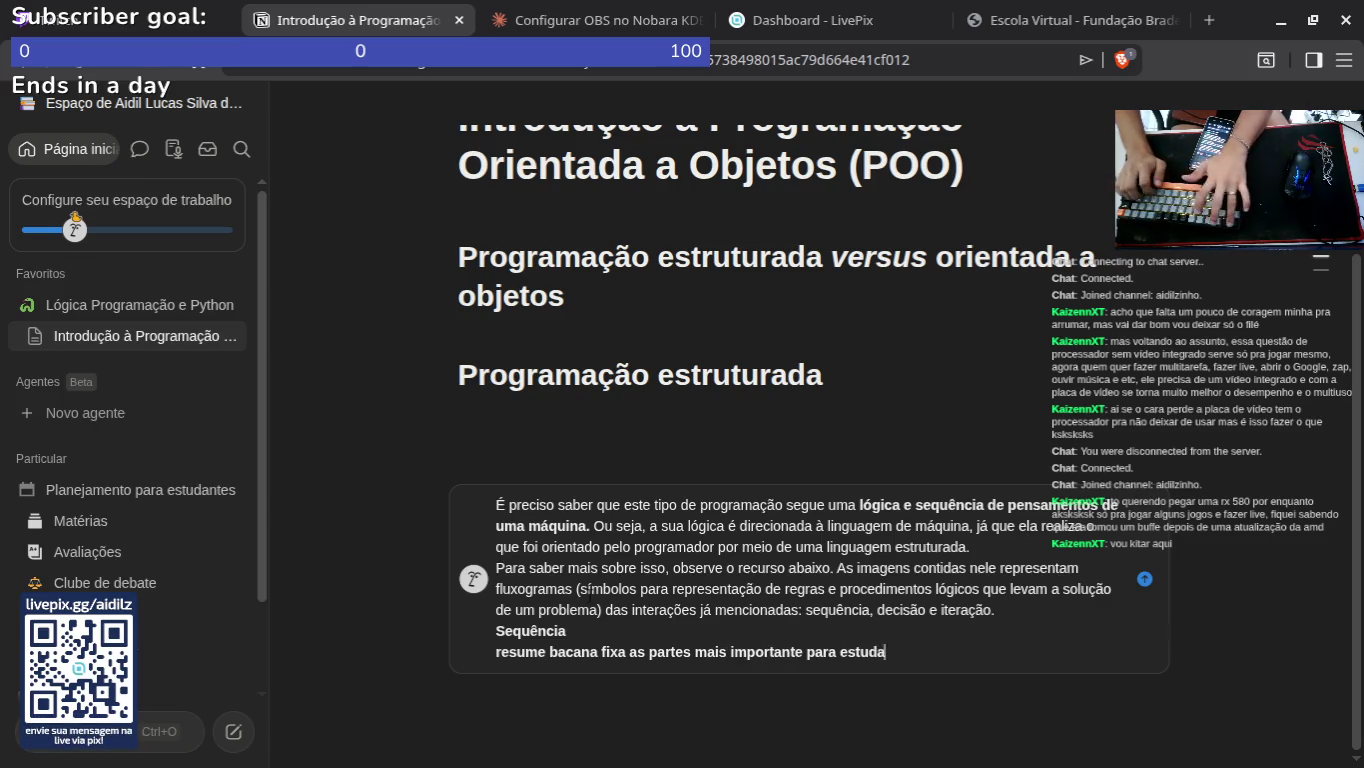
pyautogui.press('Return')
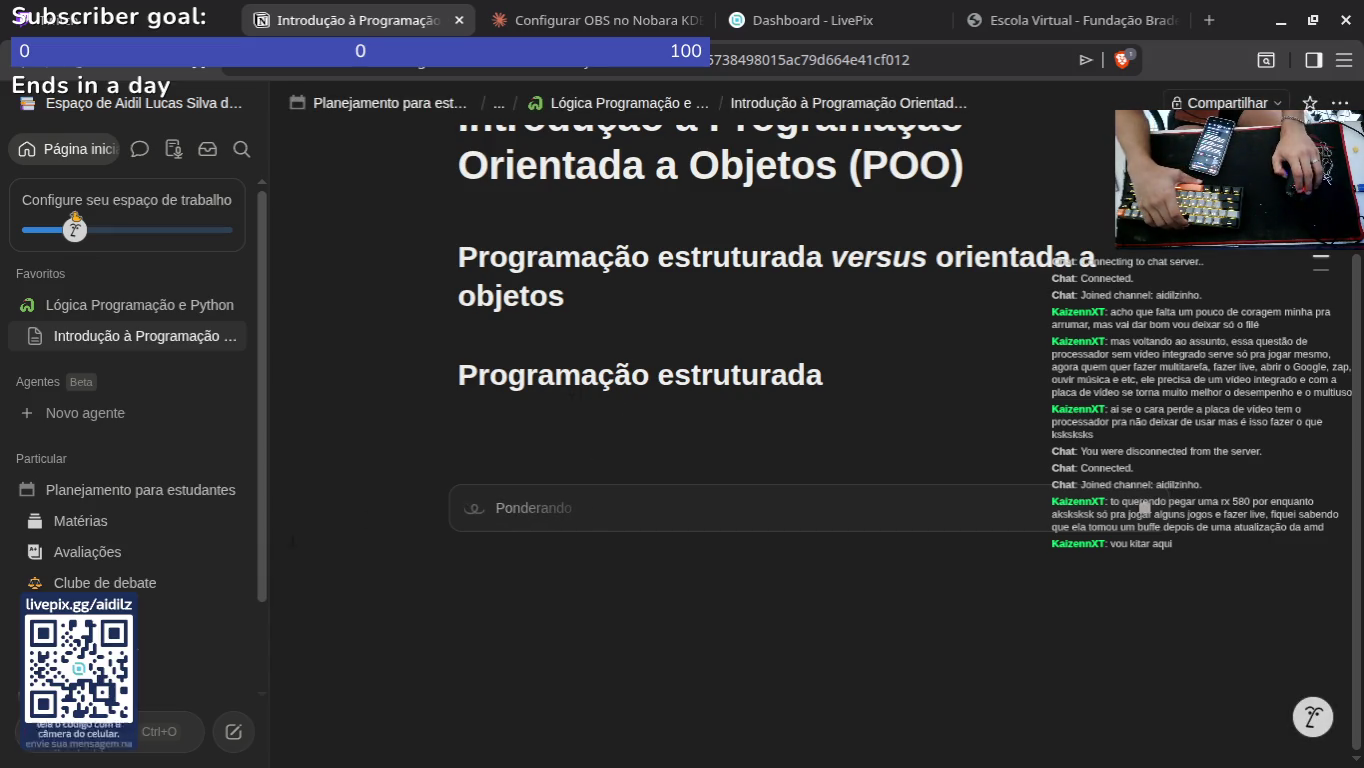
# Step: Review and discard the first Sequência summary, then paste the Sequência text into a new AI prompt
pyautogui.scroll(-2, 154, 551)
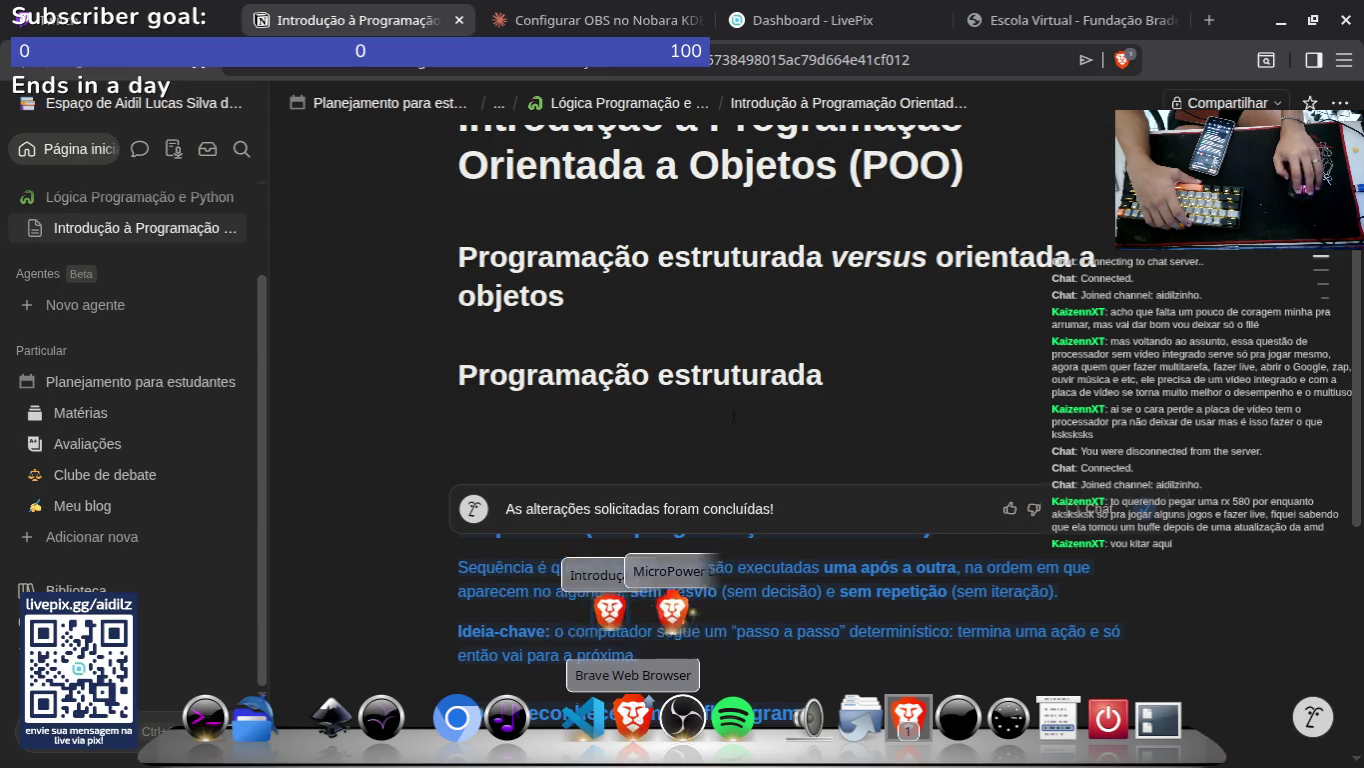
pyautogui.scroll(-2, 826, 457)
pyautogui.scroll(6, 790, 479)
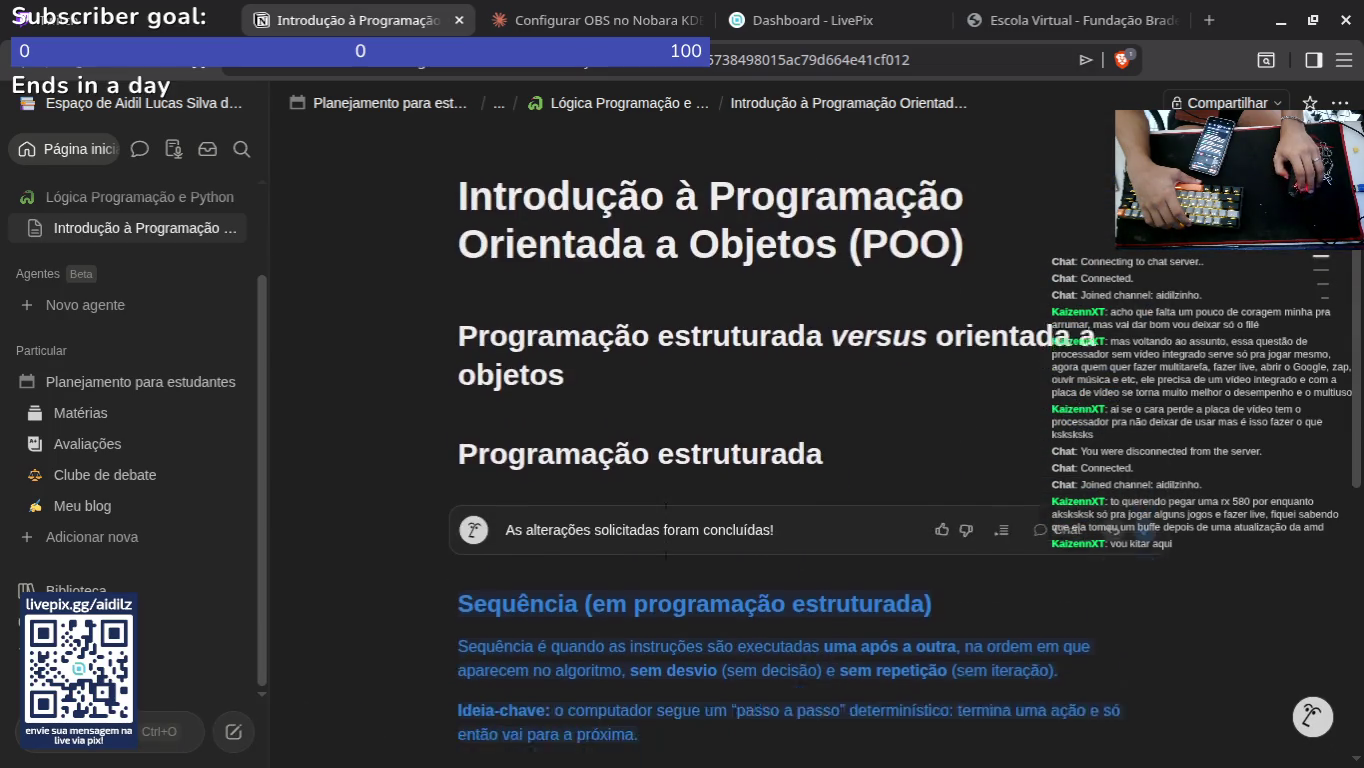
pyautogui.scroll(-2, 759, 511)
pyautogui.scroll(-3, 760, 479)
pyautogui.scroll(3, 760, 480)
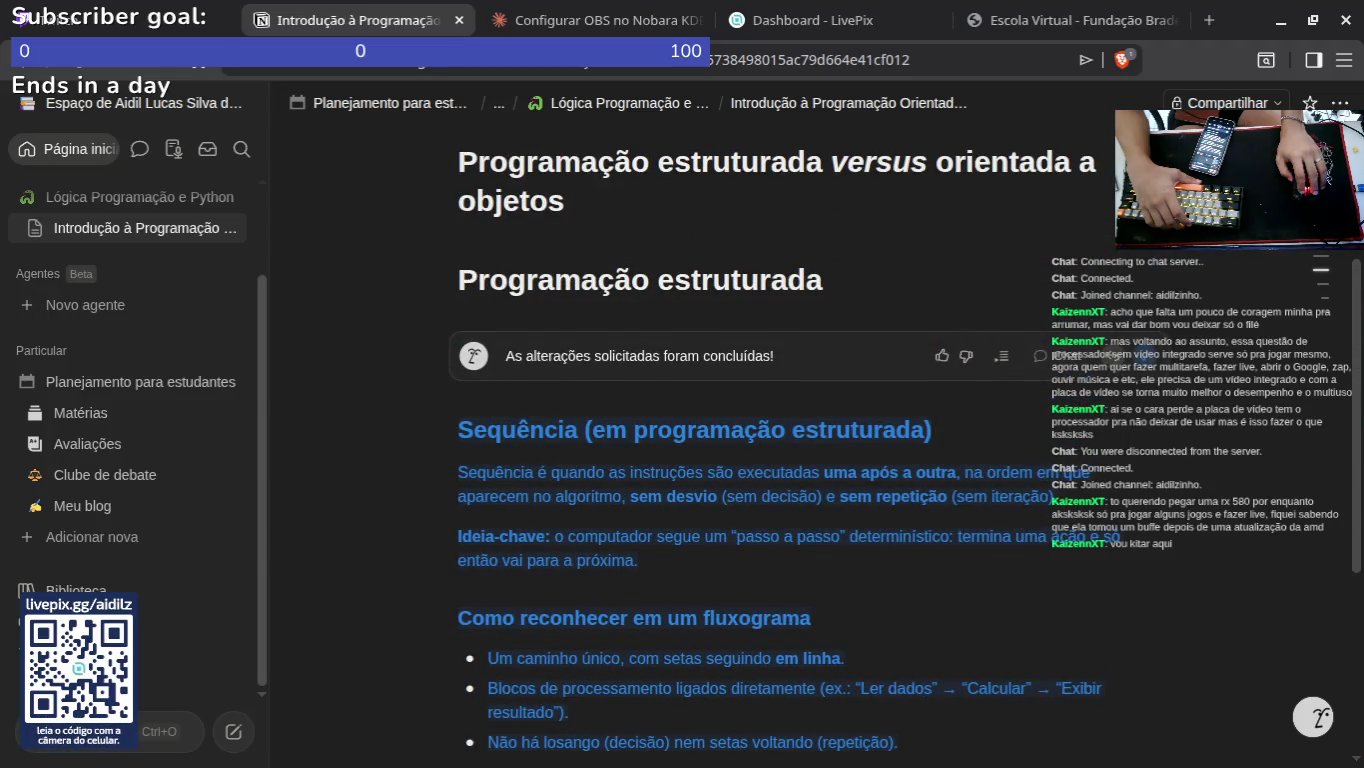
pyautogui.click(1112, 358)
pyautogui.press('space')
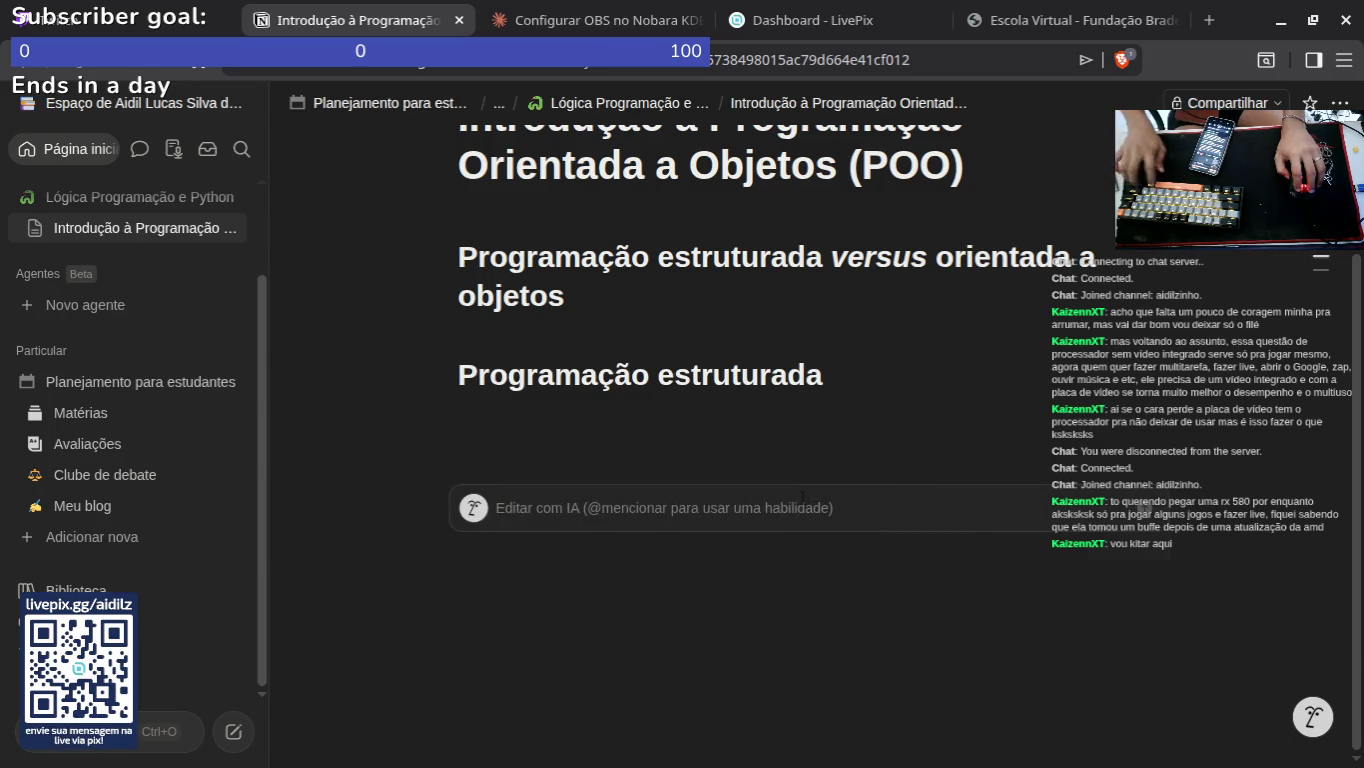
pyautogui.write('É preciso saber que este tipo de programação segue uma lógica e sequência de pensamentos de uma máquina. Ou seja, a sua lógica é direcionada à linguagem de máquina, já que ela realiza o que foi orientado pelo programador por meio de uma linguagem estruturada. Para saber mais sobre isso, observe o recurso abaixo. As imagens contidas nele representam fluxogramas (símbolos para representação de regras e procedimentos lógicos que levam a solução de um problema) das interações já mencionadas: sequência, decisão e iteração. Sequência')
# Step: Request a study summary complemented 'com algumas coisas de fora' and send it to the AI
pyautogui.hotkey('shift', 'Return')
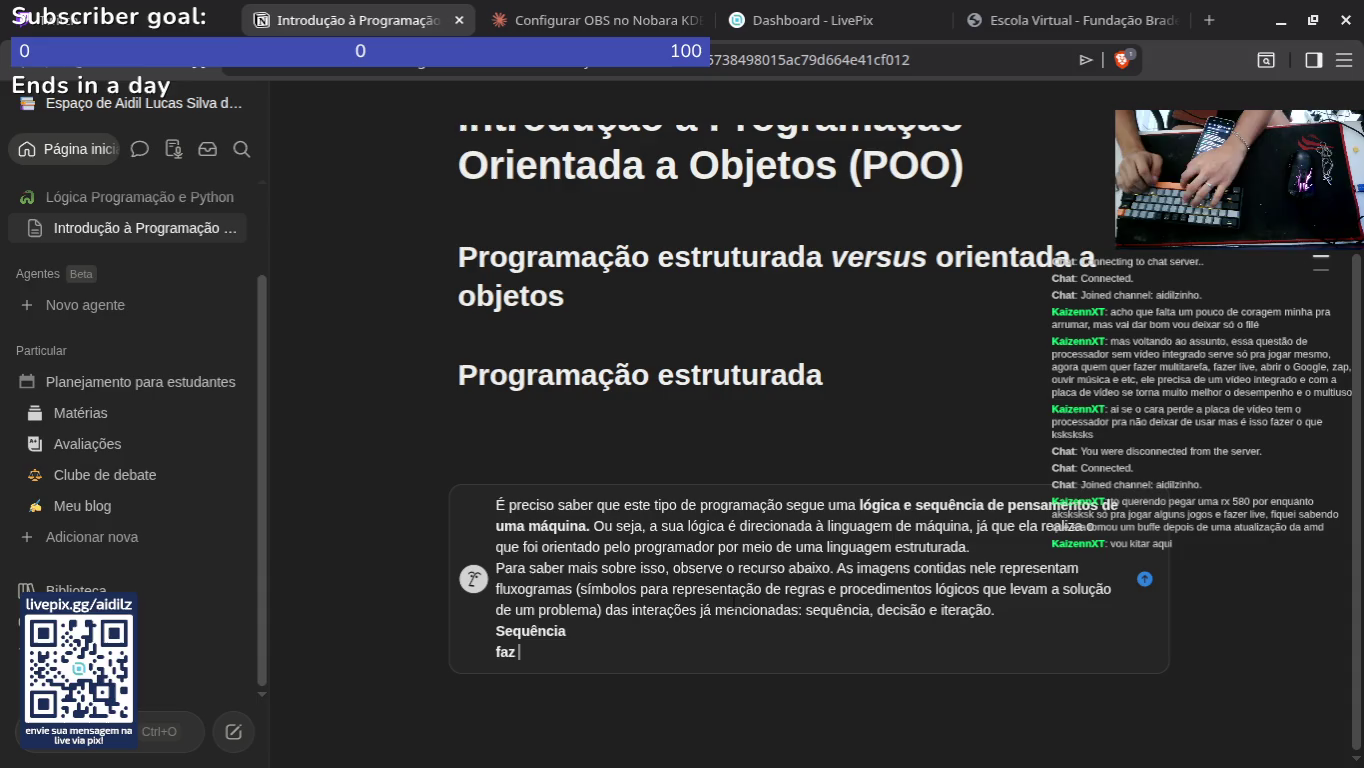
pyautogui.write('cana e explicar')
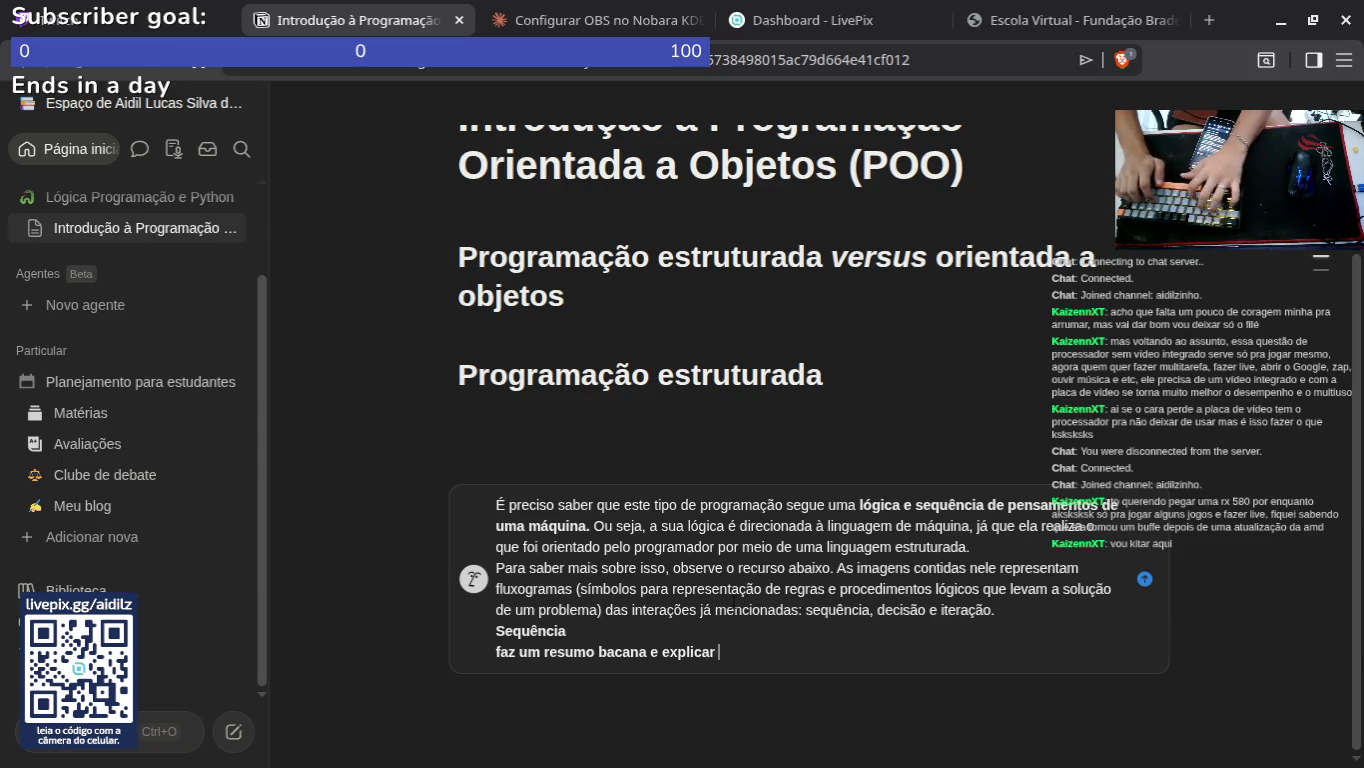
pyautogui.press('BackSpace')
pyautogui.press('BackSpace')
pyautogui.press('BackSpace')
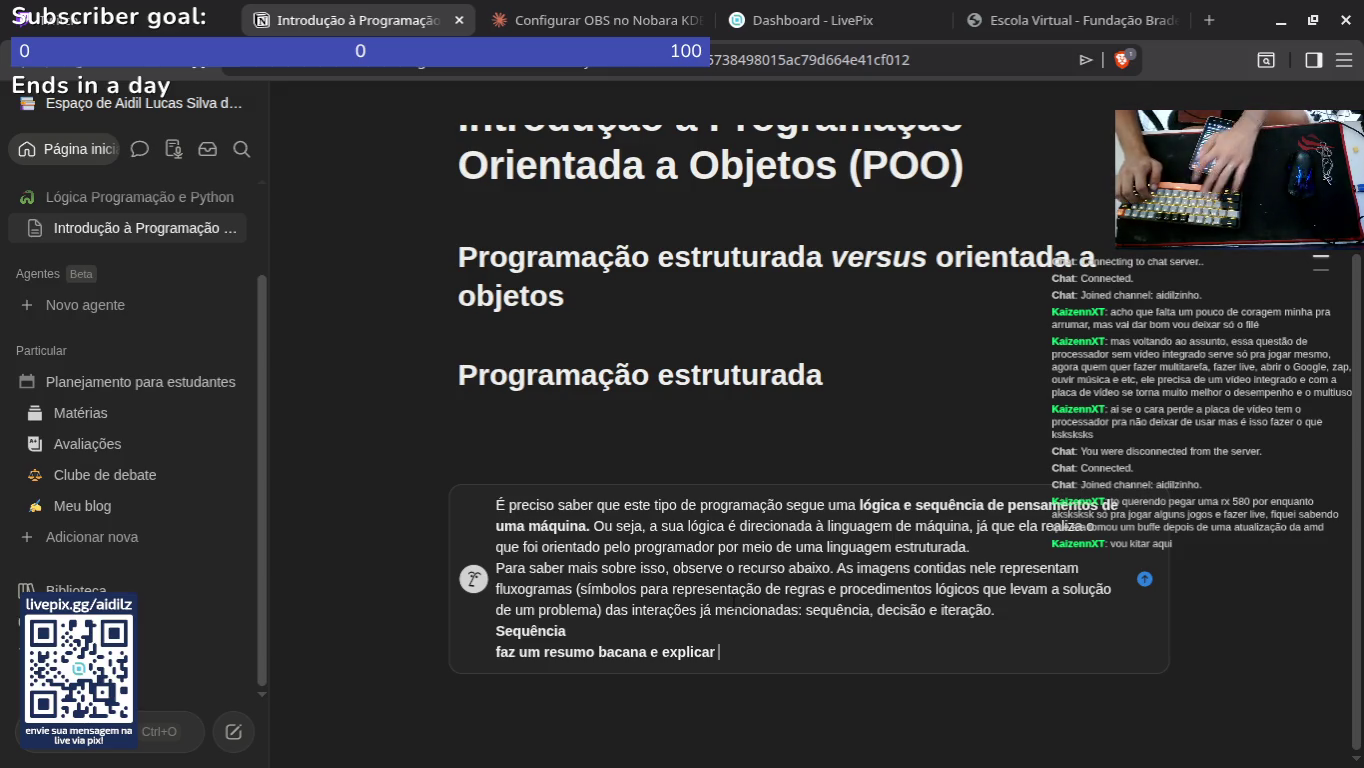
pyautogui.write('par')
pyautogui.press('BackSpace')
pyautogui.write('tud')
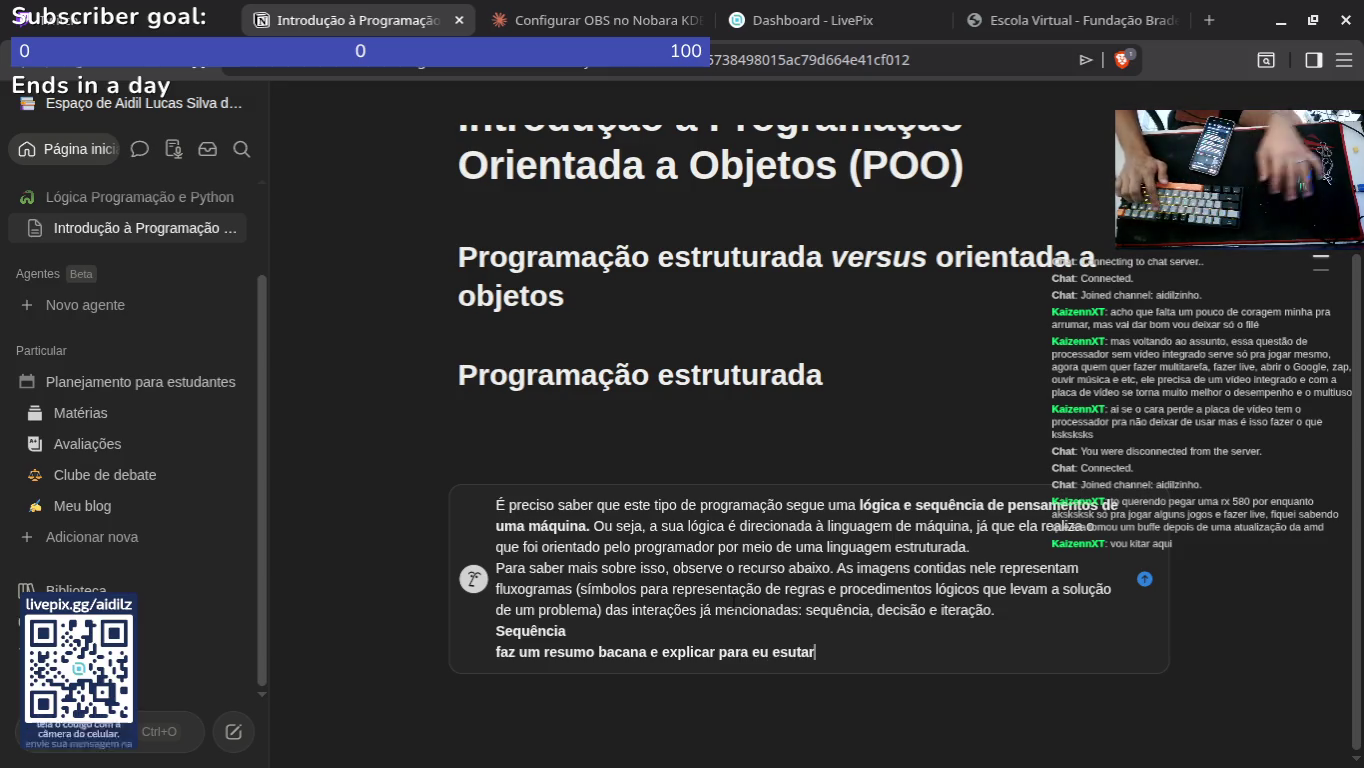
pyautogui.hotkey('ctrl', 'shift', 'Tab')
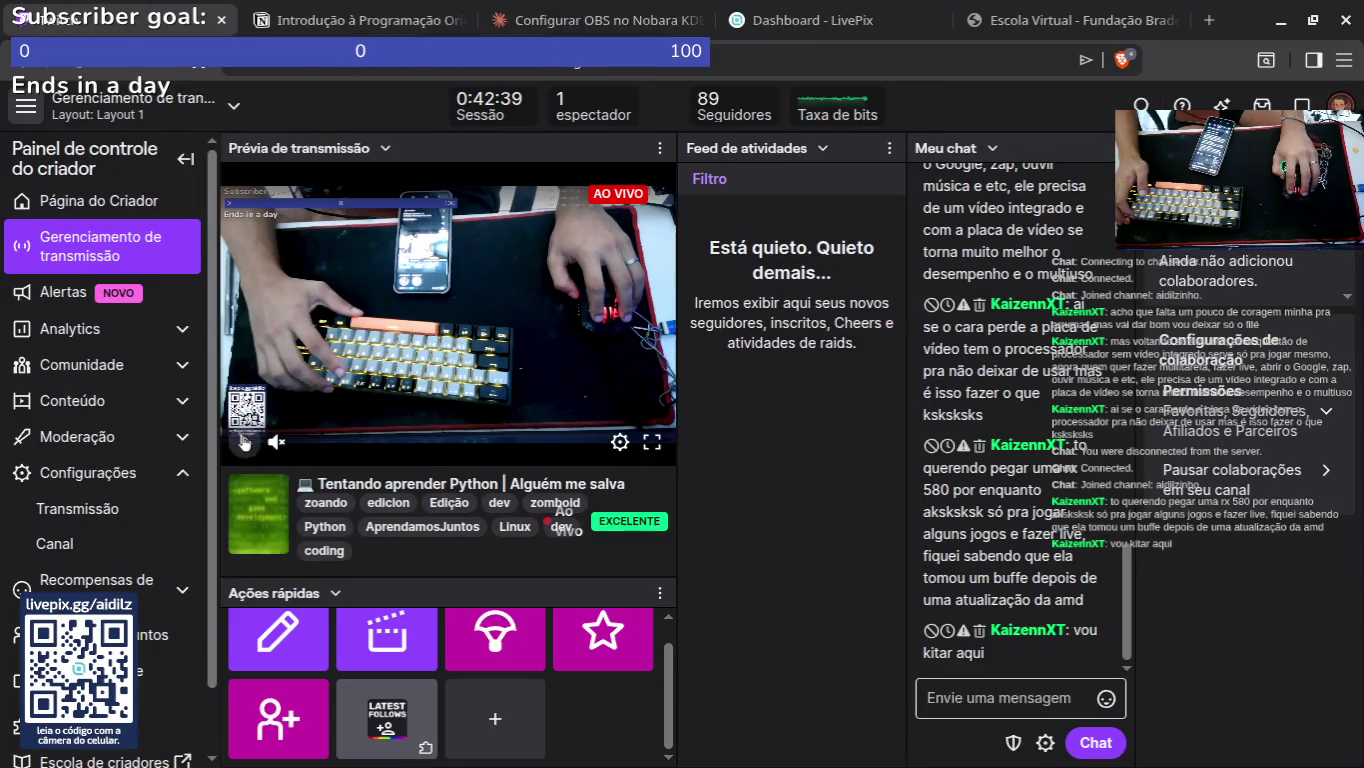
pyautogui.click(455, 461)
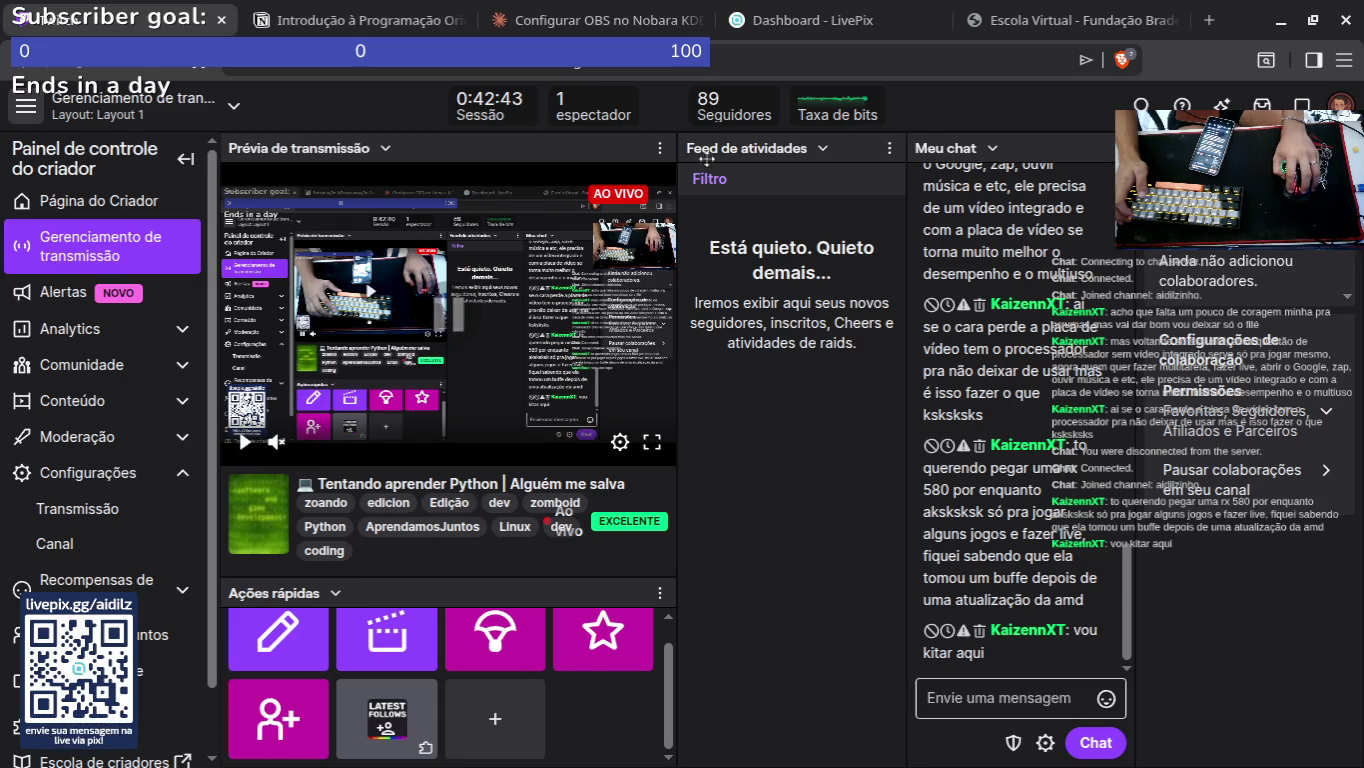
pyautogui.click(346, 20)
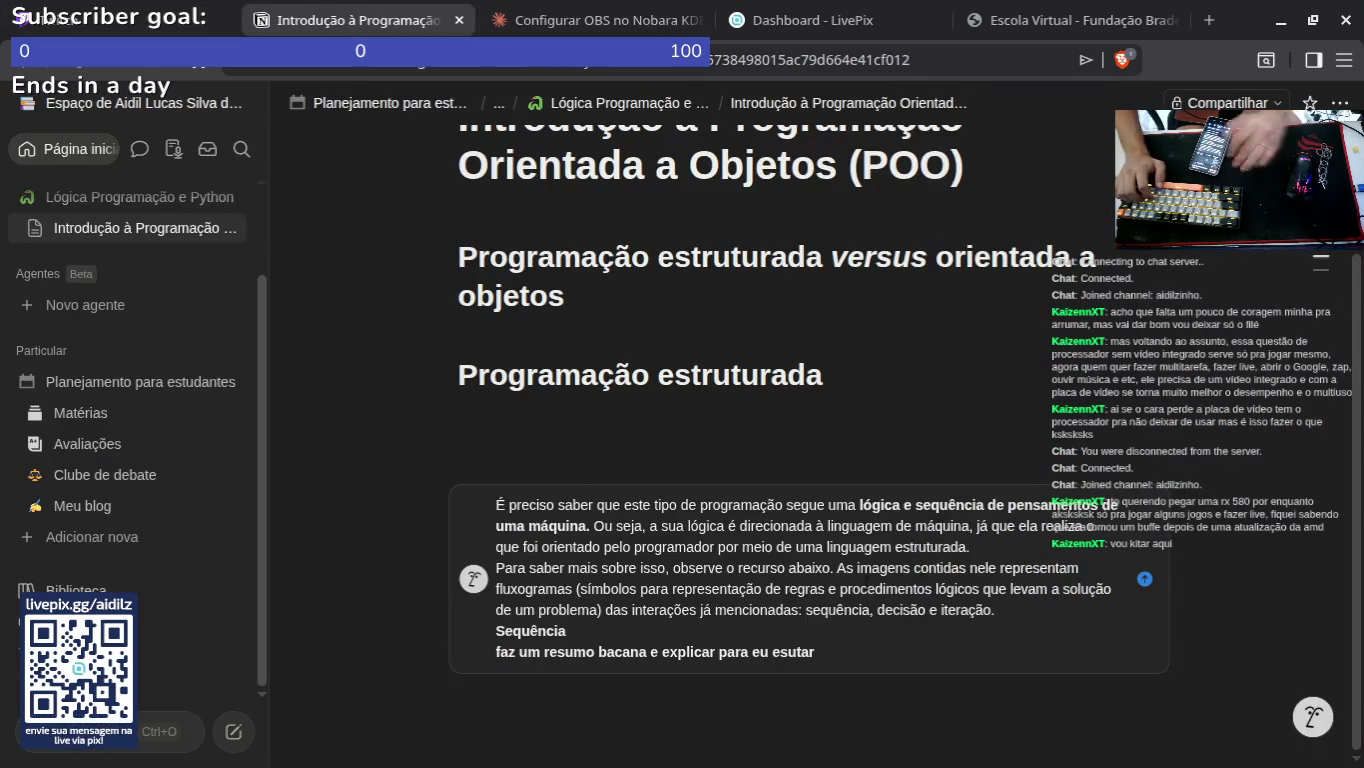
pyautogui.press('BackSpace')
pyautogui.press('BackSpace')
pyautogui.press('BackSpace')
pyautogui.write('tudar e complementa tb')
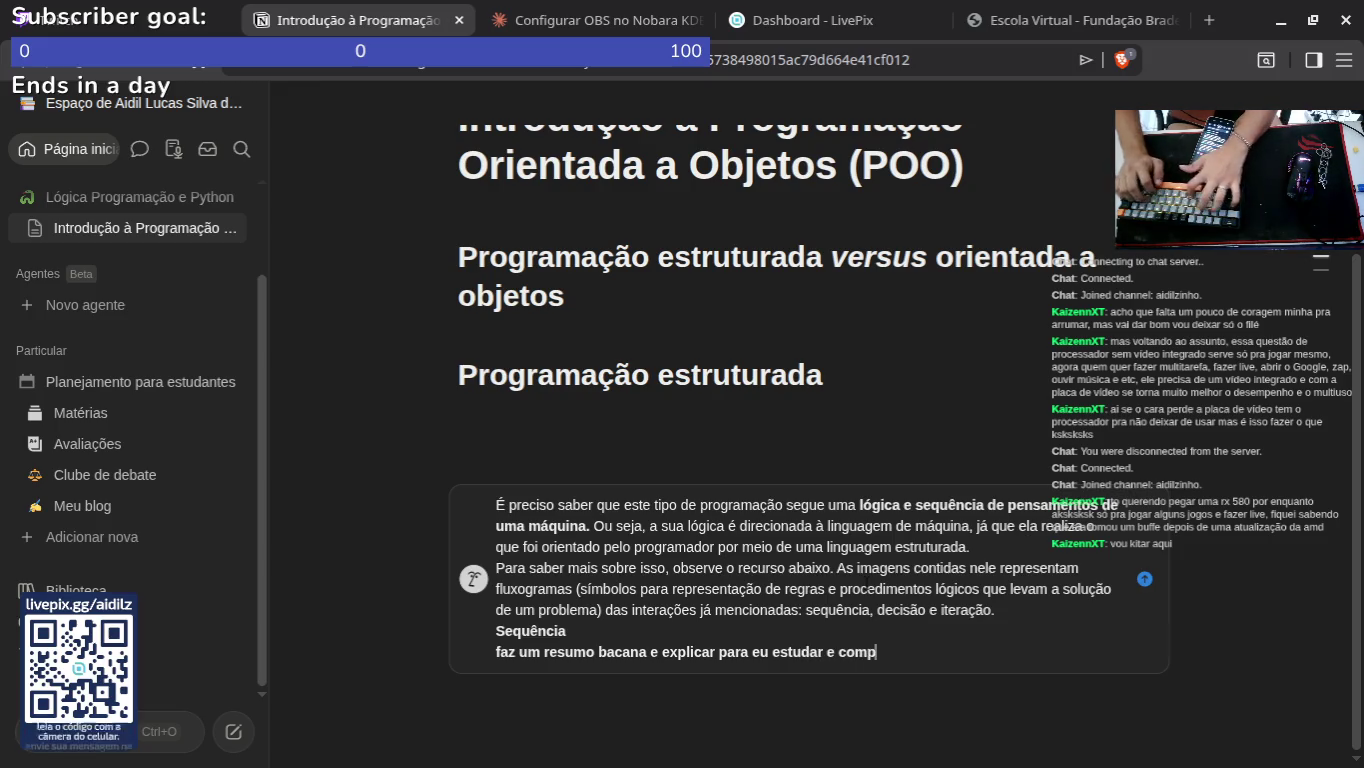
pyautogui.write('m com')
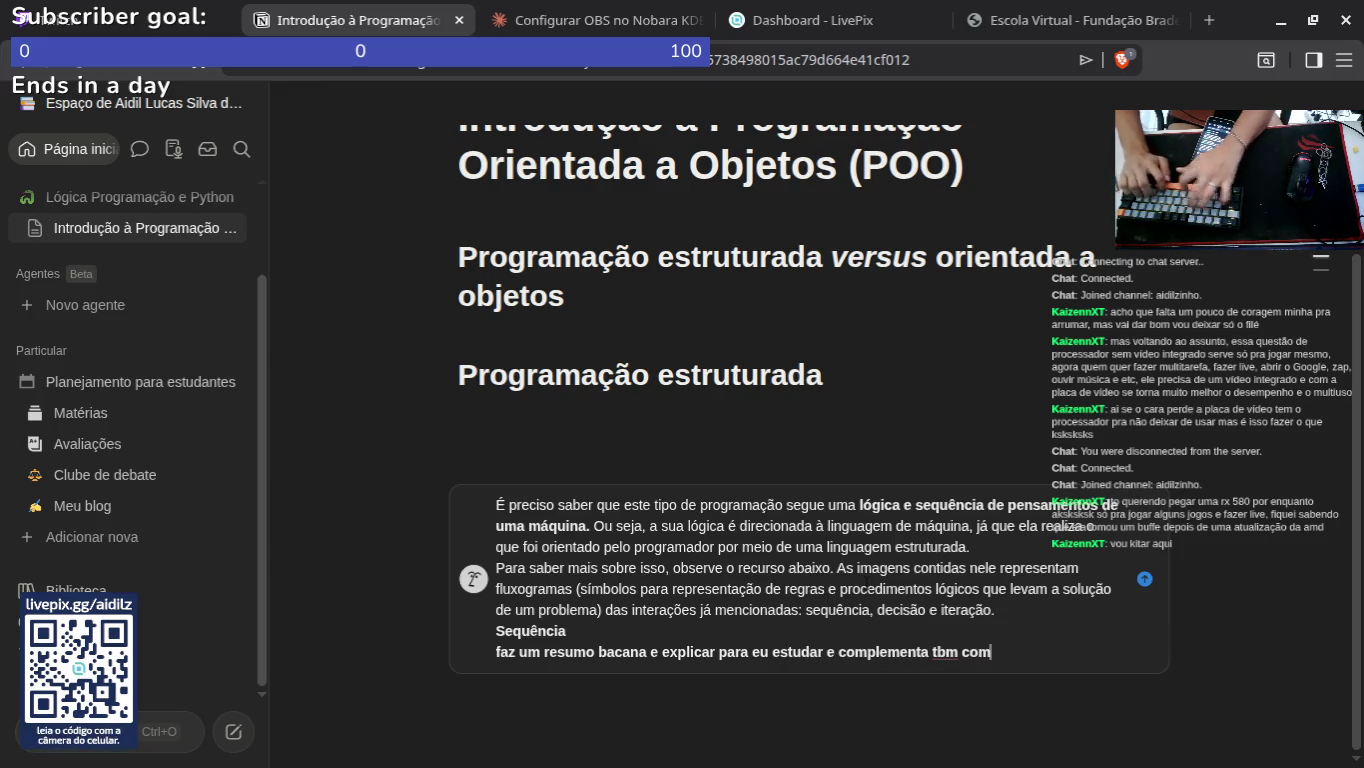
pyautogui.write(' algumas coisas de fora')
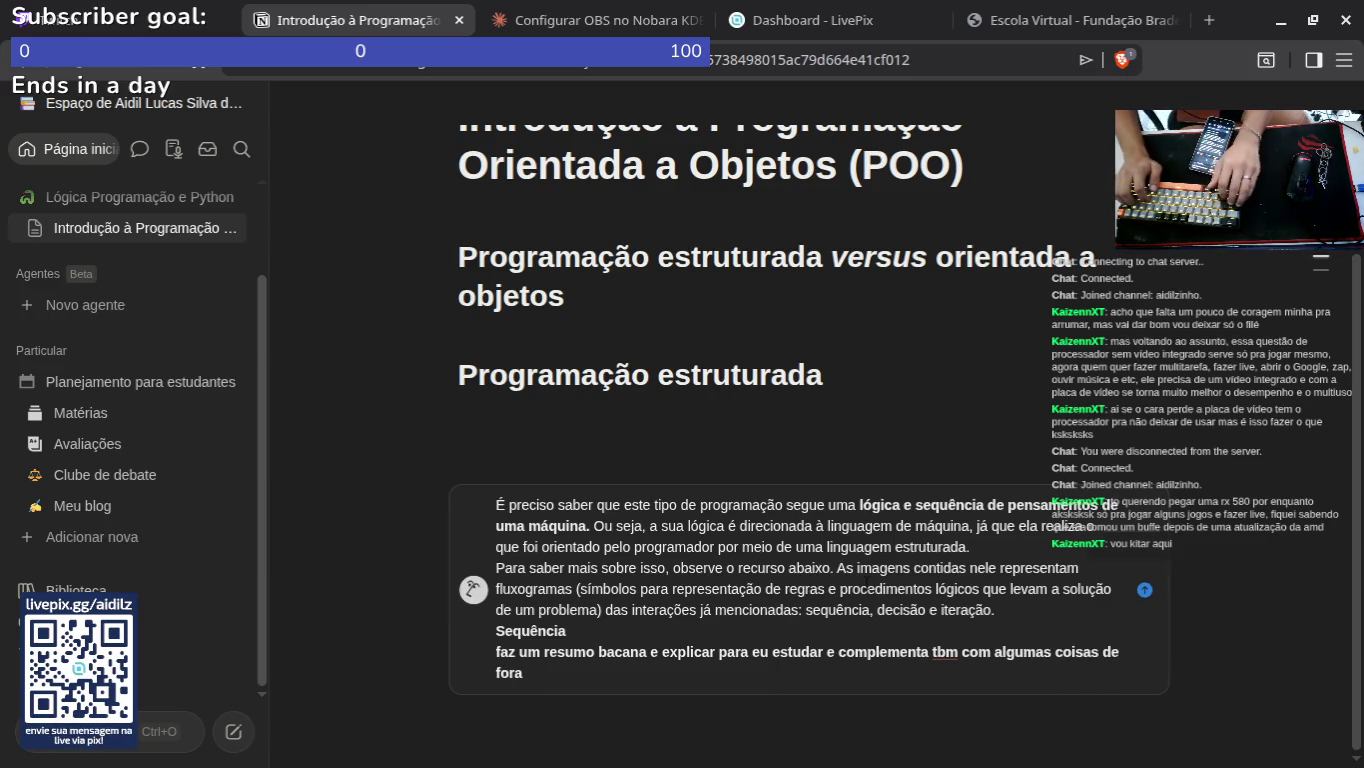
pyautogui.press('Return')
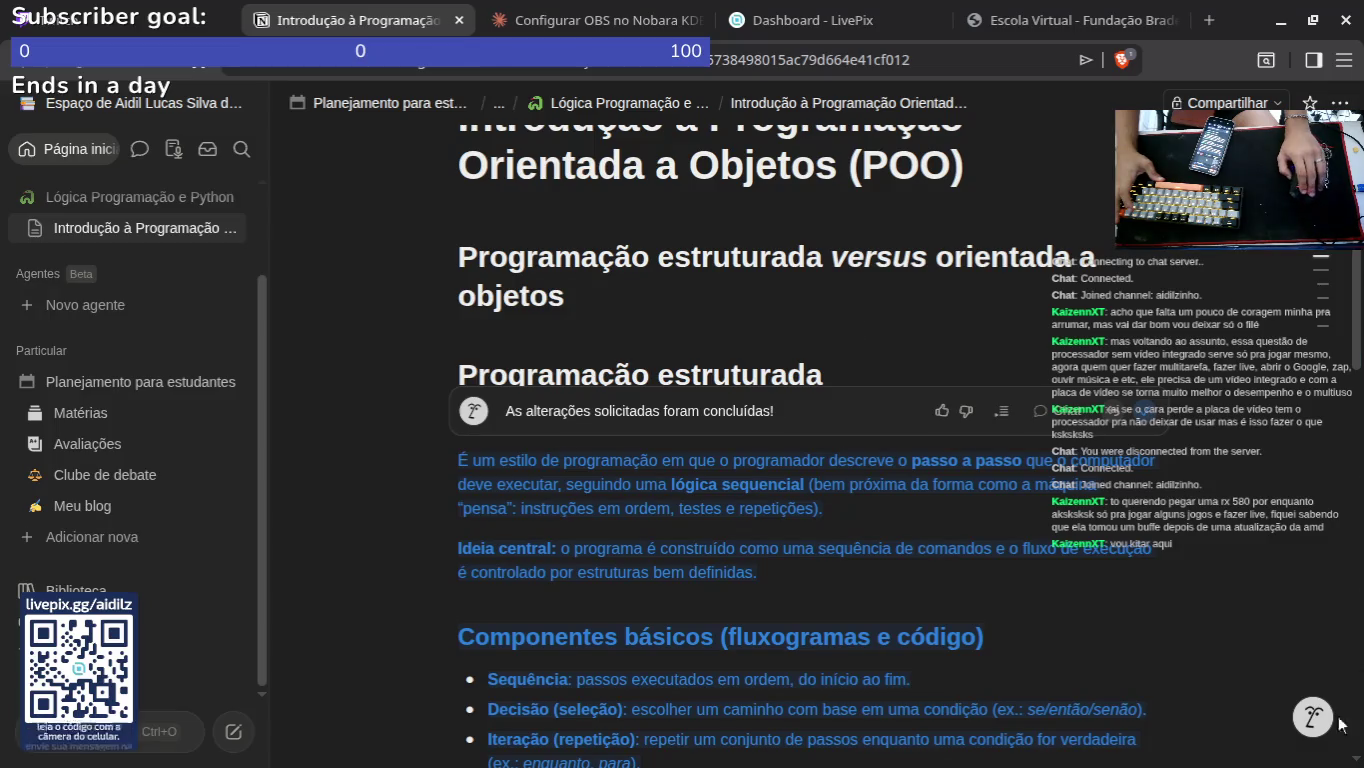
pyautogui.scroll(-1, 836, 564)
pyautogui.scroll(-10, 836, 564)
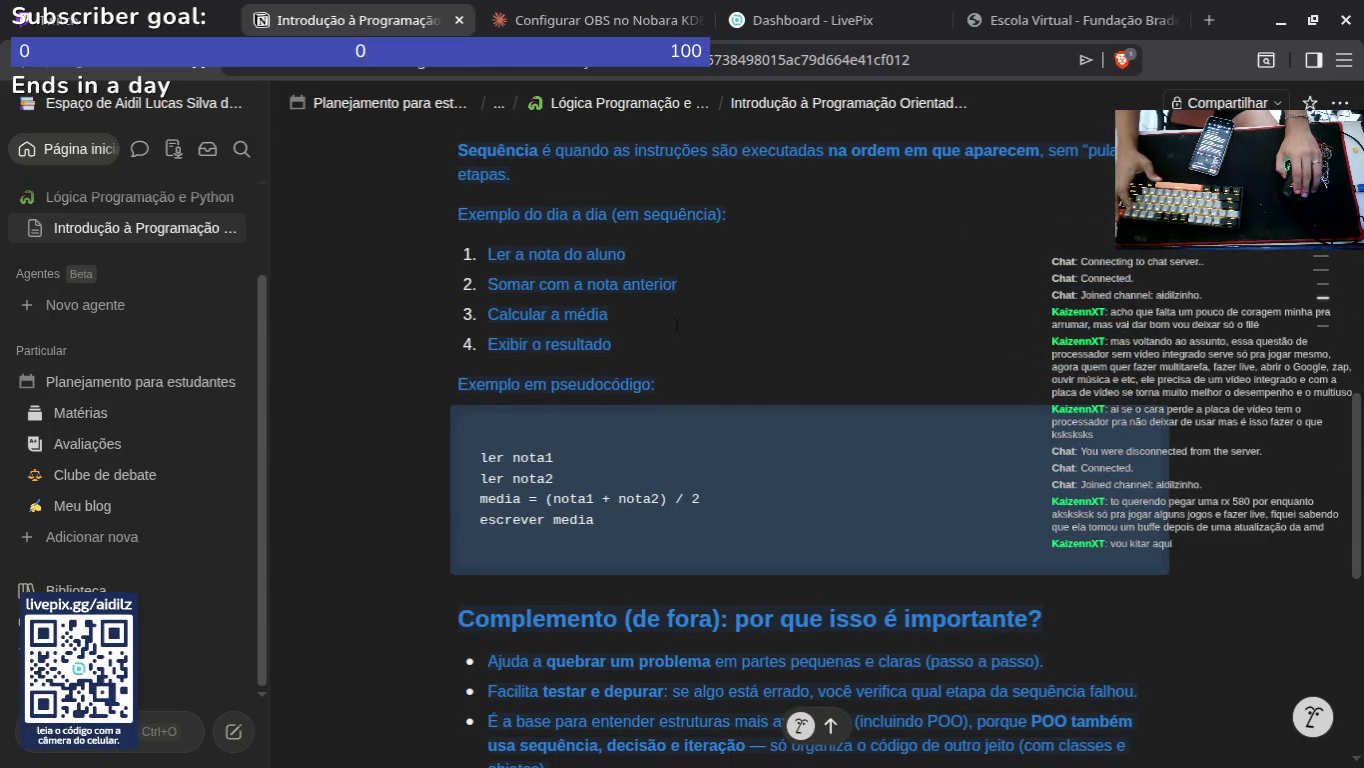
pyautogui.scroll(-7, 676, 327)
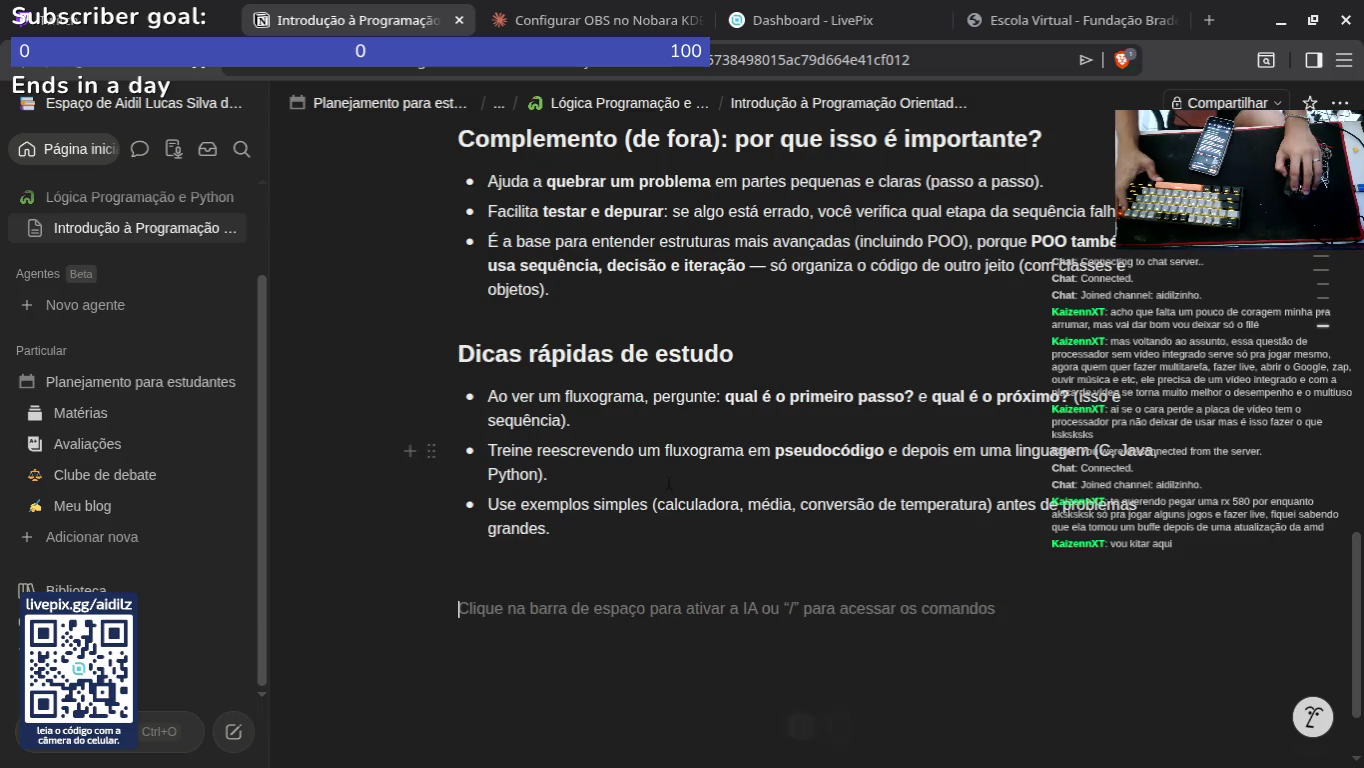
pyautogui.scroll(15, 668, 484)
pyautogui.scroll(-5, 650, 302)
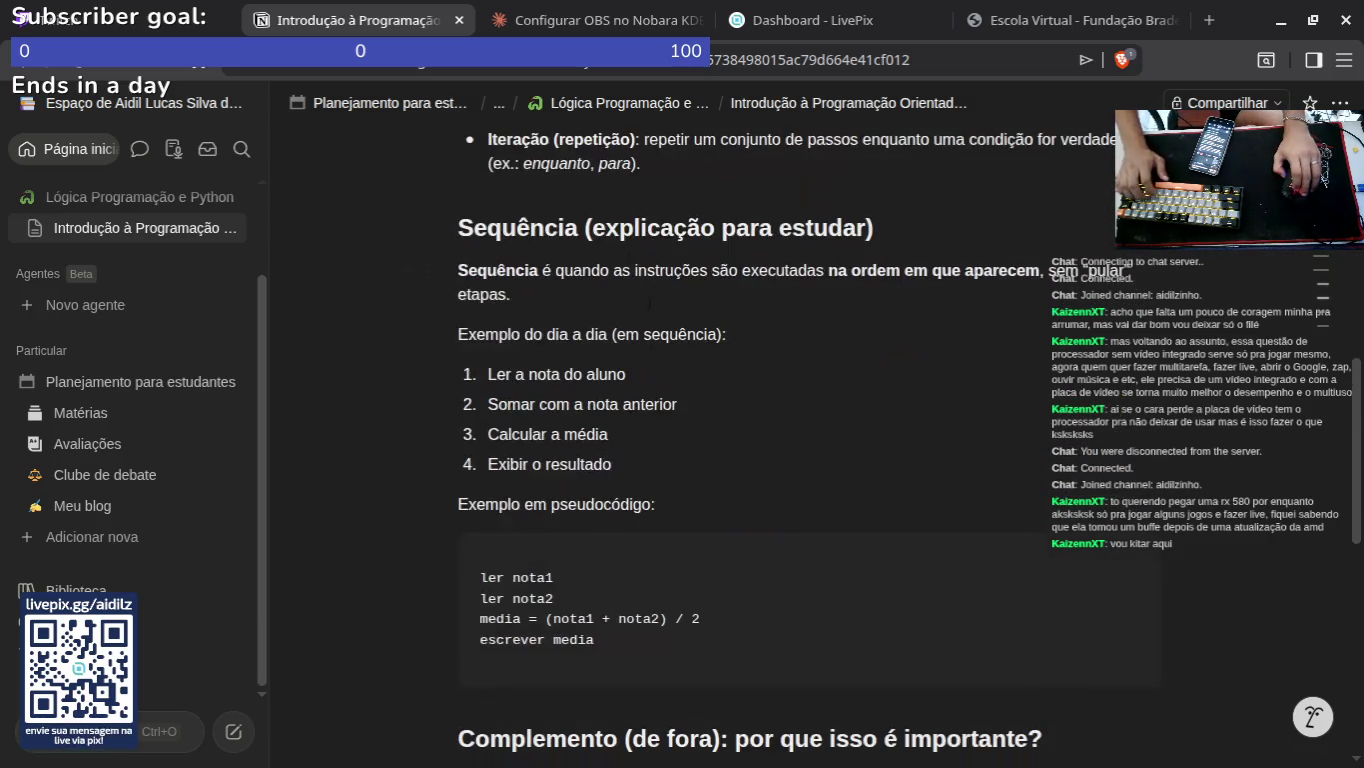
pyautogui.scroll(-2, 650, 301)
pyautogui.scroll(-5, 650, 302)
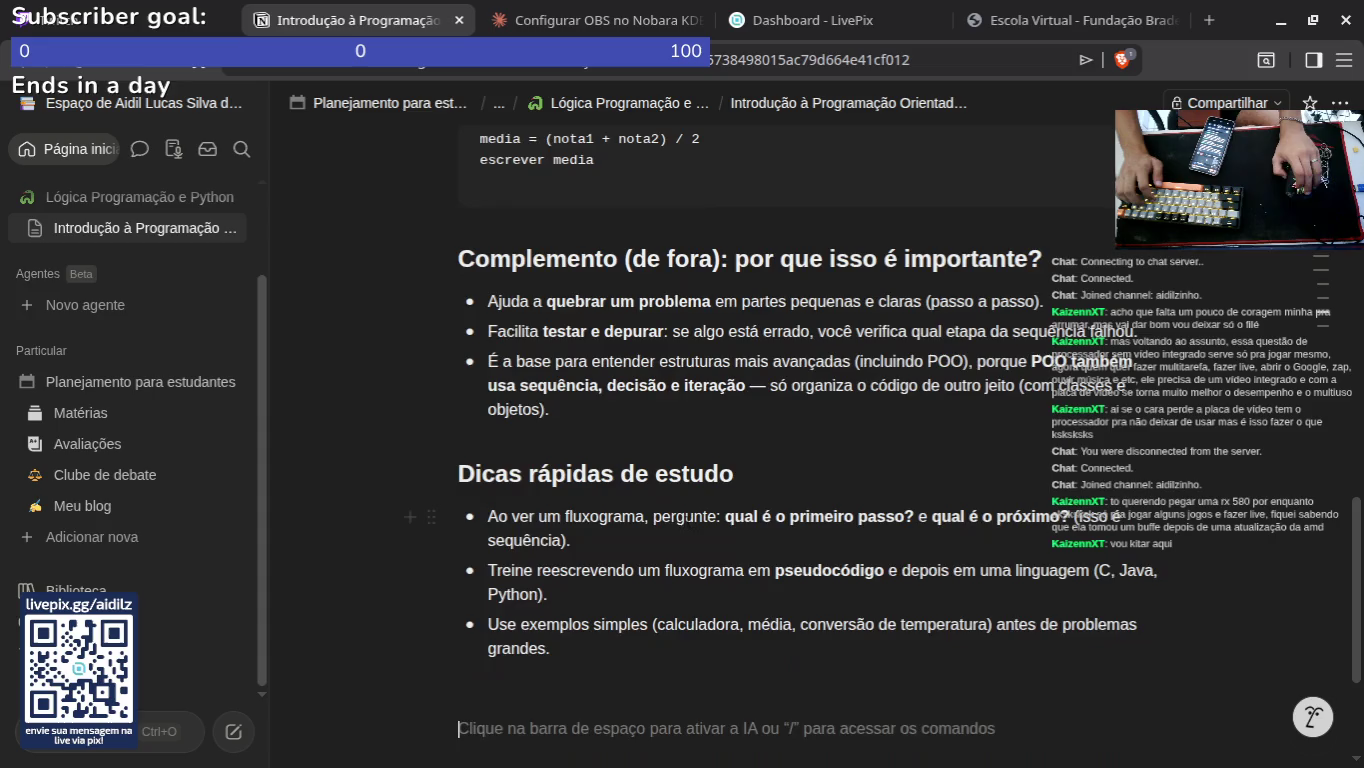
pyautogui.scroll(15, 660, 517)
pyautogui.scroll(-3, 660, 517)
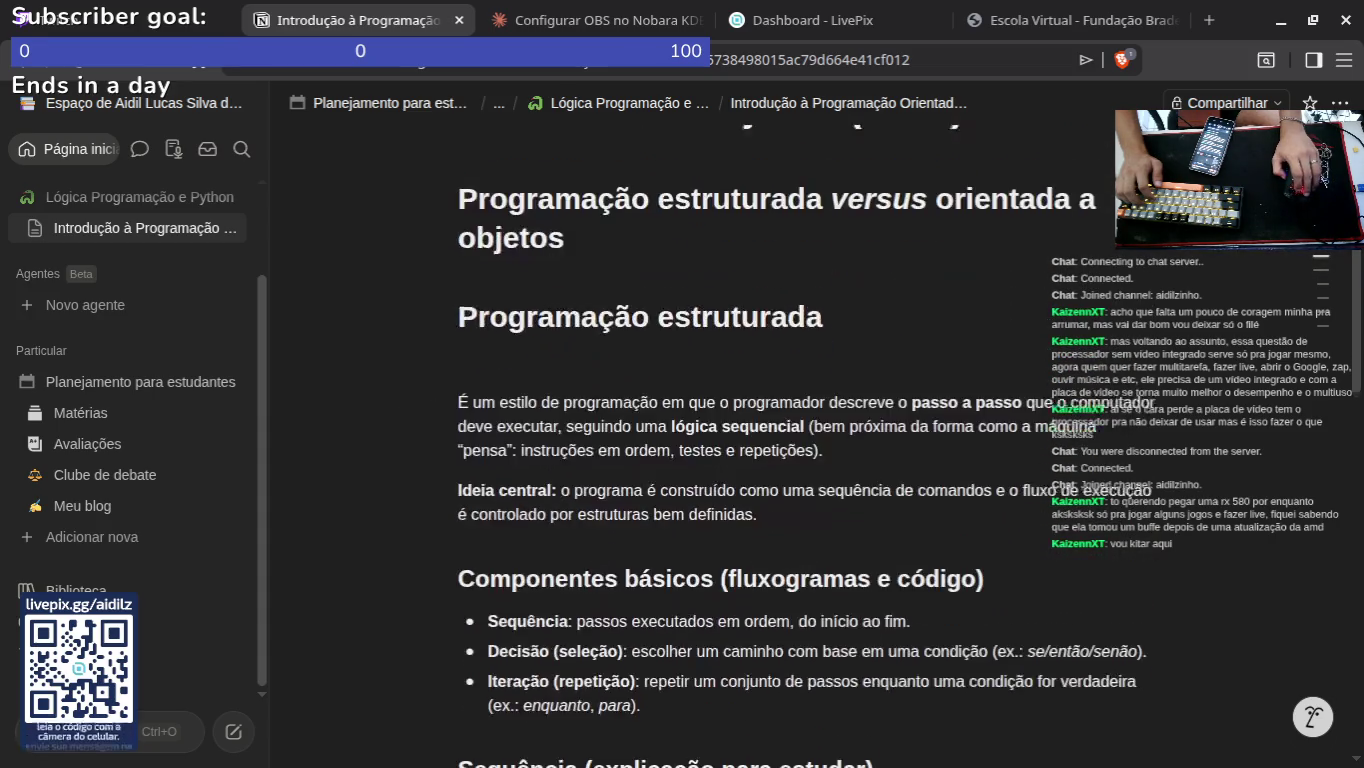
pyautogui.scroll(-9, 628, 328)
pyautogui.scroll(-3, 628, 328)
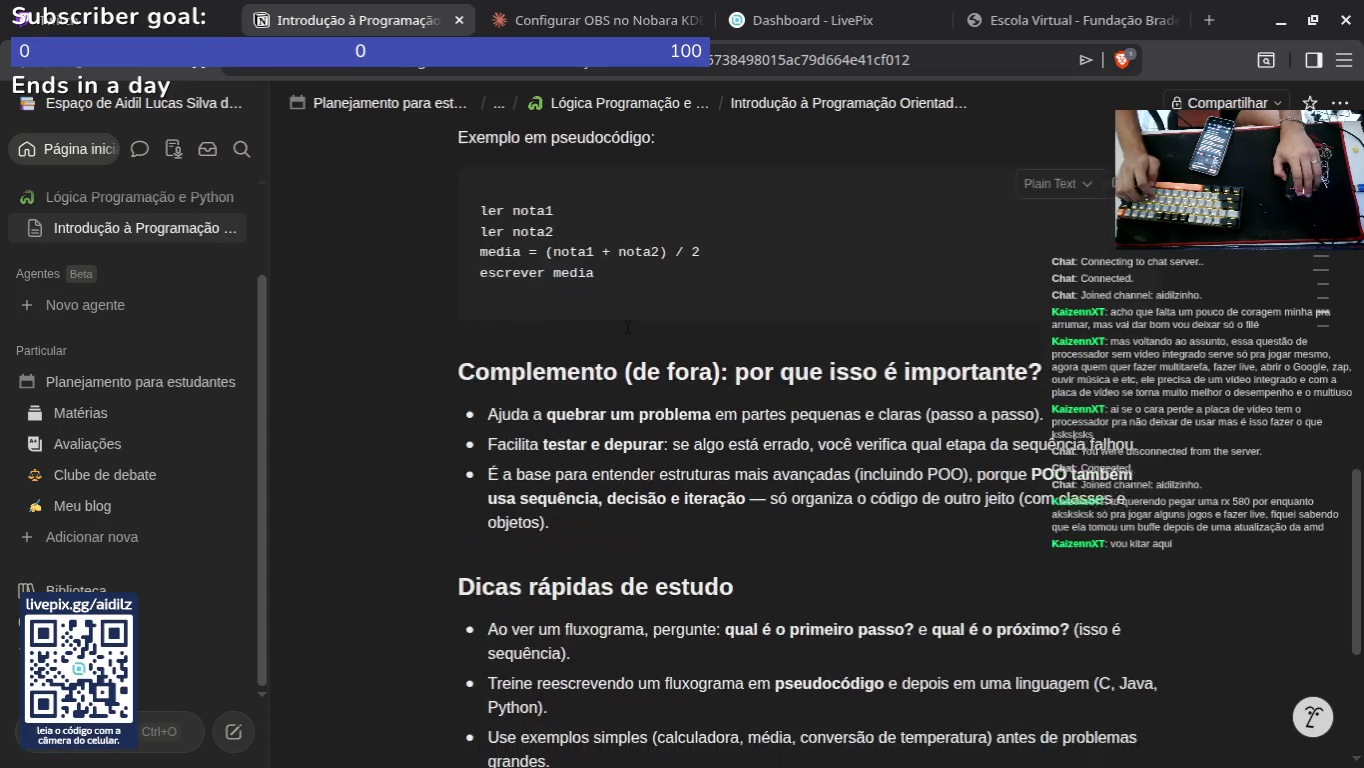
pyautogui.scroll(-2, 628, 327)
pyautogui.scroll(7, 679, 266)
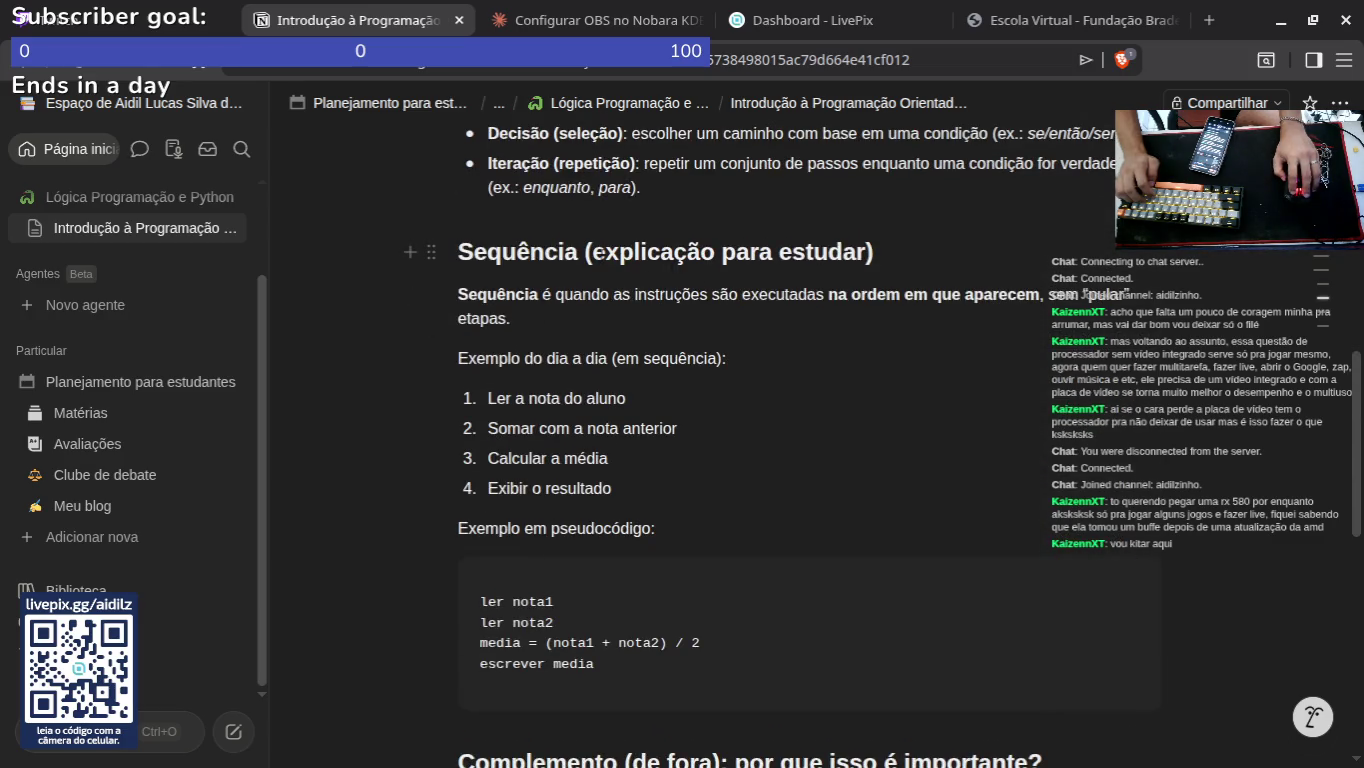
pyautogui.scroll(8, 569, 310)
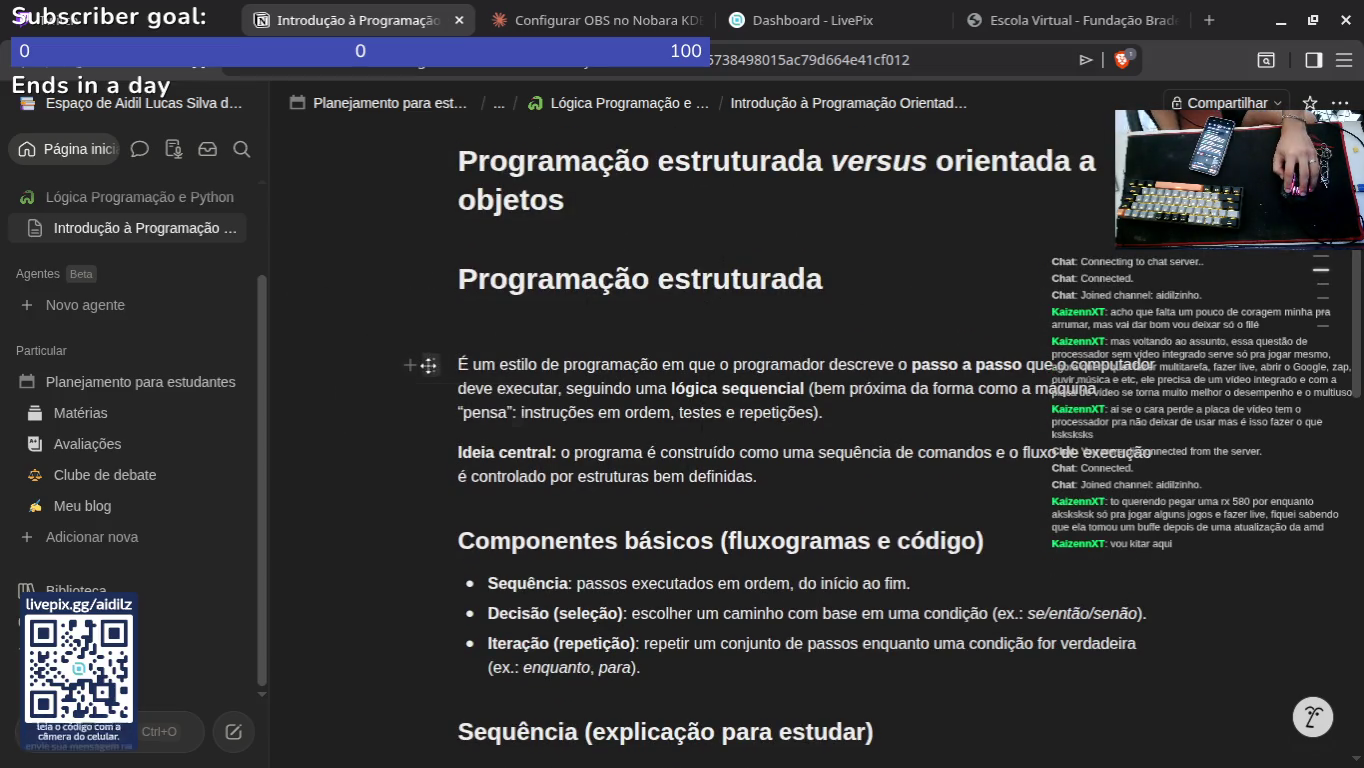
pyautogui.moveTo(431, 366); pyautogui.dragTo(419, 326)
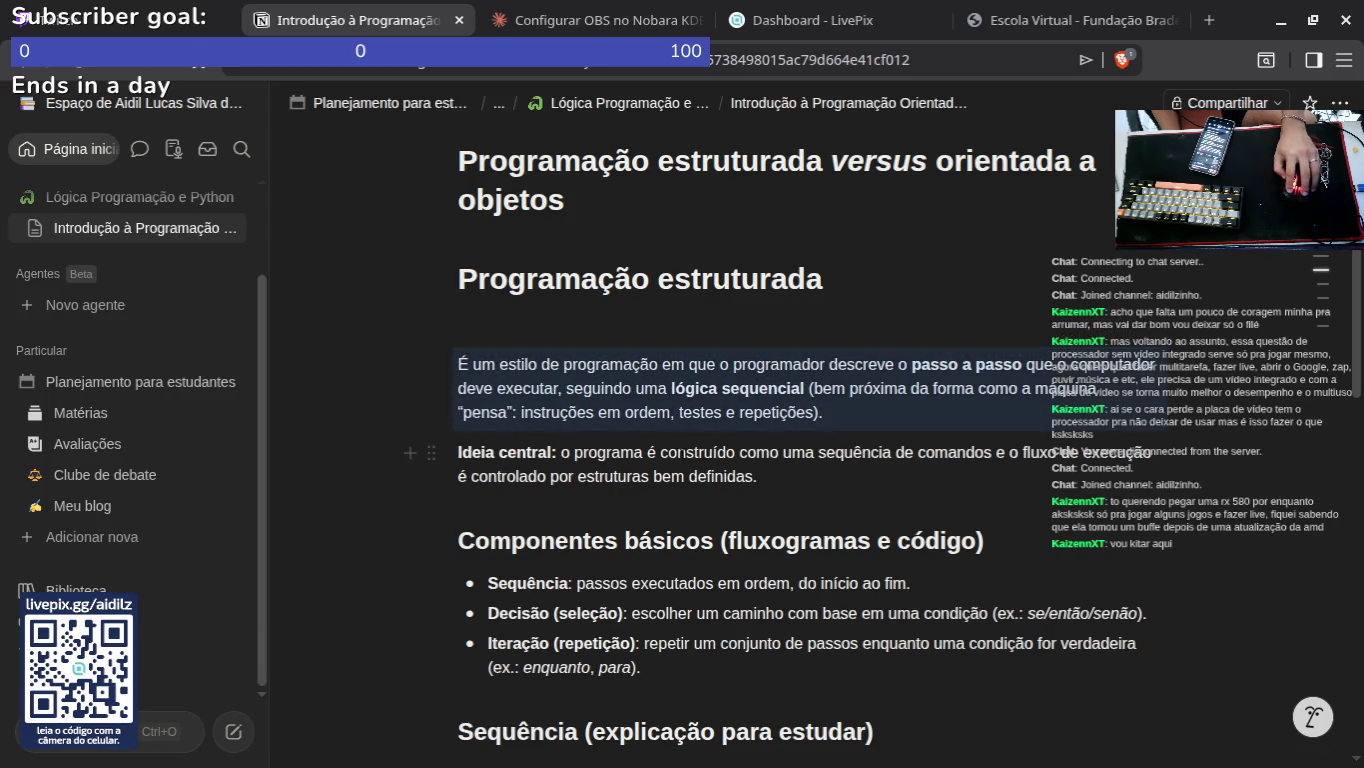
pyautogui.click(1185, 541)
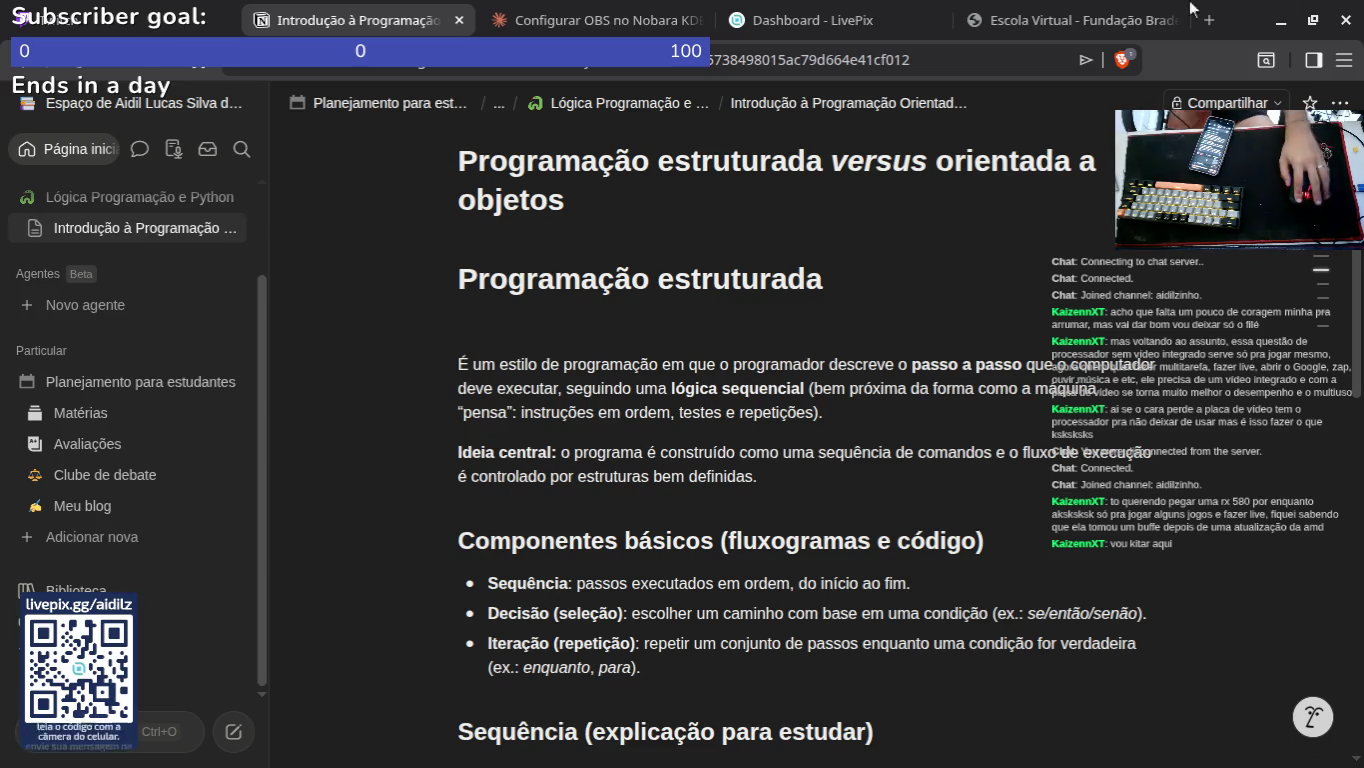
pyautogui.click(667, 20)
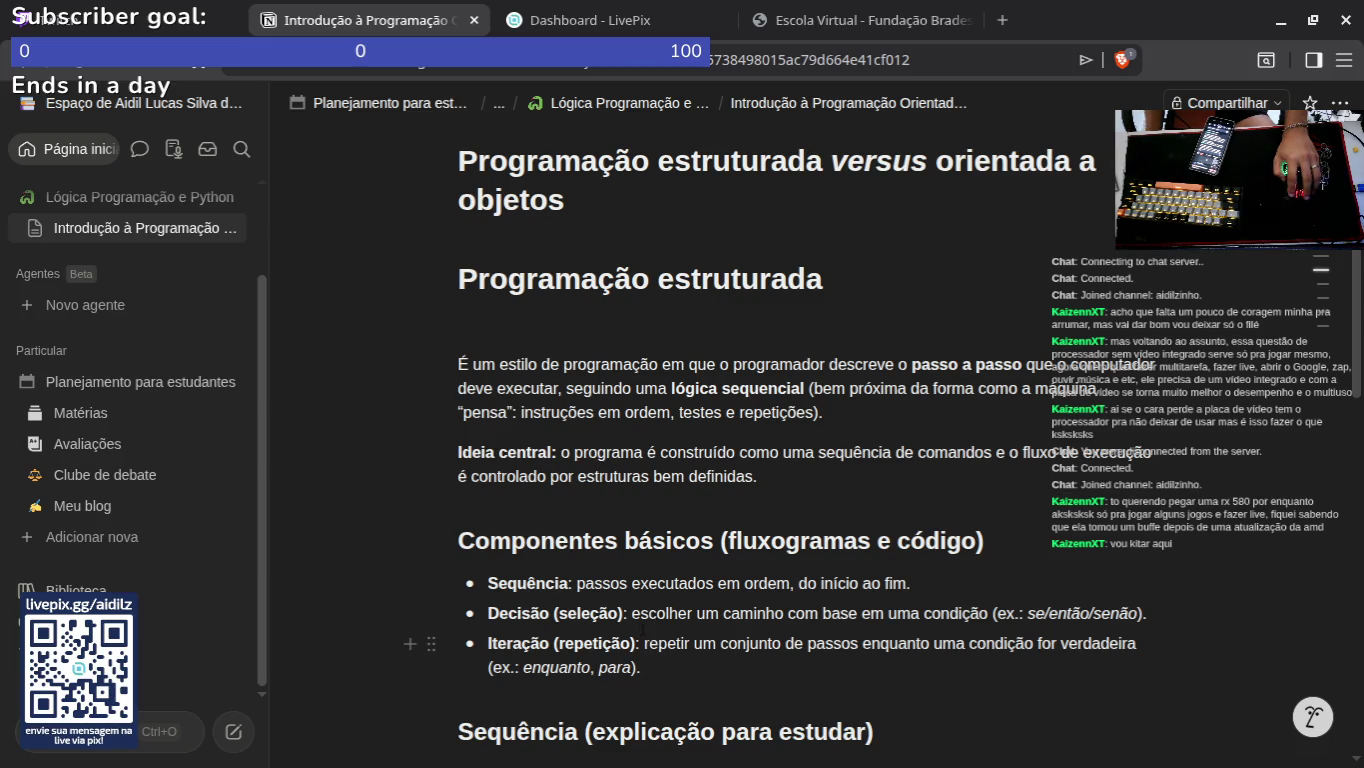
pyautogui.scroll(-1, 727, 463)
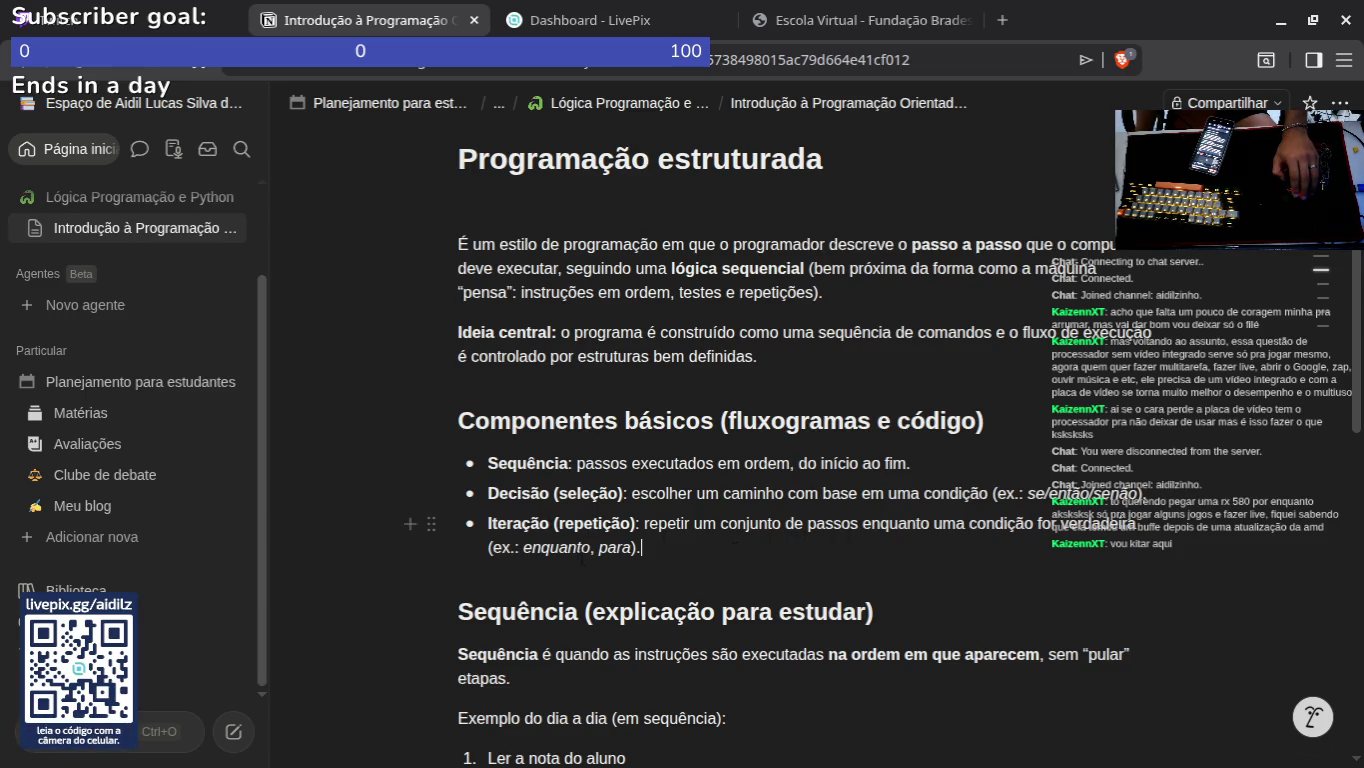
pyautogui.scroll(-2, 492, 547)
pyautogui.press('Escape')
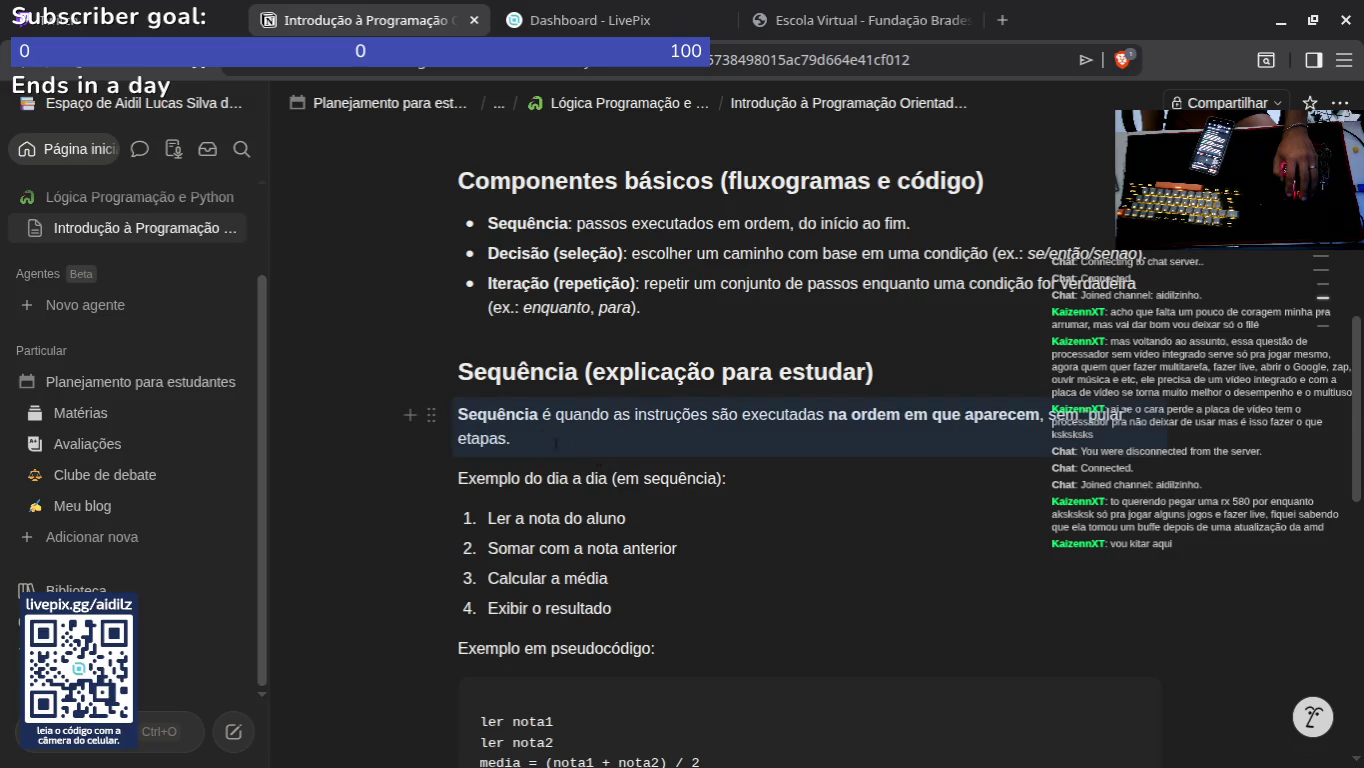
pyautogui.press('Return')
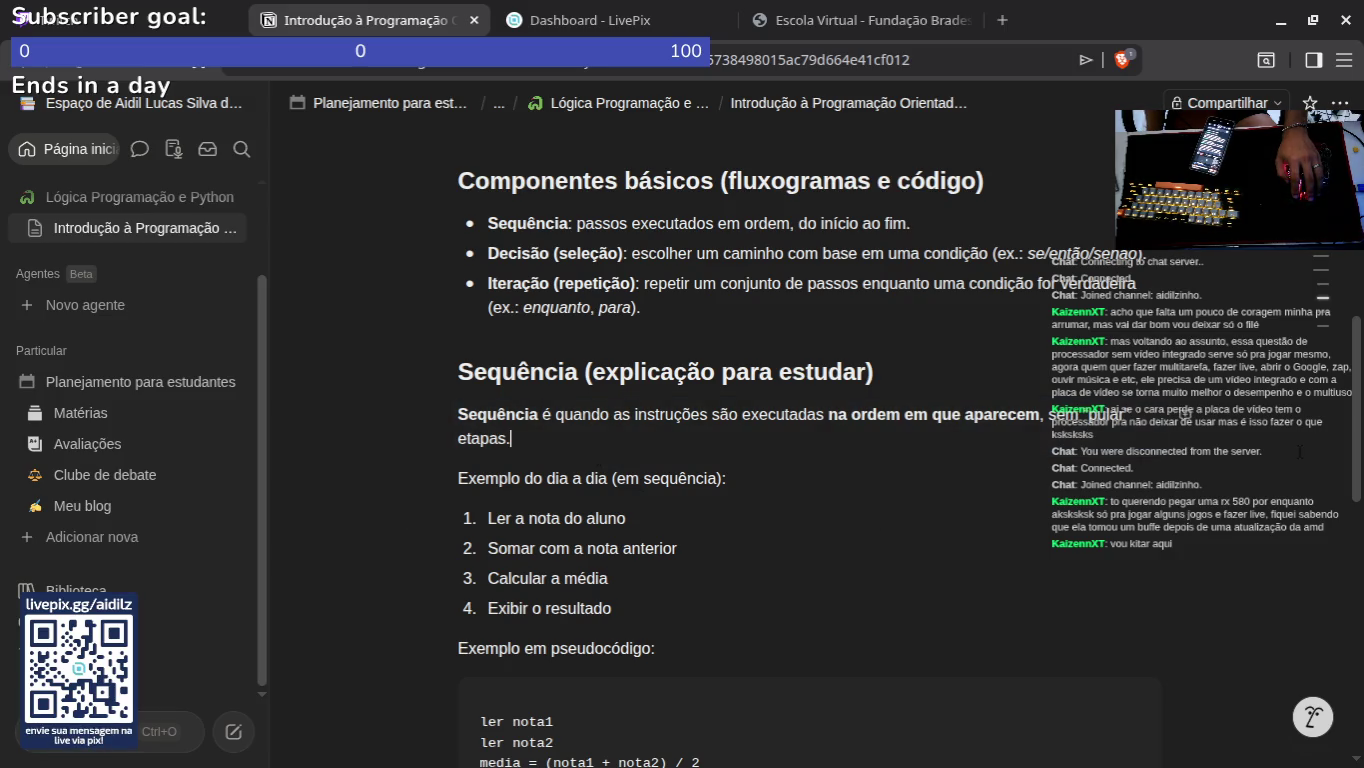
pyautogui.scroll(-1, 455, 466)
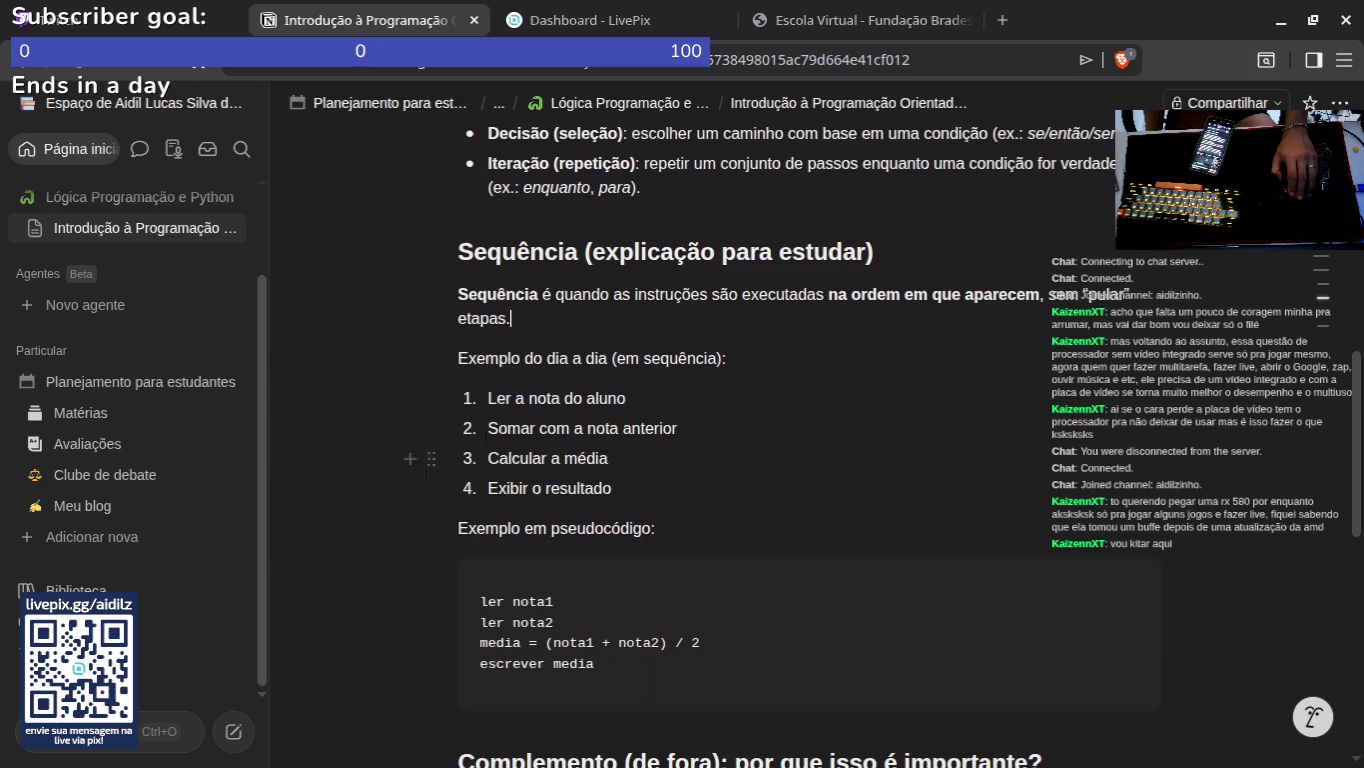
pyautogui.moveTo(490, 398); pyautogui.dragTo(637, 488)
pyautogui.click(637, 489)
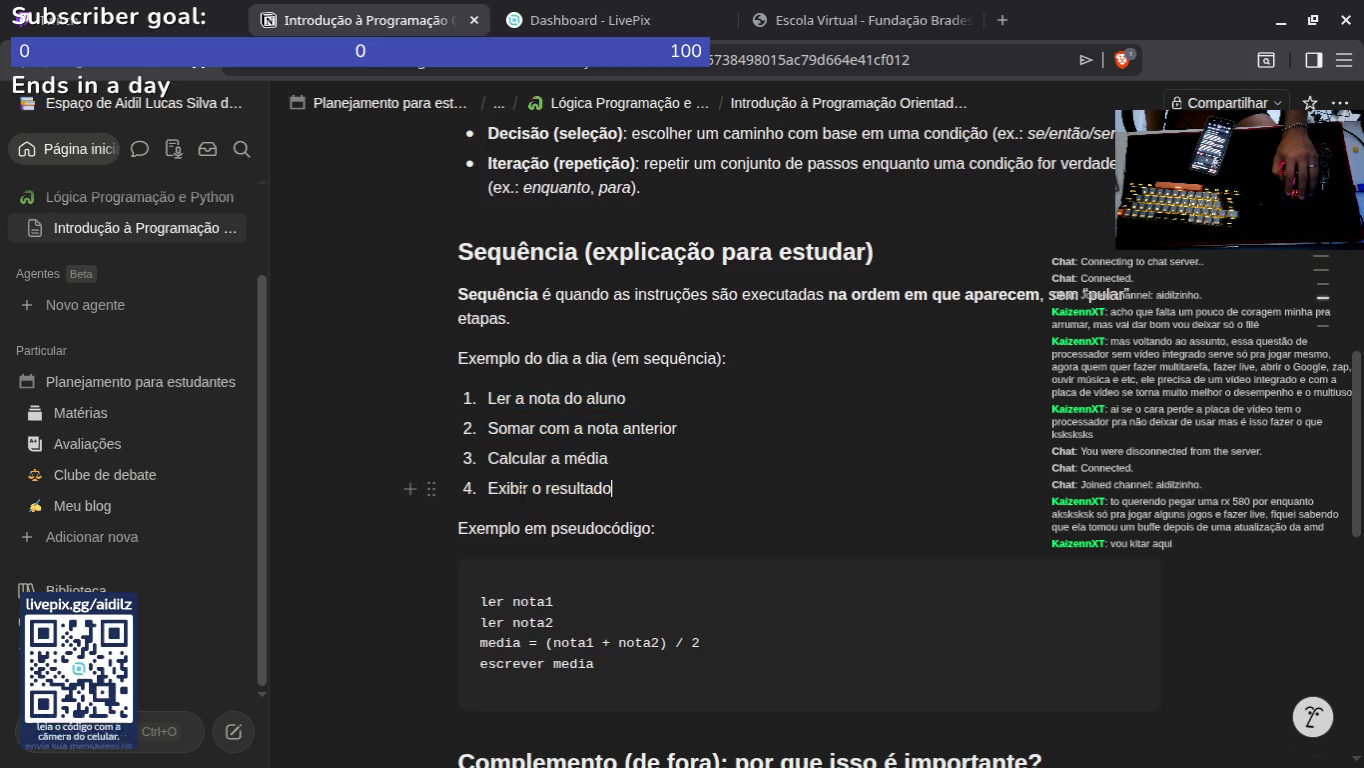
pyautogui.tripleClick(670, 531)
pyautogui.click(712, 532)
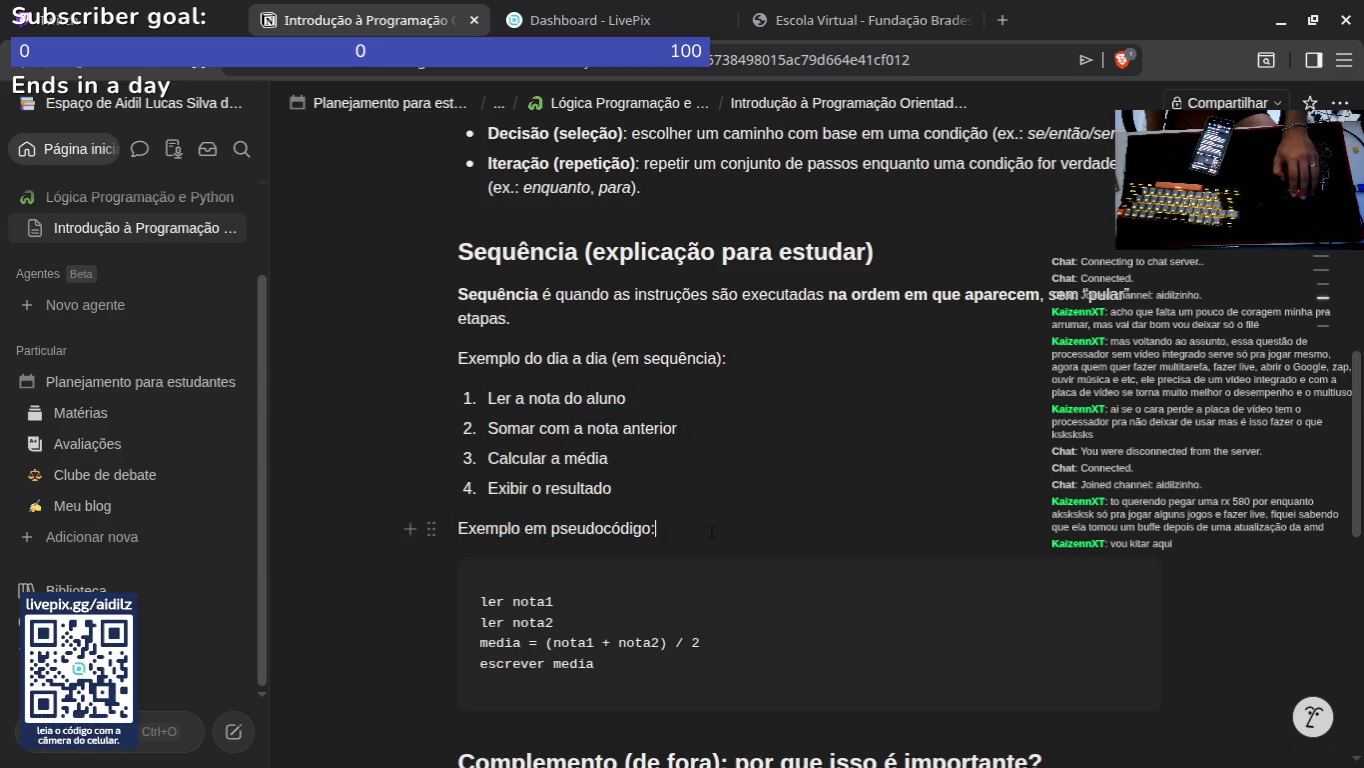
pyautogui.scroll(-1, 656, 528)
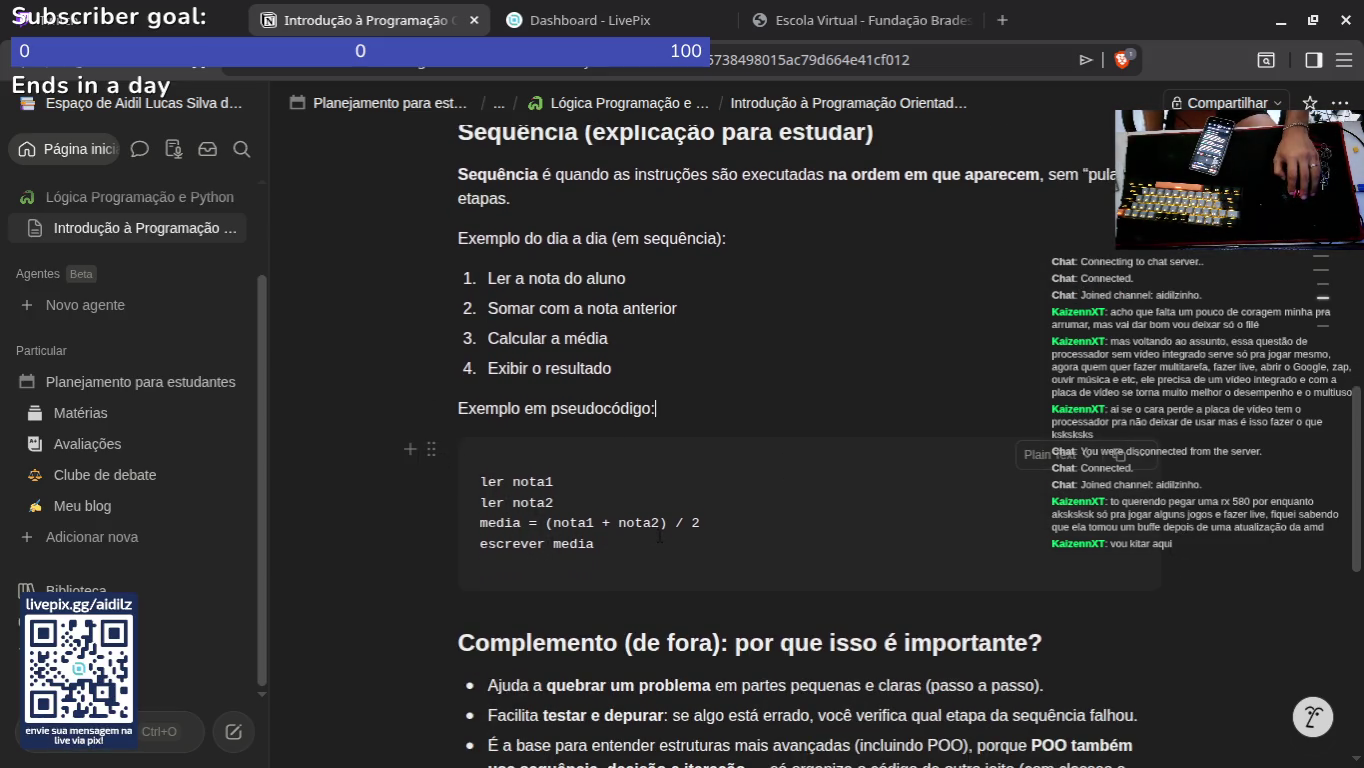
pyautogui.scroll(-1, 583, 509)
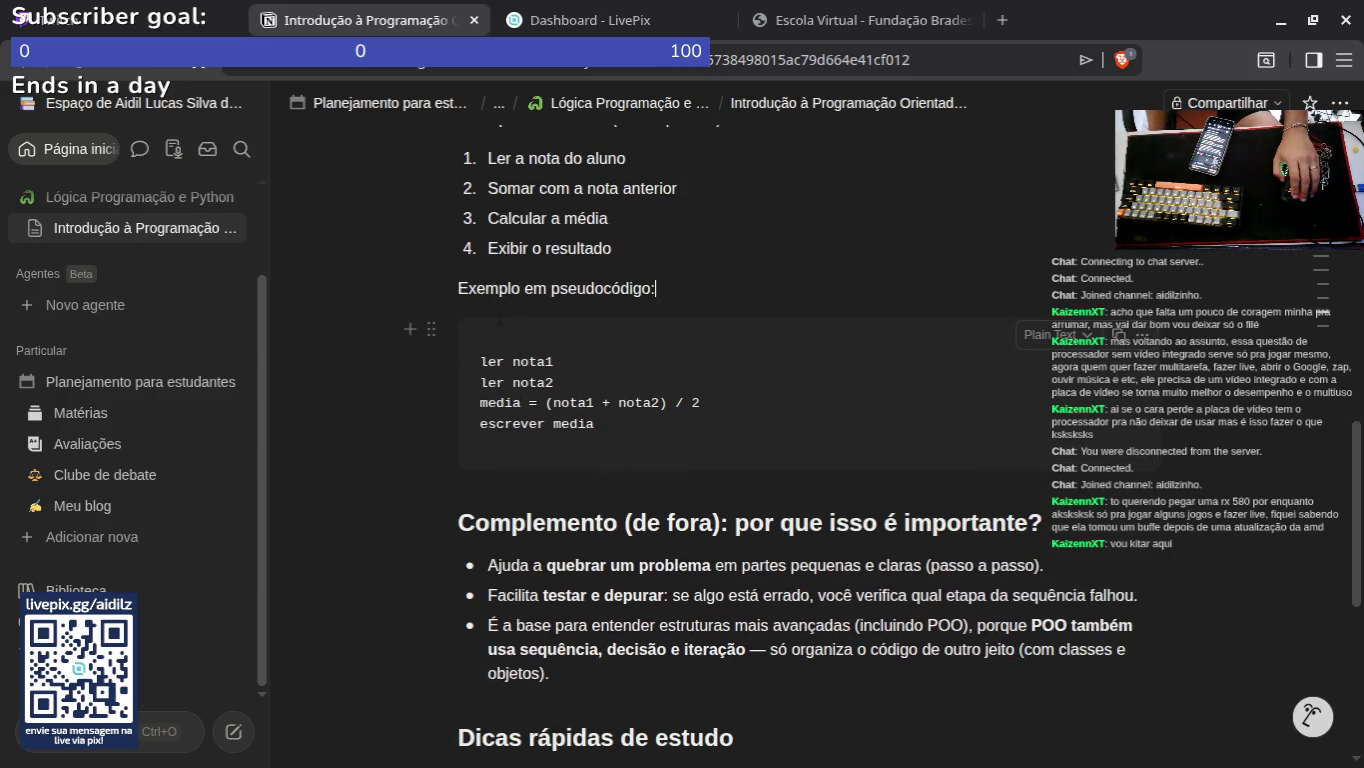
pyautogui.scroll(-1, 474, 381)
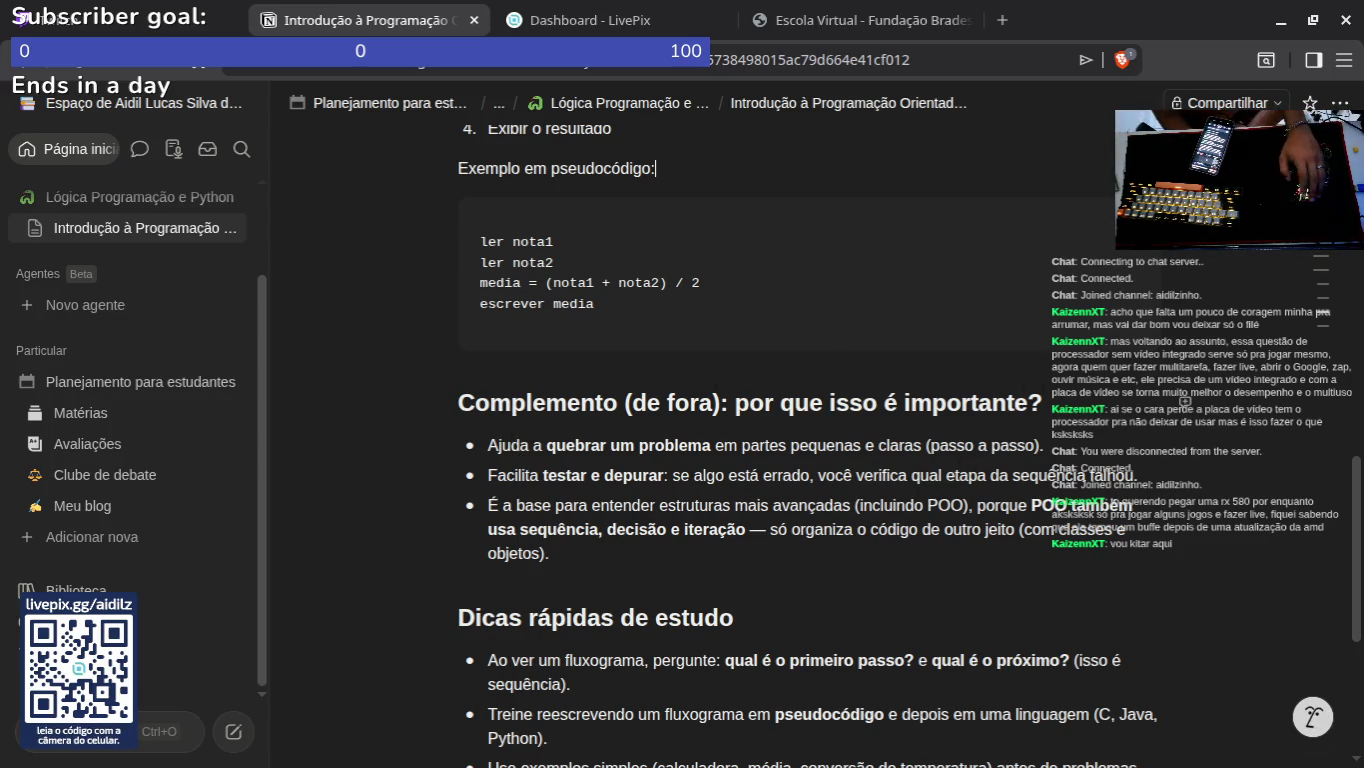
pyautogui.scroll(-1, 474, 400)
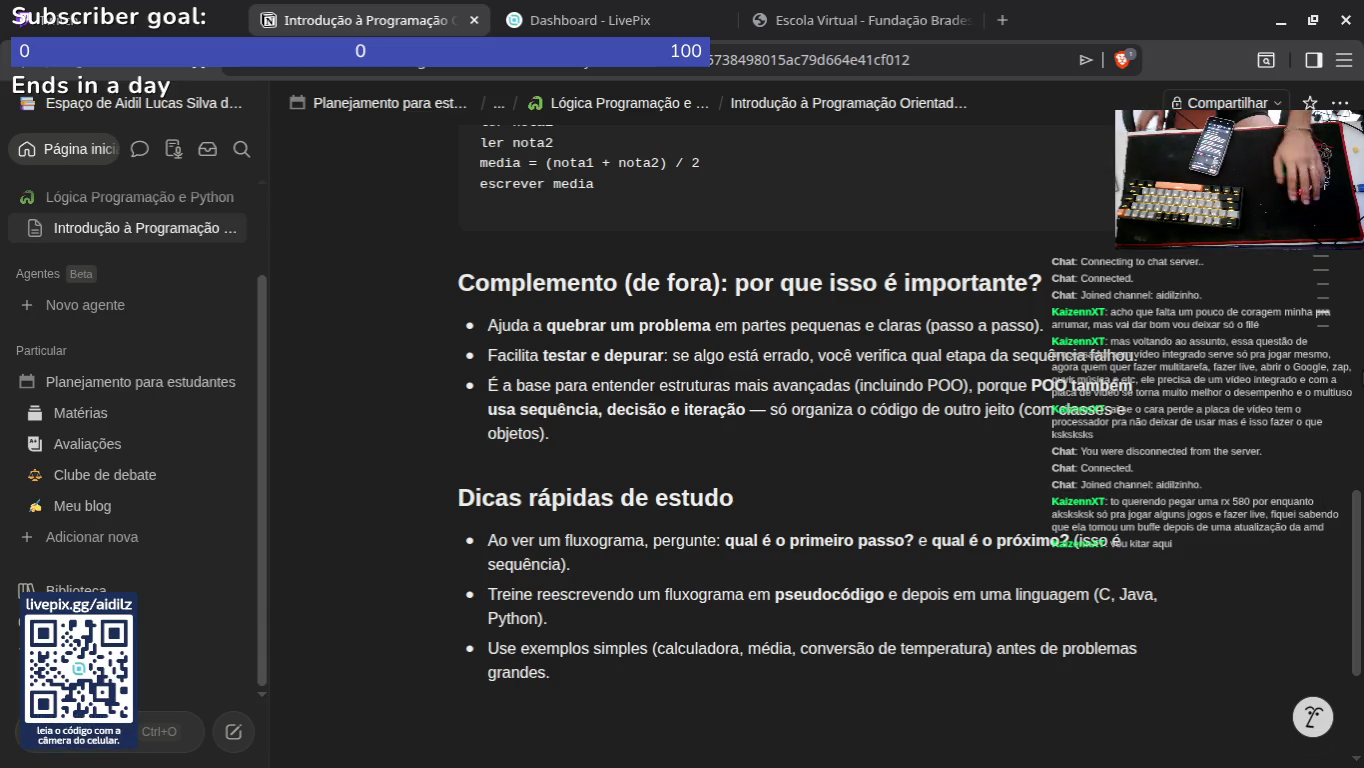
pyautogui.scroll(-5, 700, 399)
# Step: From the Escola Virtual POO lesson, launch the Fluxogramas e programação estruturada video and maximize its window
pyautogui.click(860, 20)
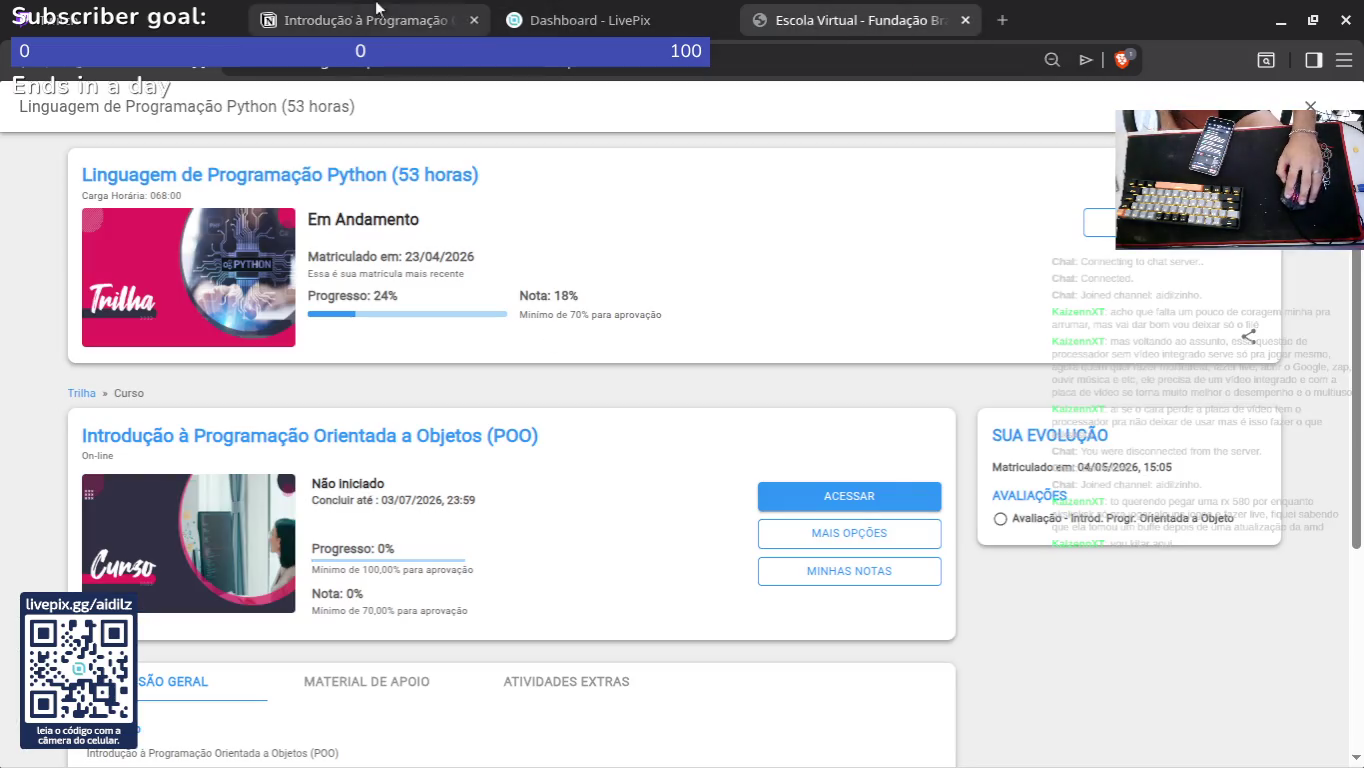
pyautogui.hotkey('alt', 'Tab')
pyautogui.hotkey('alt', 'Tab')
pyautogui.hotkey('alt', 'Tab')
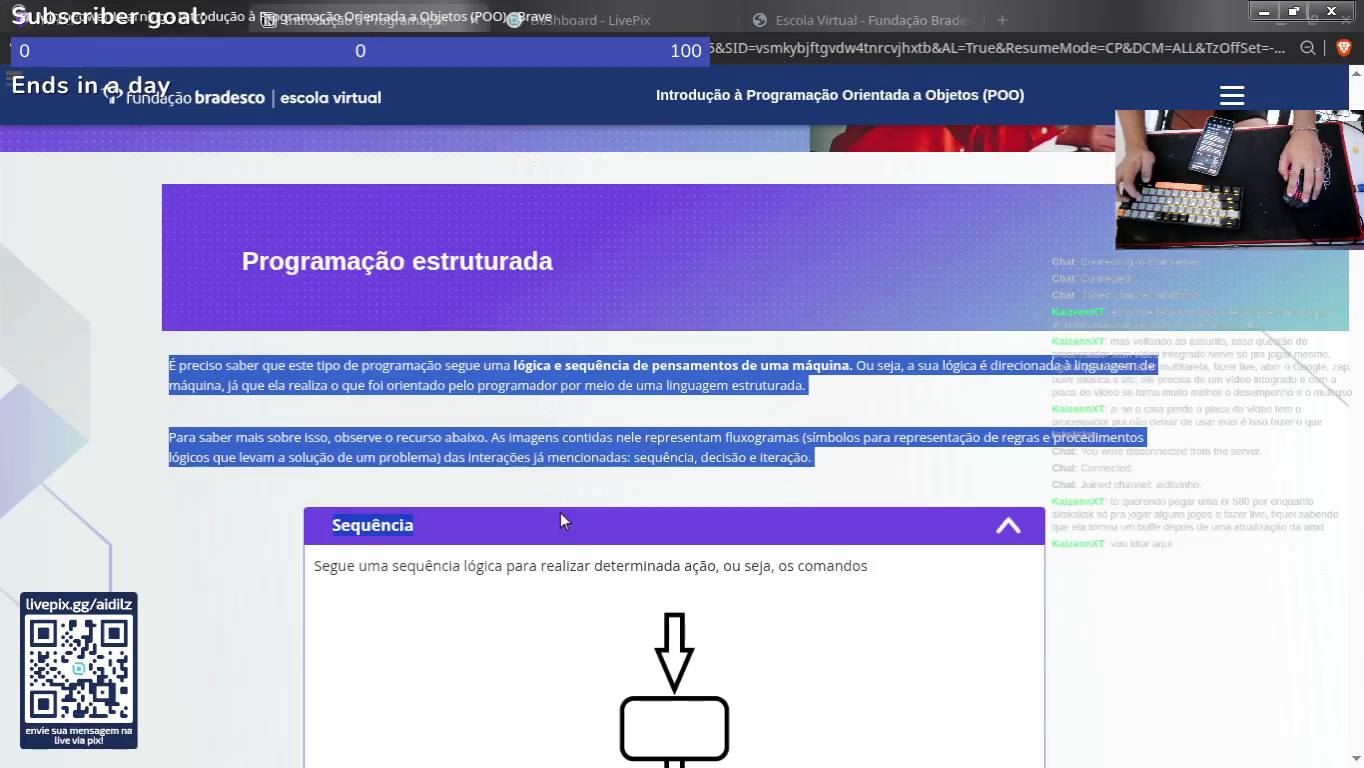
pyautogui.click(561, 512)
pyautogui.scroll(-15, 618, 300)
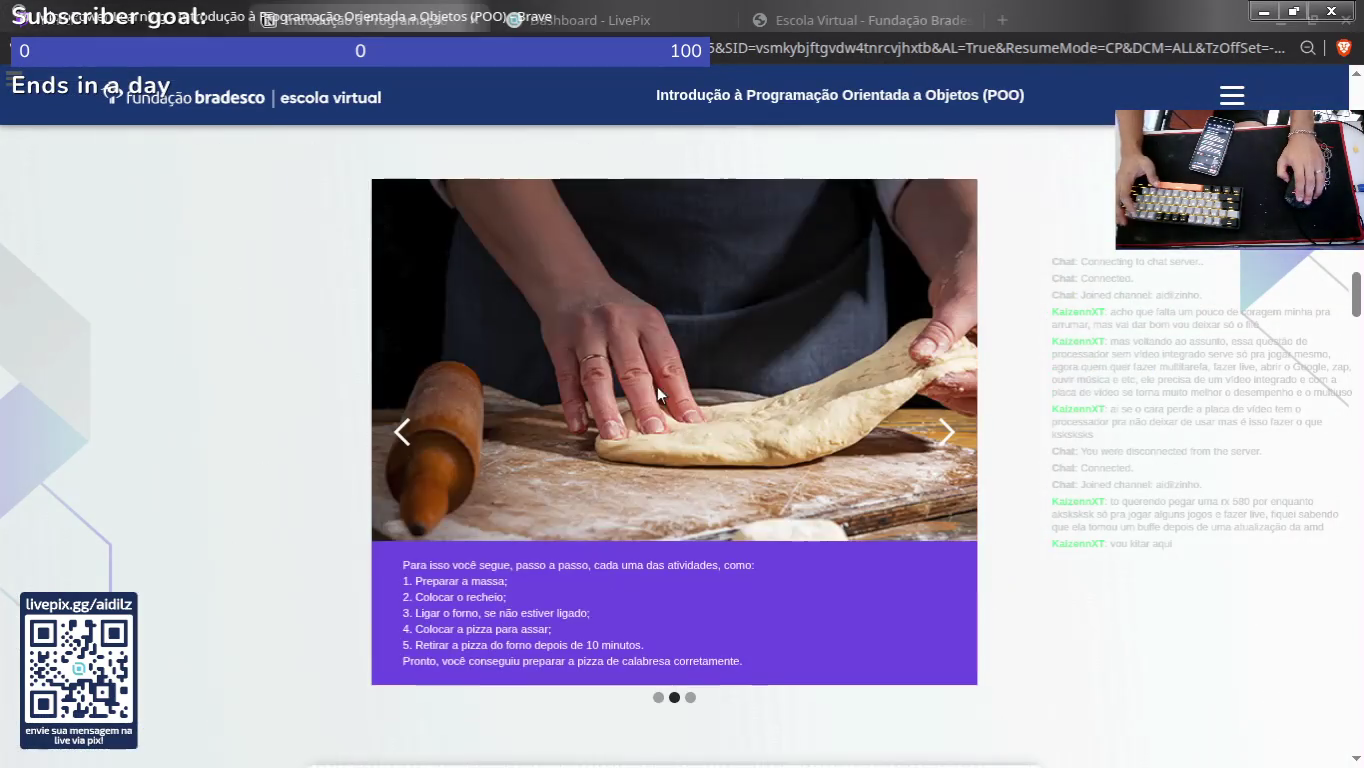
pyautogui.scroll(-7, 650, 390)
pyautogui.scroll(2, 502, 265)
pyautogui.click(485, 292)
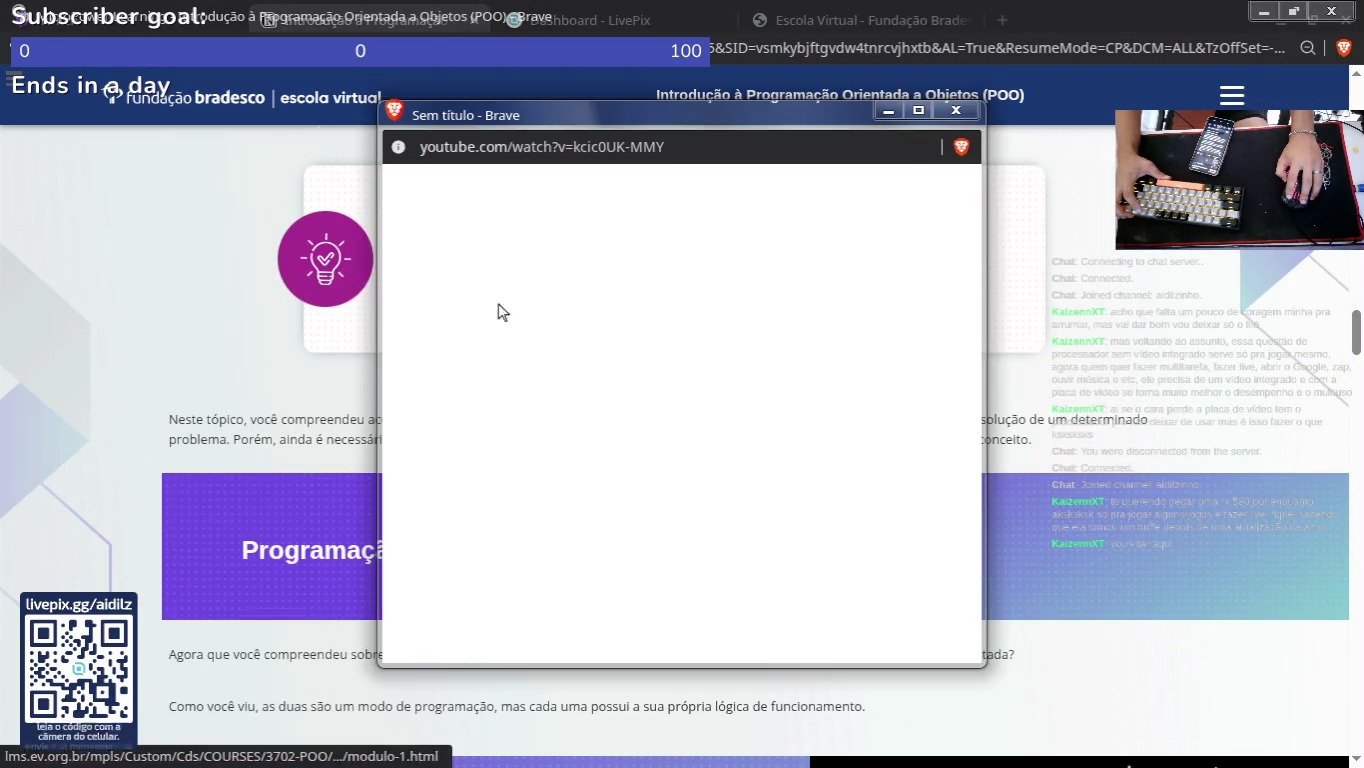
pyautogui.moveTo(596, 119); pyautogui.dragTo(541, 106)
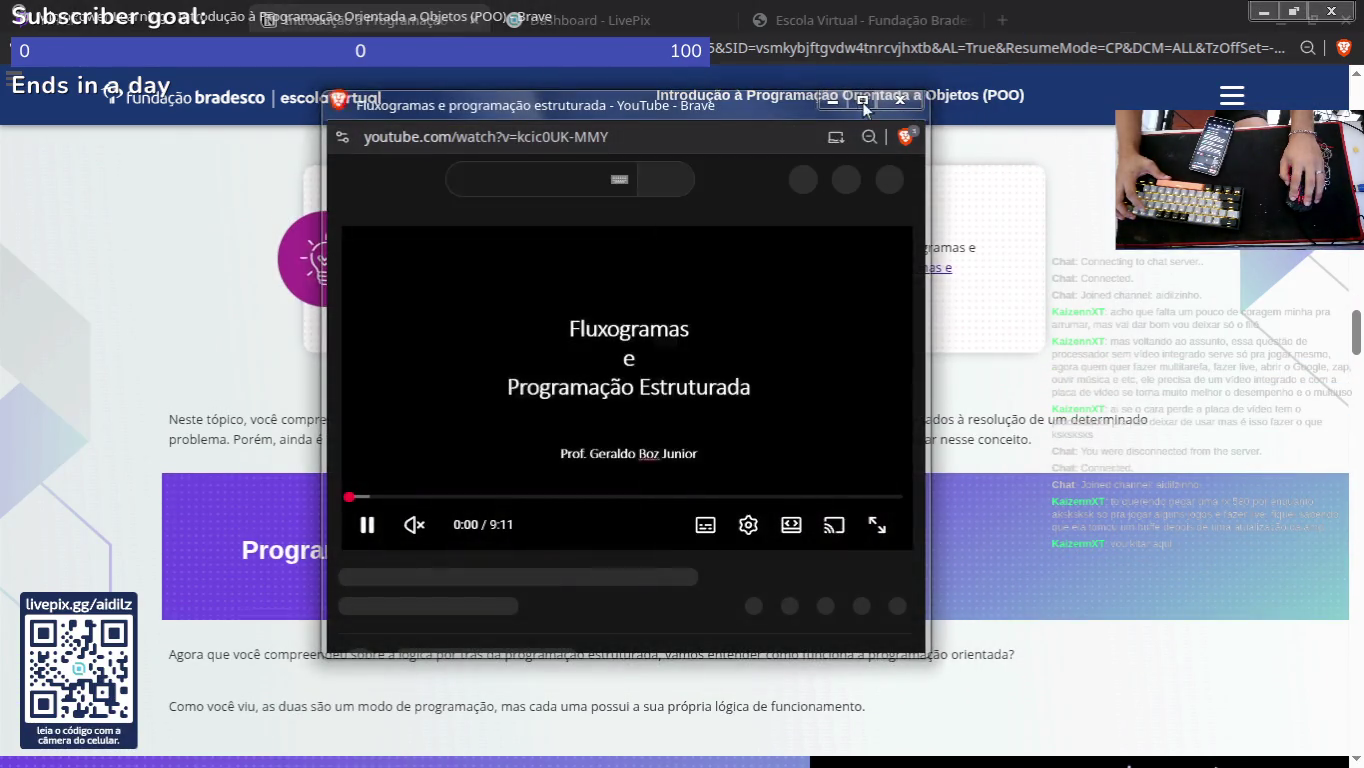
pyautogui.click(862, 103)
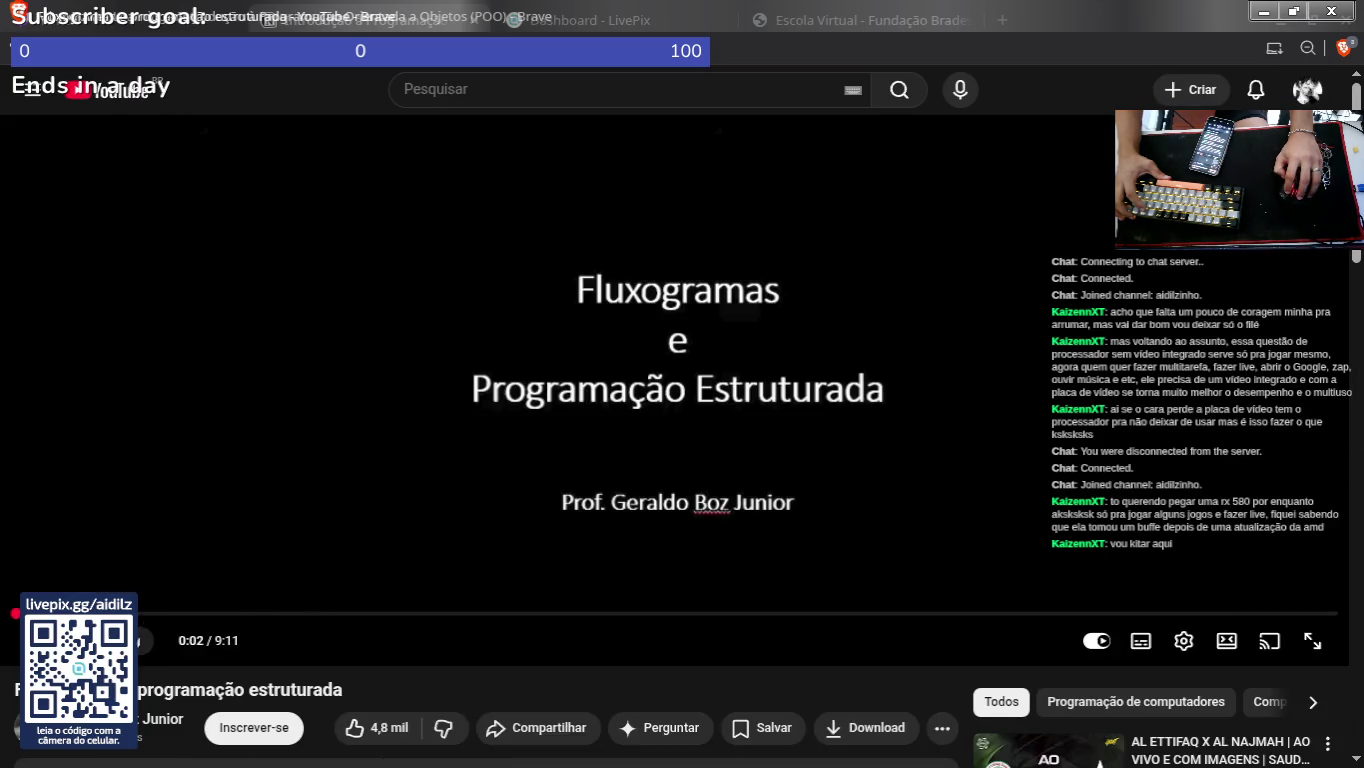
# Step: Skim the video's comments, then watch it full screen and skip ahead to the Início e Final slide
pyautogui.scroll(-1, 301, 620)
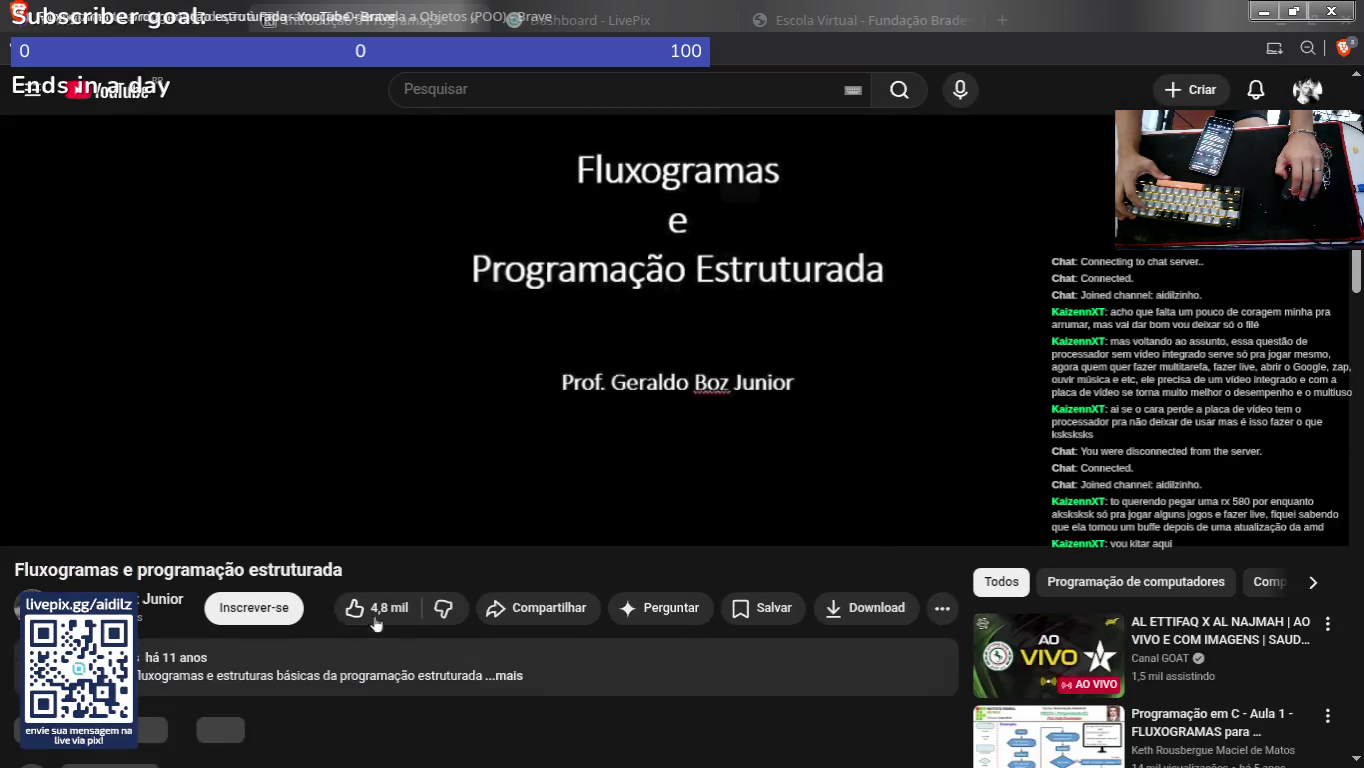
pyautogui.scroll(-3, 379, 605)
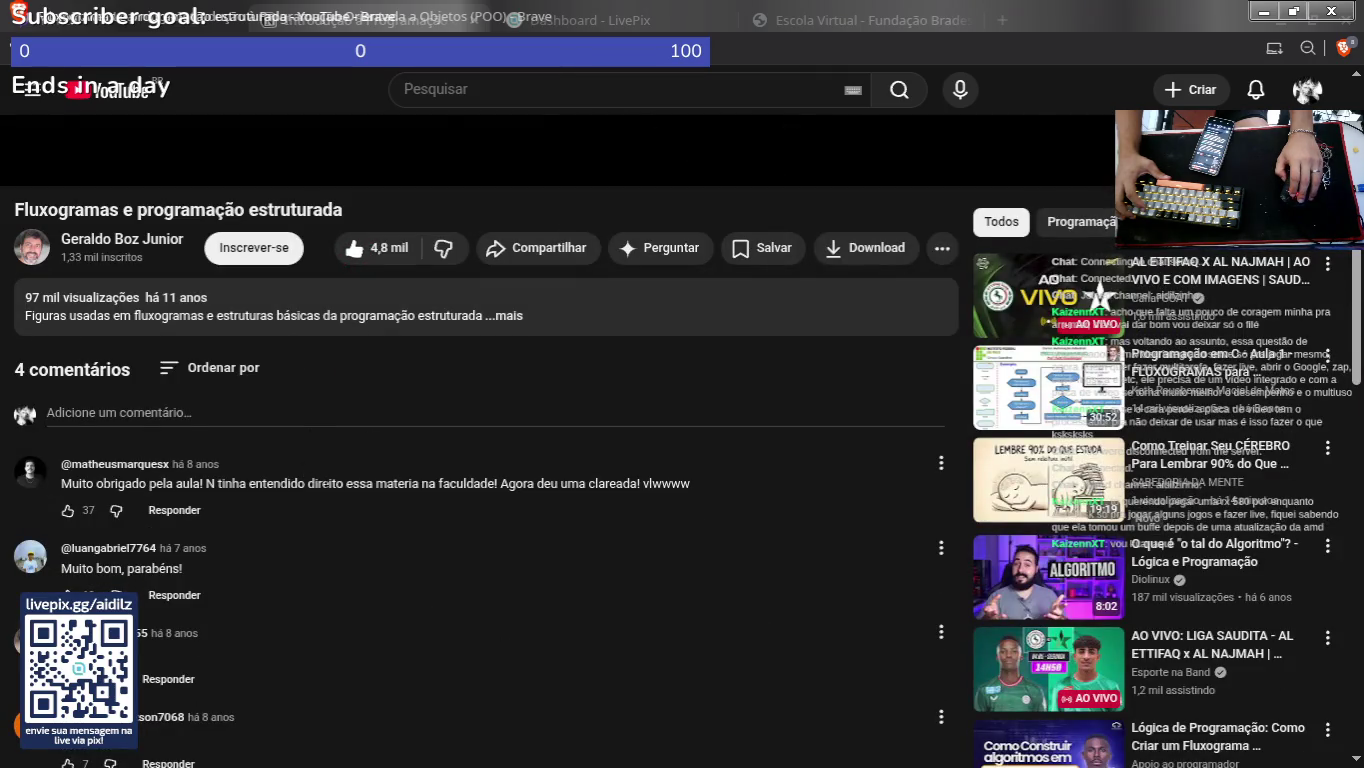
pyautogui.moveTo(693, 483); pyautogui.dragTo(533, 483)
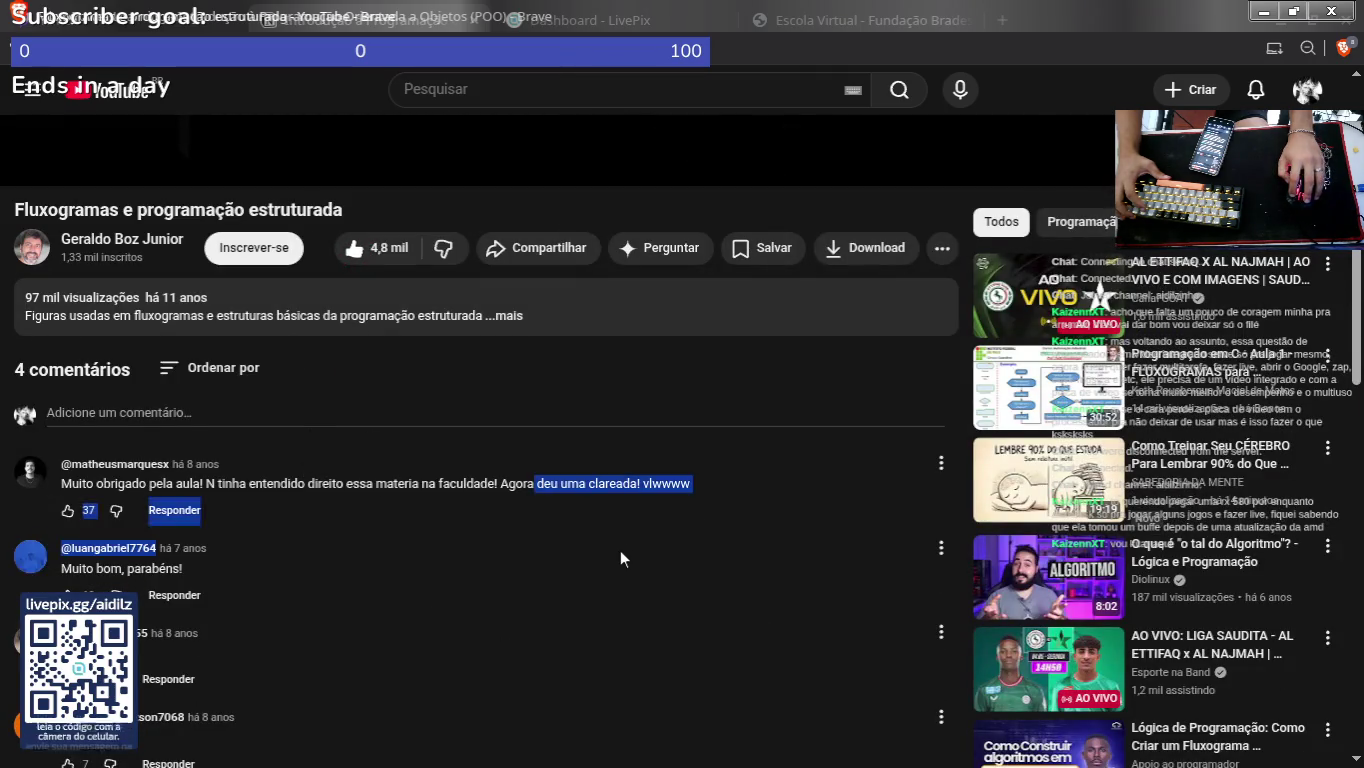
pyautogui.click(458, 594)
pyautogui.scroll(-3, 448, 610)
pyautogui.scroll(10, 445, 600)
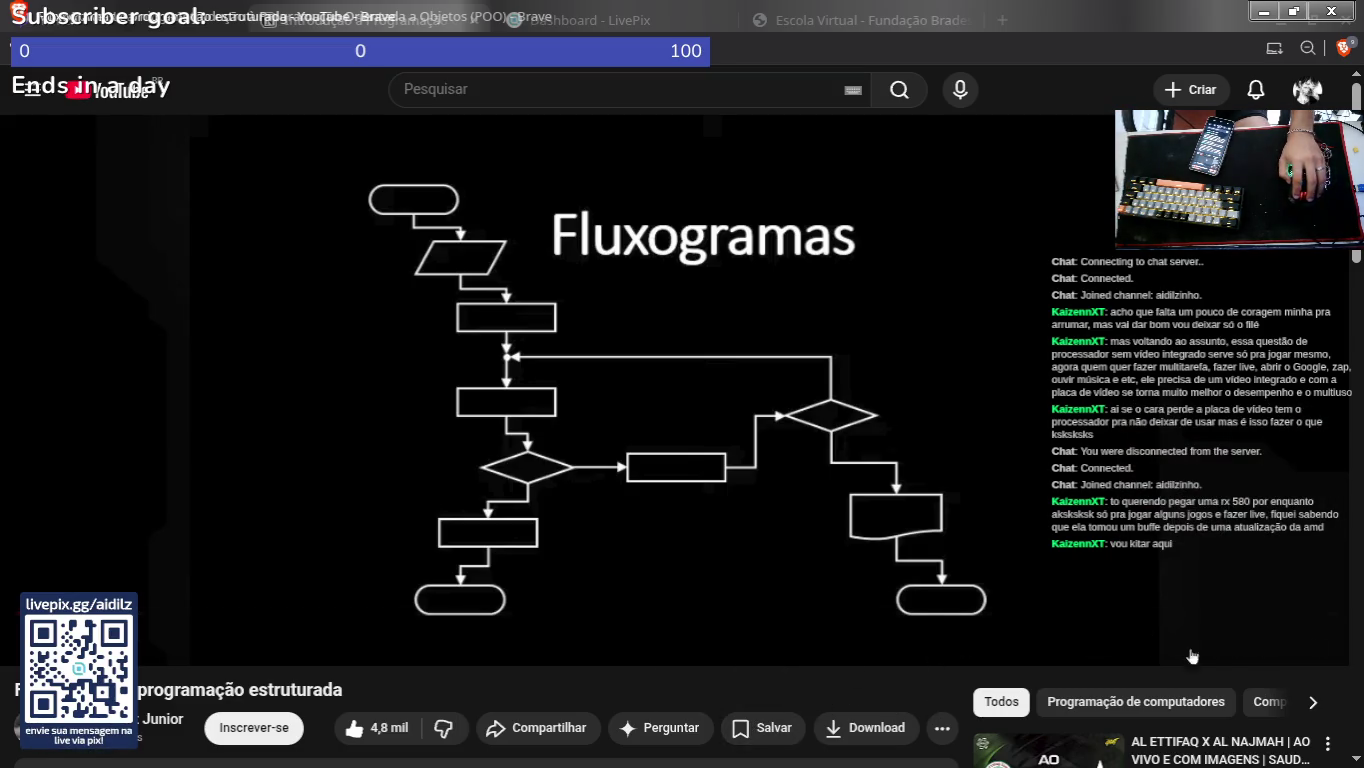
pyautogui.click(1313, 646)
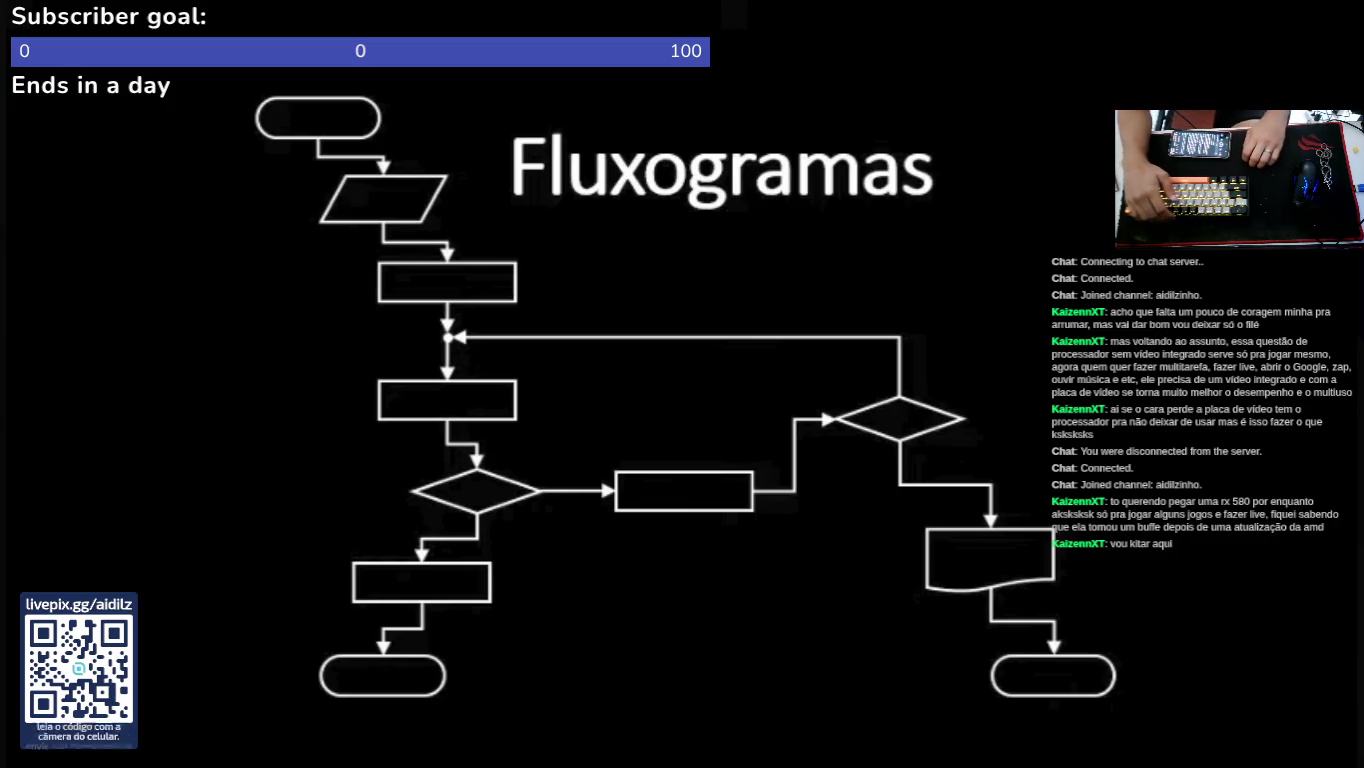
pyautogui.press('Right')
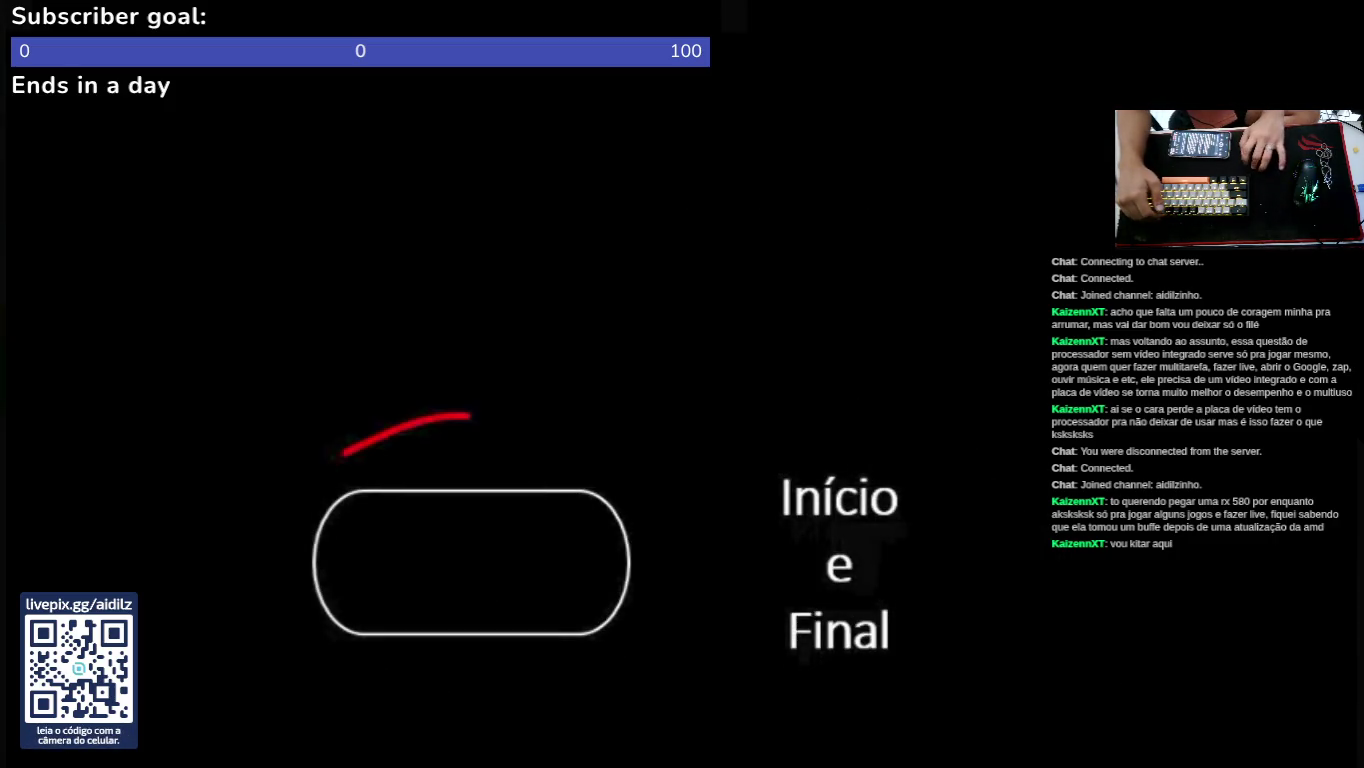
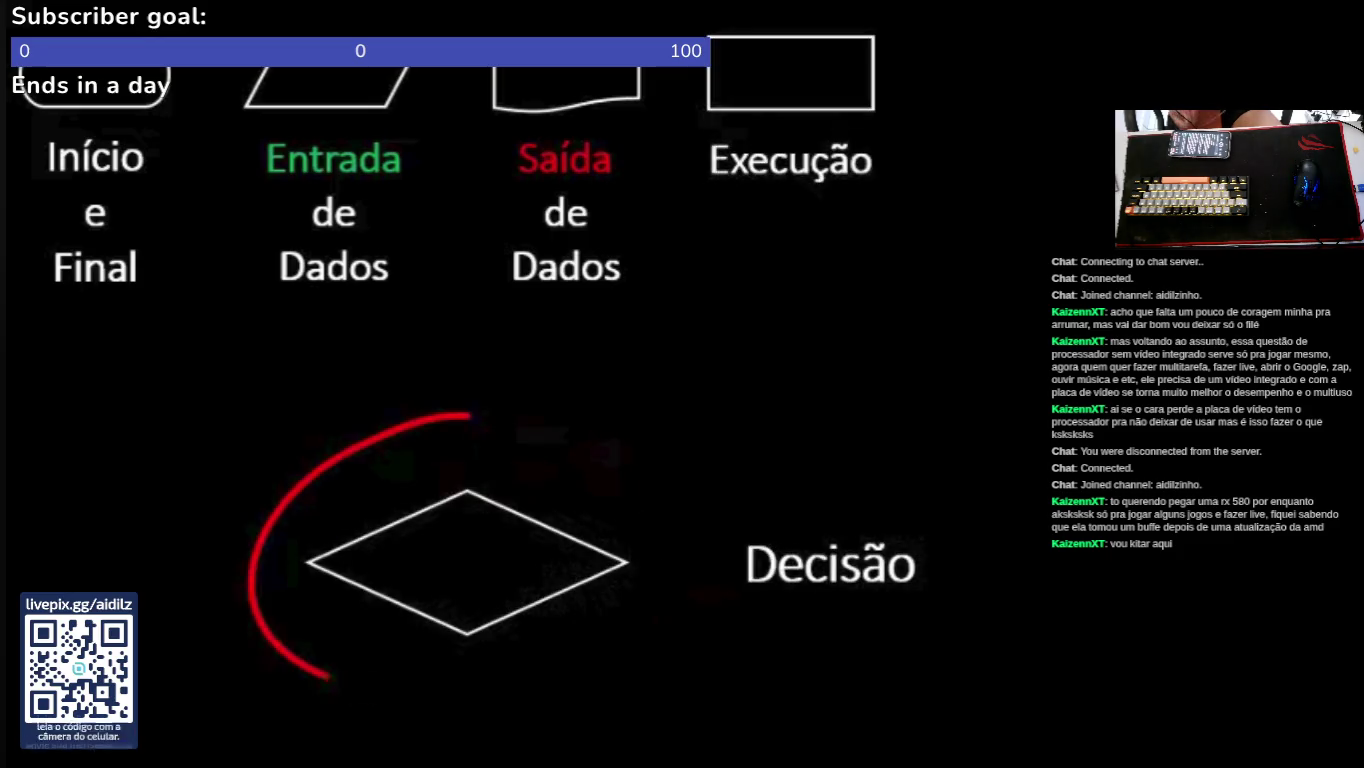
# Step: Let the lesson video play to the Fluxograma legend slide with all six symbols, including Sentido do Fluxo
pyautogui.moveTo(739, 485)
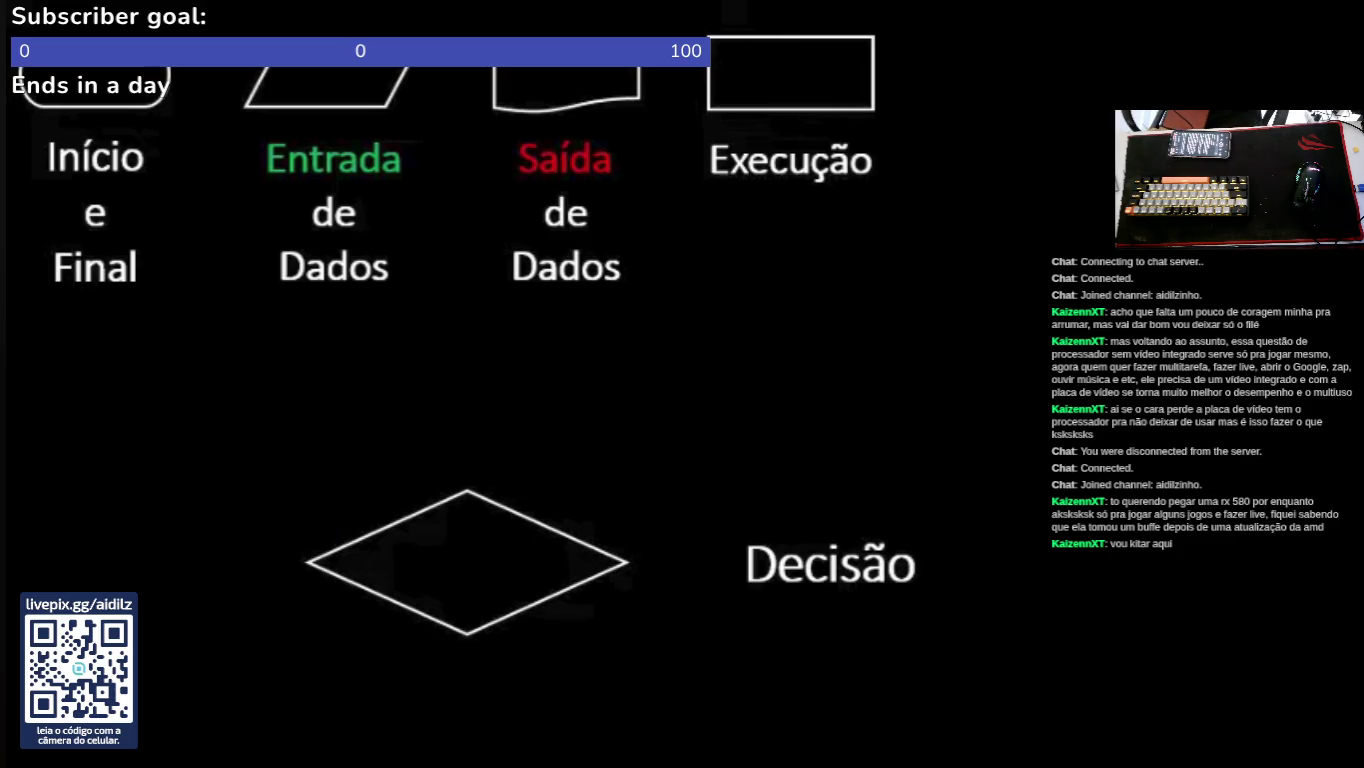
pyautogui.moveTo(947, 56)
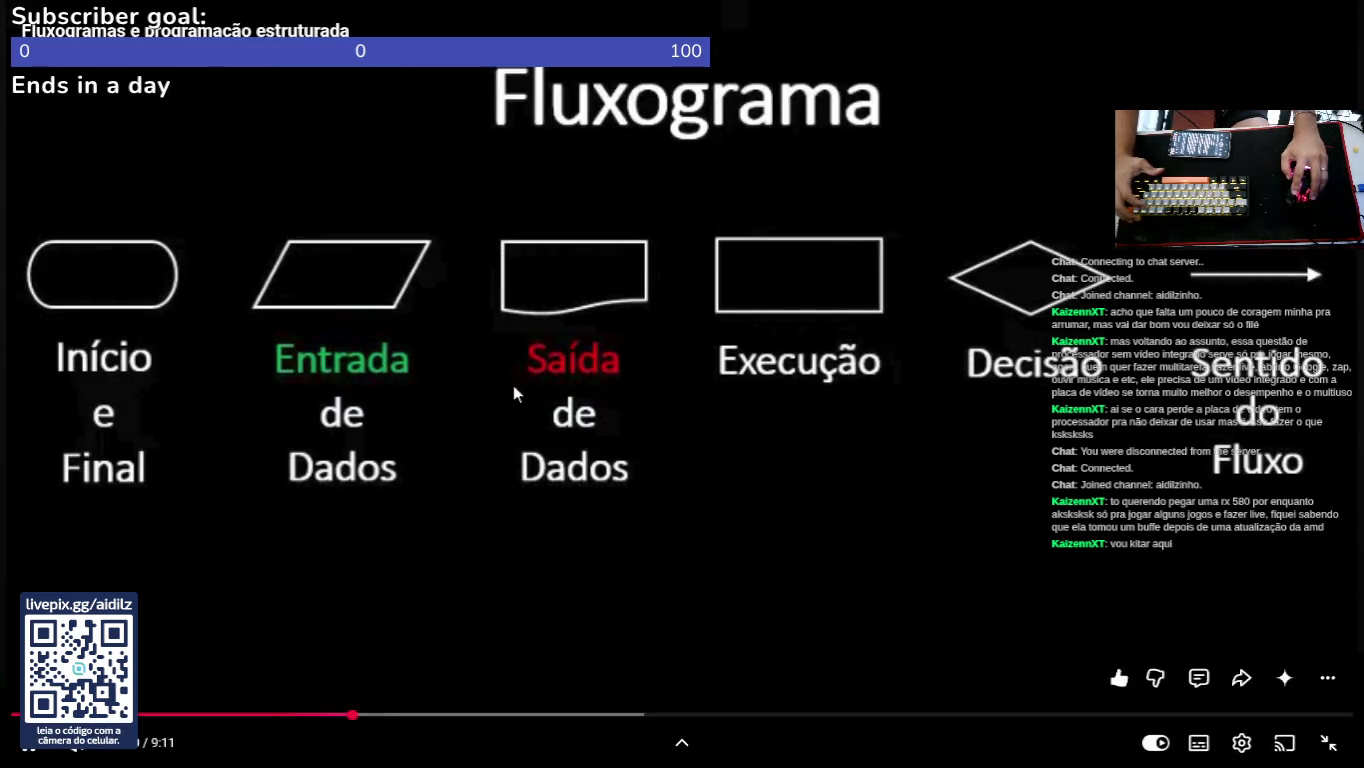
pyautogui.moveTo(22, 760)
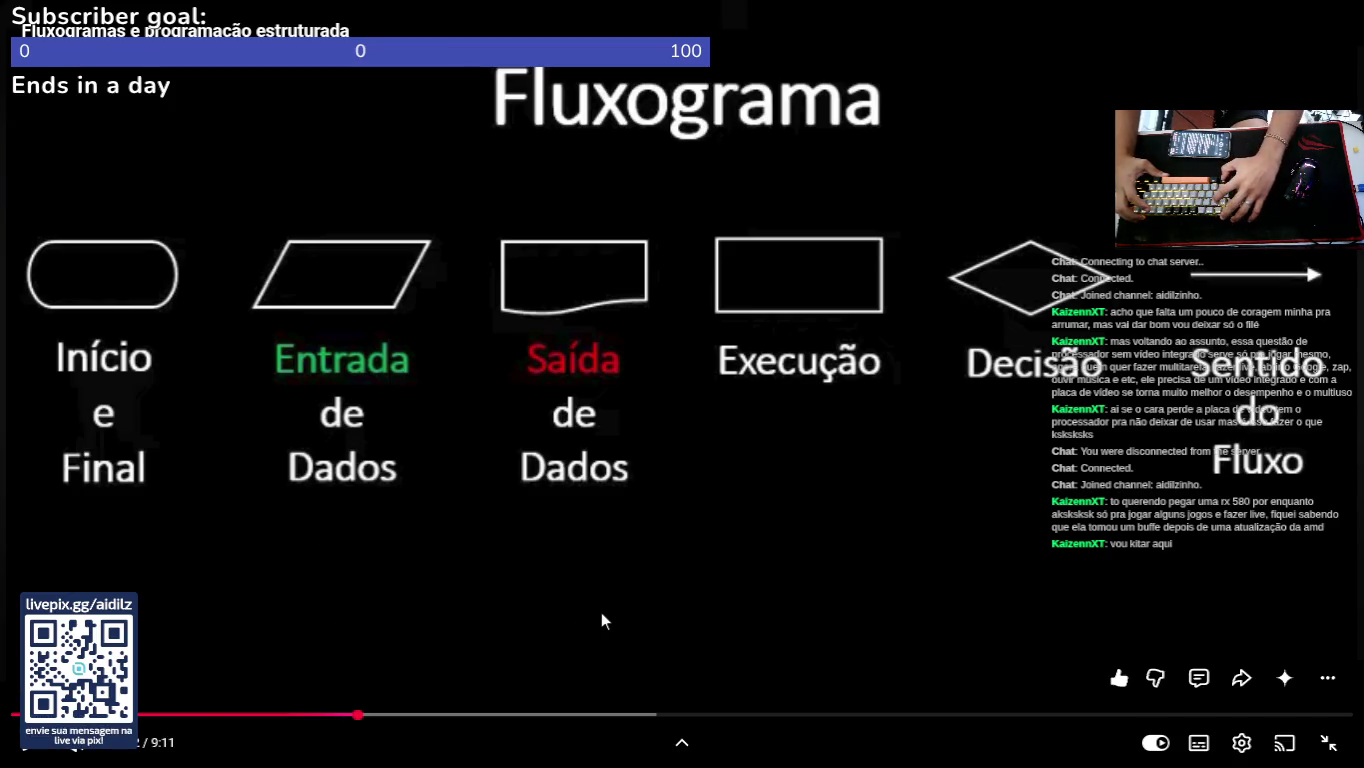
# Step: Capture a 1366×561 region of the Fluxograma slide in Spectacle and copy it to the clipboard
pyautogui.press('Print')
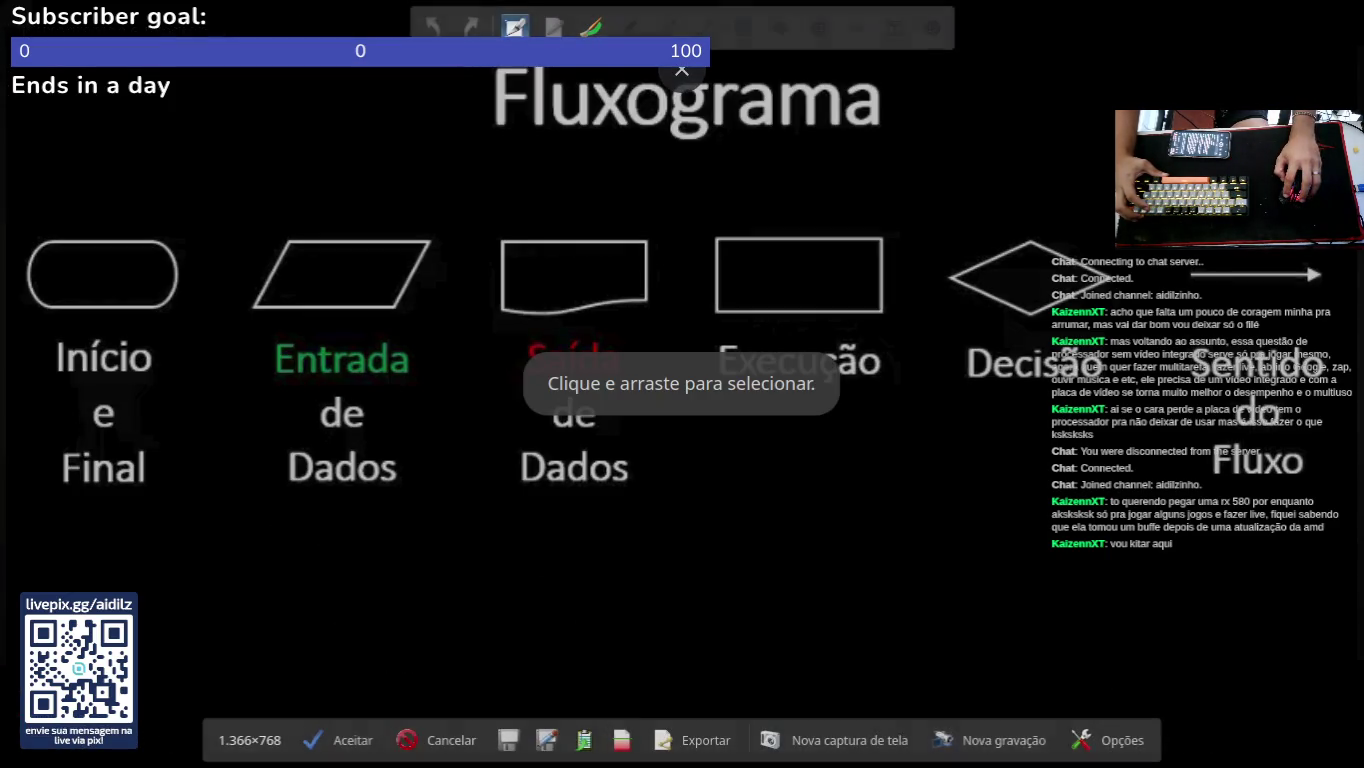
pyautogui.moveTo(0, 0)
pyautogui.mouseDown()
pyautogui.moveTo(1295, 503)
pyautogui.moveTo(1362, 561)
pyautogui.mouseUp()
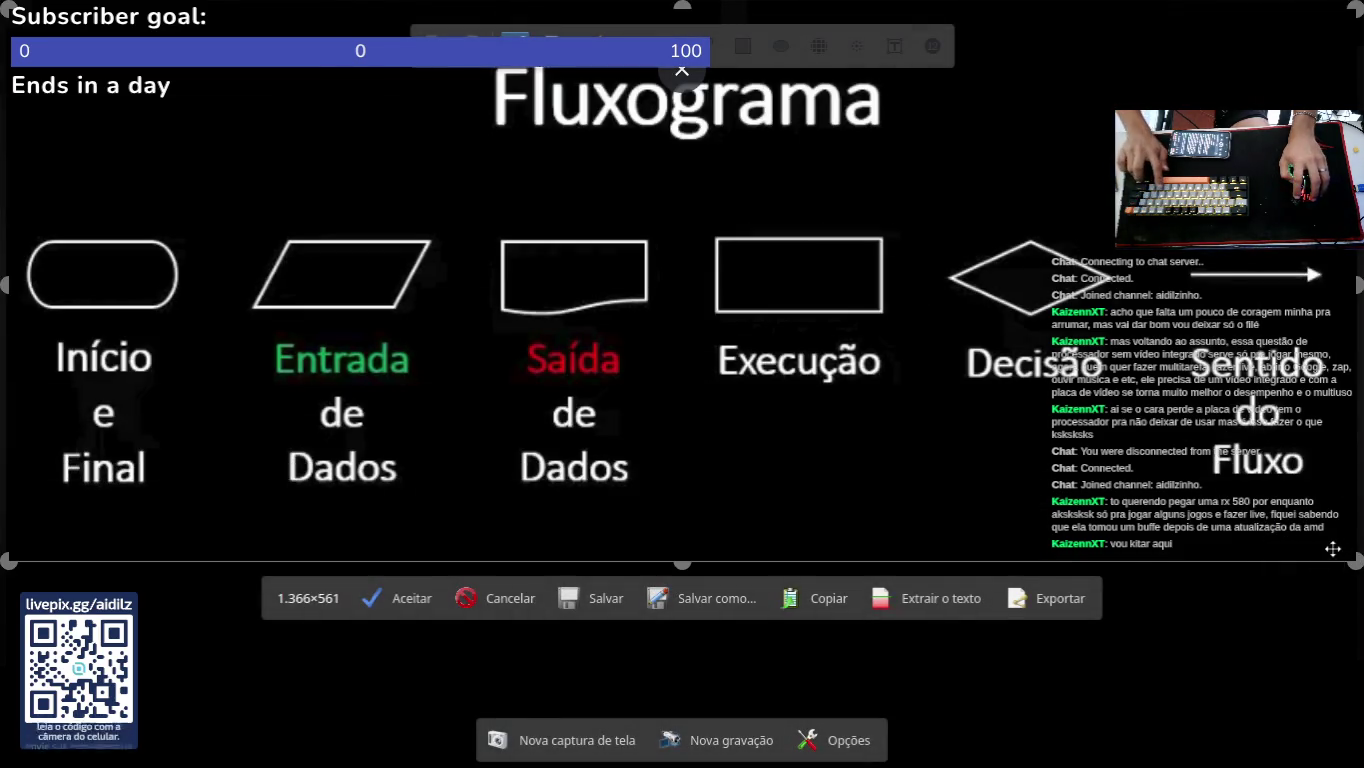
pyautogui.doubleClick(1333, 548)
pyautogui.hotkey('alt', 'Tab')
pyautogui.hotkey('alt', 'Tab')
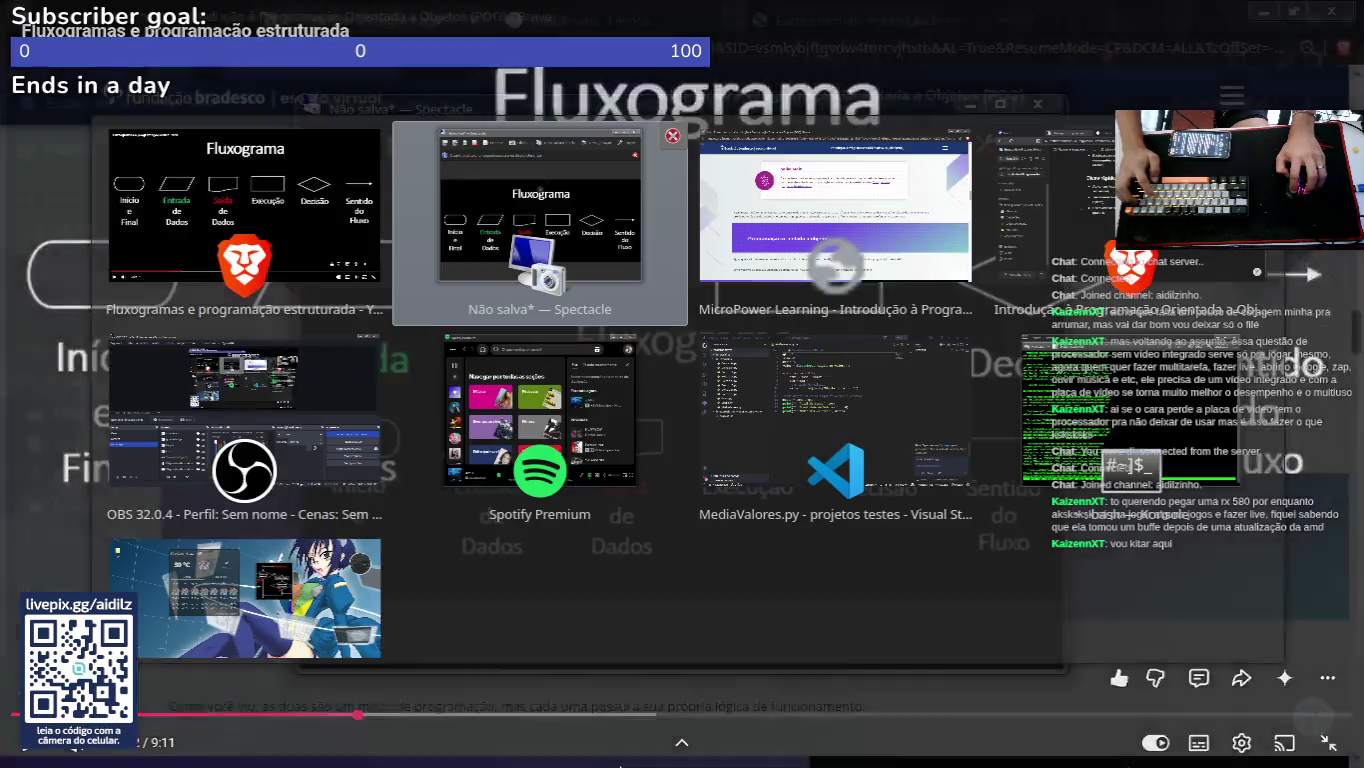
# Step: Switch back to the Brave window showing the Notion POO study notes page
pyautogui.hotkey('alt', 'Tab')
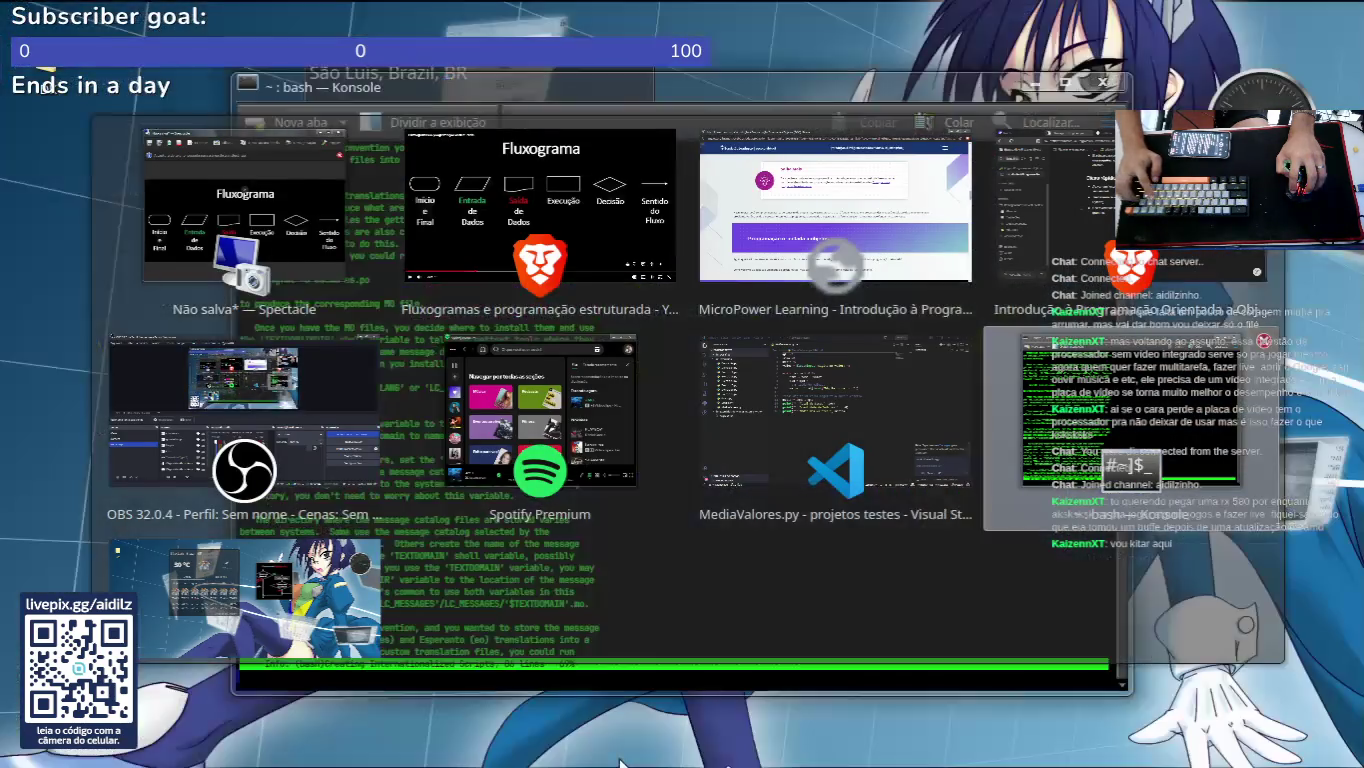
pyautogui.hotkey('alt', 'Tab')
pyautogui.hotkey('alt', 'Tab')
pyautogui.hotkey('alt', 'Tab')
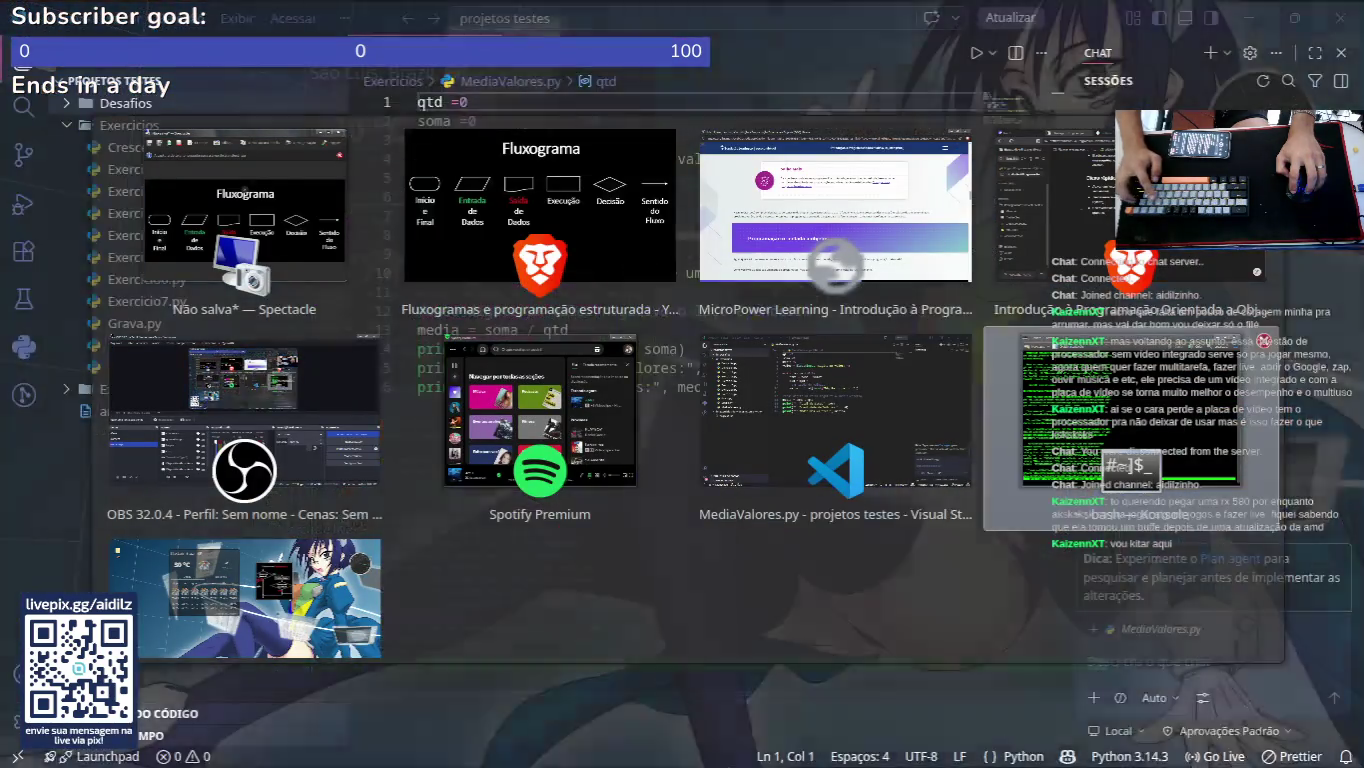
pyautogui.hotkey('alt', 'Tab')
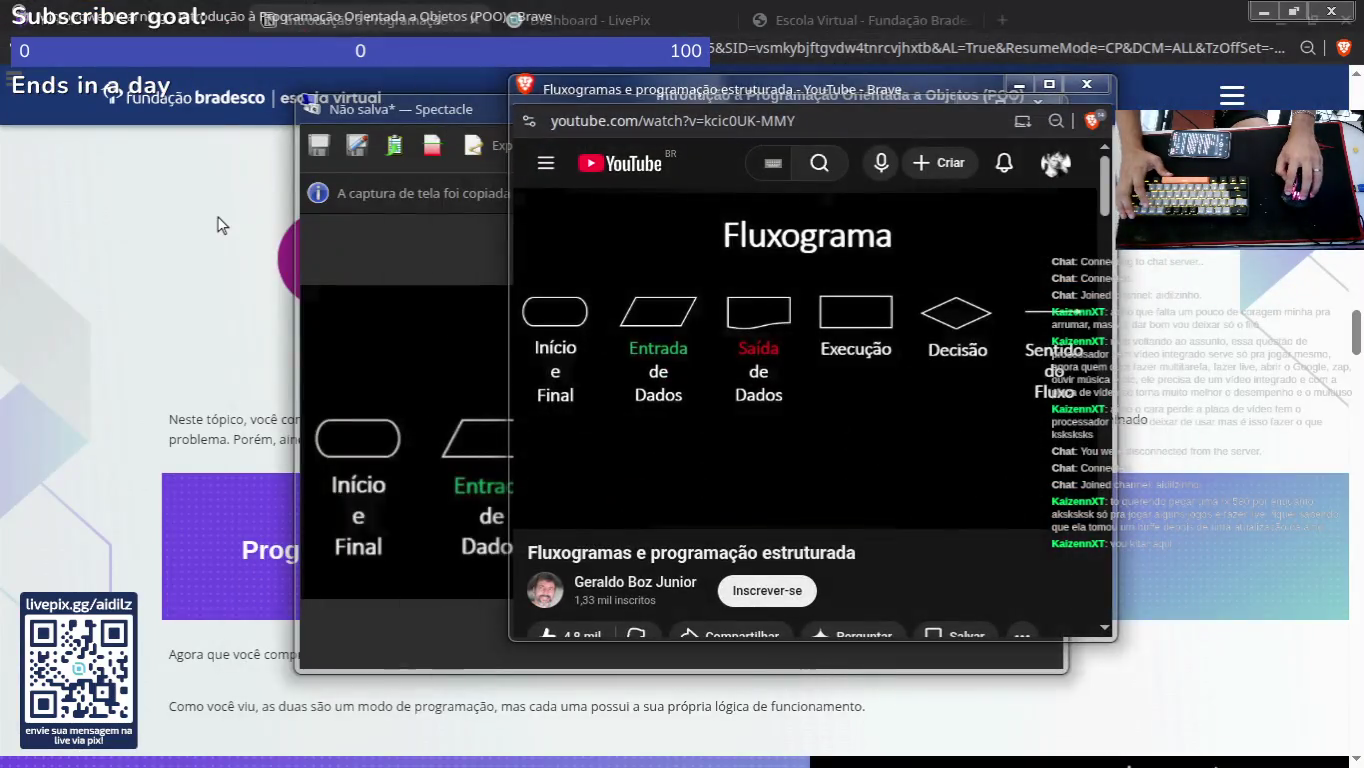
pyautogui.click(218, 218)
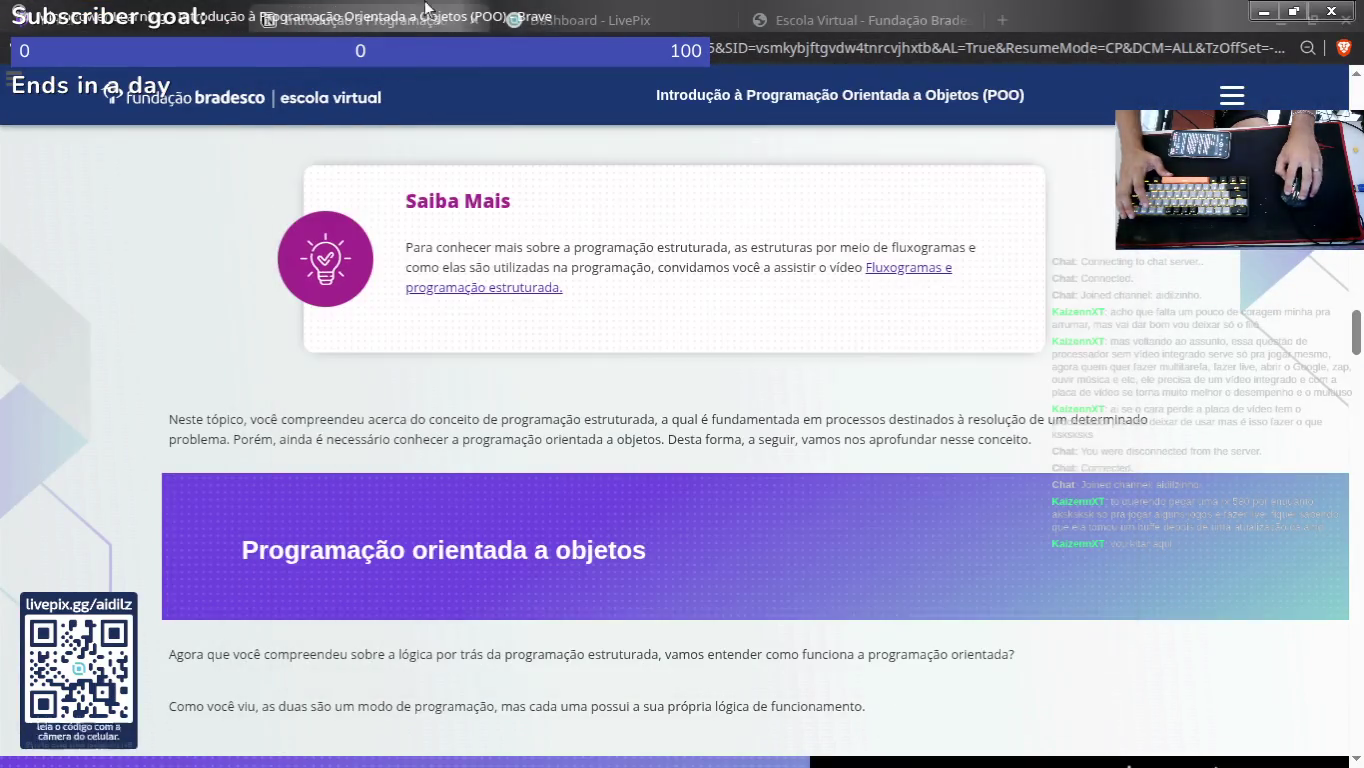
pyautogui.doubleClick(345, 33)
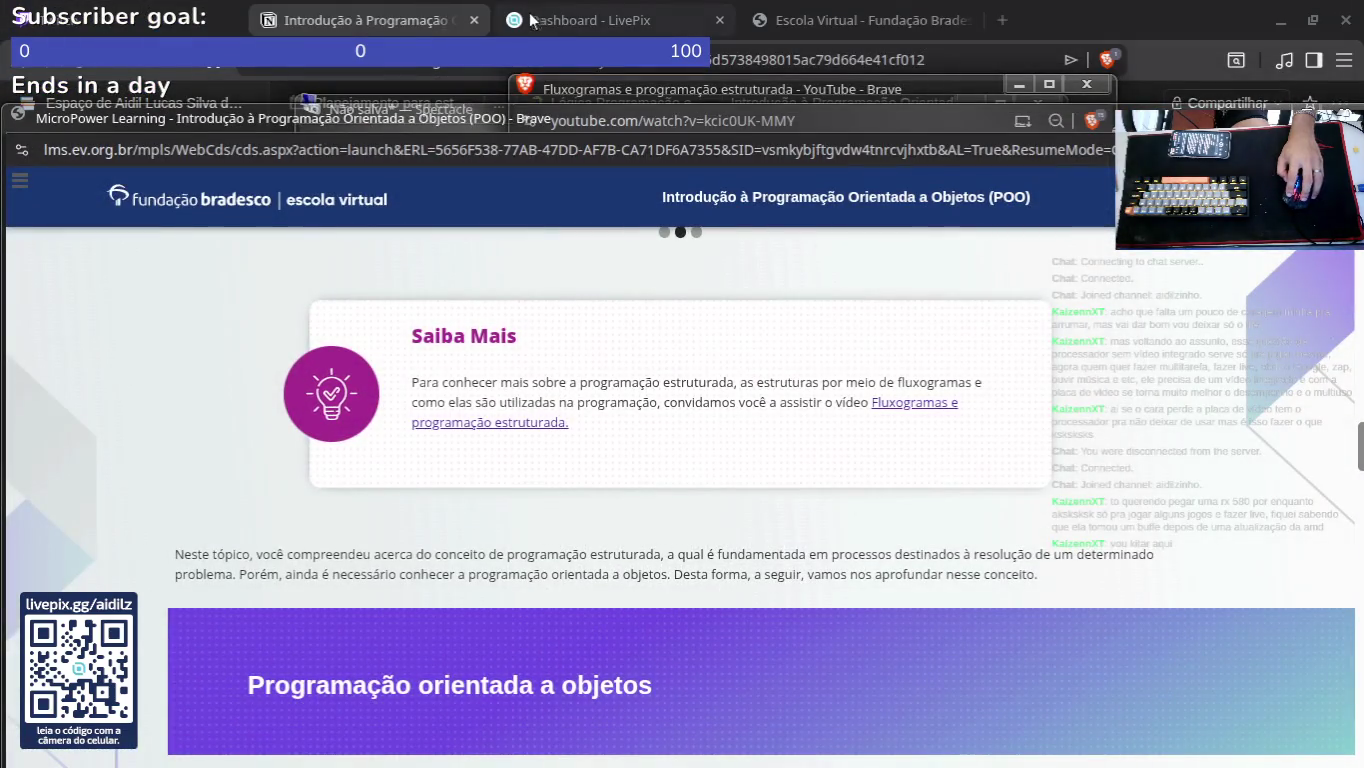
pyautogui.click(397, 22)
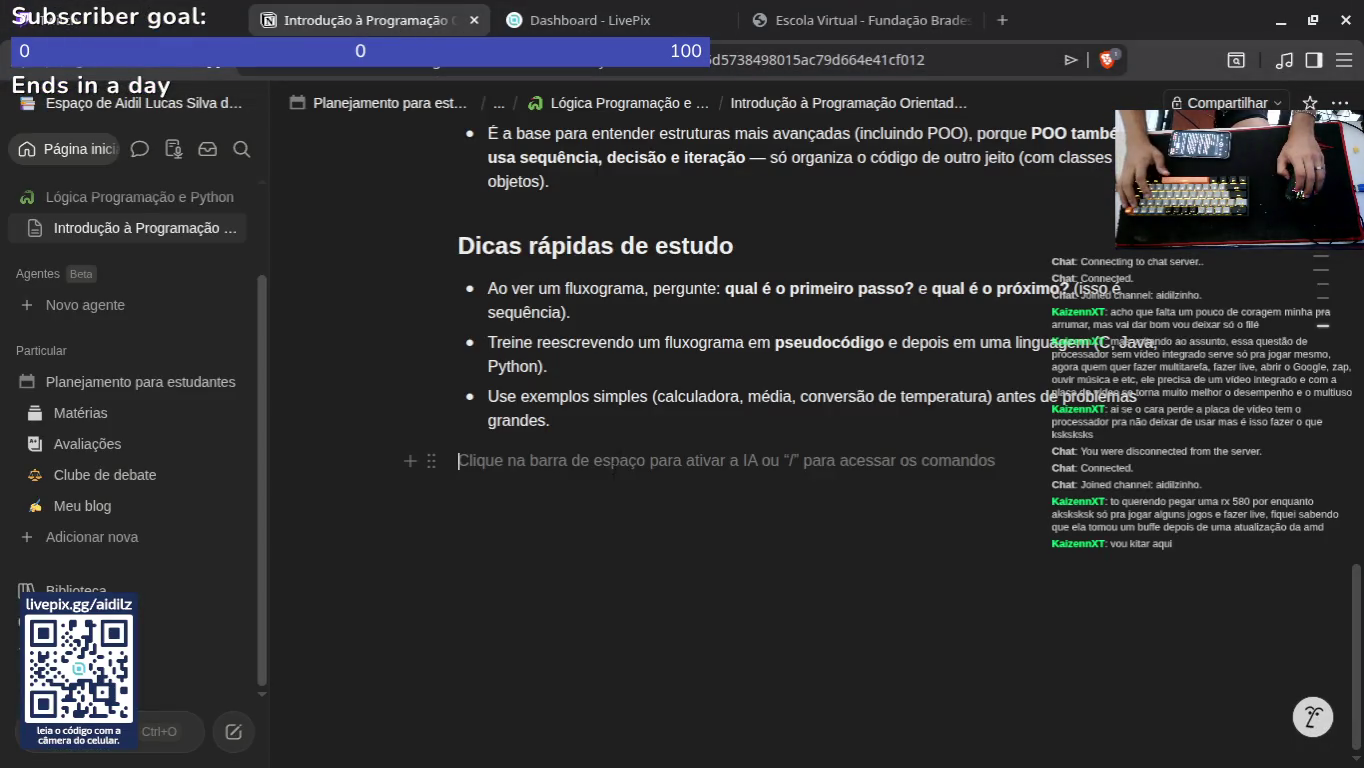
# Step: Paste the Fluxograma slide image into the empty block below the study tips
pyautogui.hotkey('ctrl', 'v')
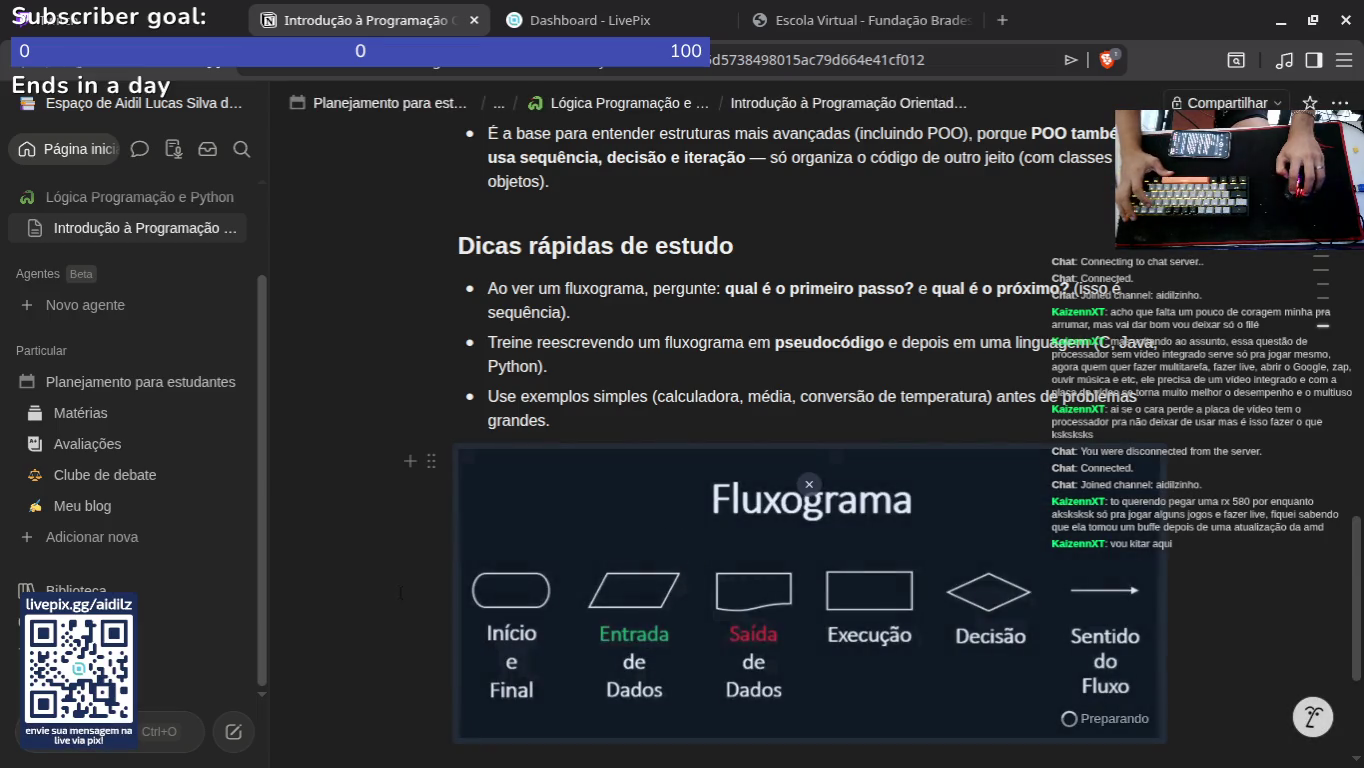
pyautogui.scroll(-3, 998, 495)
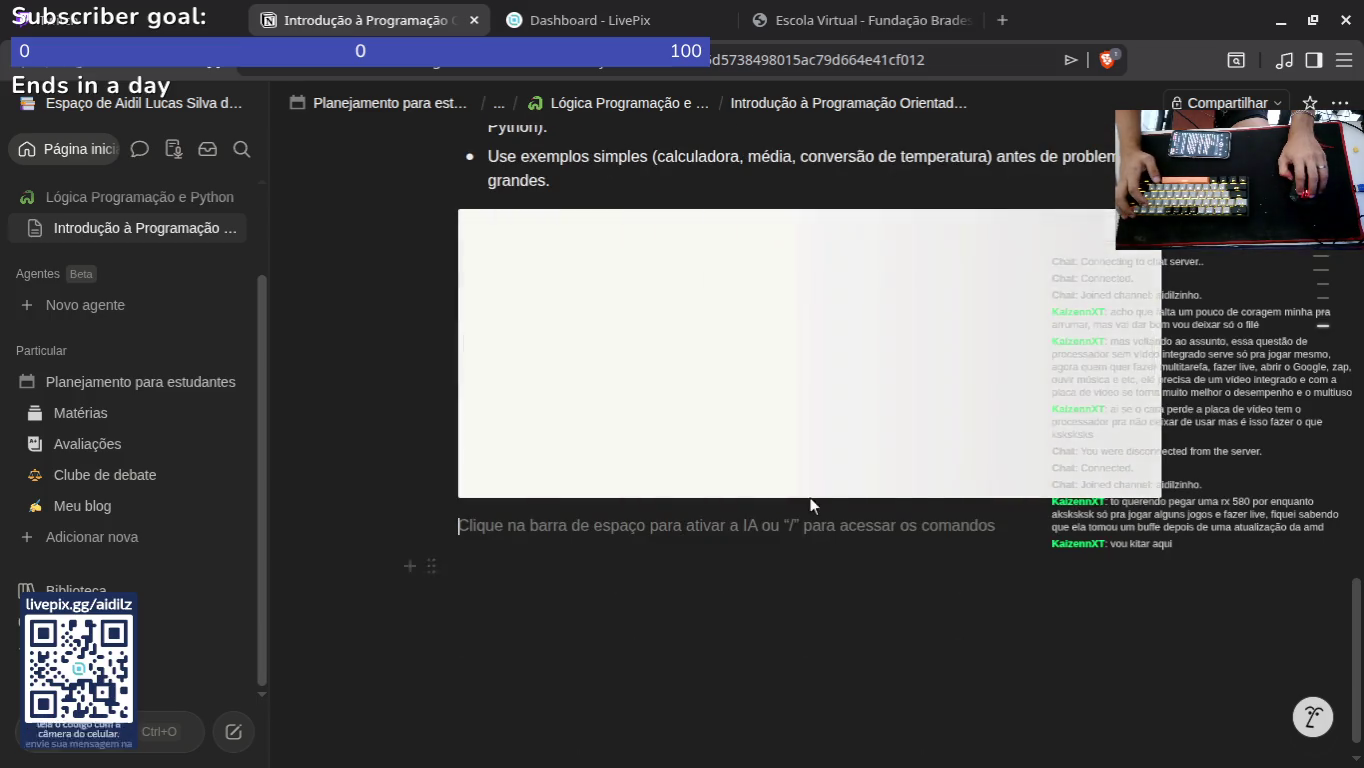
pyautogui.scroll(3, 817, 593)
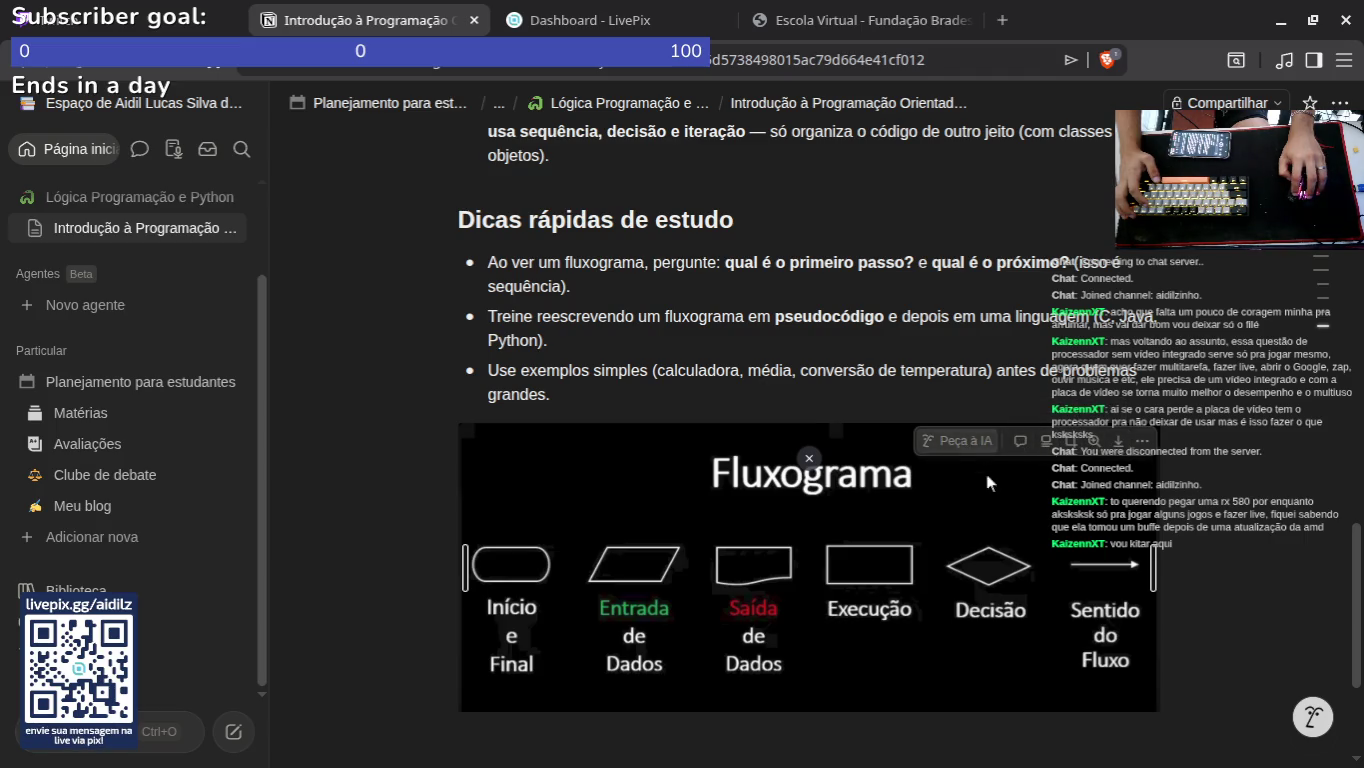
pyautogui.scroll(-1, 821, 496)
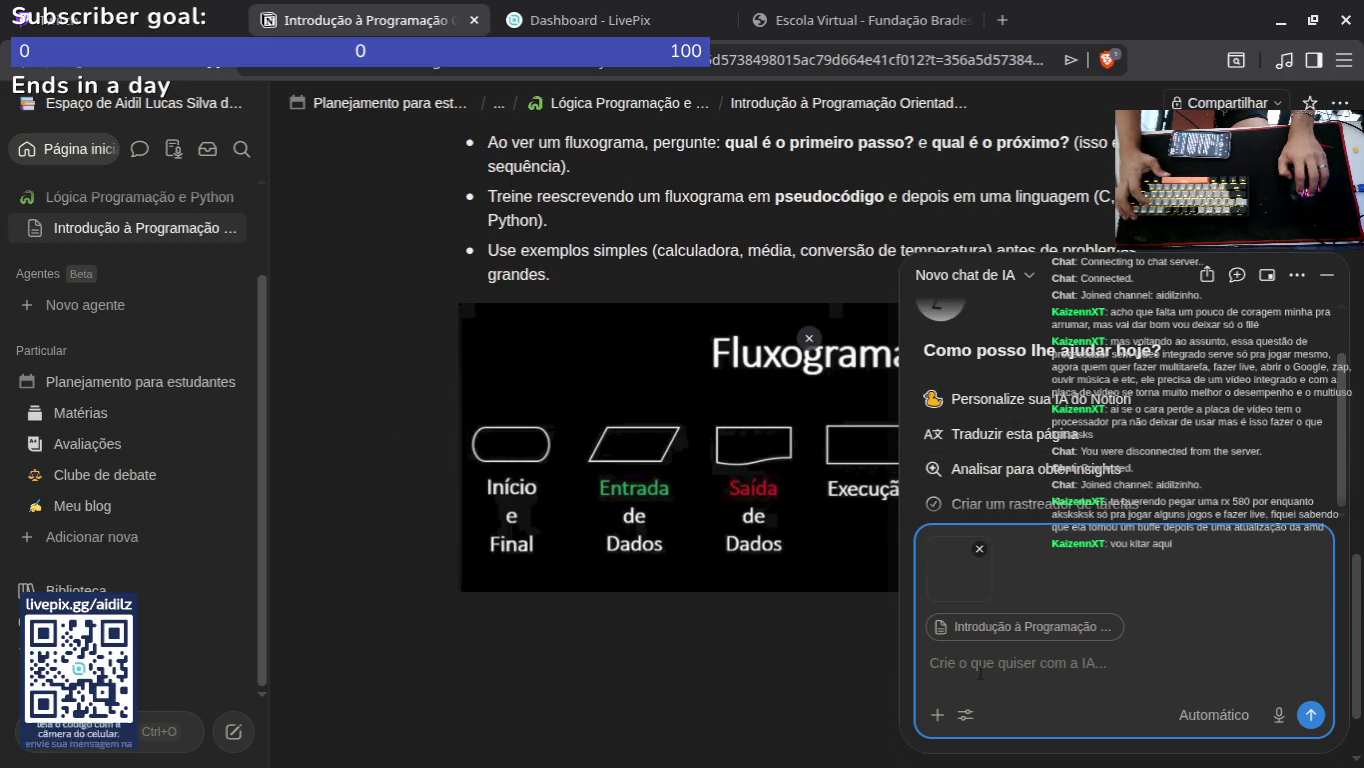
# Step: Attach the pasted Fluxograma image to a new Notion AI chat
pyautogui.click(1307, 711)
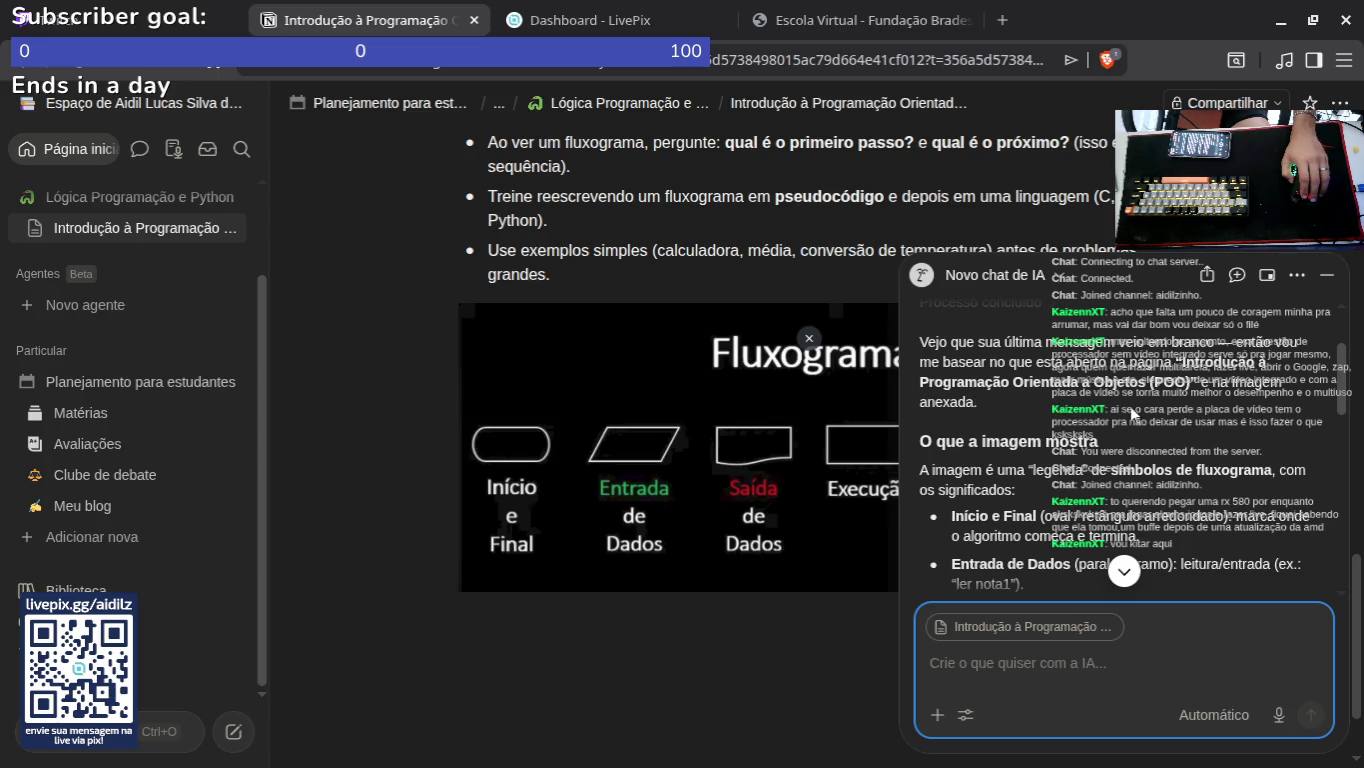
pyautogui.scroll(-3, 983, 431)
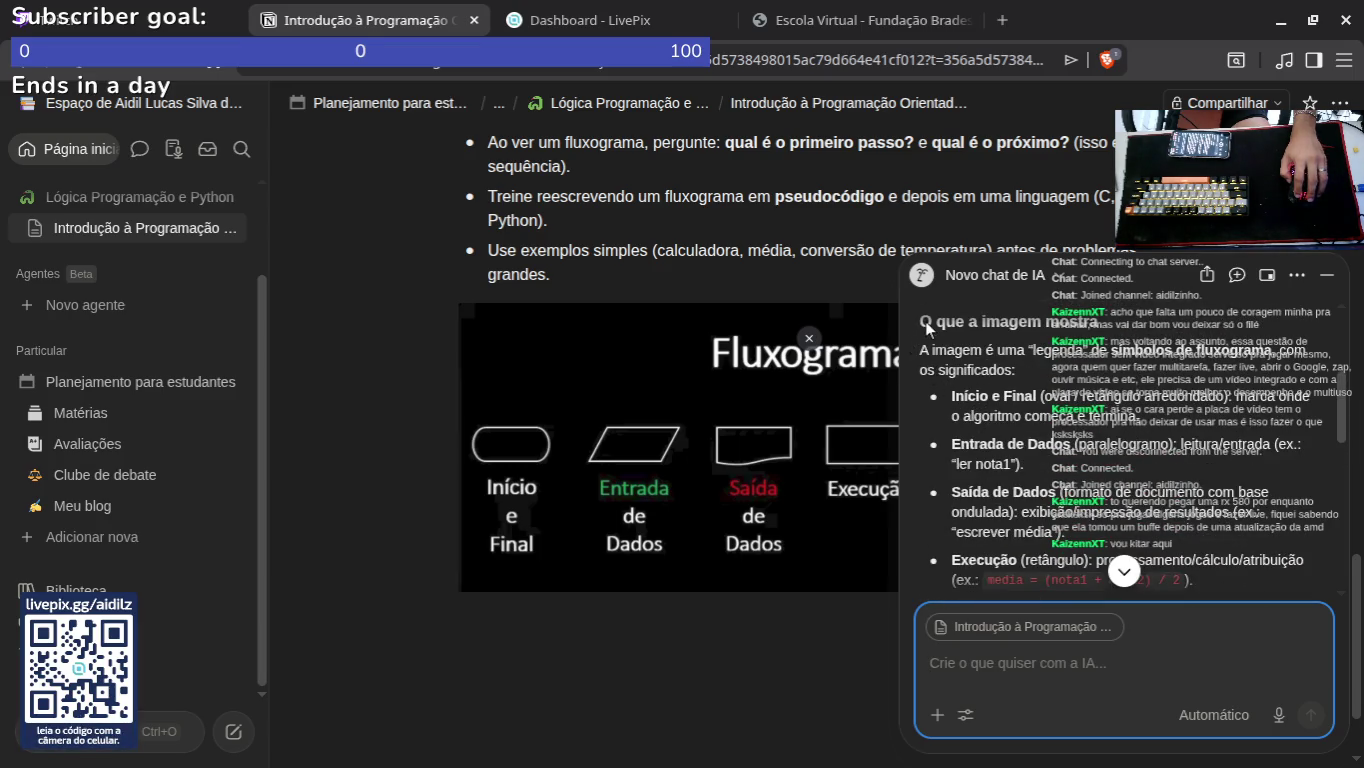
pyautogui.scroll(-5, 1040, 520)
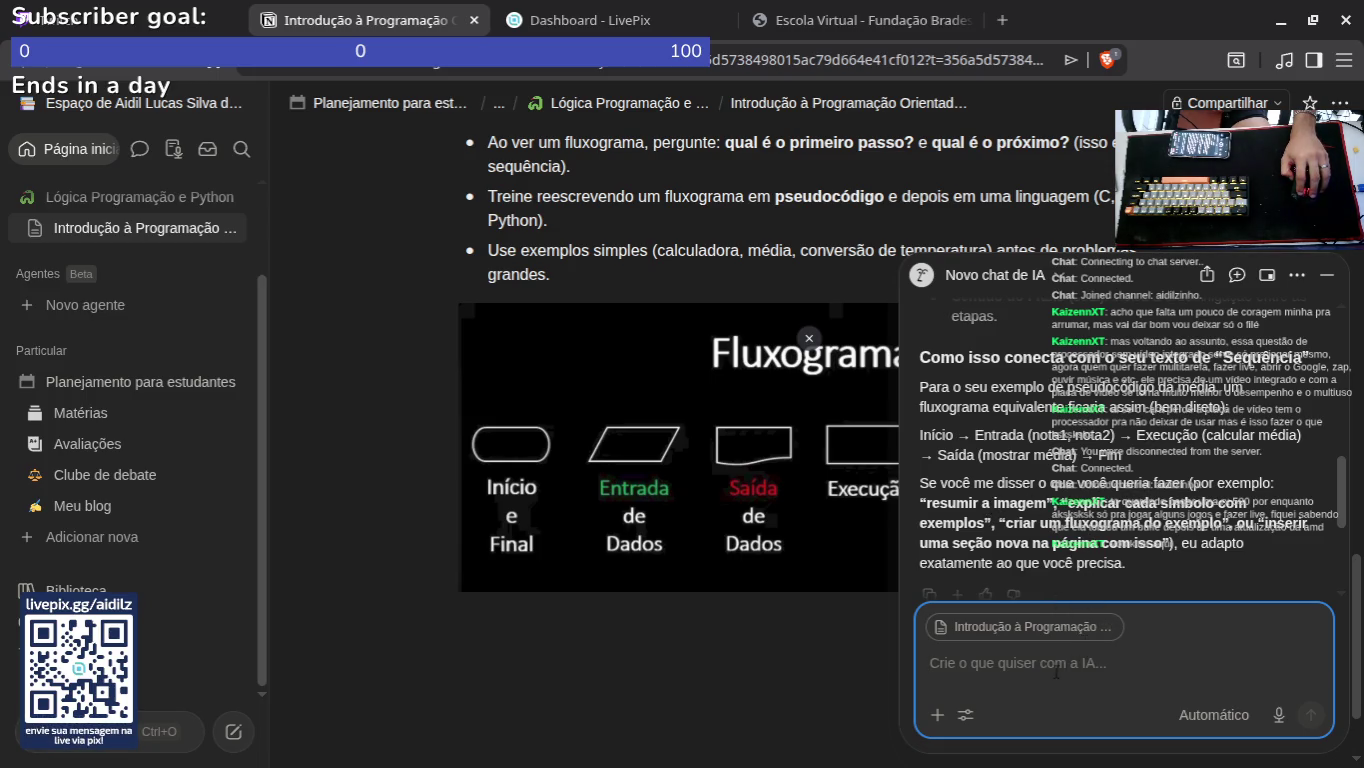
# Step: Ask Notion AI 'cria ua fluxograma de exemplo' and read its Mermaid flowchart reply for grade averages
pyautogui.write('c')
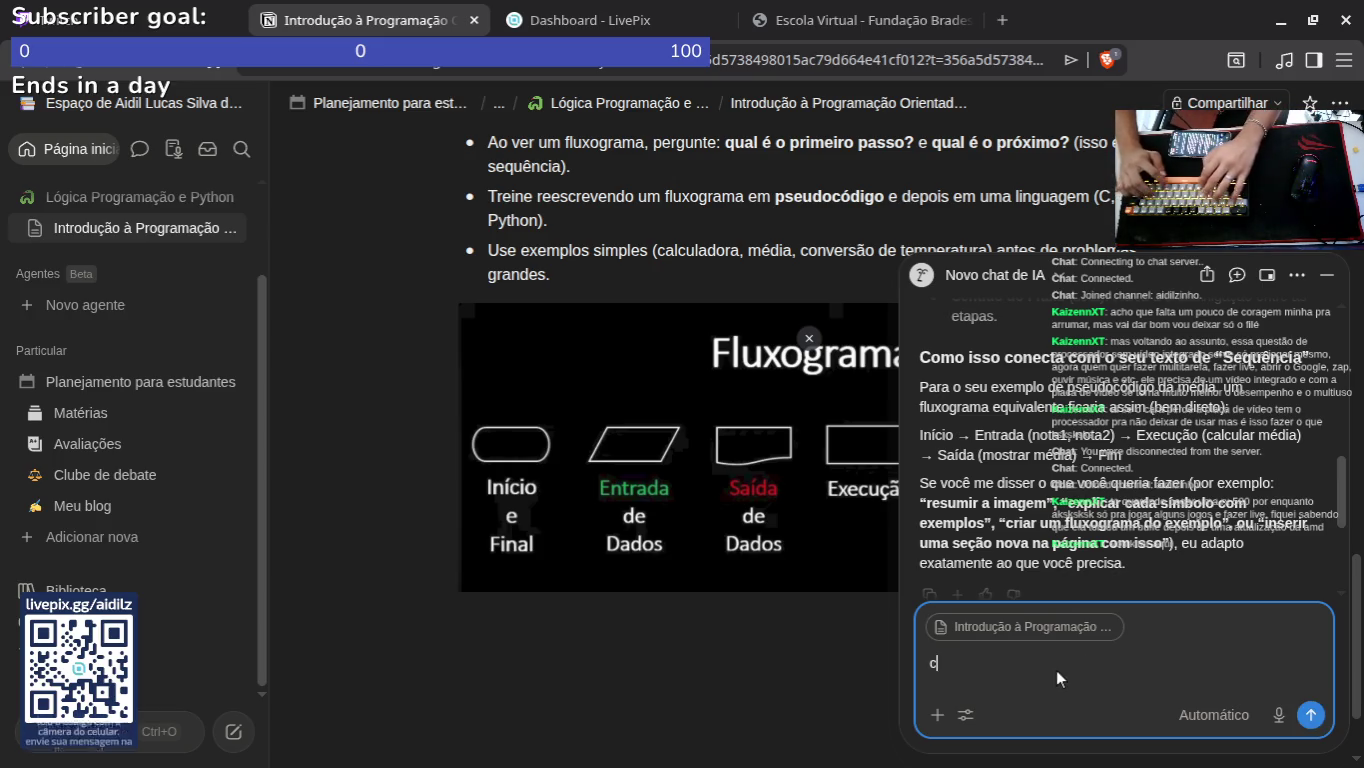
pyautogui.write('ria ua fluxog')
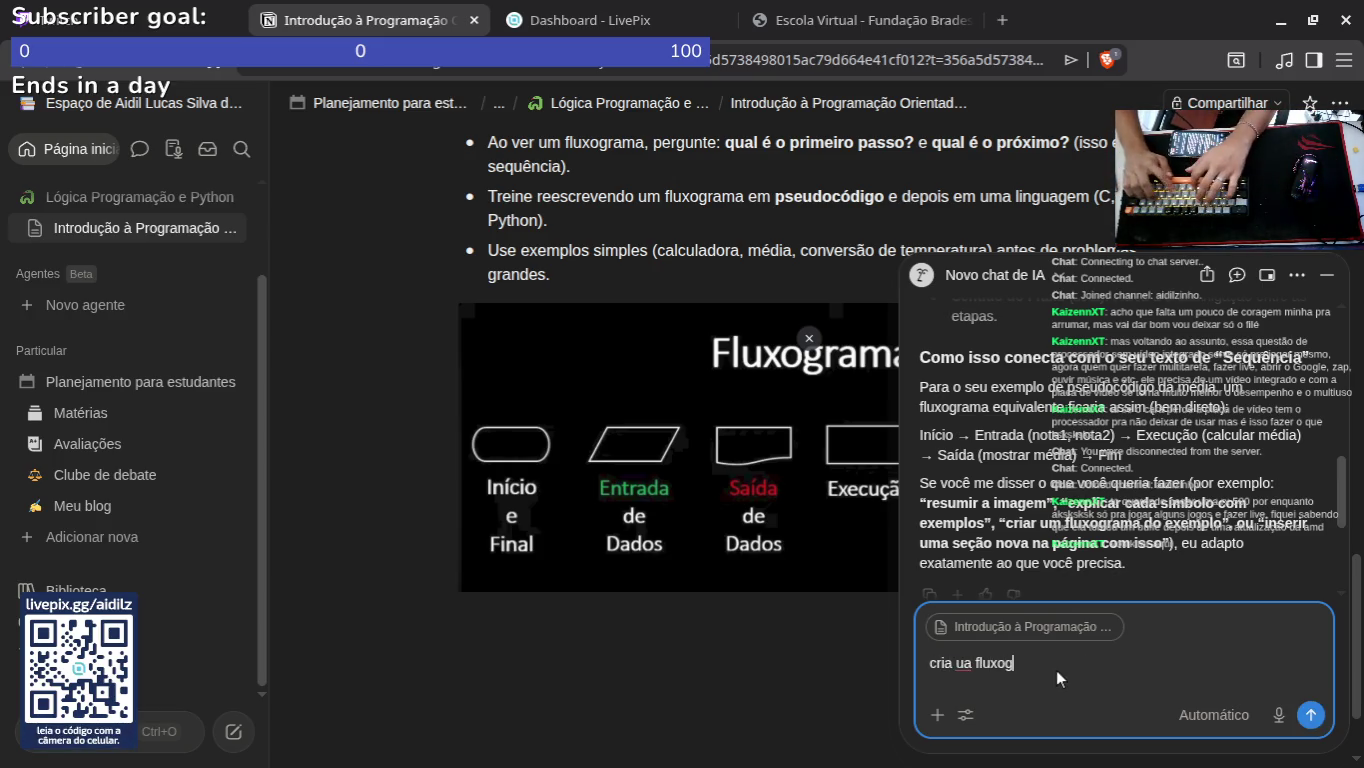
pyautogui.write('rama de exemplo')
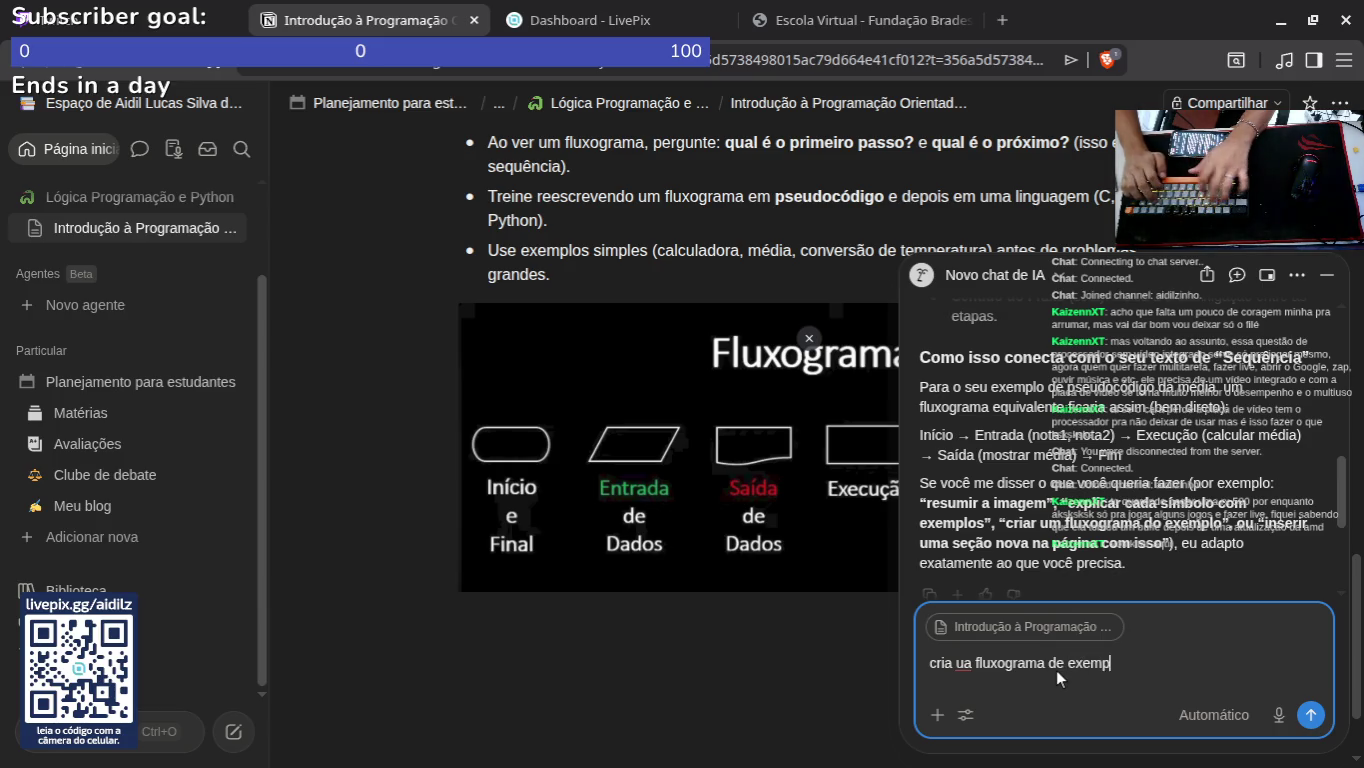
pyautogui.press('Return')
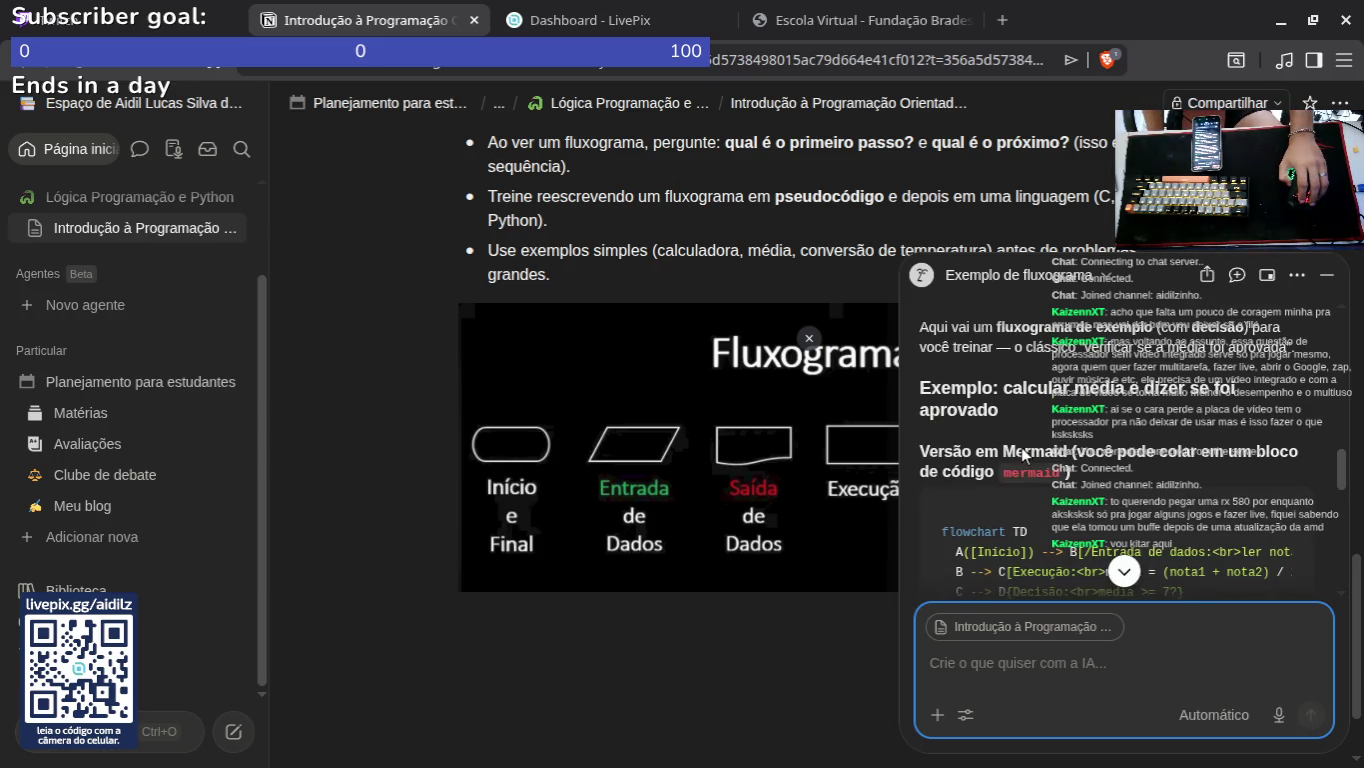
pyautogui.scroll(-1, 1015, 429)
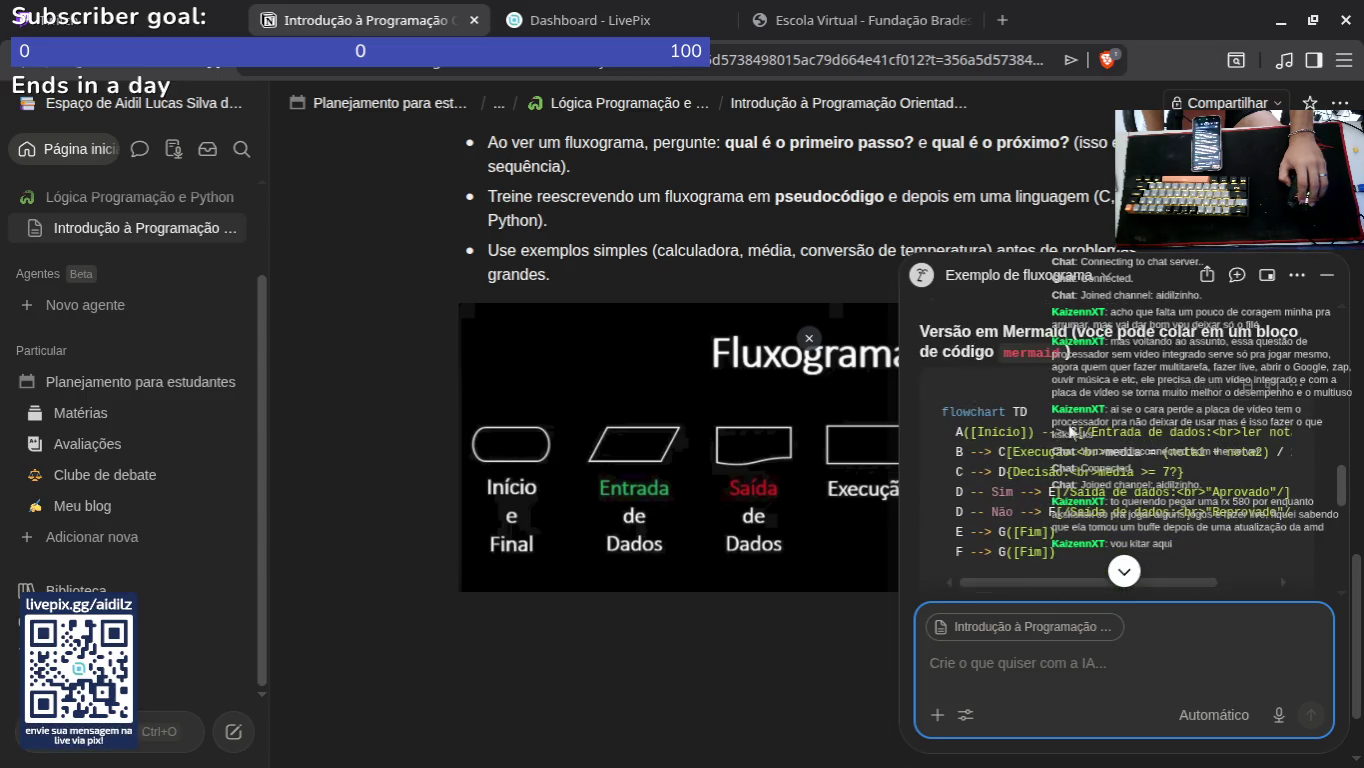
pyautogui.scroll(-2, 1015, 429)
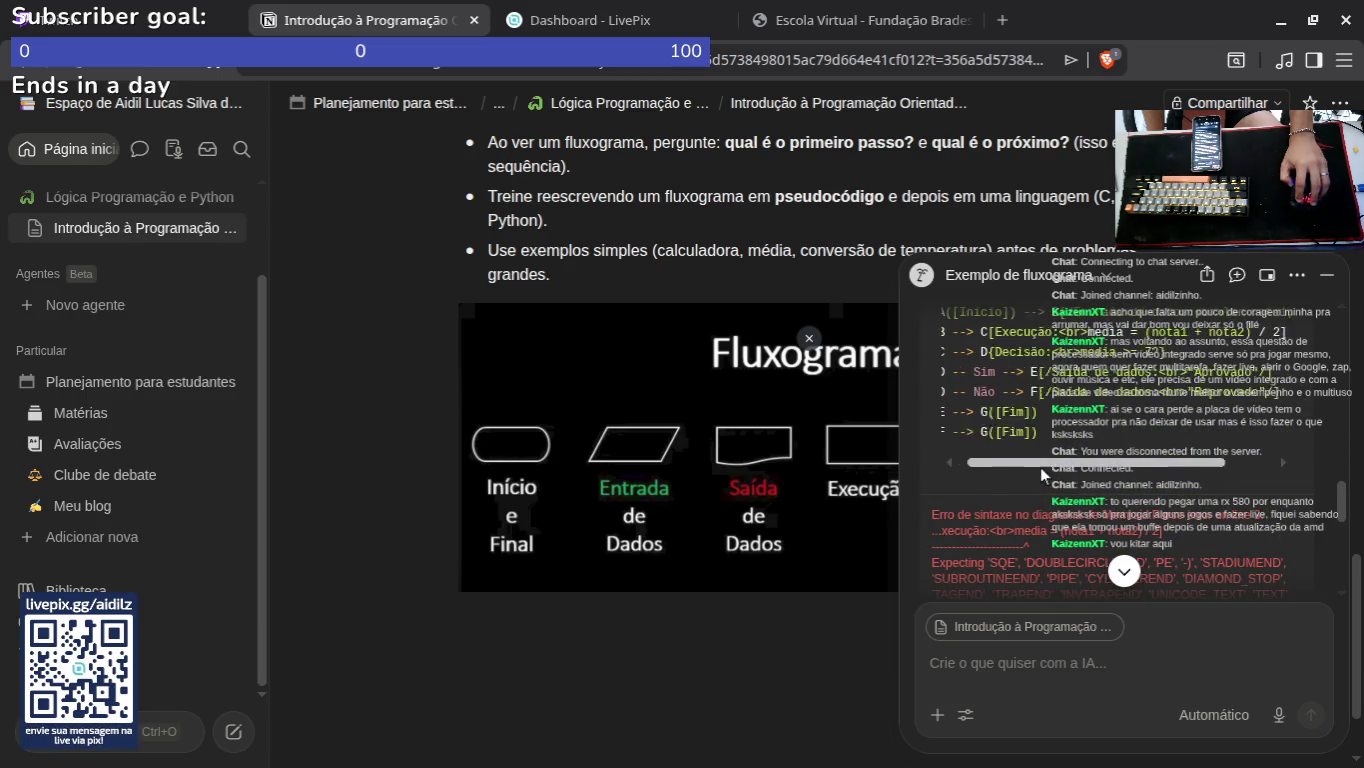
pyautogui.scroll(-3, 1031, 460)
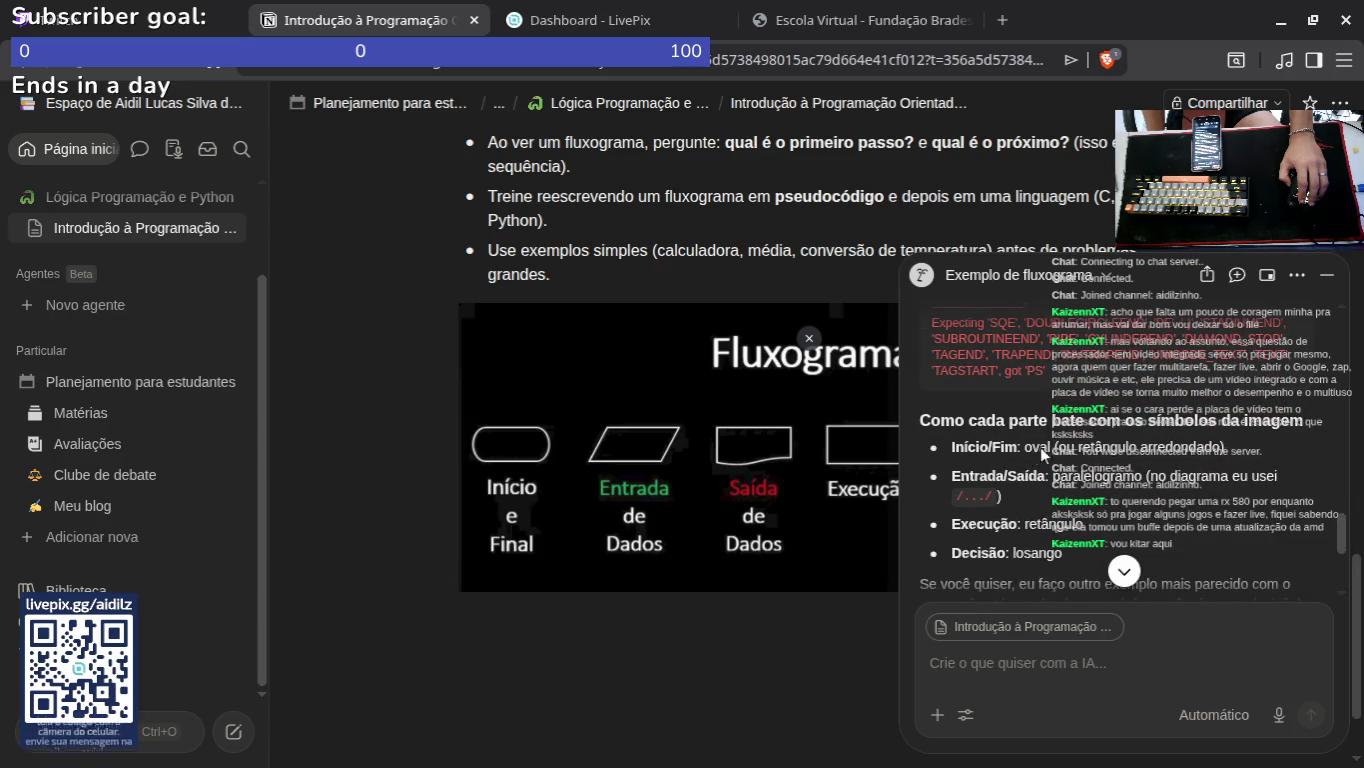
pyautogui.scroll(-3, 1036, 476)
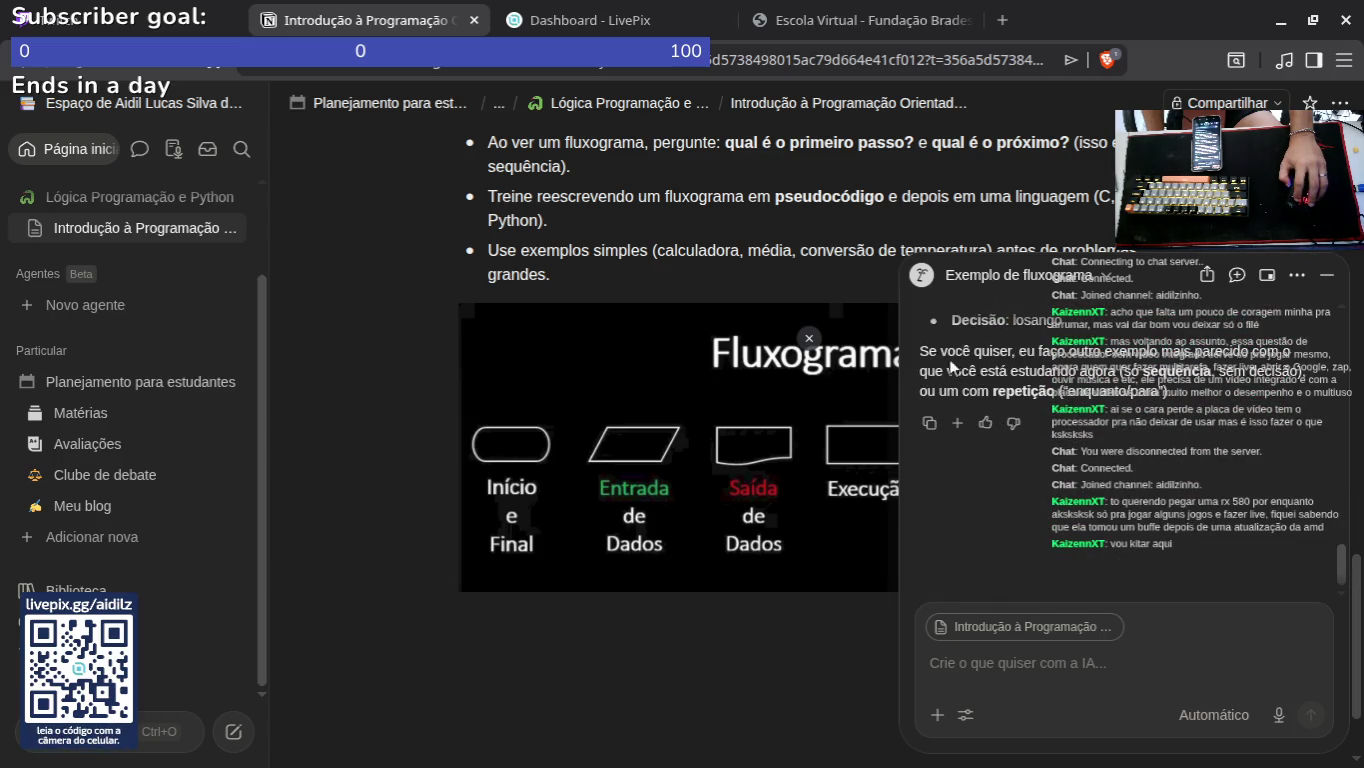
pyautogui.scroll(3, 1184, 421)
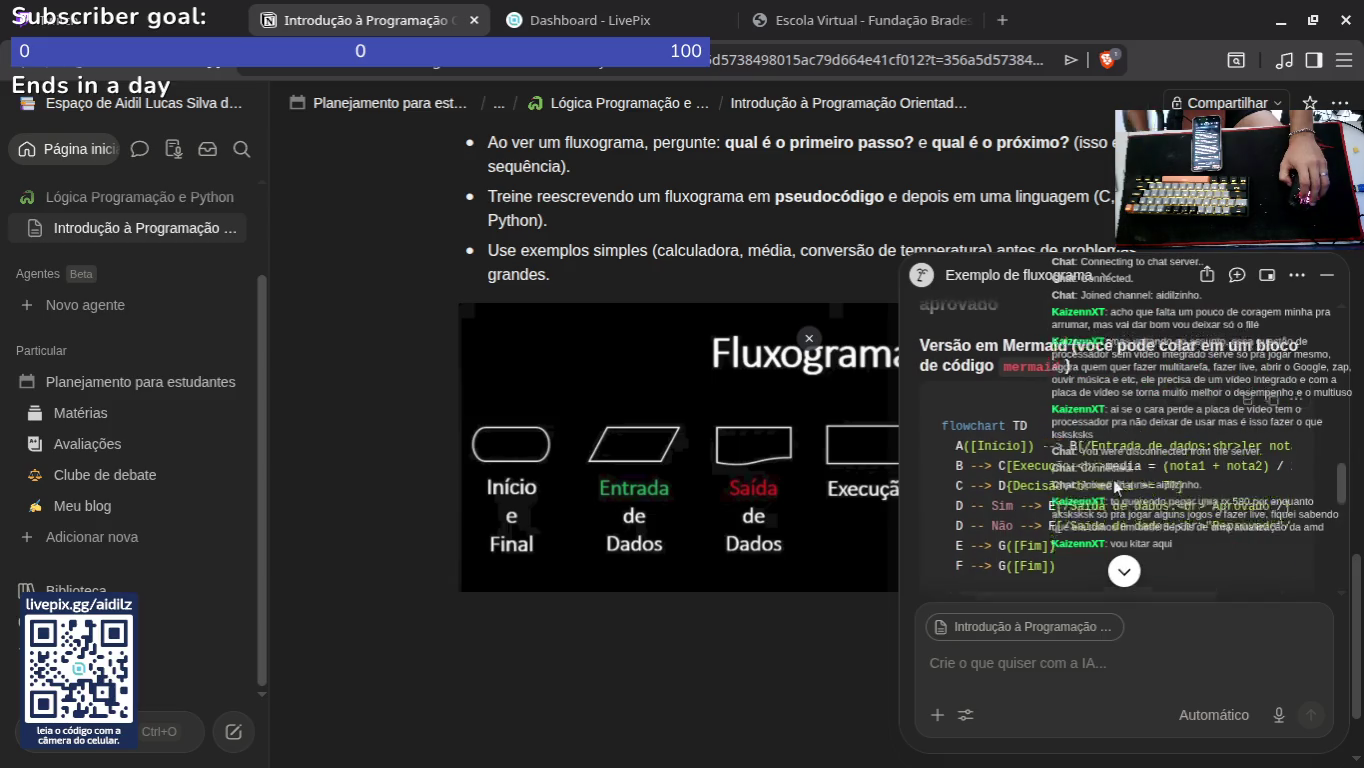
pyautogui.scroll(2, 1100, 470)
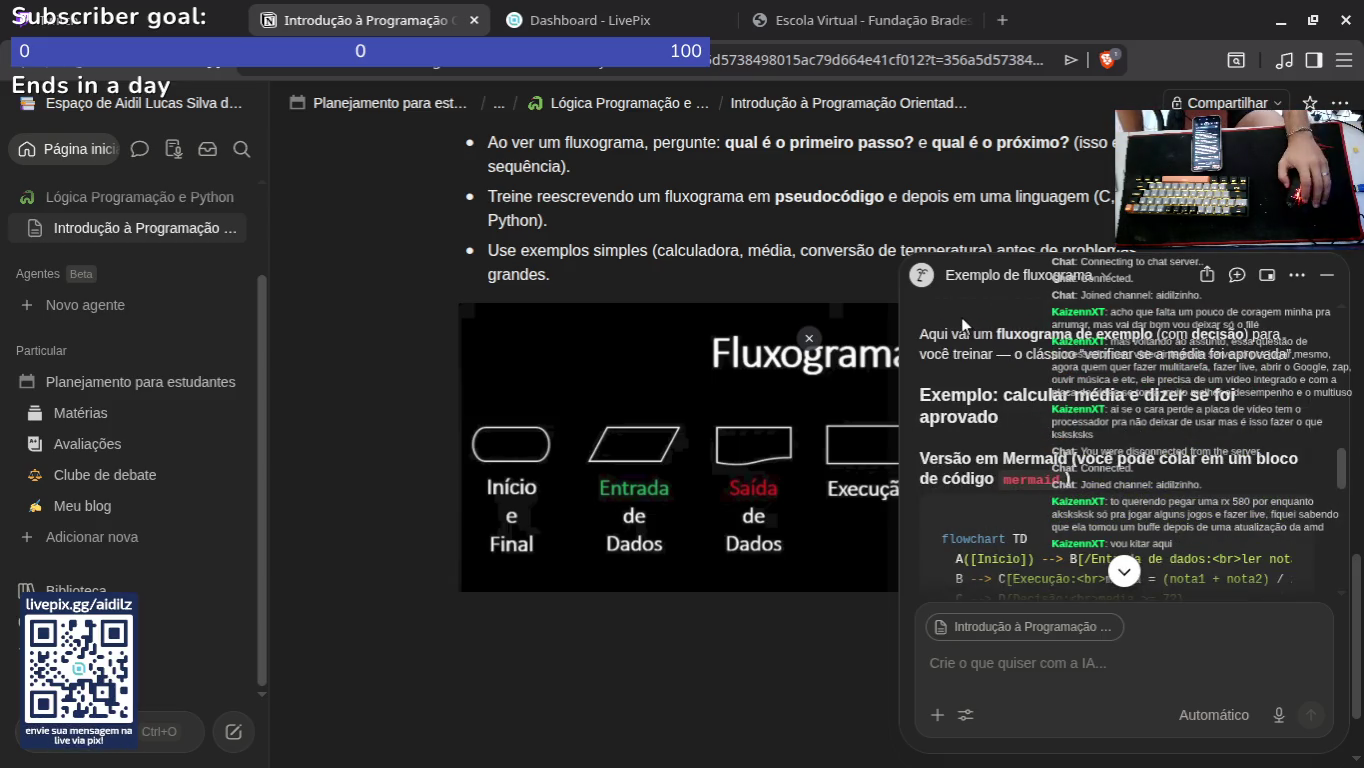
pyautogui.scroll(-2, 961, 323)
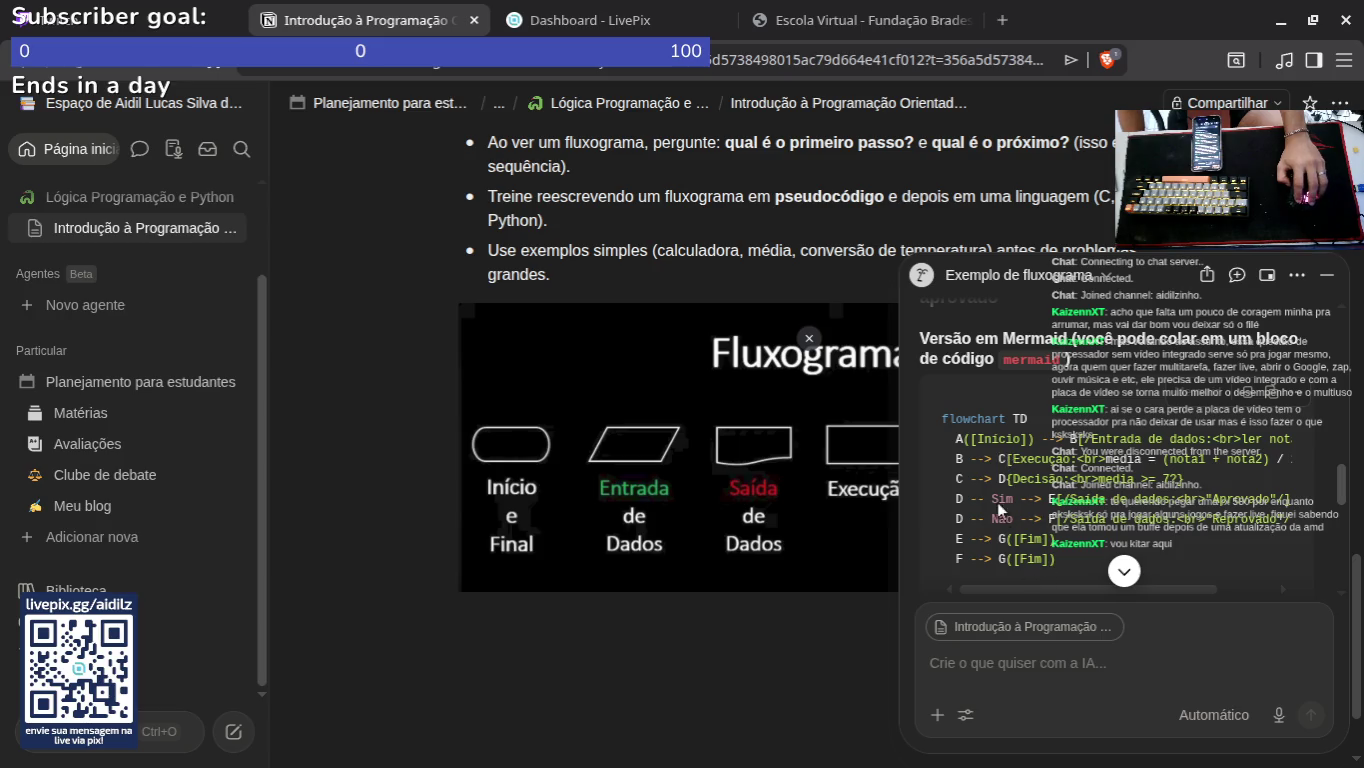
pyautogui.scroll(-5, 997, 508)
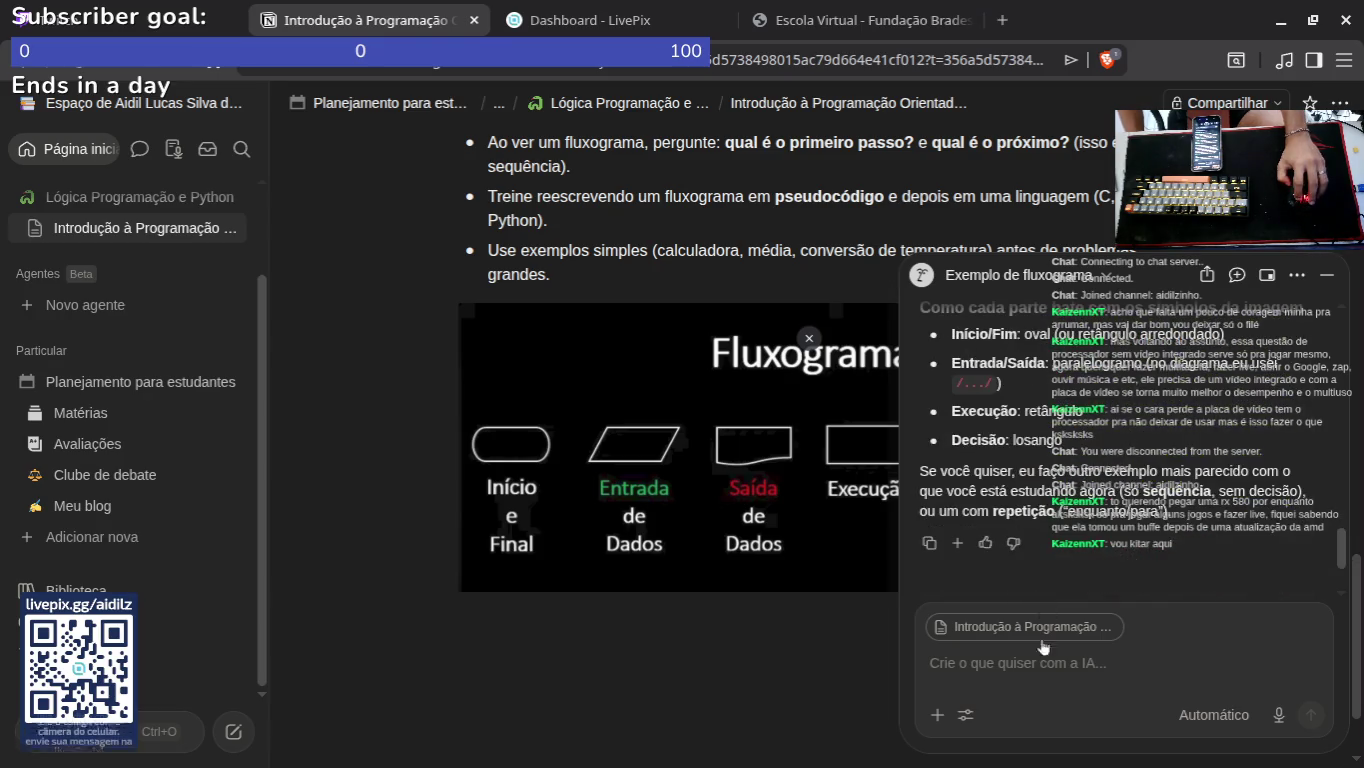
pyautogui.click(1043, 650)
# Step: Tell Notion AI 'mas to aprendendo oython' to get pseudocode and a Python version of the example
pyautogui.write('mas to')
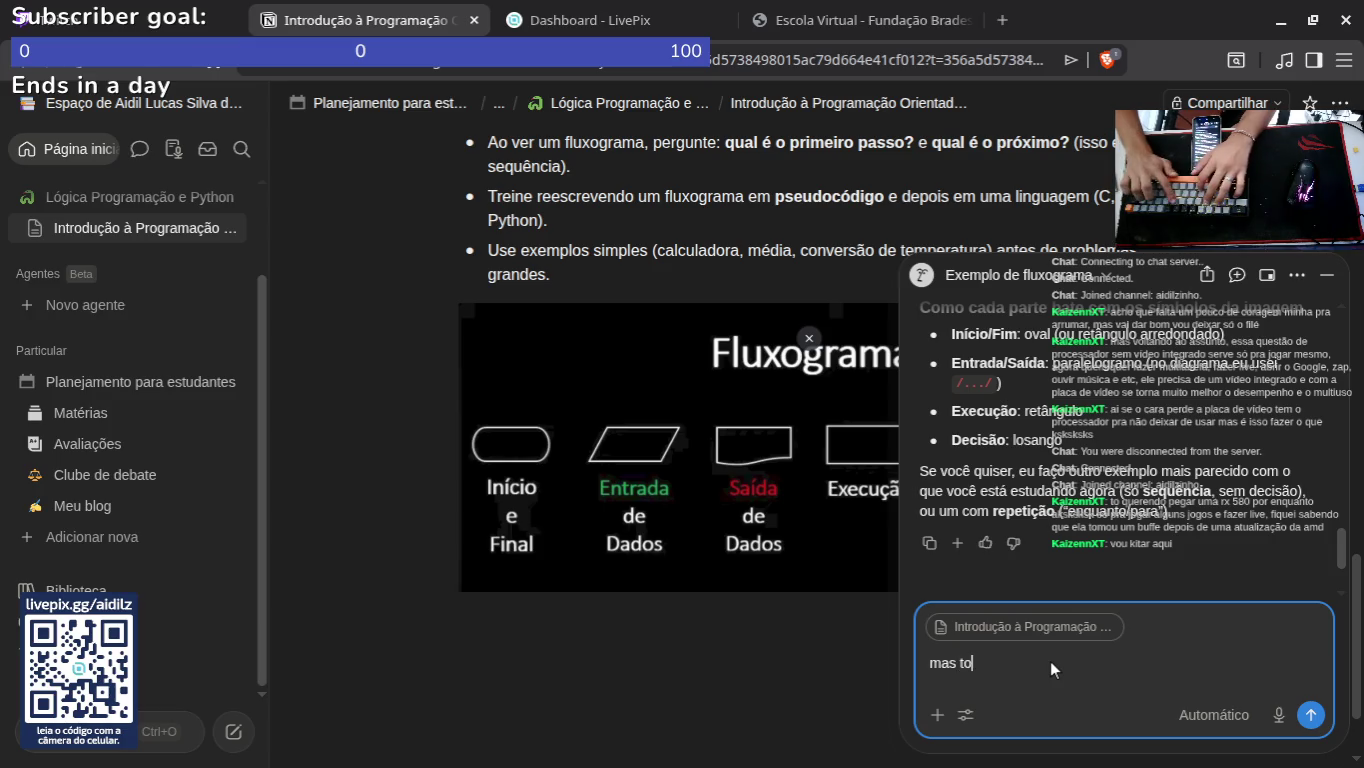
pyautogui.write(' aprendendo o')
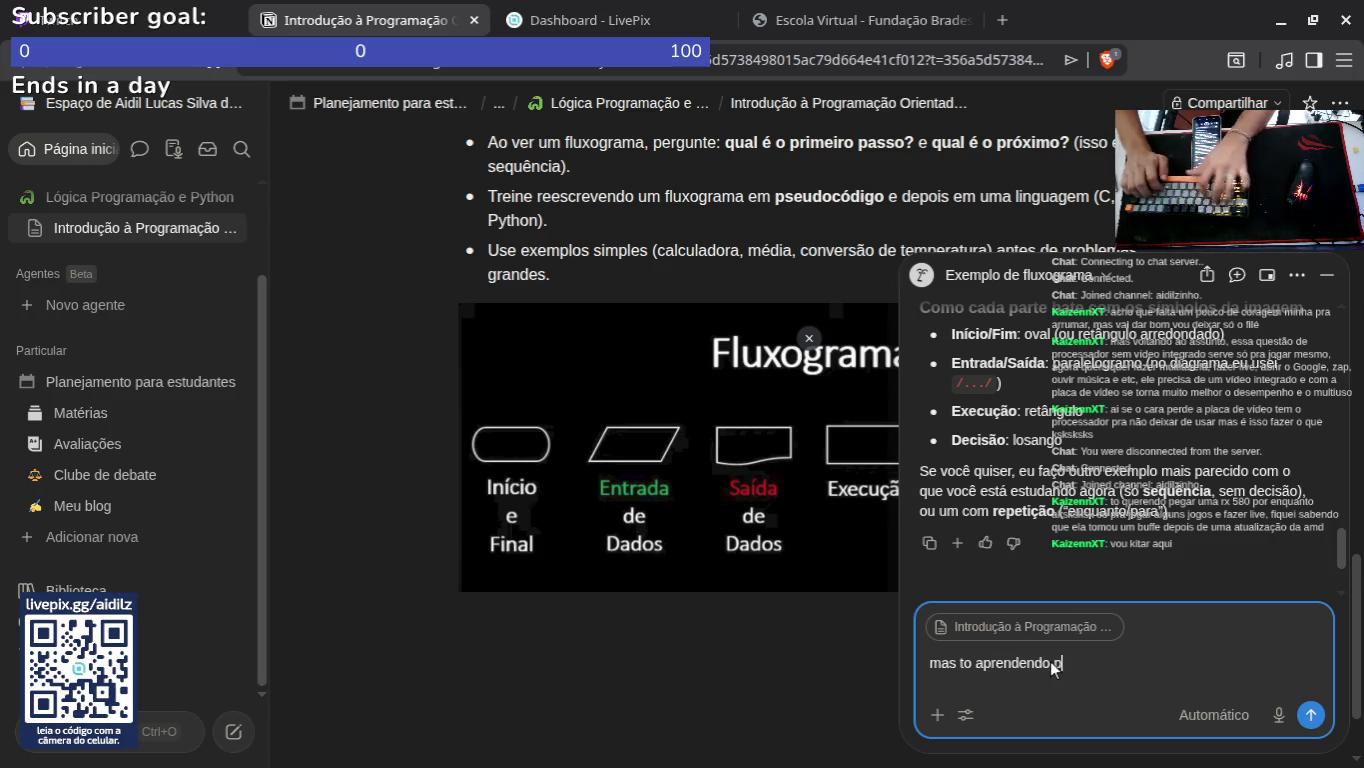
pyautogui.write('ython')
pyautogui.press('Return')
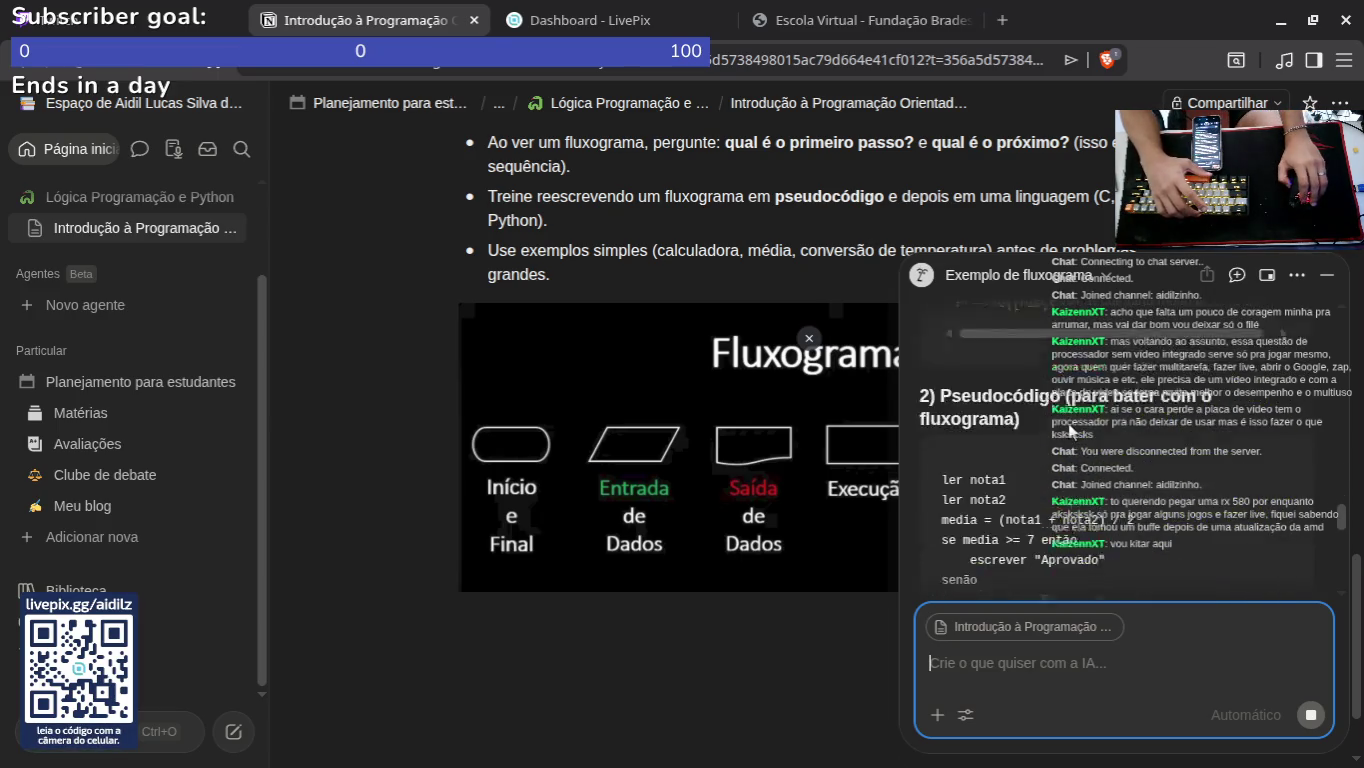
pyautogui.scroll(-10, 1037, 371)
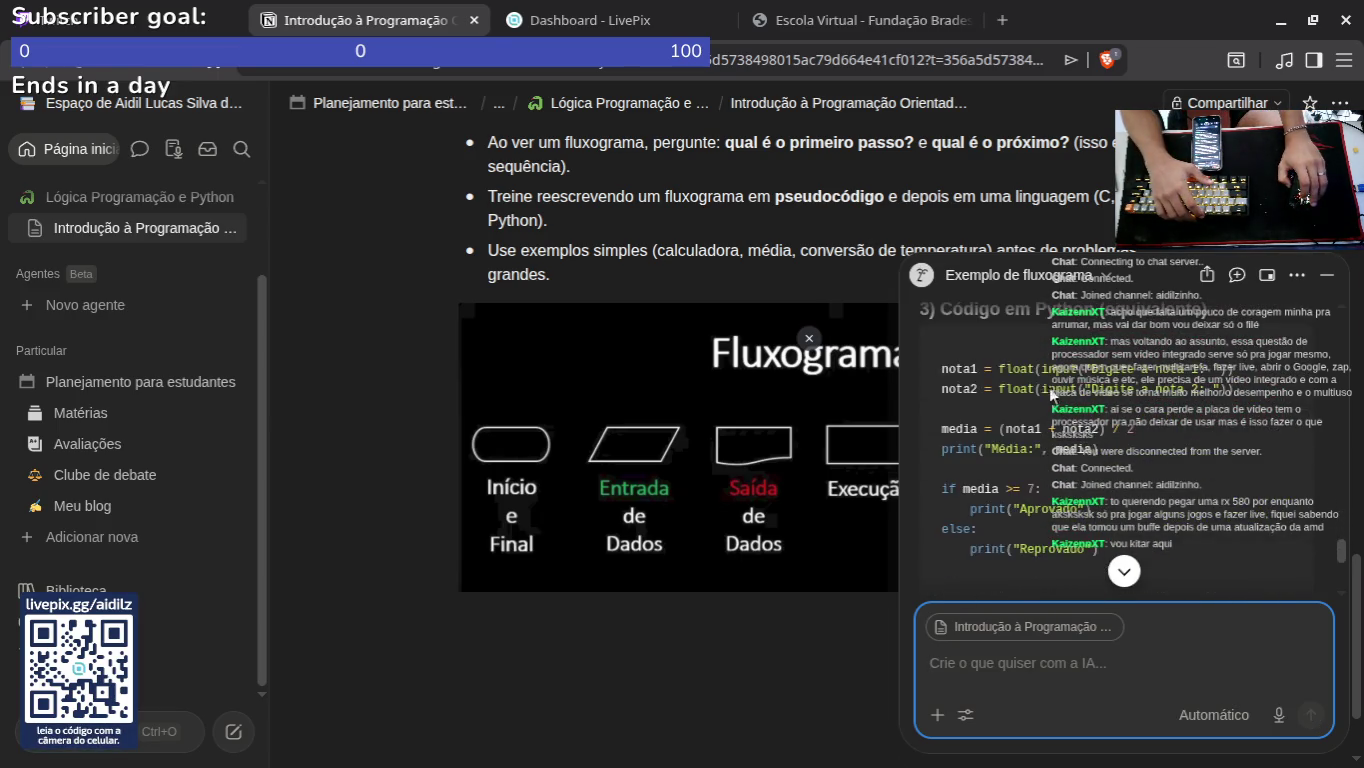
pyautogui.scroll(2, 1034, 429)
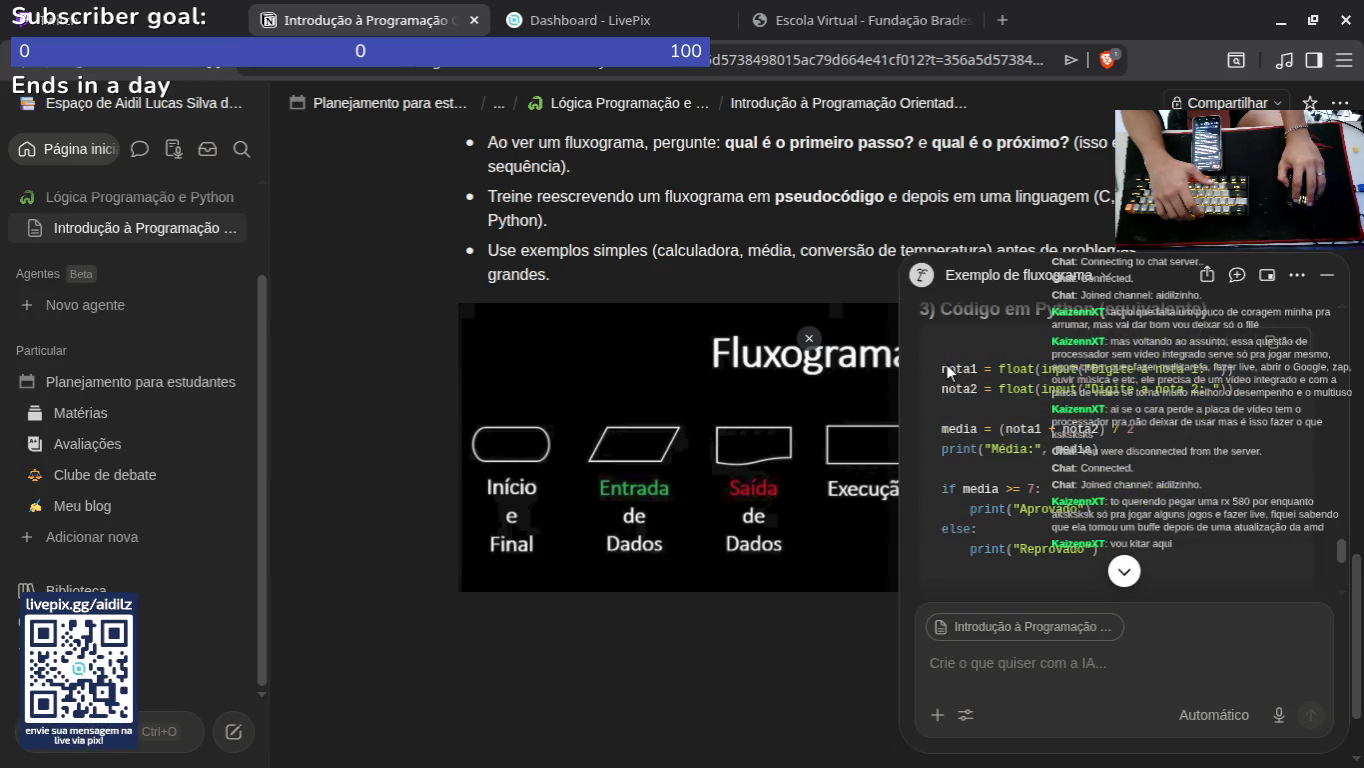
pyautogui.scroll(-2, 1020, 430)
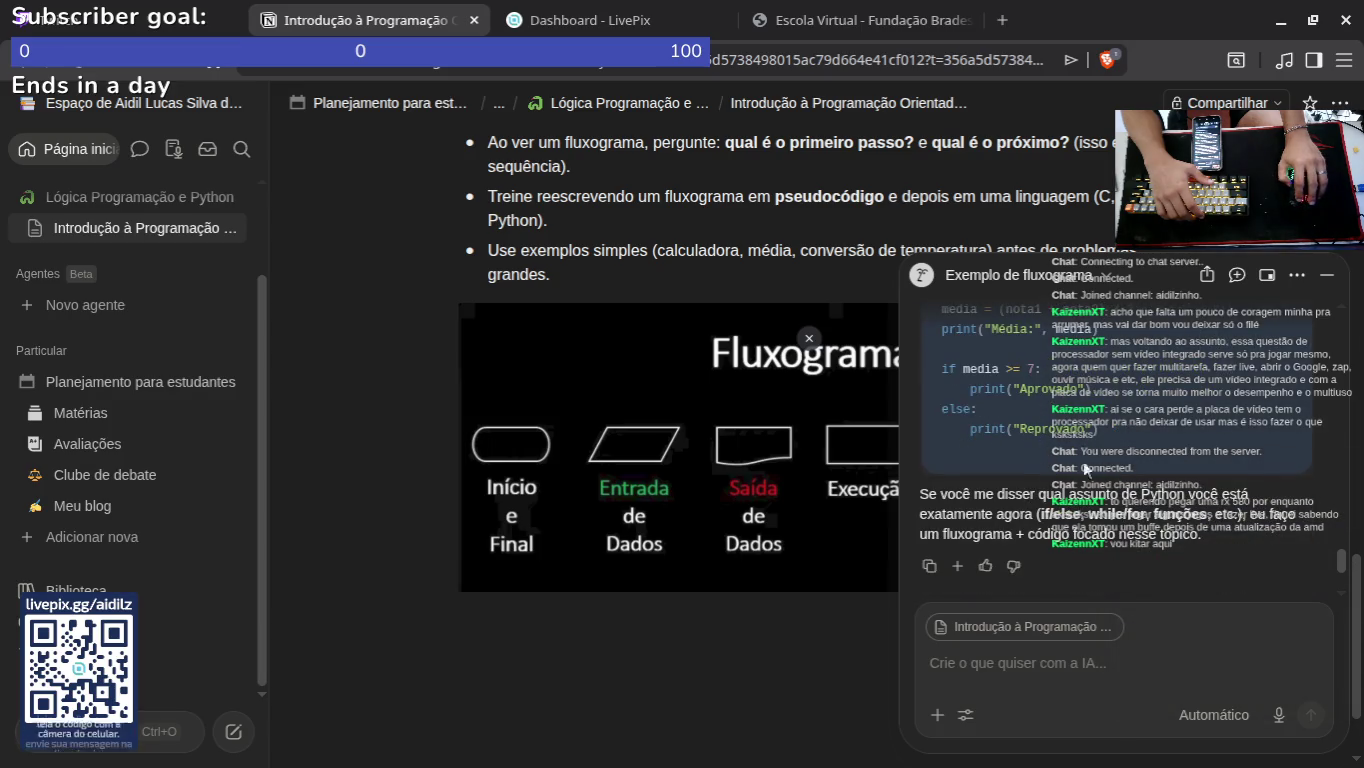
pyautogui.scroll(8, 1075, 480)
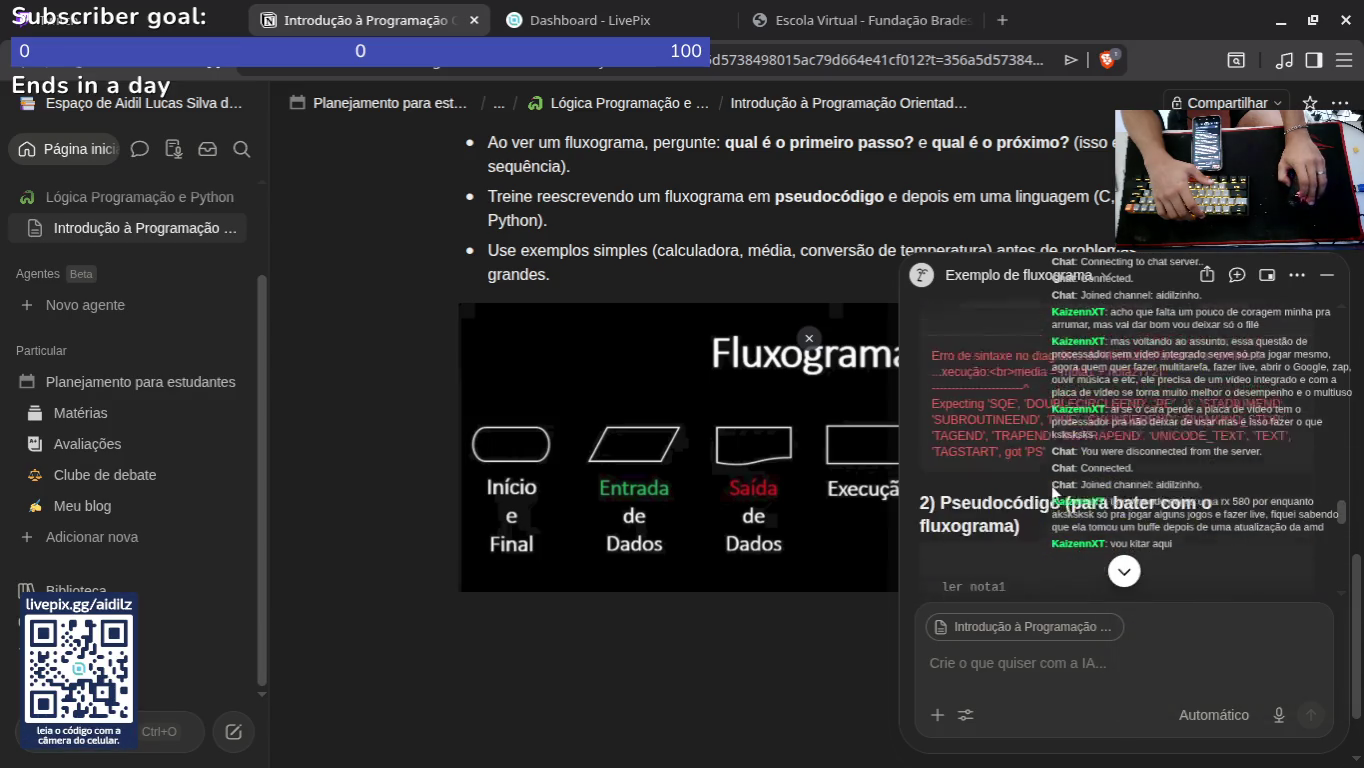
# Step: Scroll back up and select the AI's explanation of each flowchart symbol
pyautogui.scroll(10, 1055, 492)
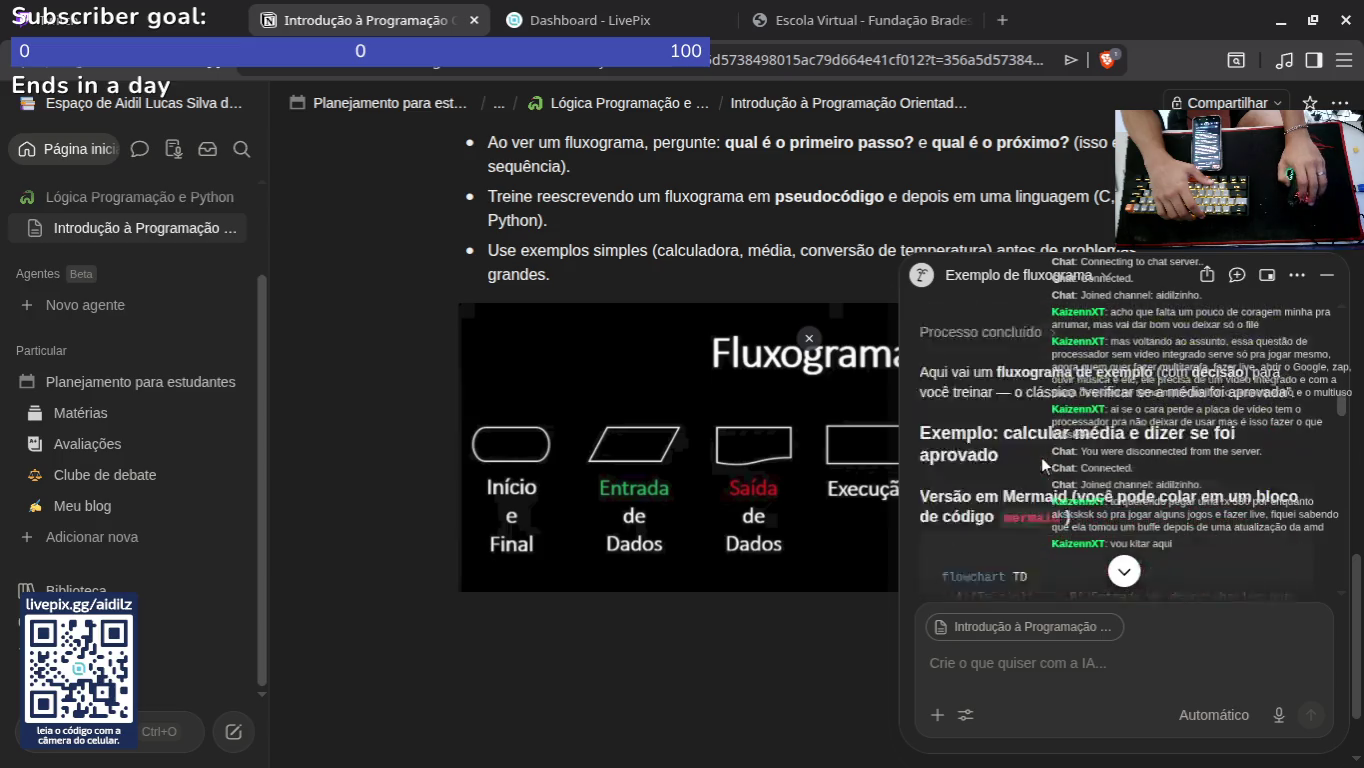
pyautogui.scroll(4, 1044, 462)
pyautogui.scroll(2, 1111, 520)
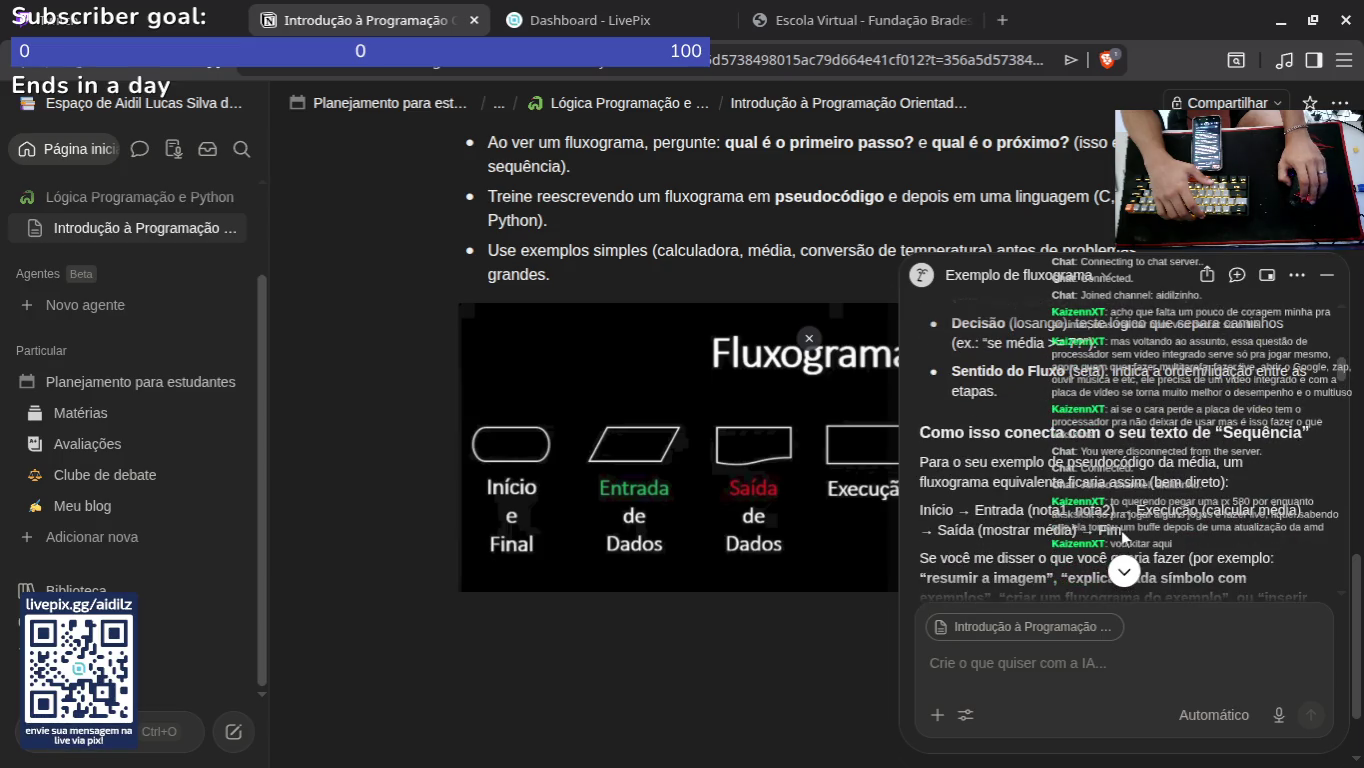
pyautogui.scroll(3, 1015, 458)
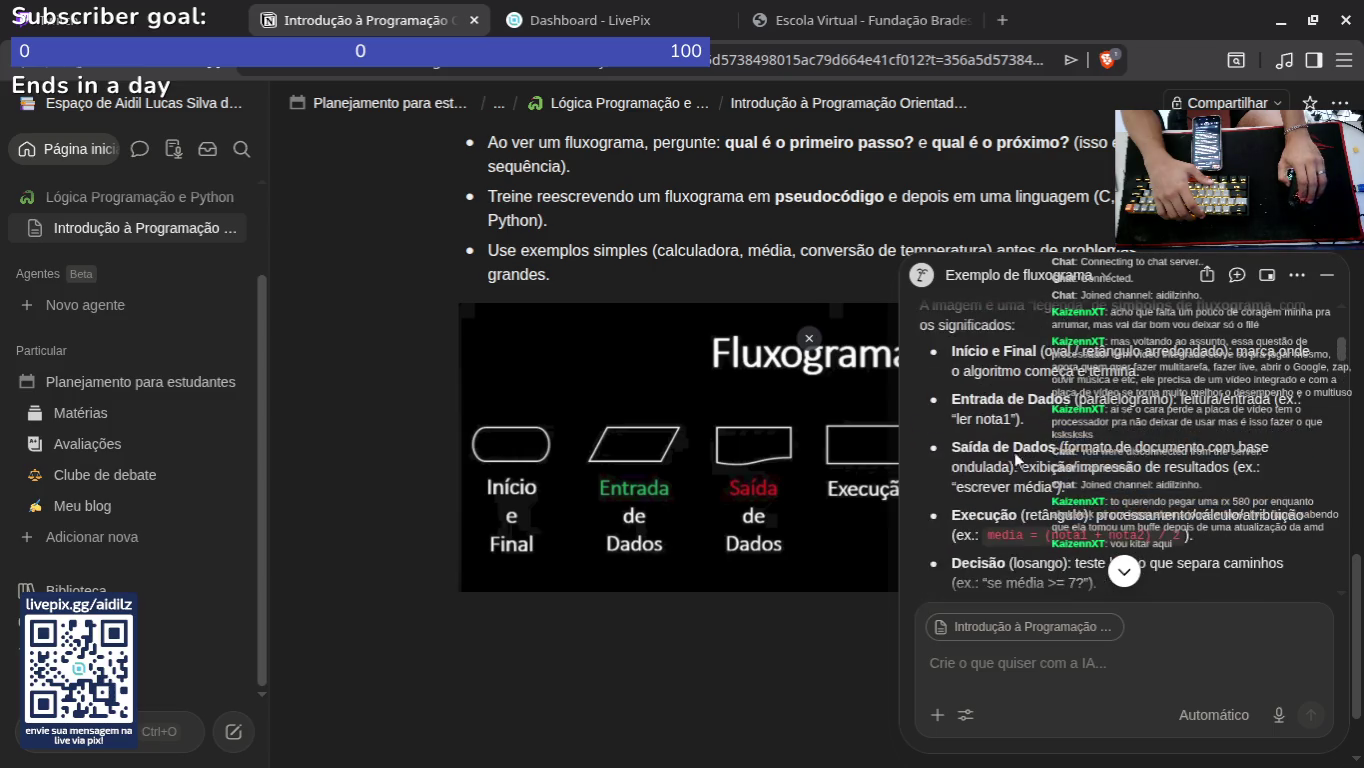
pyautogui.scroll(3, 1010, 463)
pyautogui.scroll(-1, 955, 445)
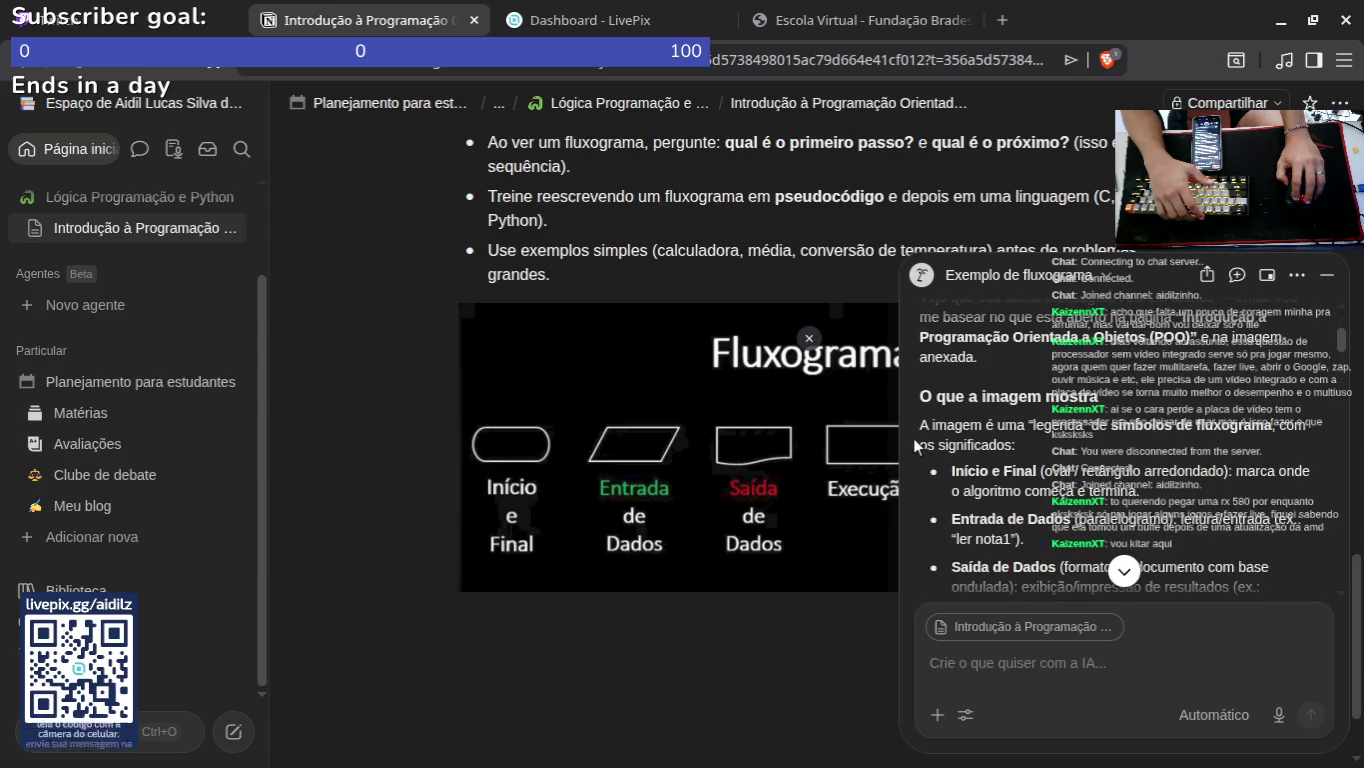
pyautogui.scroll(-1, 926, 410)
pyautogui.moveTo(928, 400)
pyautogui.mouseDown()
pyautogui.moveTo(960, 500)
pyautogui.moveTo(1000, 561)
pyautogui.moveTo(999, 392)
pyautogui.moveTo(1140, 395)
pyautogui.moveTo(1069, 367)
pyautogui.moveTo(1130, 405)
pyautogui.moveTo(1150, 475)
pyautogui.moveTo(1113, 428)
pyautogui.mouseUp()
# Step: Copy the flowchart-symbol explanation and paste it into a new block below the flowchart image
pyautogui.rightClick(721, 505)
pyautogui.click(745, 517)
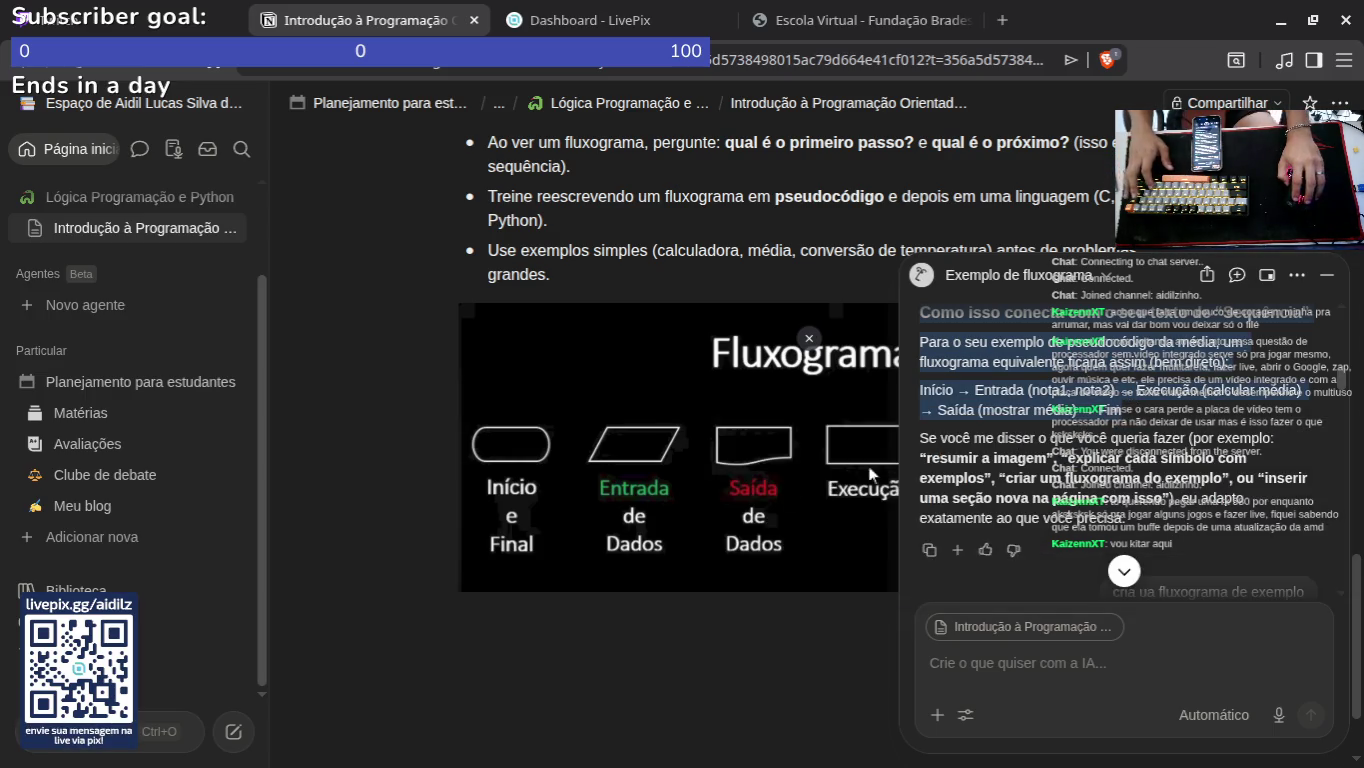
pyautogui.scroll(-1, 530, 500)
pyautogui.click(531, 500)
pyautogui.hotkey('ctrl', 'v')
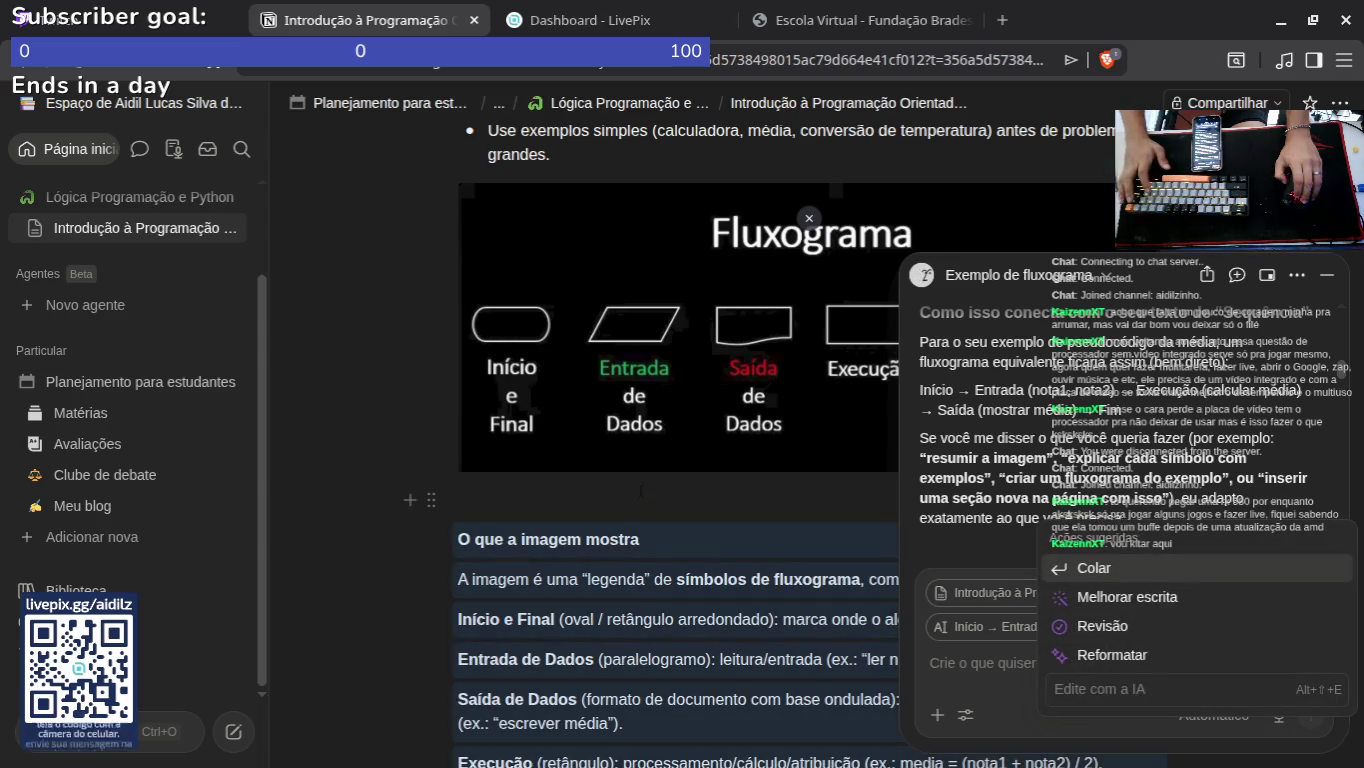
pyautogui.scroll(-1, 658, 545)
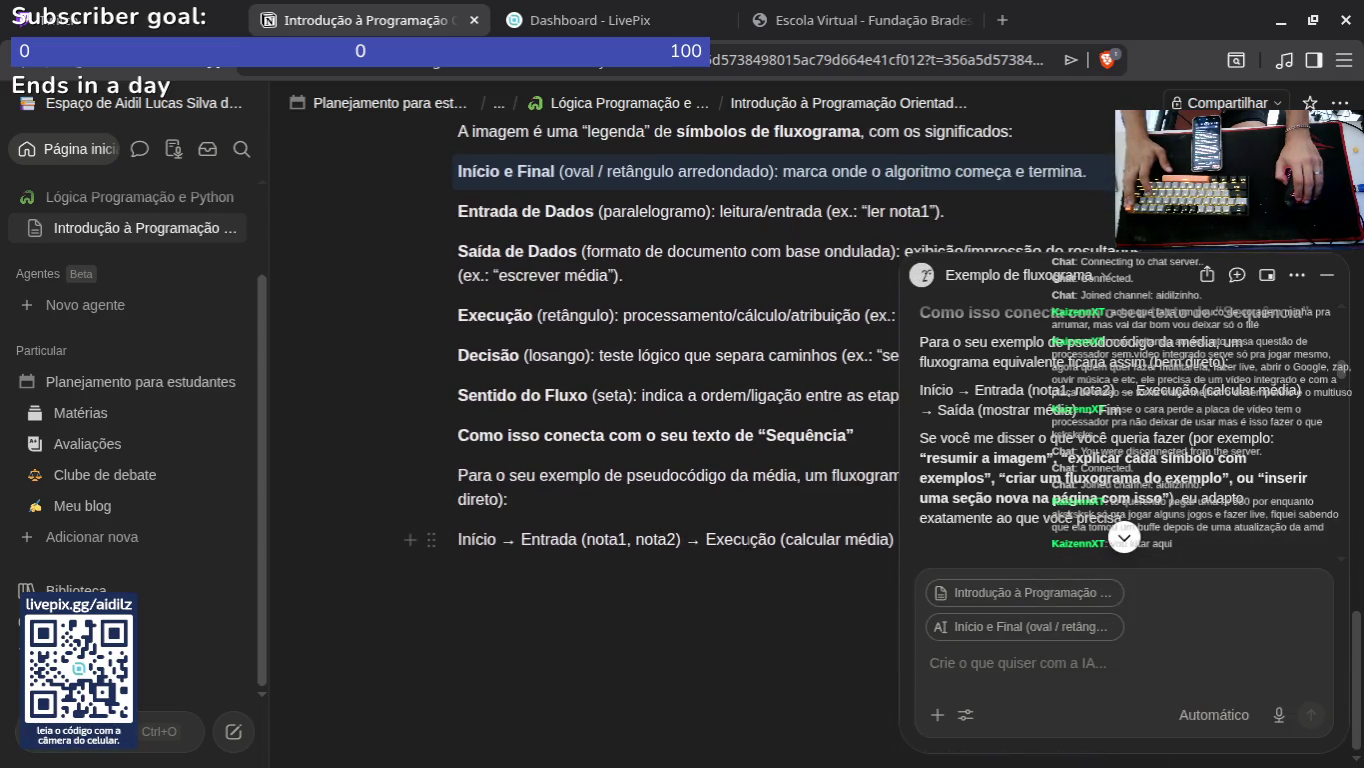
# Step: Drag the AI's Python pass/fail average code block from the chat into the page
pyautogui.click(1125, 539)
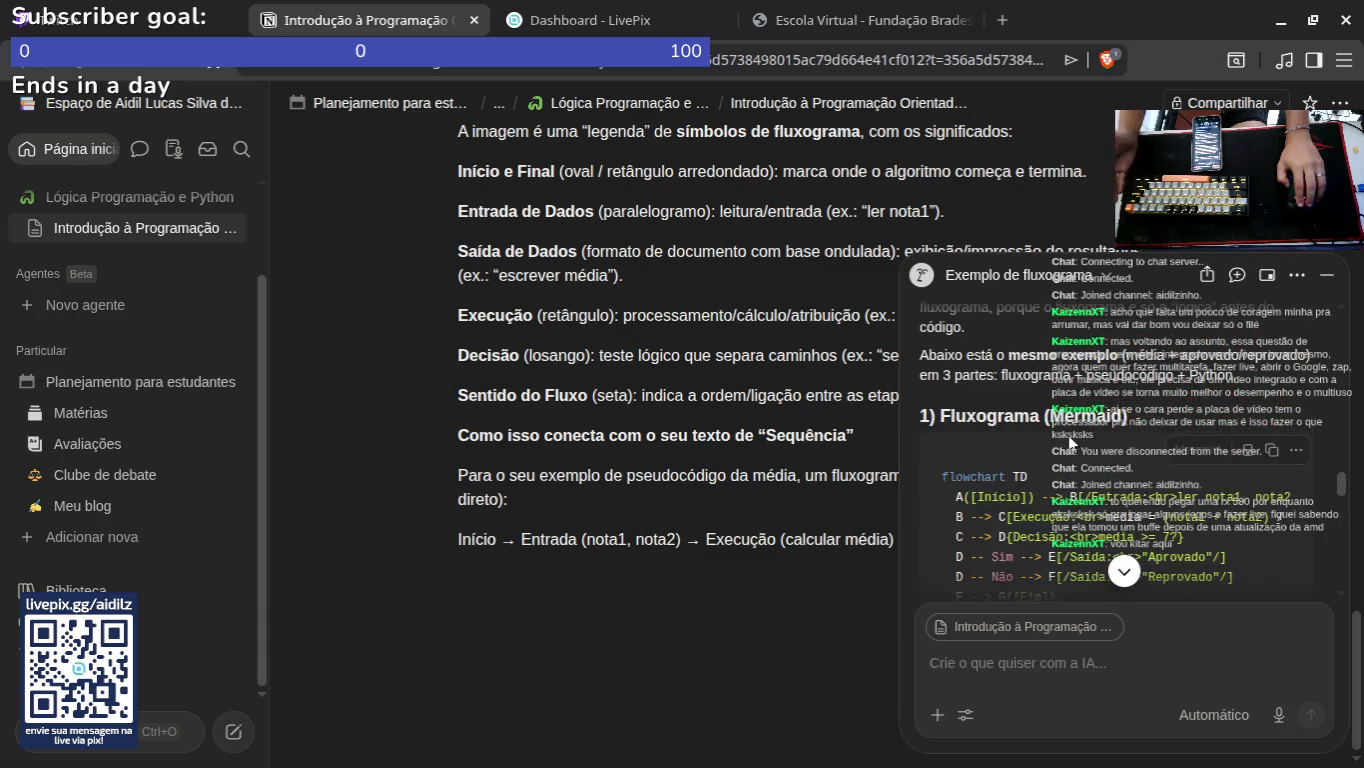
pyautogui.scroll(-3, 1074, 428)
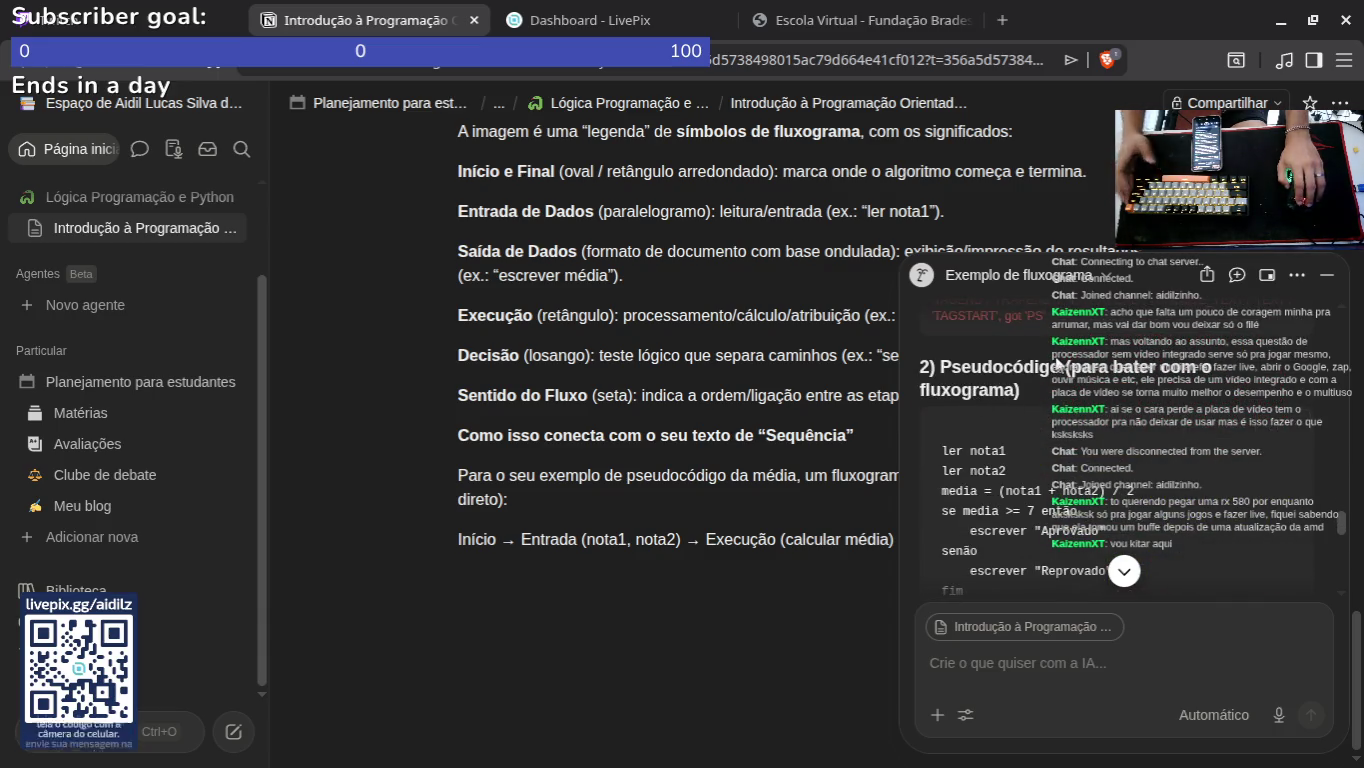
pyautogui.scroll(2, 1005, 500)
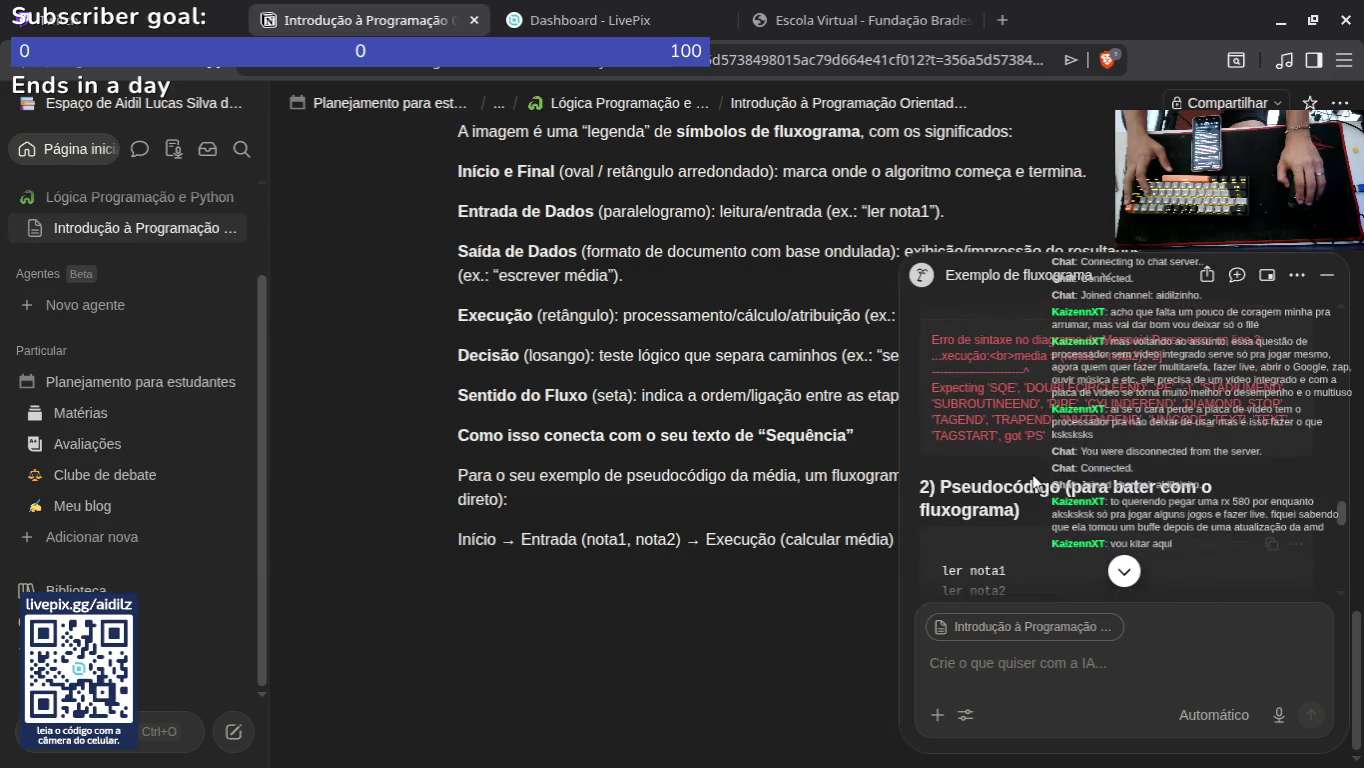
pyautogui.scroll(-1, 975, 489)
pyautogui.scroll(-3, 975, 488)
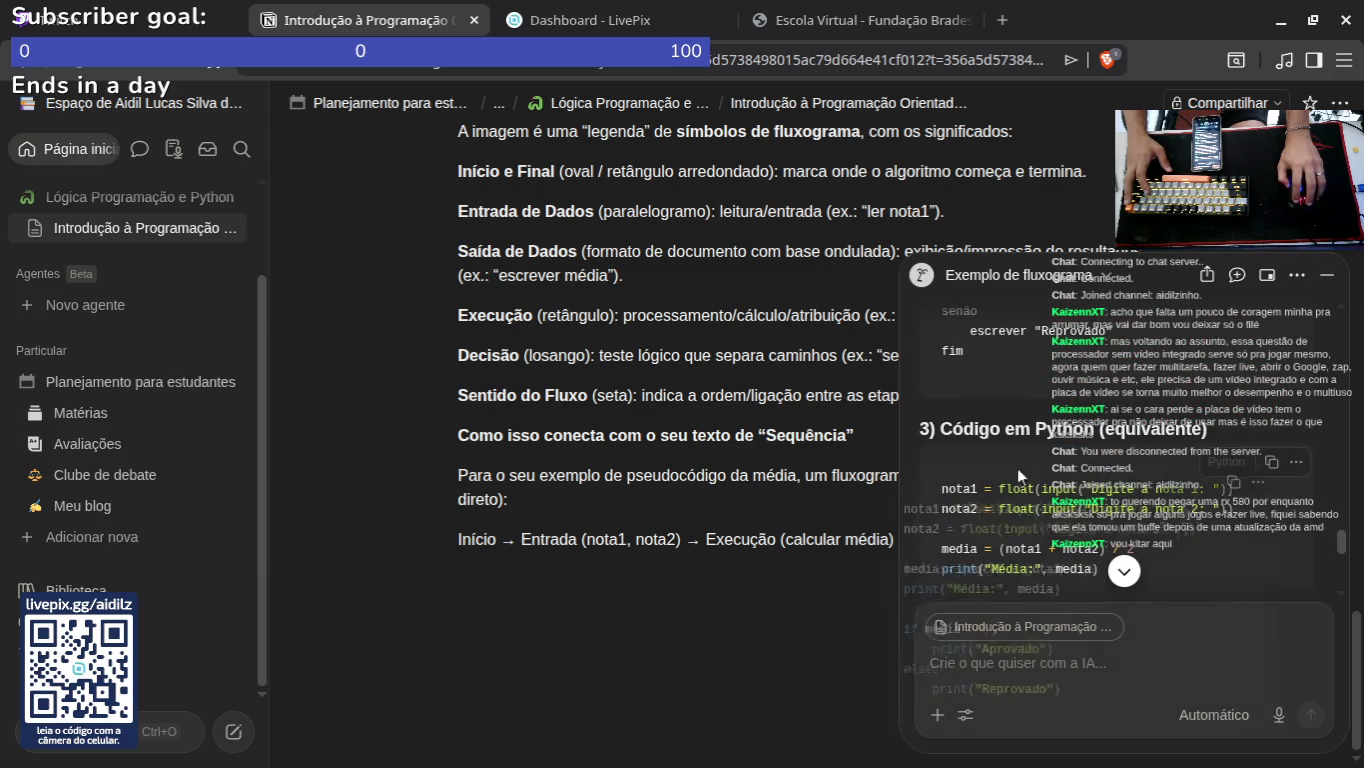
pyautogui.moveTo(1017, 466); pyautogui.dragTo(526, 620)
pyautogui.scroll(-3, 701, 560)
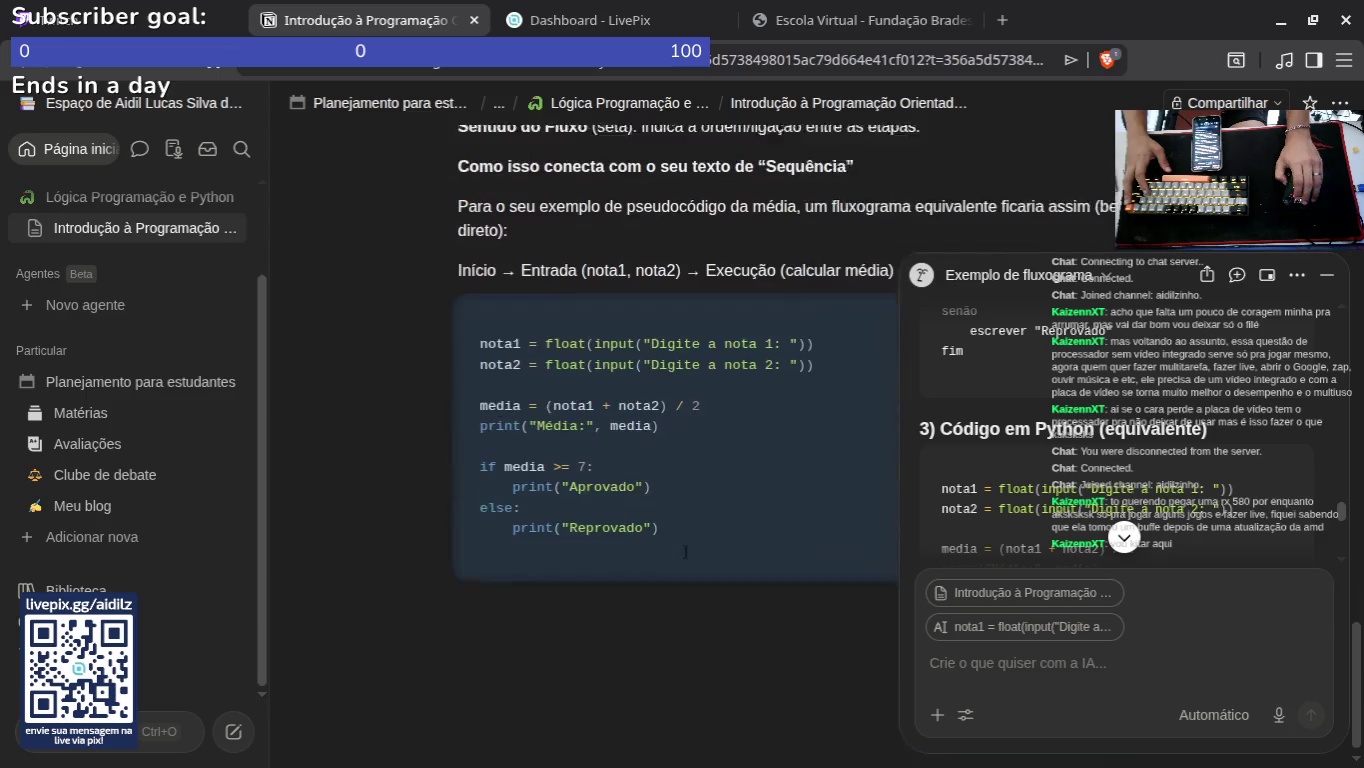
pyautogui.scroll(-2, 982, 503)
pyautogui.scroll(-2, 999, 491)
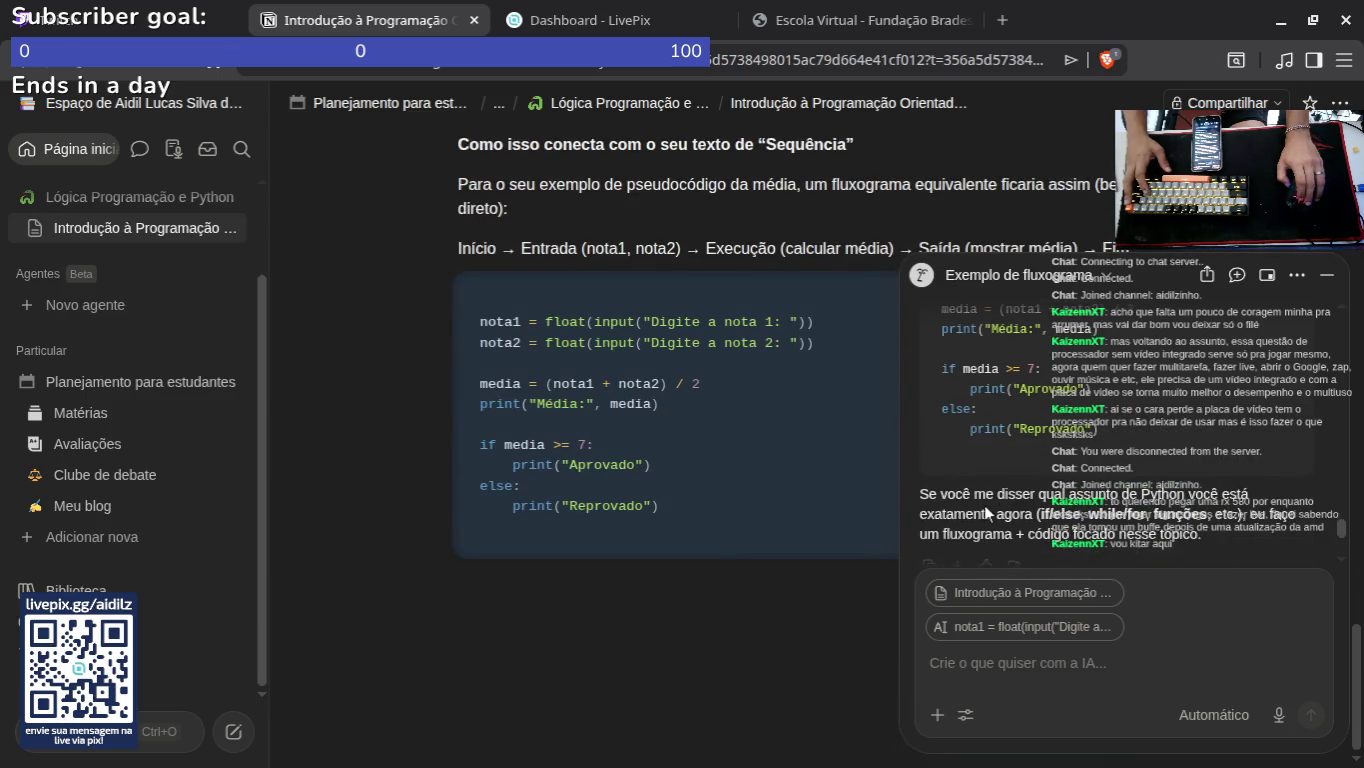
pyautogui.click(1079, 490)
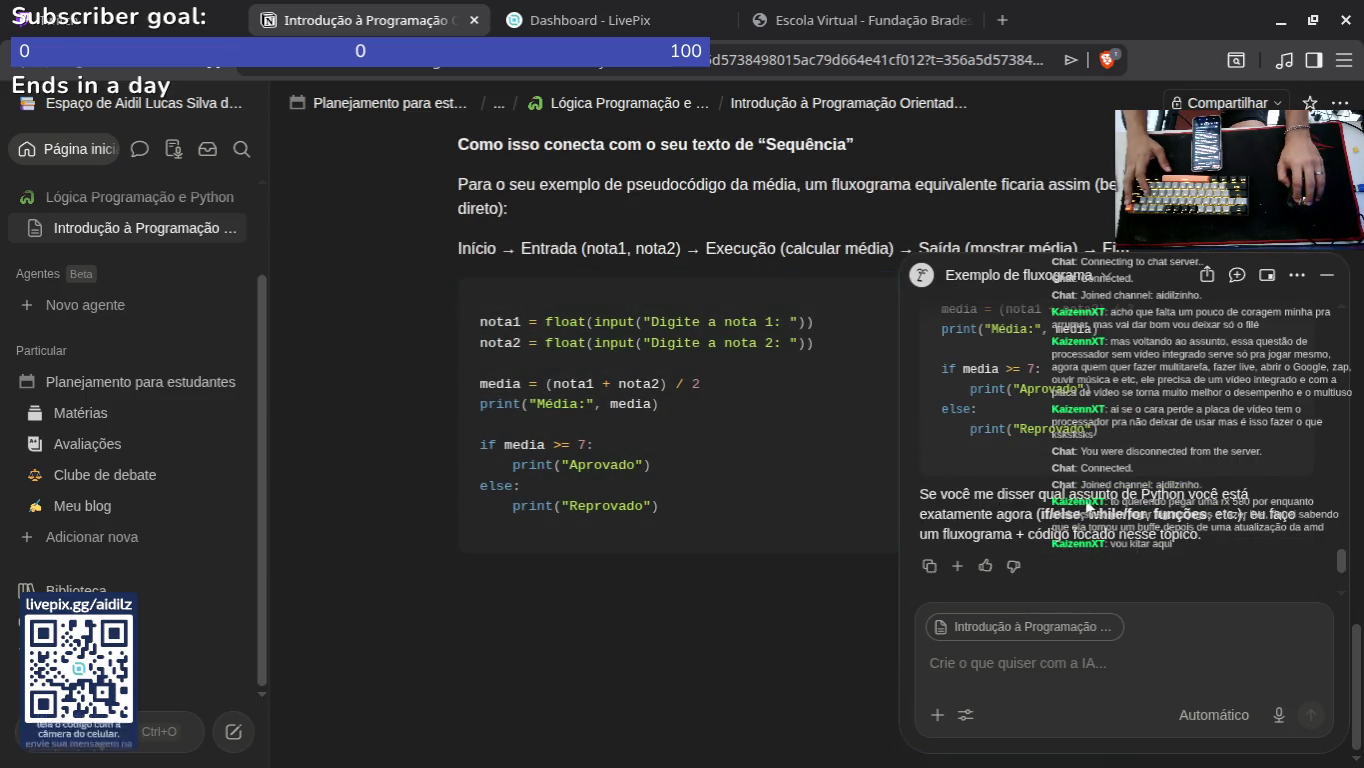
# Step: Close the Notion AI panel after checking the added content
pyautogui.scroll(5, 1060, 495)
pyautogui.scroll(3, 1057, 487)
pyautogui.scroll(15, 693, 350)
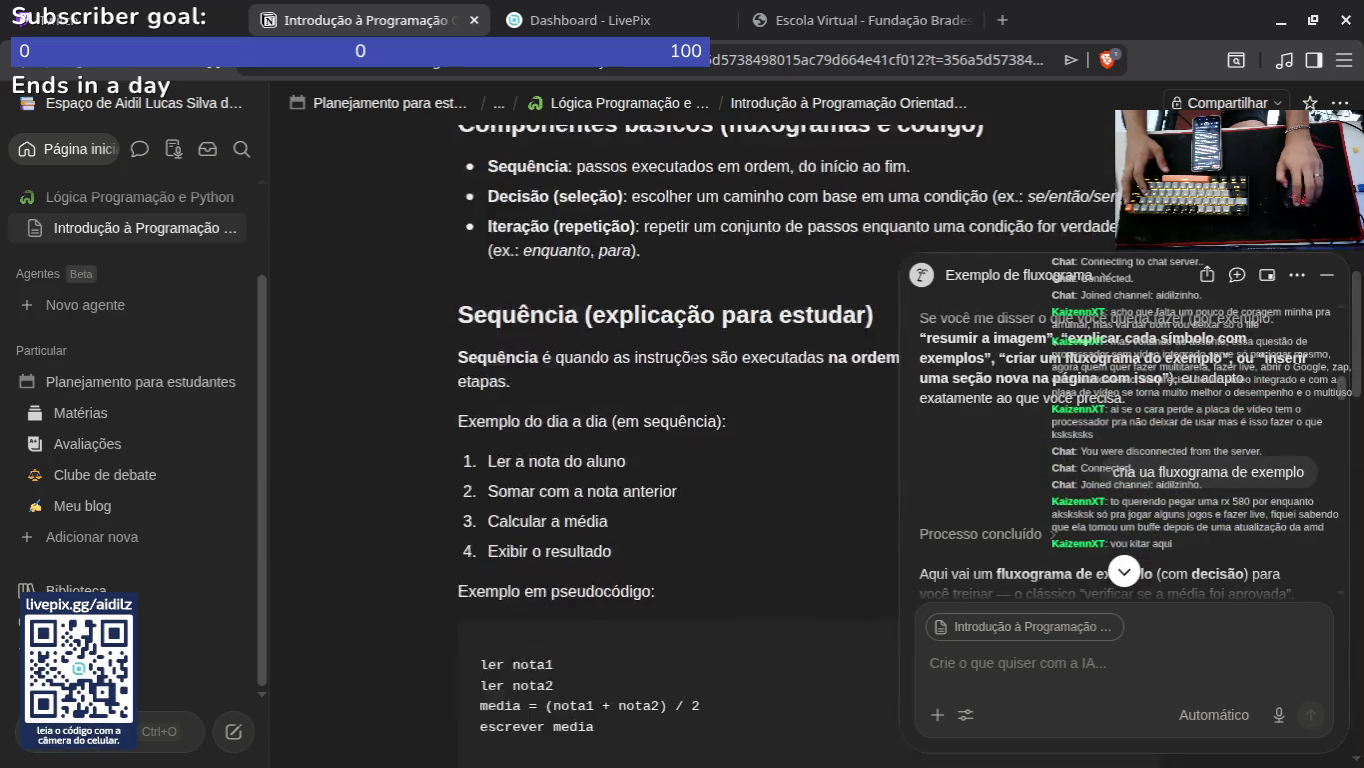
pyautogui.scroll(-2, 727, 368)
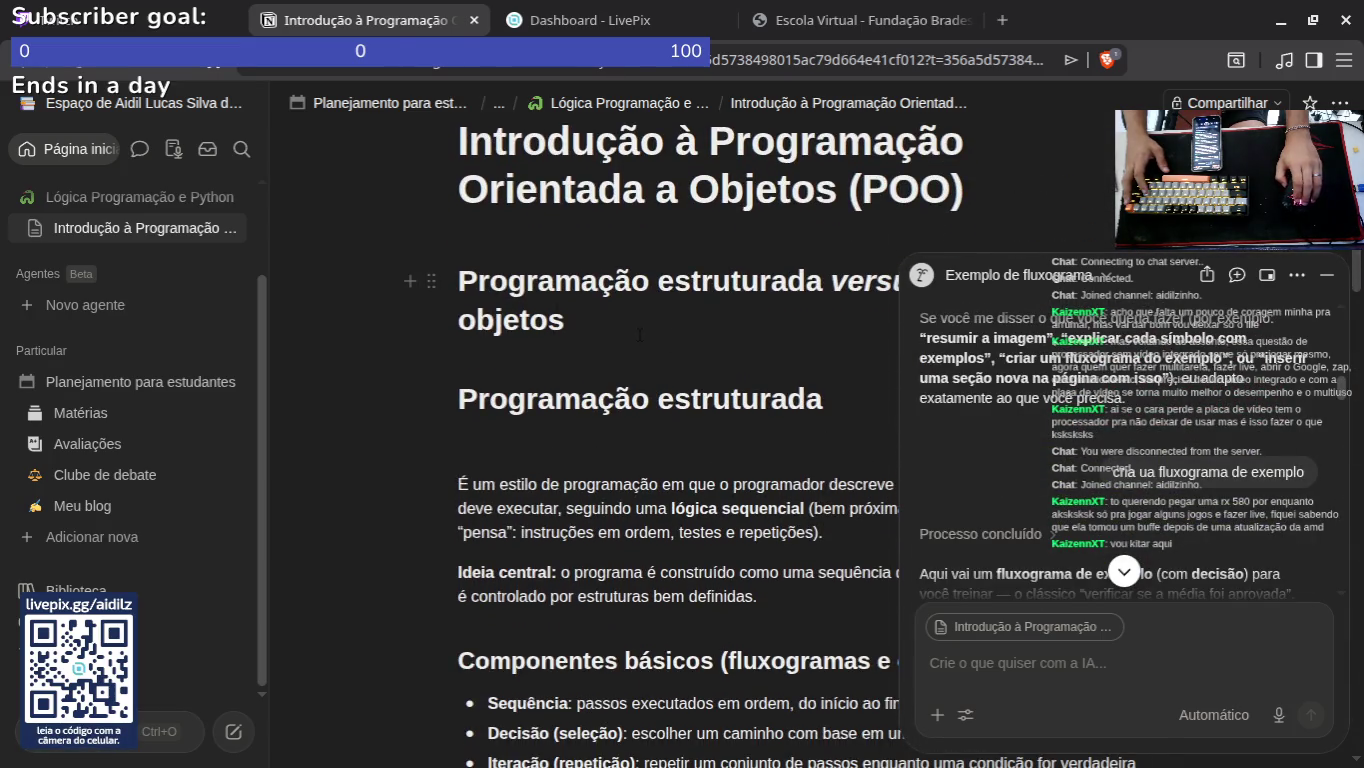
pyautogui.scroll(-15, 640, 336)
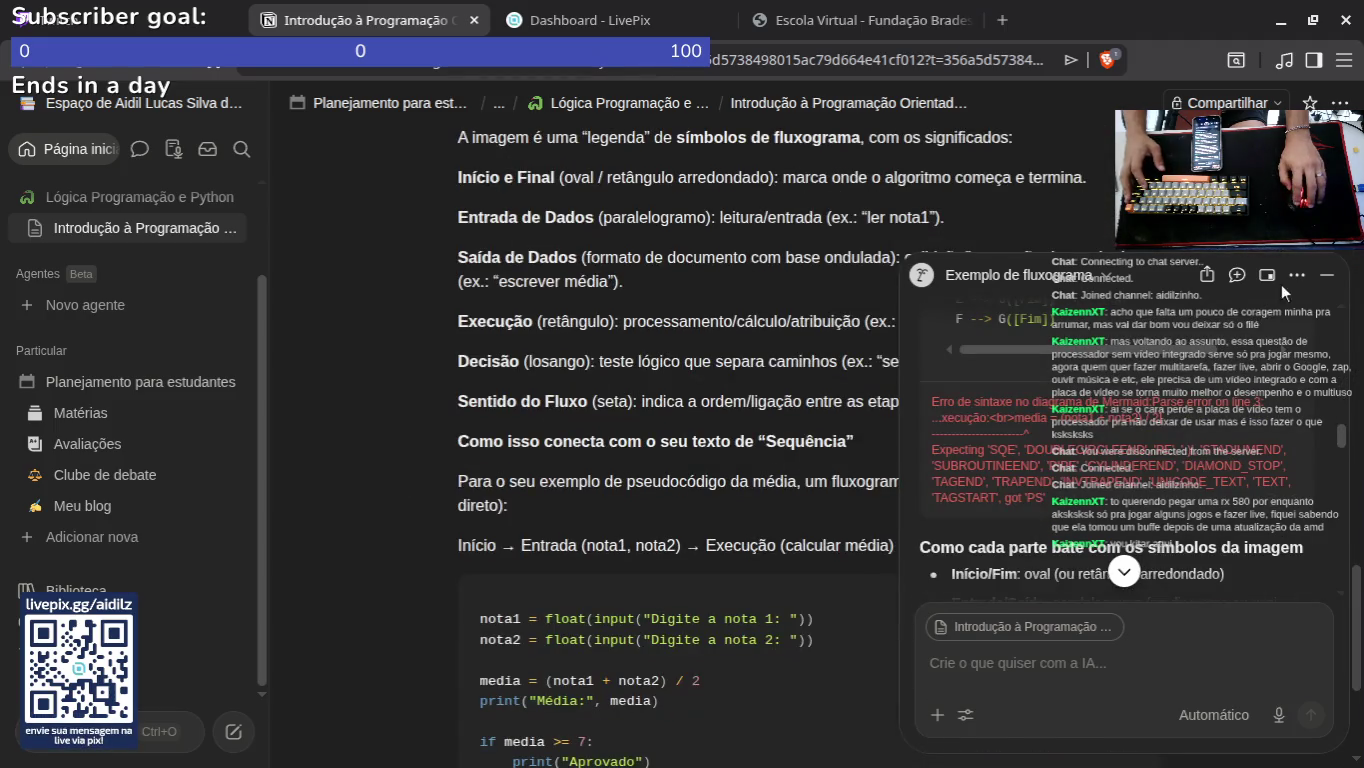
pyautogui.click(1327, 274)
pyautogui.scroll(-3, 677, 484)
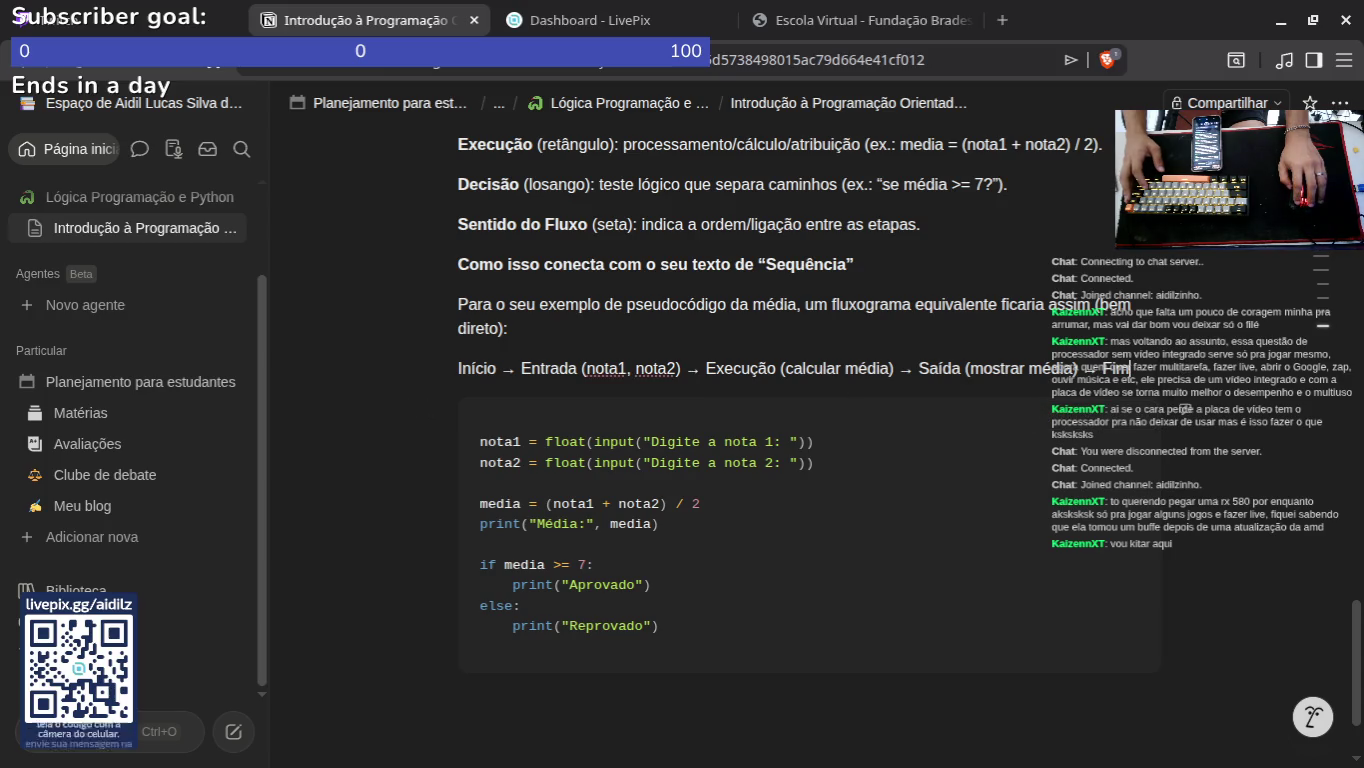
# Step: Label the code block 'Exemplo em Python:' and add an empty block beneath it
pyautogui.press('Return')
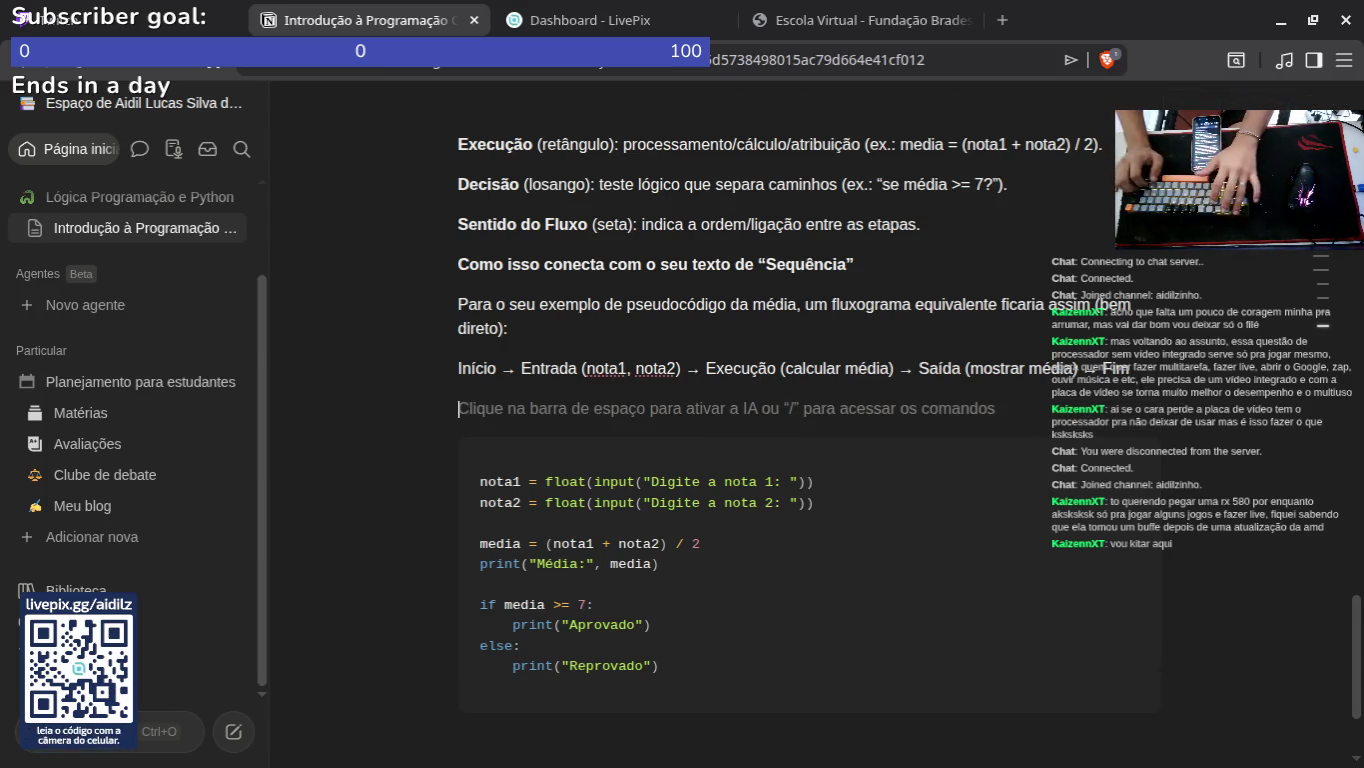
pyautogui.write('Exemplo em')
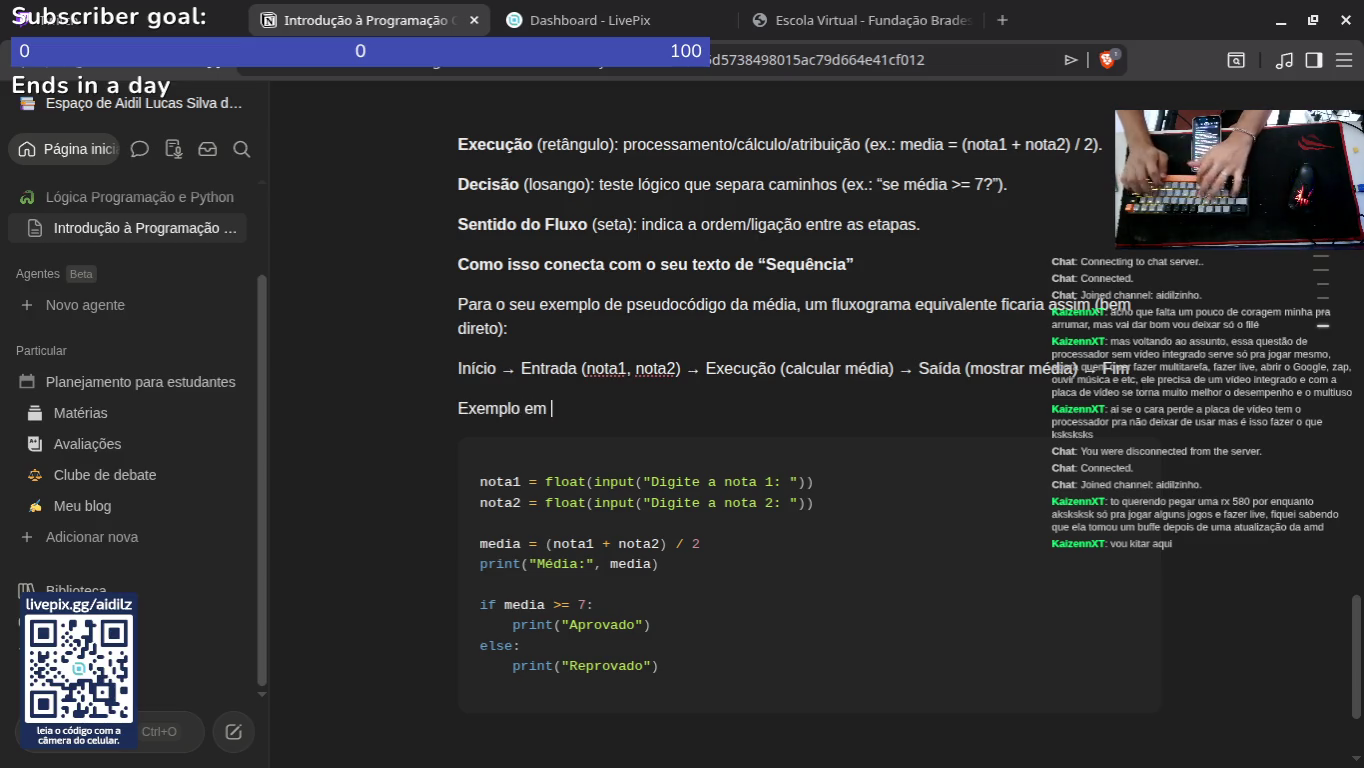
pyautogui.write('Pythobn')
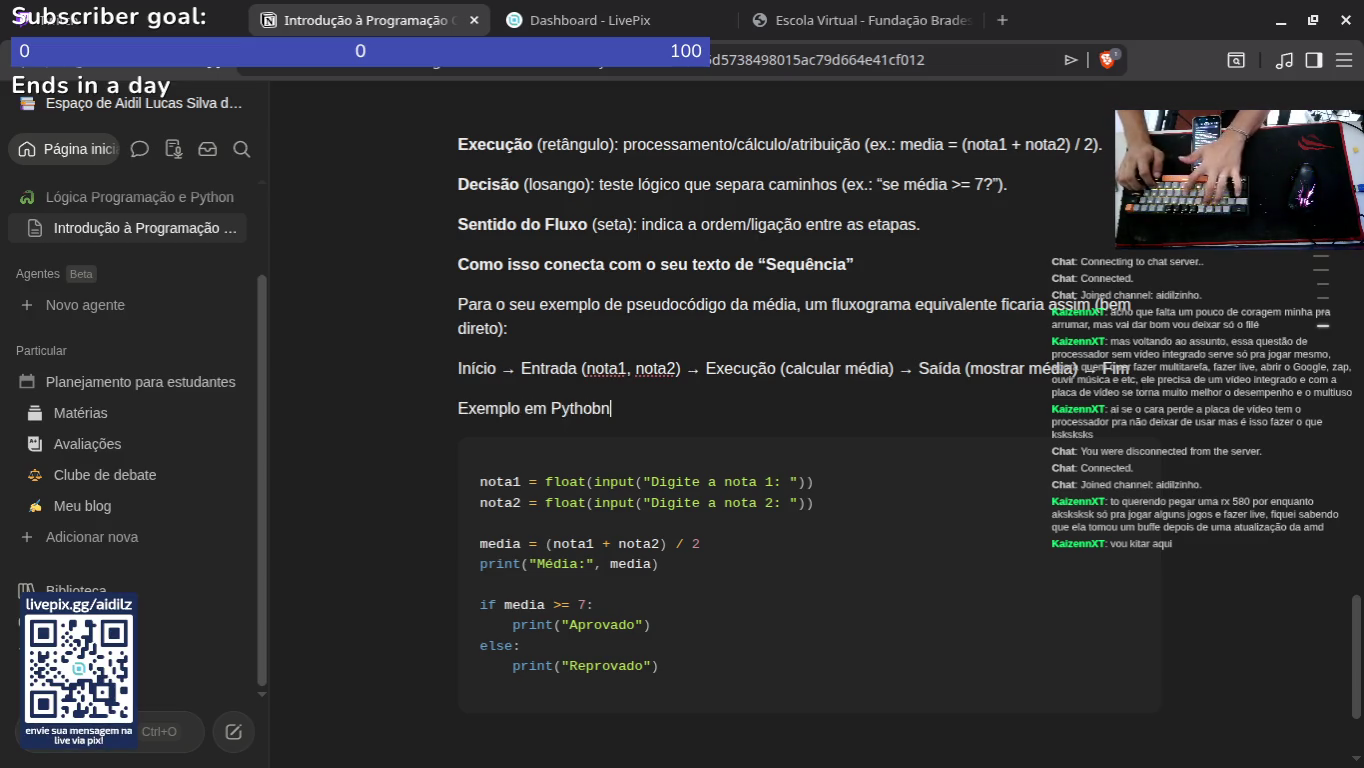
pyautogui.press('BackSpace')
pyautogui.press('BackSpace')
pyautogui.write('n')
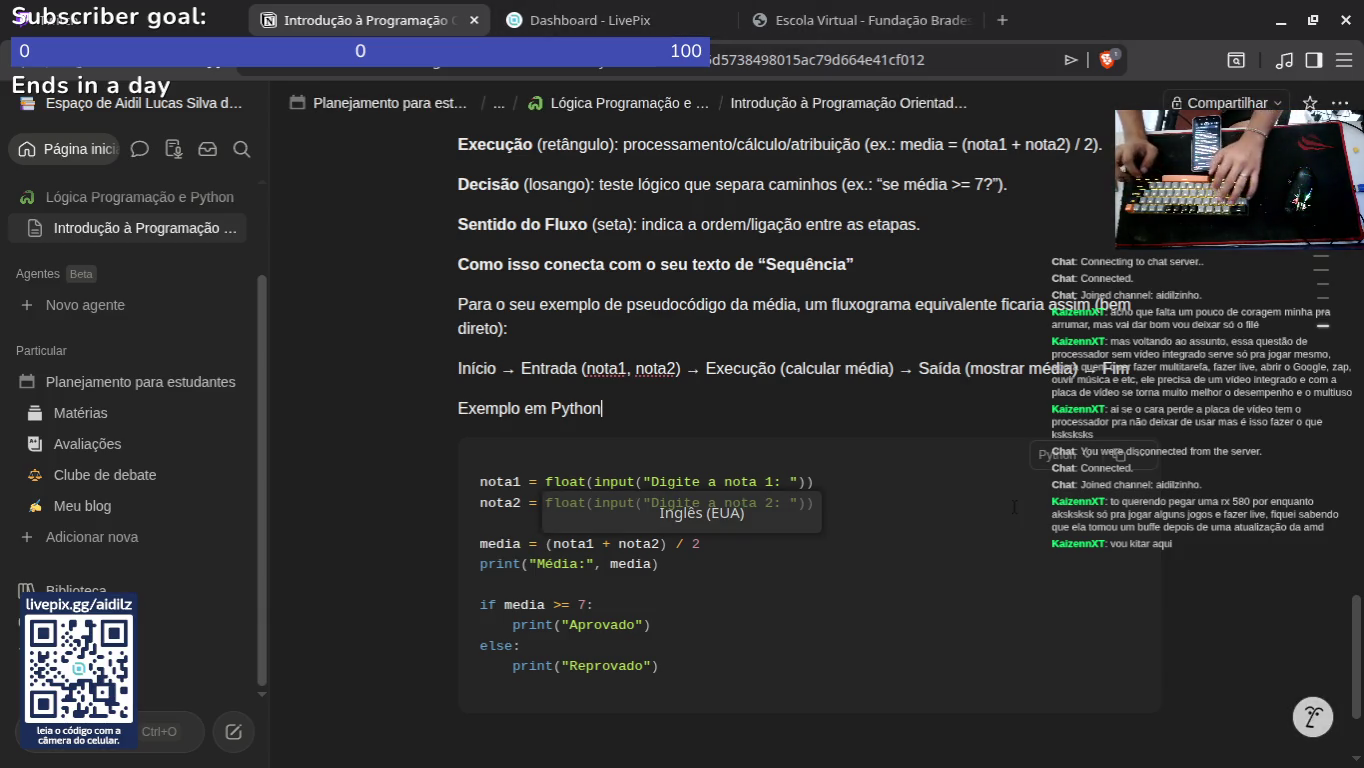
pyautogui.write(':')
pyautogui.scroll(-2, 802, 599)
pyautogui.click(802, 675)
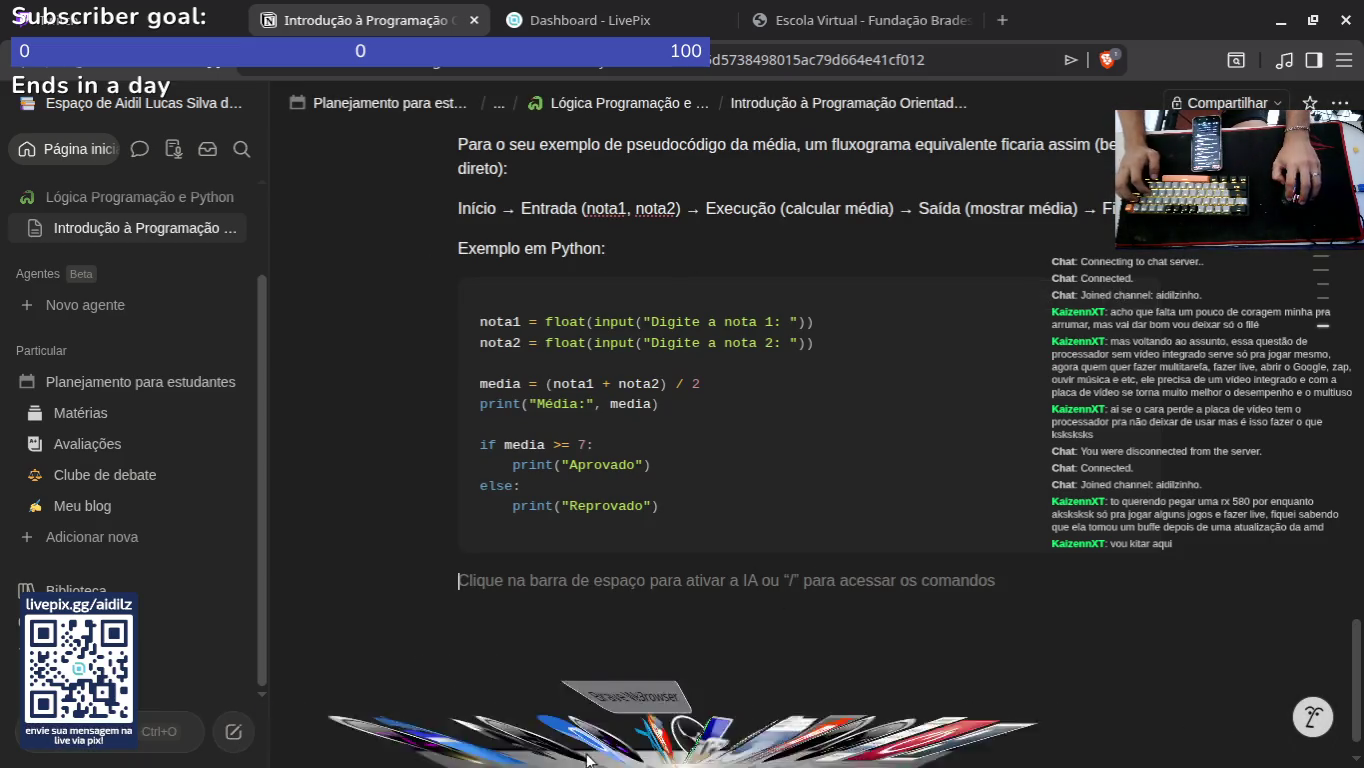
# Step: Bring the 'Fluxogramas e programação estruturada' video forward, maximize it and play it full screen
pyautogui.moveTo(561, 745)
pyautogui.moveTo(610, 719)
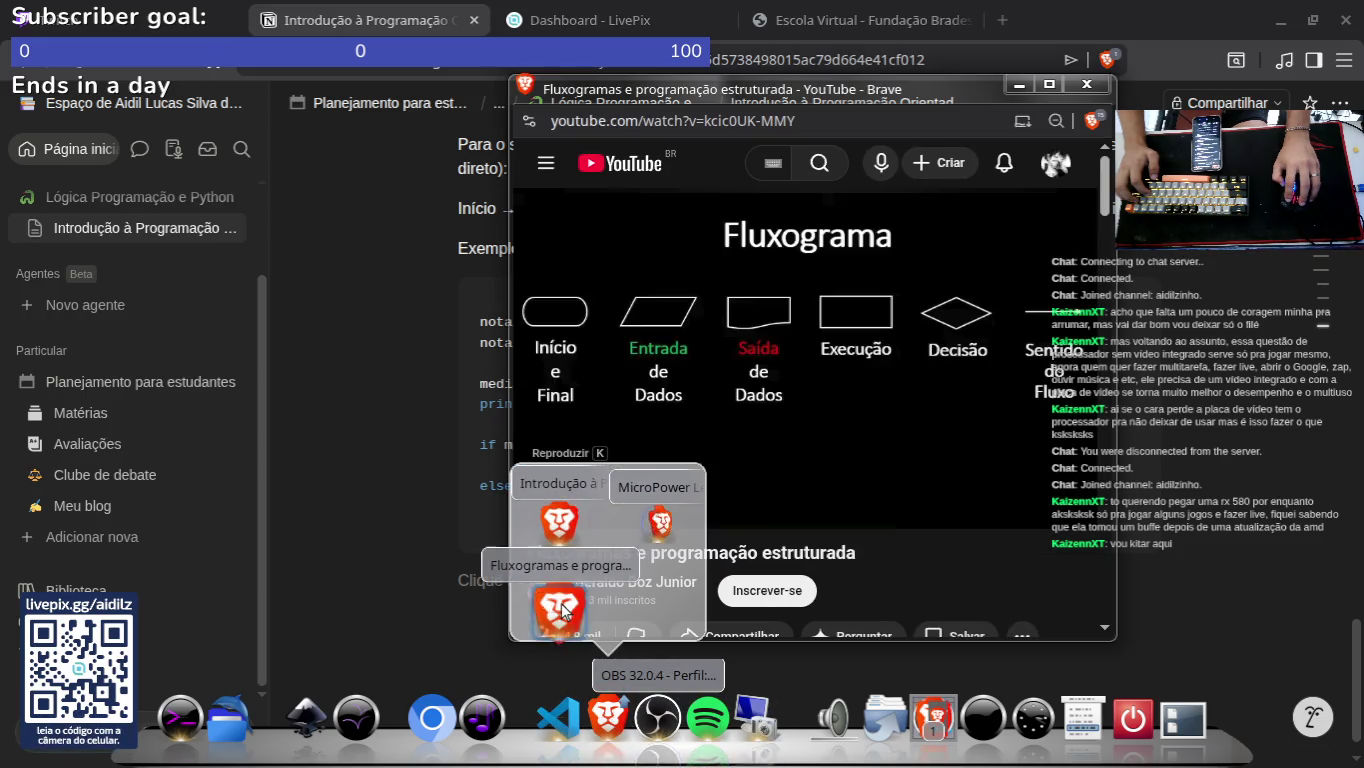
pyautogui.click(565, 610)
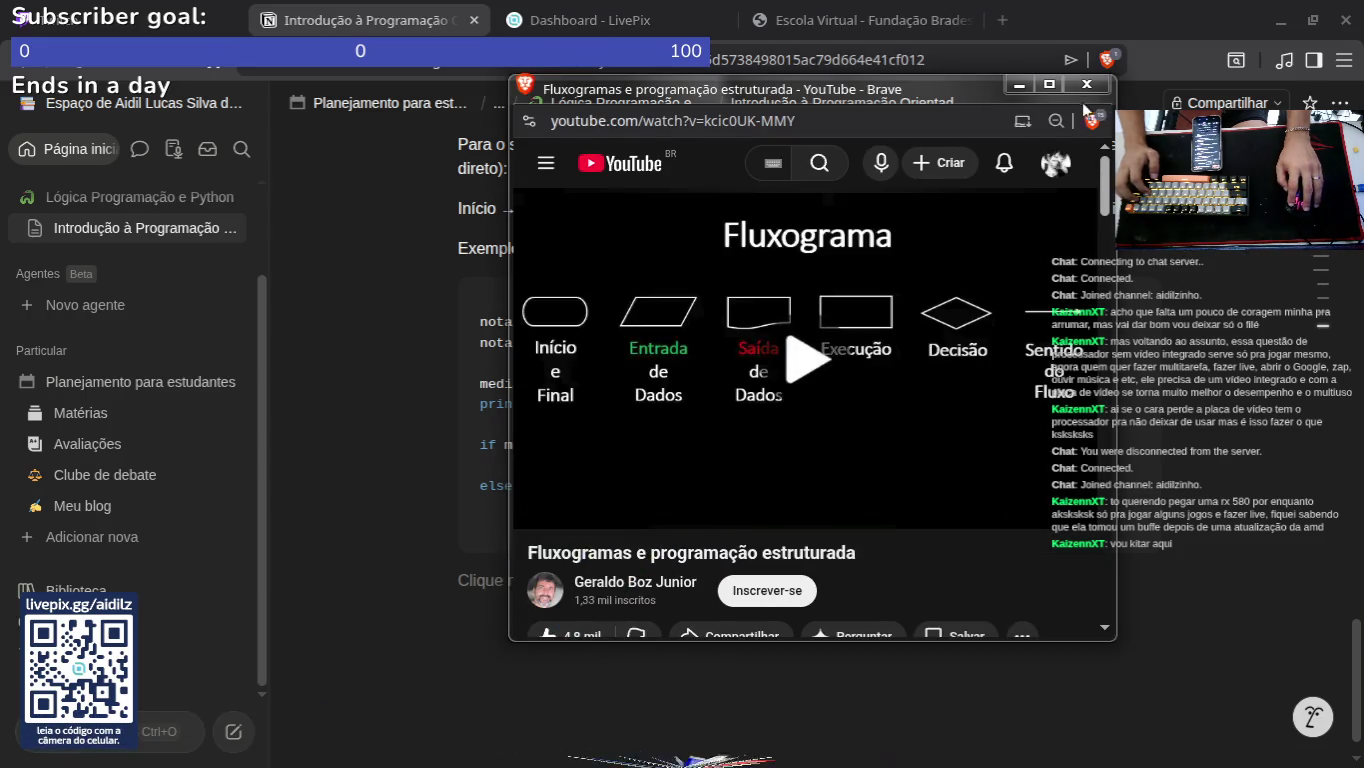
pyautogui.click(1047, 84)
pyautogui.press('f')
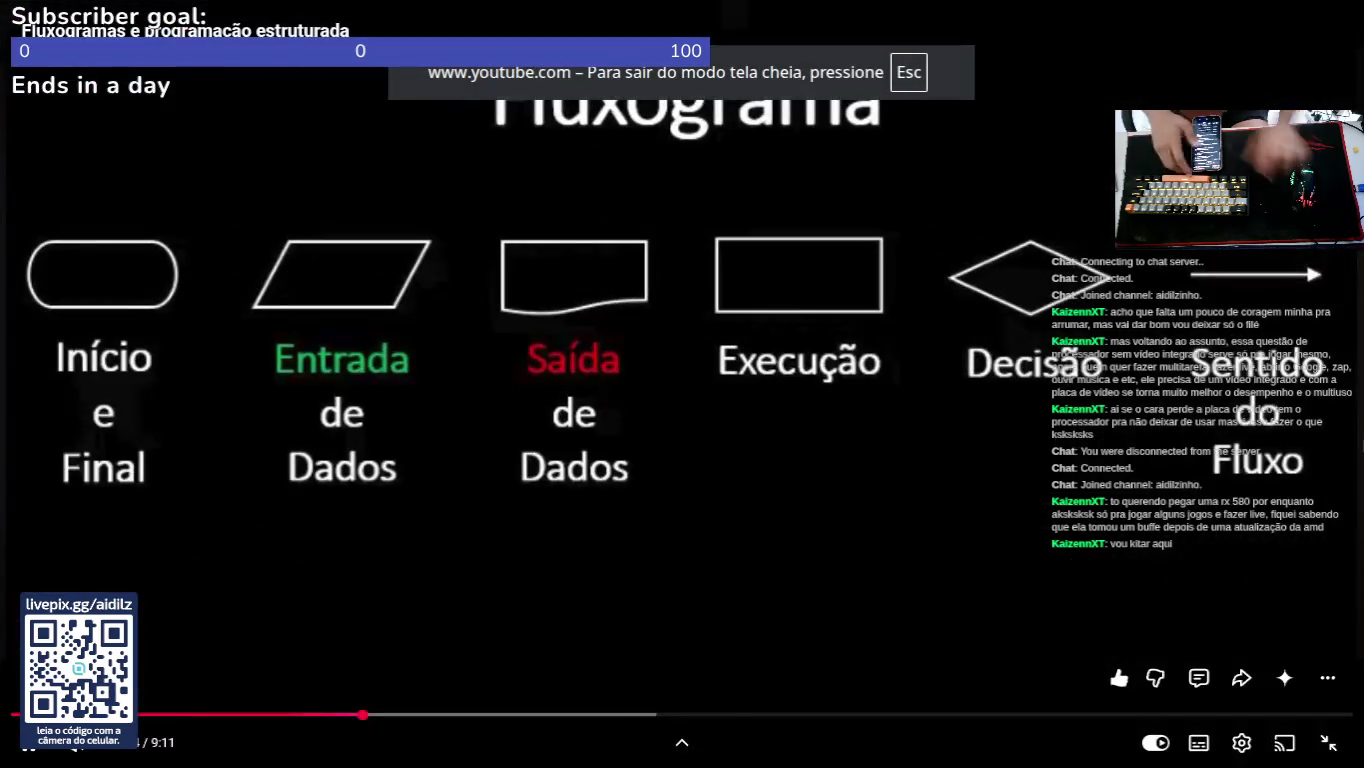
pyautogui.press('k')
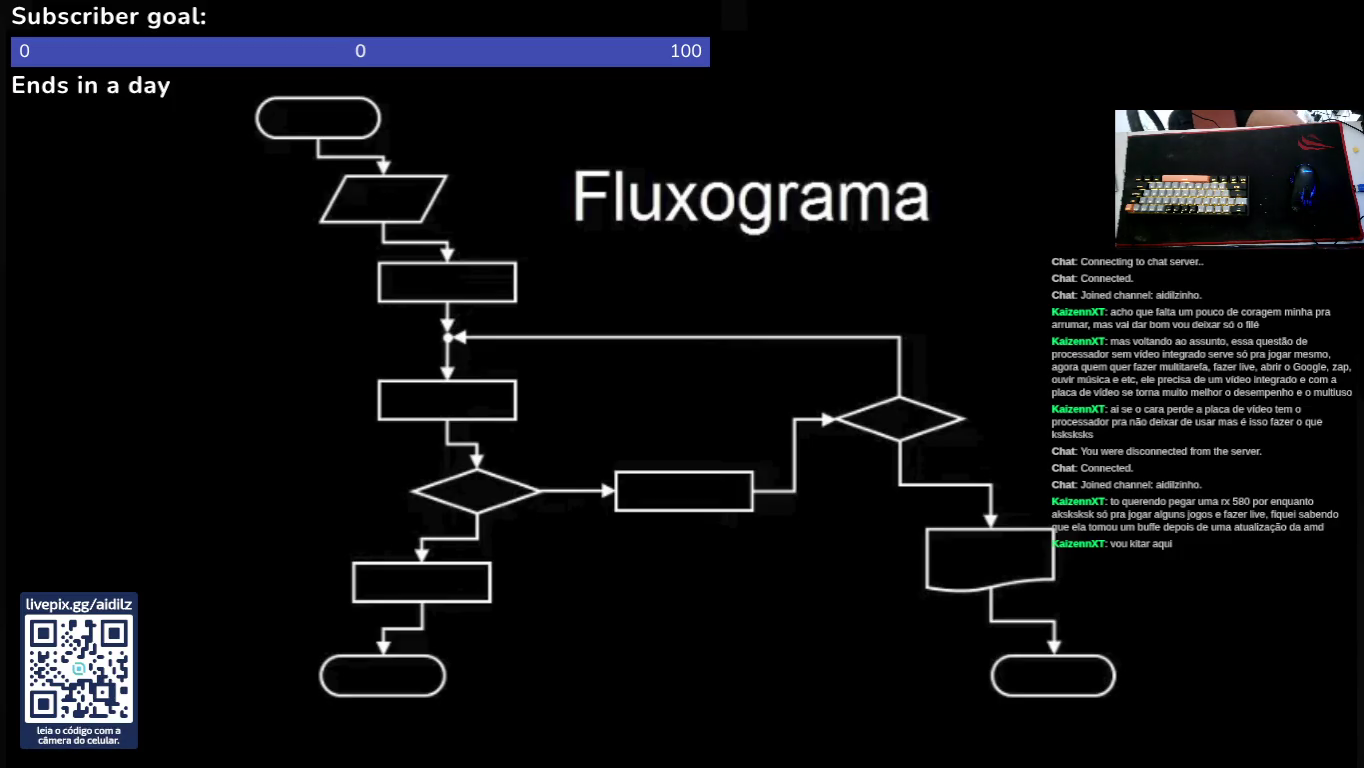
# Step: Keep the full-screen video playing until the 'Estrutura de Decisão - Se' Condição diamond slide appears
pyautogui.moveTo(78, 305)
pyautogui.mouseDown()
pyautogui.moveTo(245, 148)
pyautogui.moveTo(228, 228)
pyautogui.mouseUp()
pyautogui.moveTo(113, 490); pyautogui.dragTo(289, 656)
pyautogui.moveTo(1315, 485); pyautogui.dragTo(1135, 621)
pyautogui.moveTo(1122, 635); pyautogui.dragTo(1215, 607)
pyautogui.moveTo(1161, 552); pyautogui.dragTo(1120, 634)
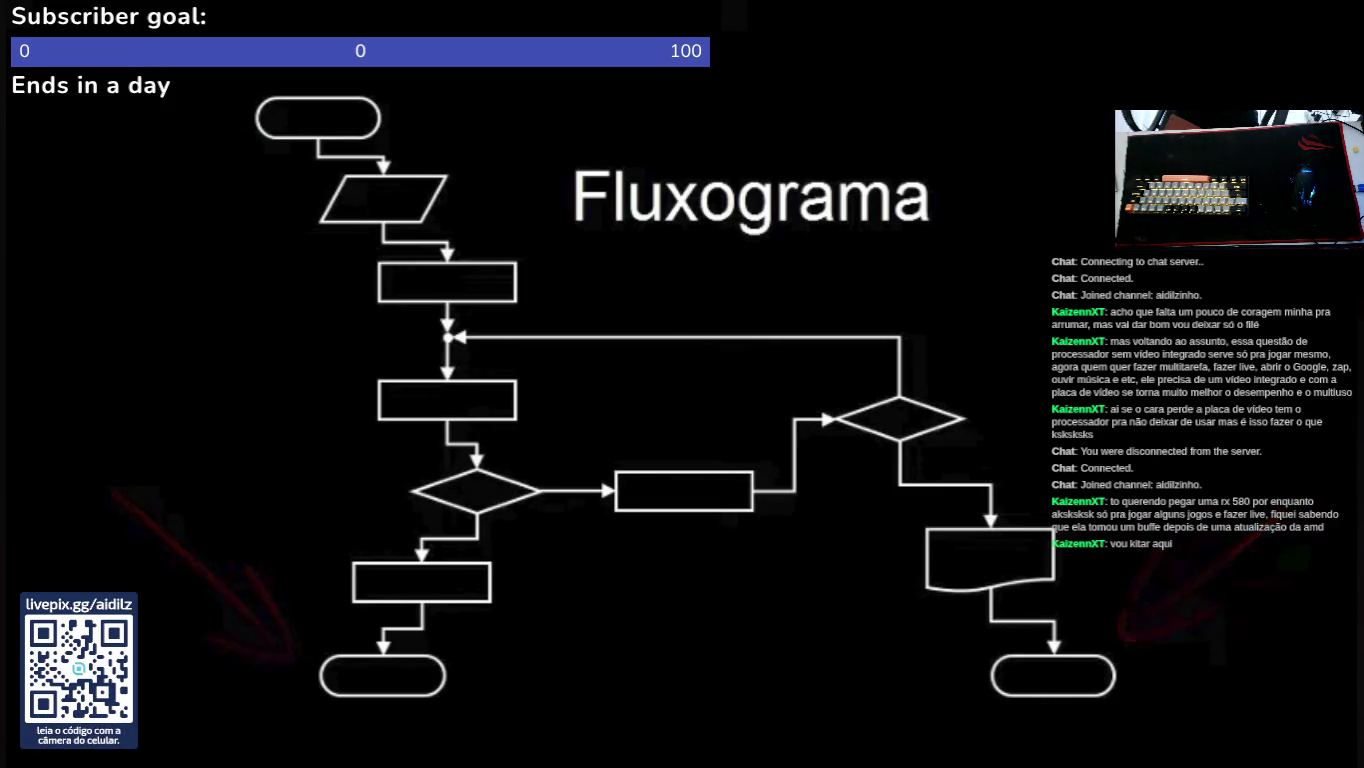
pyautogui.moveTo(139, 410); pyautogui.dragTo(305, 257)
pyautogui.moveTo(225, 283); pyautogui.dragTo(284, 333)
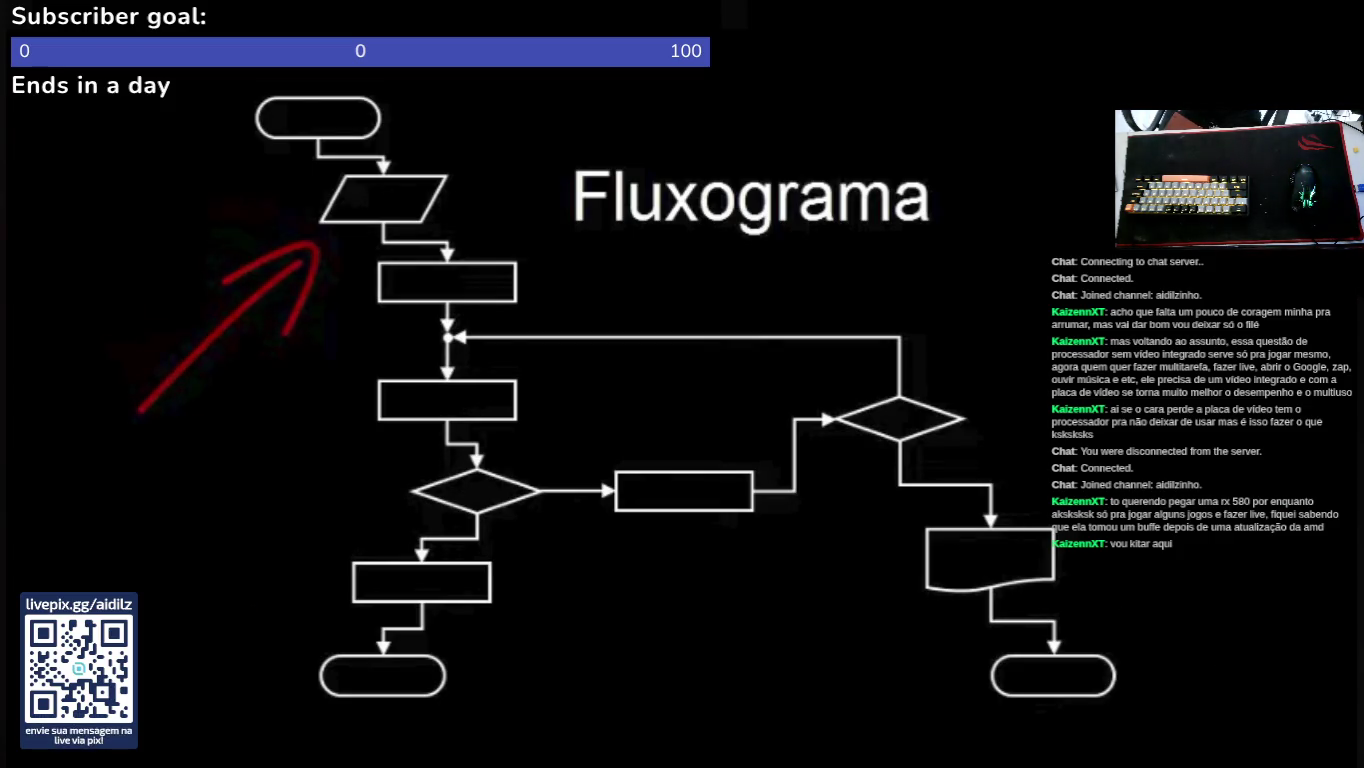
pyautogui.moveTo(189, 472)
pyautogui.mouseDown()
pyautogui.moveTo(228, 431)
pyautogui.moveTo(340, 396)
pyautogui.mouseUp()
pyautogui.moveTo(180, 588)
pyautogui.mouseDown()
pyautogui.moveTo(372, 432)
pyautogui.moveTo(355, 510)
pyautogui.mouseUp()
pyautogui.moveTo(171, 751); pyautogui.dragTo(339, 680)
pyautogui.moveTo(609, 685)
pyautogui.mouseDown()
pyautogui.moveTo(680, 518)
pyautogui.moveTo(697, 592)
pyautogui.mouseUp()
pyautogui.moveTo(697, 685)
pyautogui.mouseDown()
pyautogui.moveTo(560, 600)
pyautogui.moveTo(609, 545)
pyautogui.mouseUp()
pyautogui.moveTo(1114, 240); pyautogui.dragTo(954, 388)
pyautogui.moveTo(955, 388); pyautogui.dragTo(984, 305)
pyautogui.moveTo(1226, 375)
pyautogui.mouseDown()
pyautogui.moveTo(1076, 511)
pyautogui.moveTo(1065, 455)
pyautogui.mouseUp()
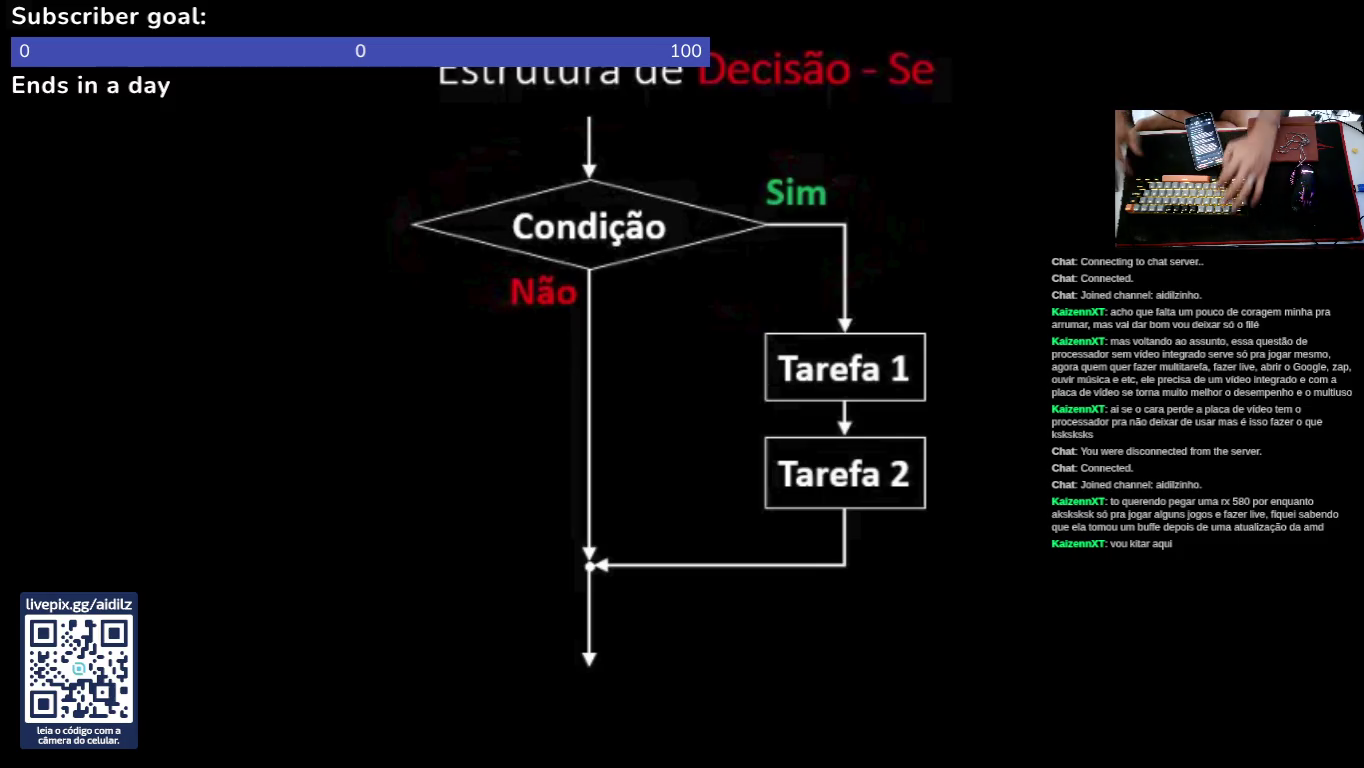
# Step: Capture a 598×669 region framing the 'Estrutura de Decisão - Se' flowchart and copy it
pyautogui.moveTo(757, 461)
pyautogui.mouseDown()
pyautogui.moveTo(766, 471)
pyautogui.moveTo(757, 461)
pyautogui.mouseUp()
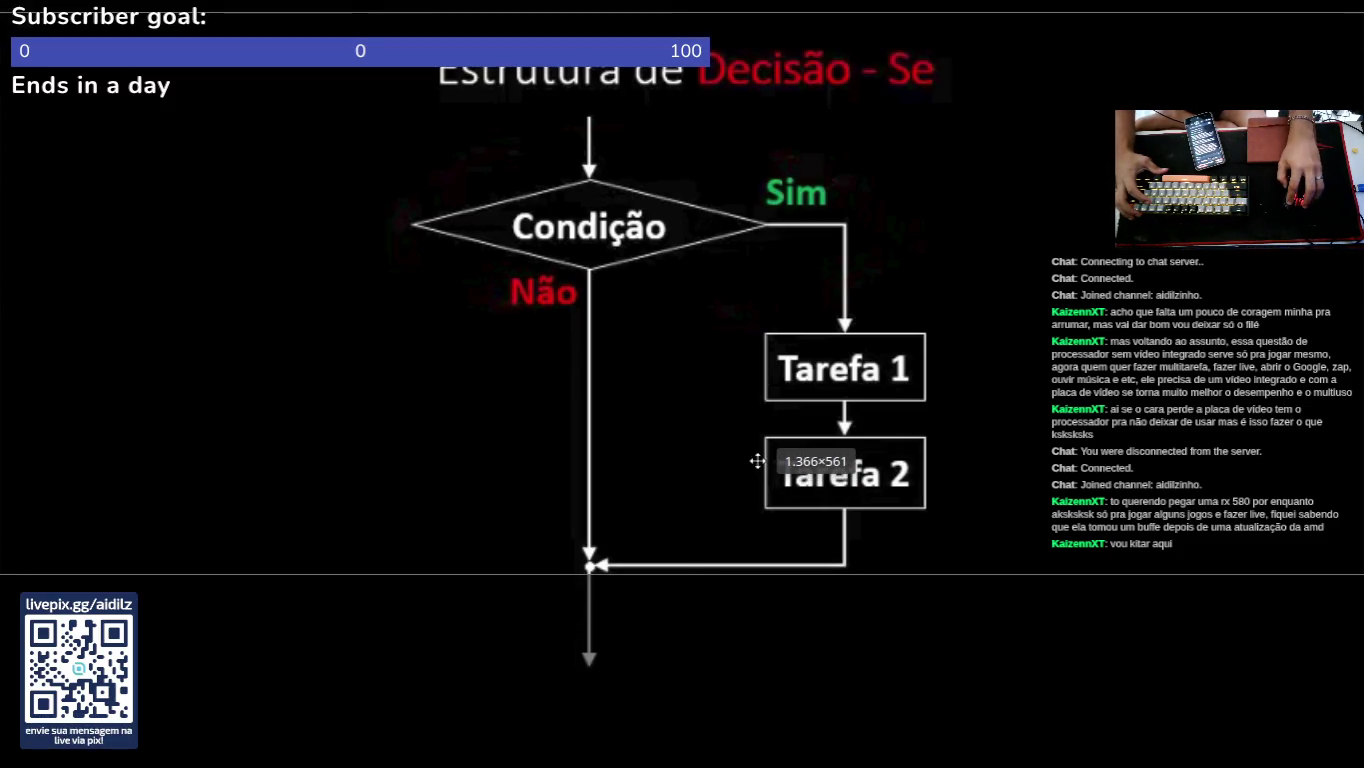
pyautogui.click(757, 462)
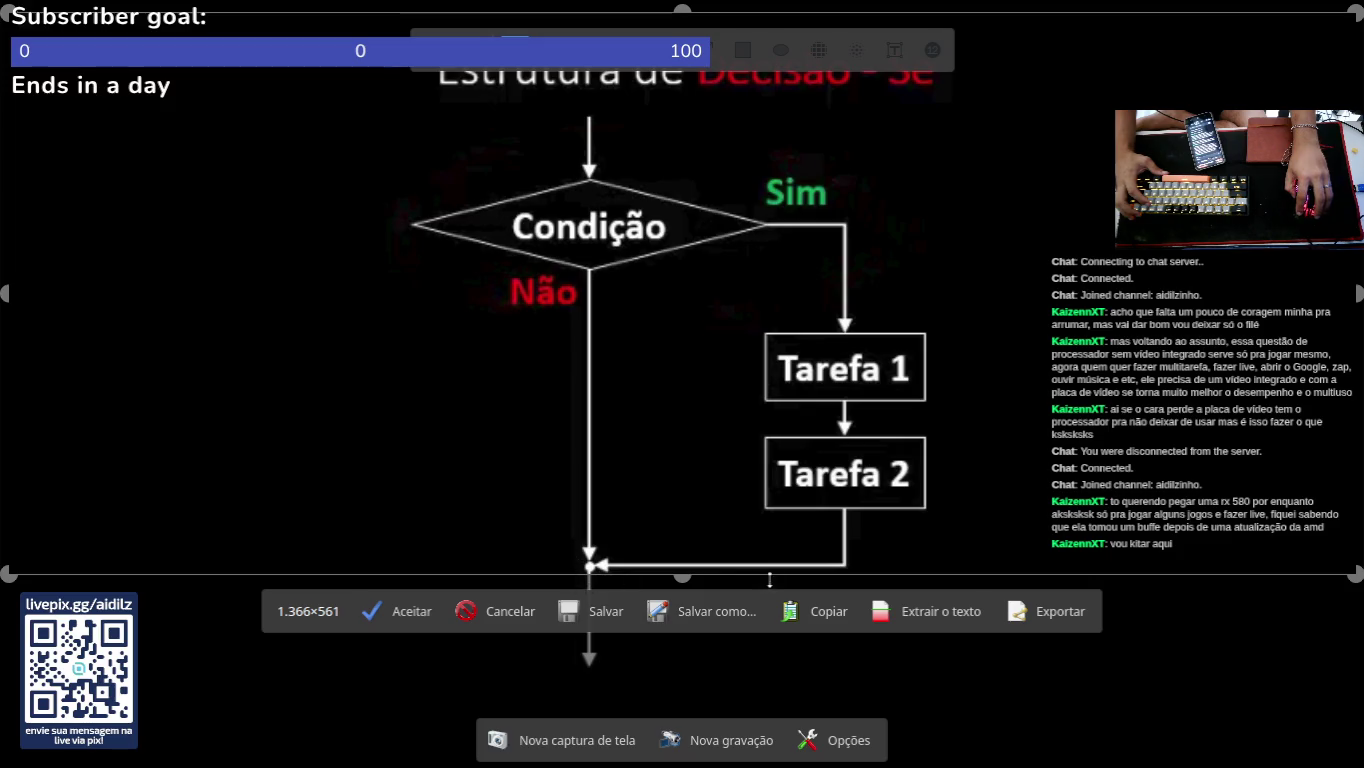
pyautogui.moveTo(718, 574); pyautogui.dragTo(717, 683)
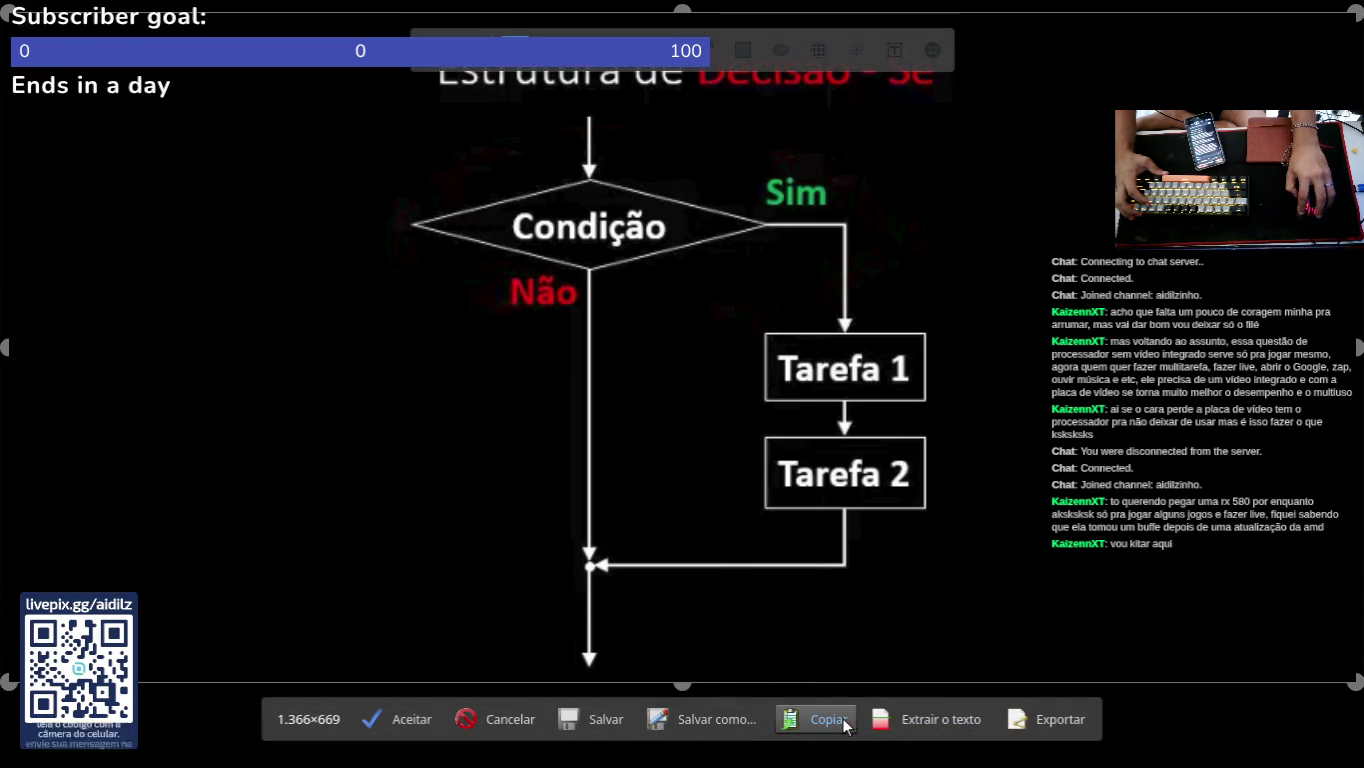
pyautogui.moveTo(30, 355)
pyautogui.mouseDown()
pyautogui.moveTo(395, 385)
pyautogui.moveTo(374, 384)
pyautogui.mouseUp()
pyautogui.moveTo(1355, 347); pyautogui.dragTo(963, 378)
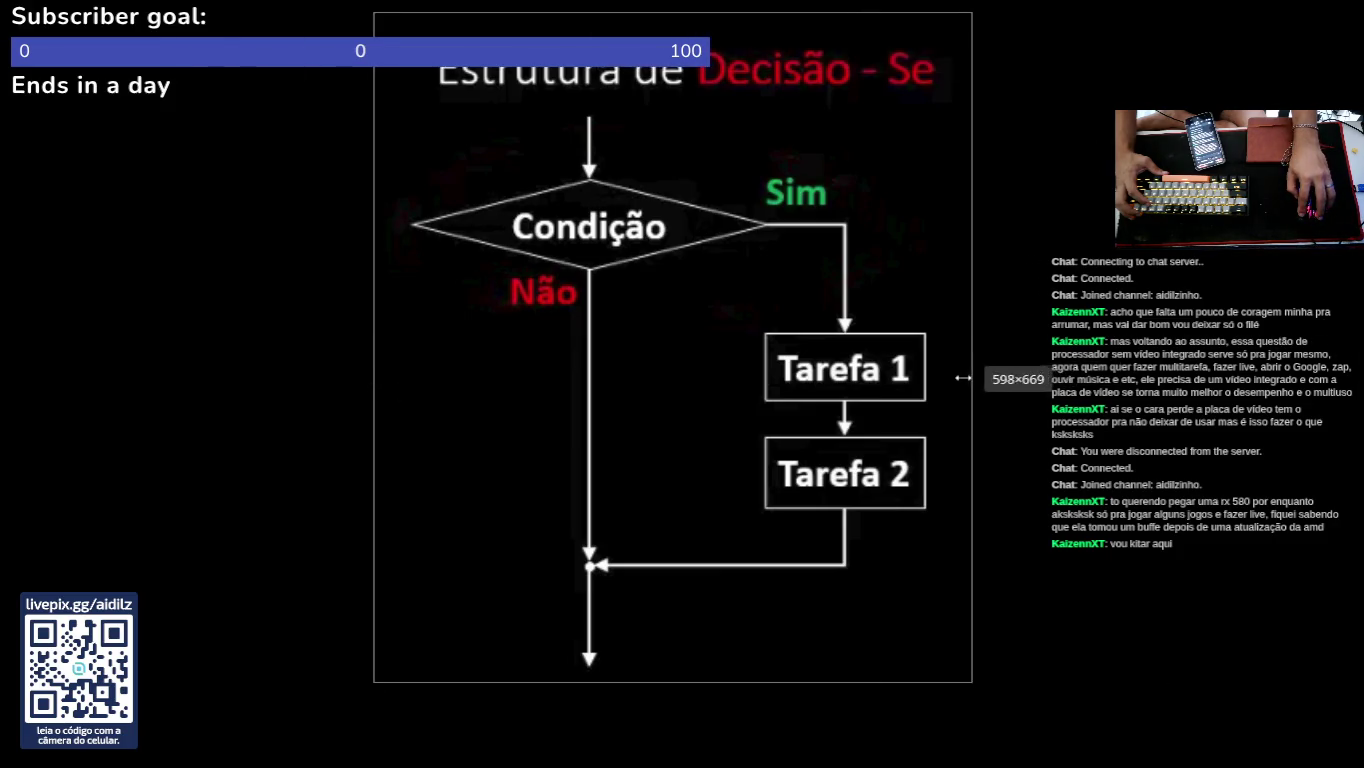
pyautogui.click(800, 719)
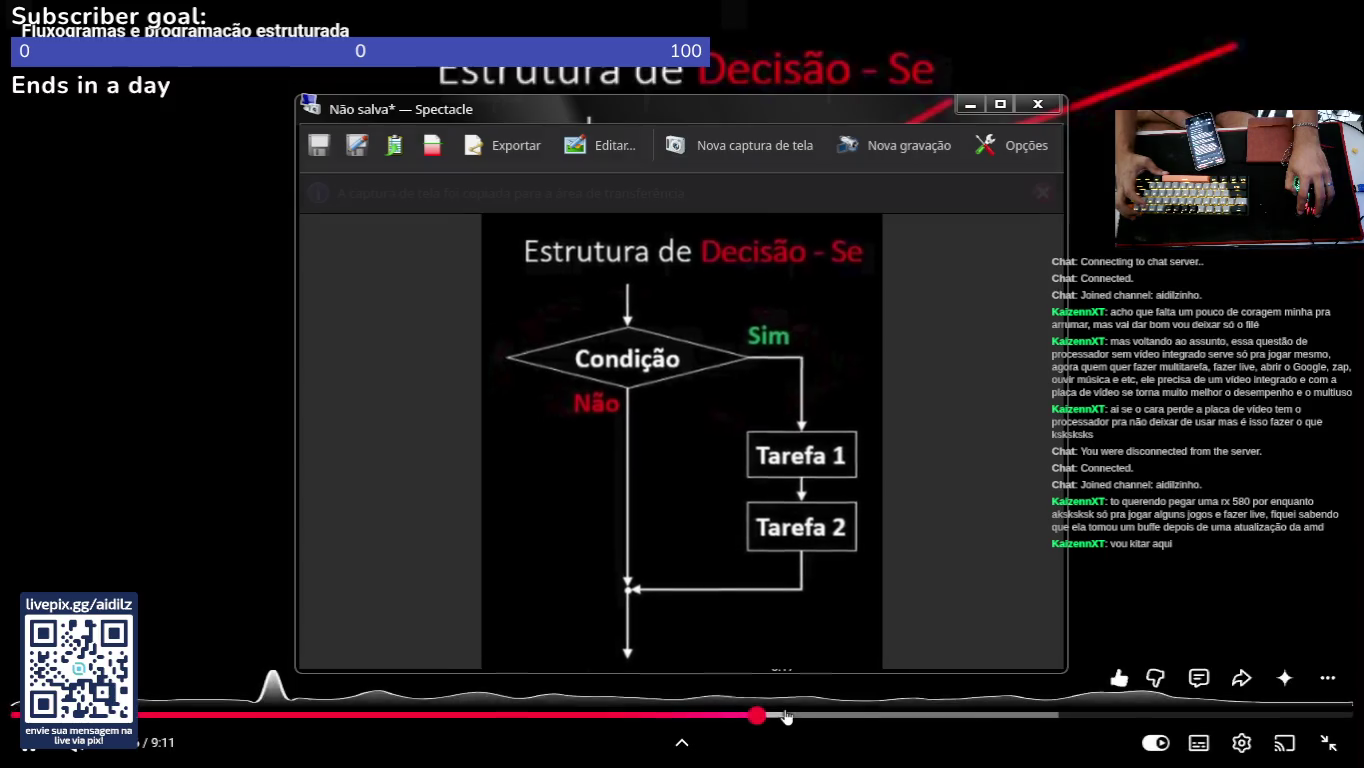
# Step: Close Spectacle, pause the video on the decision slide and switch windows
pyautogui.click(969, 104)
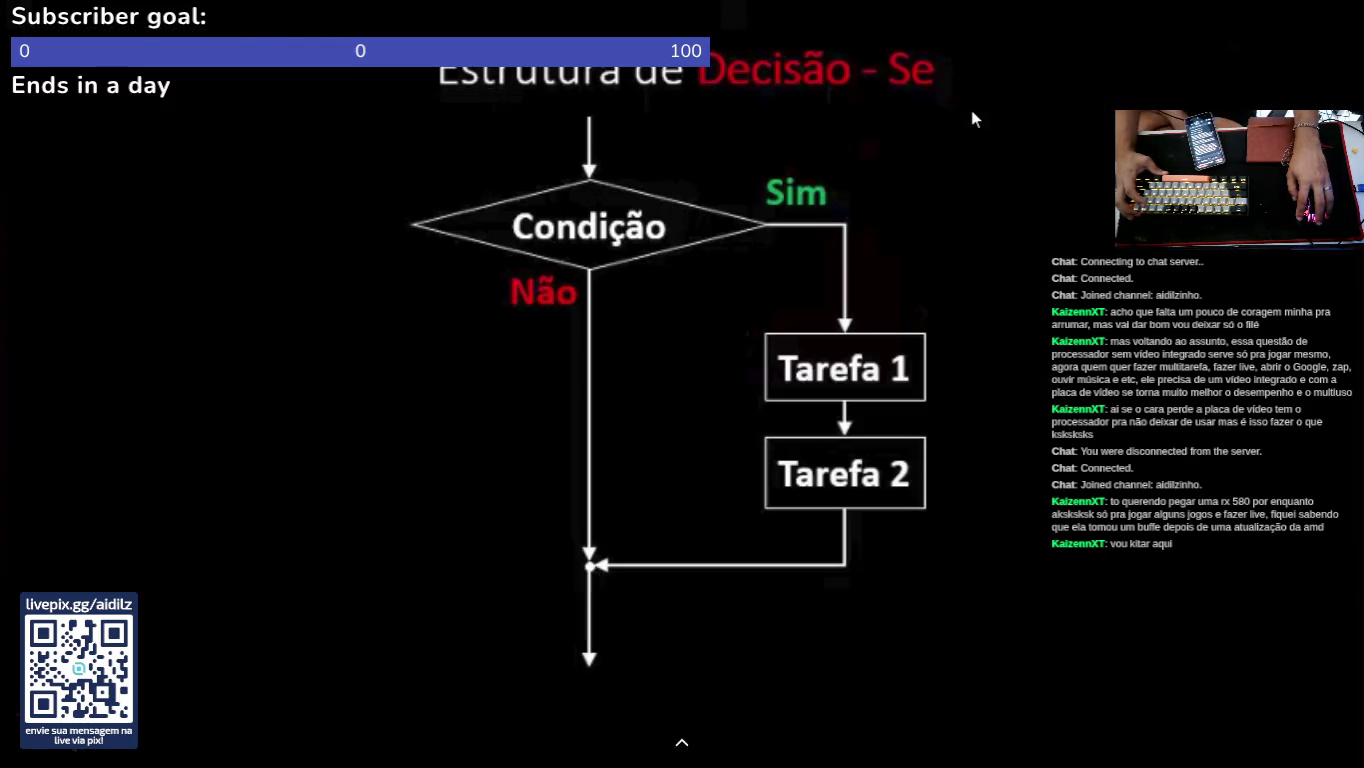
pyautogui.click(673, 411)
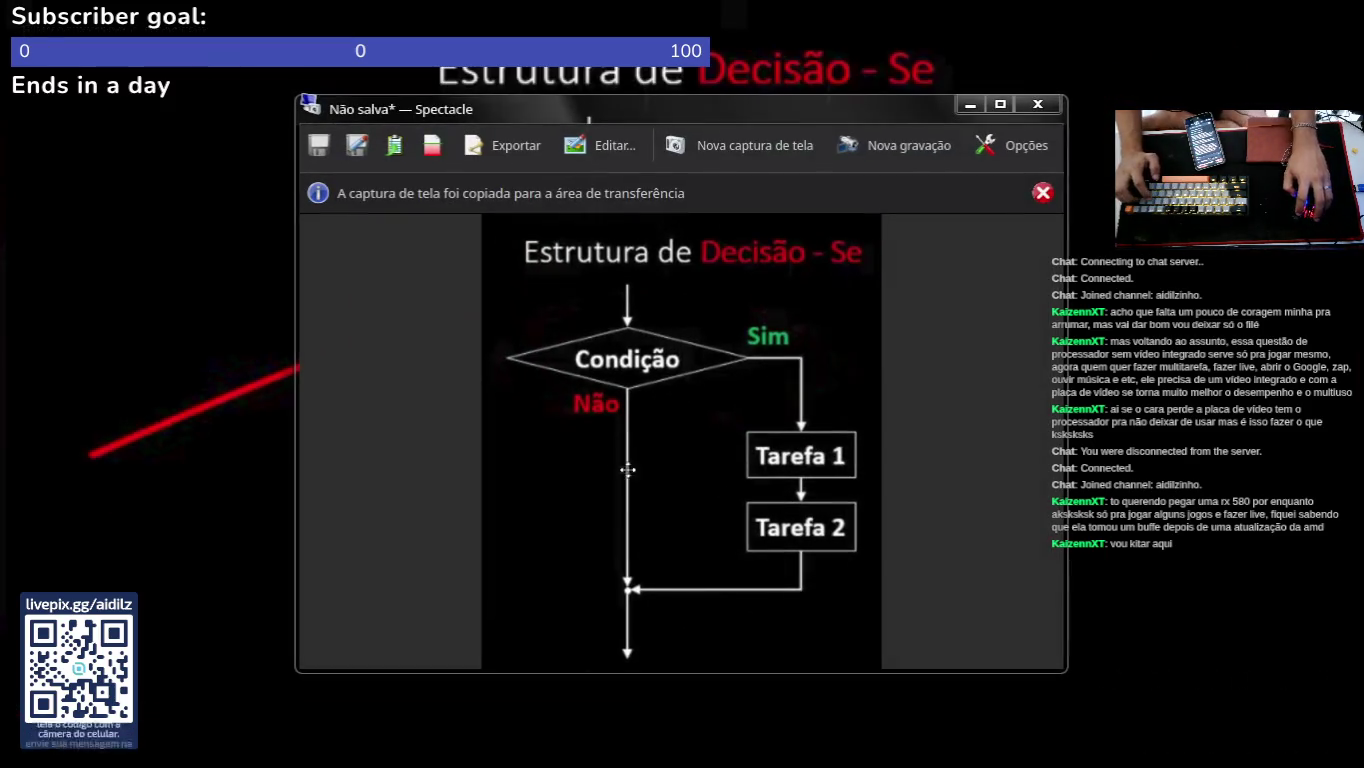
pyautogui.hotkey('alt', 'Tab')
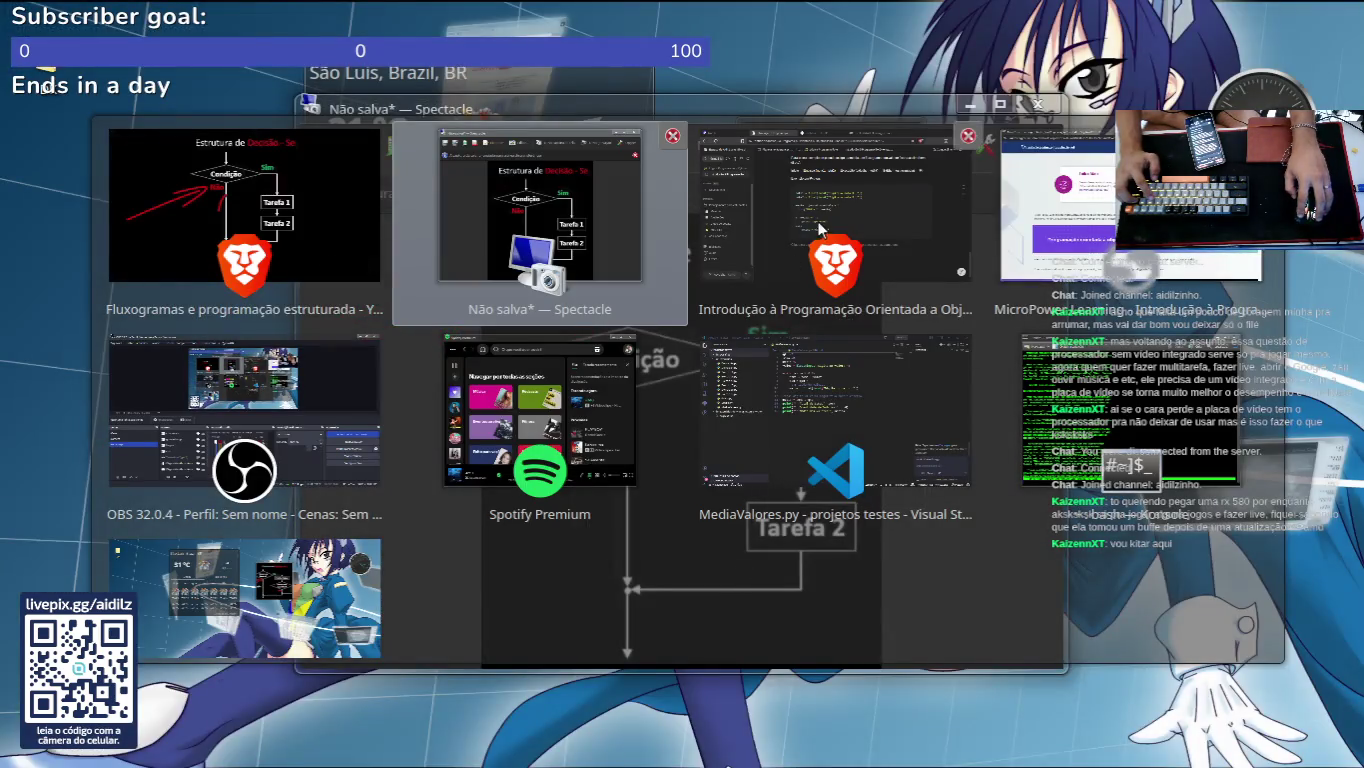
# Step: Send the flowchart screenshot to the 'Exemplo de fluxograma' Notion AI chat for an explanation
pyautogui.click(817, 220)
pyautogui.click(1313, 716)
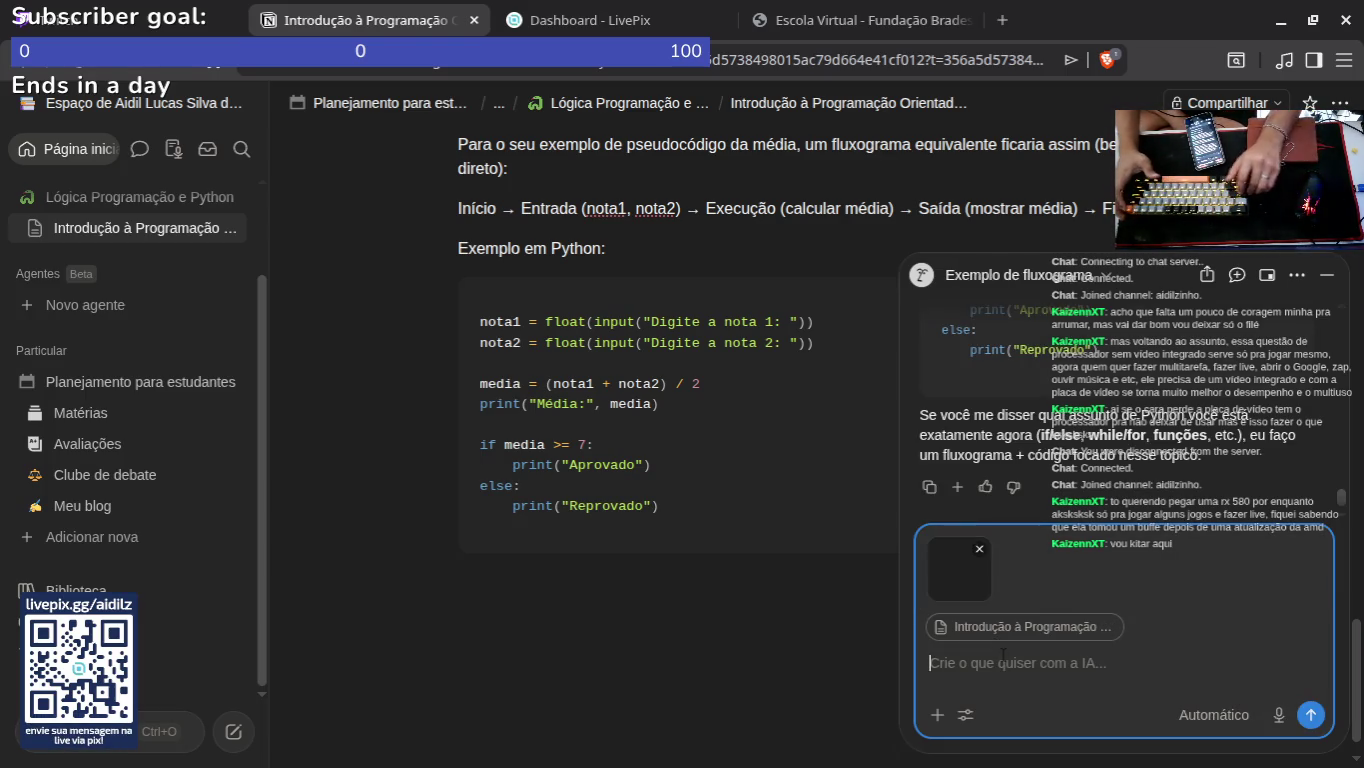
pyautogui.press('Return')
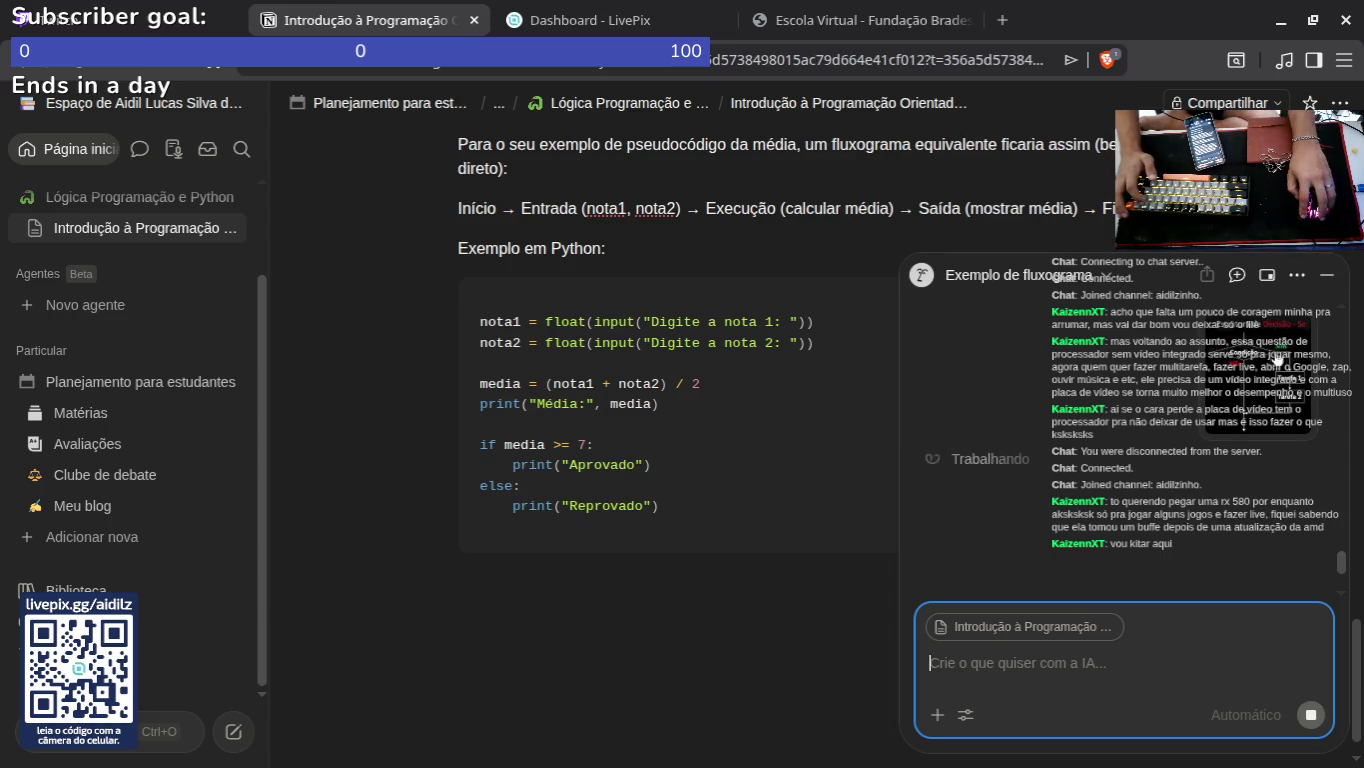
# Step: Start an empty line below the Python code block
pyautogui.click(635, 585)
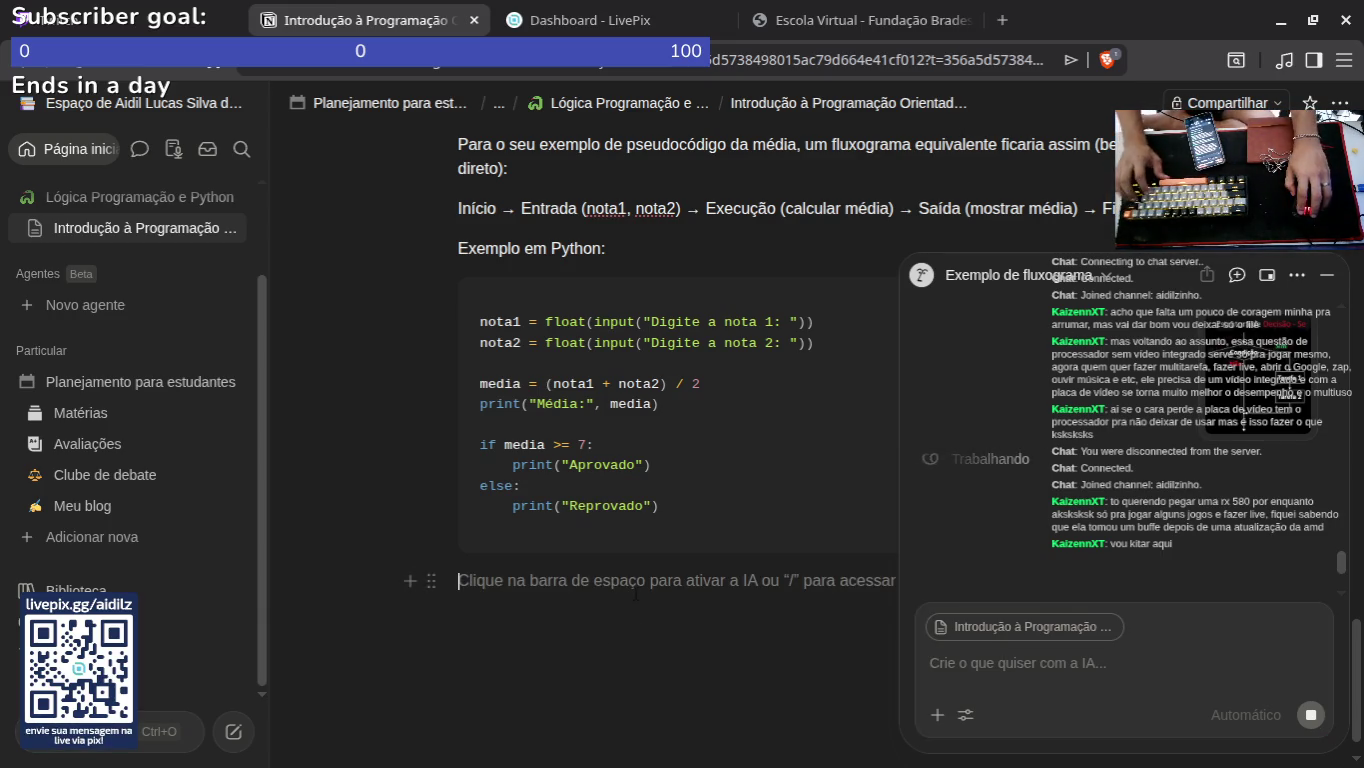
pyautogui.scroll(6, 640, 665)
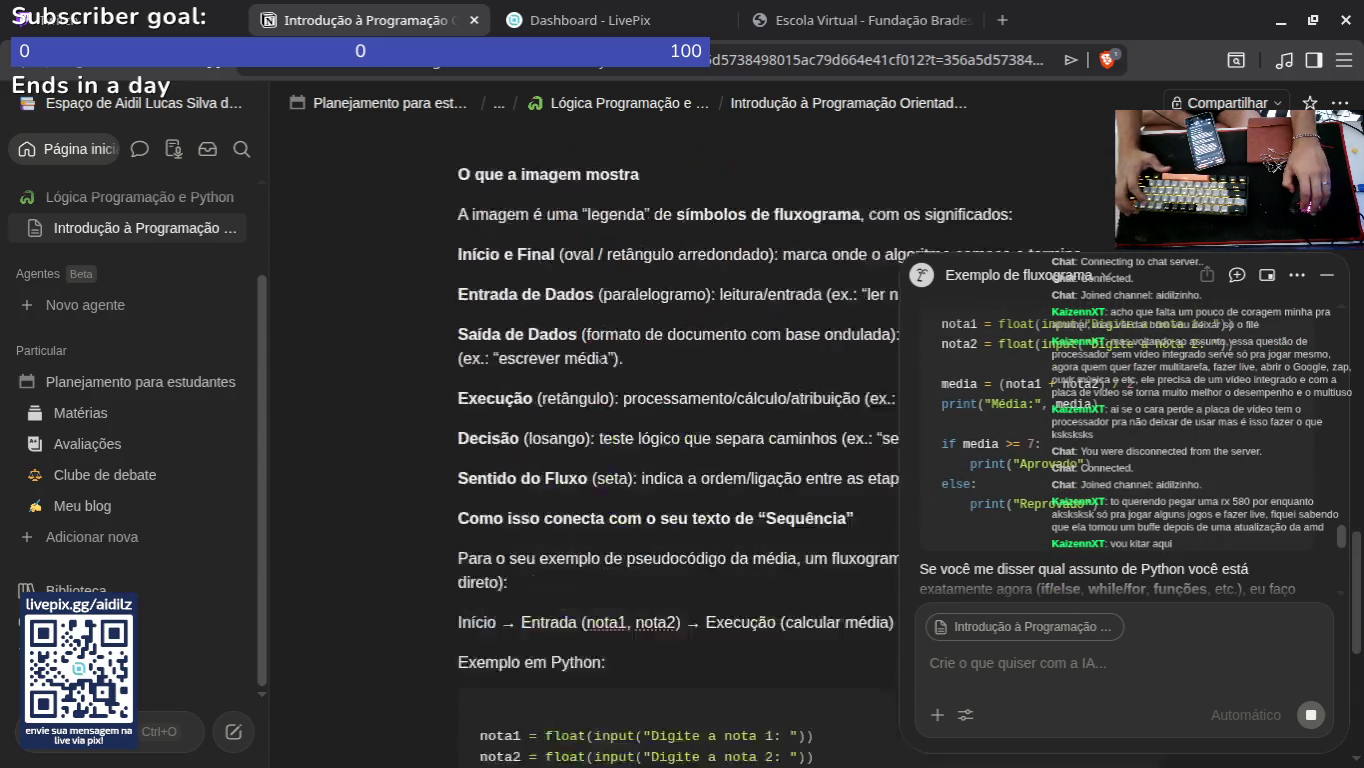
pyautogui.scroll(-6, 640, 450)
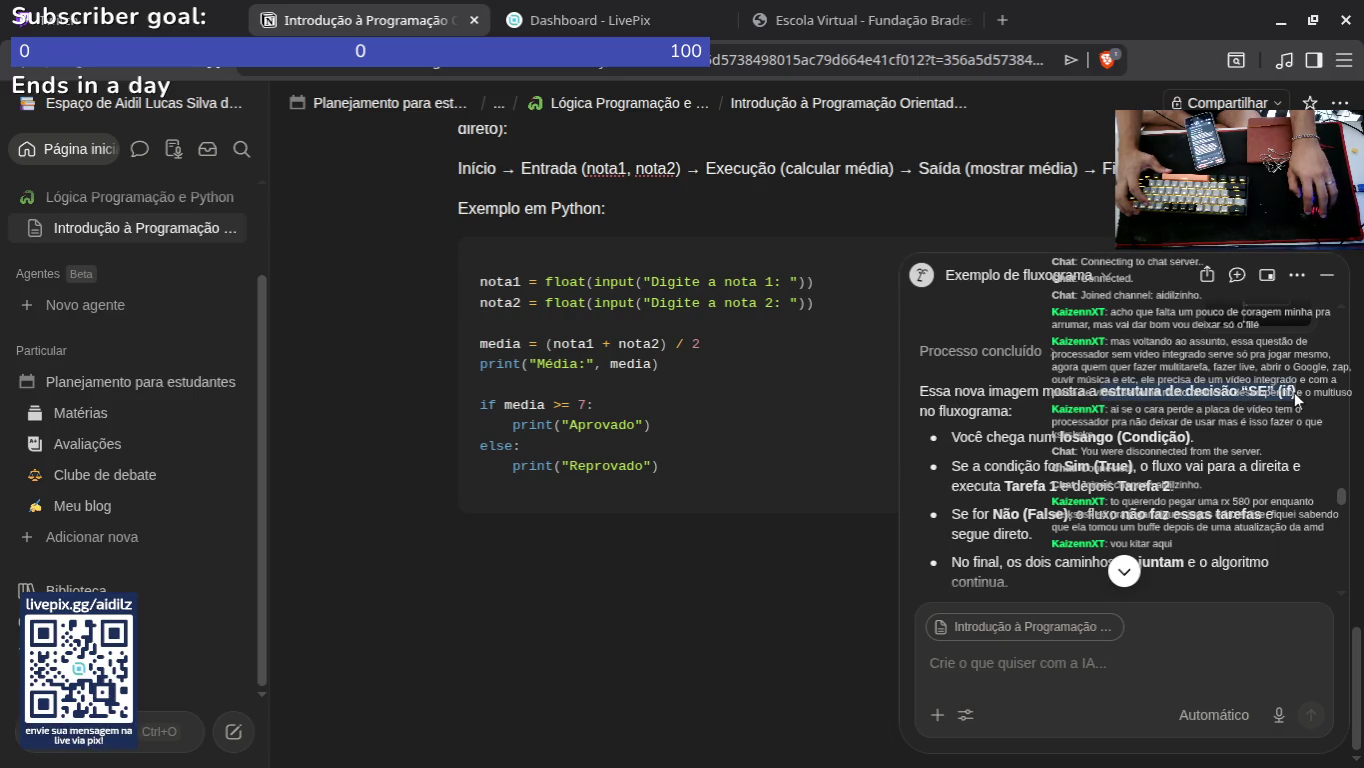
# Step: Paste the 'estrutura de decisão “SE” (if)' phrase below the code and make it bold
pyautogui.rightClick(1200, 396)
pyautogui.click(1193, 418)
pyautogui.click(587, 545)
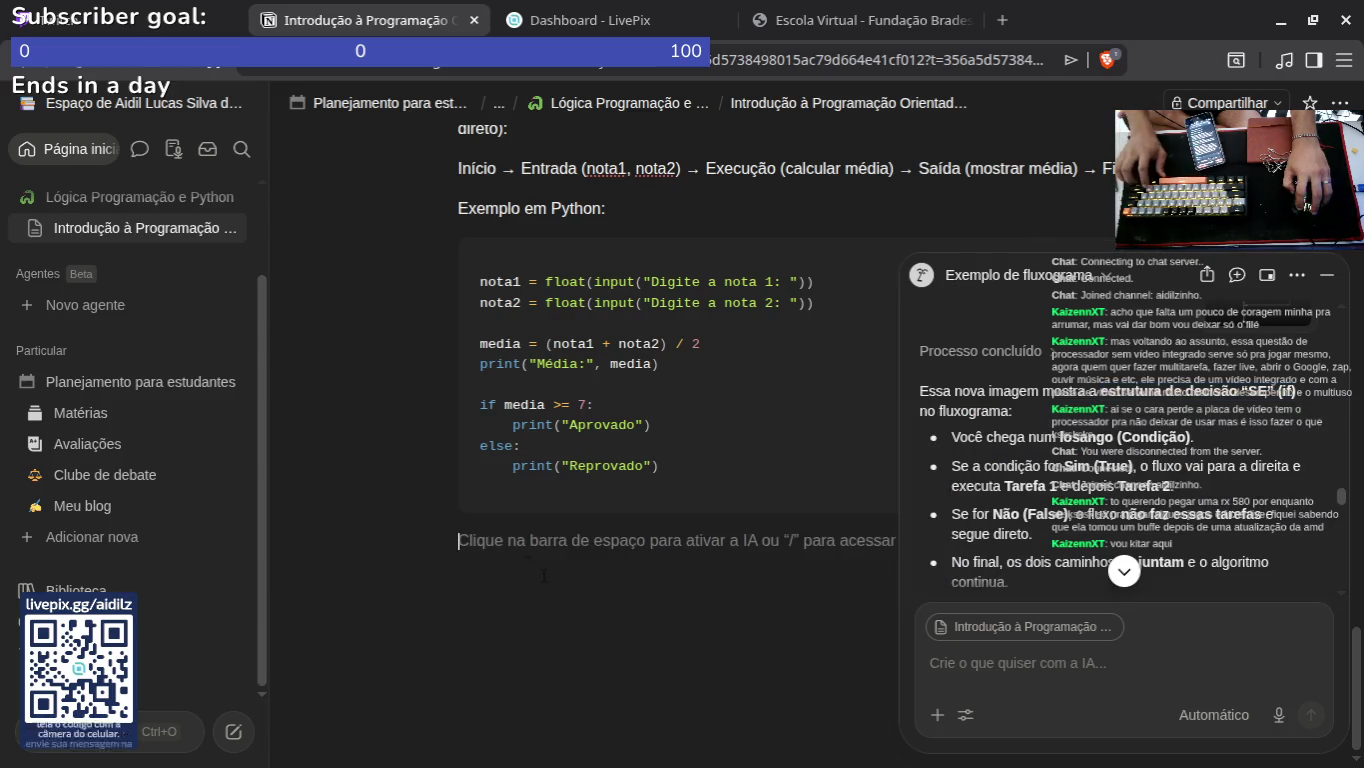
pyautogui.hotkey('ctrl', 'v')
pyautogui.hotkey('shift', 'Home')
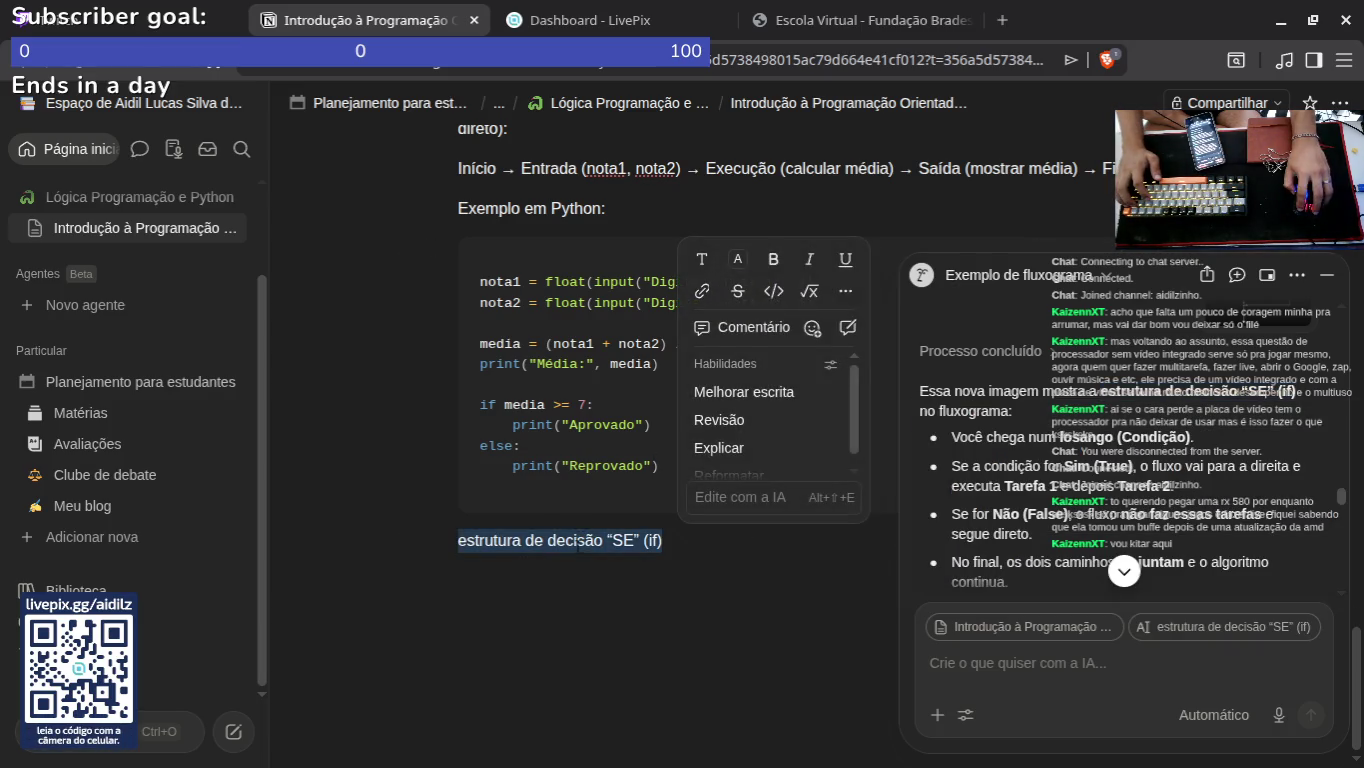
pyautogui.click(775, 262)
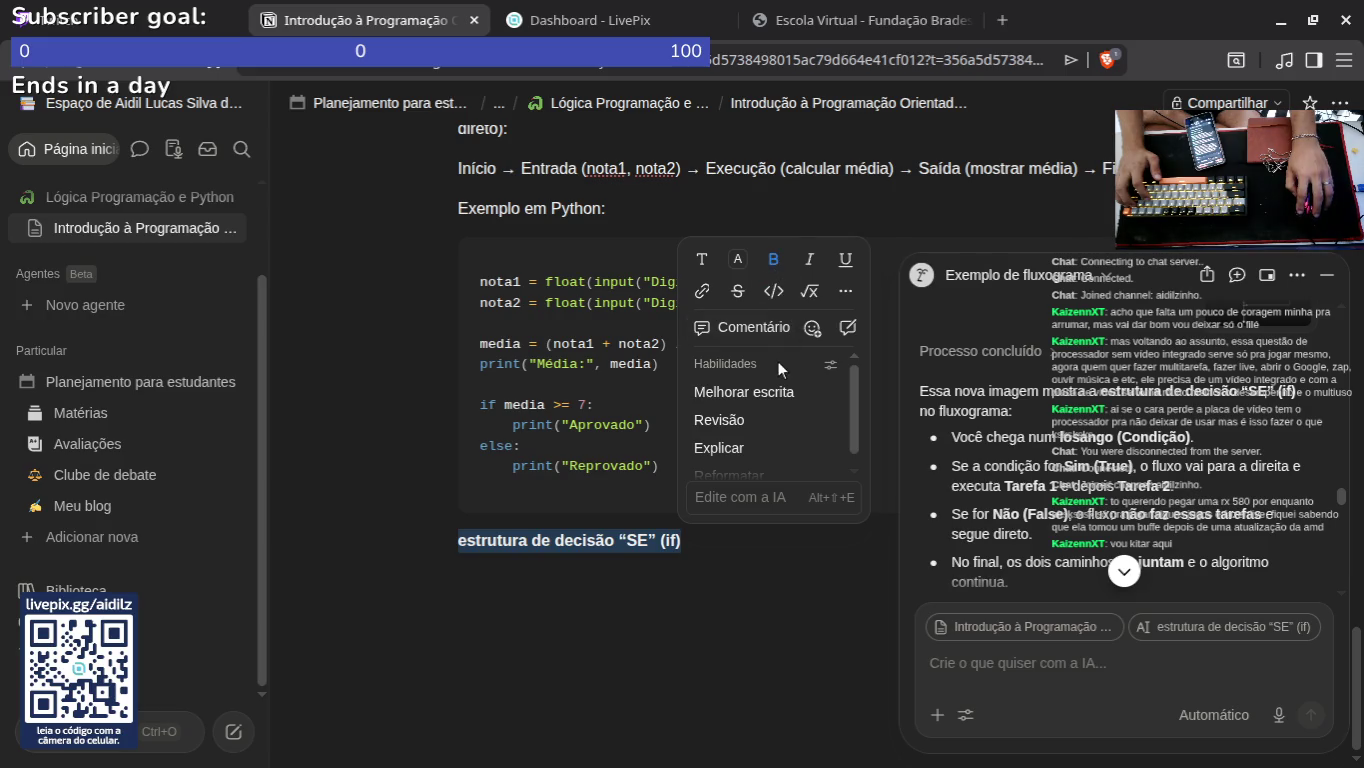
pyautogui.scroll(-1, 749, 386)
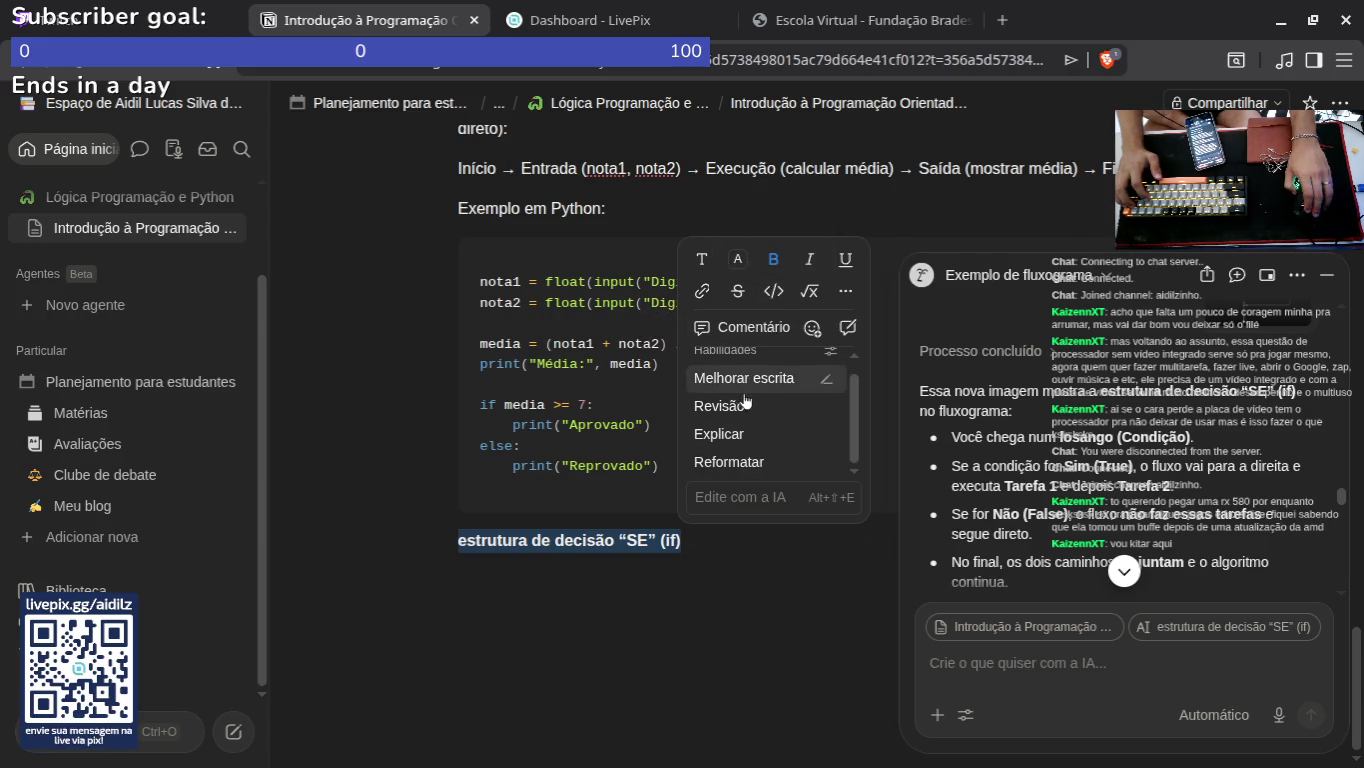
pyautogui.scroll(1, 756, 462)
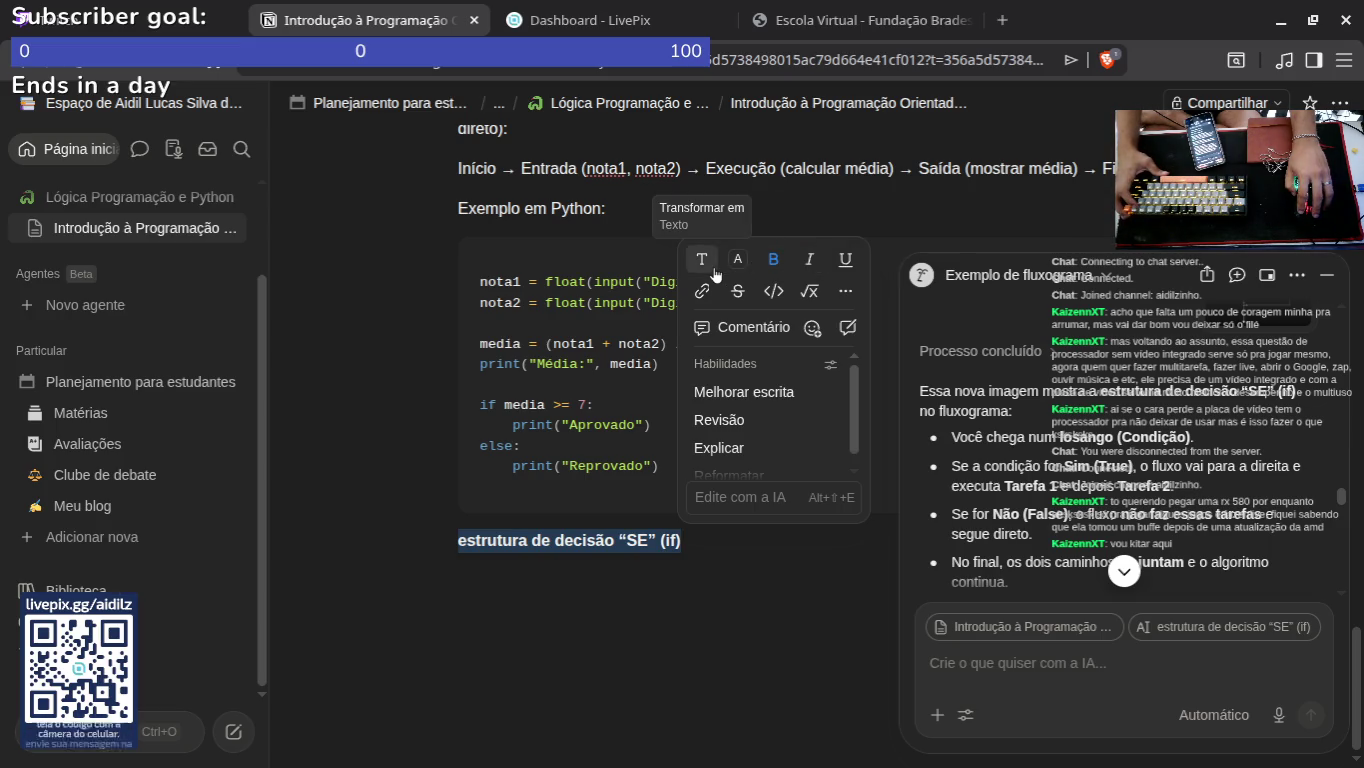
# Step: Insert a new Título 1 block below the title line
pyautogui.click(847, 290)
pyautogui.press('Escape')
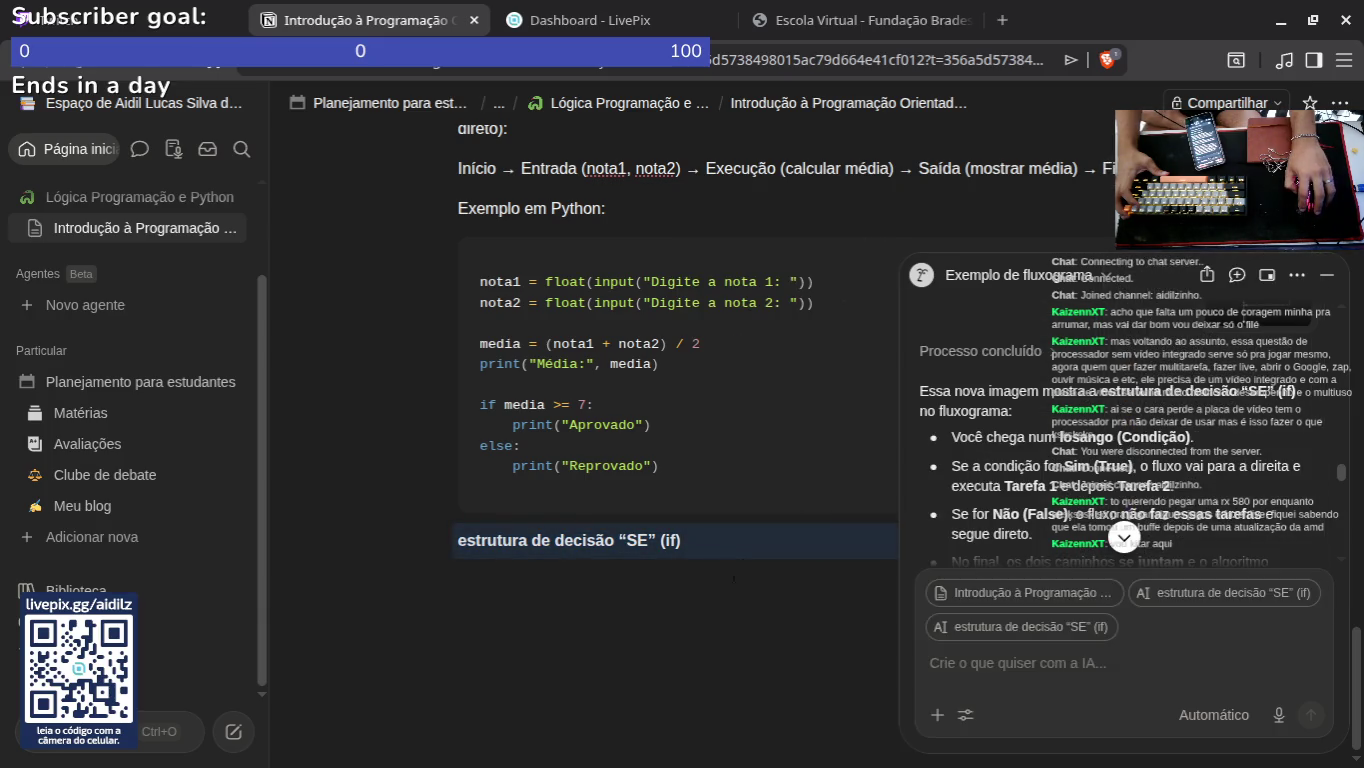
pyautogui.click(759, 541)
pyautogui.click(409, 542)
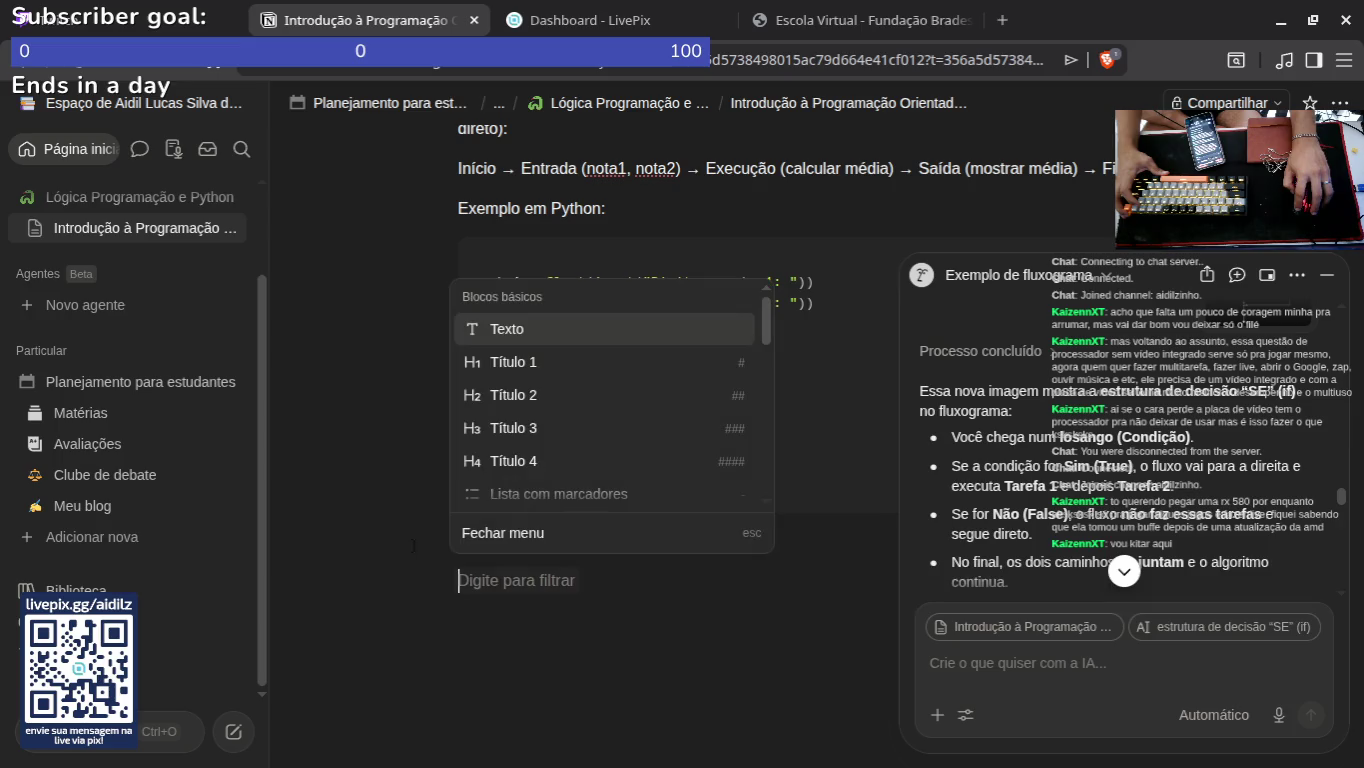
pyautogui.click(540, 357)
# Step: Copy the title into the Título 1 heading, move it under the code, and delete the old line
pyautogui.tripleClick(570, 540)
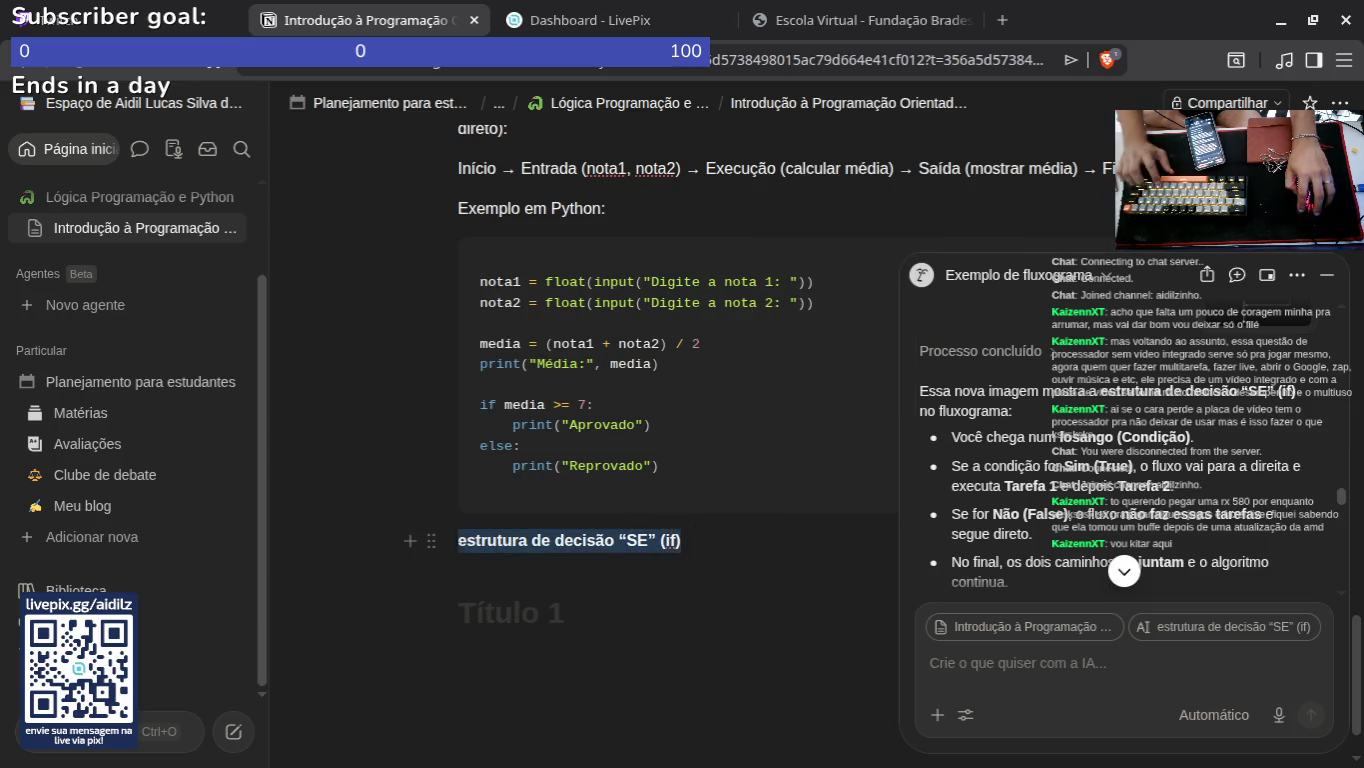
pyautogui.hotkey('ctrl', 'c')
pyautogui.click(500, 612)
pyautogui.hotkey('ctrl', 'v')
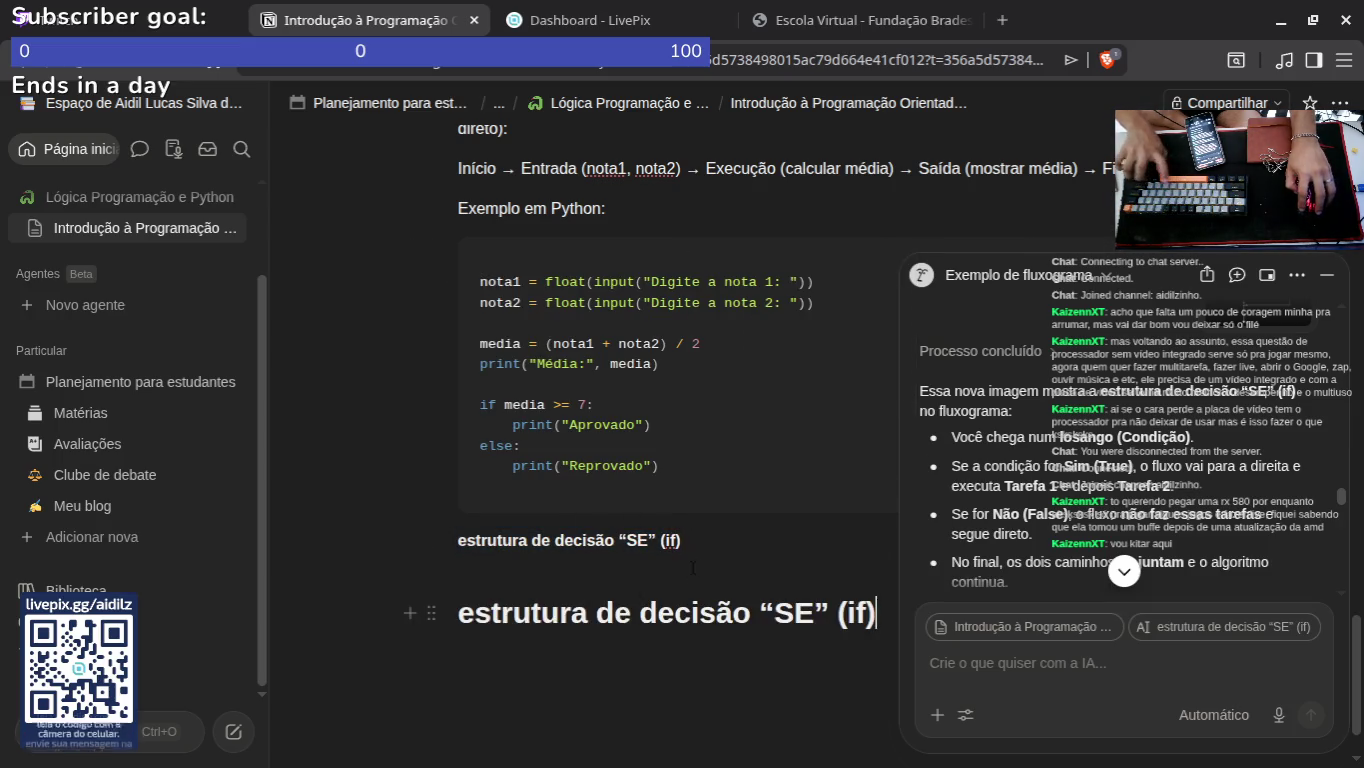
pyautogui.moveTo(432, 612); pyautogui.dragTo(319, 545)
pyautogui.tripleClick(570, 541)
pyautogui.press('BackSpace')
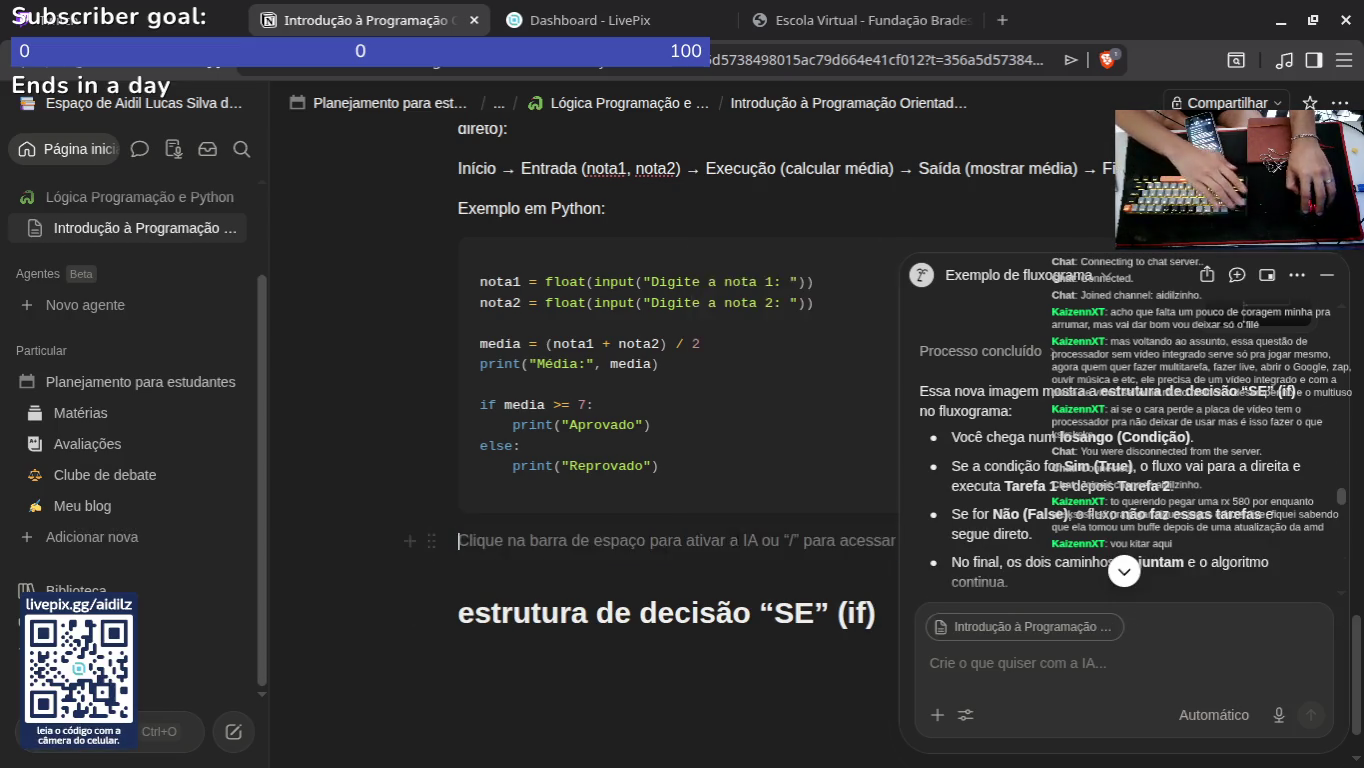
pyautogui.scroll(-1, 617, 602)
pyautogui.click(617, 602)
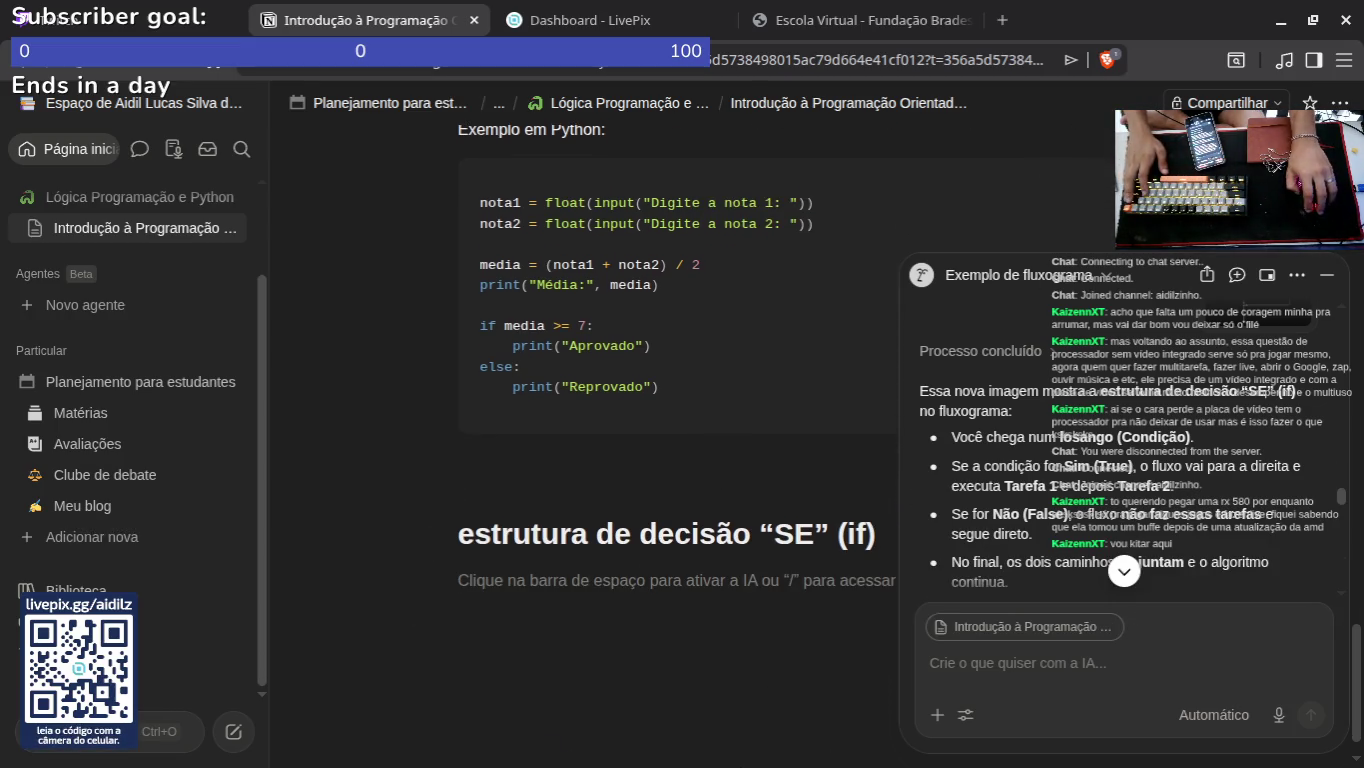
# Step: Drop the flowchart screenshot from Spectacle into the page below the “SE” (if) heading
pyautogui.click(758, 737)
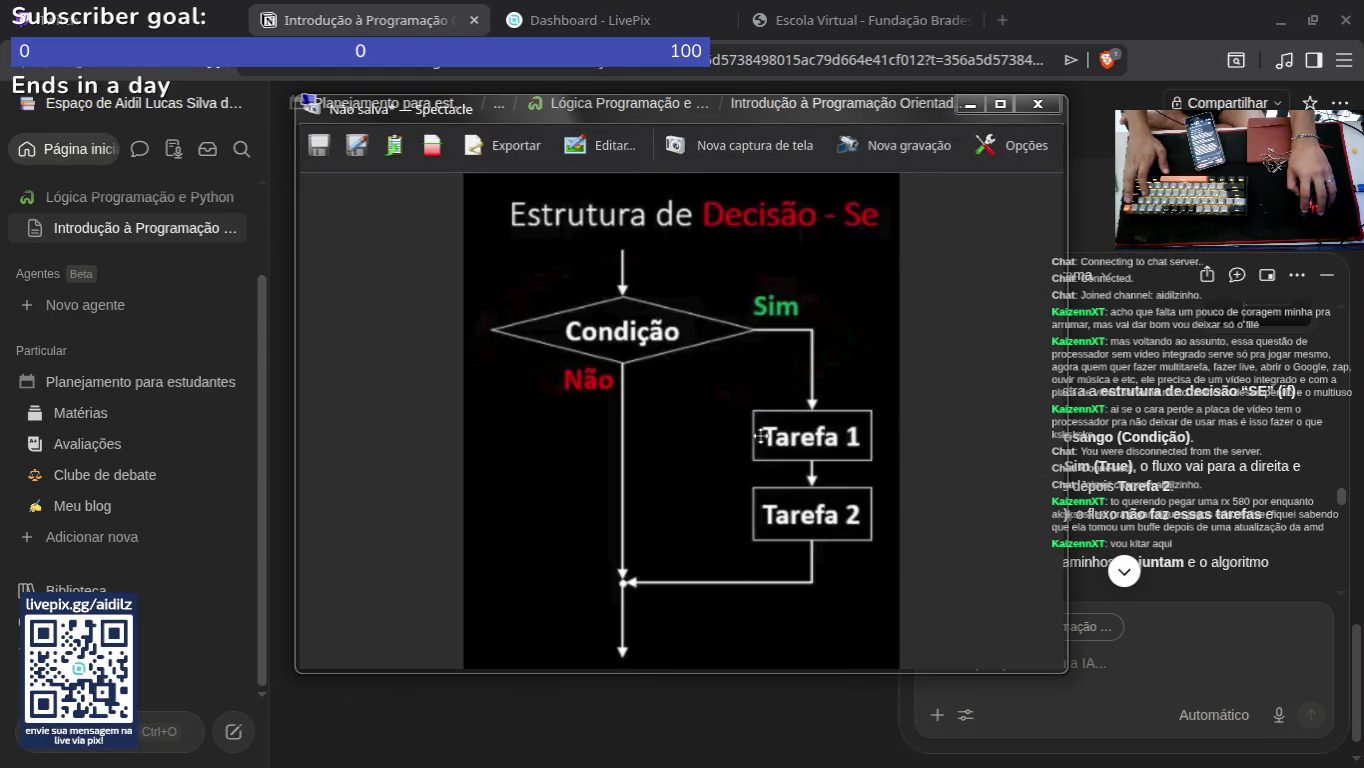
pyautogui.moveTo(573, 314)
pyautogui.mouseDown()
pyautogui.moveTo(615, 732)
pyautogui.moveTo(659, 640)
pyautogui.mouseUp()
pyautogui.scroll(-3, 691, 545)
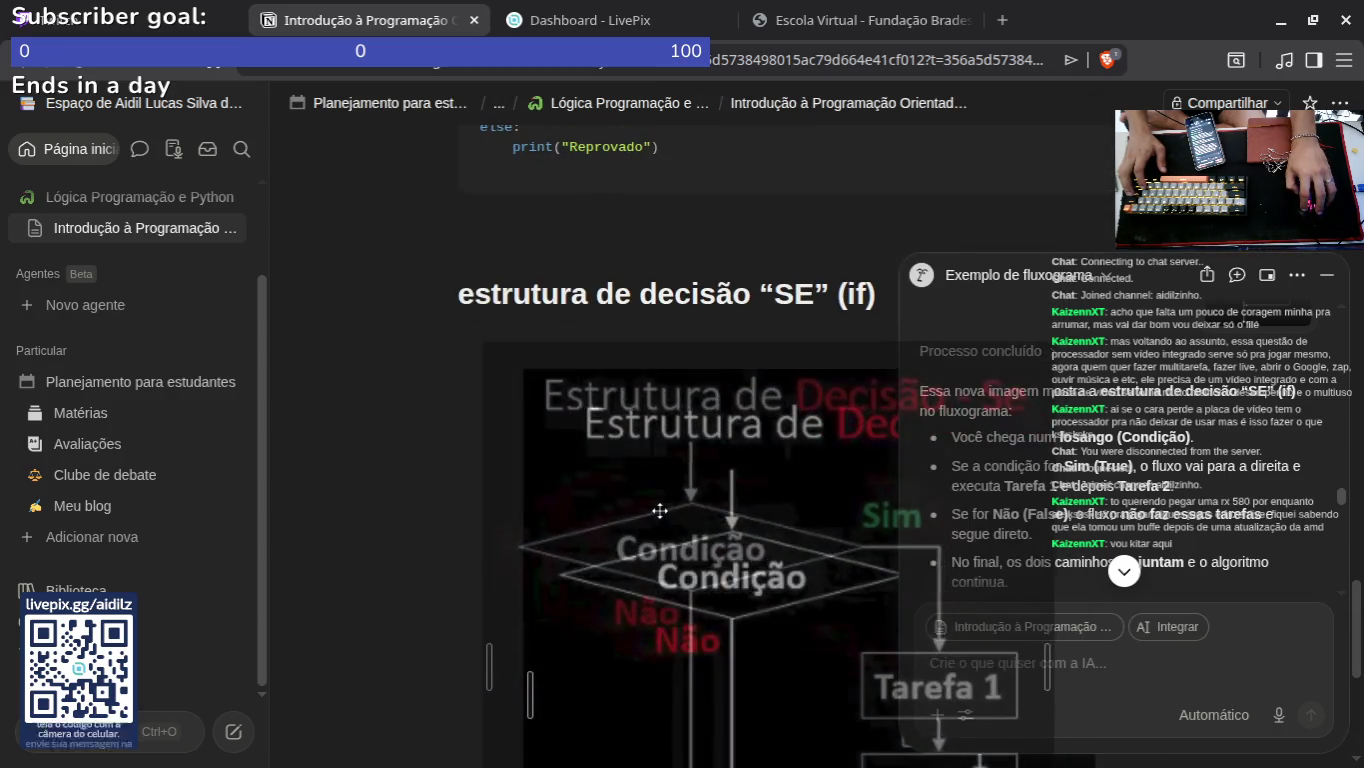
pyautogui.scroll(-3, 671, 504)
pyautogui.scroll(3, 700, 390)
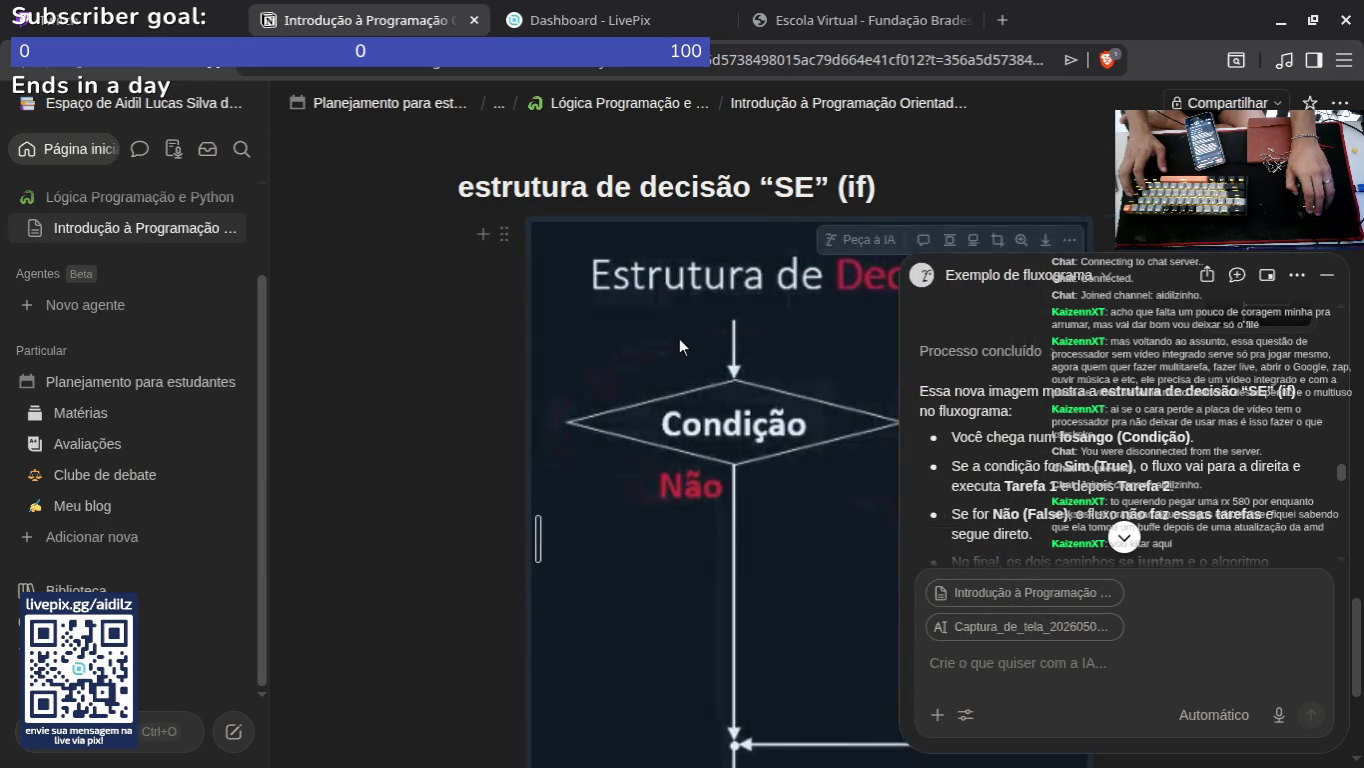
pyautogui.scroll(-3, 700, 420)
# Step: Shrink the flowchart image and keep it positioned under the heading
pyautogui.moveTo(544, 242)
pyautogui.mouseDown()
pyautogui.moveTo(630, 280)
pyautogui.moveTo(705, 385)
pyautogui.mouseUp()
pyautogui.moveTo(800, 354)
pyautogui.mouseDown()
pyautogui.moveTo(780, 560)
pyautogui.moveTo(800, 691)
pyautogui.moveTo(1120, 641)
pyautogui.mouseUp()
pyautogui.moveTo(671, 271)
pyautogui.mouseDown()
pyautogui.moveTo(440, 281)
pyautogui.moveTo(792, 368)
pyautogui.mouseUp()
pyautogui.moveTo(968, 429); pyautogui.dragTo(663, 600)
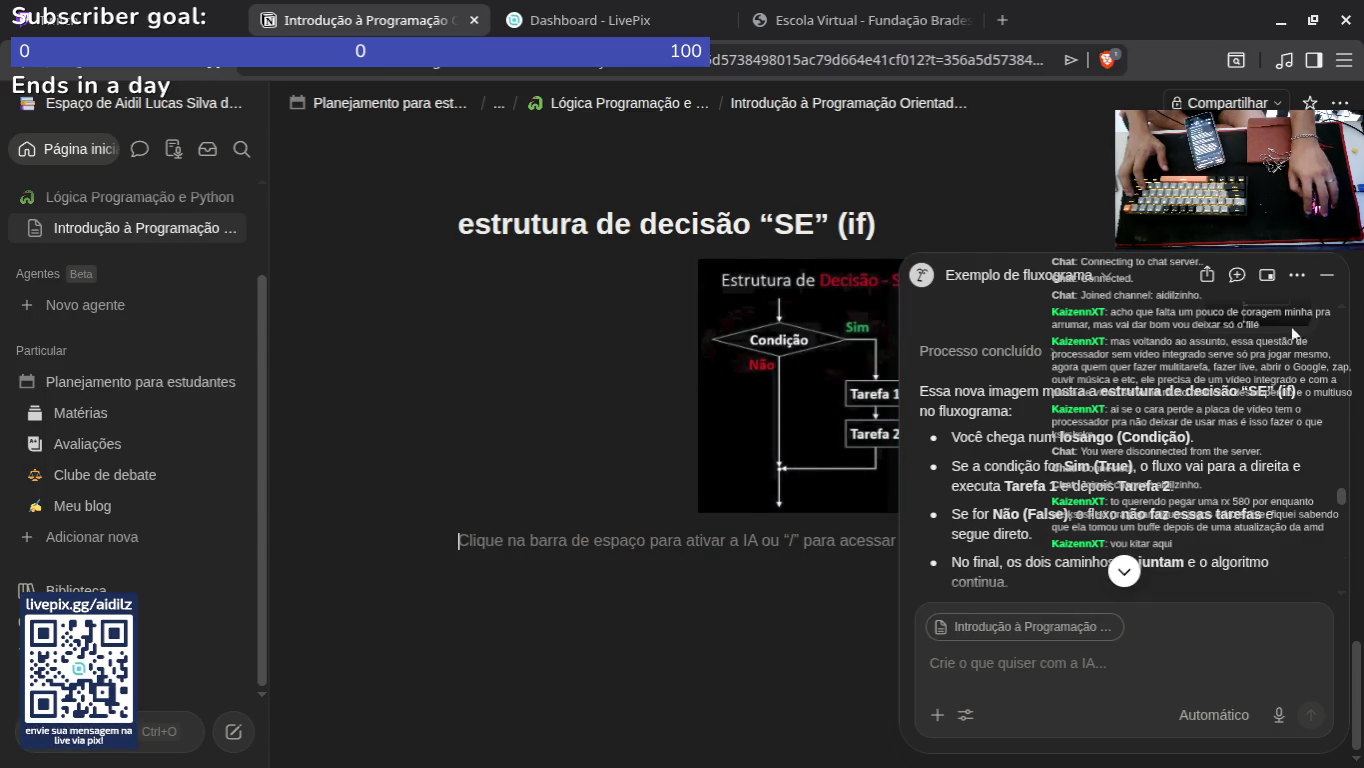
pyautogui.click(1321, 285)
pyautogui.moveTo(795, 390); pyautogui.dragTo(522, 371)
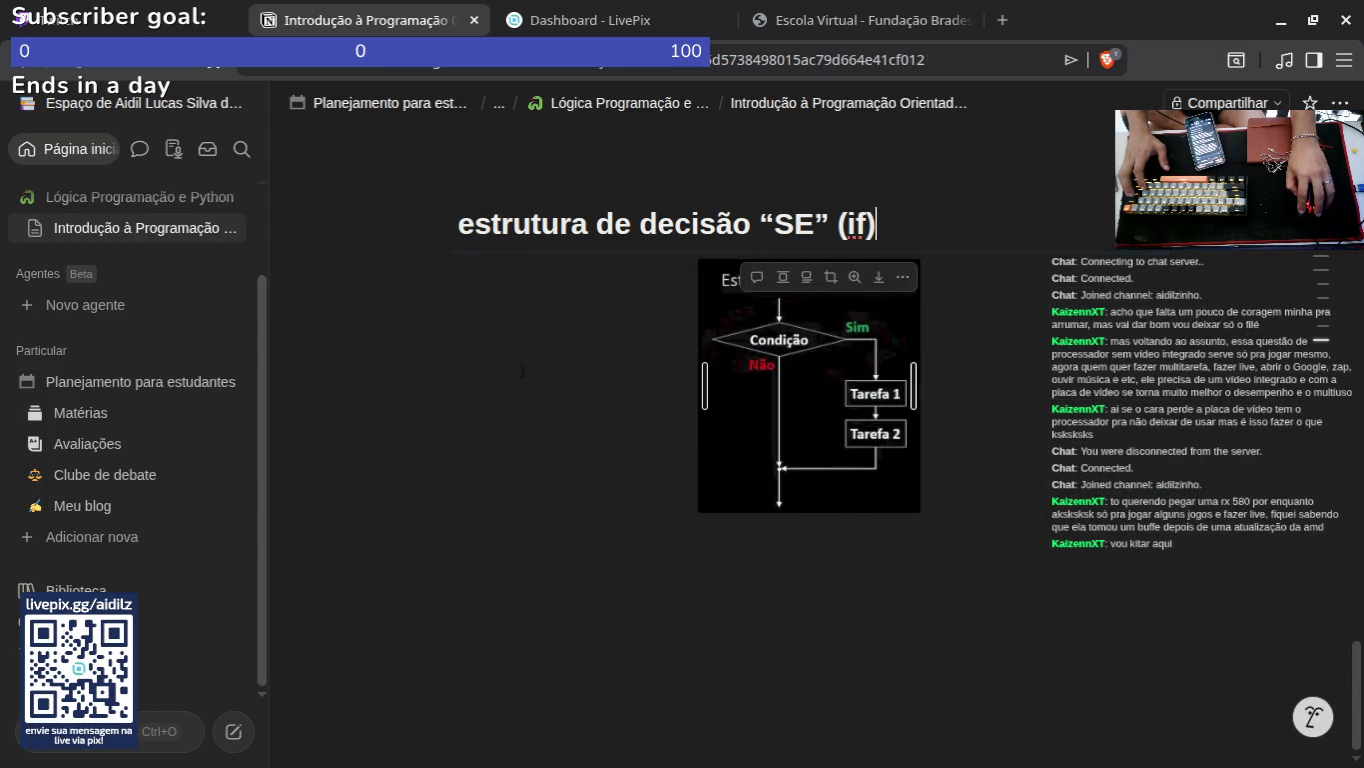
# Step: Align the flowchart image to the left via Mais opções > Alinhar > Esquerda
pyautogui.click(902, 279)
pyautogui.scroll(-1, 999, 440)
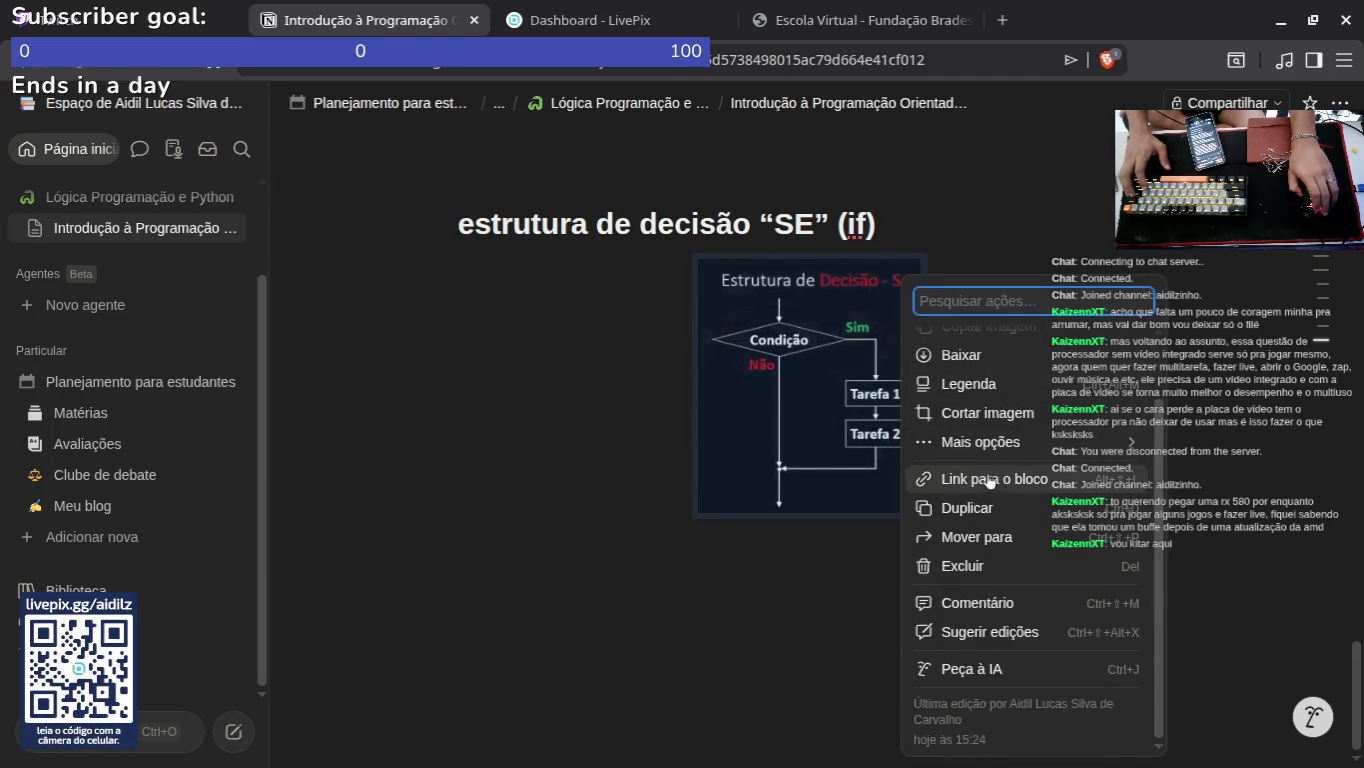
pyautogui.moveTo(1007, 450)
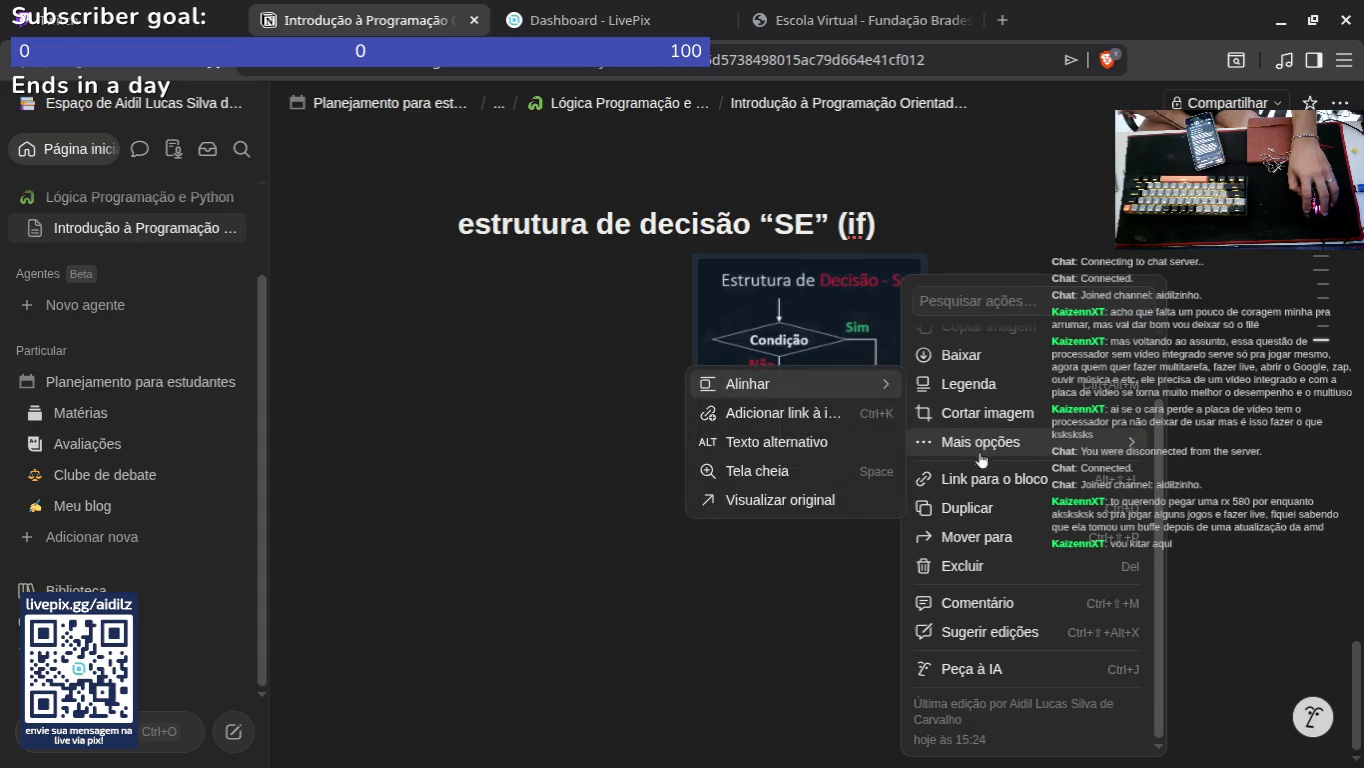
pyautogui.moveTo(846, 390)
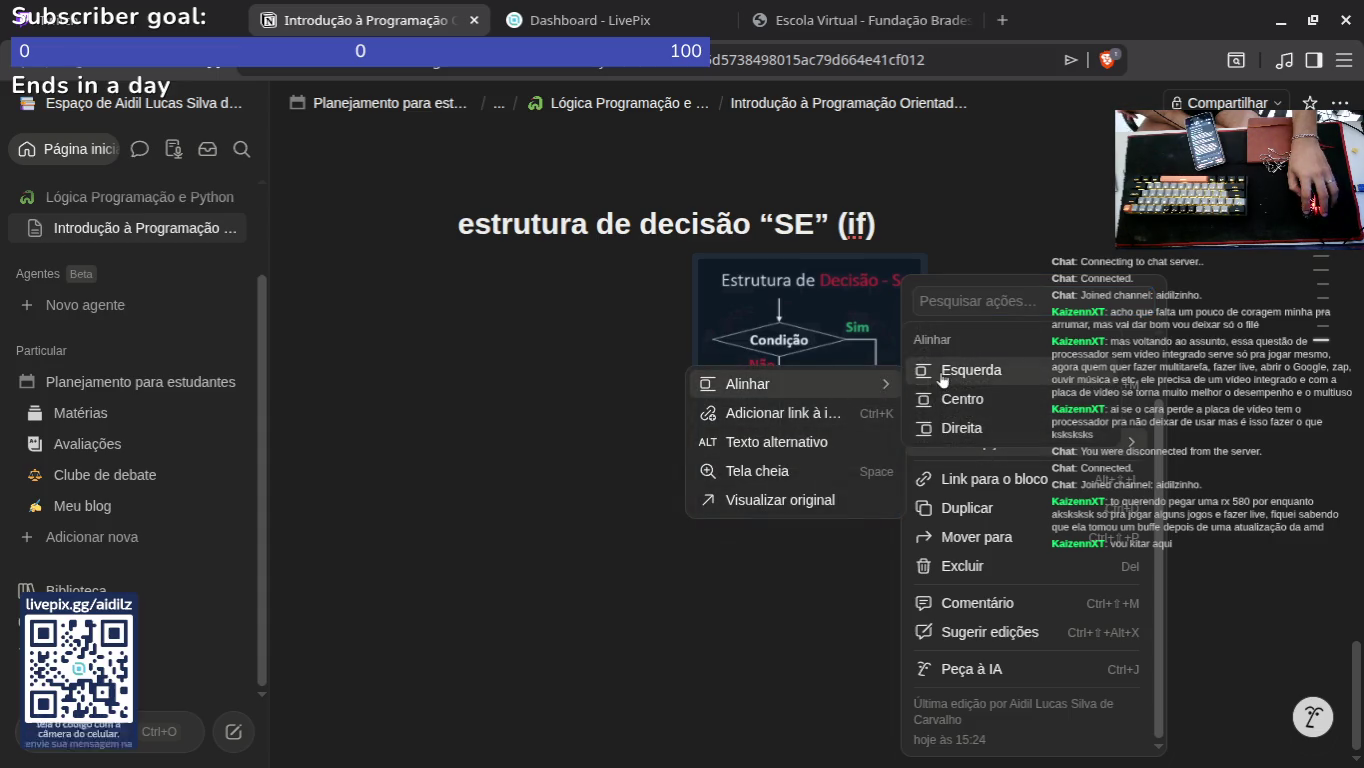
pyautogui.click(943, 374)
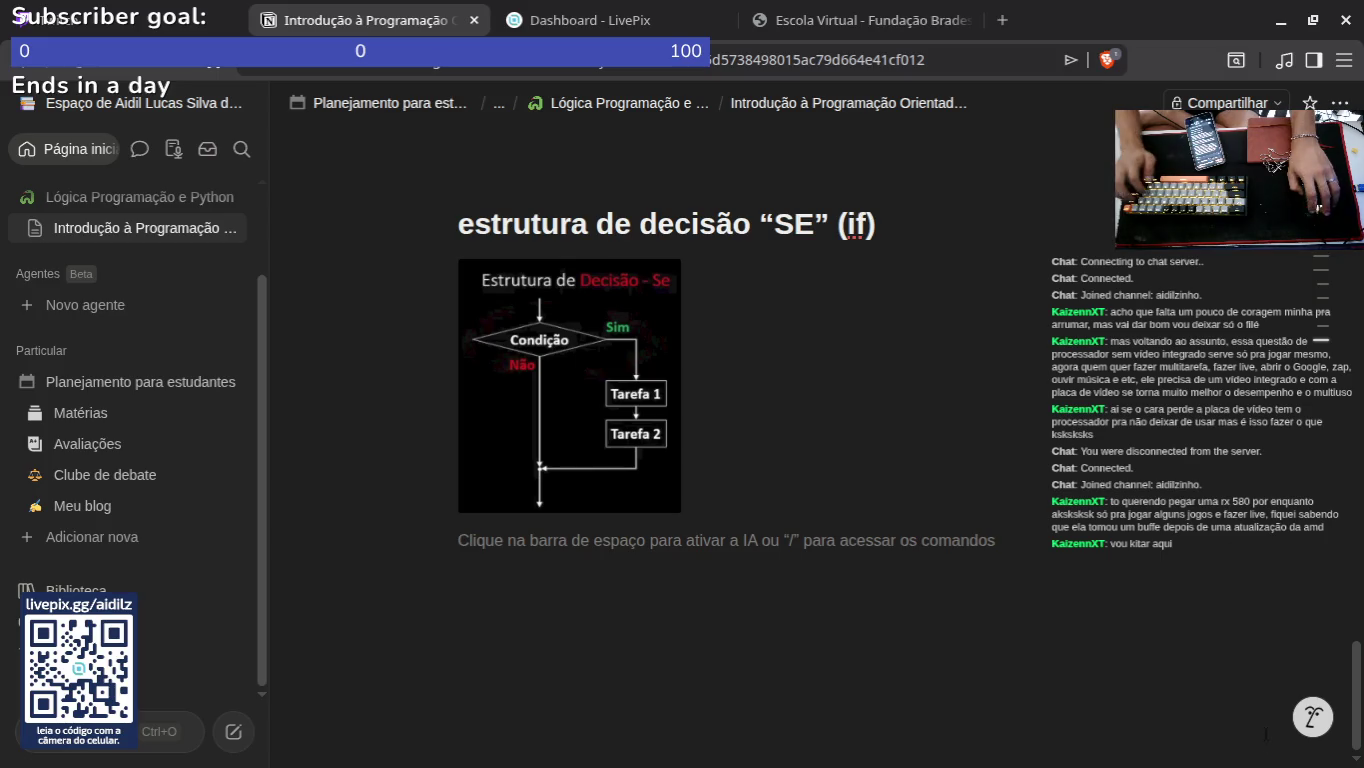
pyautogui.click(1313, 717)
# Step: Paste the AI's losango, Sim, Não and rejoining-paths explanation below the image and try Melhorar escrita
pyautogui.scroll(10, 1006, 476)
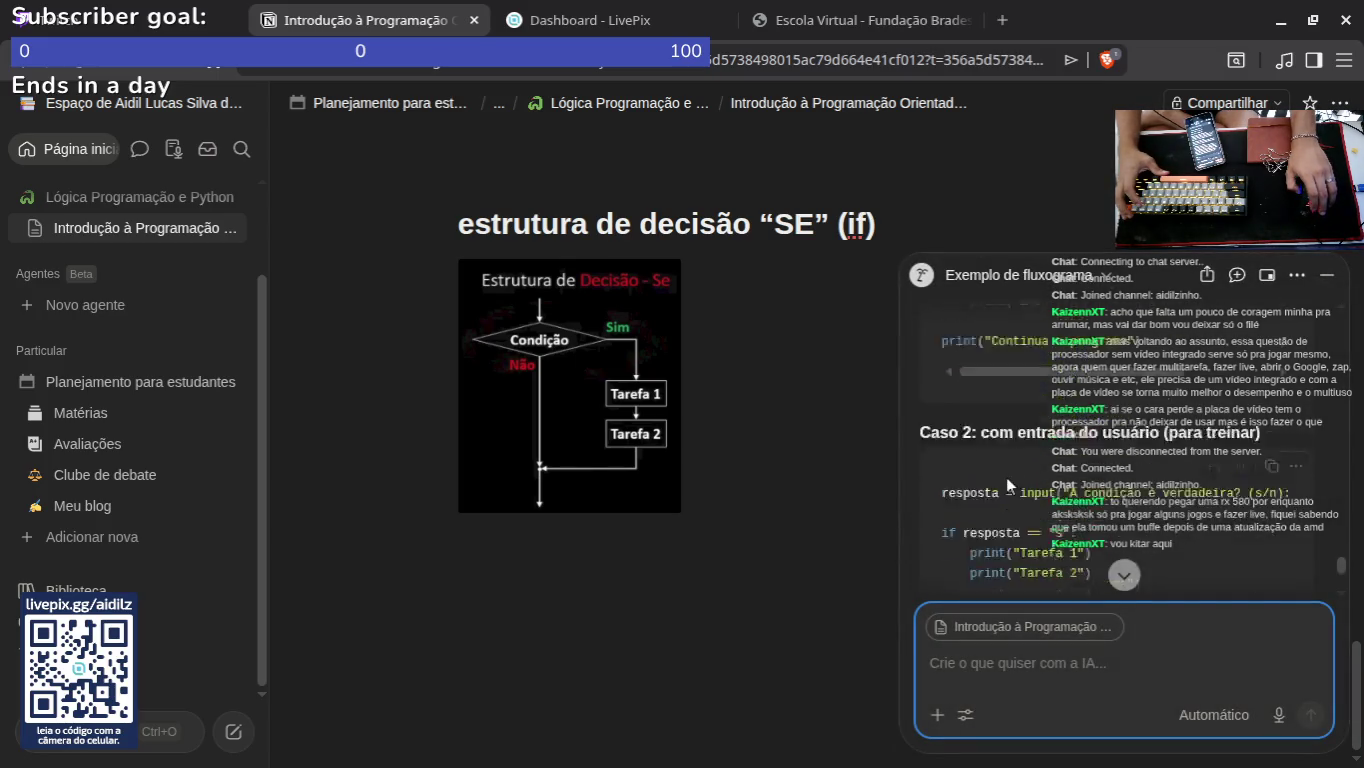
pyautogui.scroll(5, 1001, 469)
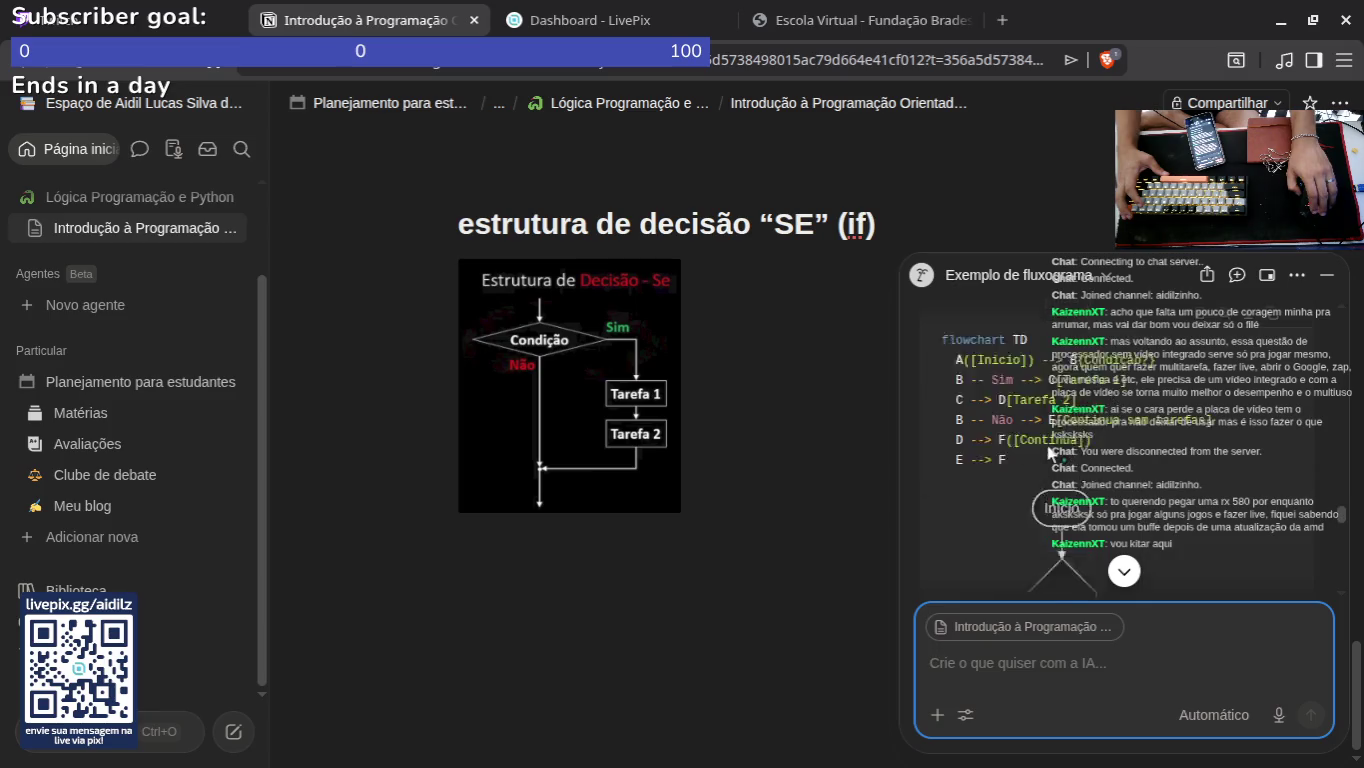
pyautogui.scroll(10, 1079, 510)
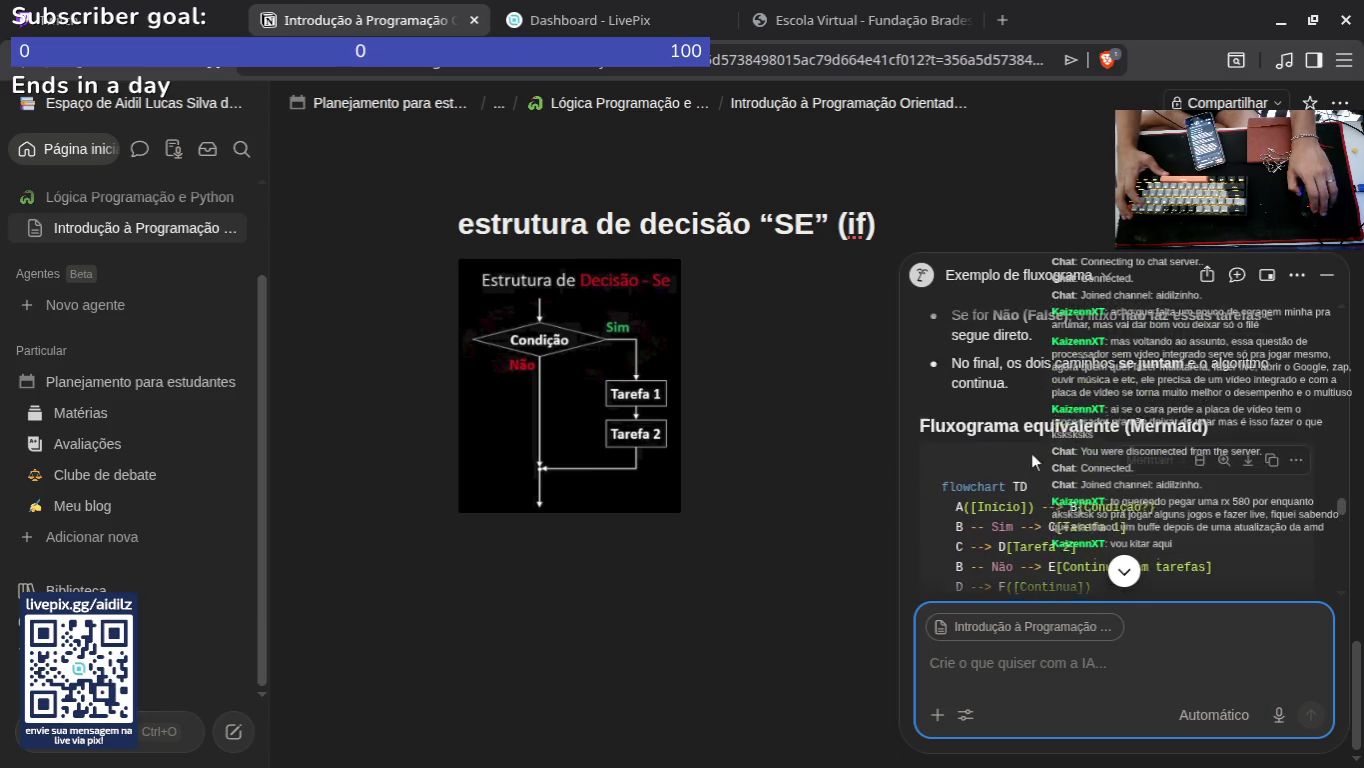
pyautogui.scroll(-1, 960, 390)
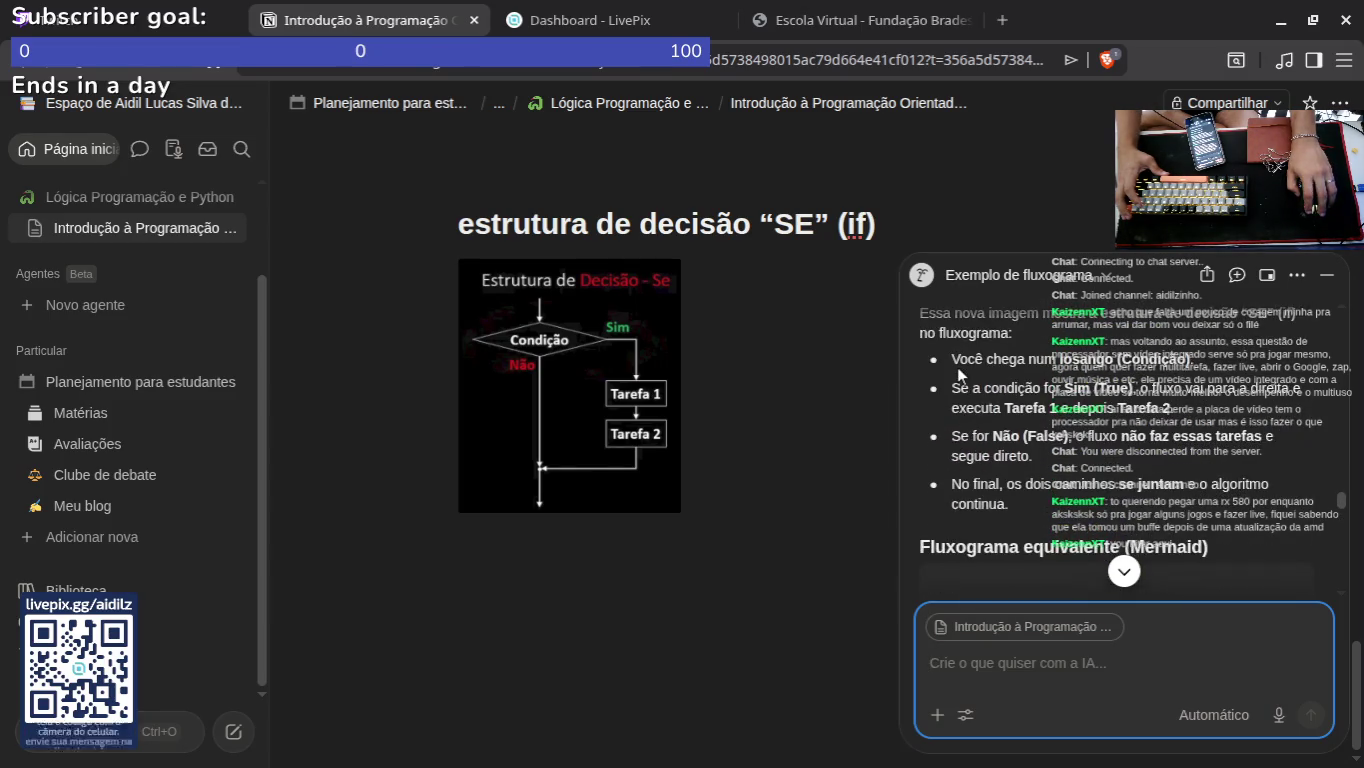
pyautogui.scroll(1, 957, 365)
pyautogui.moveTo(953, 479)
pyautogui.mouseDown()
pyautogui.moveTo(1115, 528)
pyautogui.moveTo(1115, 505)
pyautogui.mouseUp()
pyautogui.hotkey('ctrl', 'c')
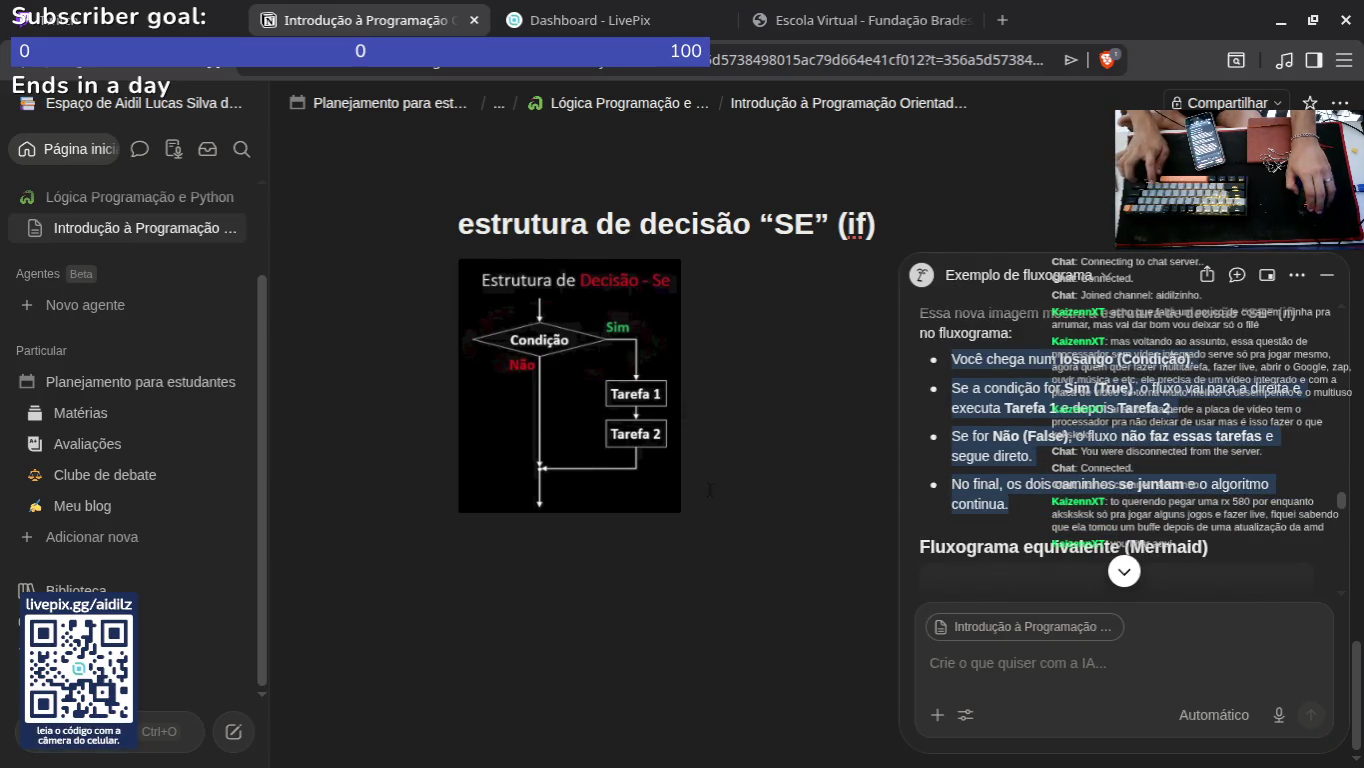
pyautogui.click(757, 505)
pyautogui.hotkey('ctrl', 'v')
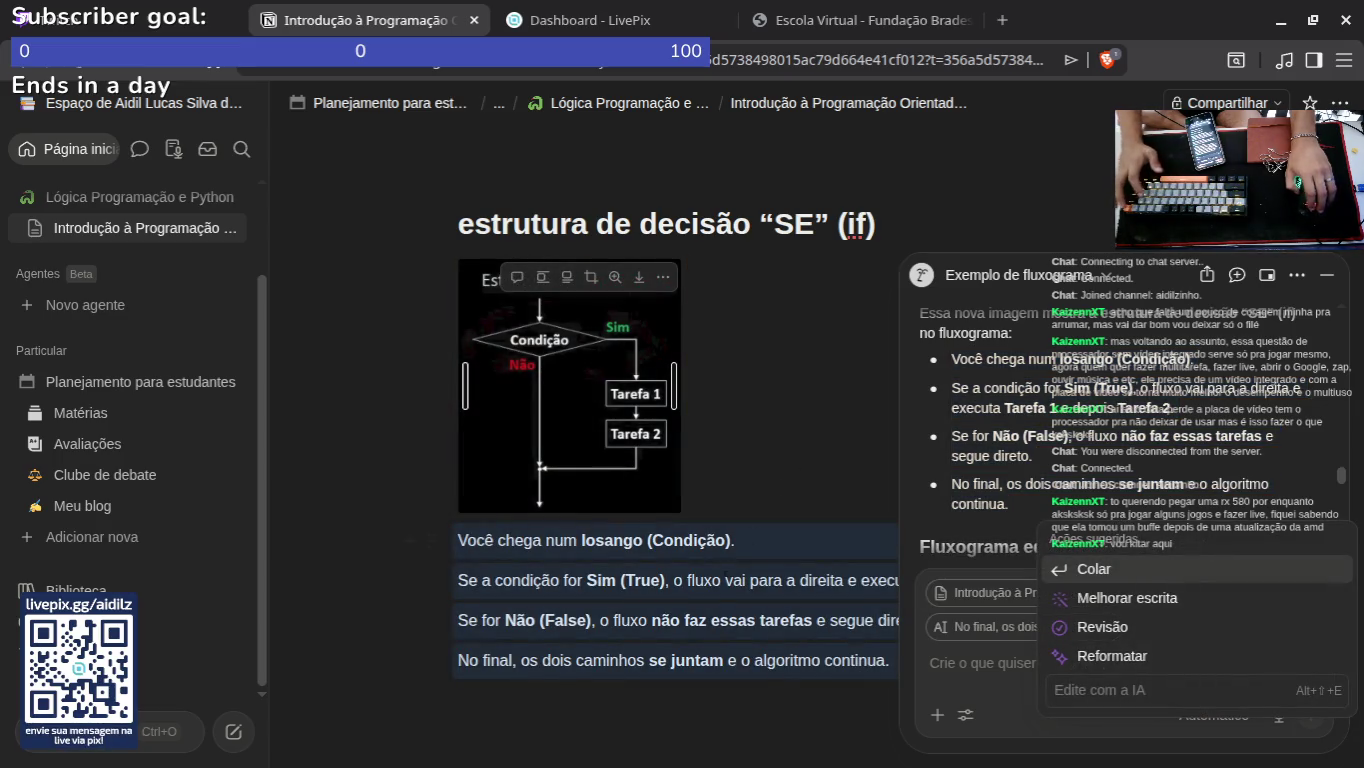
pyautogui.click(1115, 600)
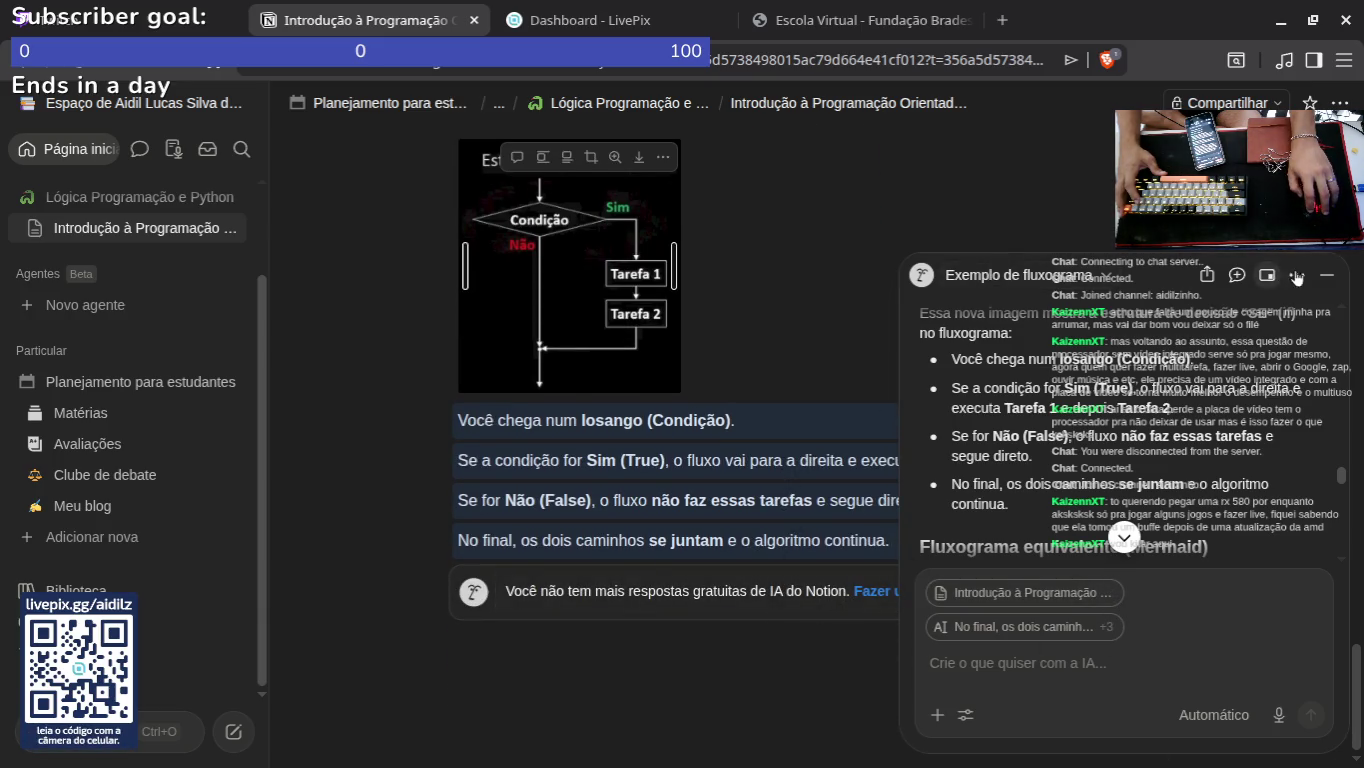
pyautogui.click(1327, 275)
pyautogui.click(430, 420)
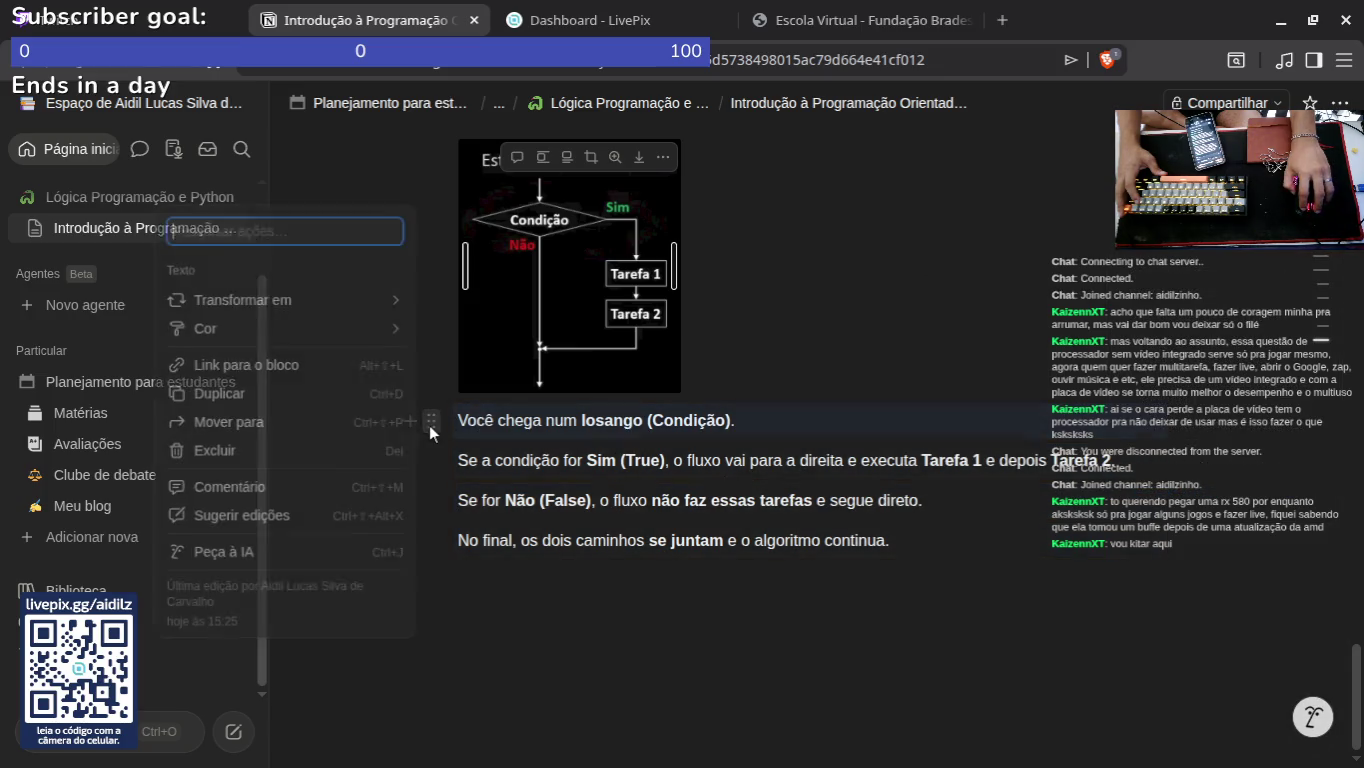
pyautogui.press('Escape')
pyautogui.hotkey('shift', 'Down')
pyautogui.hotkey('shift', 'Down')
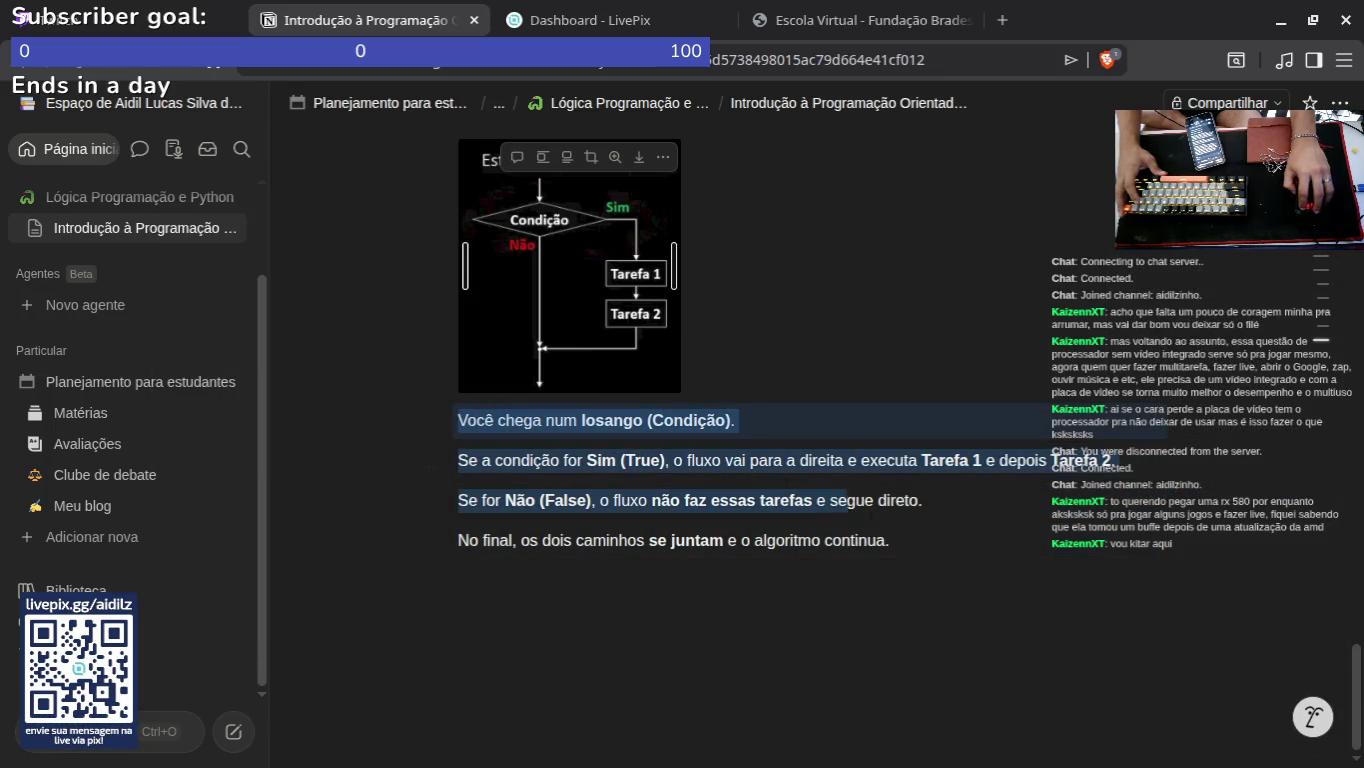
pyautogui.hotkey('shift', 'Down')
pyautogui.hotkey('shift', 'Down')
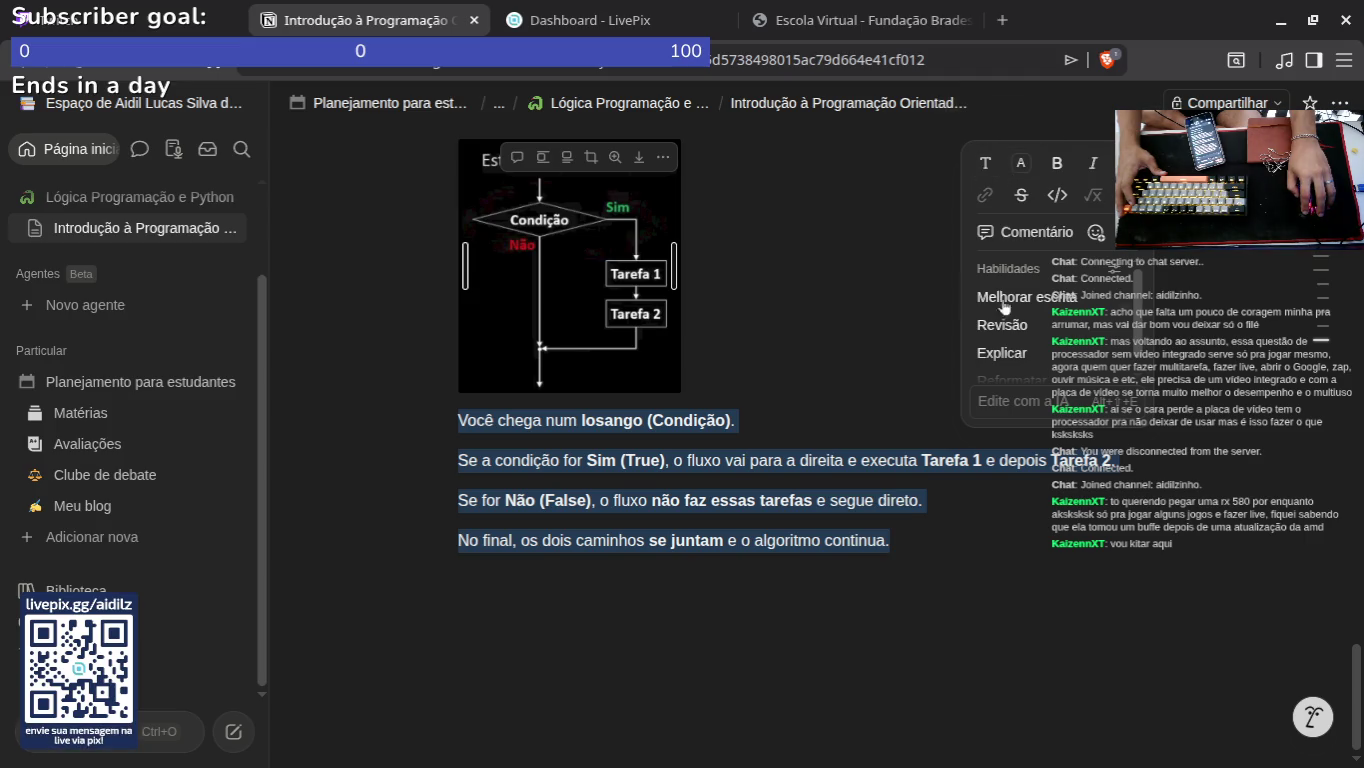
pyautogui.scroll(-1, 1023, 350)
pyautogui.scroll(1, 1040, 370)
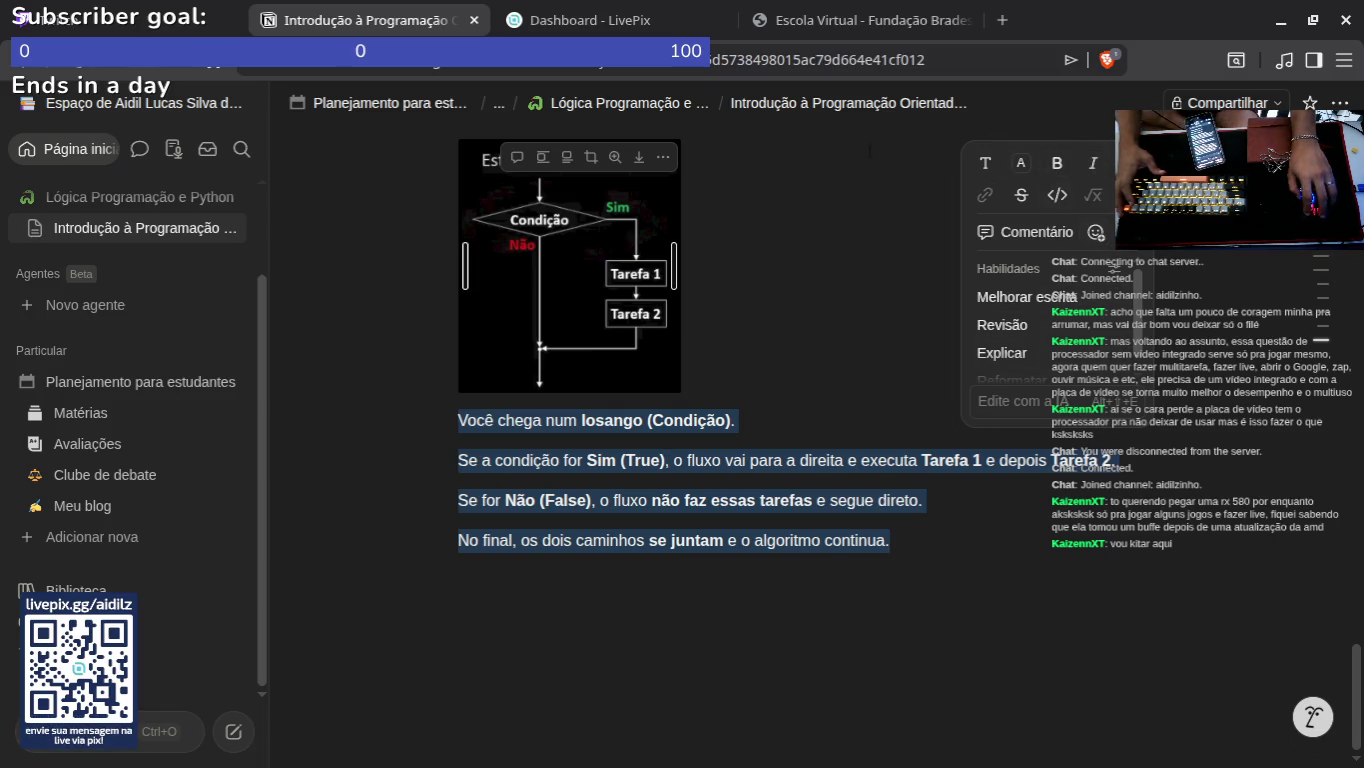
pyautogui.scroll(15, 1105, 543)
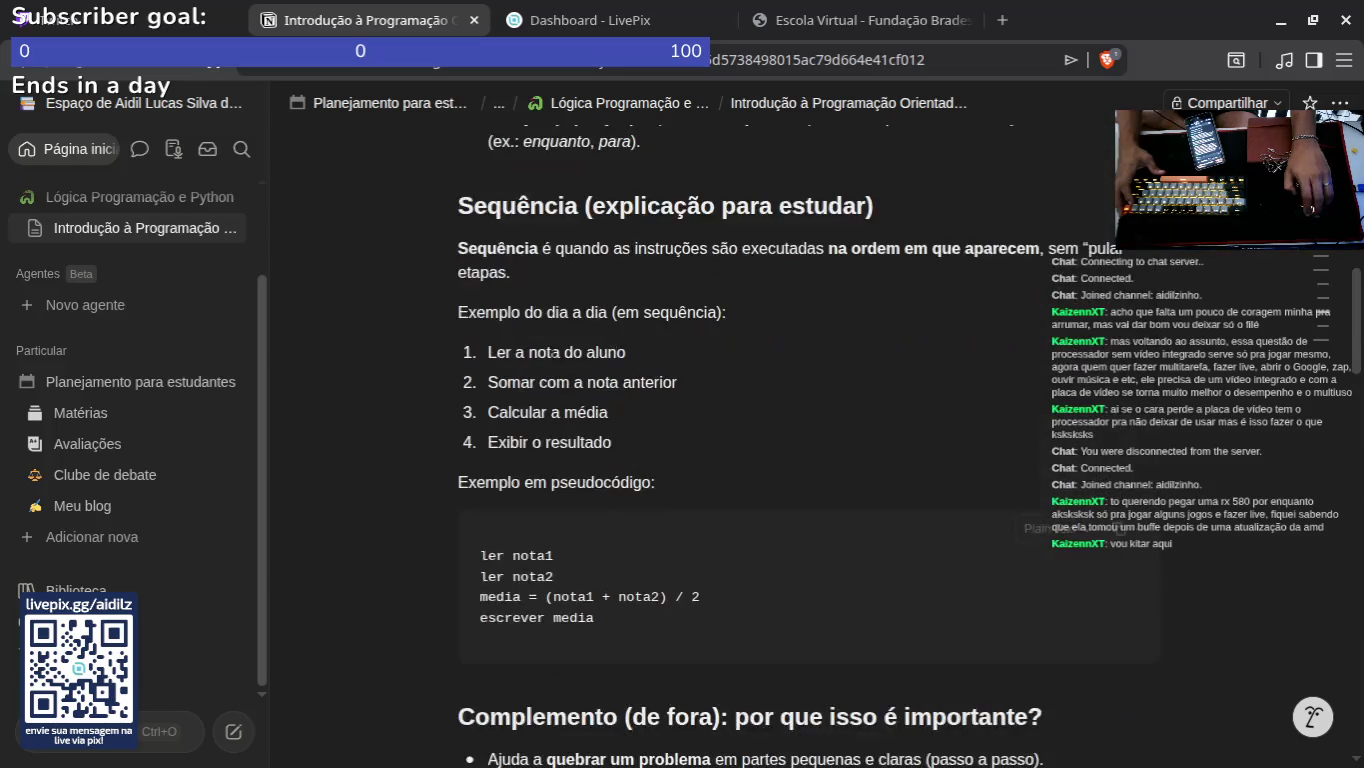
pyautogui.scroll(-15, 1105, 543)
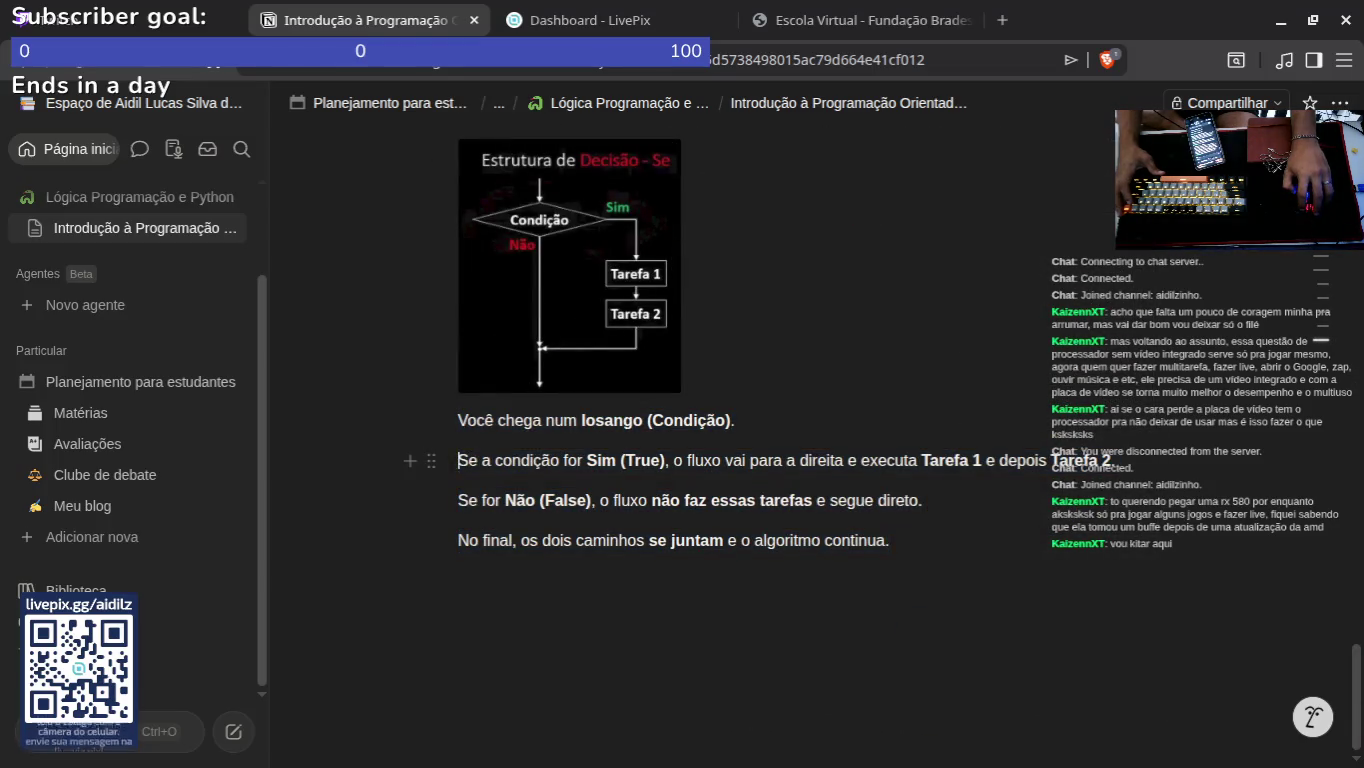
# Step: Add a toggle list below the paragraphs and paste the four explanatory paragraphs into it
pyautogui.click(420, 466)
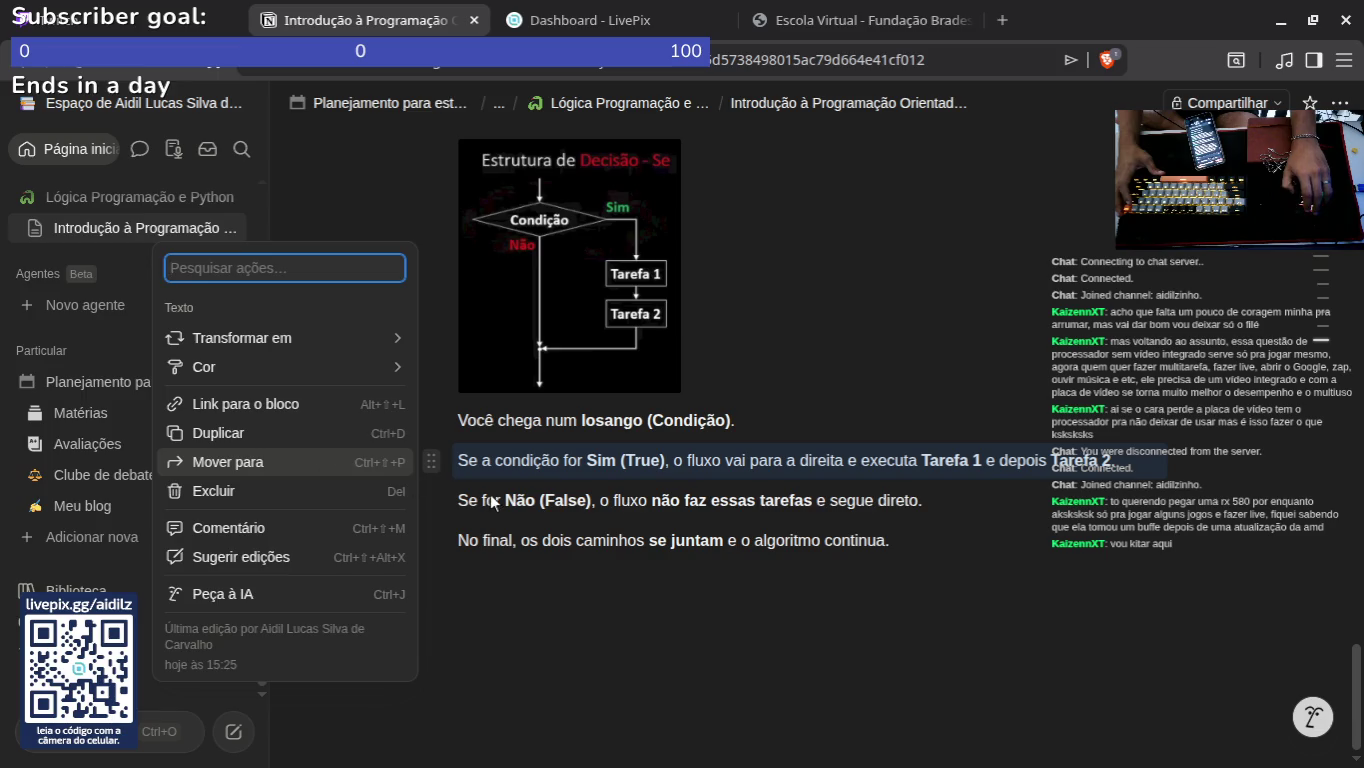
pyautogui.press('Escape')
pyautogui.click(410, 461)
pyautogui.scroll(-5, 549, 345)
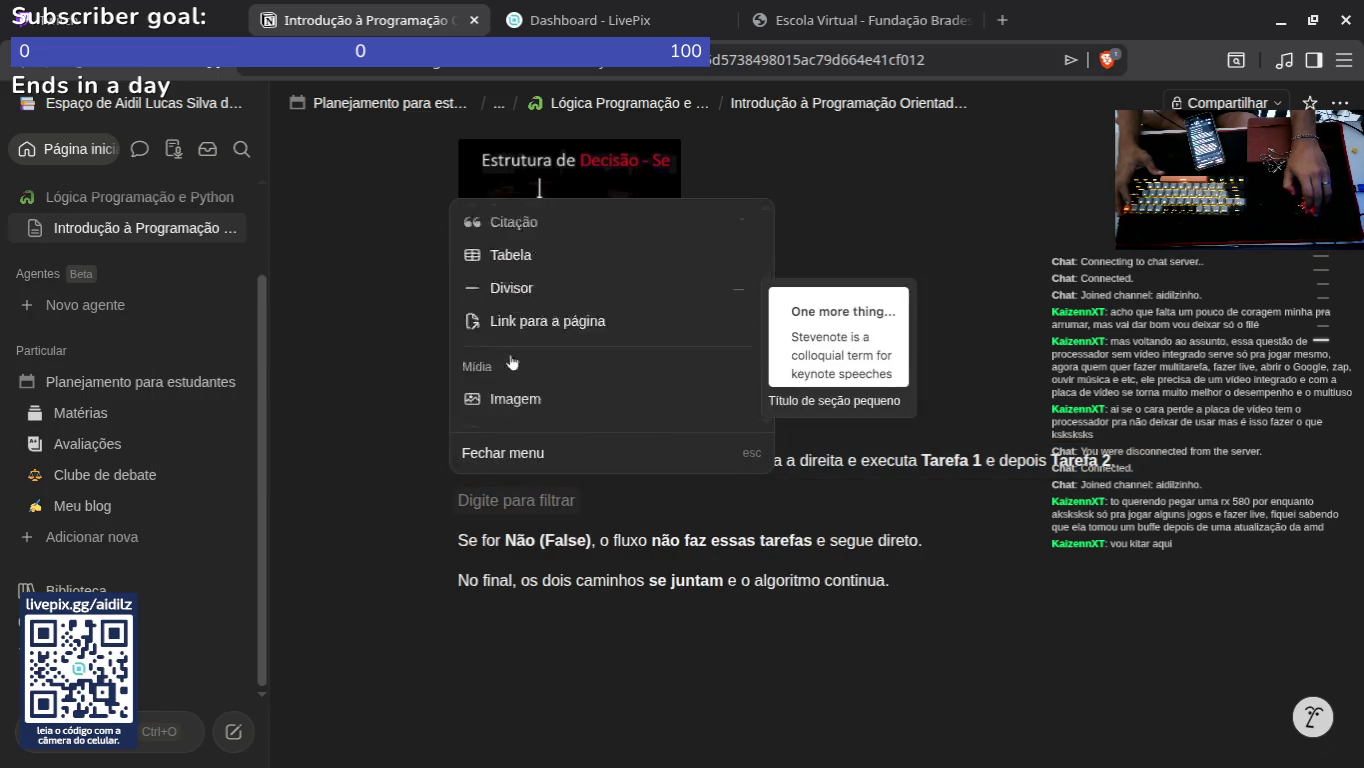
pyautogui.scroll(2, 549, 344)
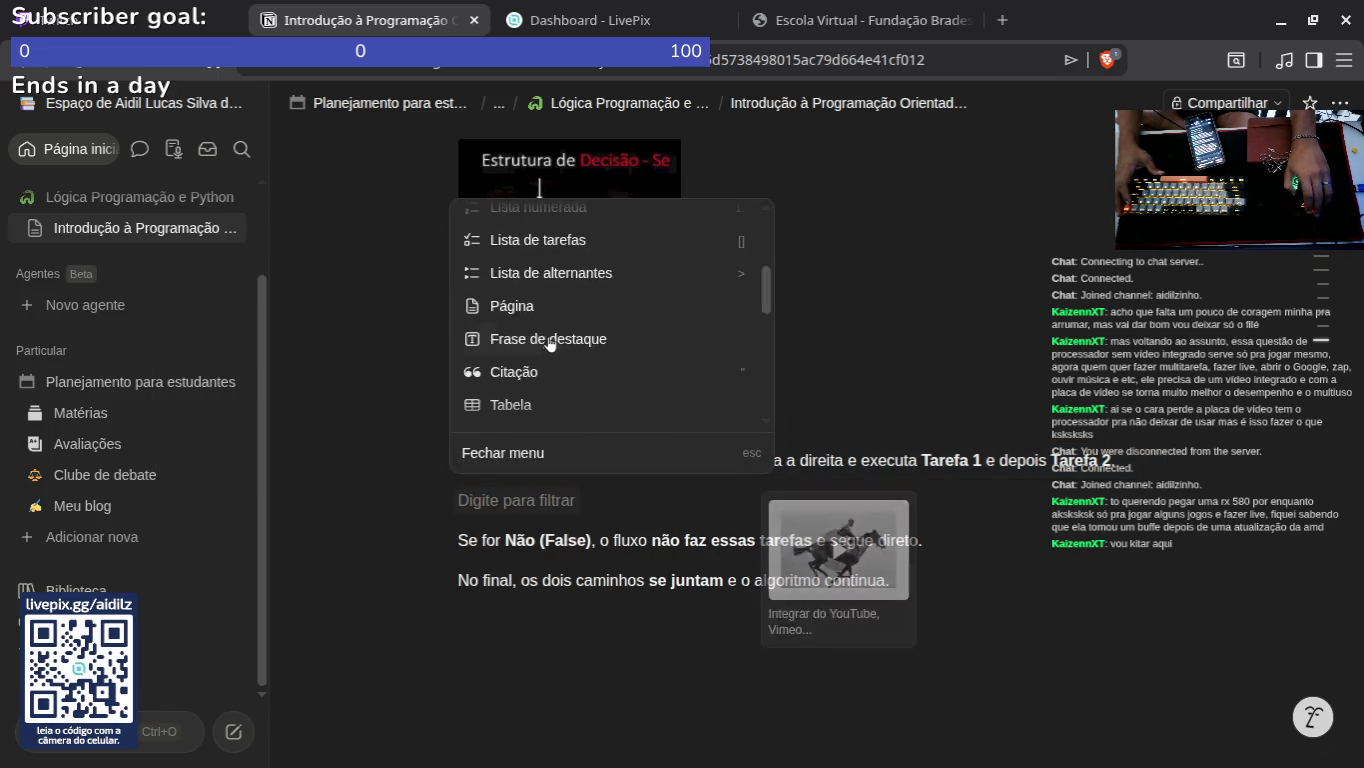
pyautogui.click(577, 270)
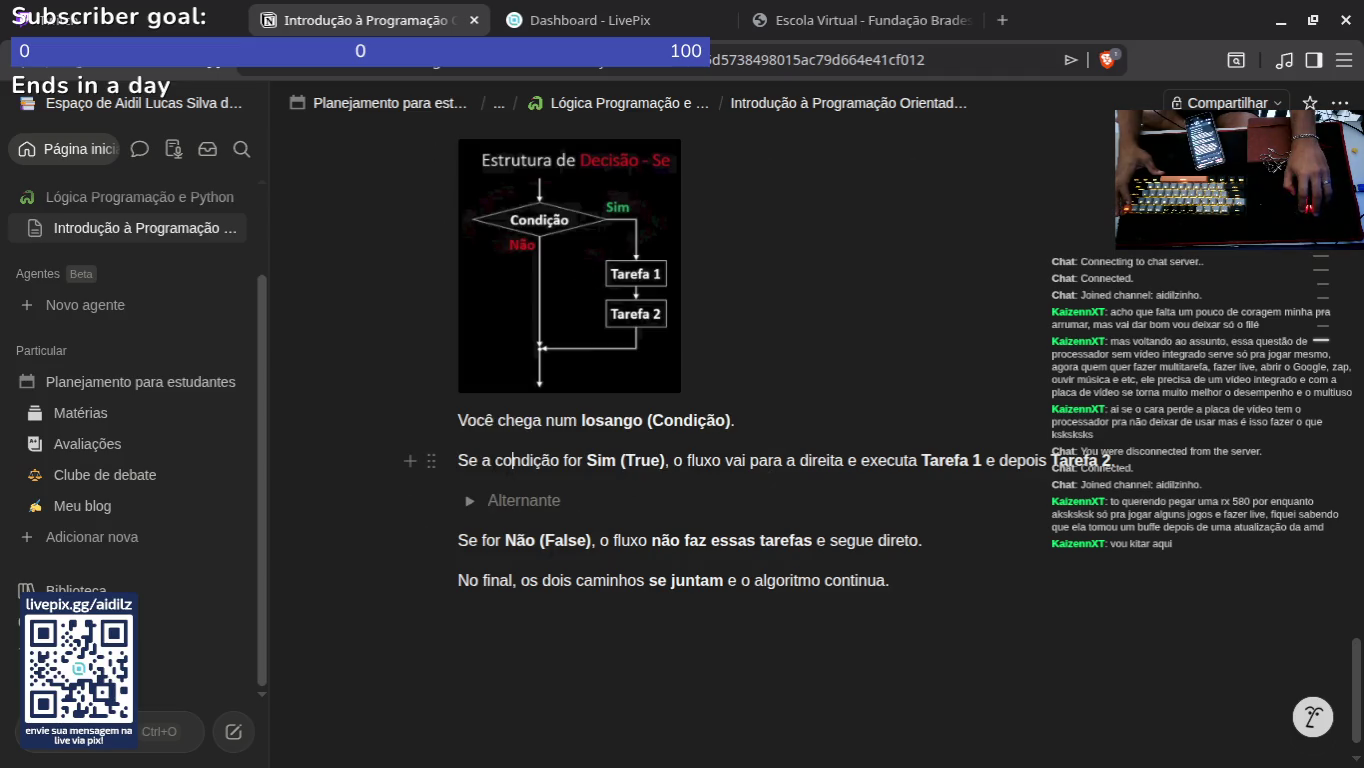
pyautogui.moveTo(458, 420)
pyautogui.mouseDown()
pyautogui.moveTo(1108, 461)
pyautogui.moveTo(888, 579)
pyautogui.mouseUp()
pyautogui.hotkey('ctrl', 'c')
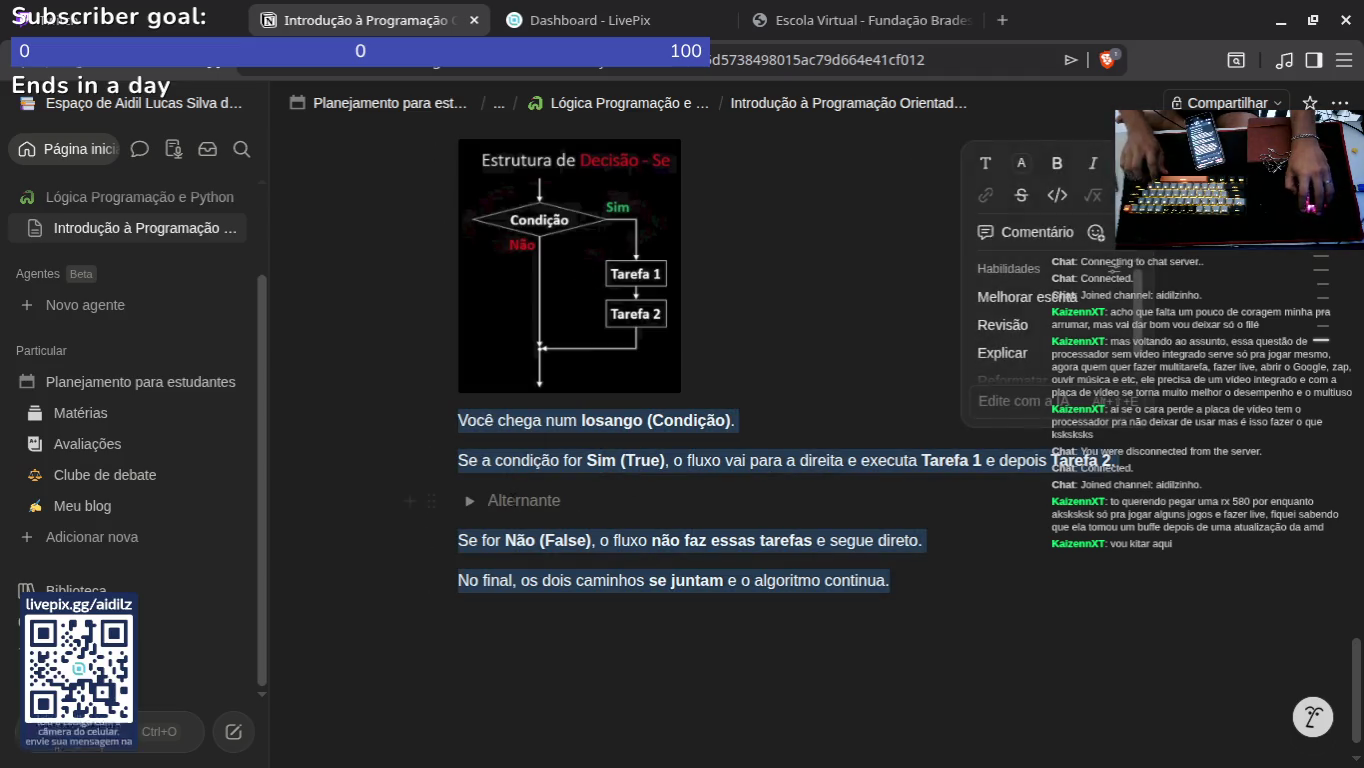
pyautogui.click(488, 500)
pyautogui.hotkey('ctrl', 'v')
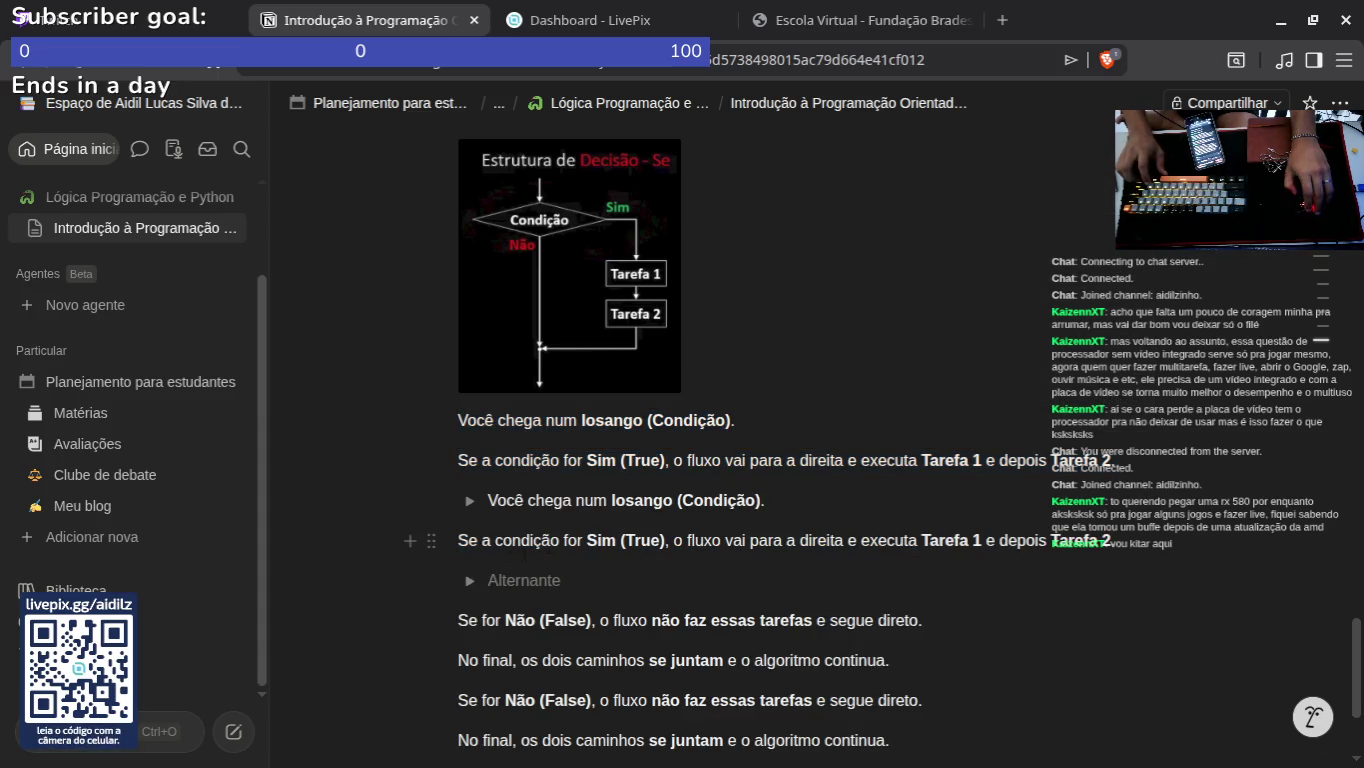
# Step: Cut the text blocks below the flowchart image, leaving an empty block
pyautogui.scroll(-2, 720, 617)
pyautogui.moveTo(386, 219); pyautogui.dragTo(388, 185)
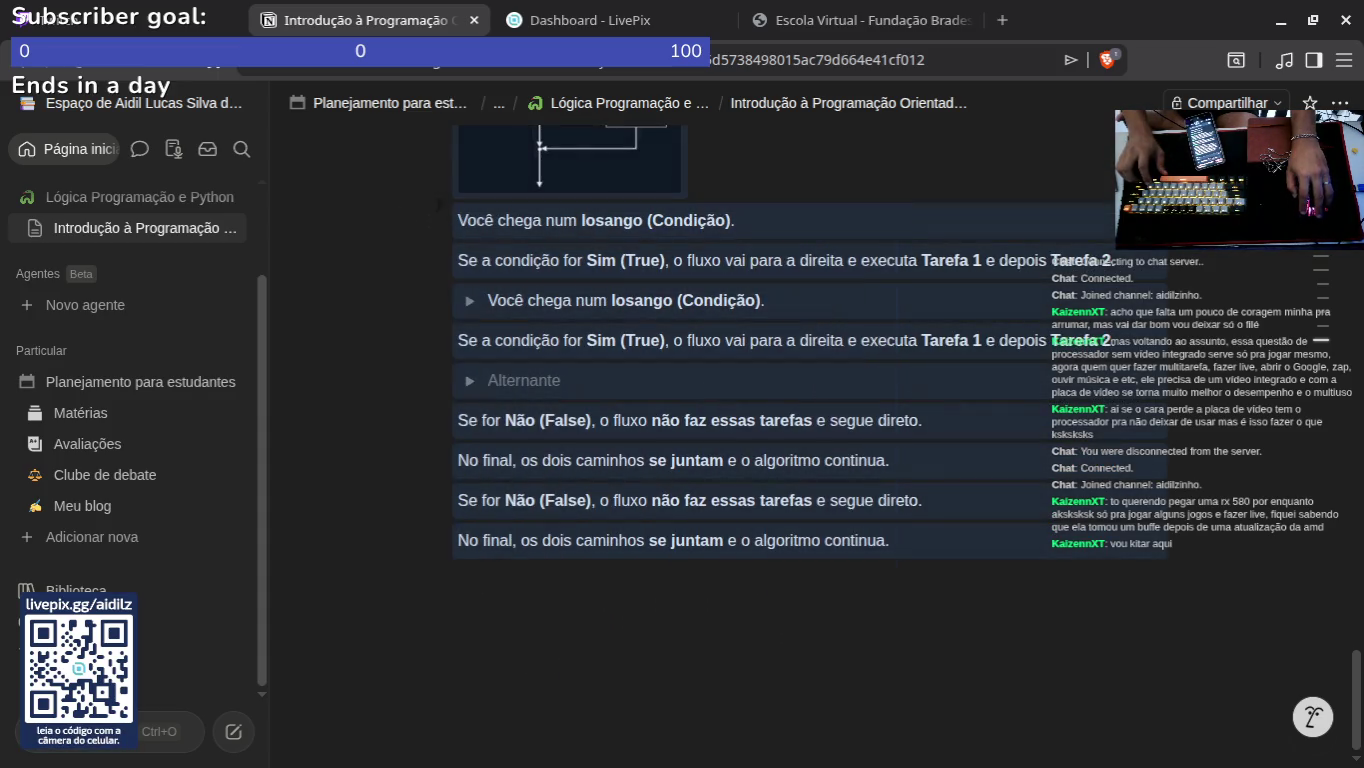
pyautogui.press('Delete')
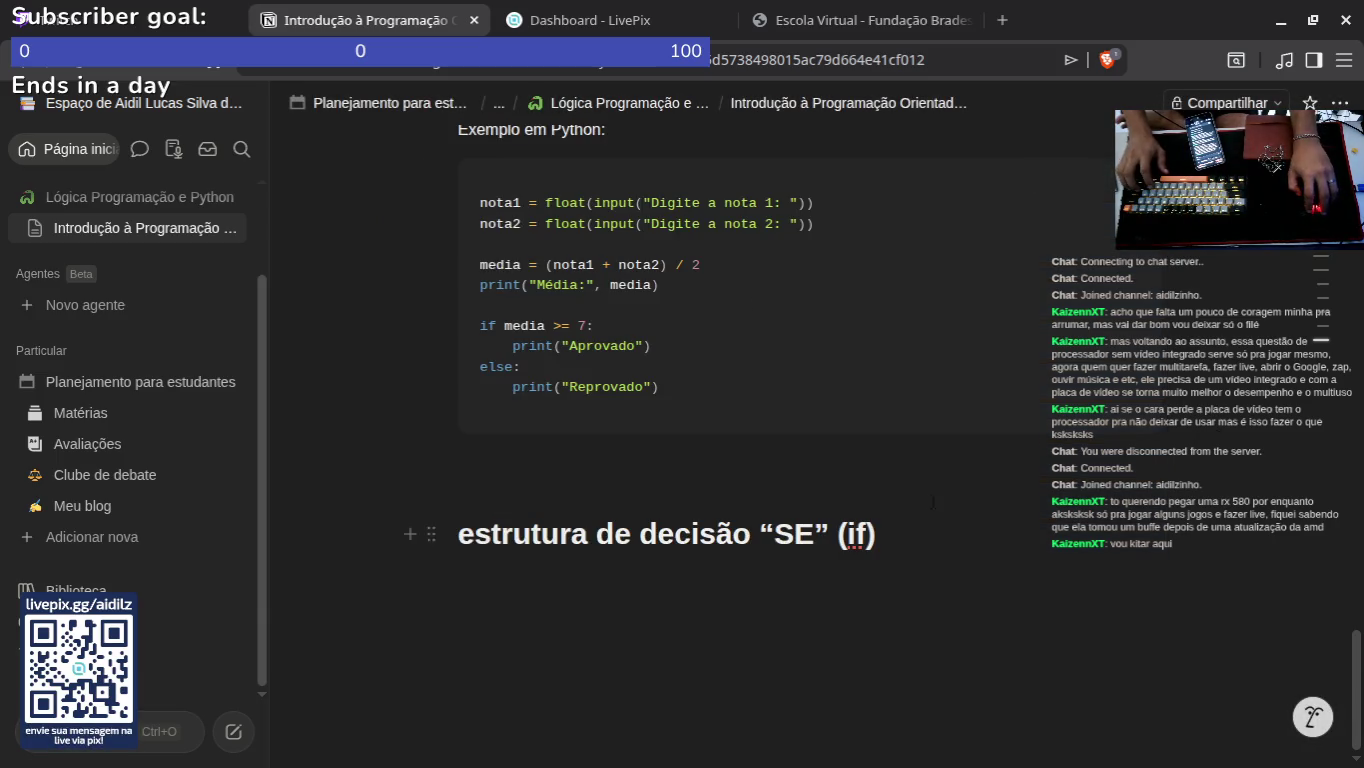
pyautogui.hotkey('ctrl', 'z')
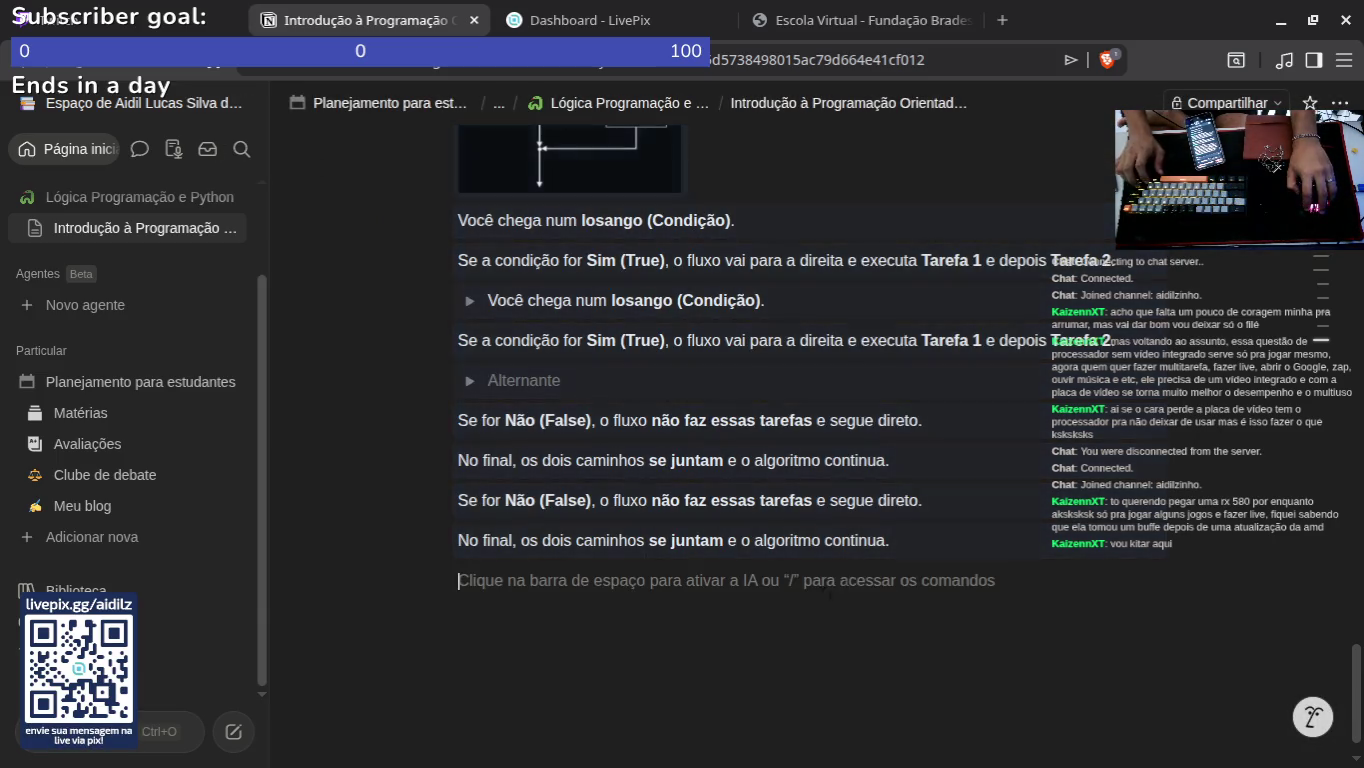
pyautogui.press('Delete')
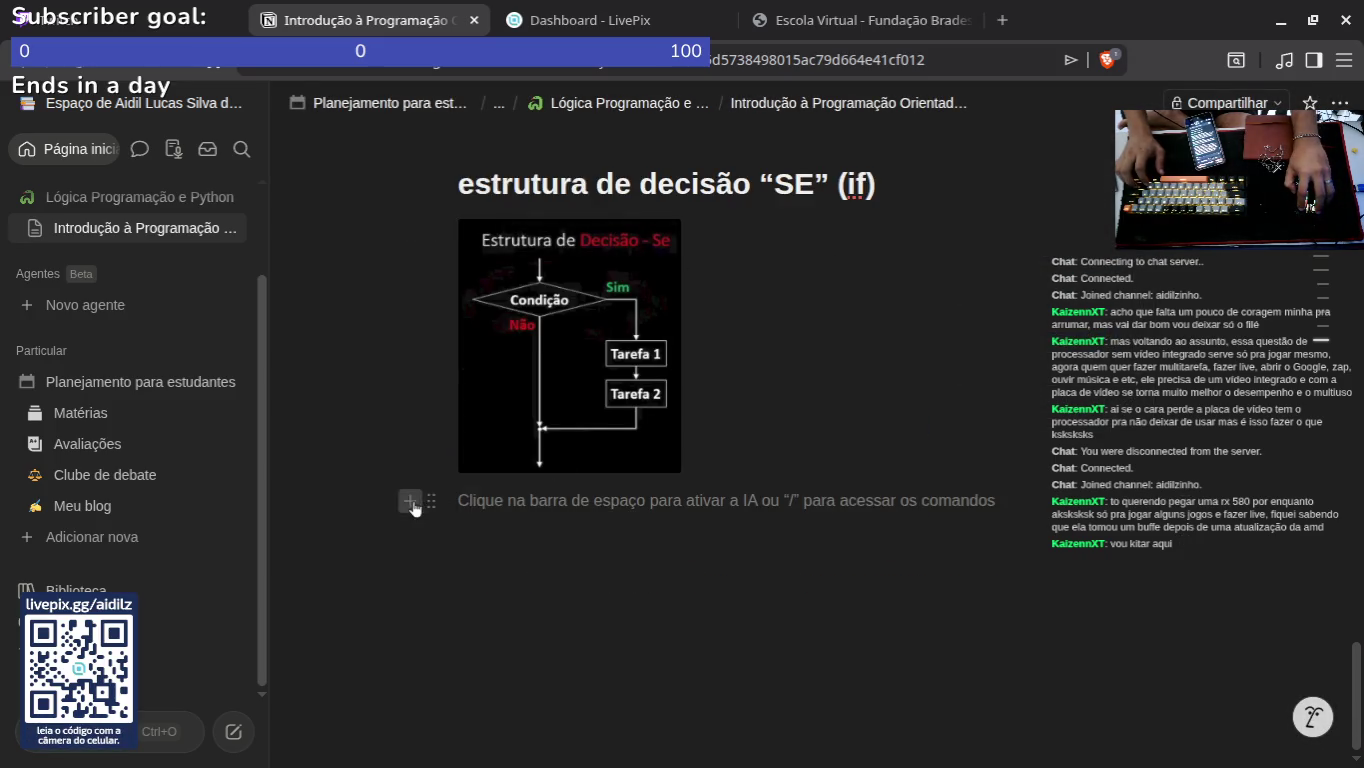
# Step: Turn the empty line under the flowchart into a bullet holding the pasted explanation
pyautogui.click(410, 500)
pyautogui.scroll(-2, 594, 331)
pyautogui.click(595, 300)
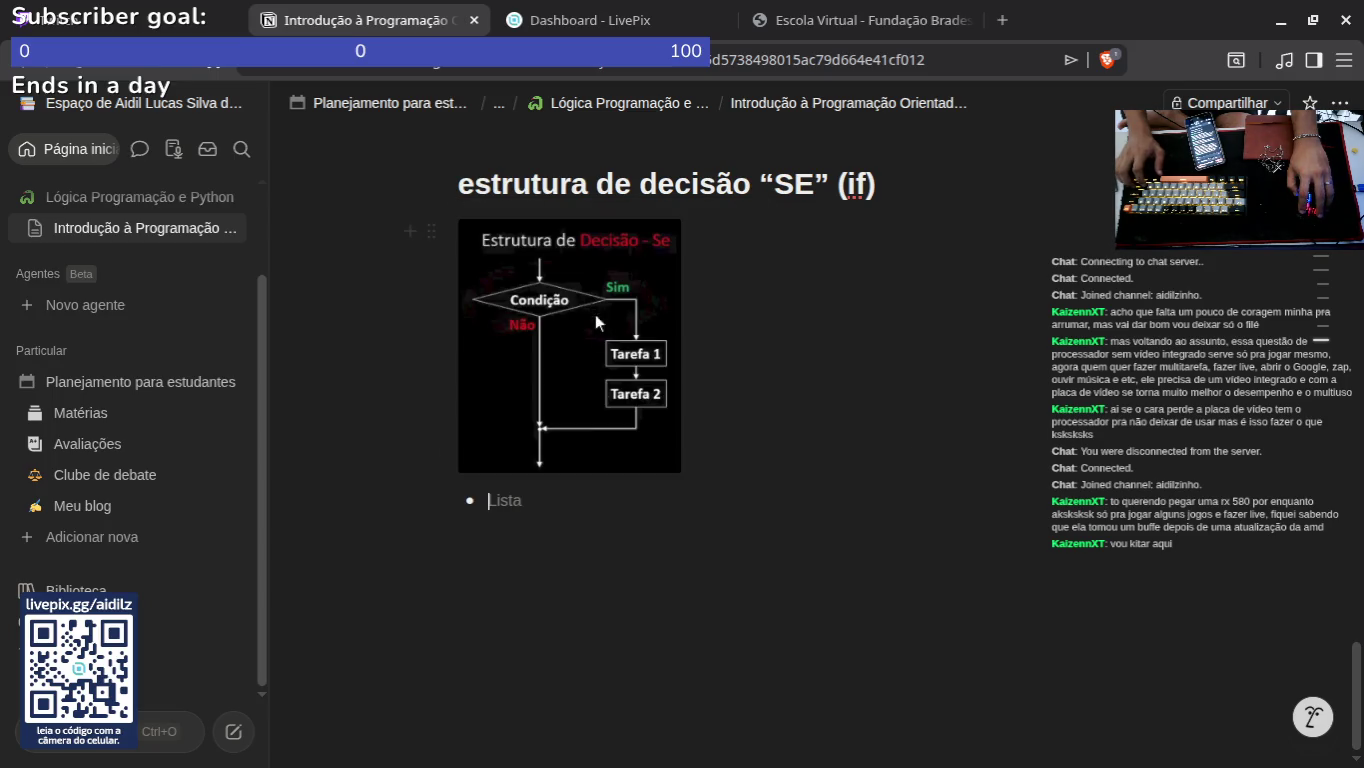
pyautogui.hotkey('ctrl', 'v')
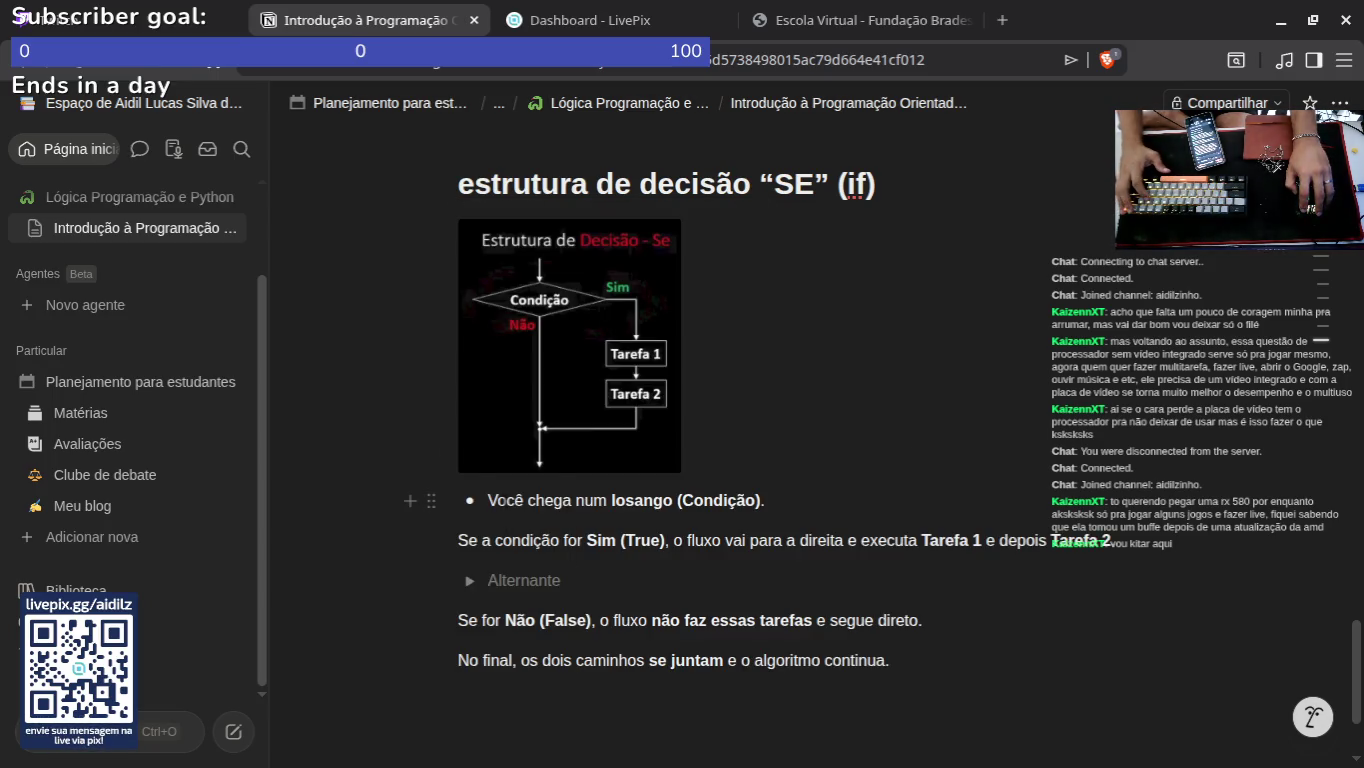
pyautogui.moveTo(458, 540); pyautogui.dragTo(1111, 541)
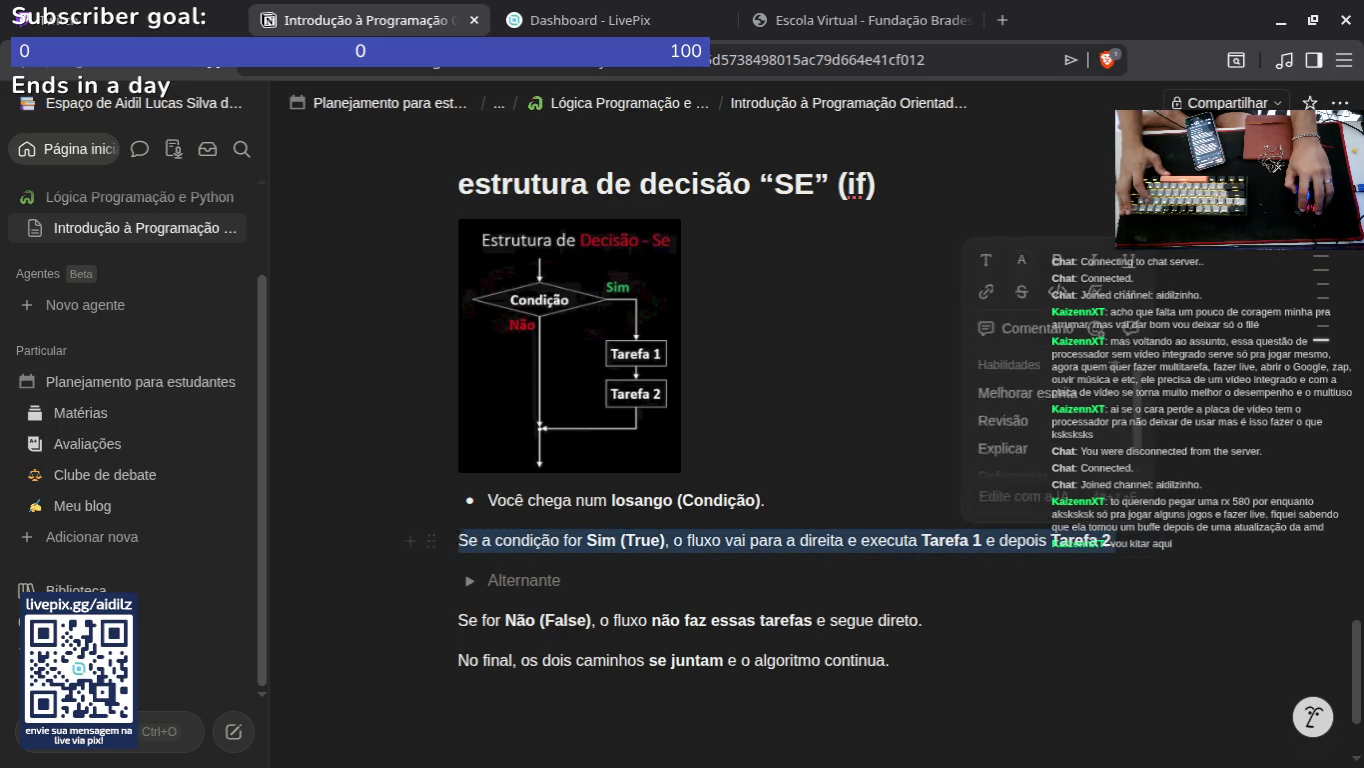
pyautogui.click(505, 500)
pyautogui.press('Escape')
pyautogui.press('Return')
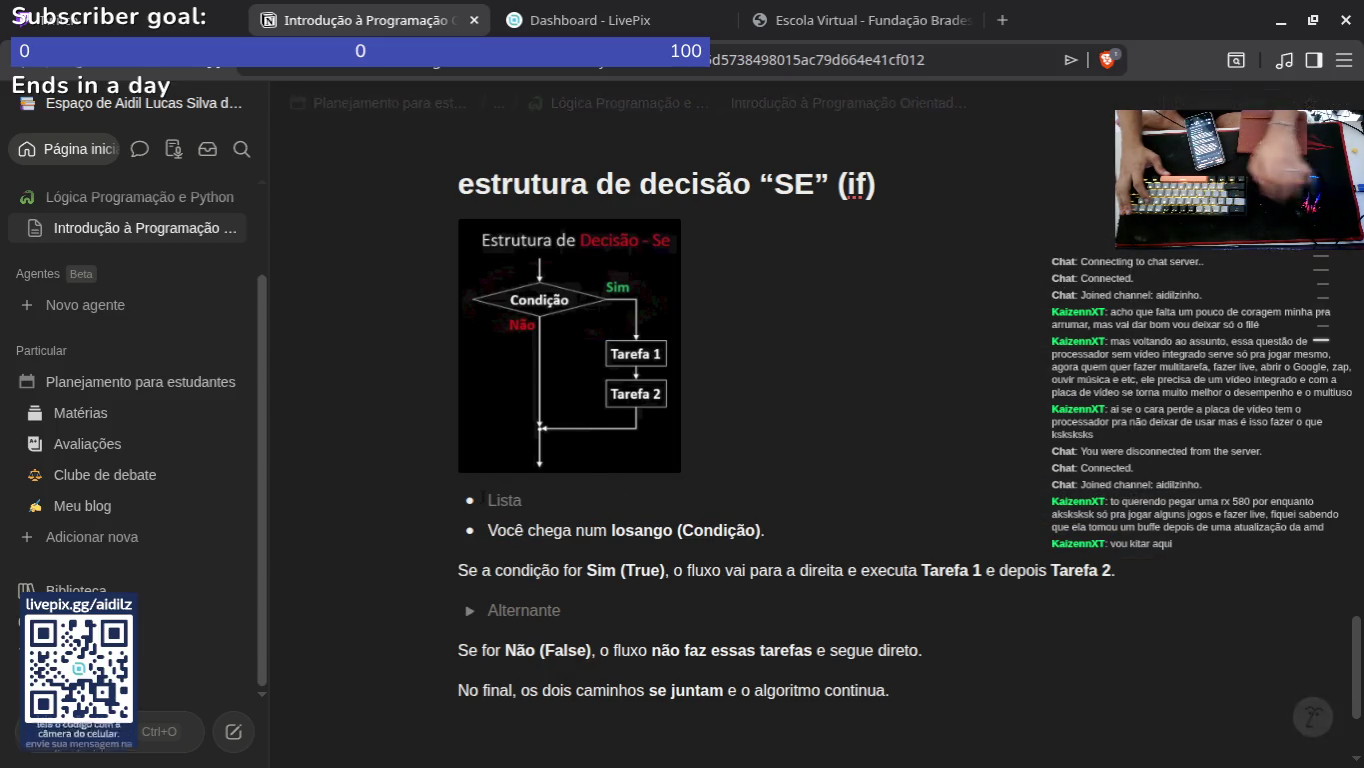
pyautogui.press('BackSpace')
pyautogui.press('BackSpace')
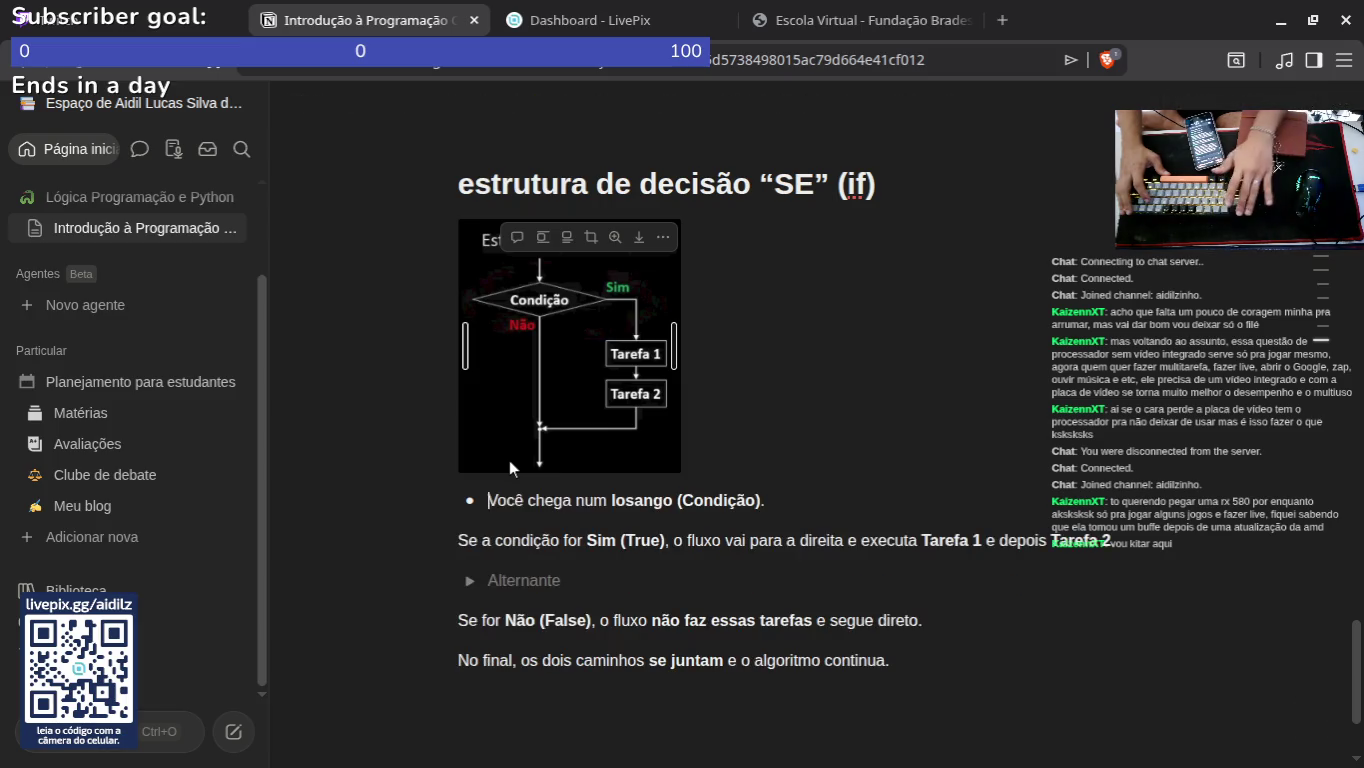
pyautogui.press('Escape')
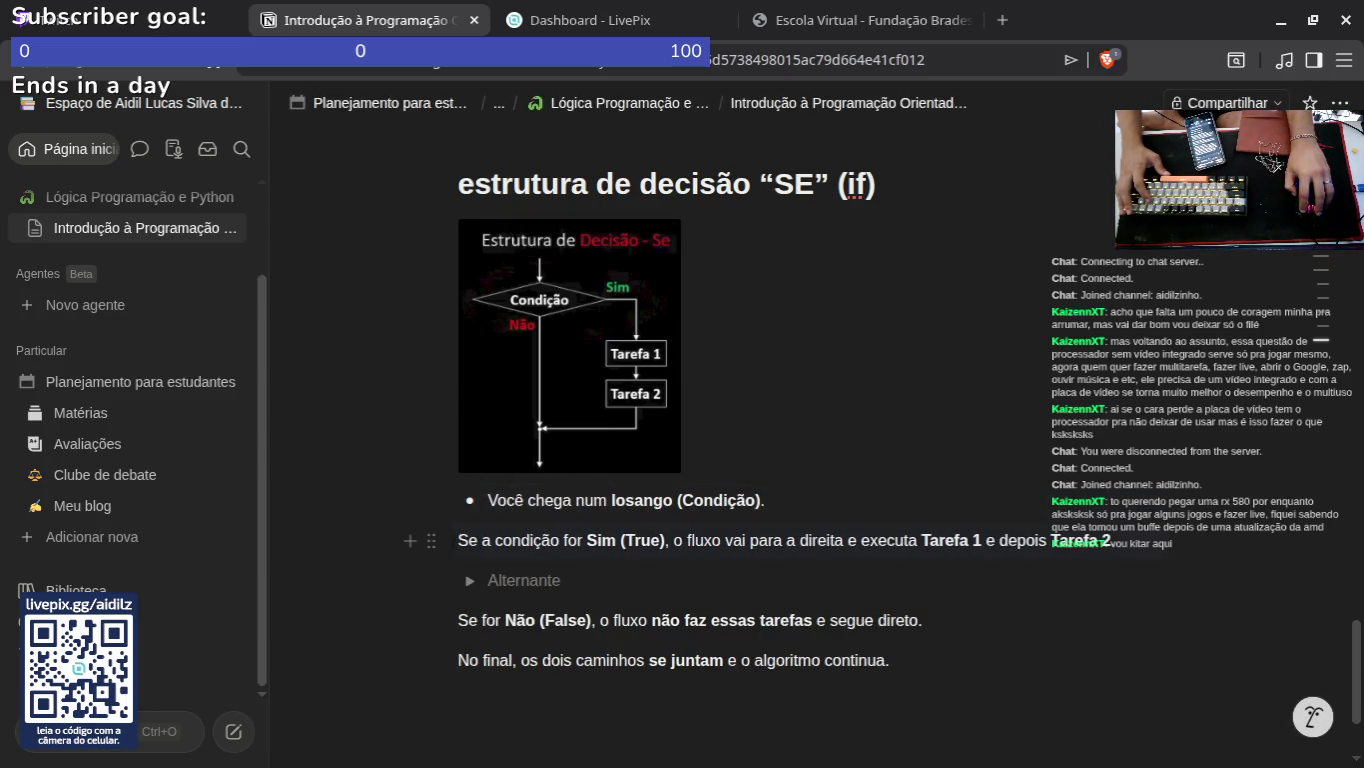
# Step: Add a new bulleted line below the 'Se a condição' paragraph
pyautogui.click(434, 542)
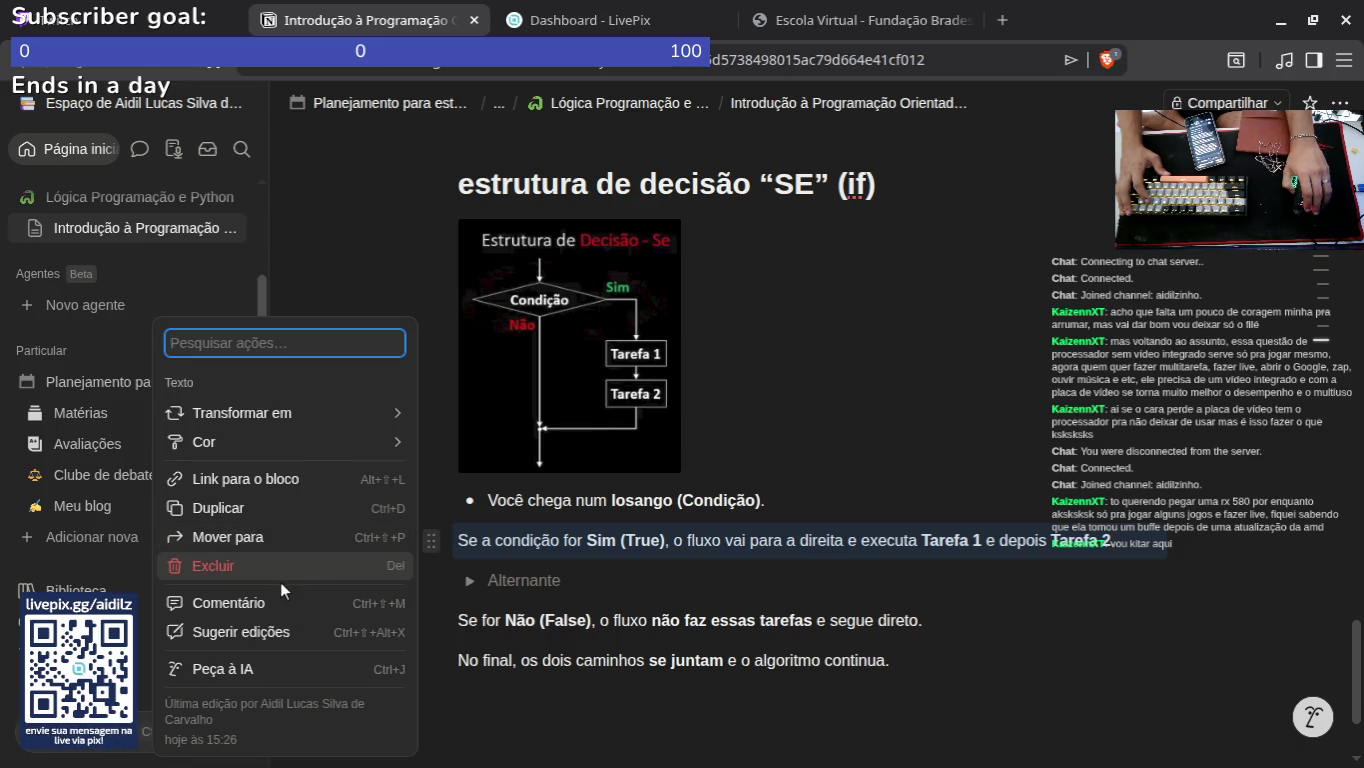
pyautogui.press('Escape')
pyautogui.click(435, 541)
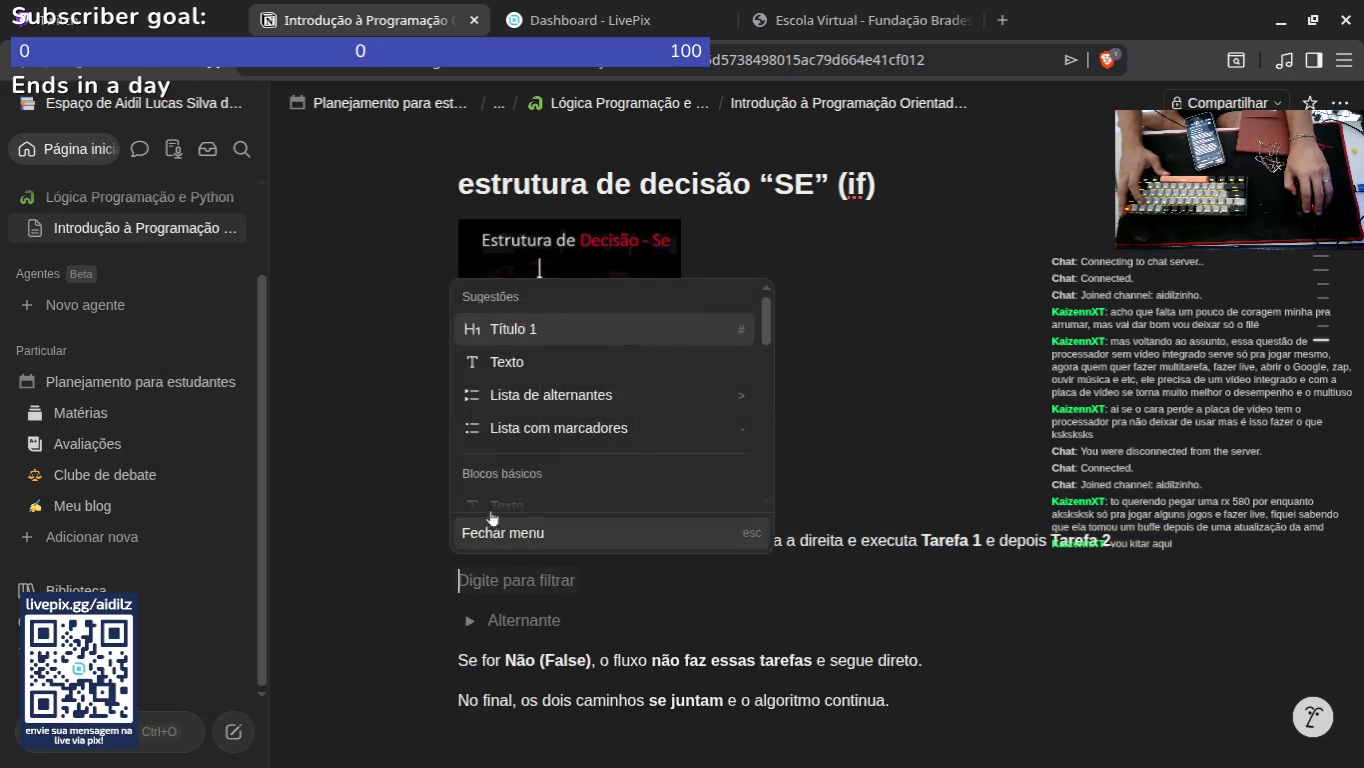
pyautogui.scroll(-1, 524, 445)
pyautogui.scroll(2, 524, 445)
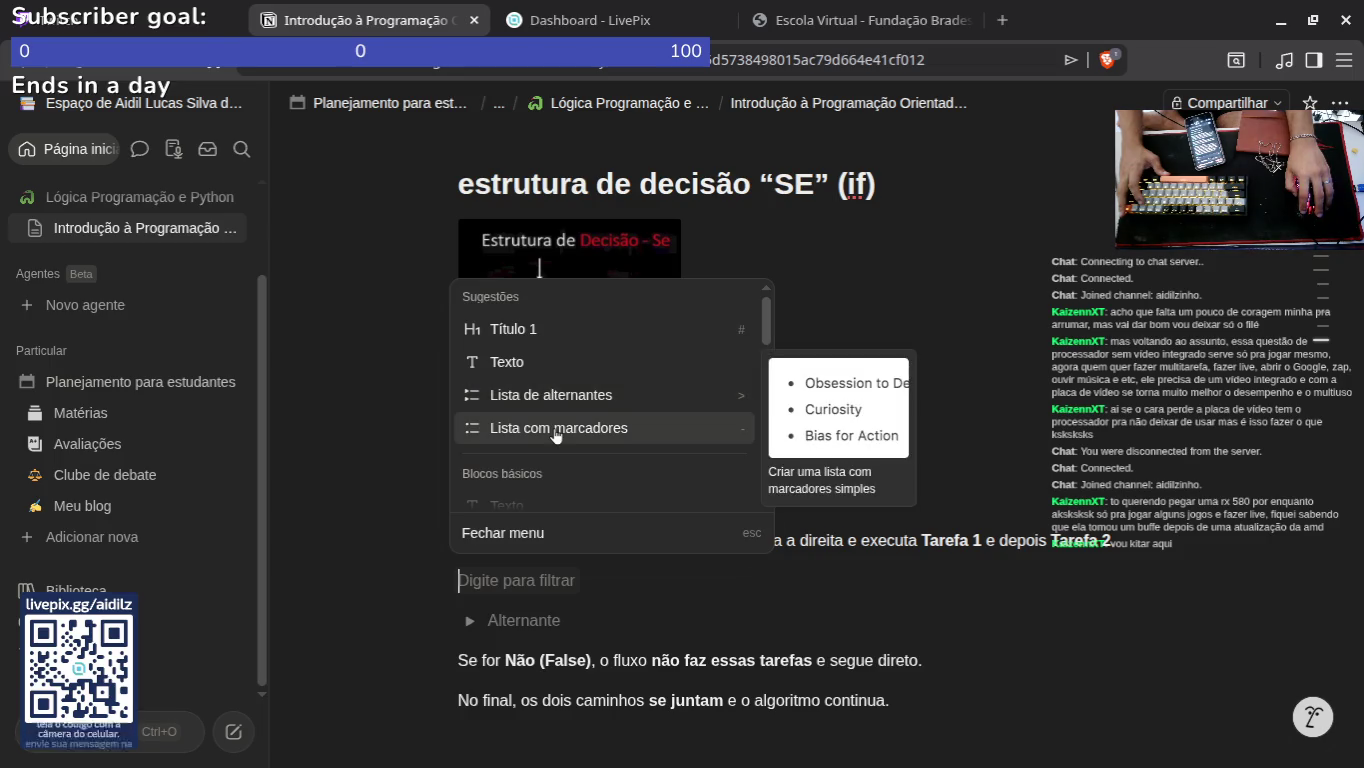
pyautogui.click(556, 428)
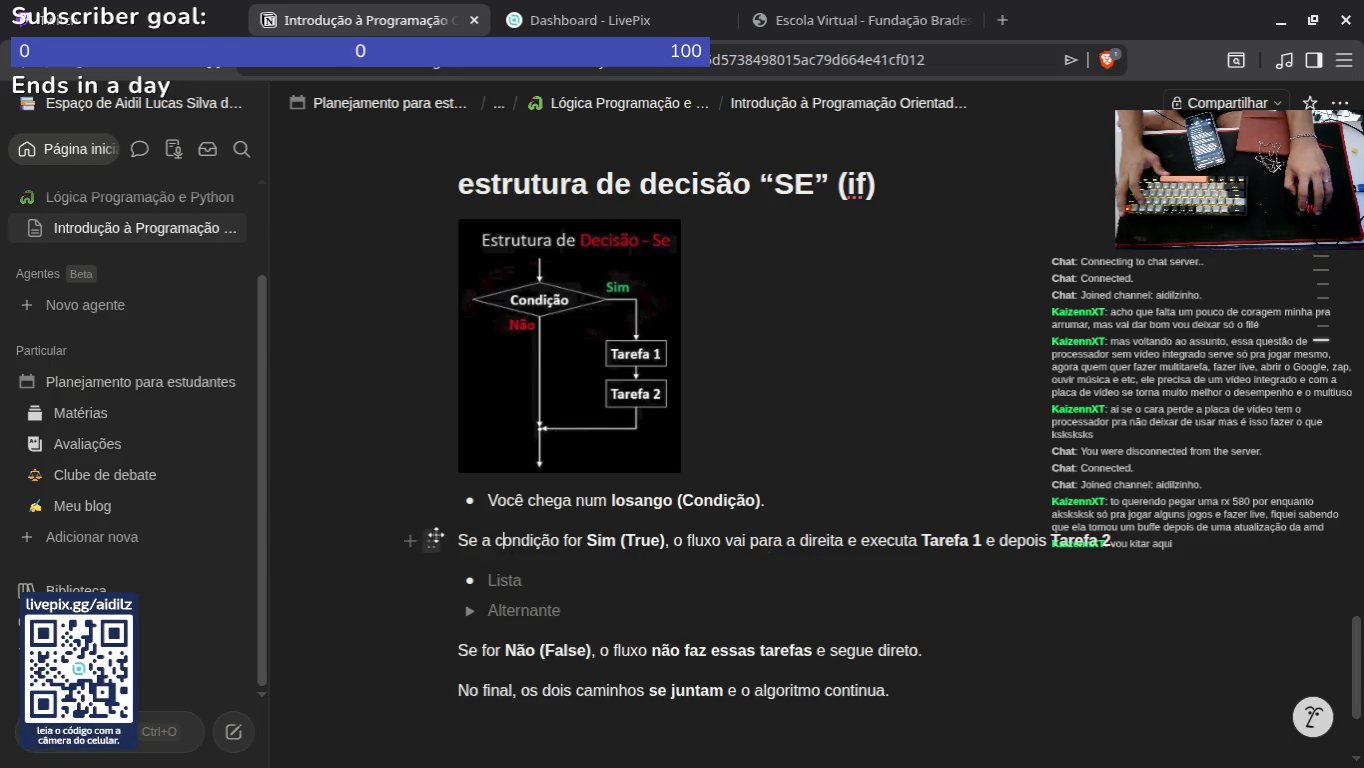
# Step: Move the 'Se a condição' sentence into the new bullet and erase the original paragraph
pyautogui.moveTo(465, 540); pyautogui.dragTo(1110, 541)
pyautogui.hotkey('ctrl', 'c')
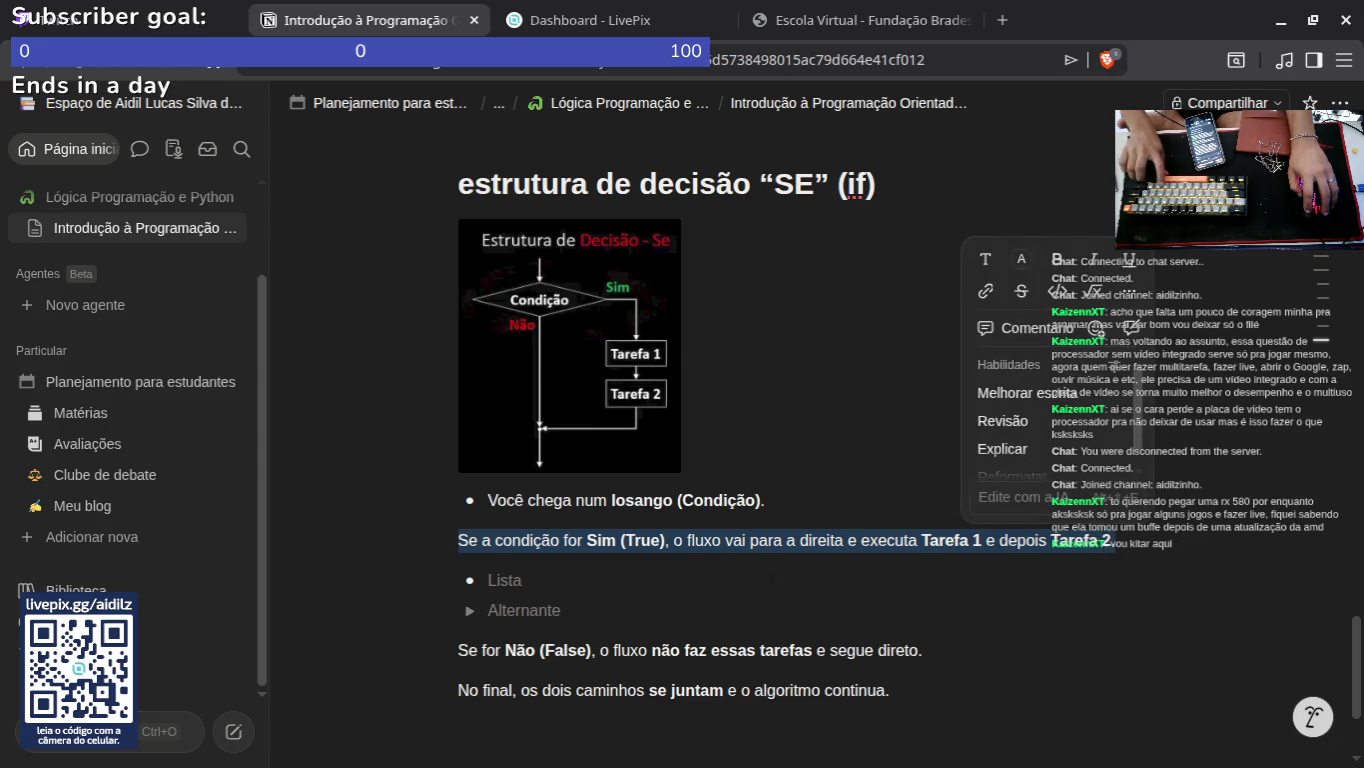
pyautogui.click(528, 582)
pyautogui.hotkey('ctrl', 'v')
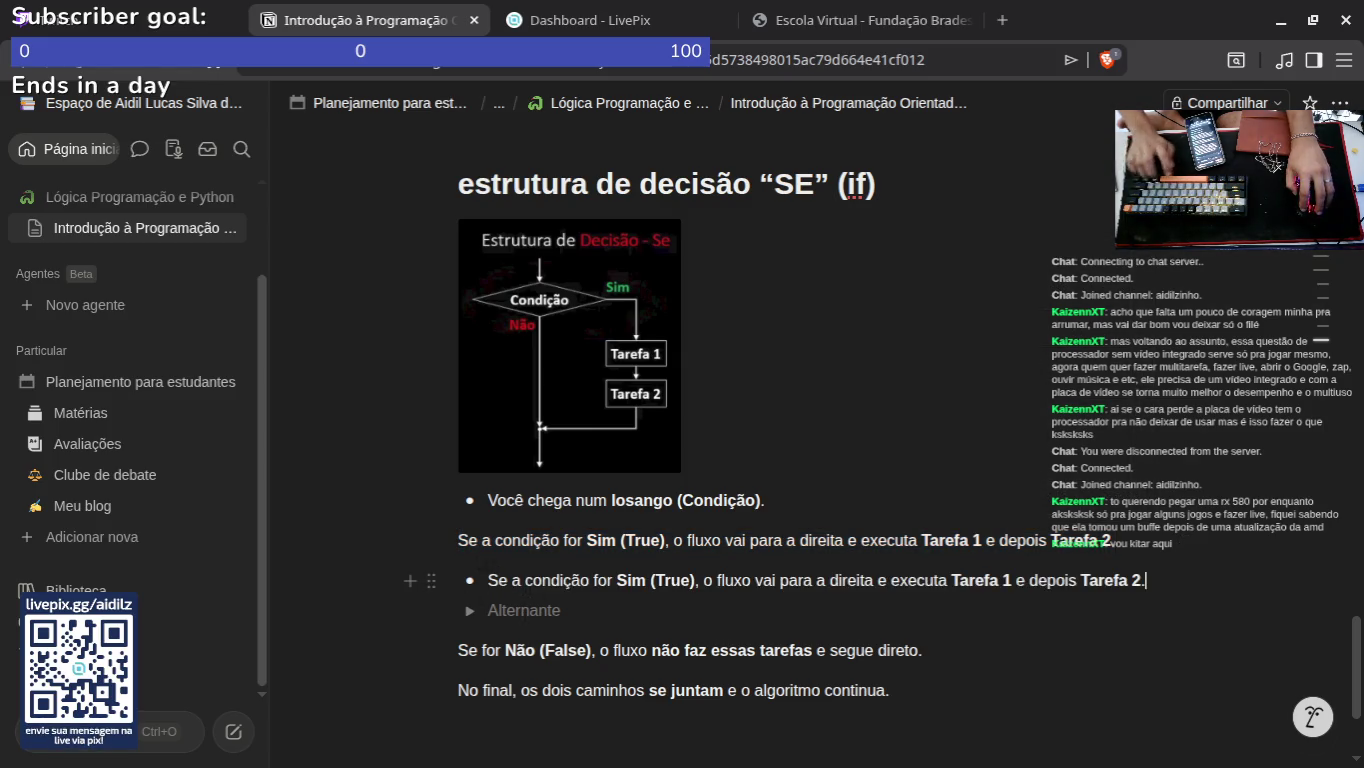
pyautogui.moveTo(1111, 542); pyautogui.dragTo(458, 541)
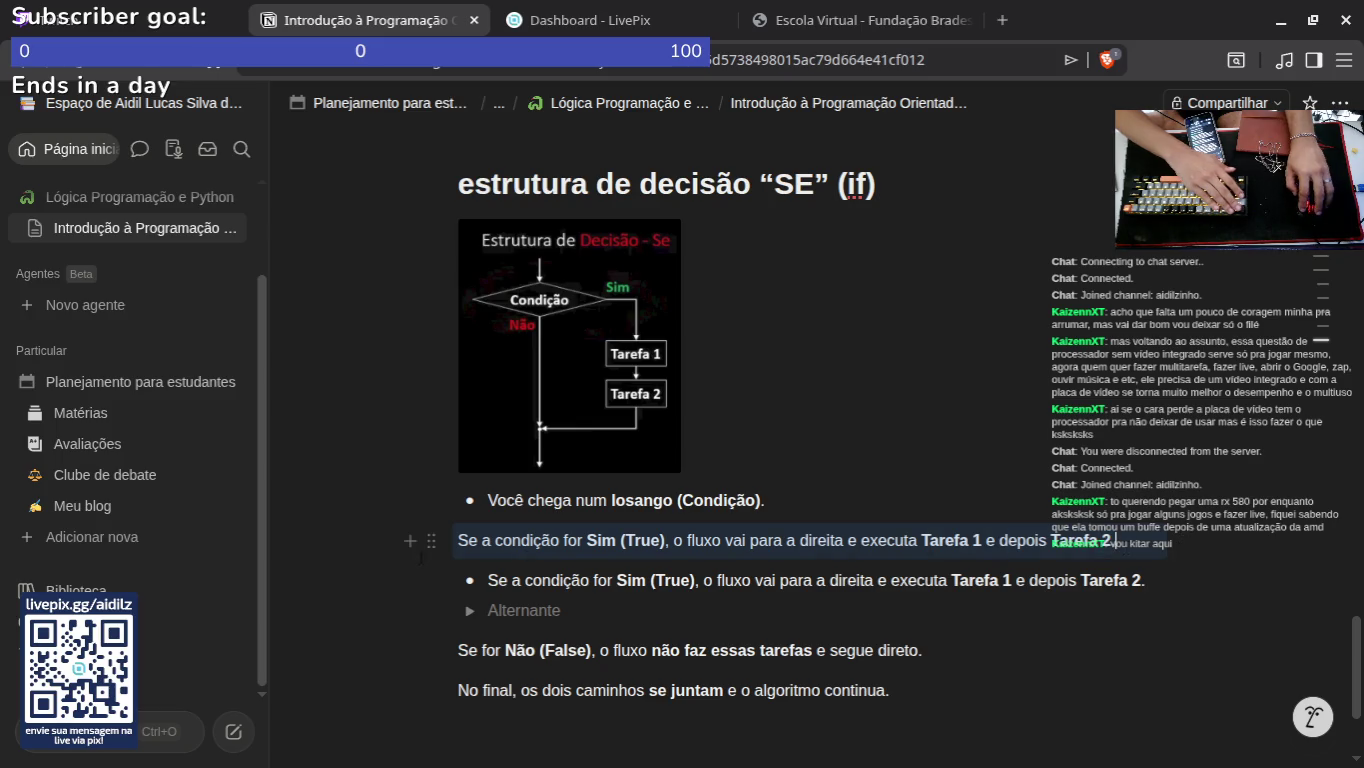
pyautogui.click(1110, 541)
pyautogui.press('BackSpace')
pyautogui.press('BackSpace')
pyautogui.press('BackSpace')
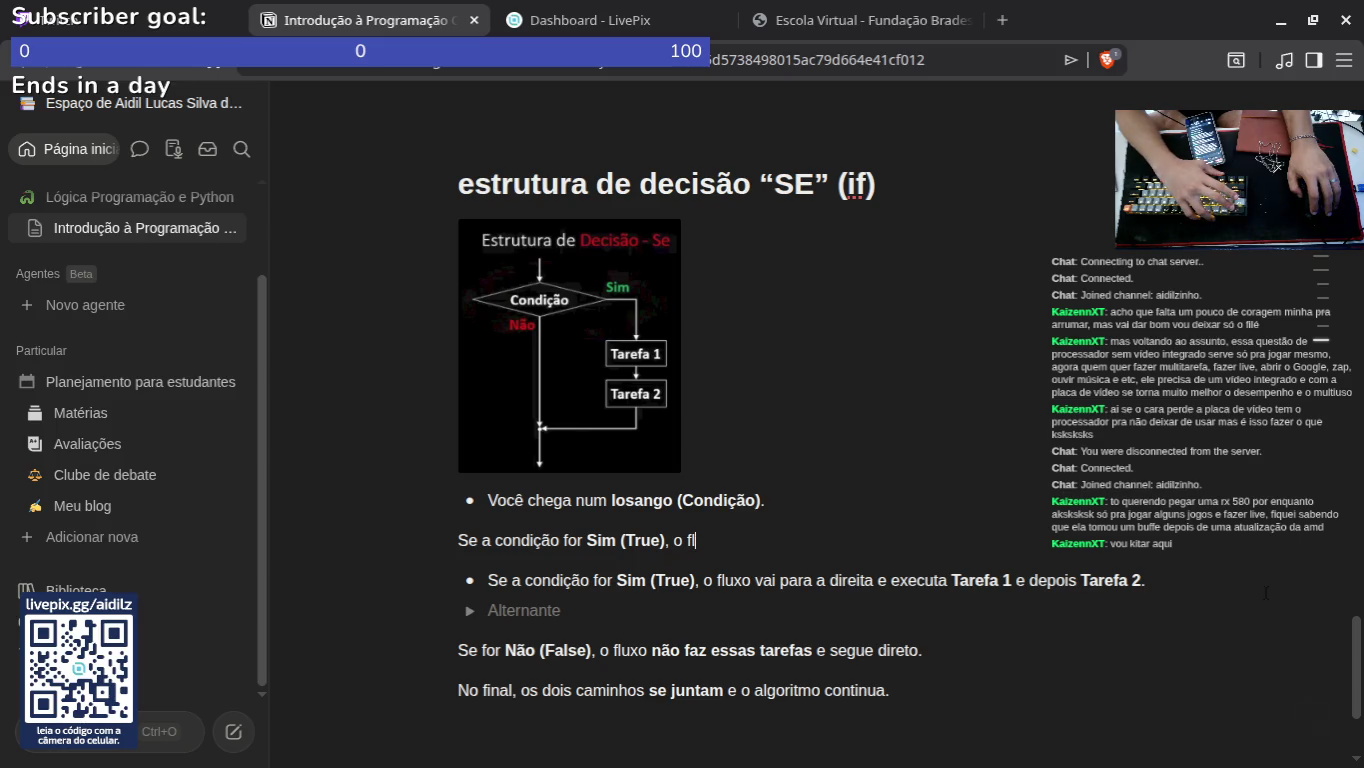
pyautogui.press('BackSpace')
pyautogui.press('BackSpace')
pyautogui.press('BackSpace')
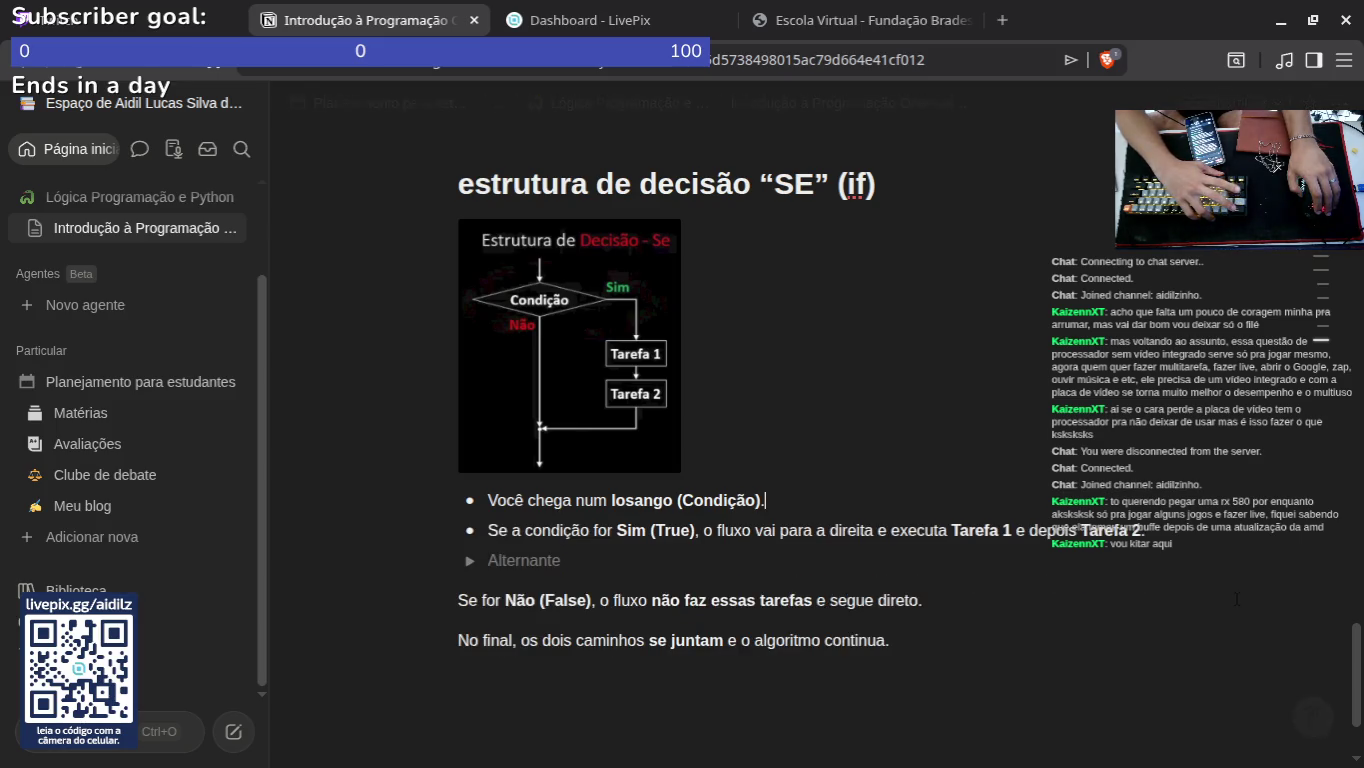
# Step: Make the third bullet from the 'Se for Não (False)' sentence
pyautogui.click(570, 565)
pyautogui.press('BackSpace')
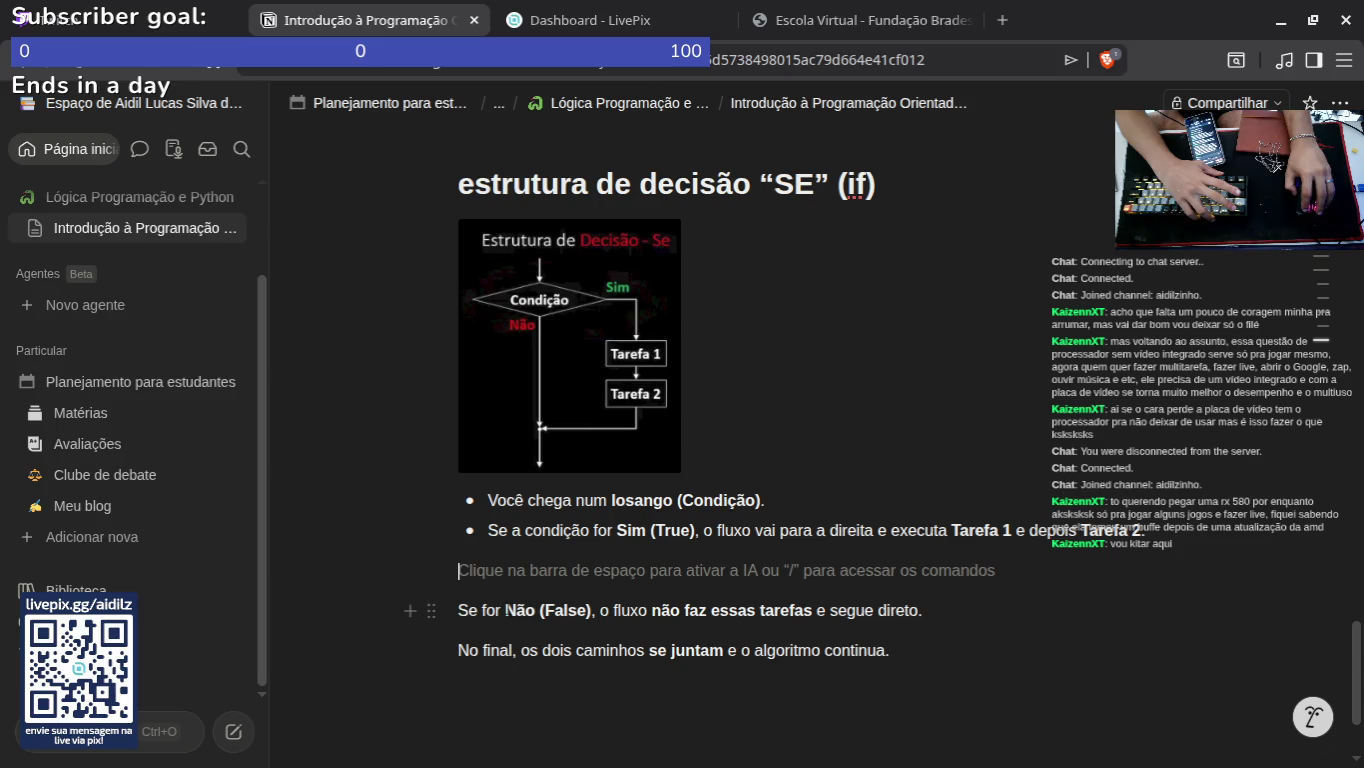
pyautogui.click(418, 578)
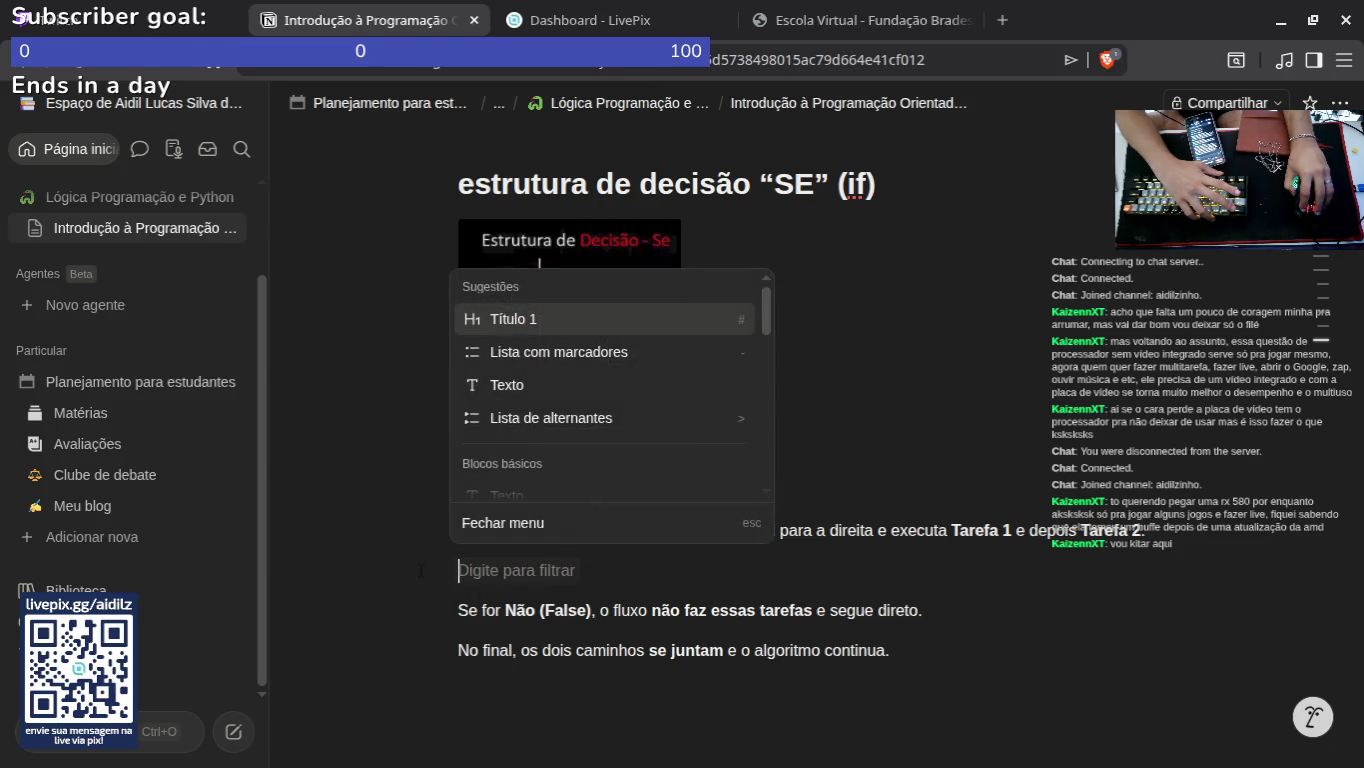
pyautogui.click(538, 363)
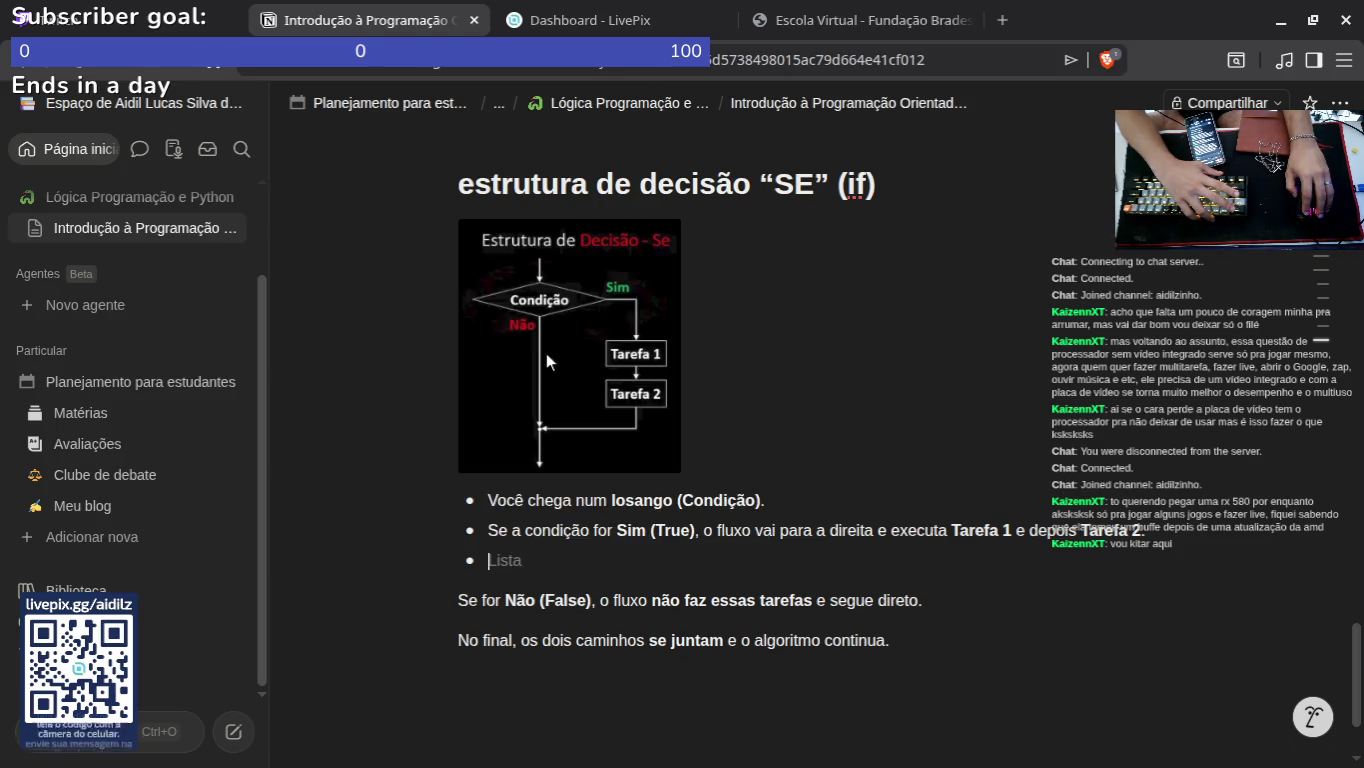
pyautogui.moveTo(458, 598); pyautogui.dragTo(826, 600)
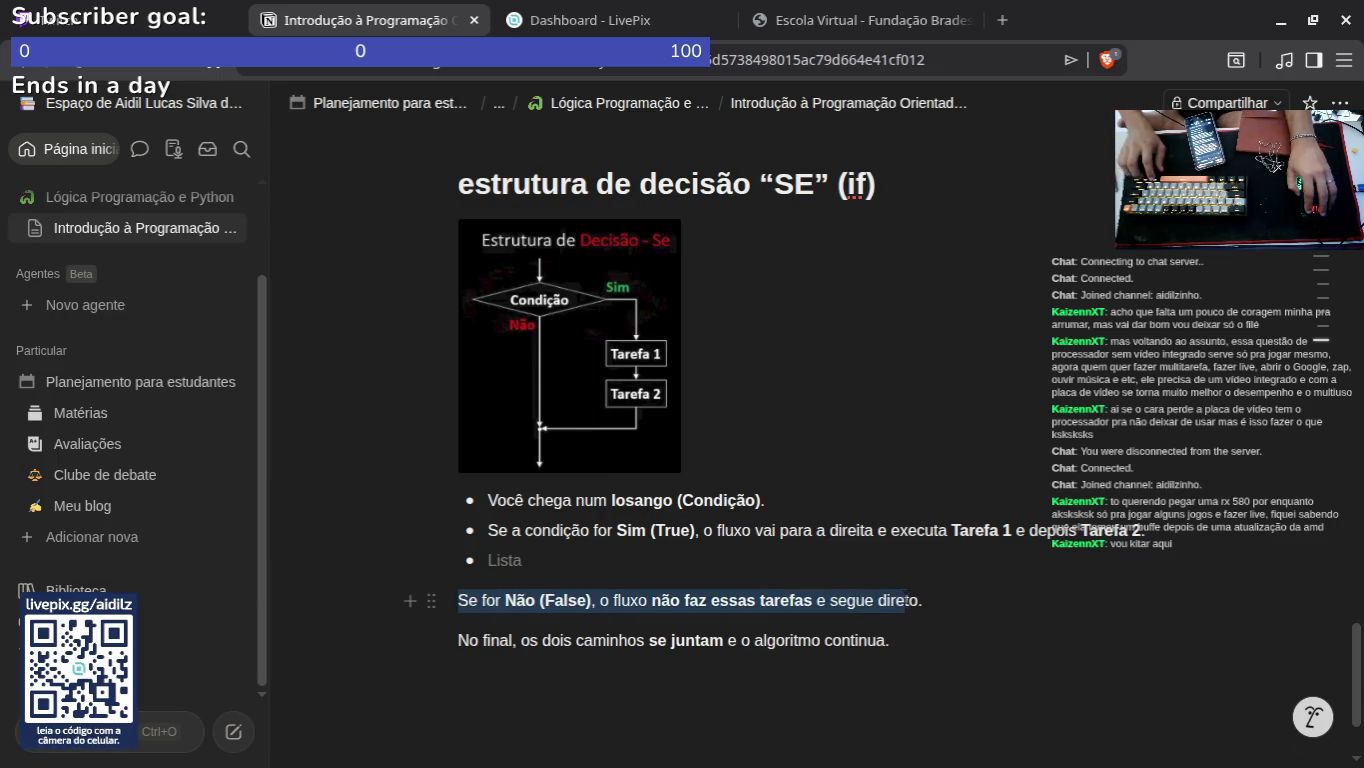
pyautogui.rightClick(919, 600)
pyautogui.click(505, 561)
pyautogui.hotkey('ctrl', 'v')
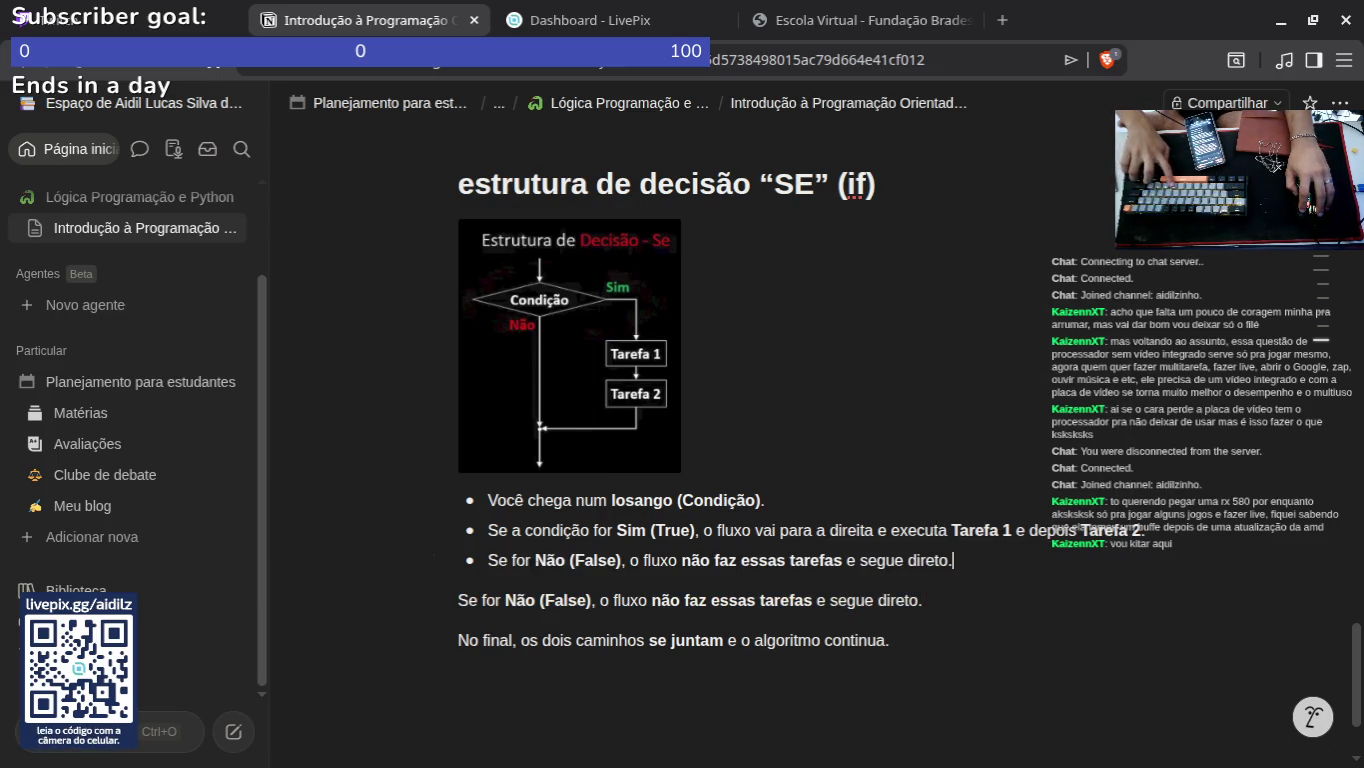
pyautogui.press('Return')
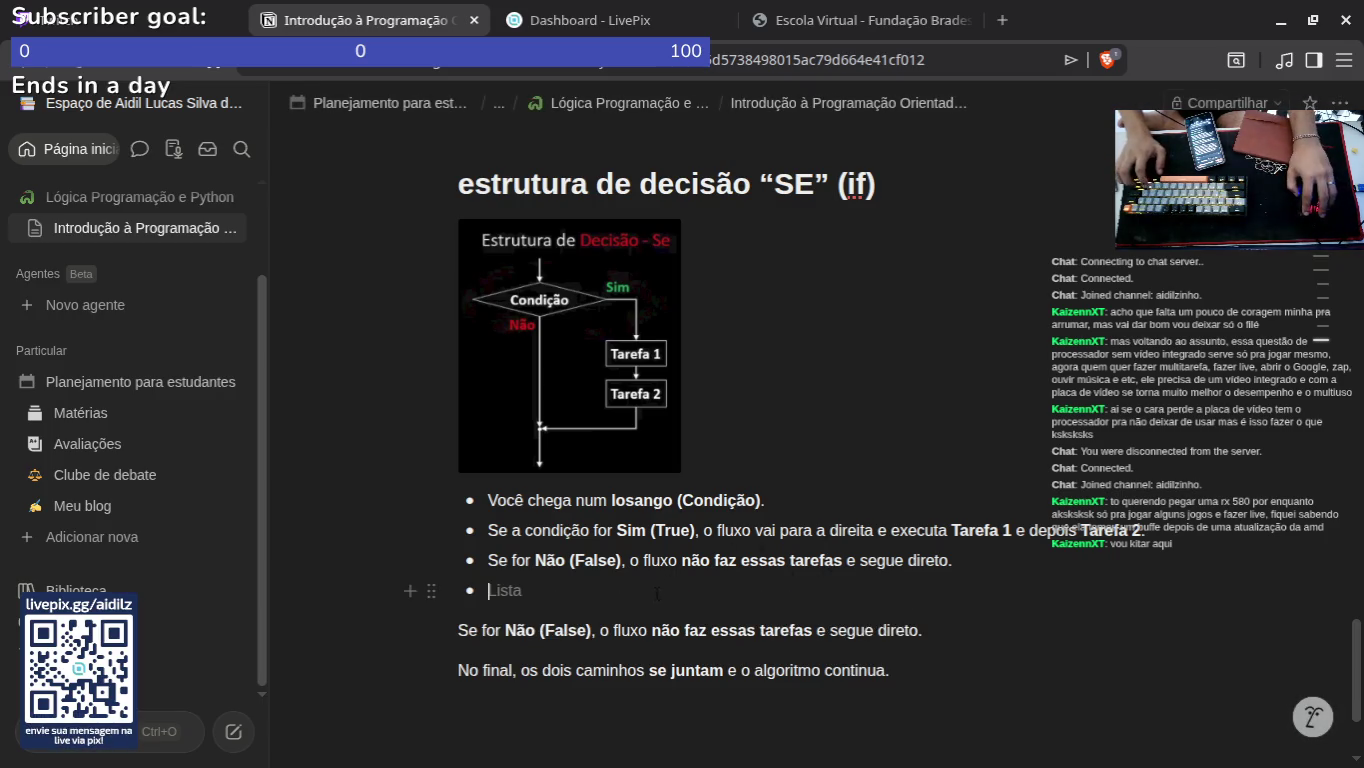
# Step: Put the 'No final…' sentence in the fourth bullet and delete the leftover paragraphs
pyautogui.moveTo(459, 671)
pyautogui.mouseDown()
pyautogui.moveTo(872, 671)
pyautogui.moveTo(478, 670)
pyautogui.mouseUp()
pyautogui.click(468, 670)
pyautogui.doubleClick(468, 671)
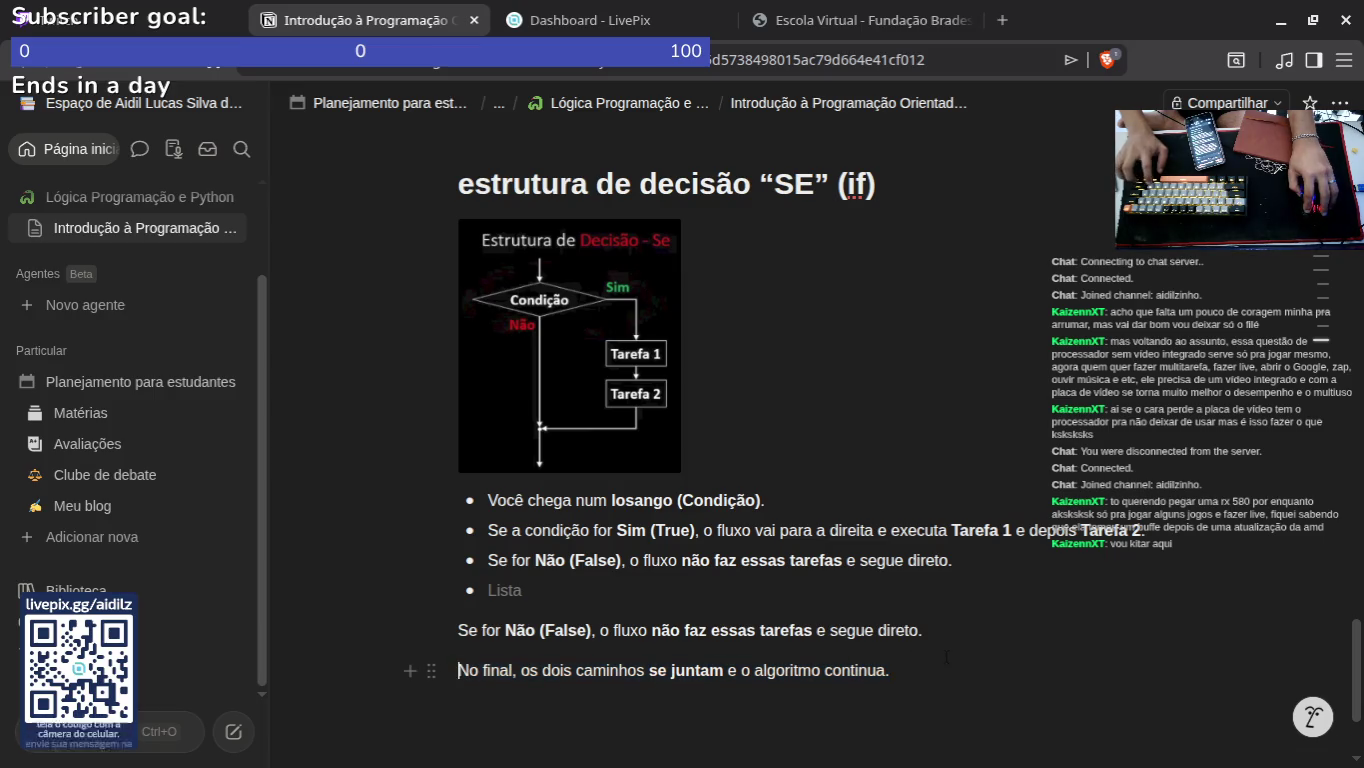
pyautogui.tripleClick(467, 671)
pyautogui.hotkey('ctrl', 'c')
pyautogui.press('BackSpace')
pyautogui.hotkey('ctrl', 'z')
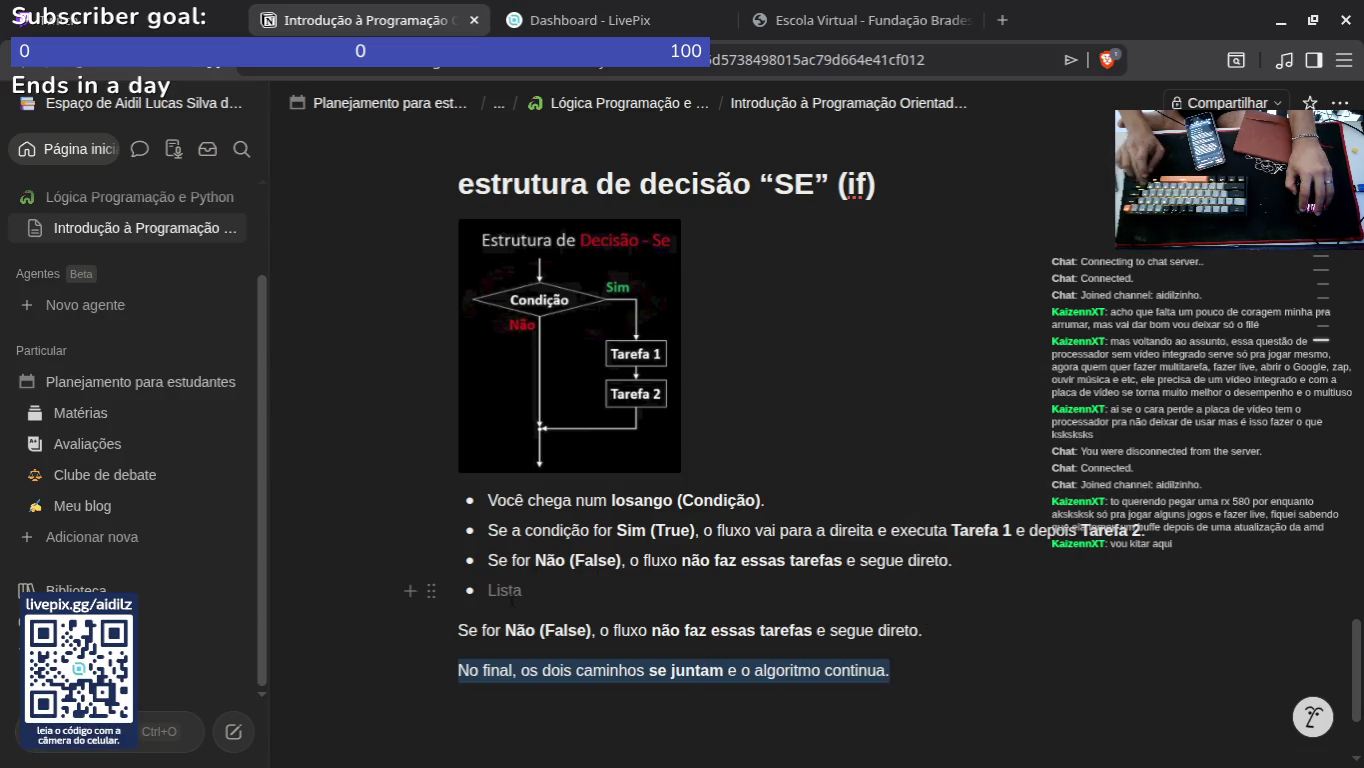
pyautogui.click(531, 590)
pyautogui.hotkey('ctrl', 'v')
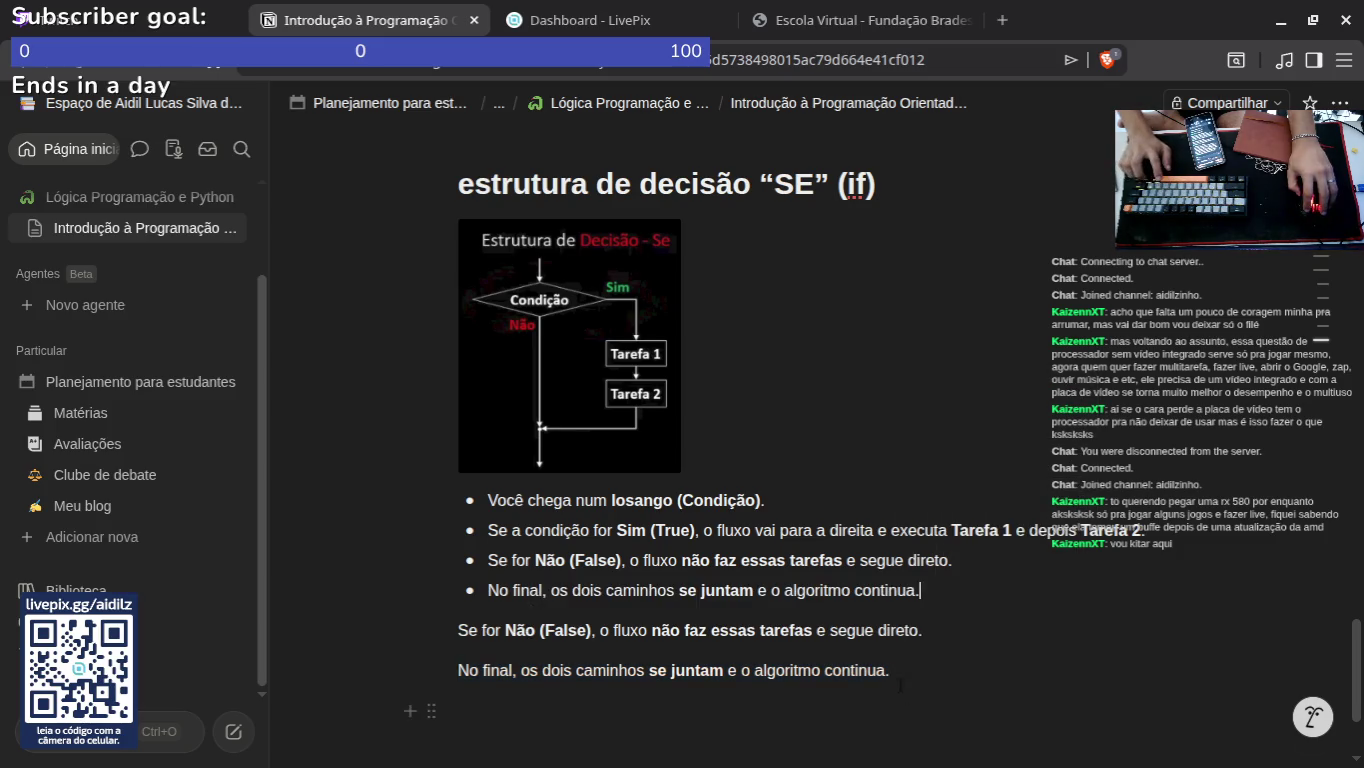
pyautogui.press('BackSpace')
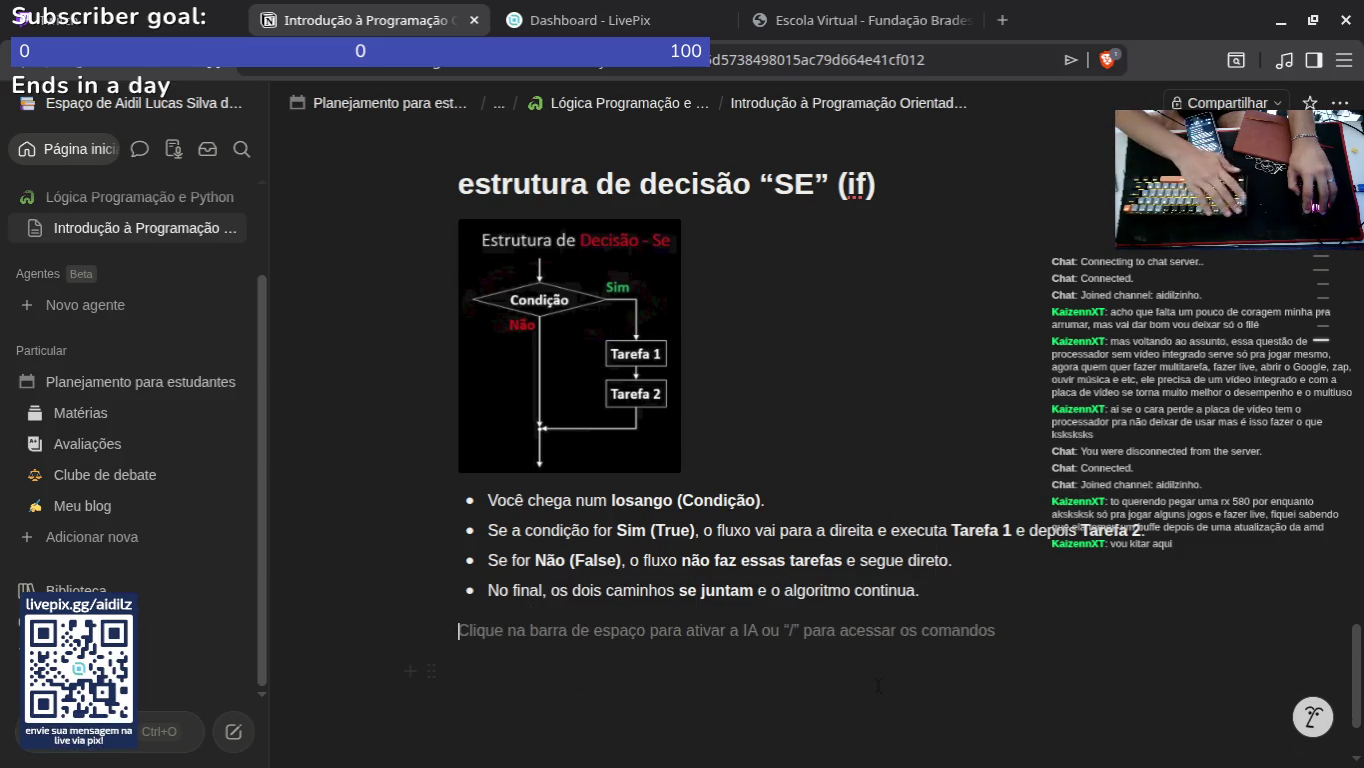
# Step: Take a screenshot and type 'z' below the bulleted list
pyautogui.scroll(-2, 878, 686)
pyautogui.press('Print')
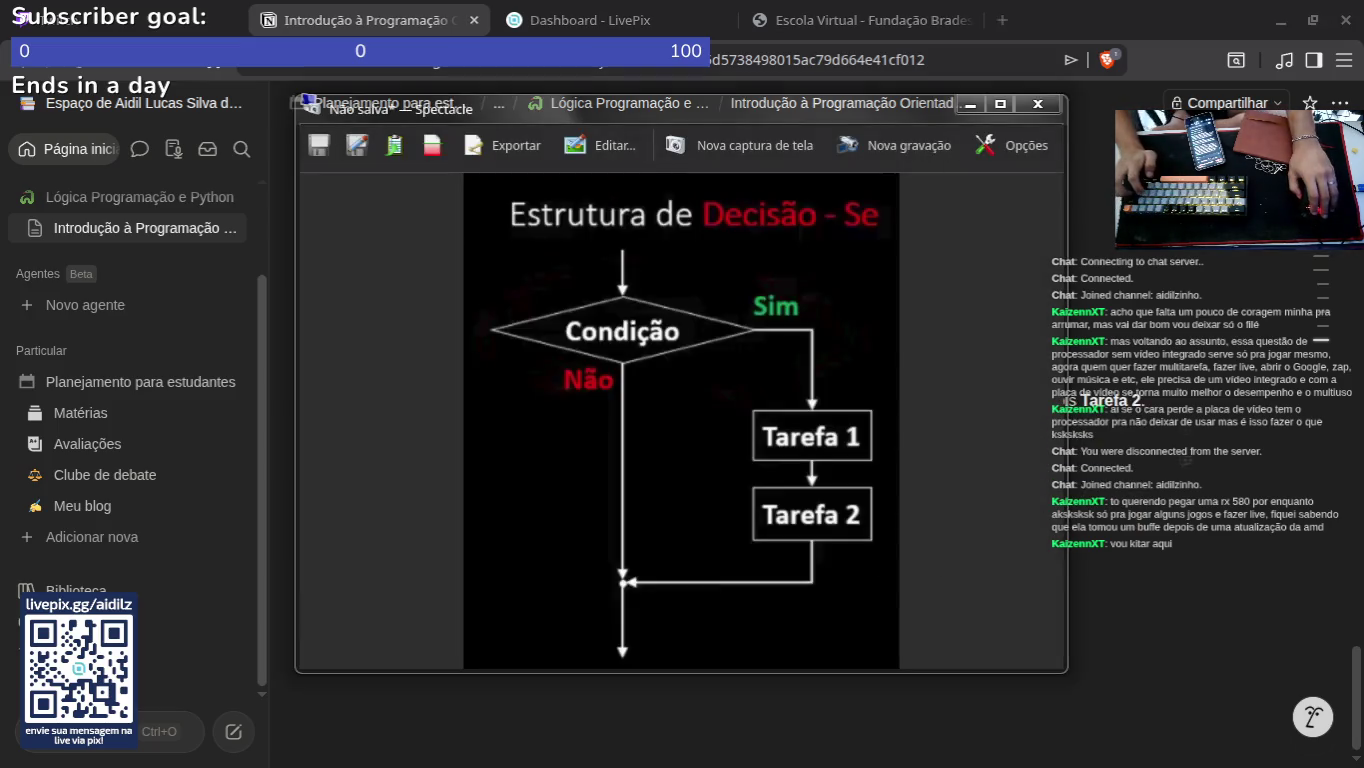
pyautogui.press('Escape')
pyautogui.write('z')
# Step: Open the 'Exemplo de fluxograma' AI chat and find its Python Caso 1 code example
pyautogui.click(1313, 718)
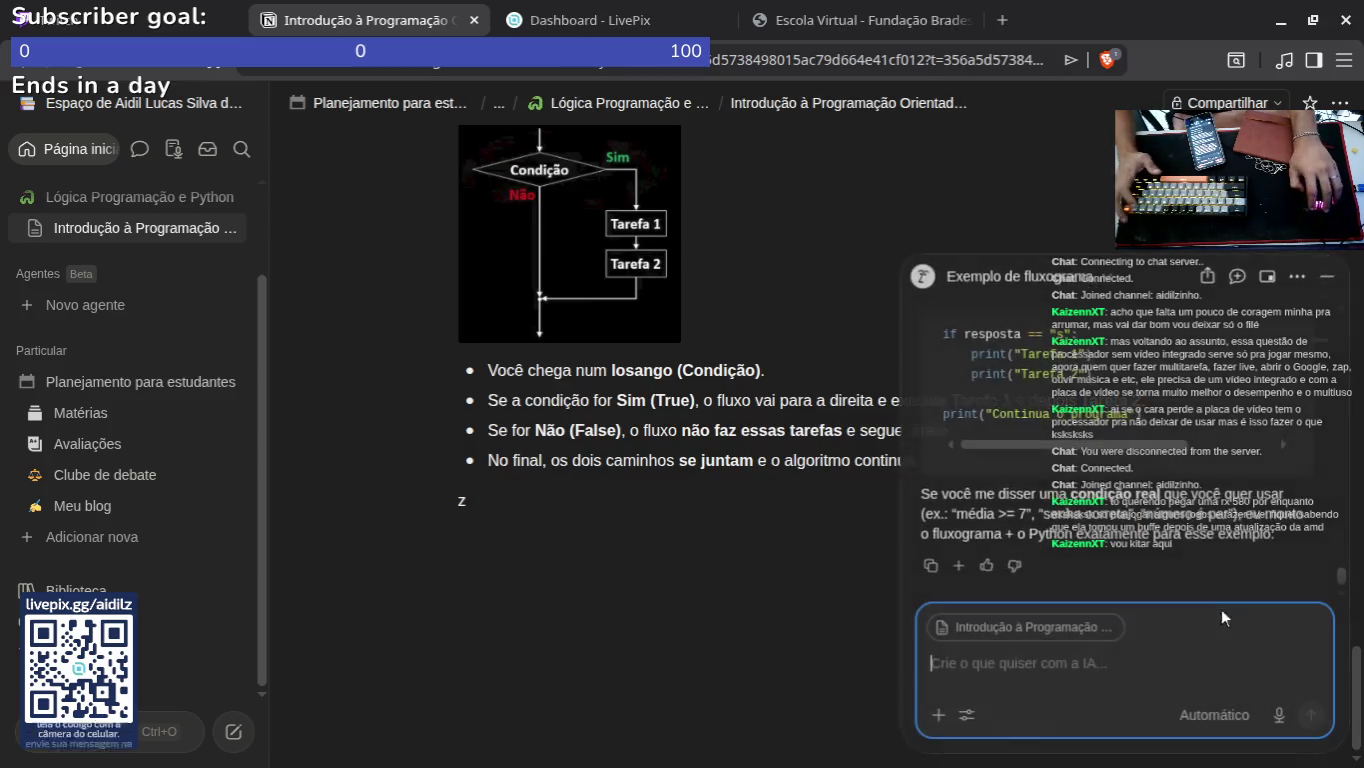
pyautogui.scroll(3, 1096, 490)
pyautogui.scroll(5, 1097, 491)
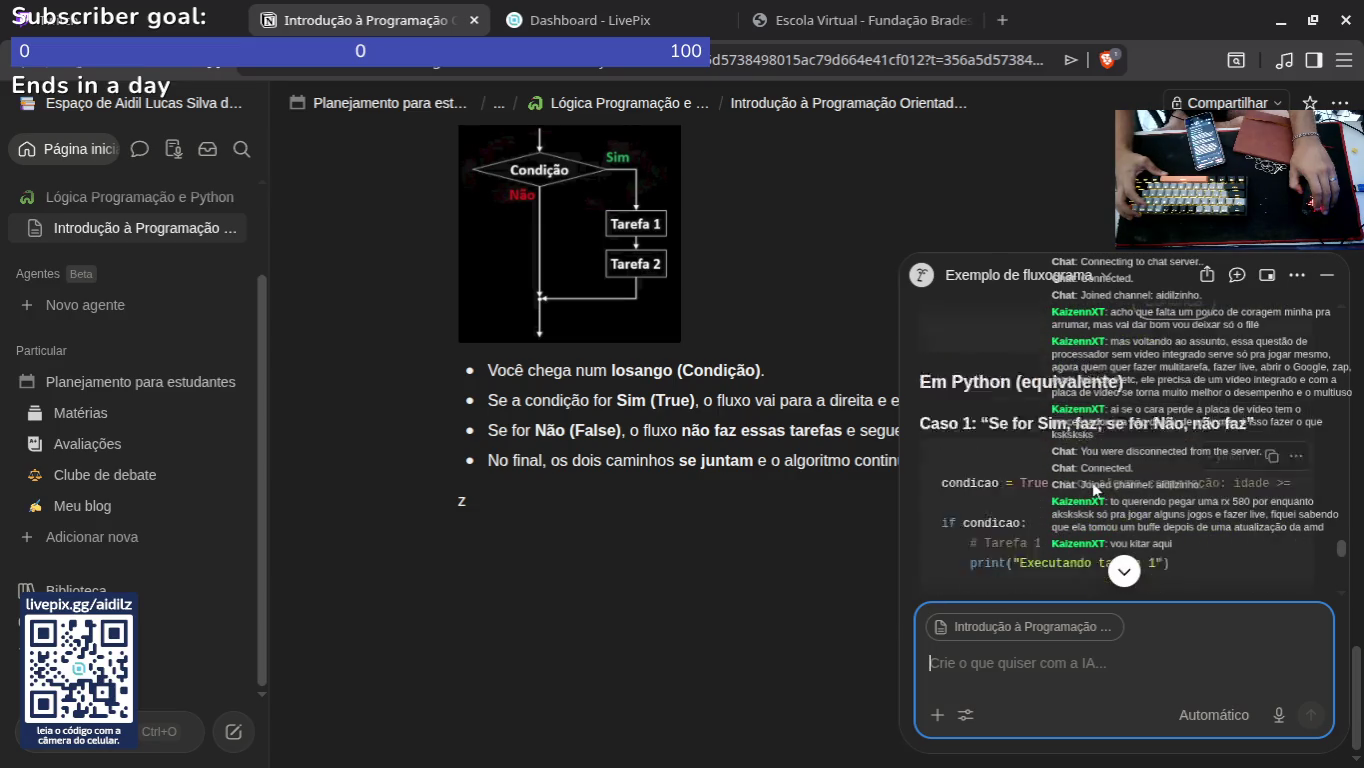
pyautogui.scroll(2, 1095, 486)
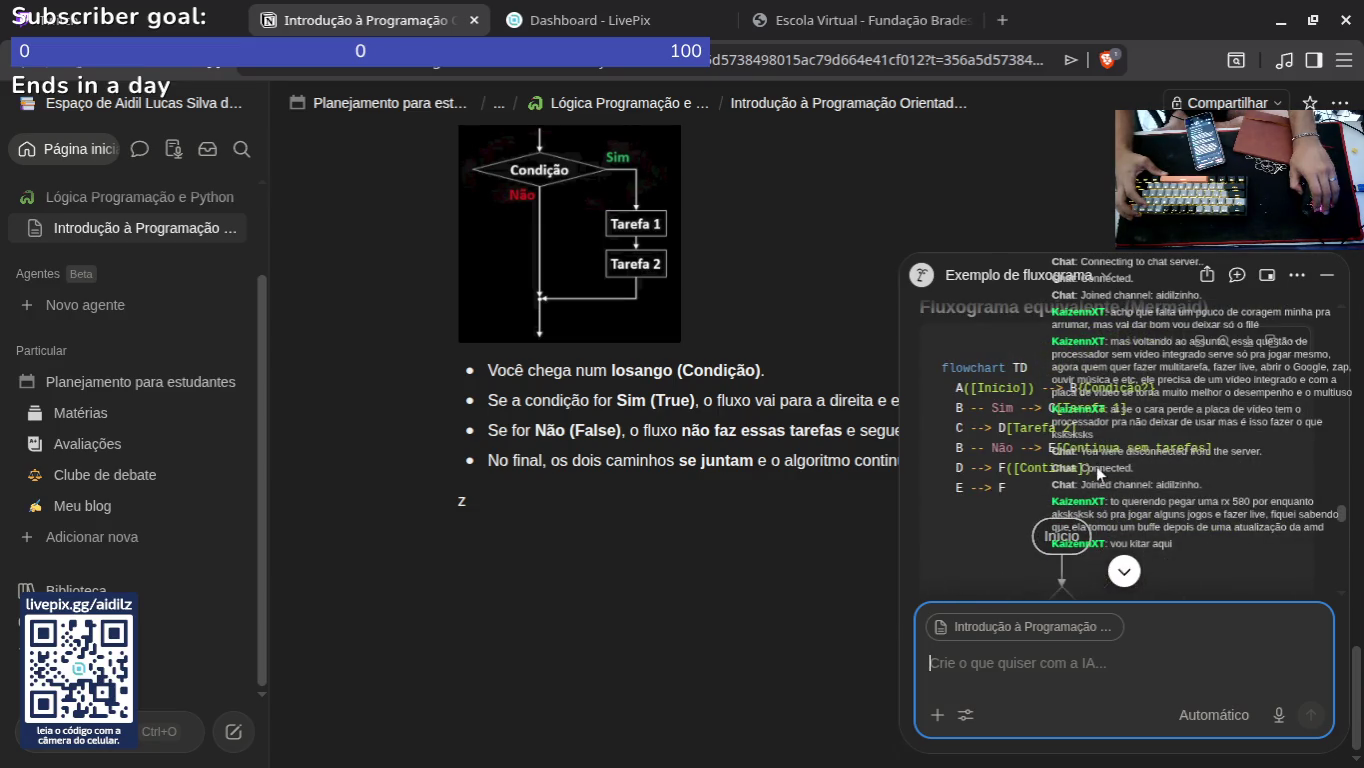
pyautogui.scroll(2, 1057, 472)
pyautogui.scroll(-10, 1079, 460)
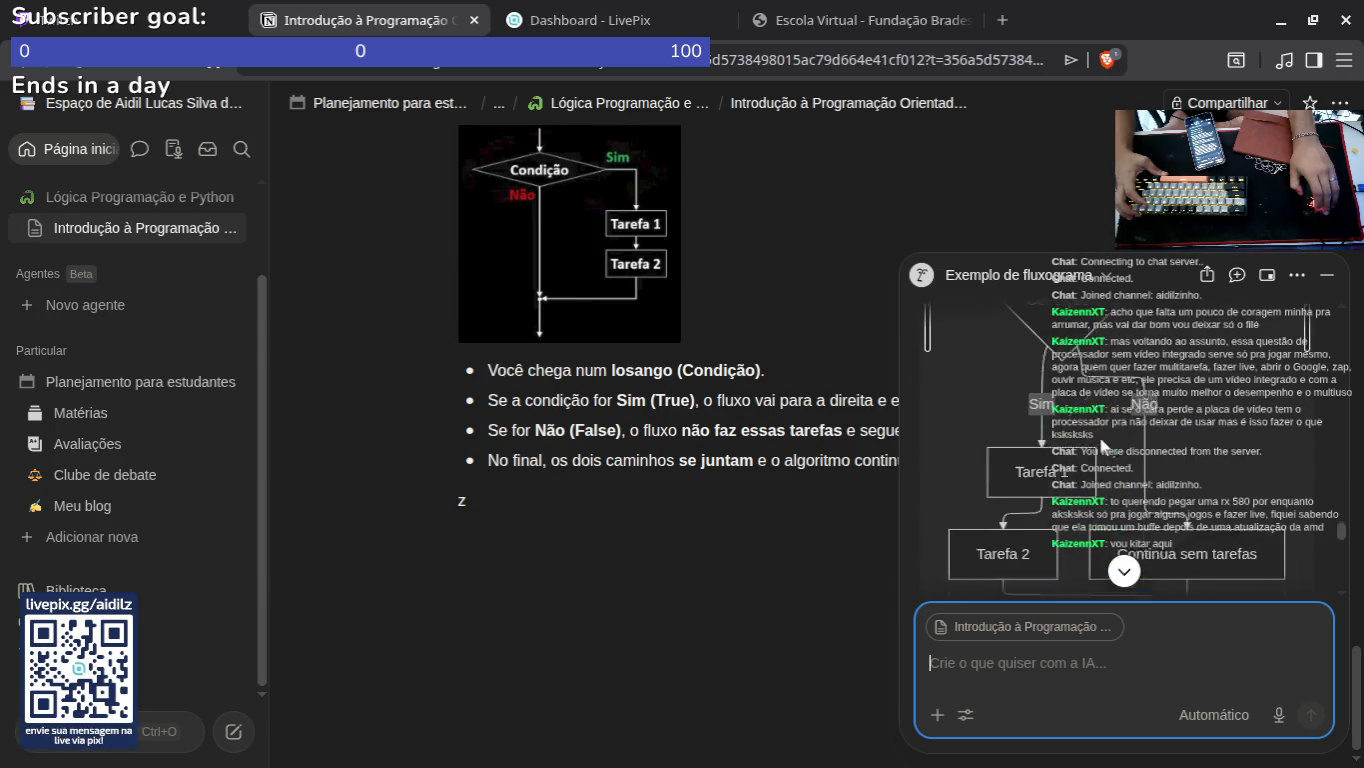
pyautogui.scroll(-1, 1100, 442)
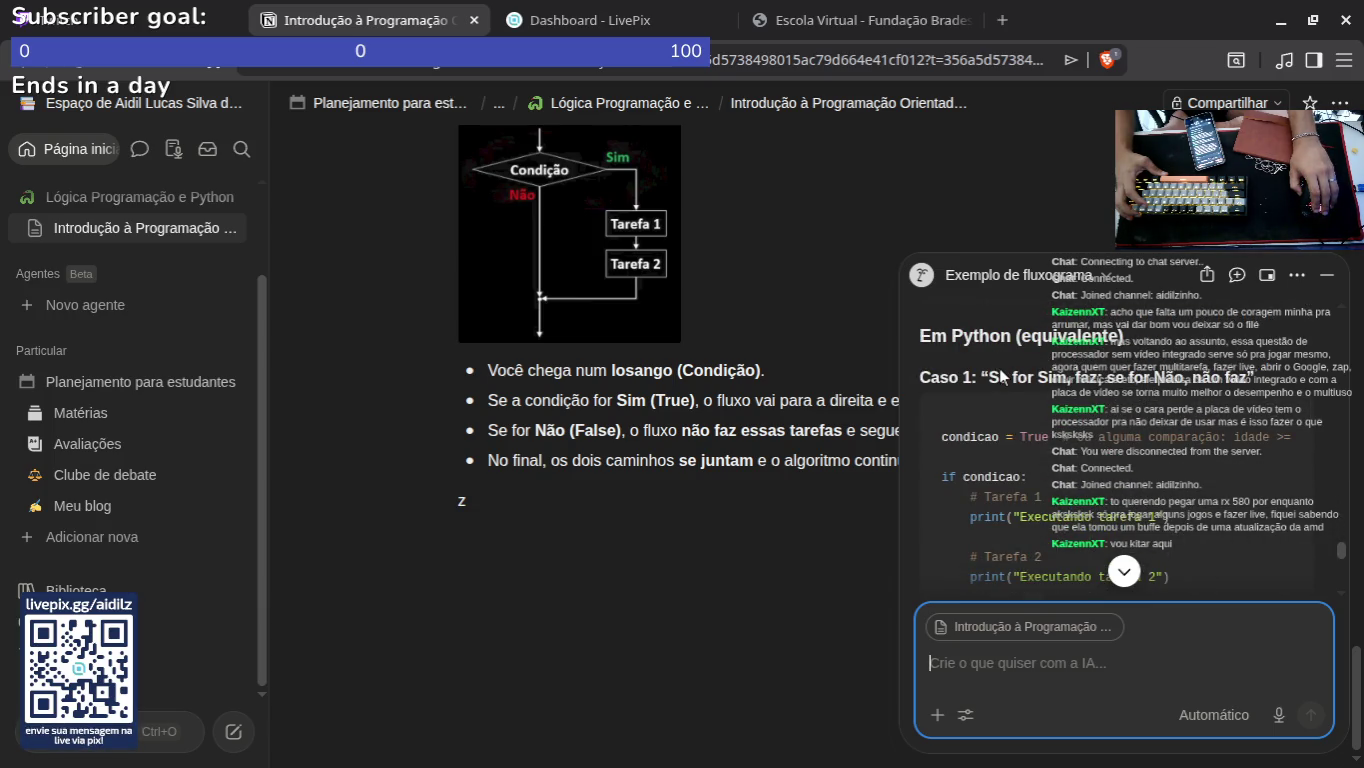
pyautogui.scroll(-10, 1067, 423)
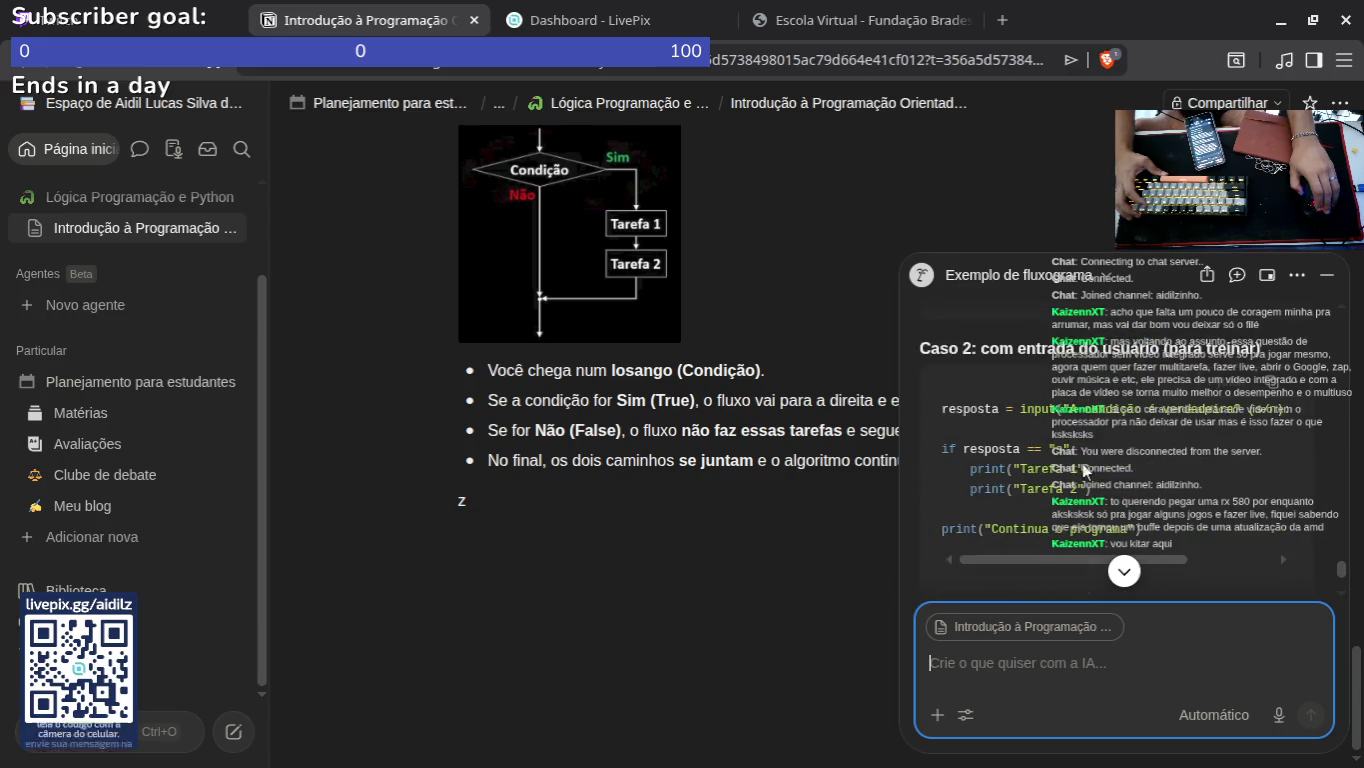
pyautogui.scroll(-3, 1094, 518)
pyautogui.scroll(5, 999, 461)
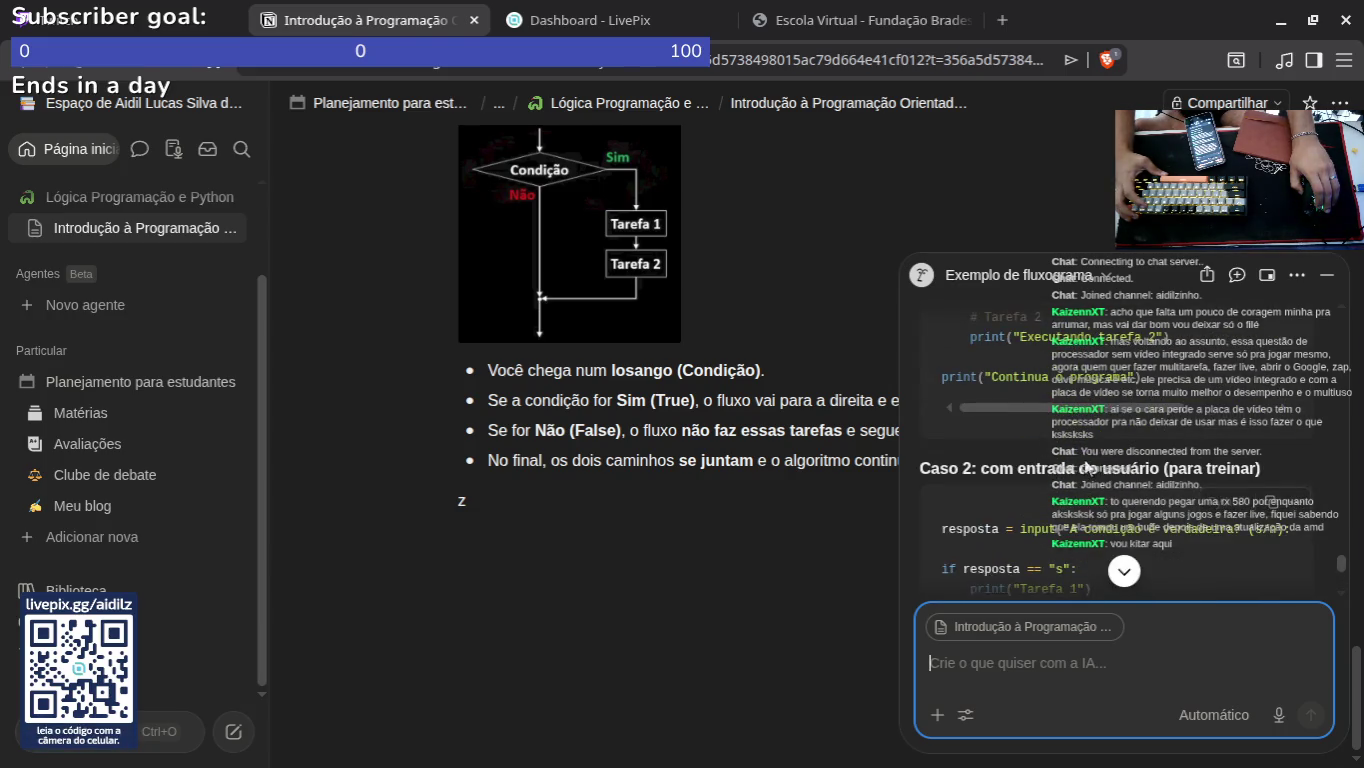
pyautogui.click(982, 450)
pyautogui.scroll(5, 1148, 475)
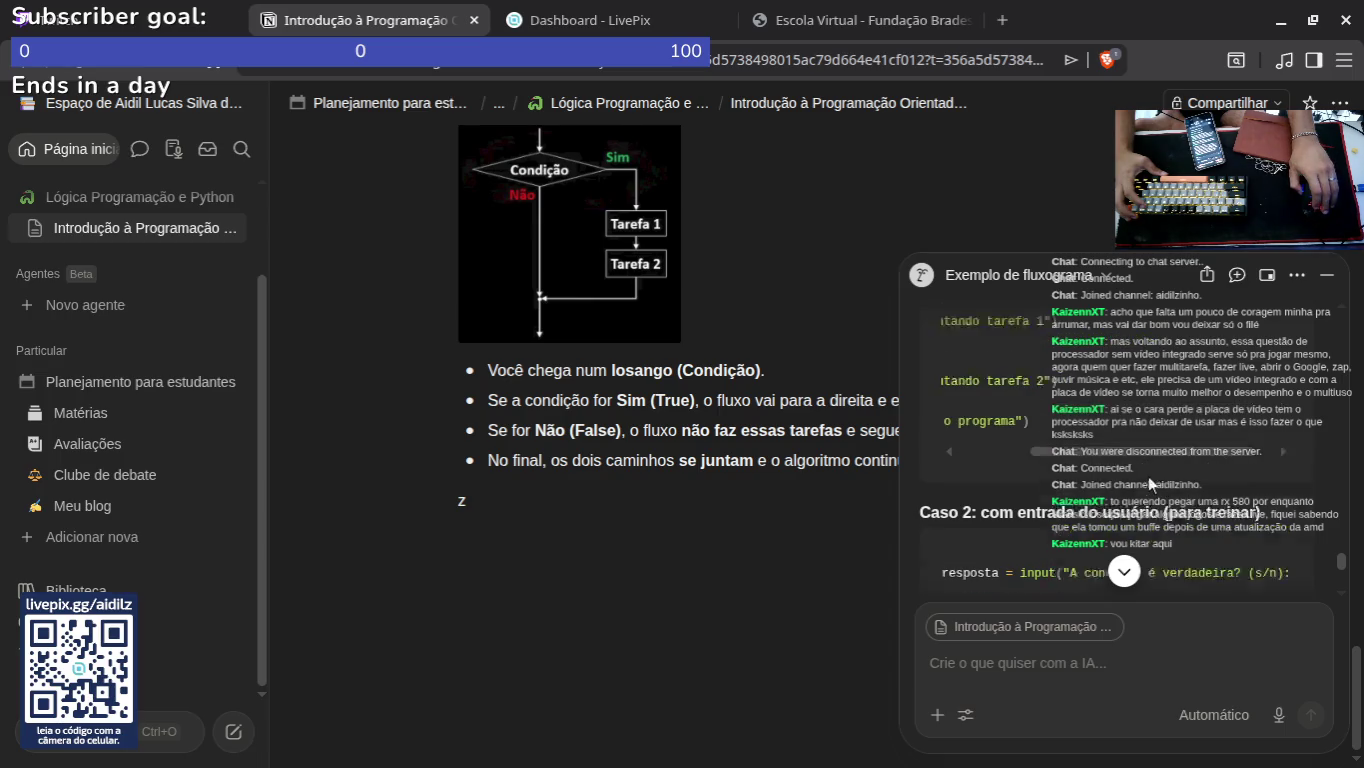
pyautogui.moveTo(1110, 461); pyautogui.dragTo(523, 578)
pyautogui.click(1086, 542)
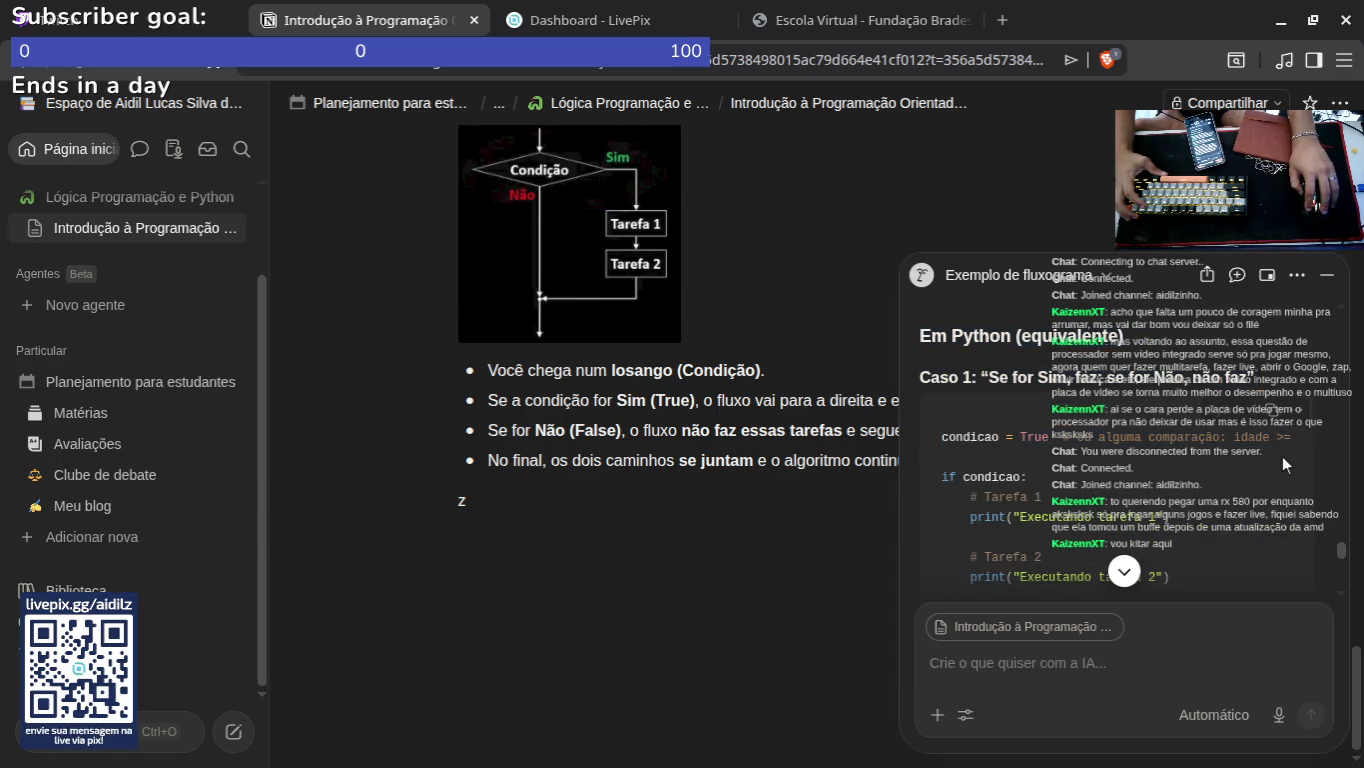
# Step: Copy the Caso 1 Python code and paste it below the bullet list
pyautogui.click(1282, 409)
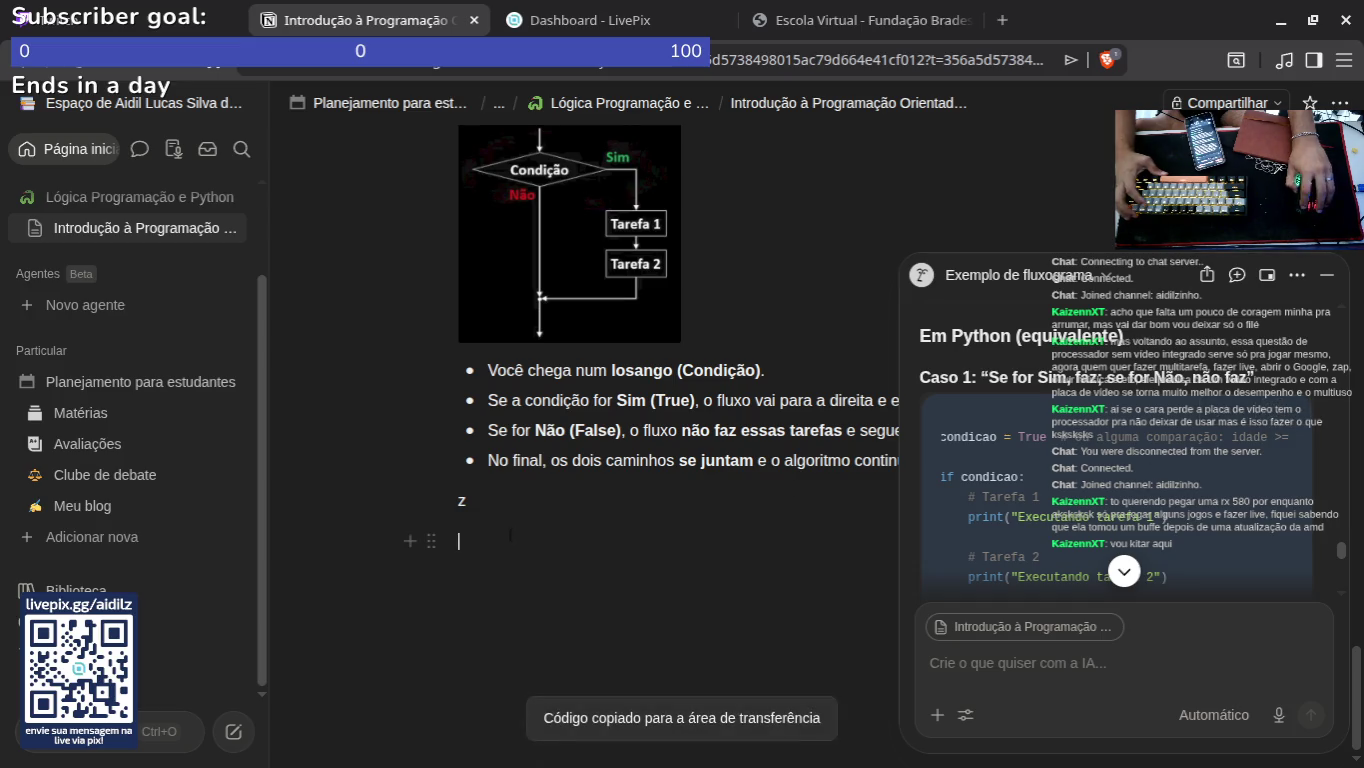
pyautogui.hotkey('ctrl', 'v')
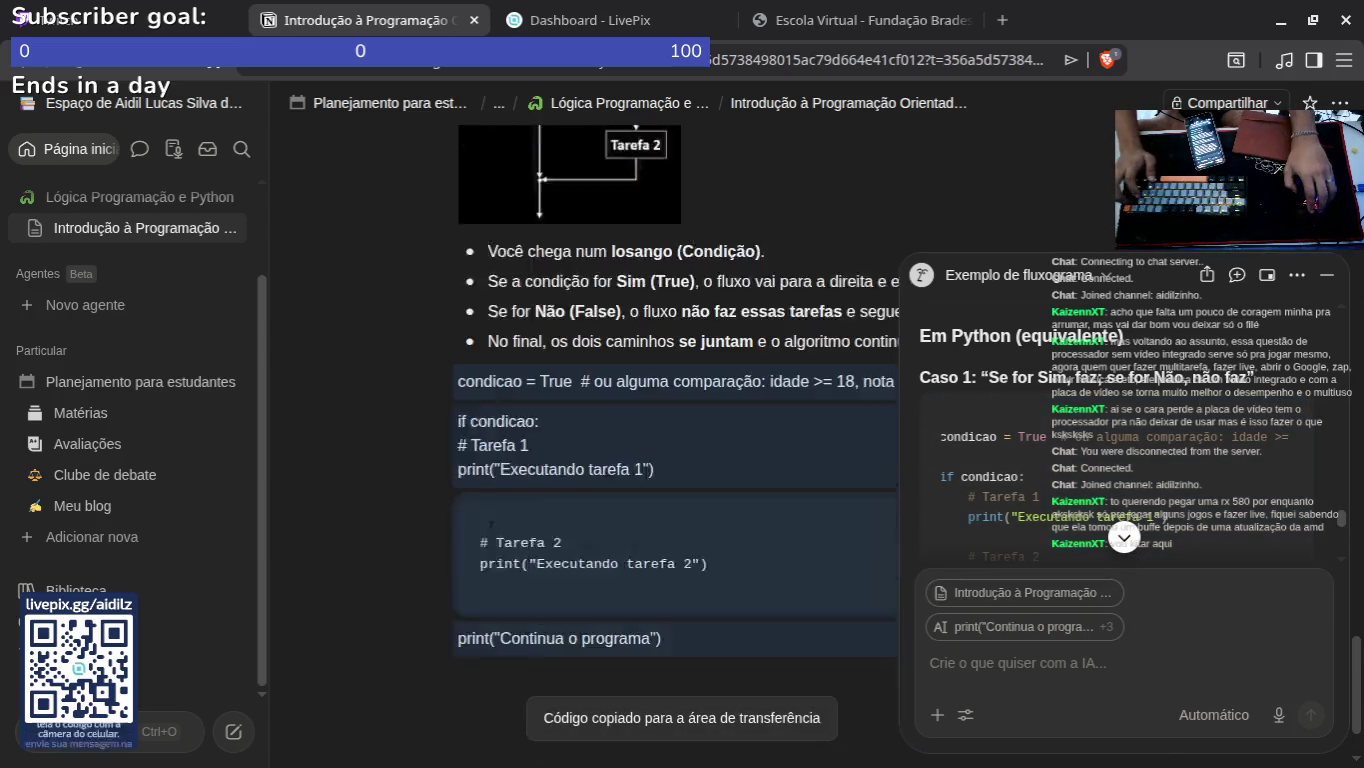
pyautogui.scroll(-2, 586, 594)
pyautogui.moveTo(586, 594)
pyautogui.mouseDown()
pyautogui.moveTo(620, 500)
pyautogui.moveTo(381, 207)
pyautogui.mouseUp()
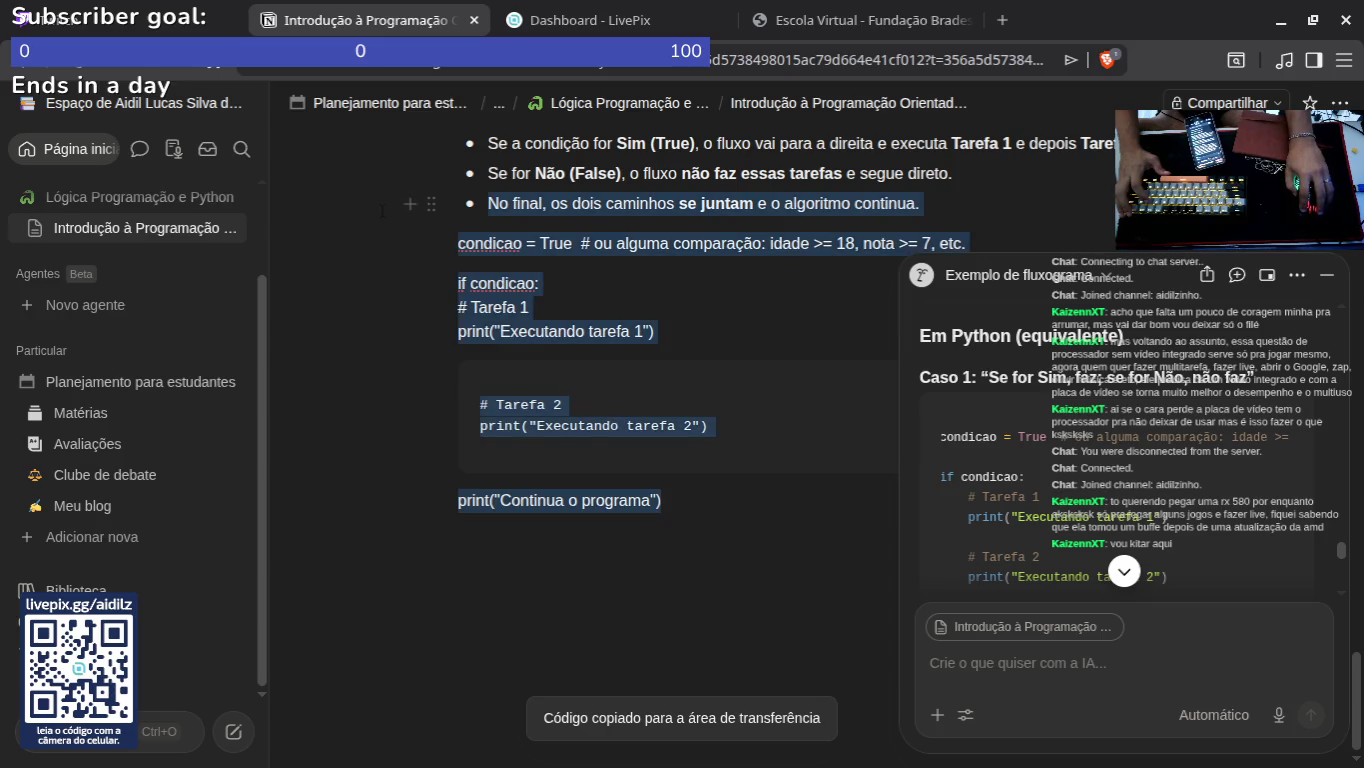
pyautogui.moveTo(443, 247)
pyautogui.mouseDown()
pyautogui.moveTo(552, 285)
pyautogui.moveTo(772, 516)
pyautogui.mouseUp()
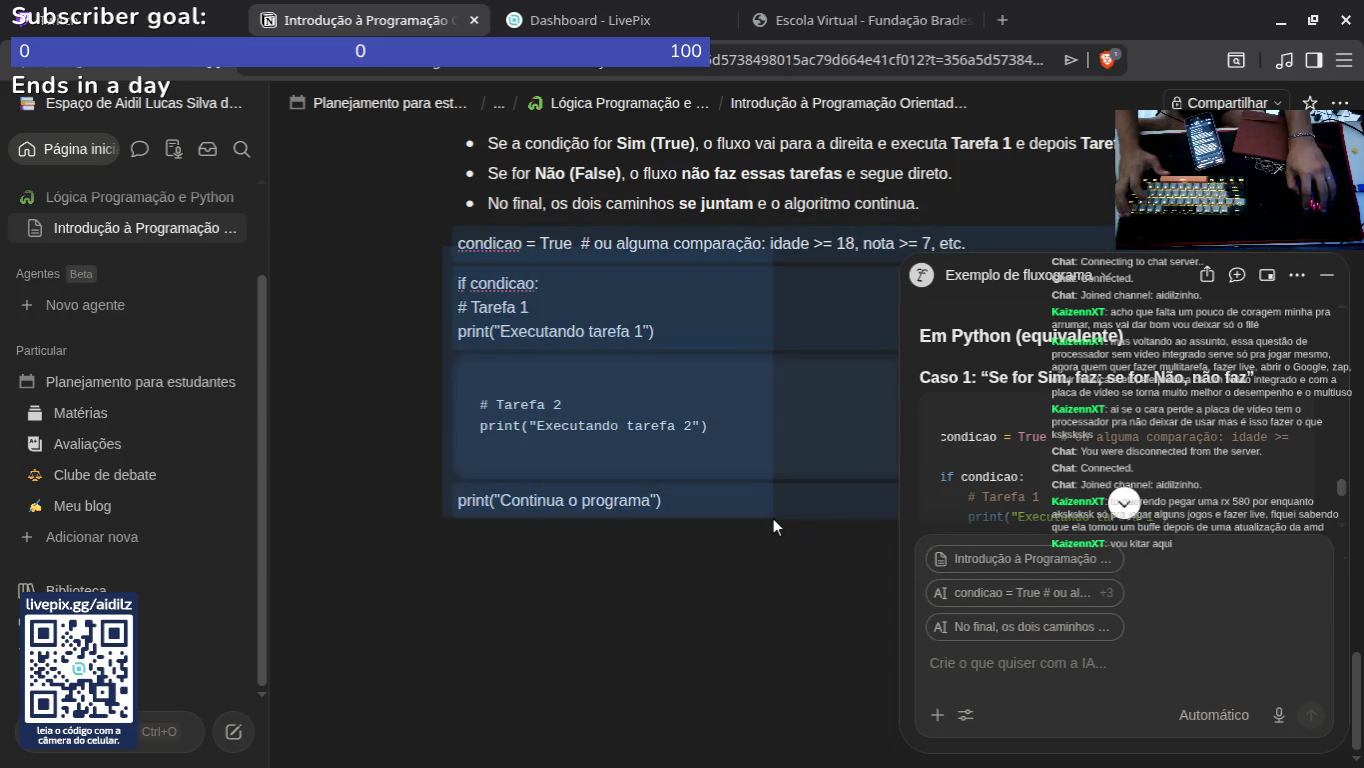
pyautogui.rightClick(859, 325)
pyautogui.press('Escape')
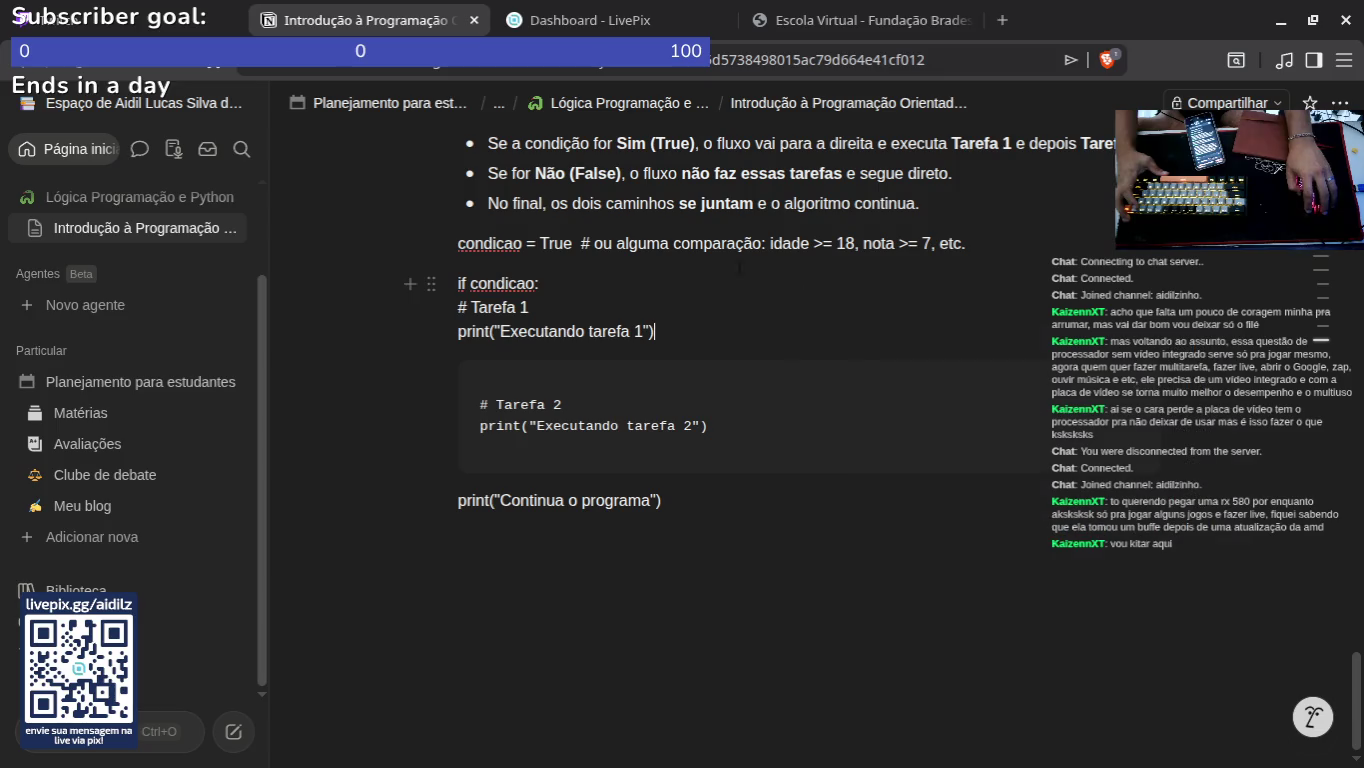
# Step: Format the lines from condicao = True to the last print as inline code, then undo it
pyautogui.moveTo(430, 243)
pyautogui.mouseDown()
pyautogui.moveTo(650, 479)
pyautogui.moveTo(440, 243)
pyautogui.mouseUp()
pyautogui.moveTo(661, 499); pyautogui.dragTo(458, 243)
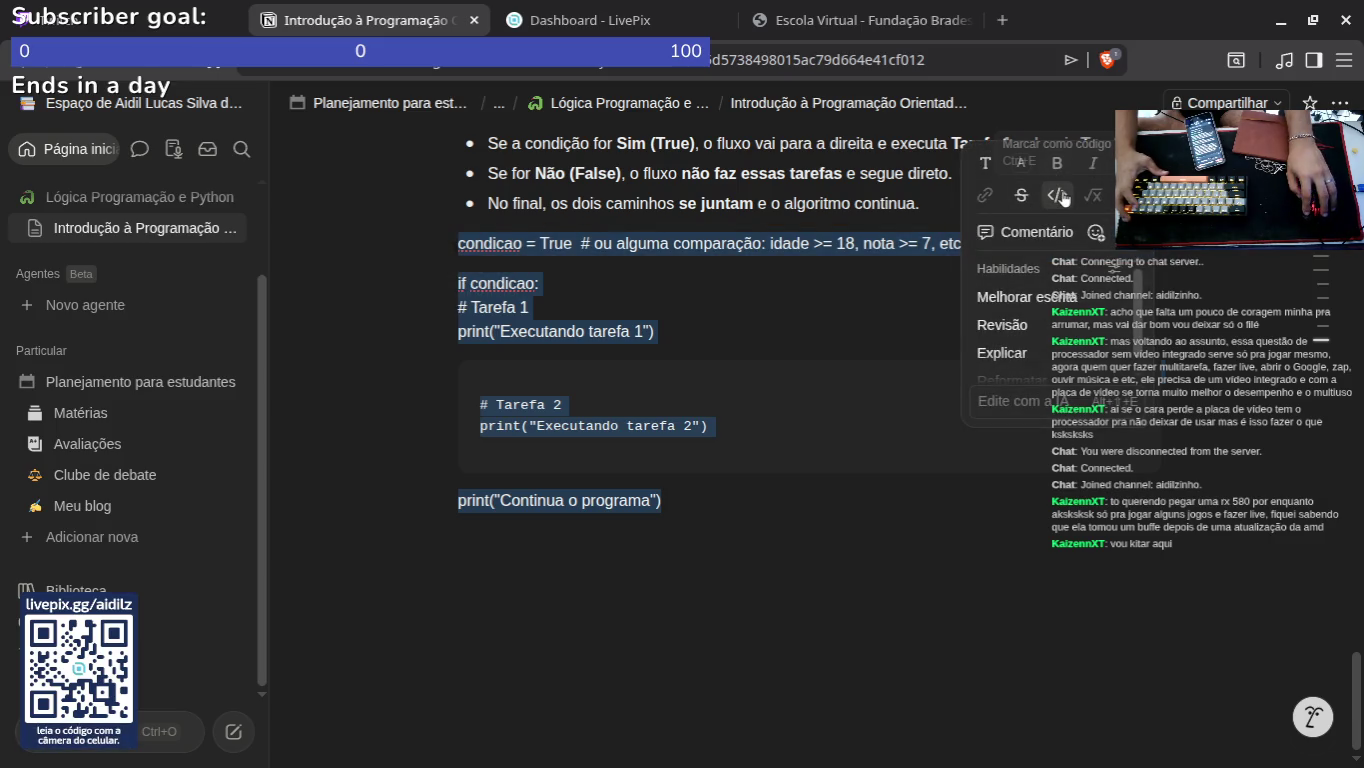
pyautogui.click(1063, 197)
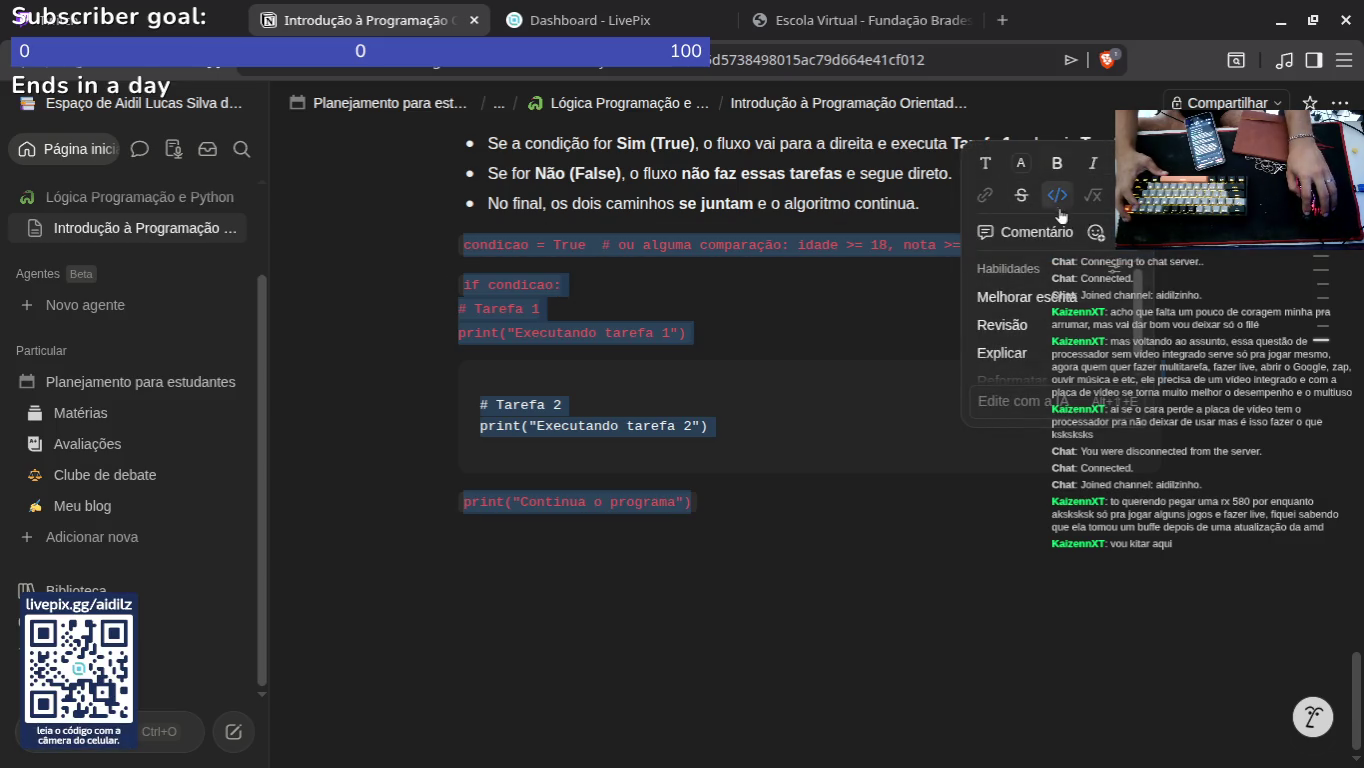
pyautogui.click(687, 332)
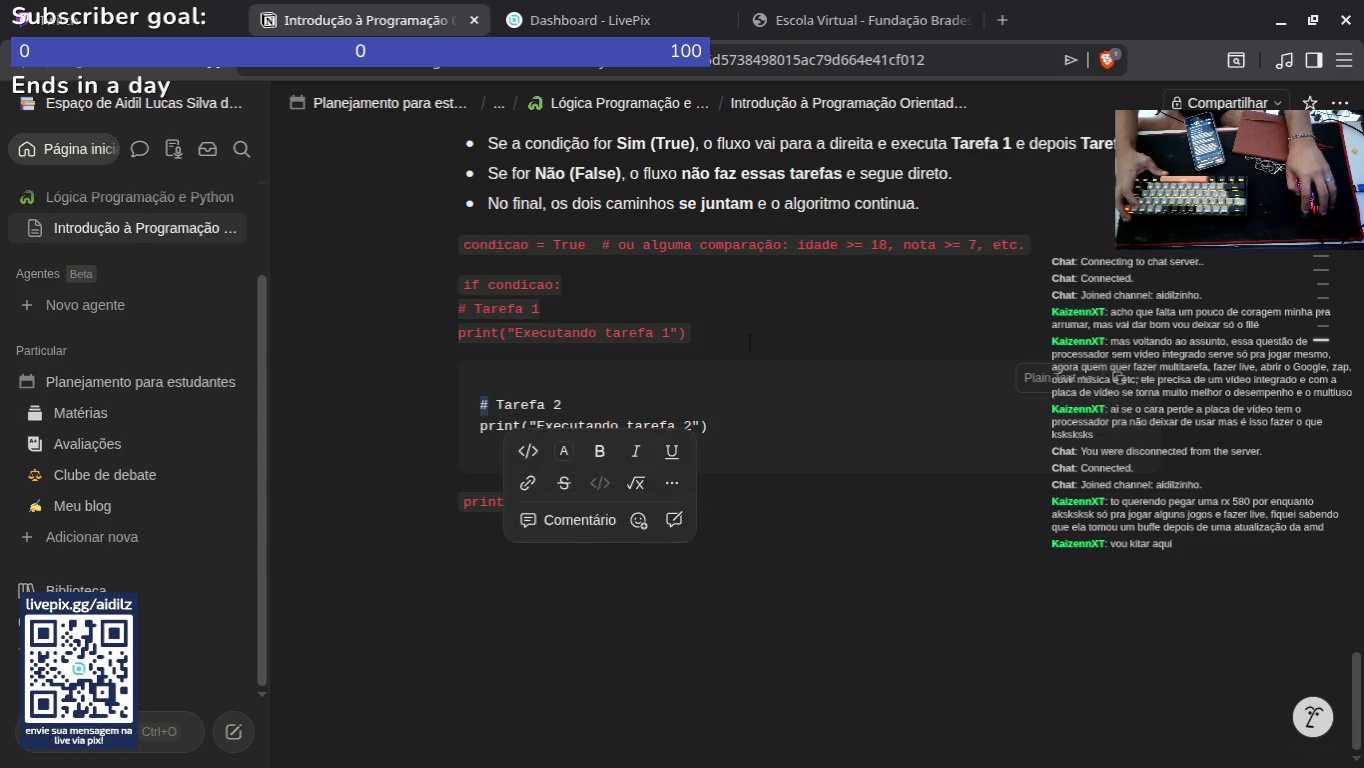
pyautogui.hotkey('ctrl', 'z')
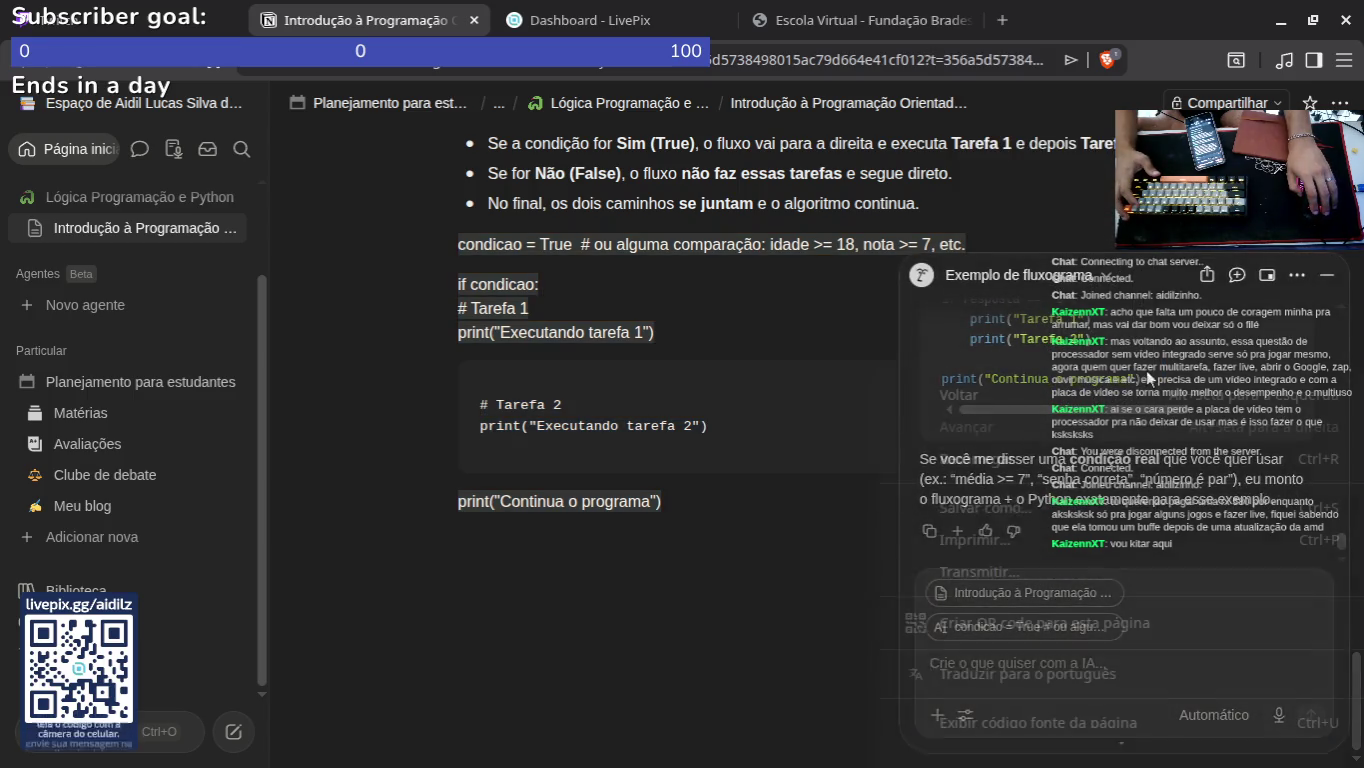
# Step: Replace the pasted Caso 1 code with the copied Caso 2 example
pyautogui.rightClick(1145, 369)
pyautogui.click(1193, 357)
pyautogui.scroll(3, 1173, 429)
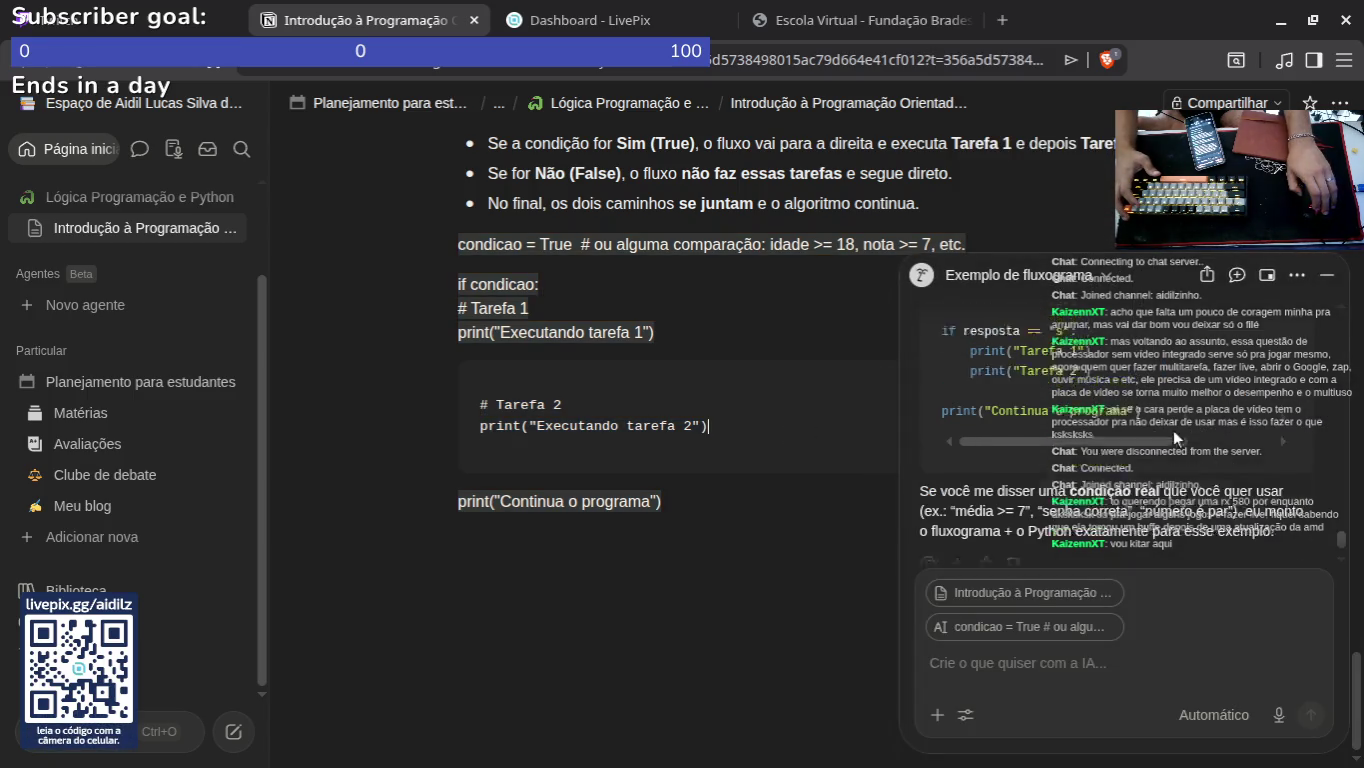
pyautogui.click(1275, 358)
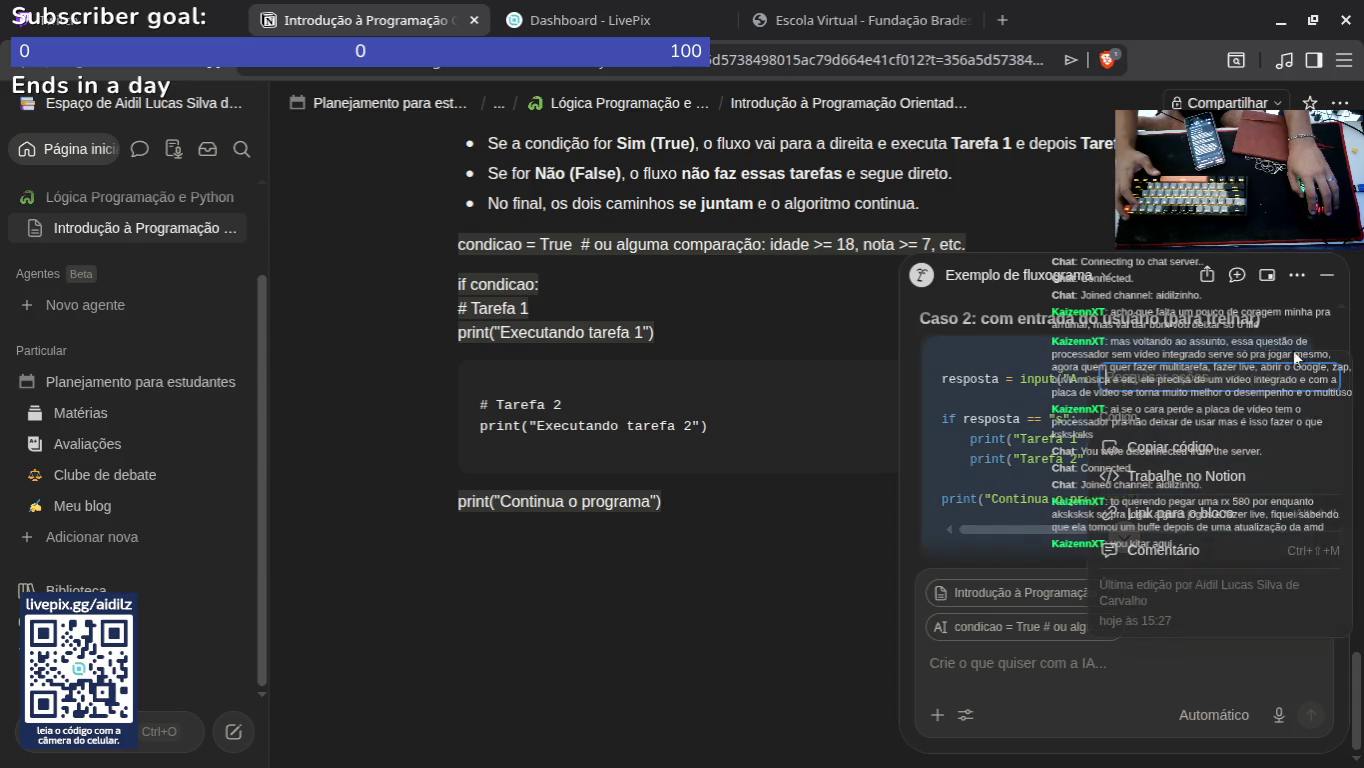
pyautogui.click(1160, 447)
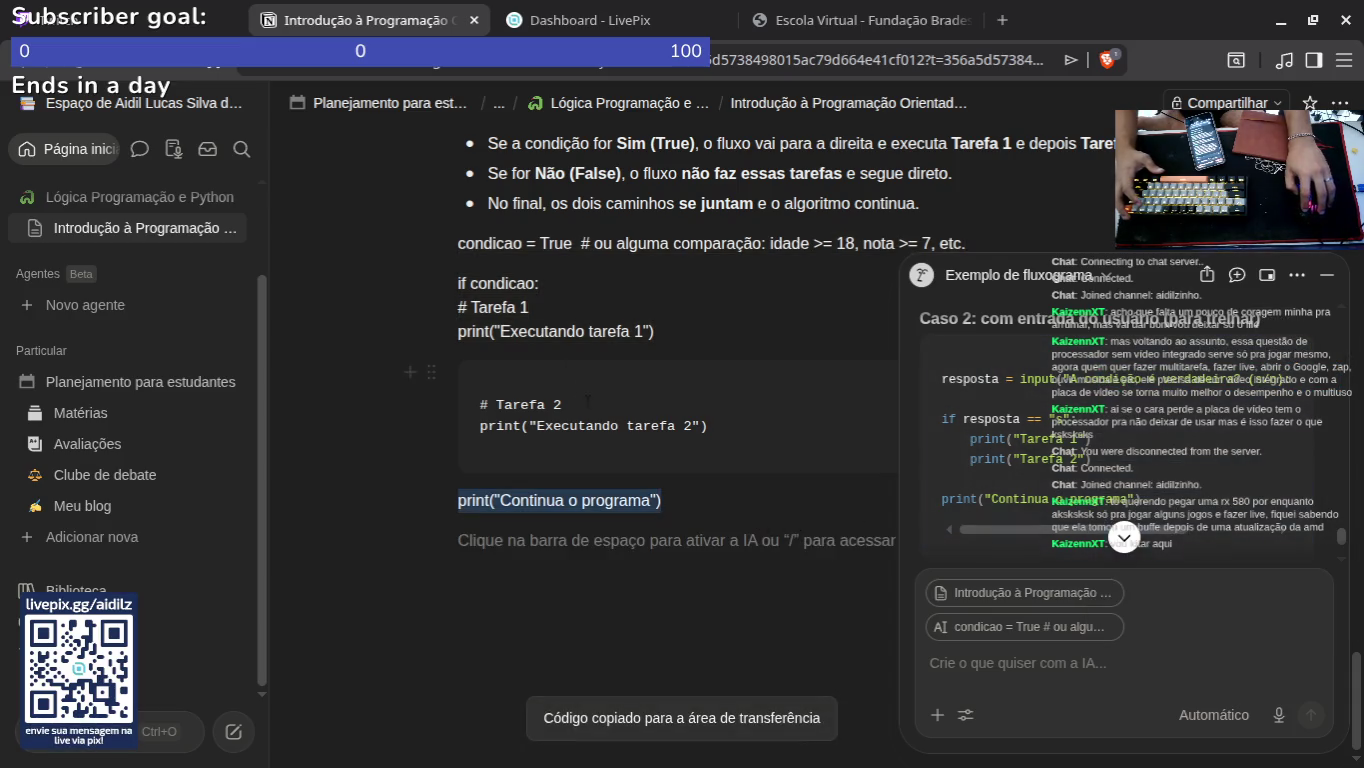
pyautogui.moveTo(463, 243); pyautogui.dragTo(703, 496)
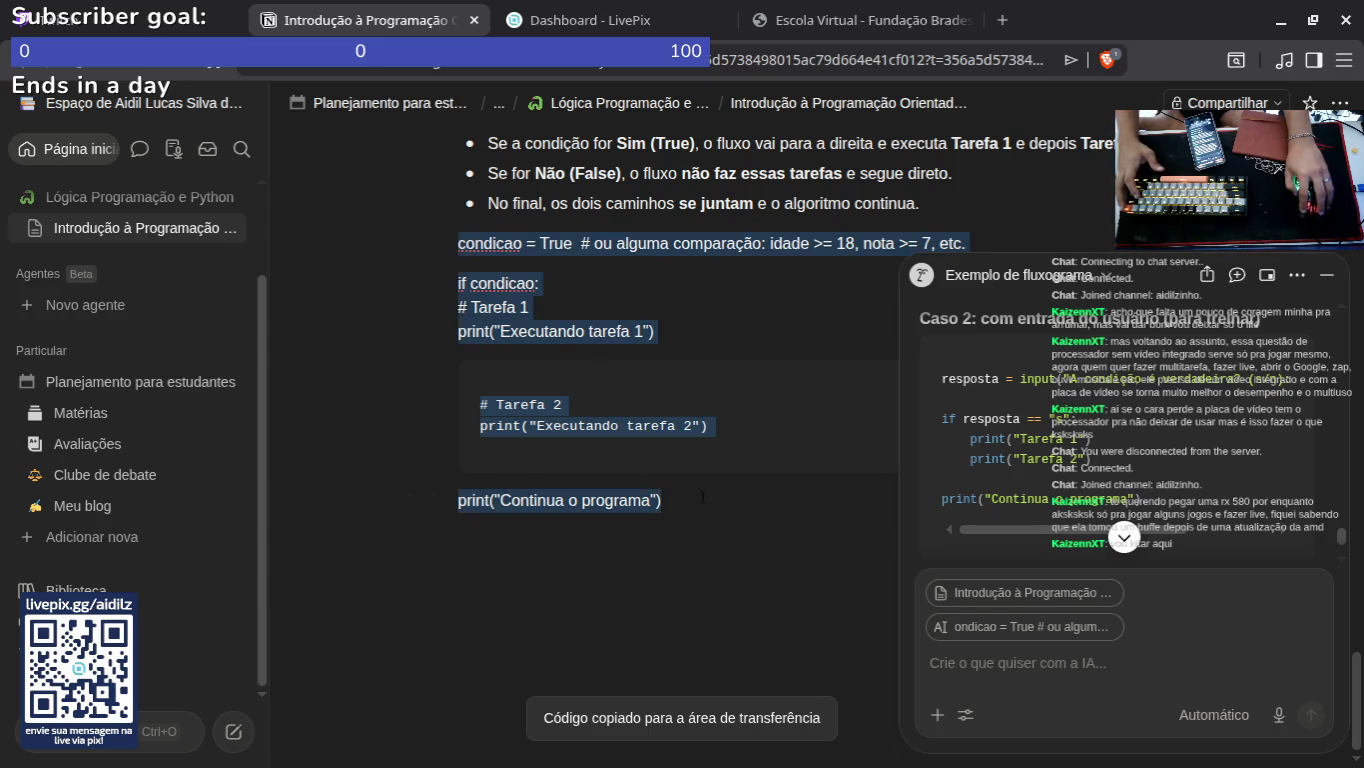
pyautogui.press('BackSpace')
pyautogui.hotkey('ctrl', 'v')
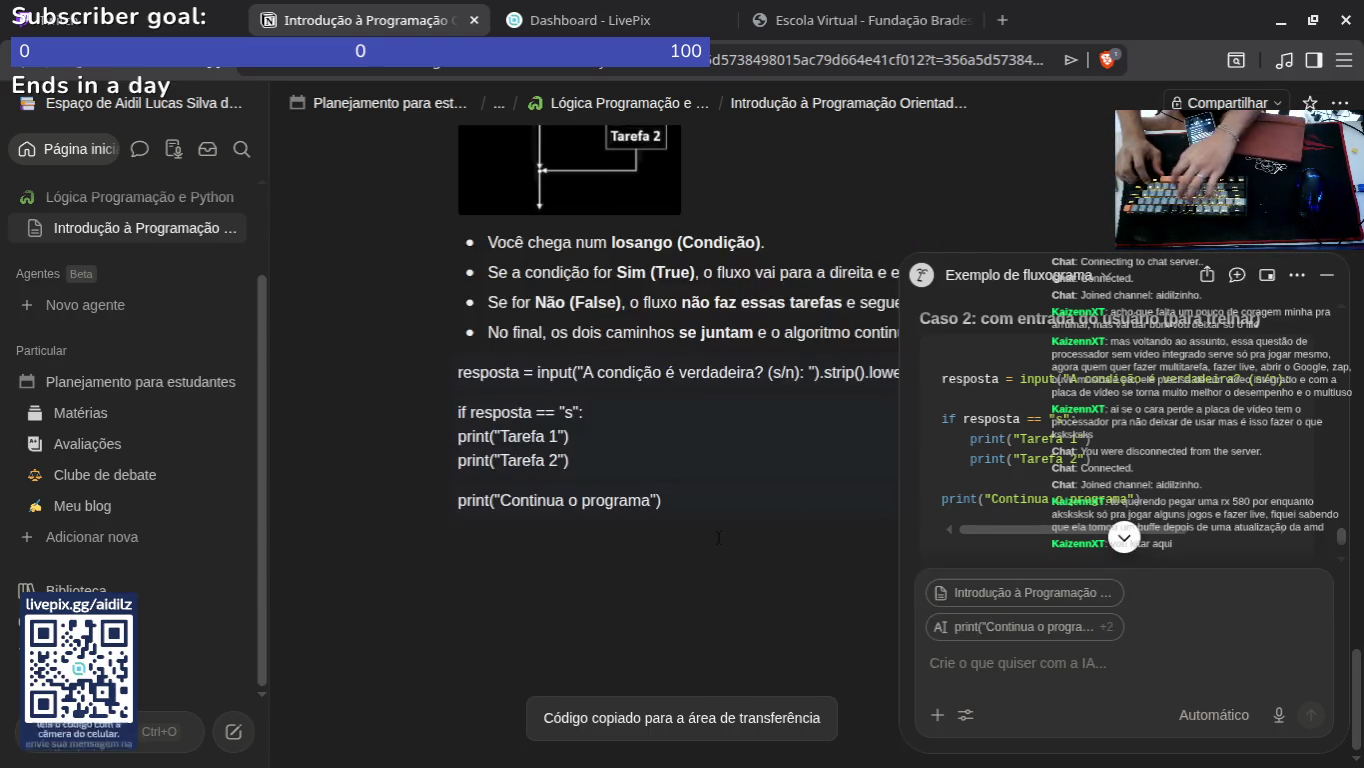
# Step: Format the Caso 2 example lines as inline code and collapse the AI chat panel
pyautogui.click(719, 538)
pyautogui.moveTo(718, 538); pyautogui.dragTo(483, 372)
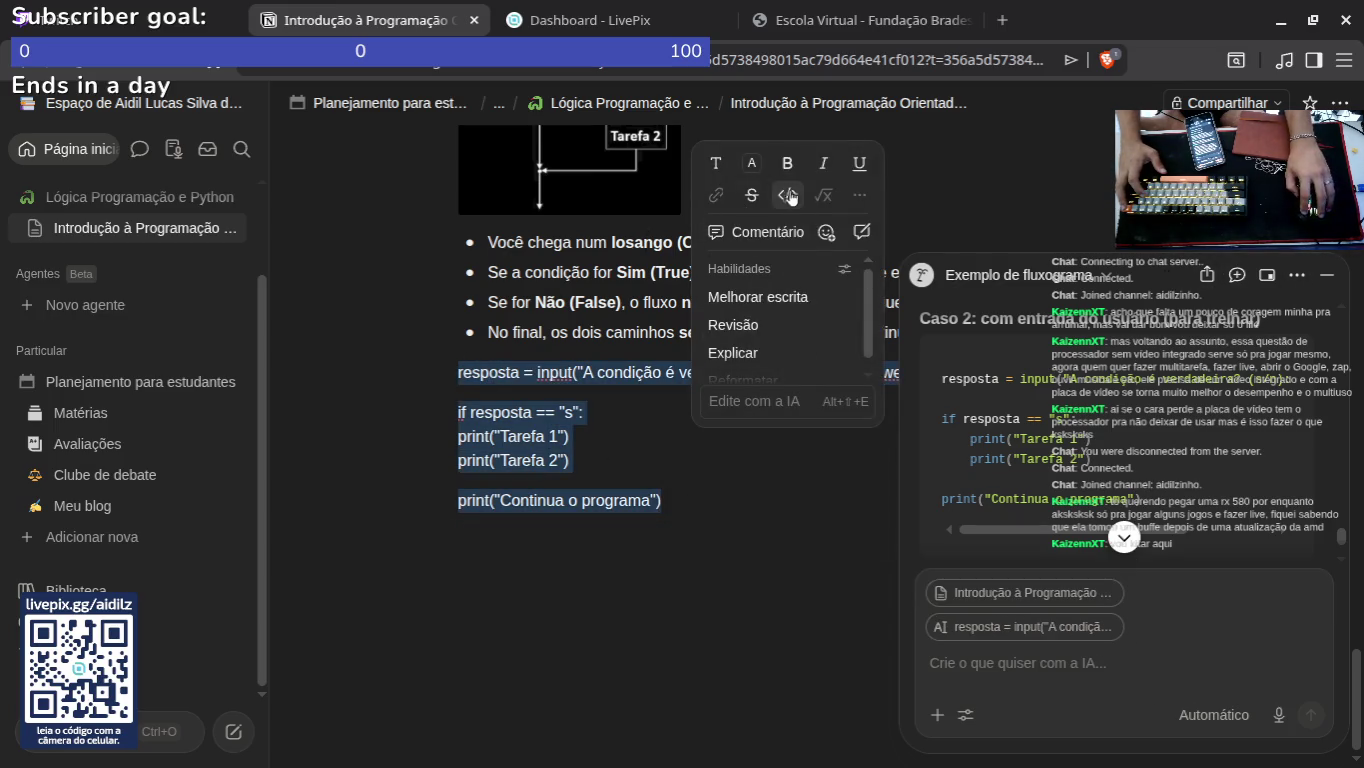
pyautogui.click(790, 196)
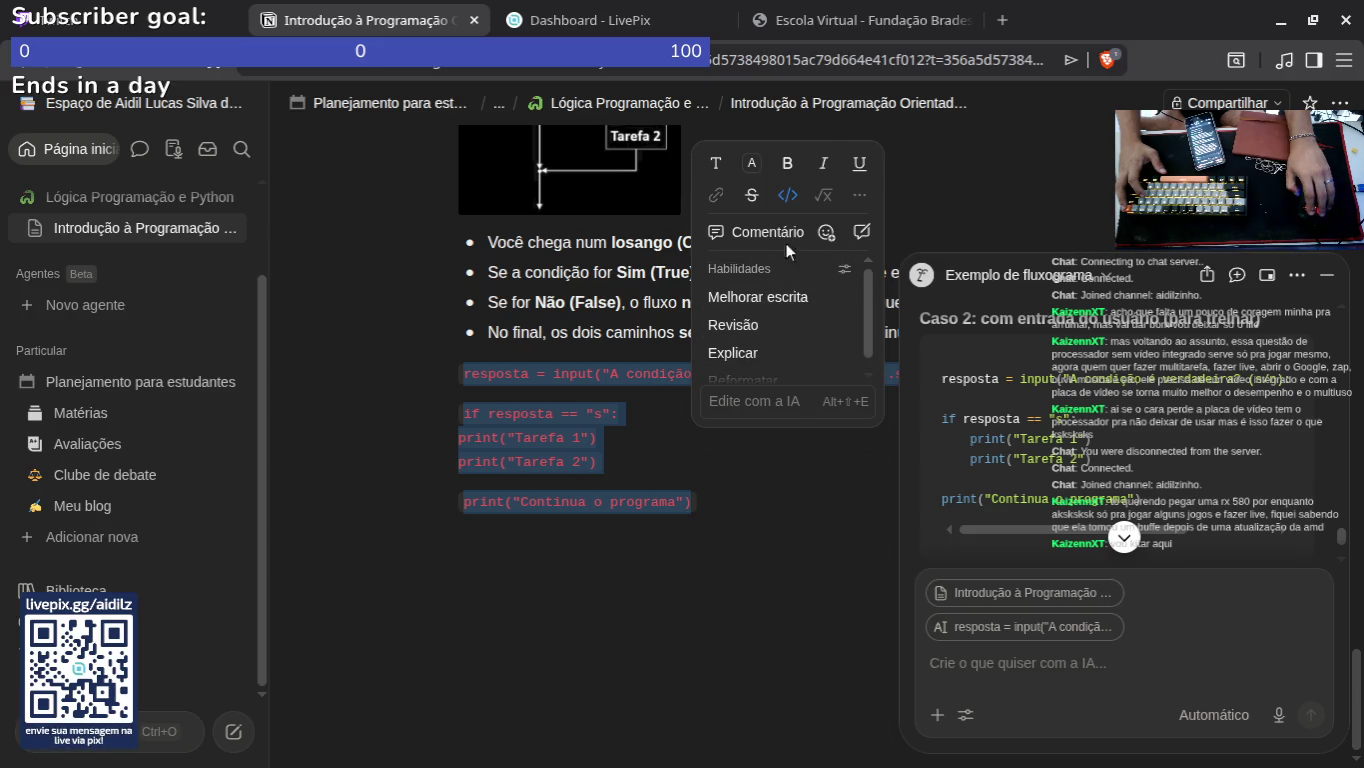
pyautogui.click(1000, 241)
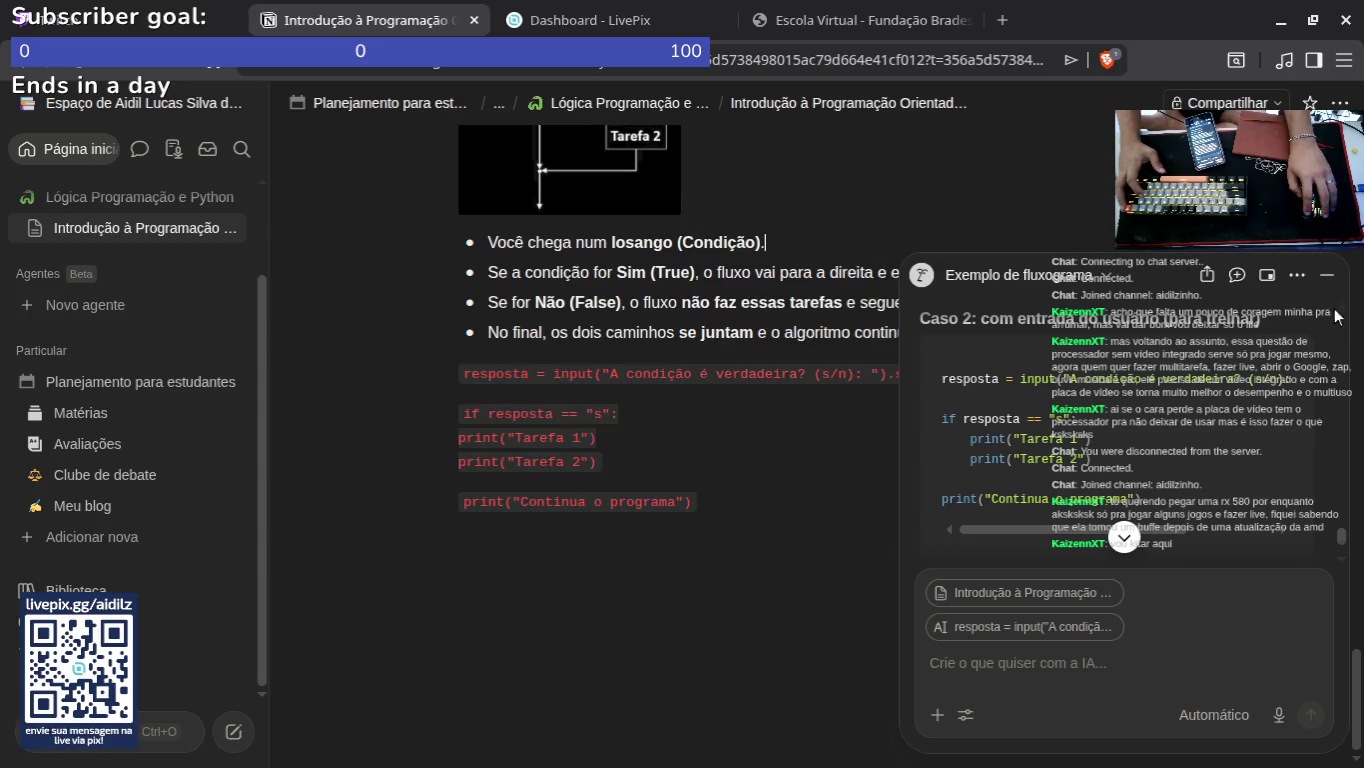
pyautogui.click(1327, 276)
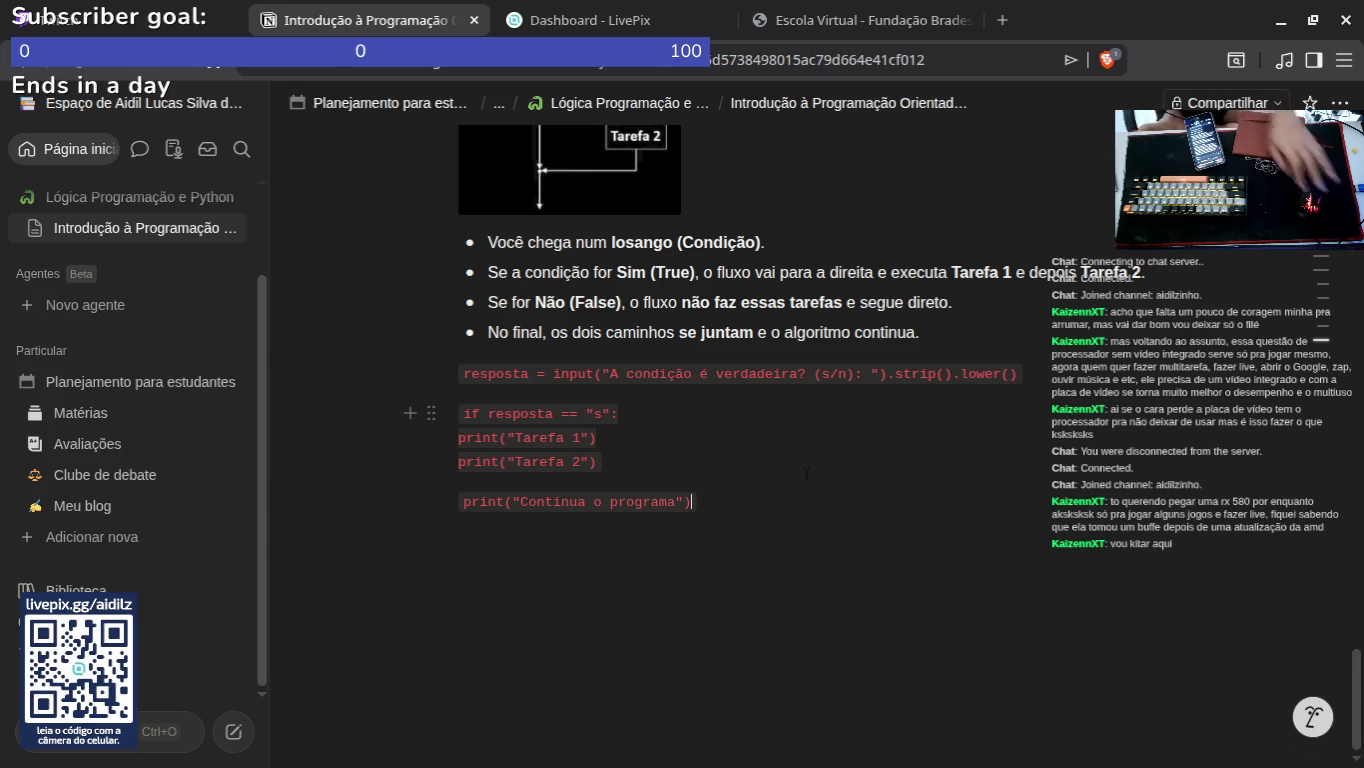
# Step: Toggle the example lines' inline-code formatting off and on and review text colour options
pyautogui.scroll(10, 700, 400)
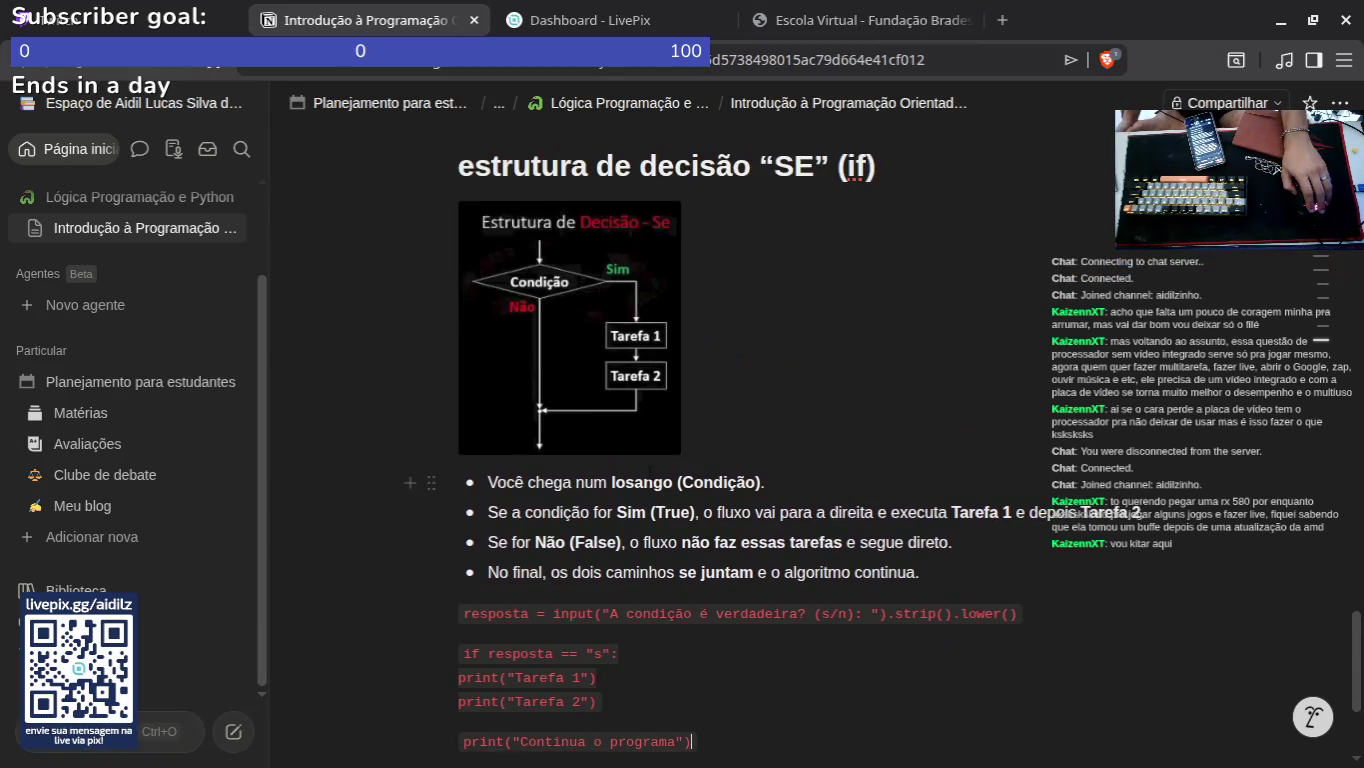
pyautogui.scroll(3, 651, 466)
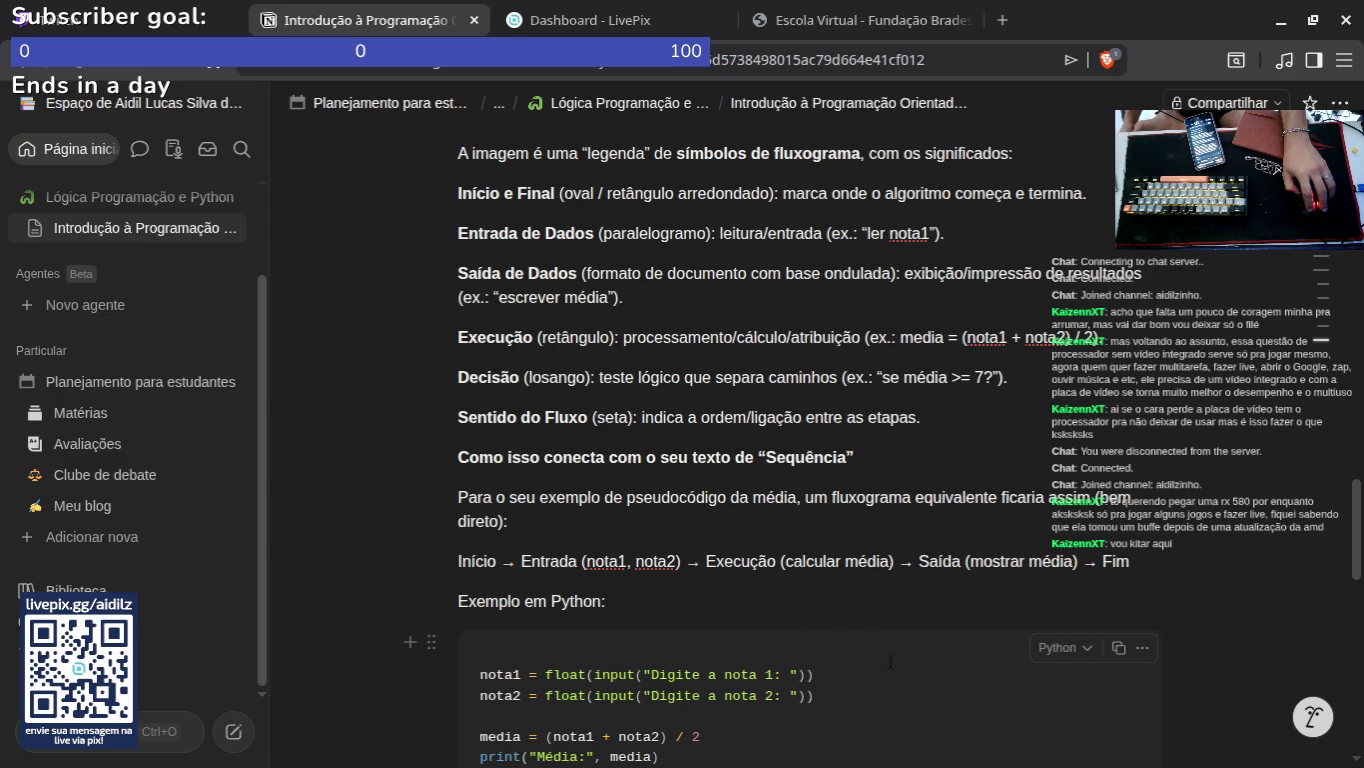
pyautogui.scroll(-10, 700, 449)
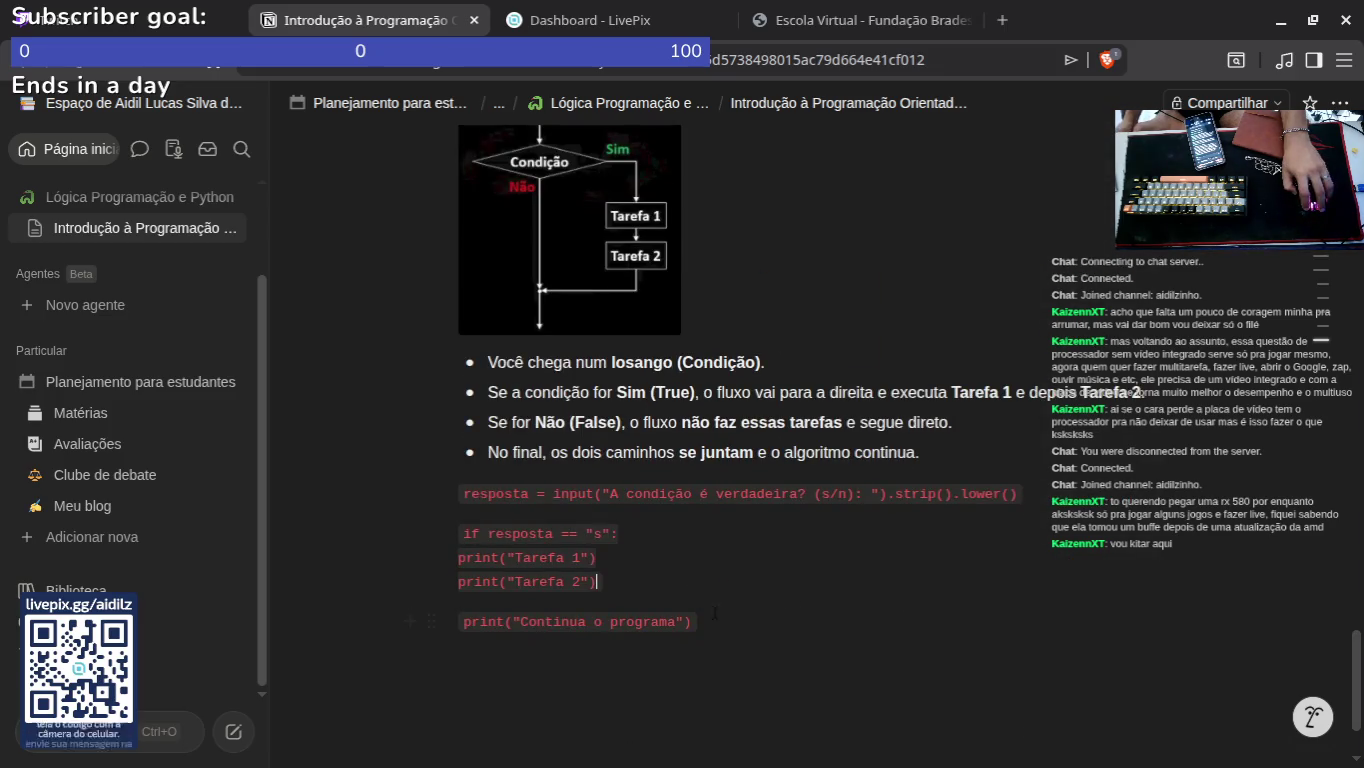
pyautogui.moveTo(488, 493)
pyautogui.mouseDown()
pyautogui.moveTo(600, 451)
pyautogui.moveTo(488, 493)
pyautogui.moveTo(601, 545)
pyautogui.moveTo(691, 622)
pyautogui.mouseUp()
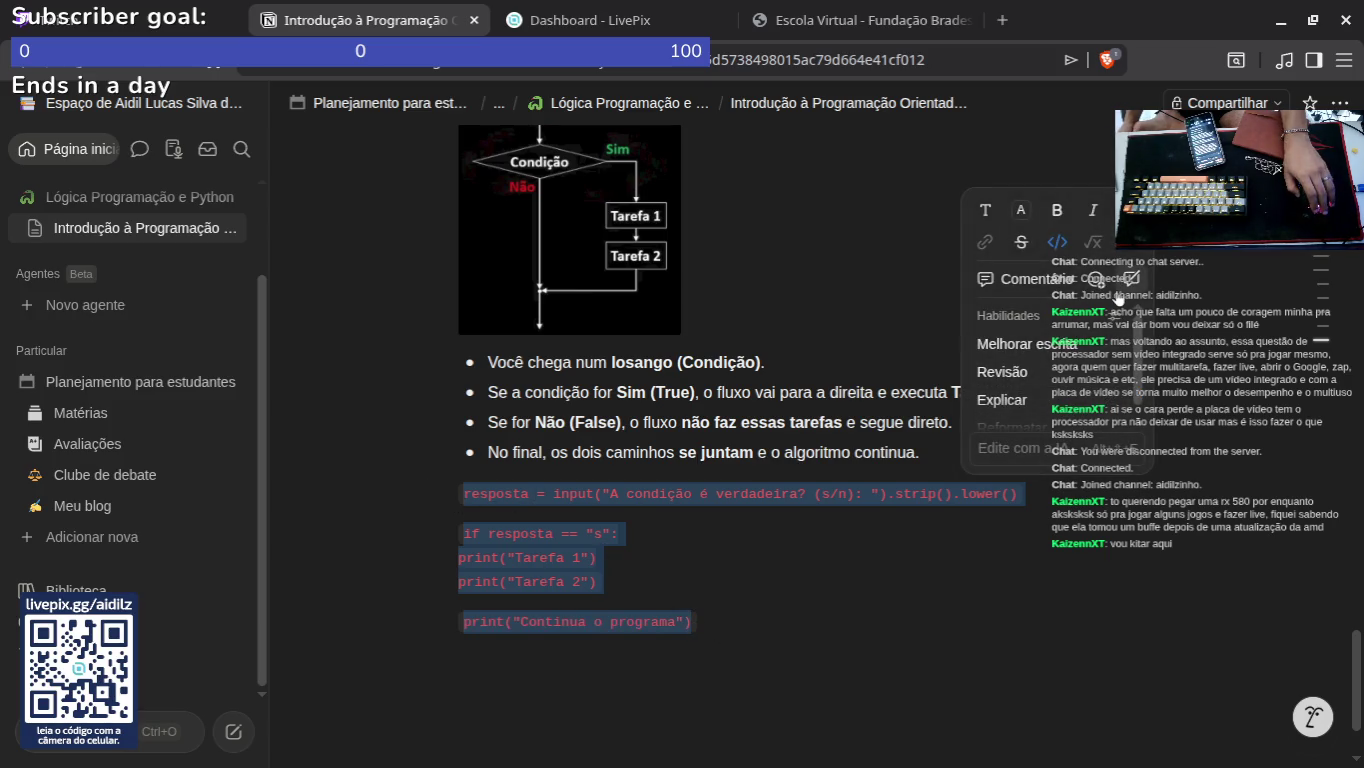
pyautogui.click(1058, 244)
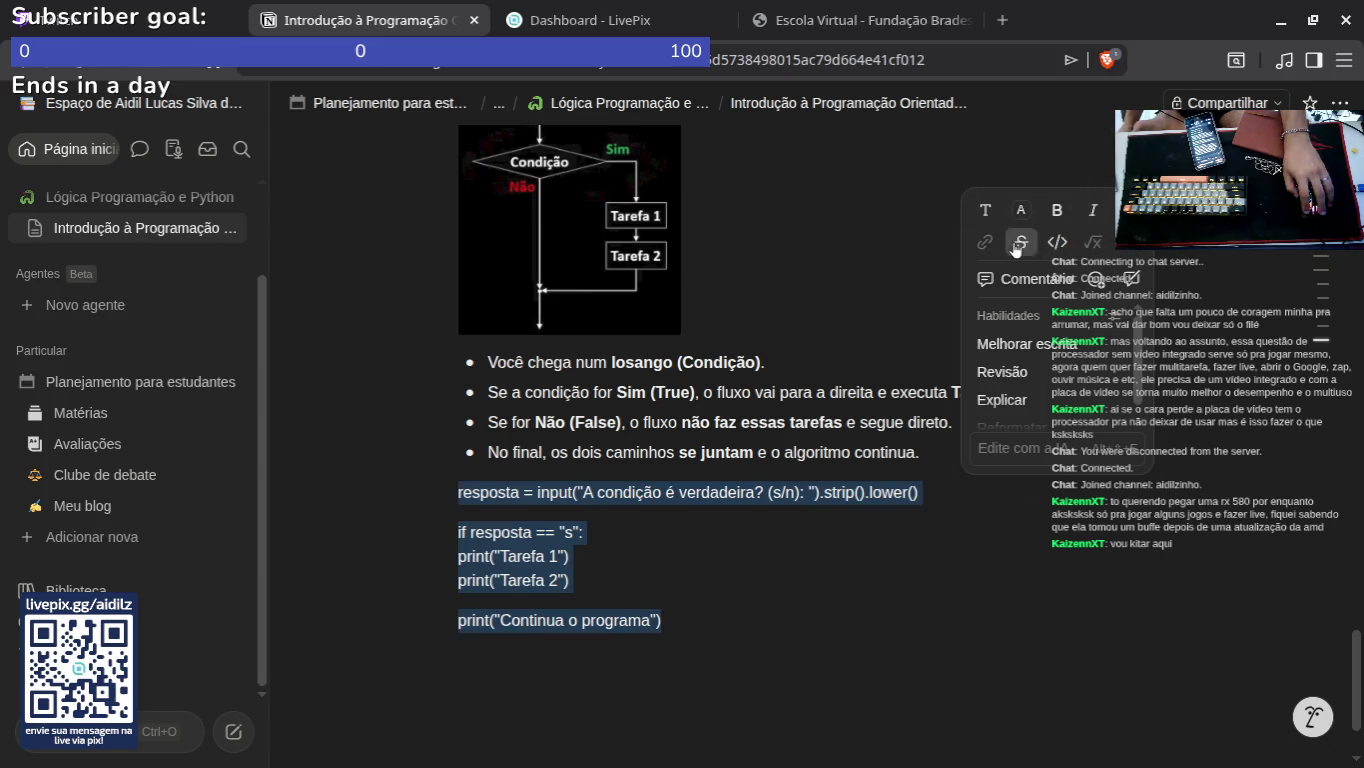
pyautogui.click(1057, 242)
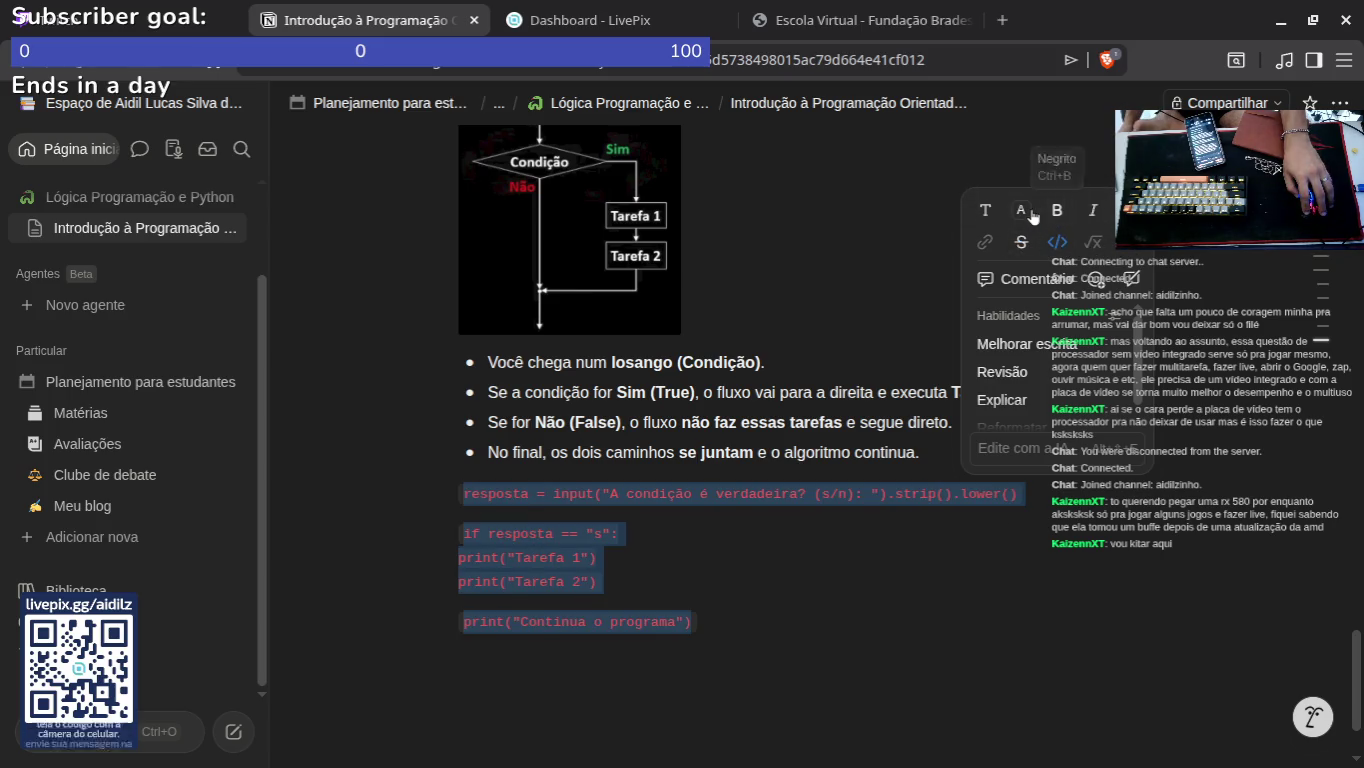
pyautogui.click(1030, 217)
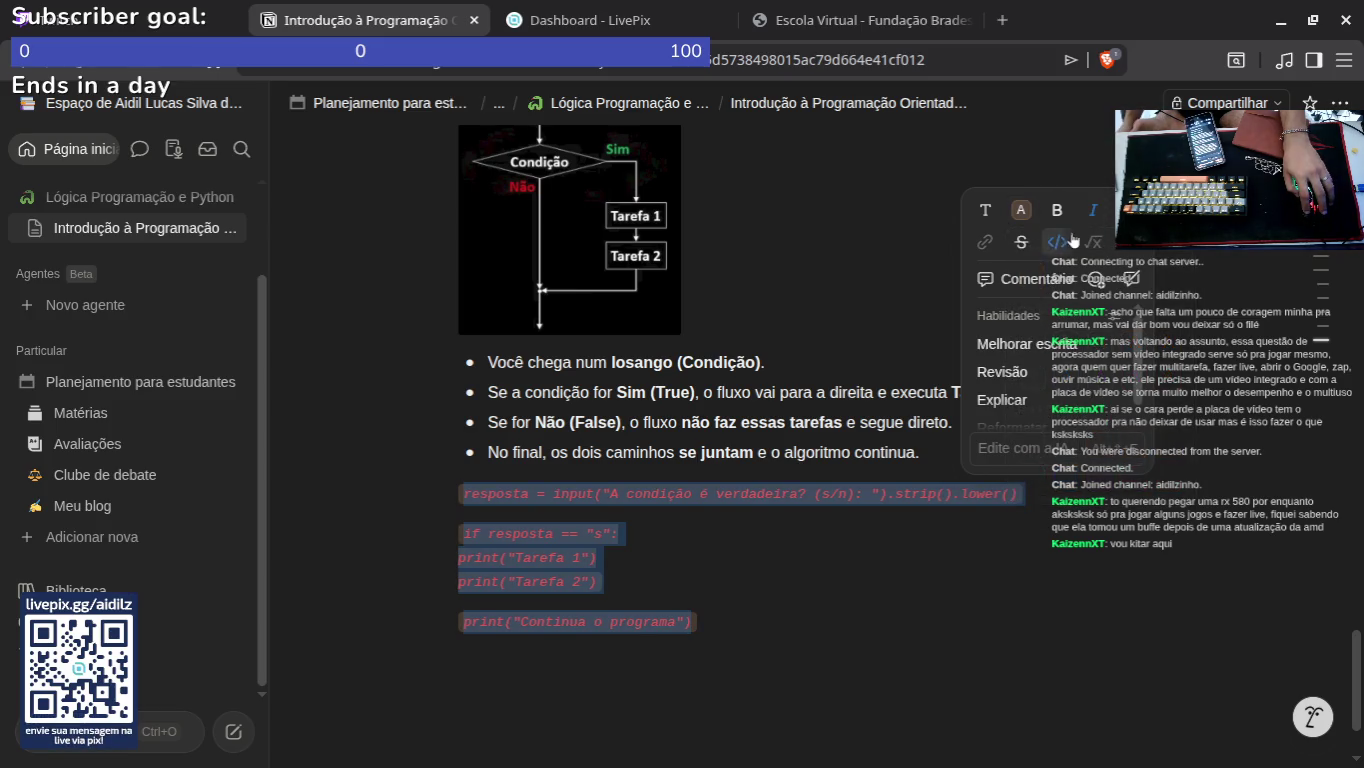
pyautogui.click(489, 362)
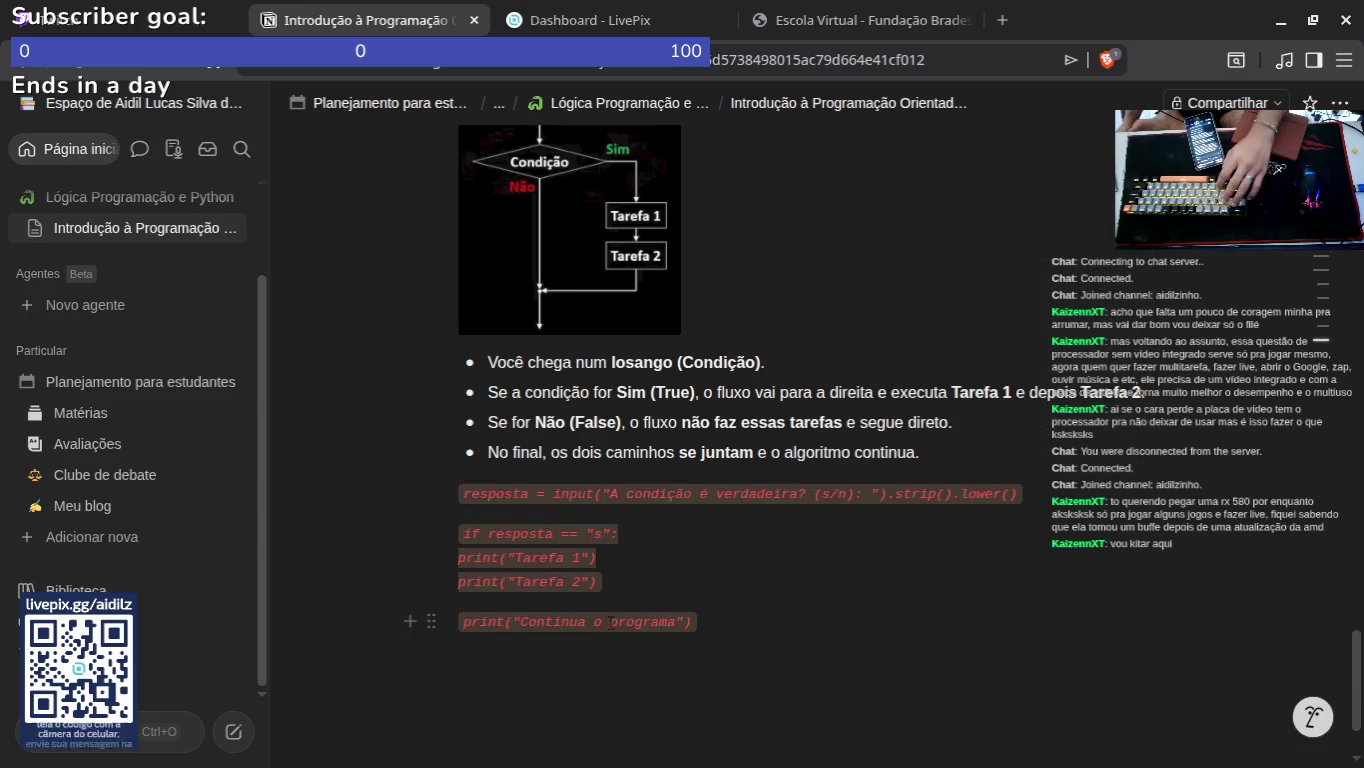
# Step: Insert an empty code block on a new line below the last bullet
pyautogui.write('/')
pyautogui.scroll(-10, 700, 470)
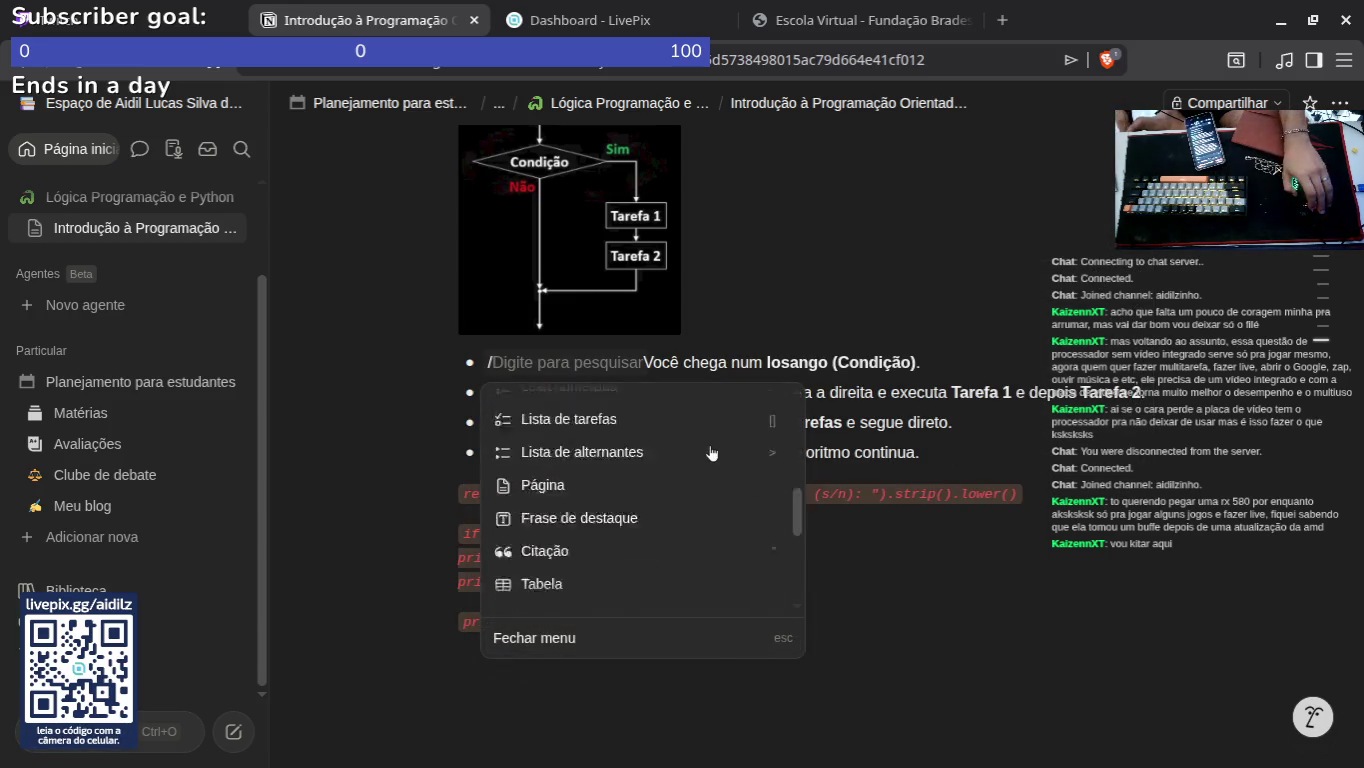
pyautogui.press('Escape')
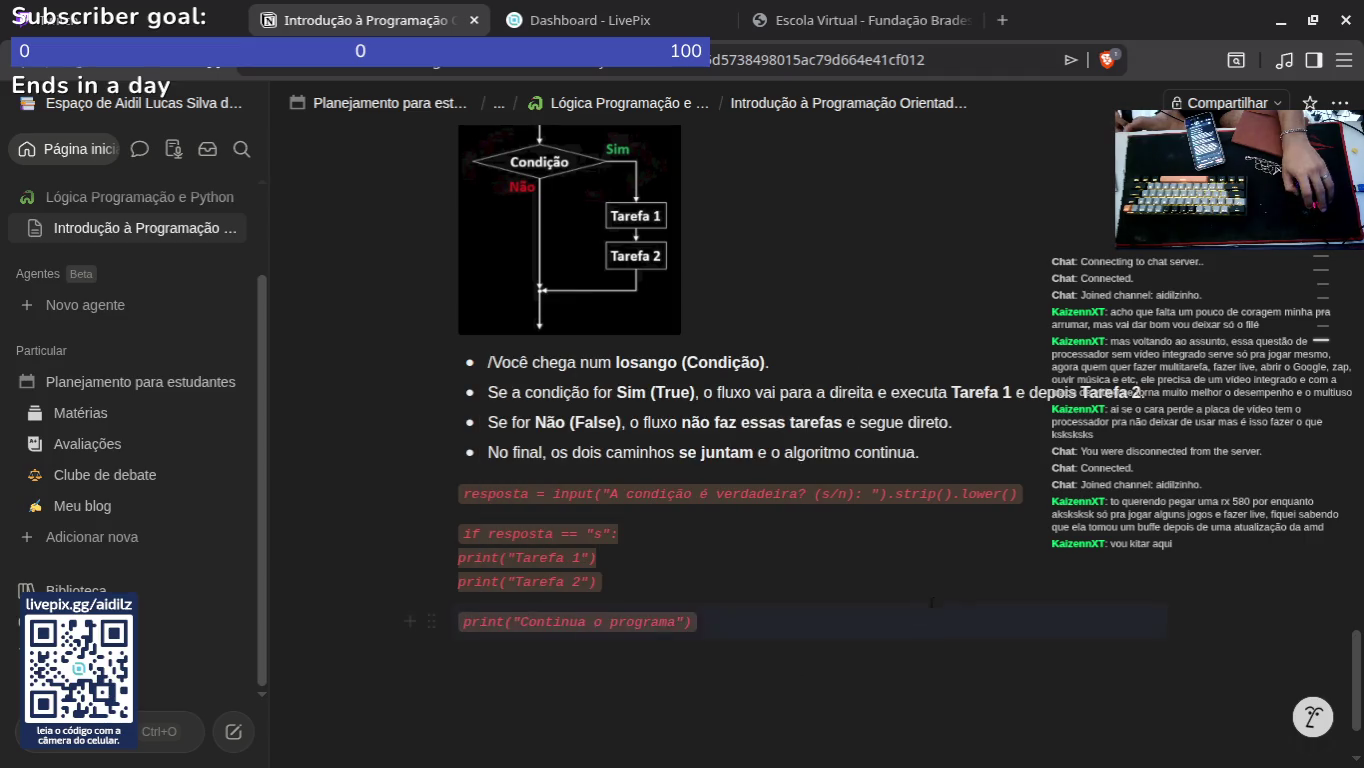
pyautogui.click(967, 456)
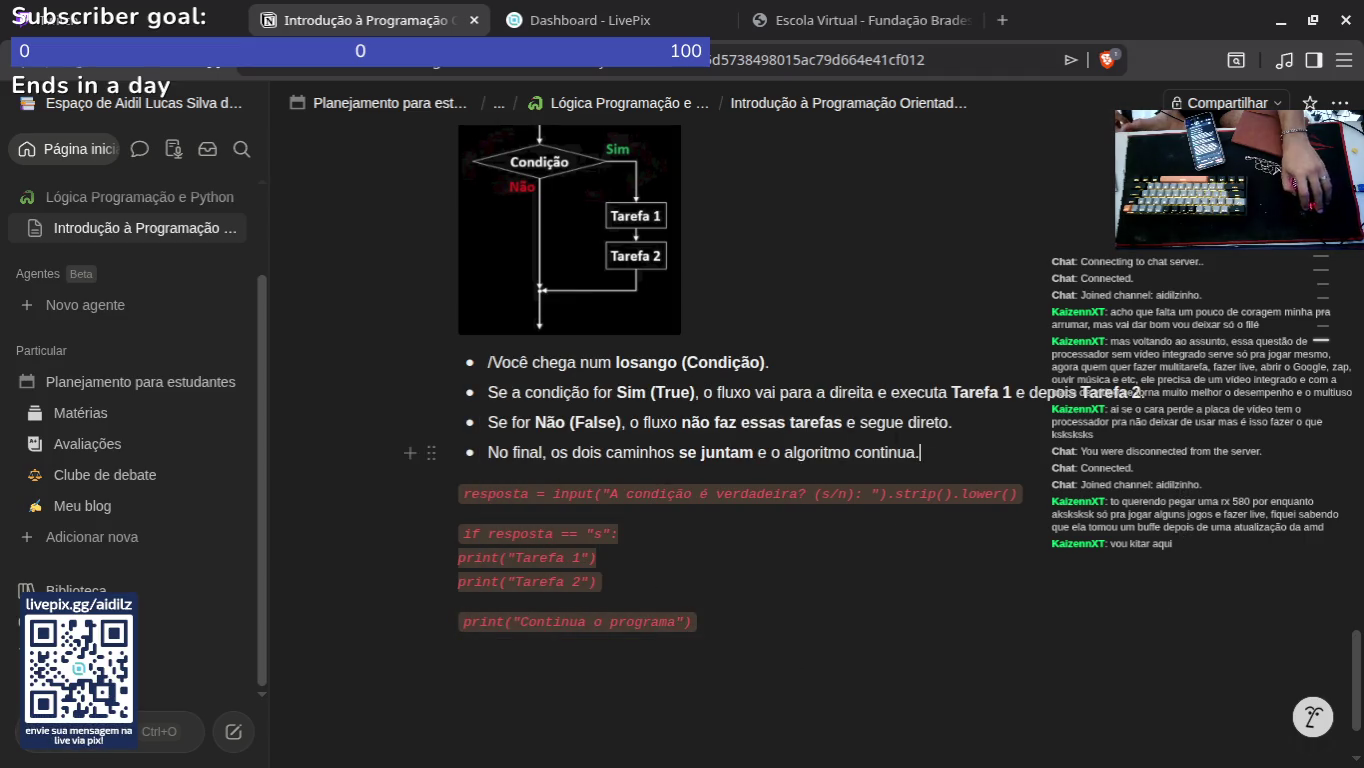
pyautogui.press('Return')
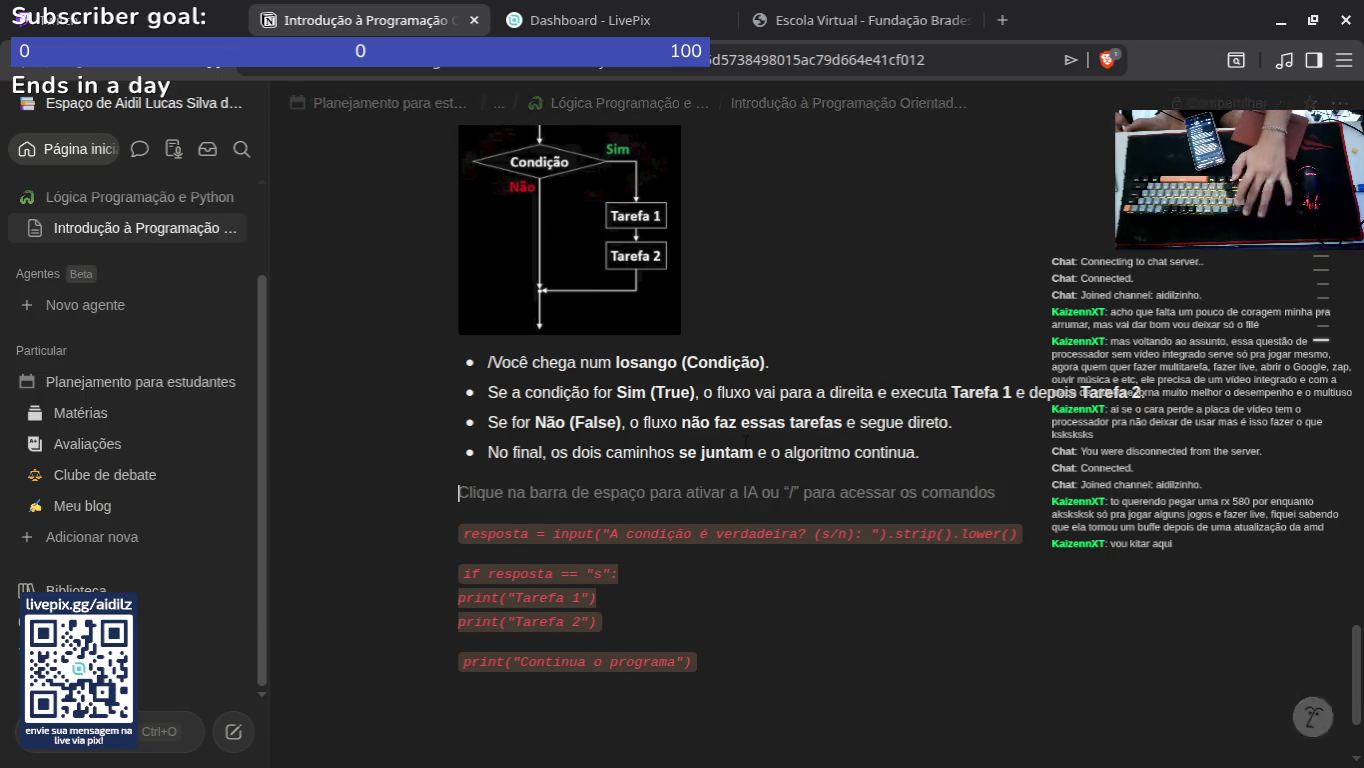
pyautogui.click(411, 493)
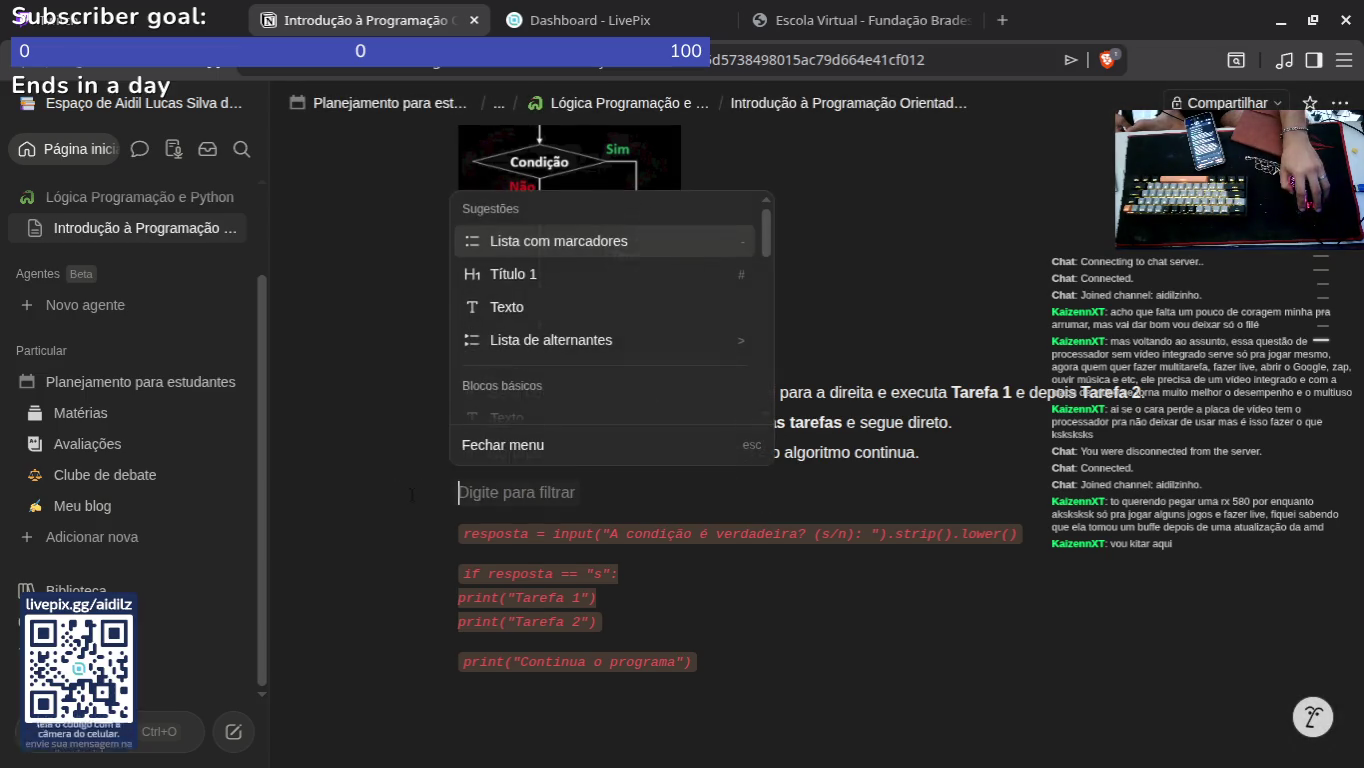
pyautogui.scroll(-5, 525, 388)
pyautogui.scroll(-5, 555, 345)
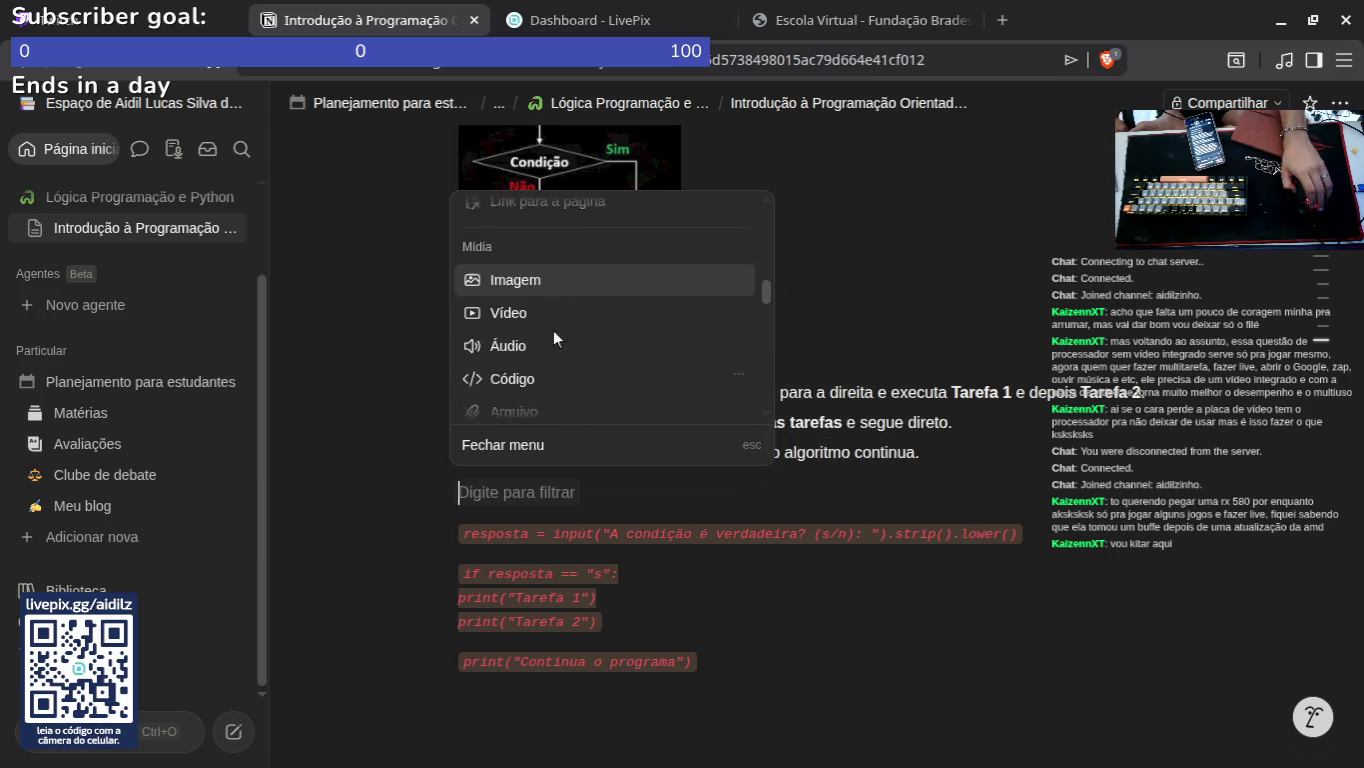
pyautogui.click(570, 220)
# Step: Copy the example lines into the code block and delete the leftover inline-code lines
pyautogui.scroll(-2, 681, 660)
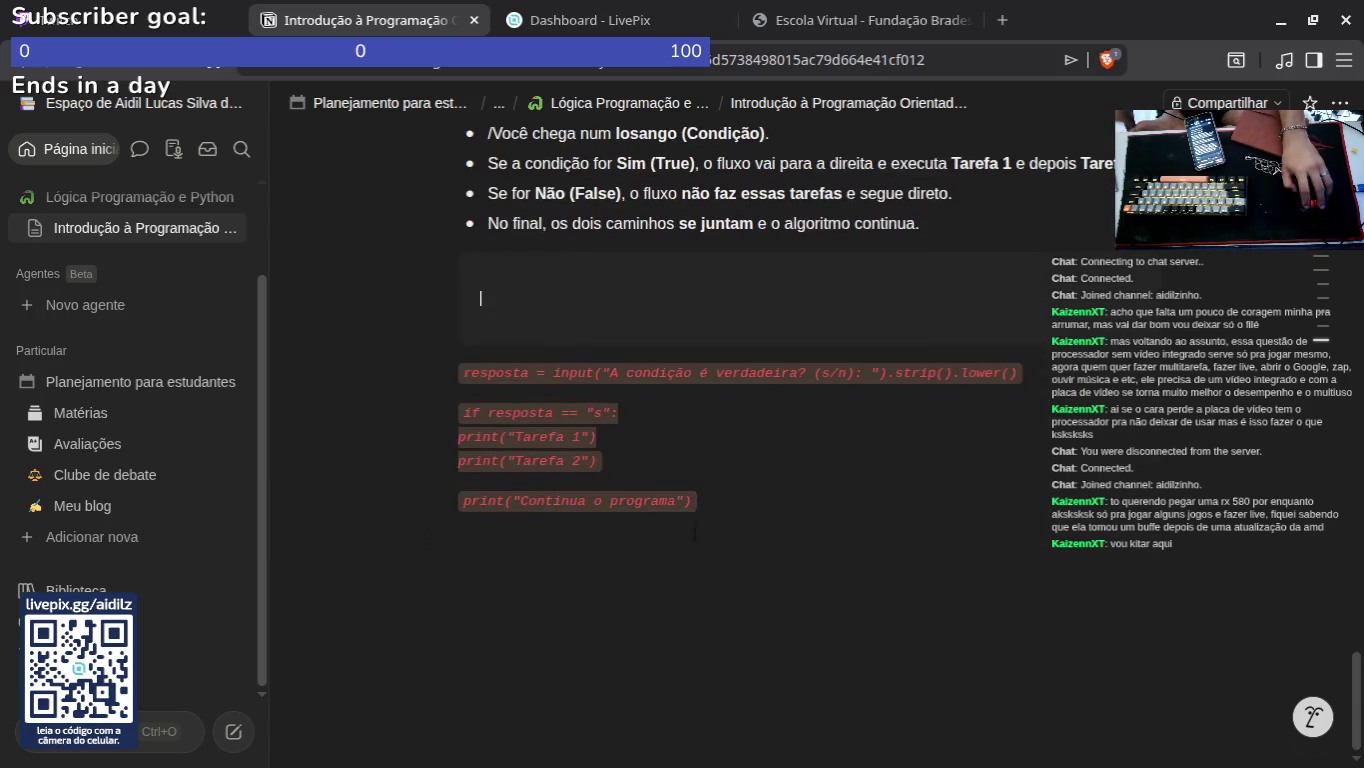
pyautogui.moveTo(700, 512); pyautogui.dragTo(484, 338)
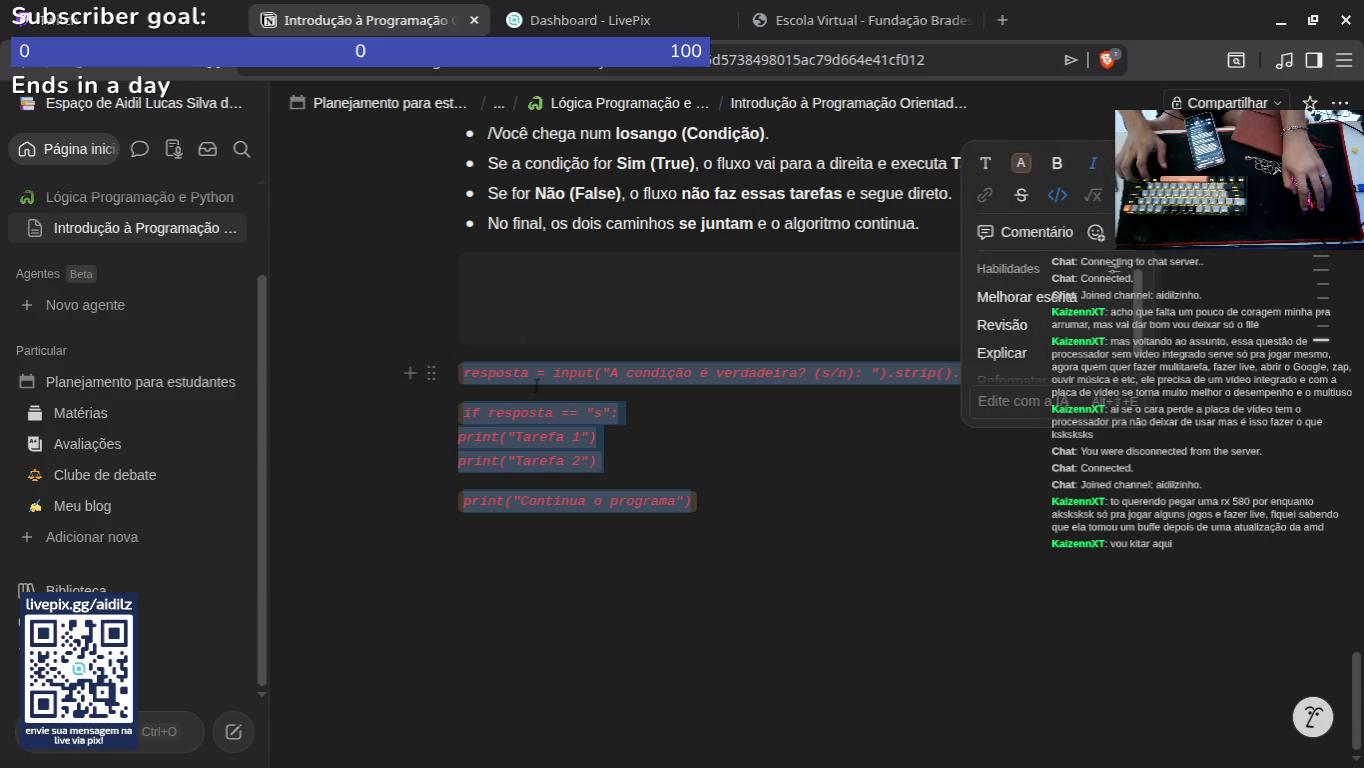
pyautogui.hotkey('ctrl', 'c')
pyautogui.click(700, 300)
pyautogui.hotkey('ctrl', 'v')
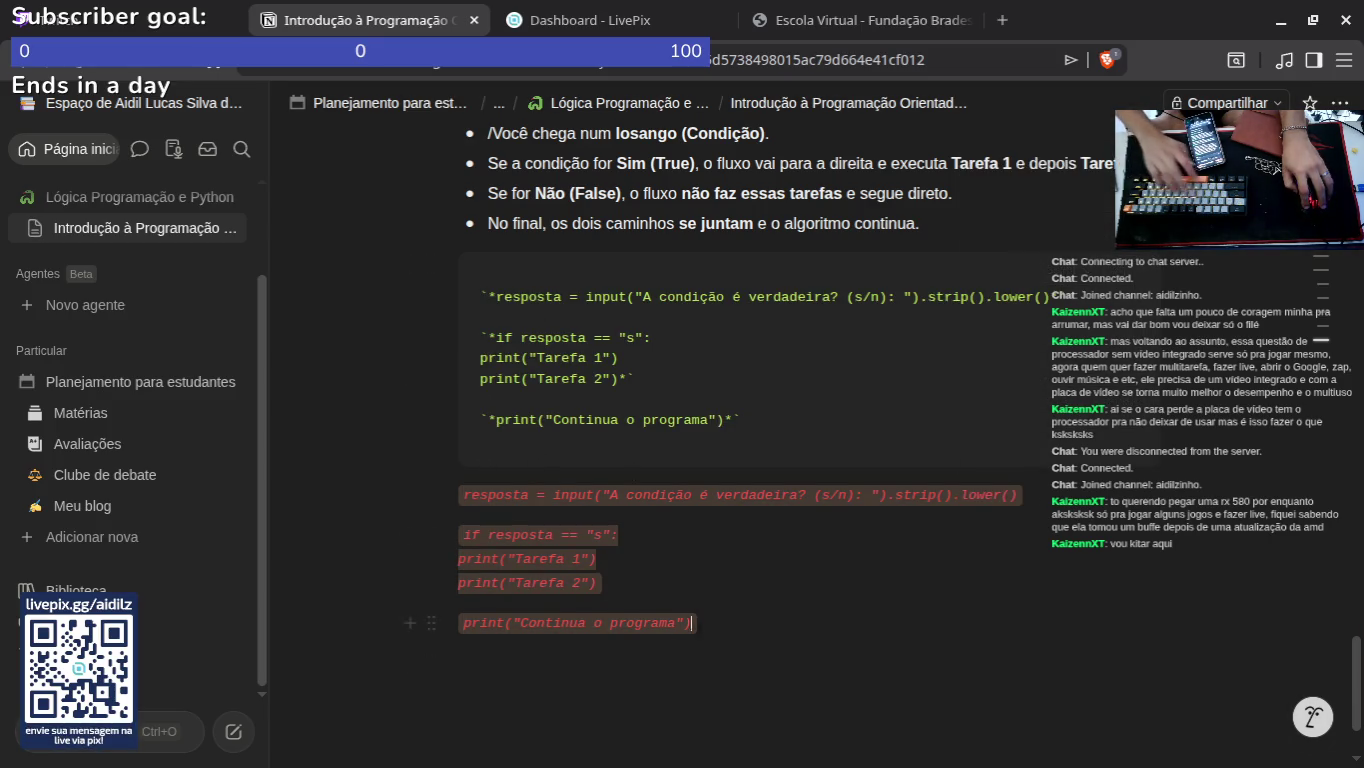
pyautogui.hotkey('shift', 'Up')
pyautogui.hotkey('shift', 'Up')
pyautogui.press('BackSpace')
# Step: Set the code block language to Python and add an empty line below it
pyautogui.click(1031, 278)
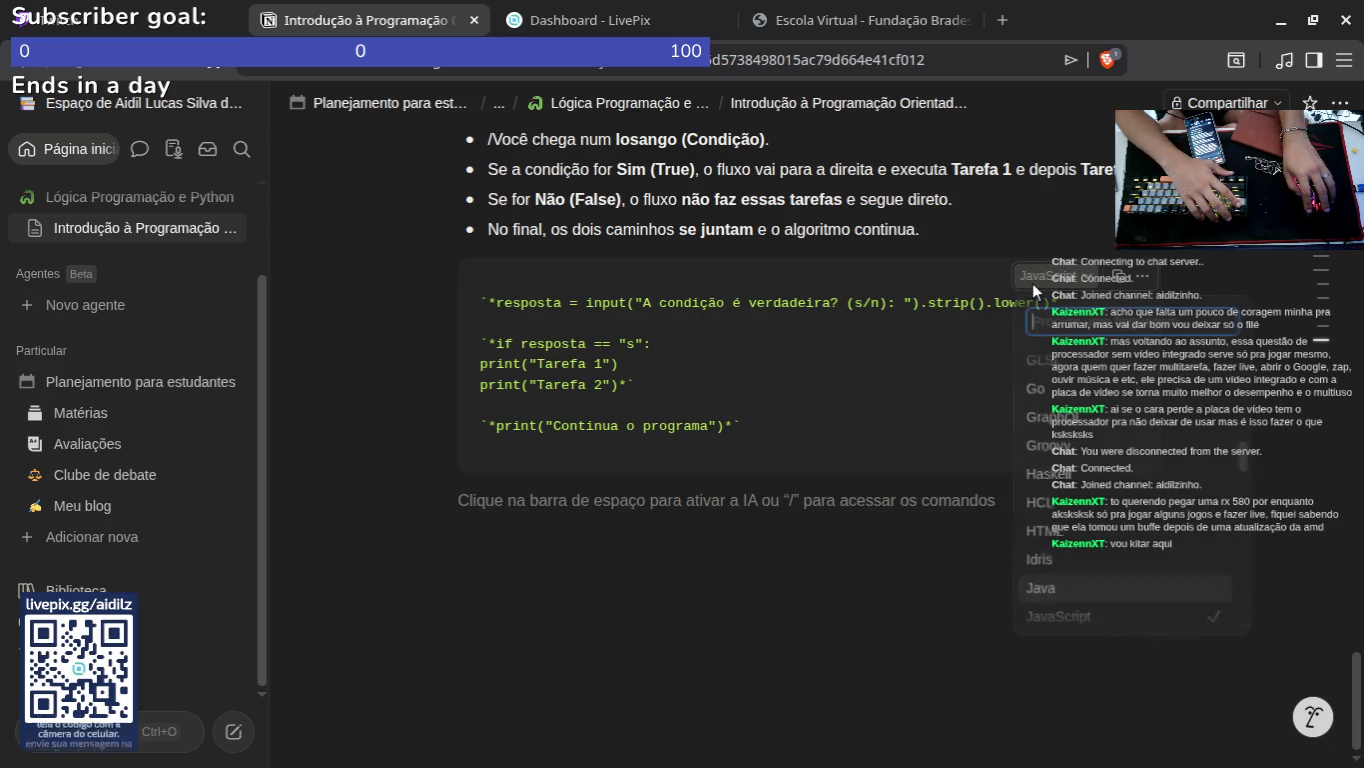
pyautogui.write('py')
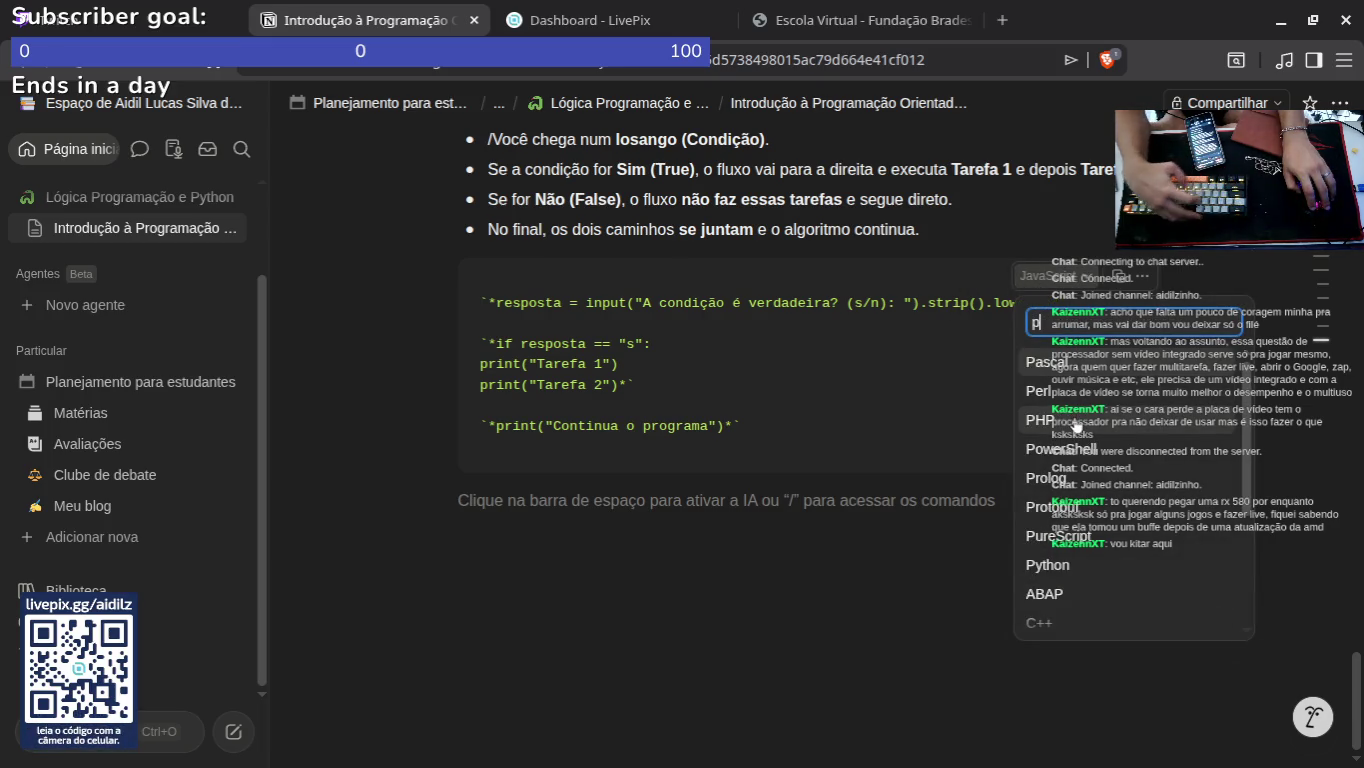
pyautogui.click(1048, 363)
pyautogui.press('Return')
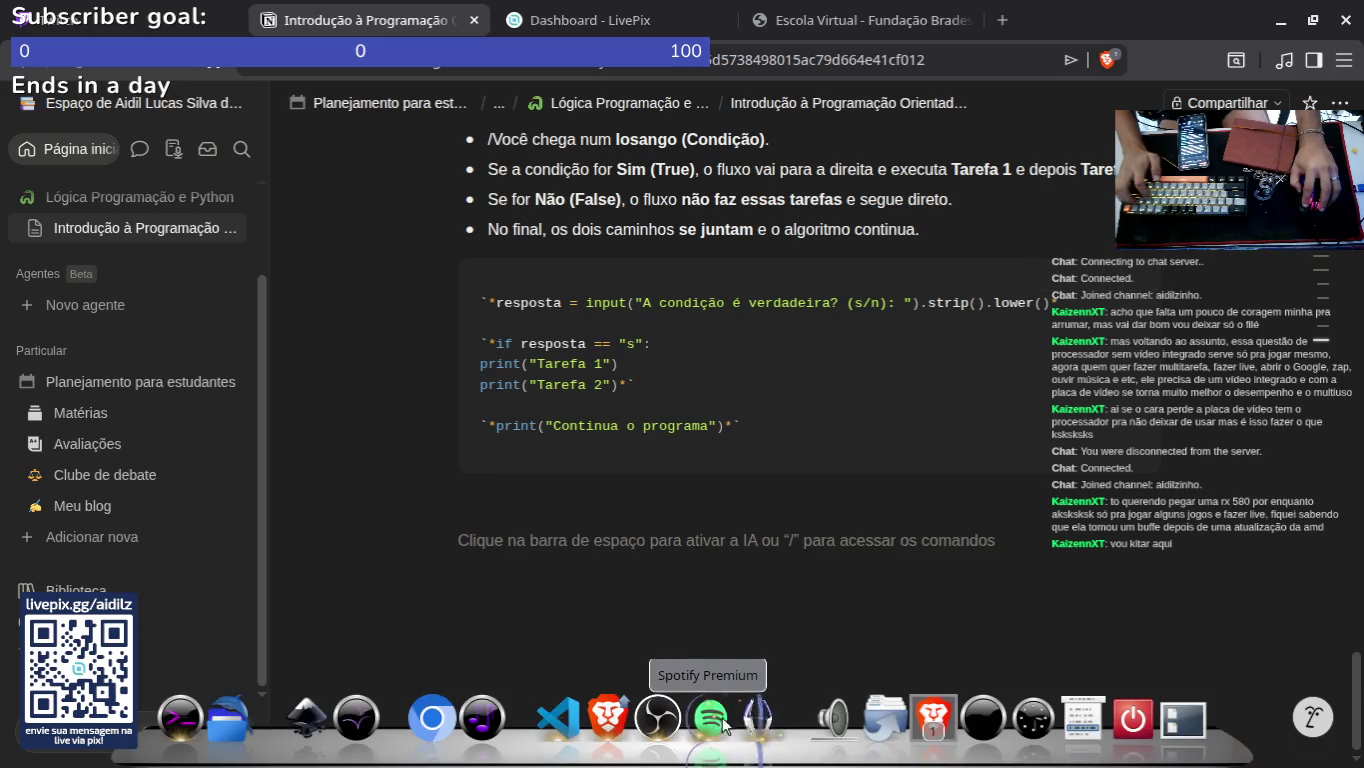
# Step: Close the flowchart screenshot and make the Texto (FreeType 2) source visible in OBS
pyautogui.click(752, 712)
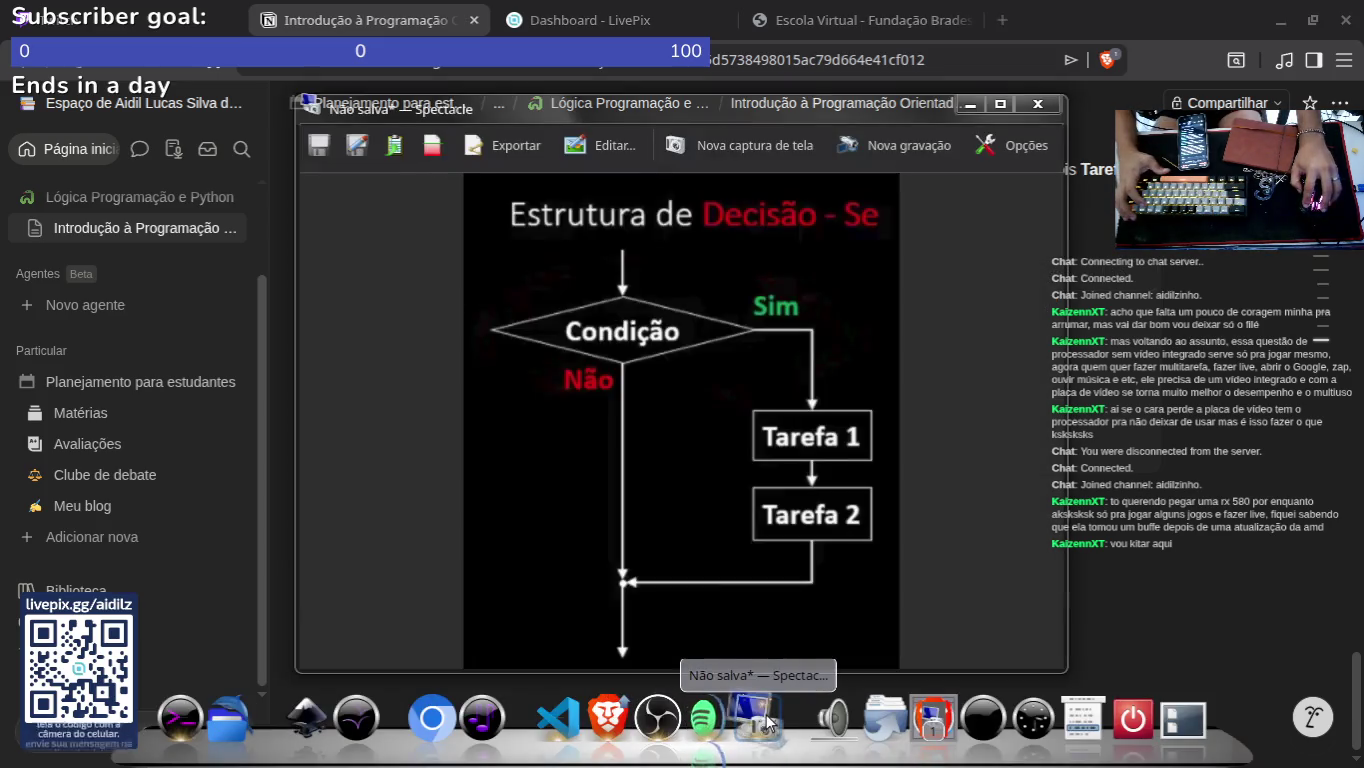
pyautogui.click(752, 712)
pyautogui.click(657, 718)
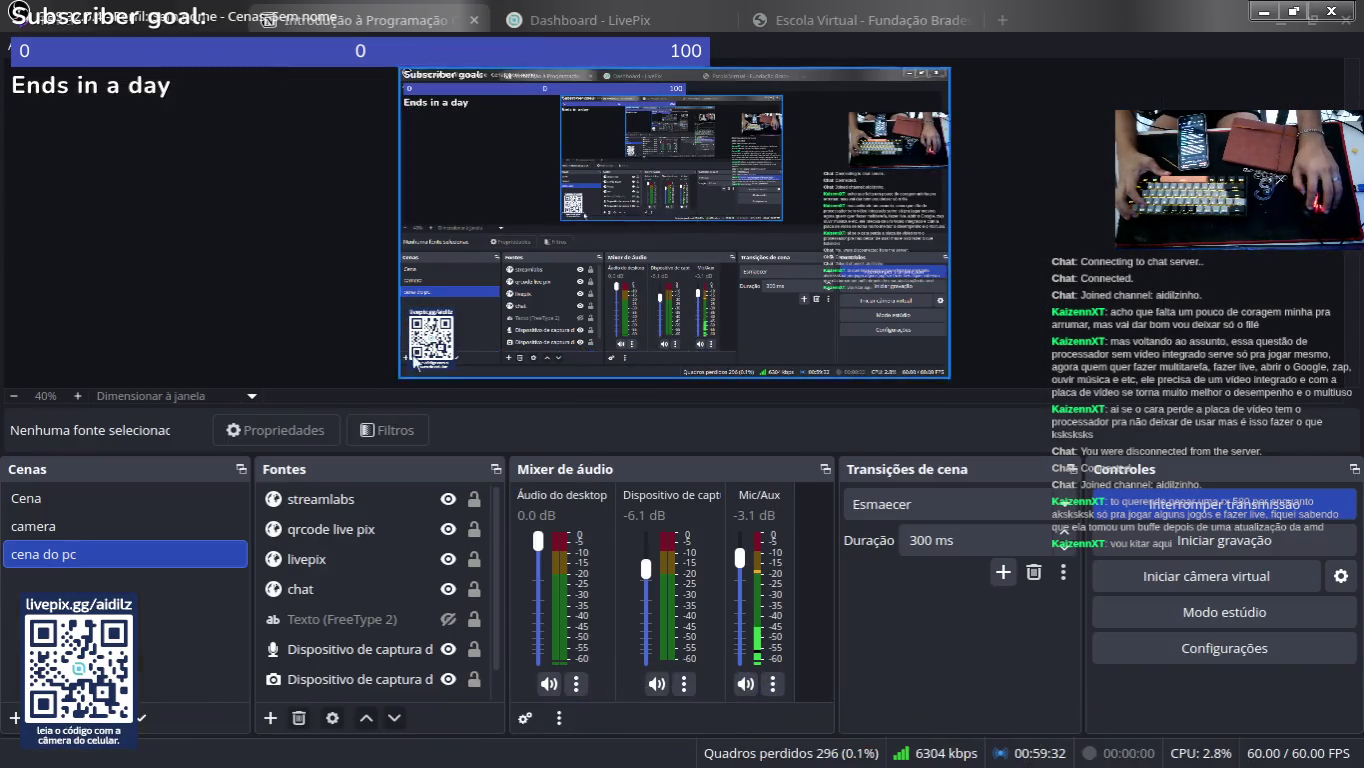
pyautogui.click(403, 619)
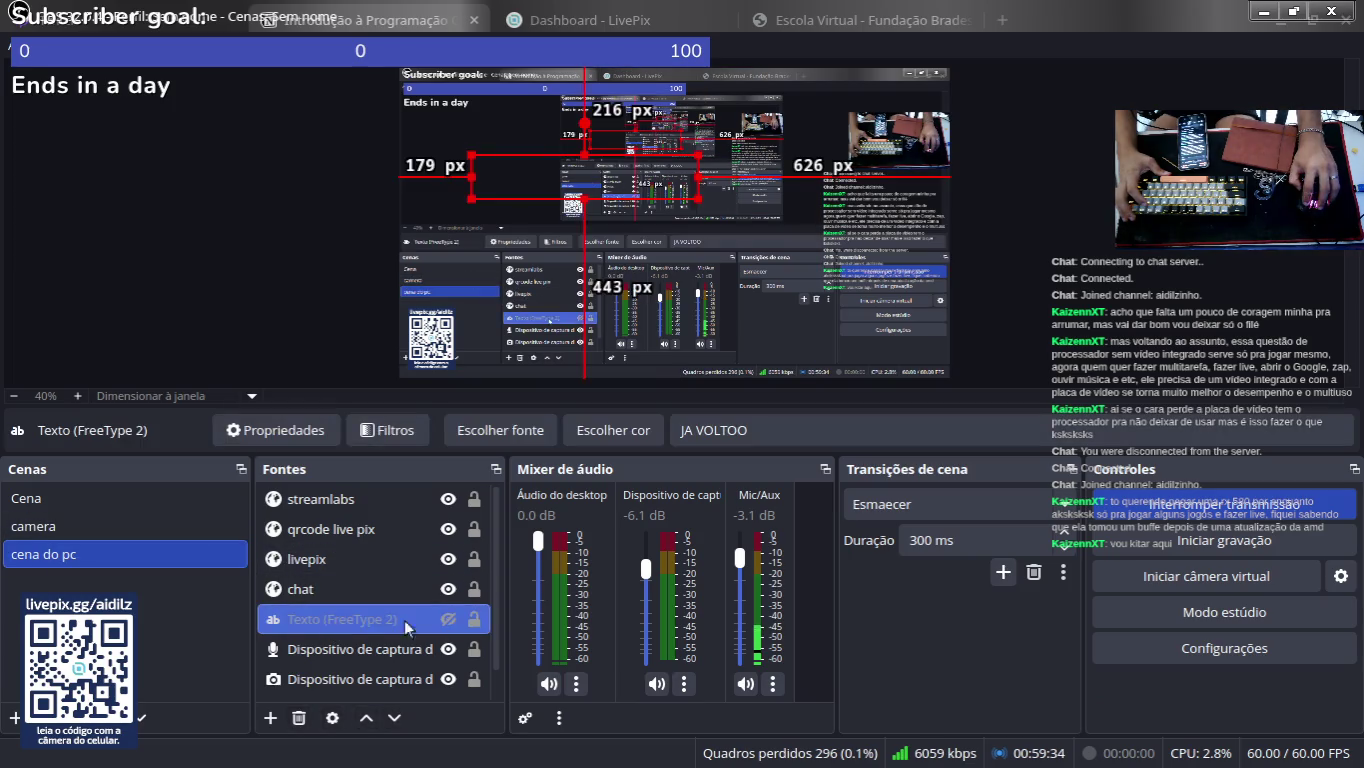
pyautogui.click(447, 621)
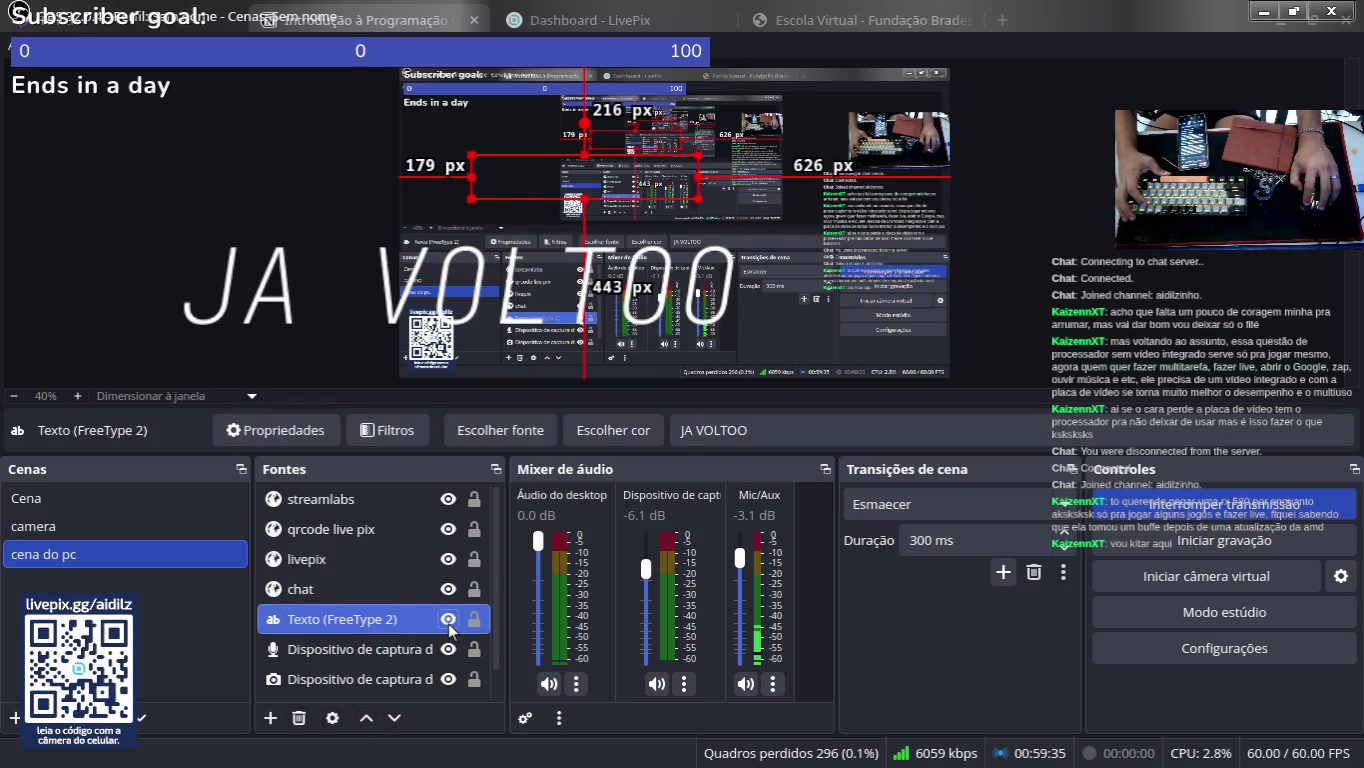
# Step: Change the text source's caption from JA VOLTOO to 'pegar um cafezin'
pyautogui.doubleClick(367, 607)
pyautogui.click(687, 485)
pyautogui.hotkey('ctrl', 'a')
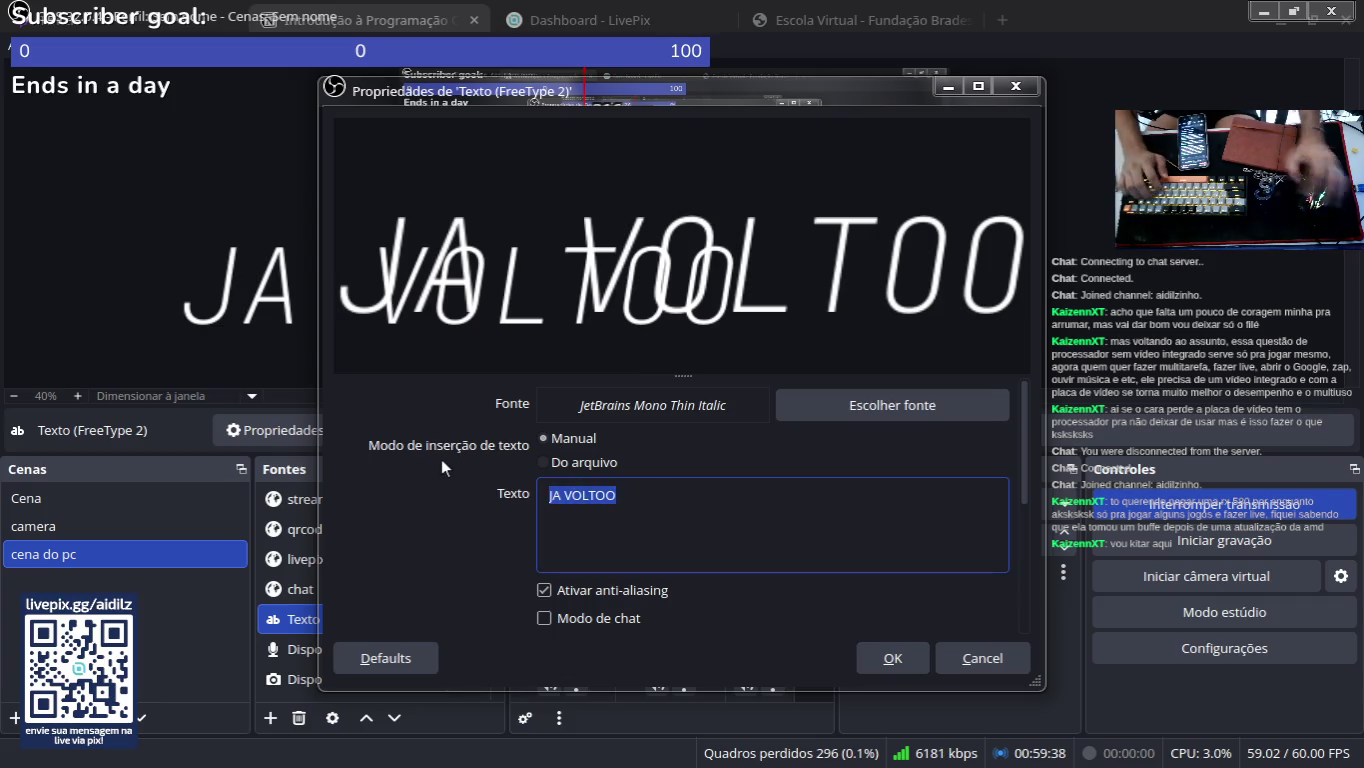
pyautogui.write('pegar um cafezin')
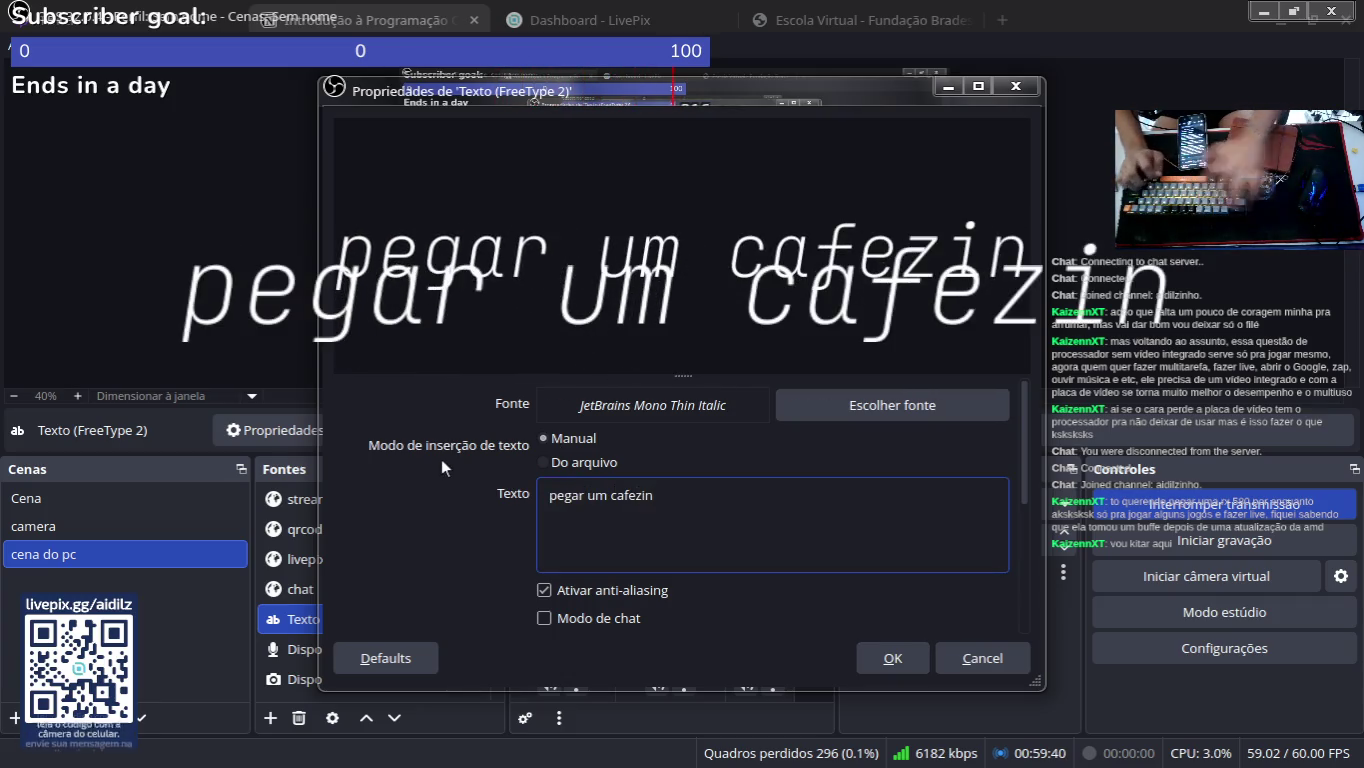
pyautogui.click(896, 657)
# Step: Move the subscriber goal overlay in the preview, then return to the Notion page
pyautogui.click(688, 237)
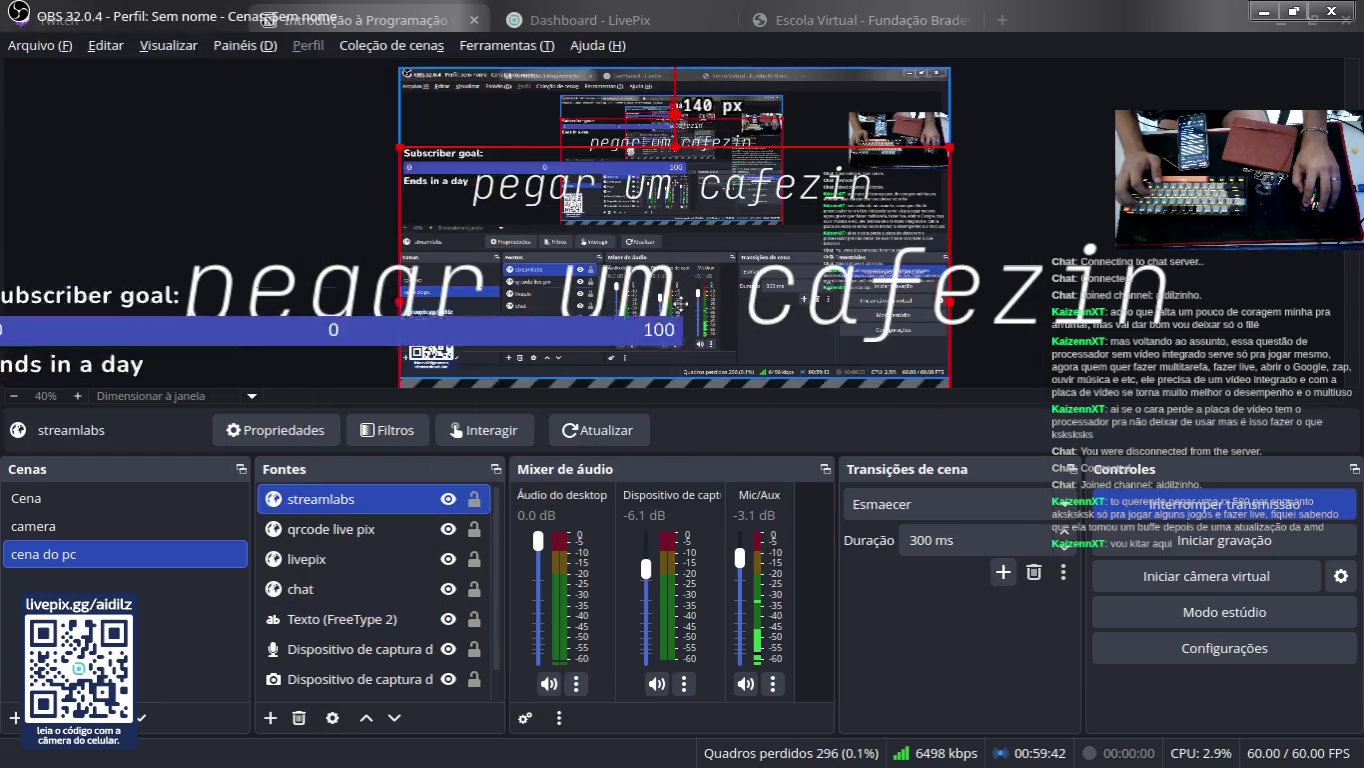
pyautogui.moveTo(689, 237)
pyautogui.mouseDown()
pyautogui.moveTo(696, 180)
pyautogui.moveTo(697, 213)
pyautogui.moveTo(697, 187)
pyautogui.moveTo(675, 180)
pyautogui.moveTo(676, 323)
pyautogui.mouseUp()
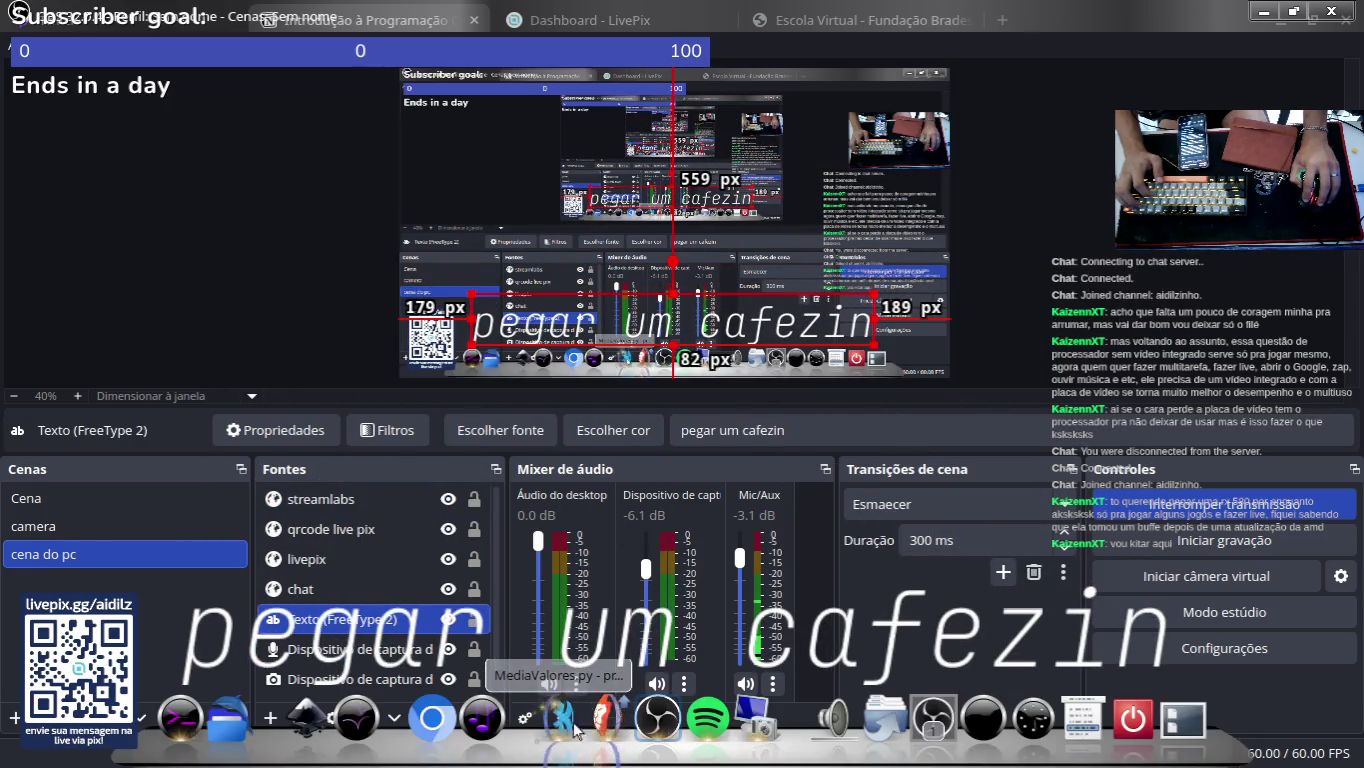
pyautogui.moveTo(609, 727)
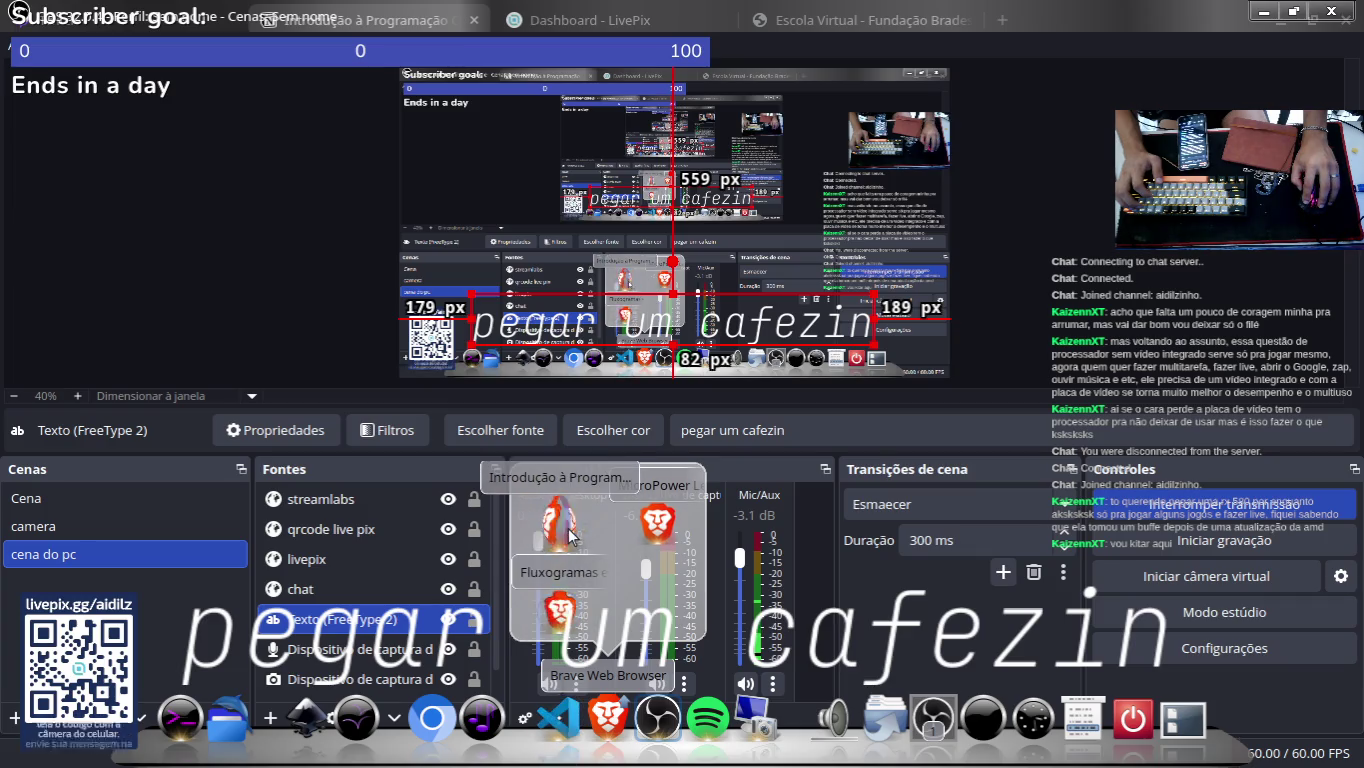
pyautogui.click(652, 522)
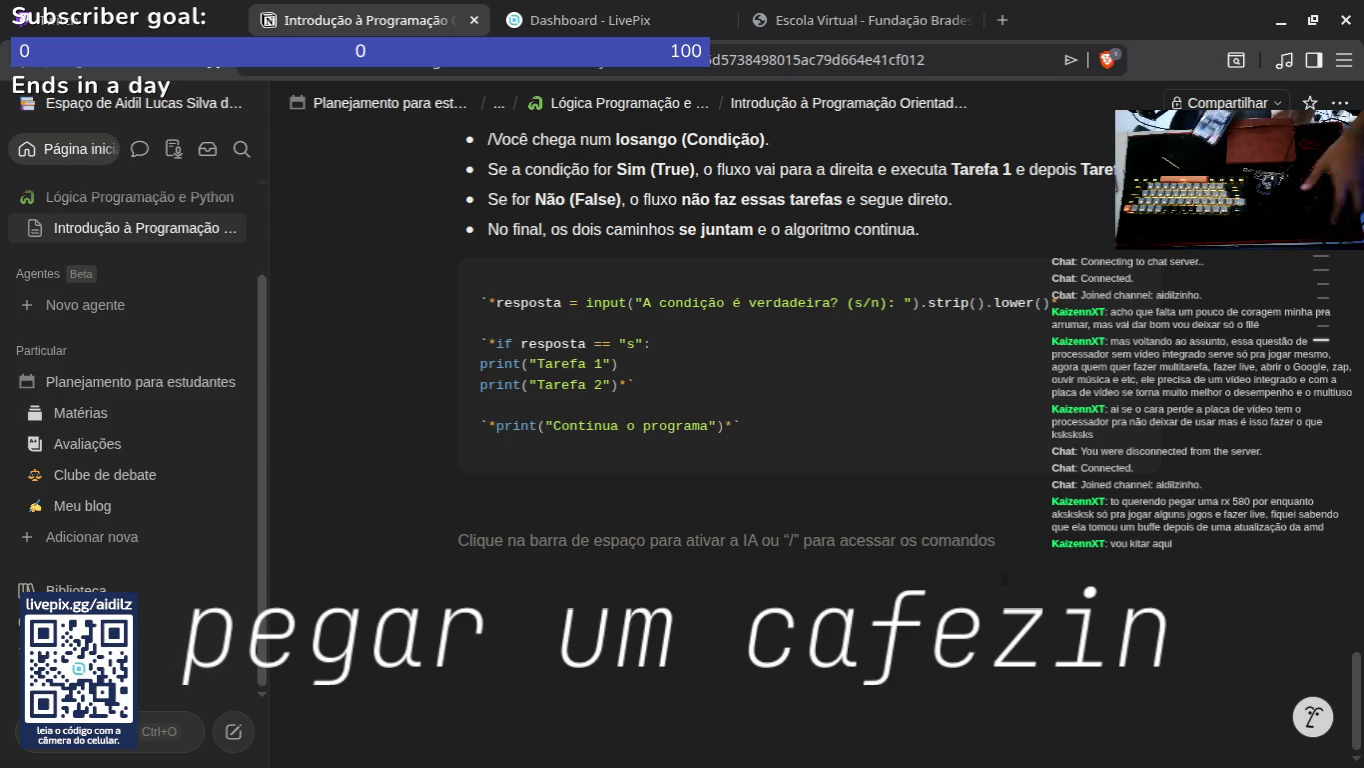
# Step: Check the Twitch dashboard, then hide the Texto (FreeType 2) caption source in OBS
pyautogui.click(131, 20)
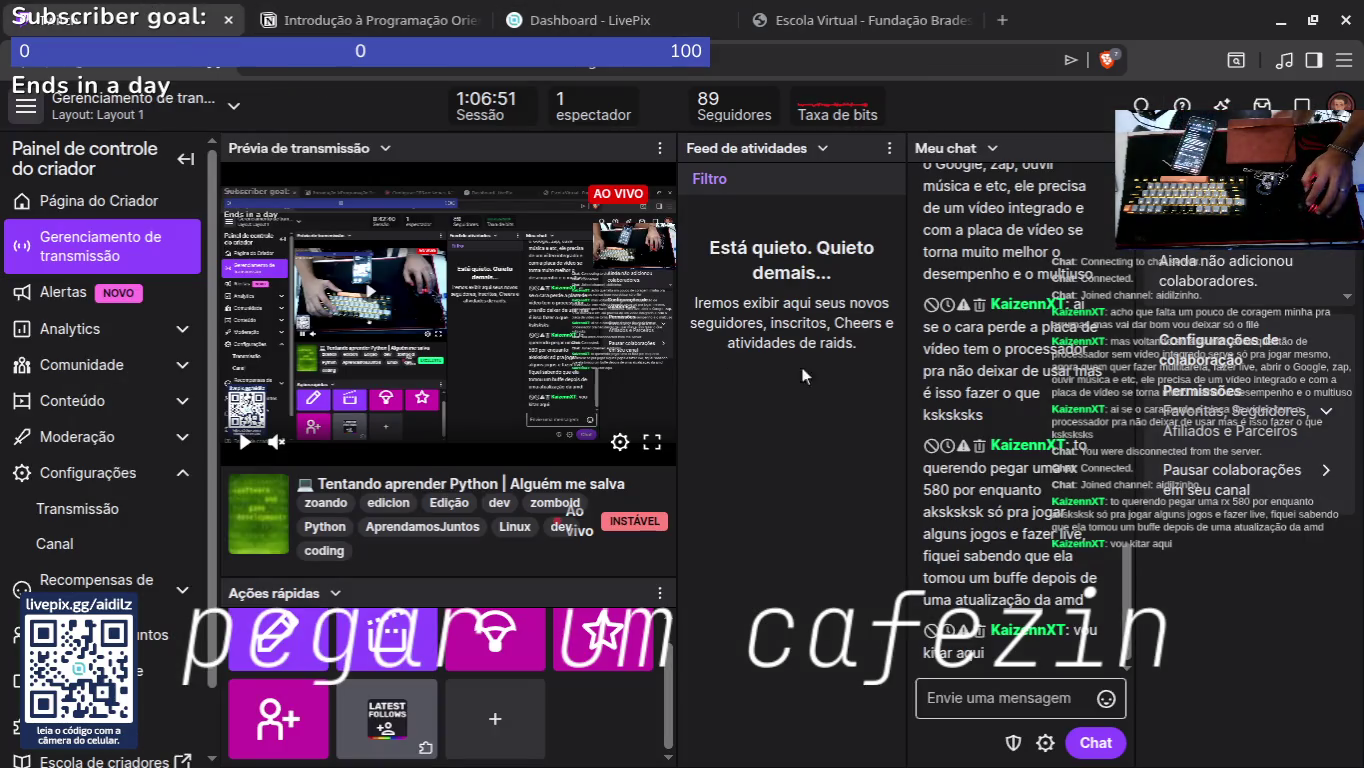
pyautogui.moveTo(652, 671)
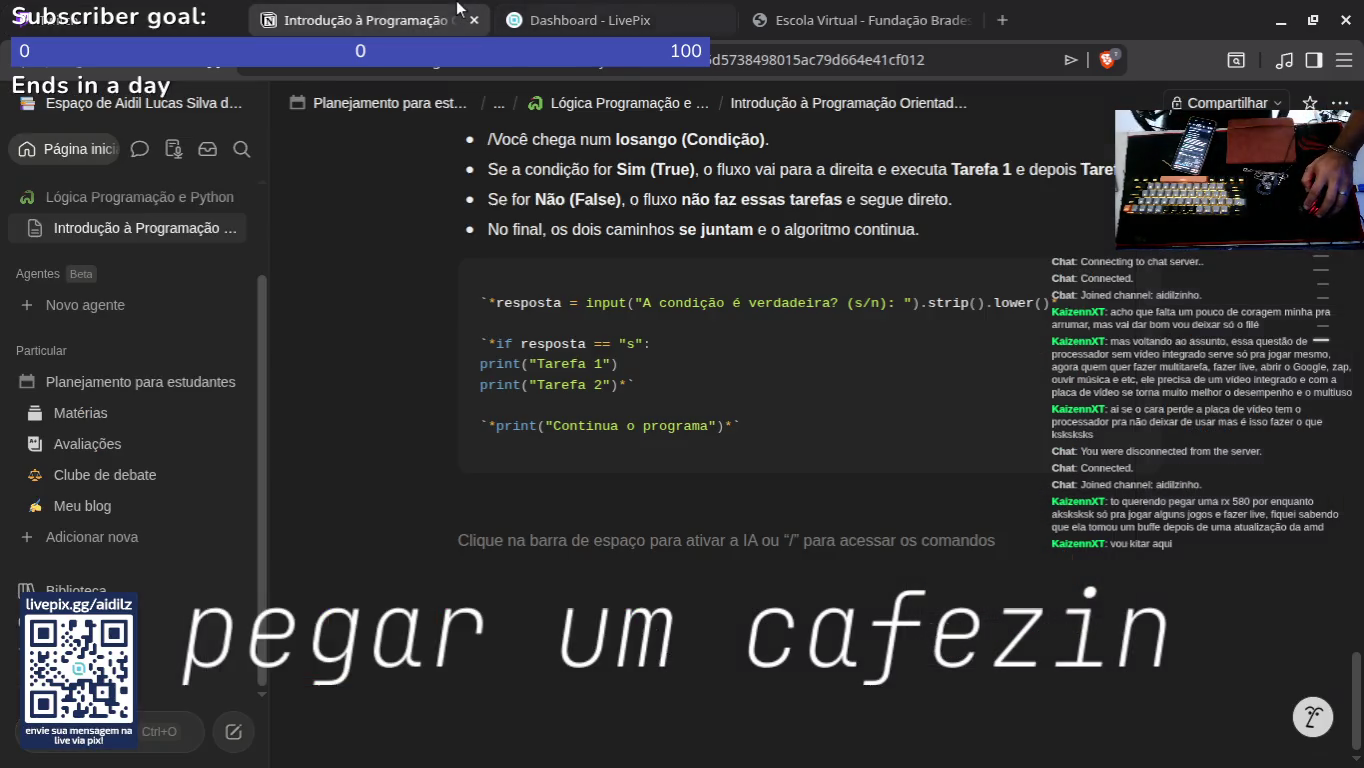
pyautogui.click(370, 20)
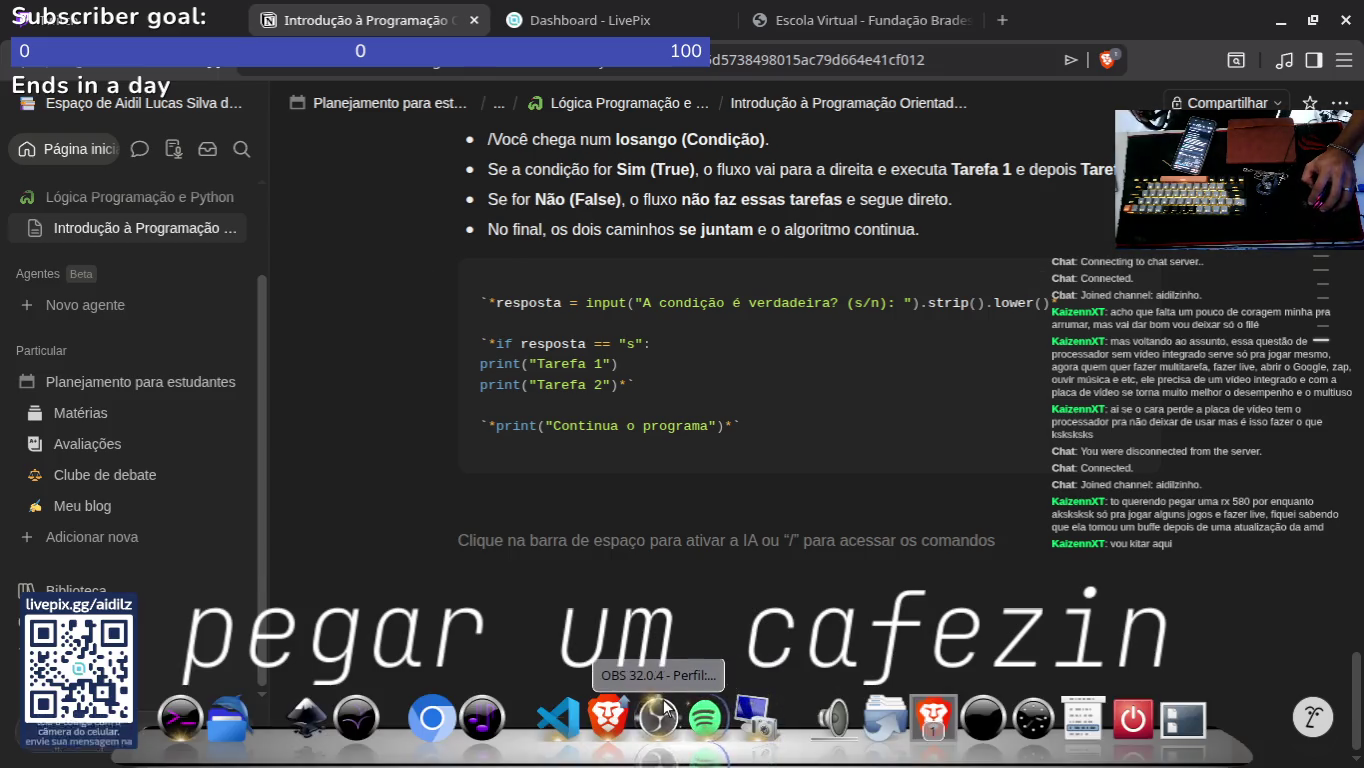
pyautogui.click(657, 717)
pyautogui.click(455, 617)
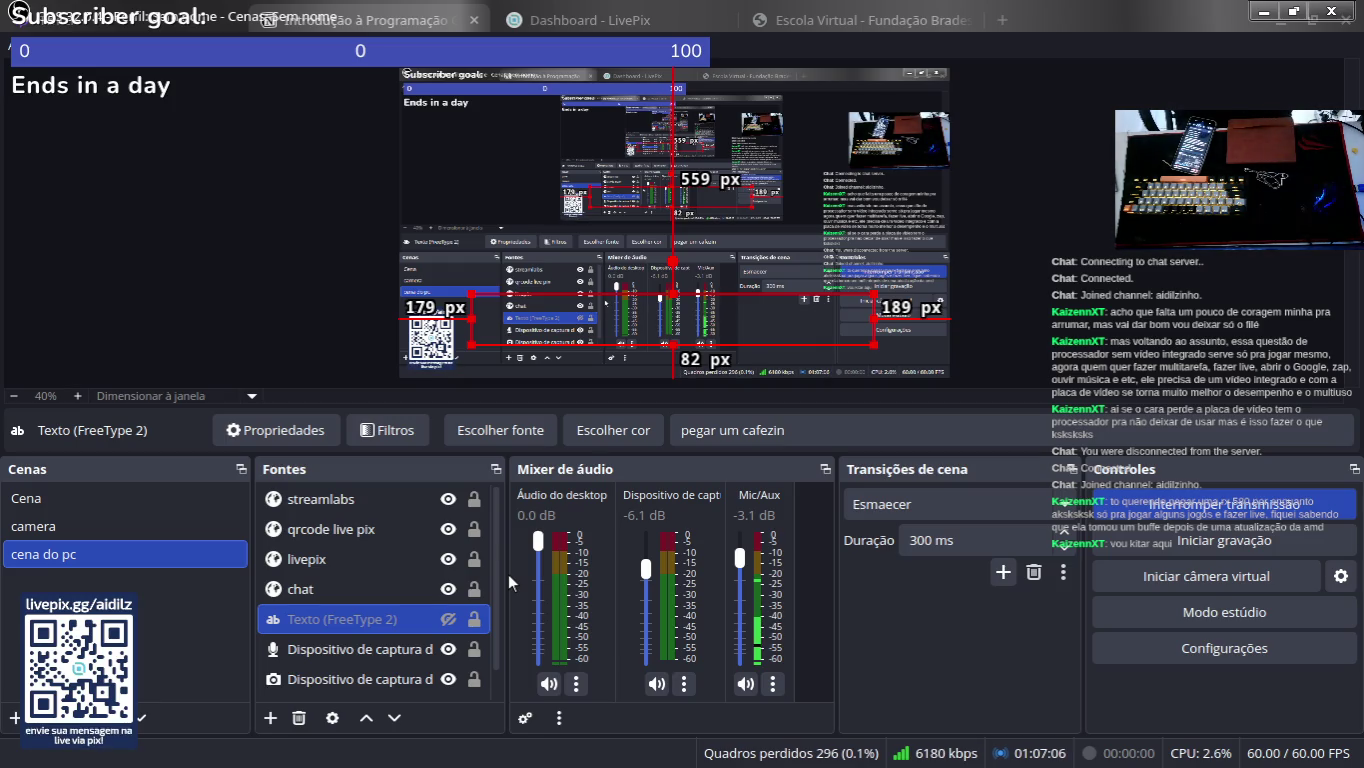
# Step: Bring up the Fluxogramas lesson video and pause it
pyautogui.moveTo(741, 733)
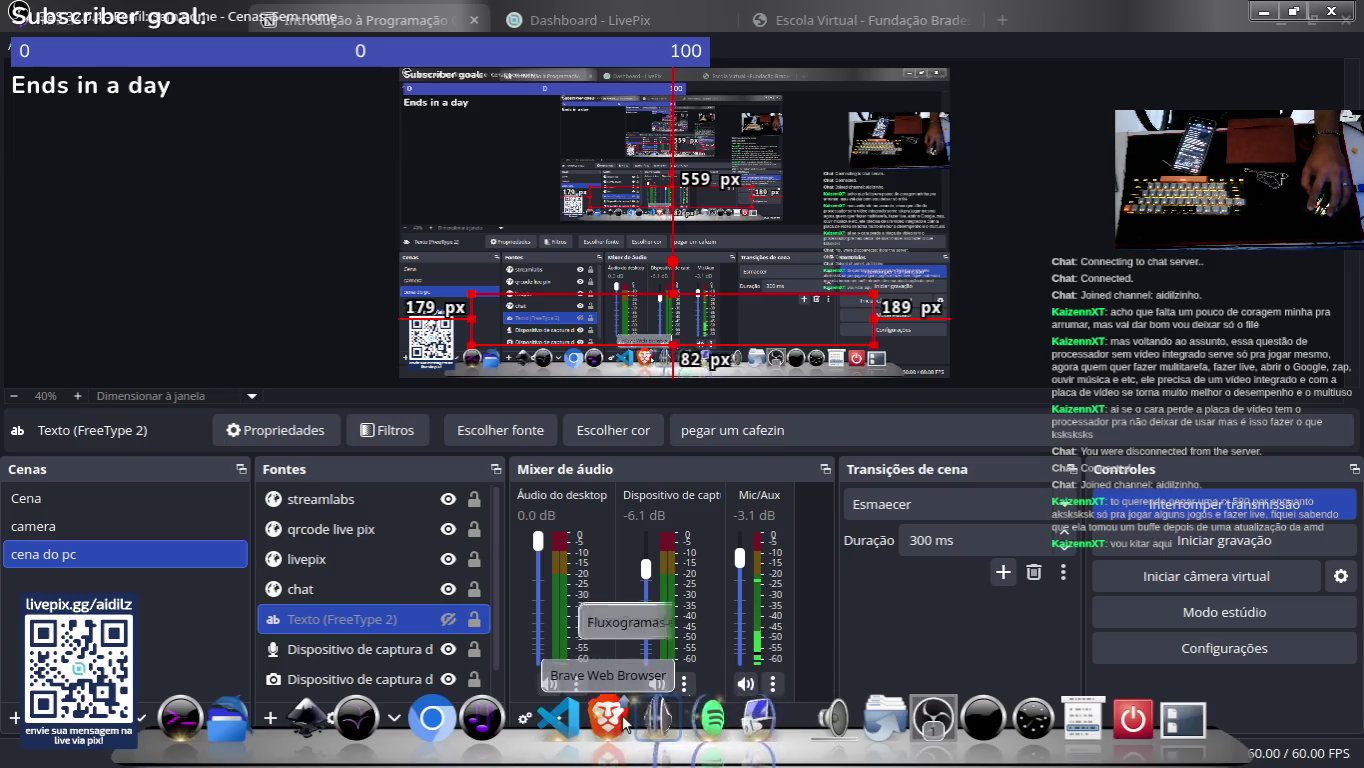
pyautogui.moveTo(609, 716)
pyautogui.click(592, 592)
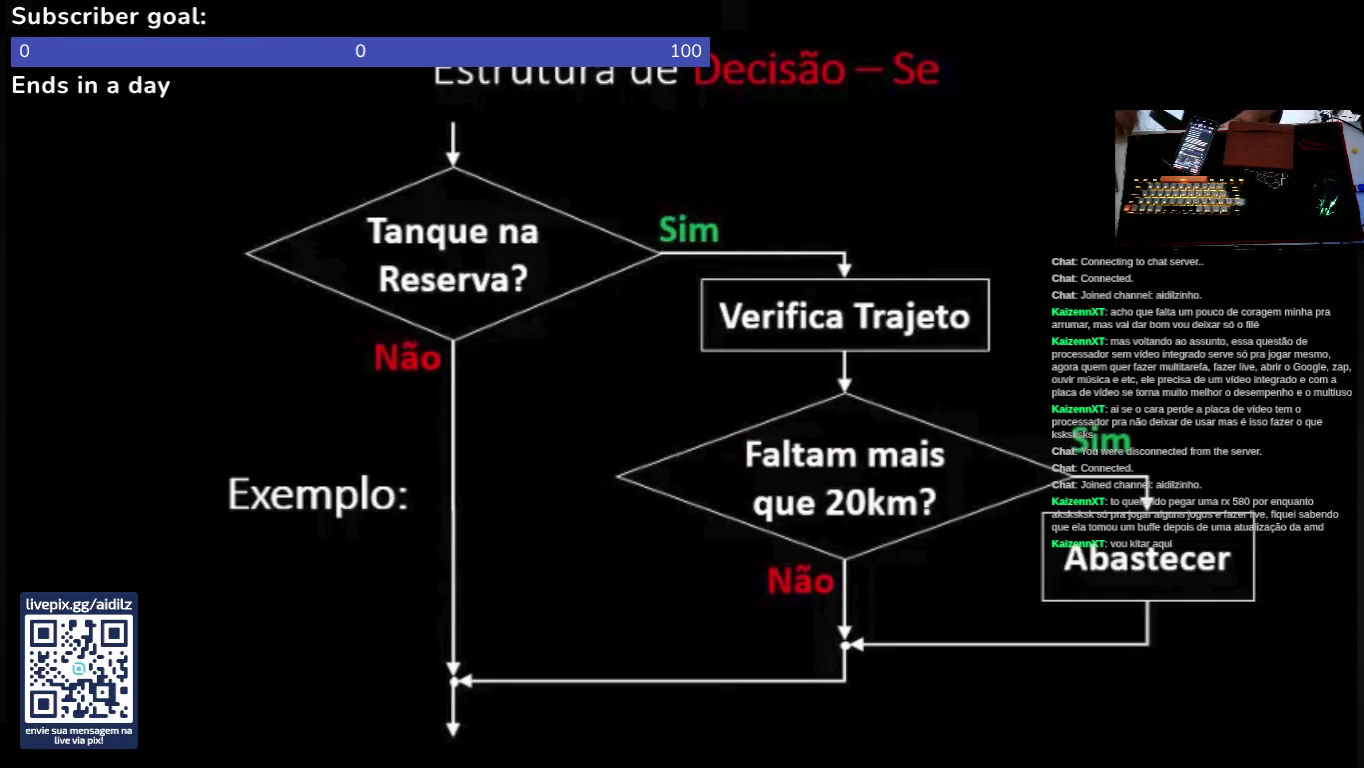
pyautogui.click(756, 325)
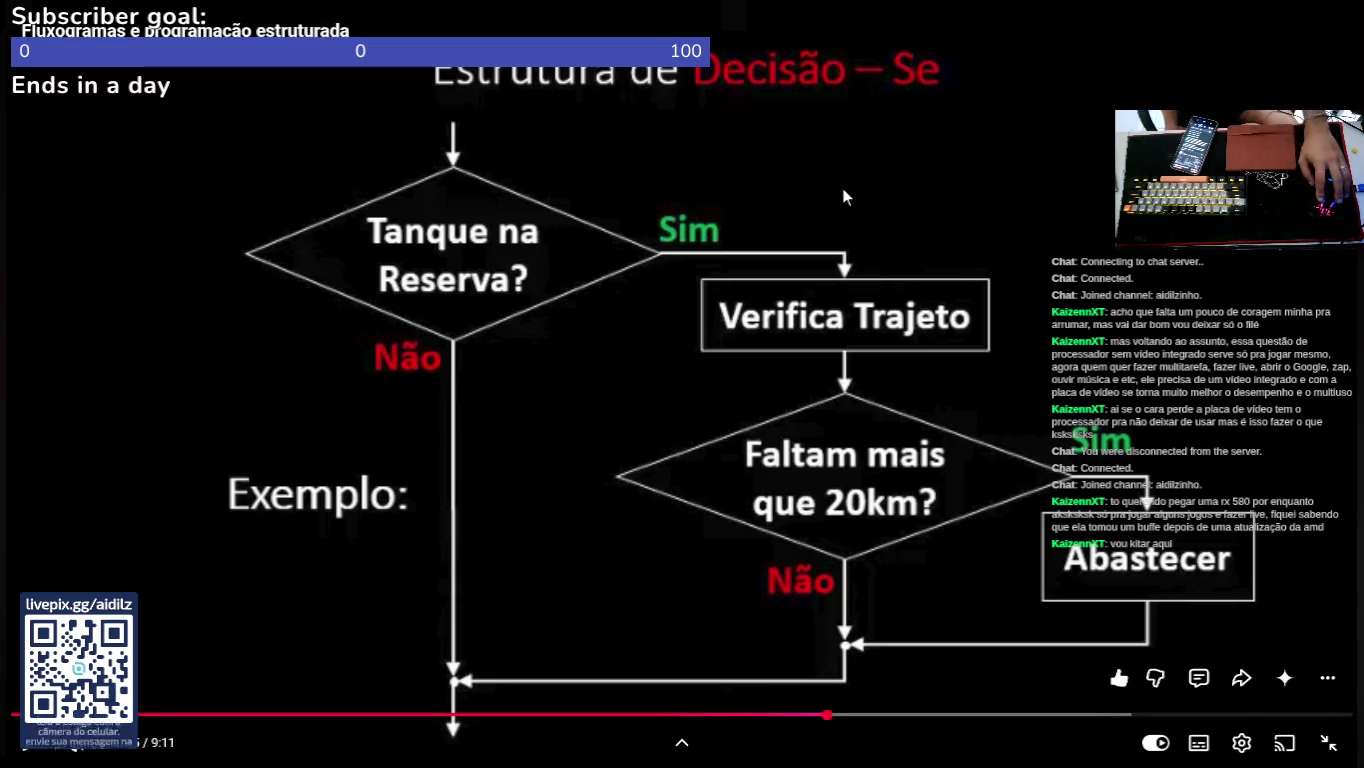
# Step: Rewind, replay and skip ahead to the nested fuel-tank flowchart example slide
pyautogui.press('Left')
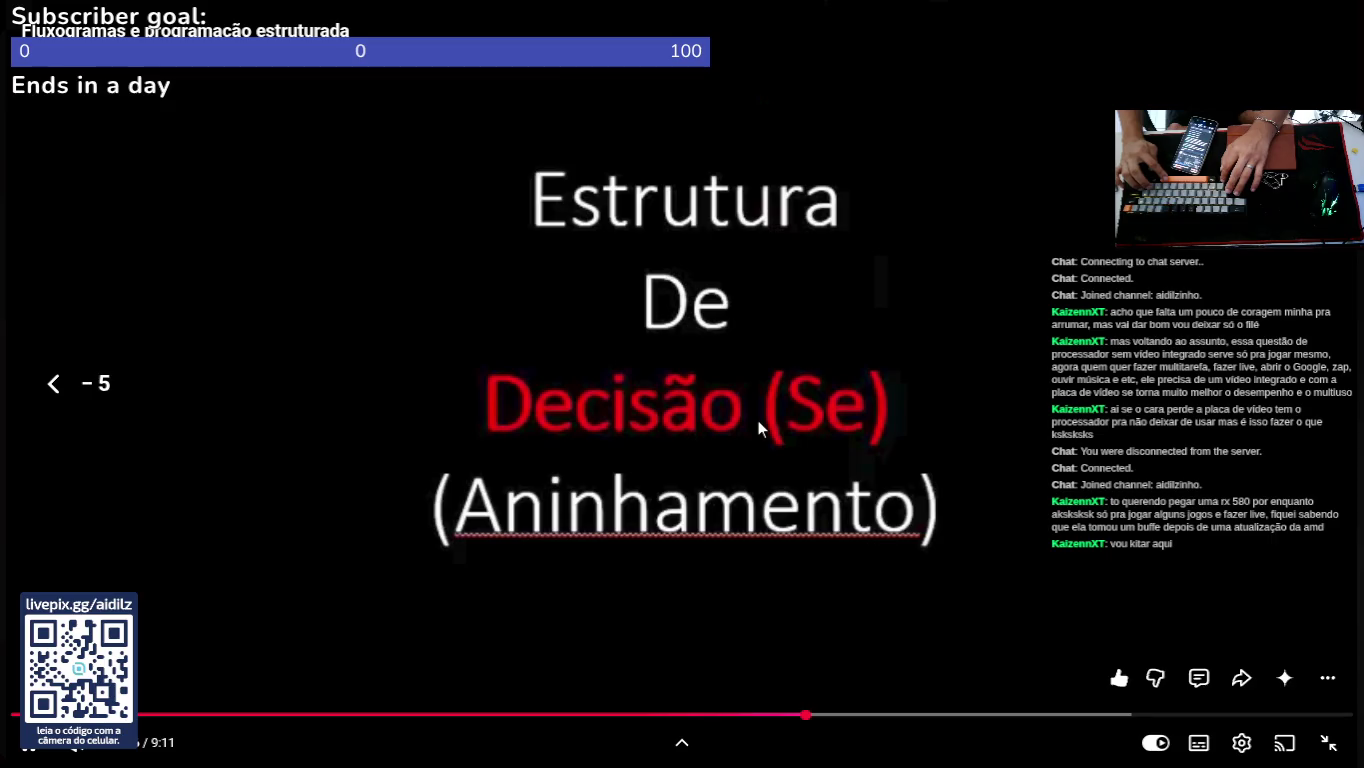
pyautogui.press('Left')
pyautogui.press('space')
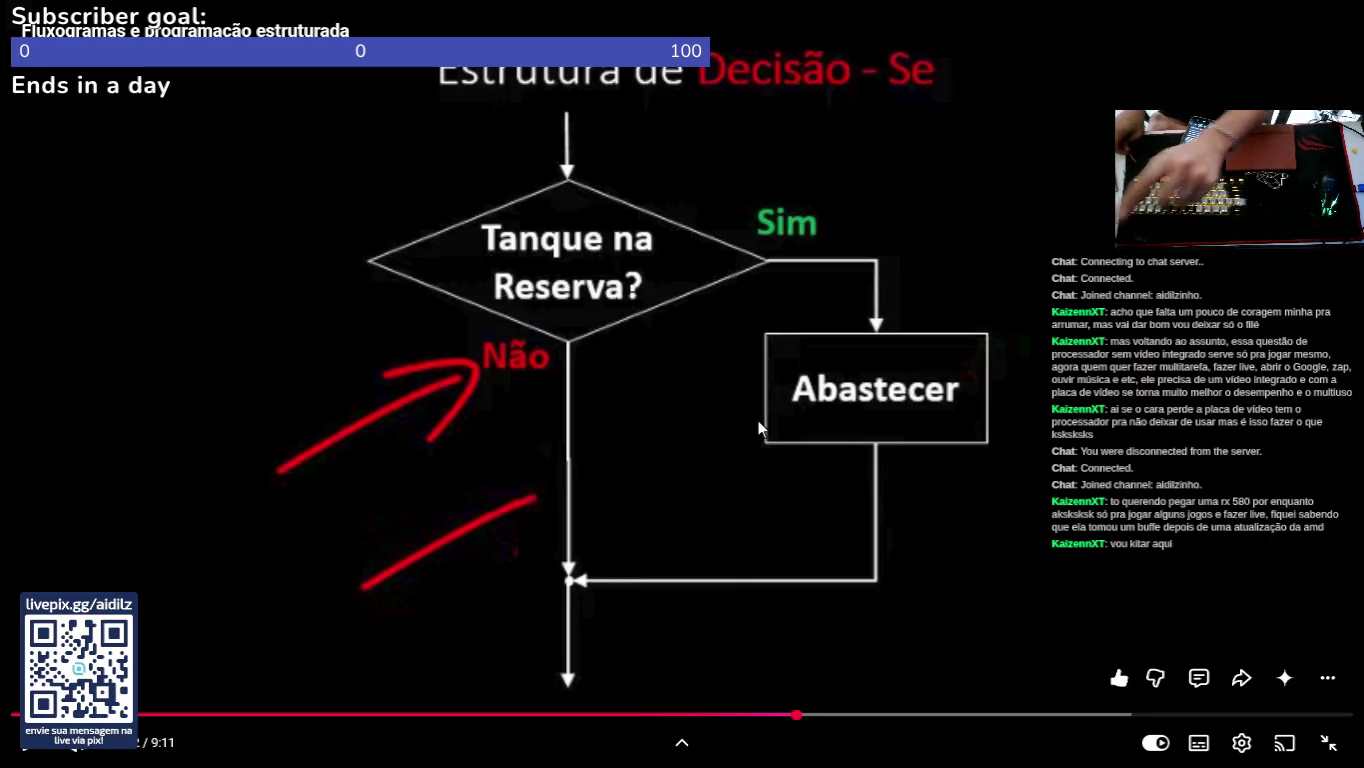
pyautogui.press('space')
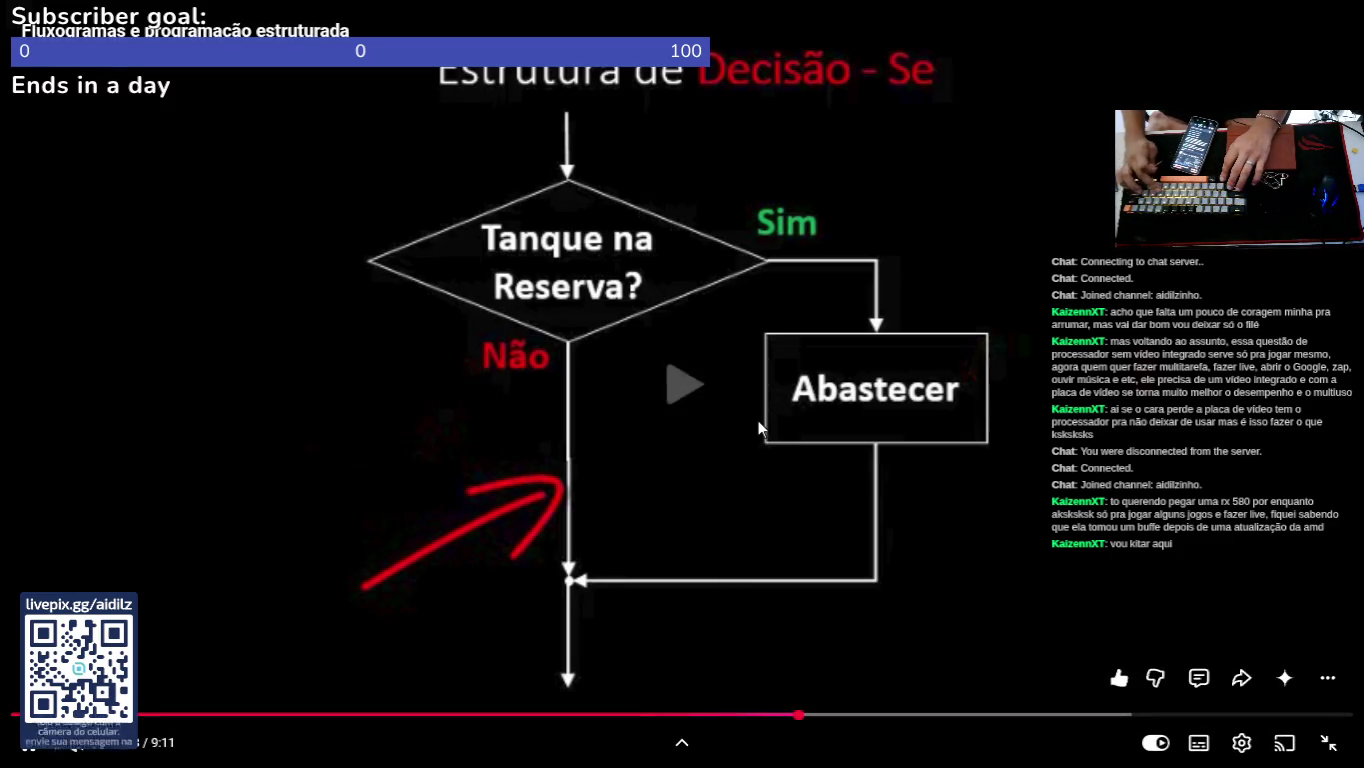
pyautogui.press('space')
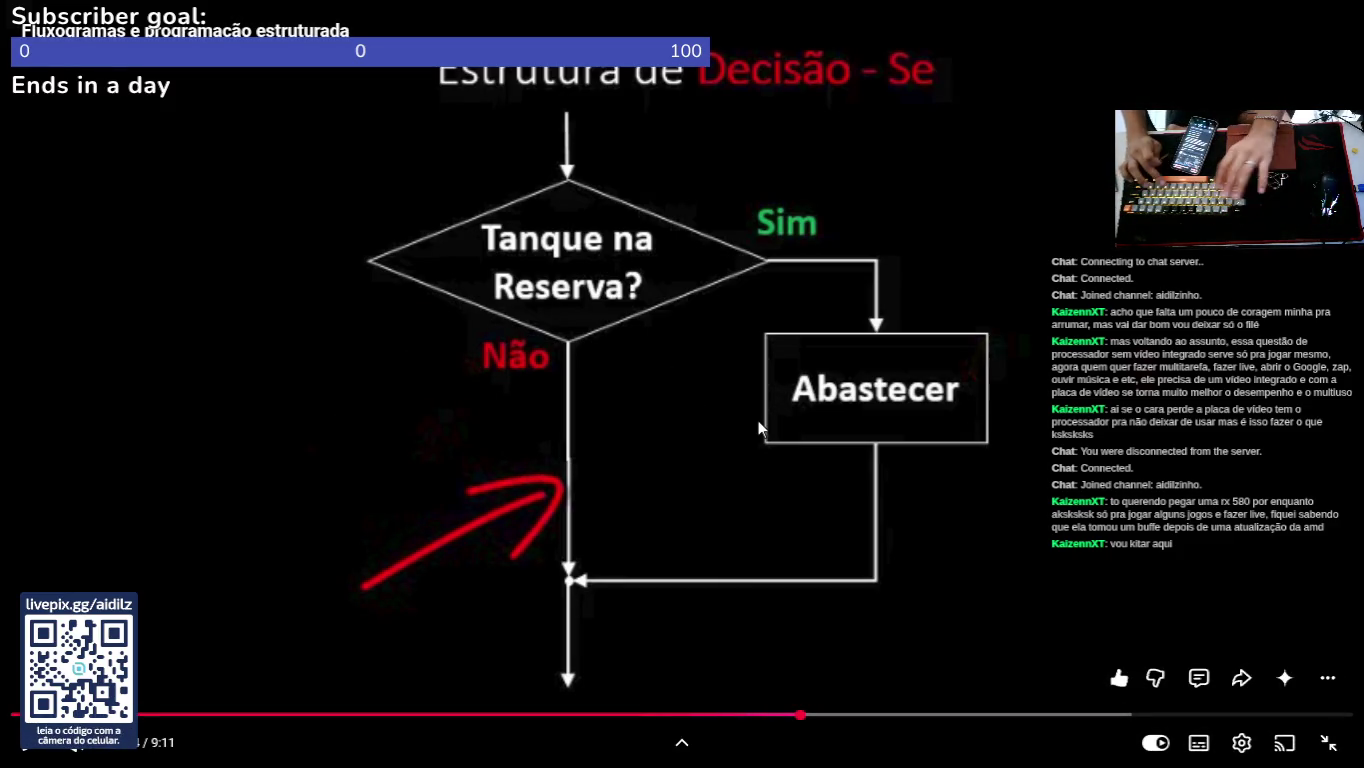
pyautogui.press('space')
pyautogui.press('l')
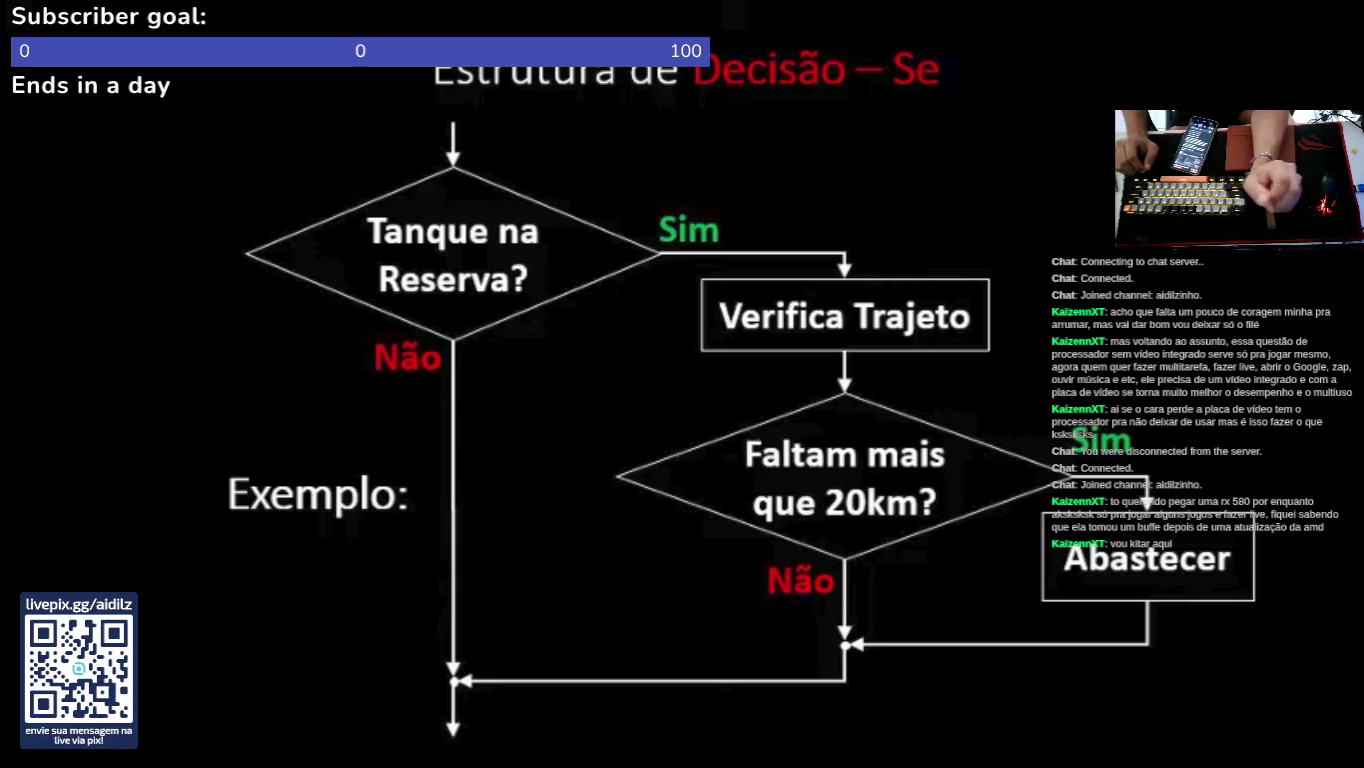
# Step: Glance at OBS and the Notion page, then resume the Tanque na Reserva? lesson video
pyautogui.hotkey('alt', 'Tab')
pyautogui.moveTo(597, 707)
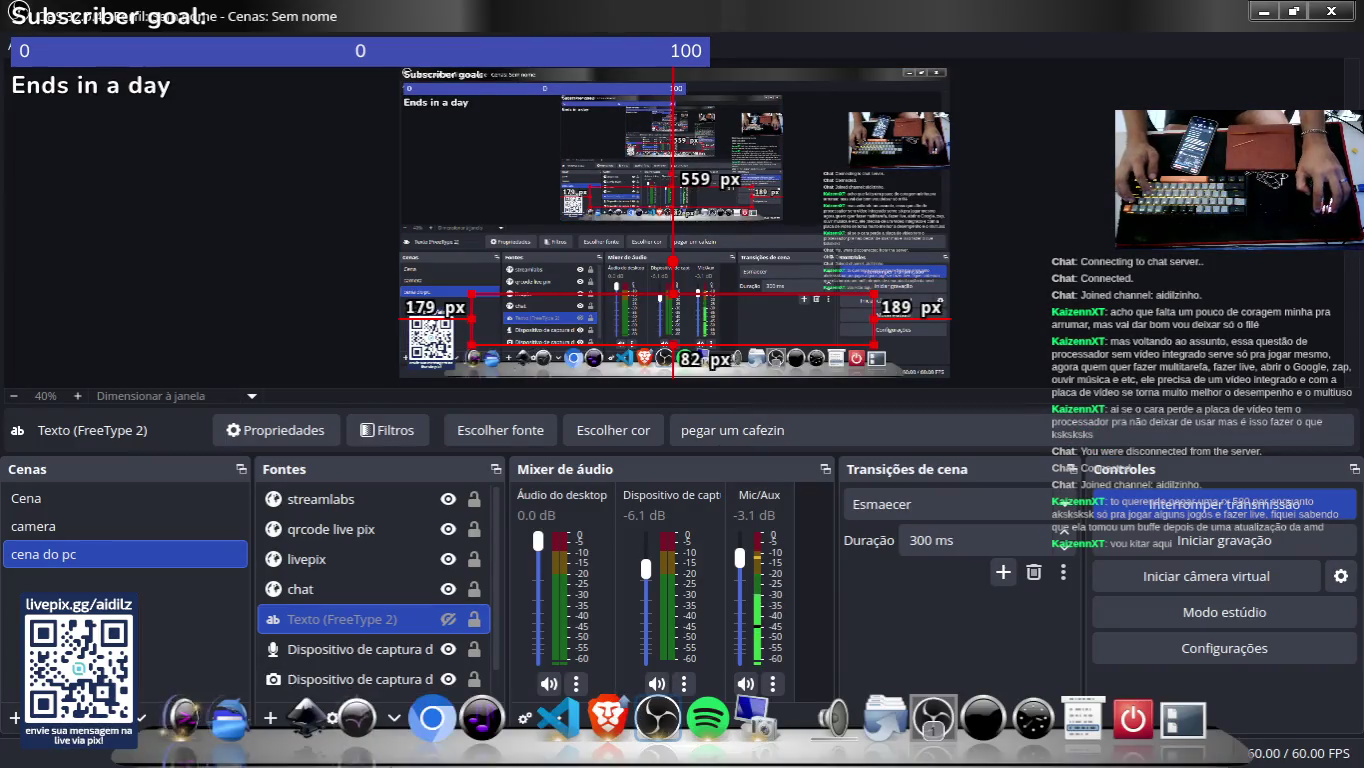
pyautogui.click(557, 524)
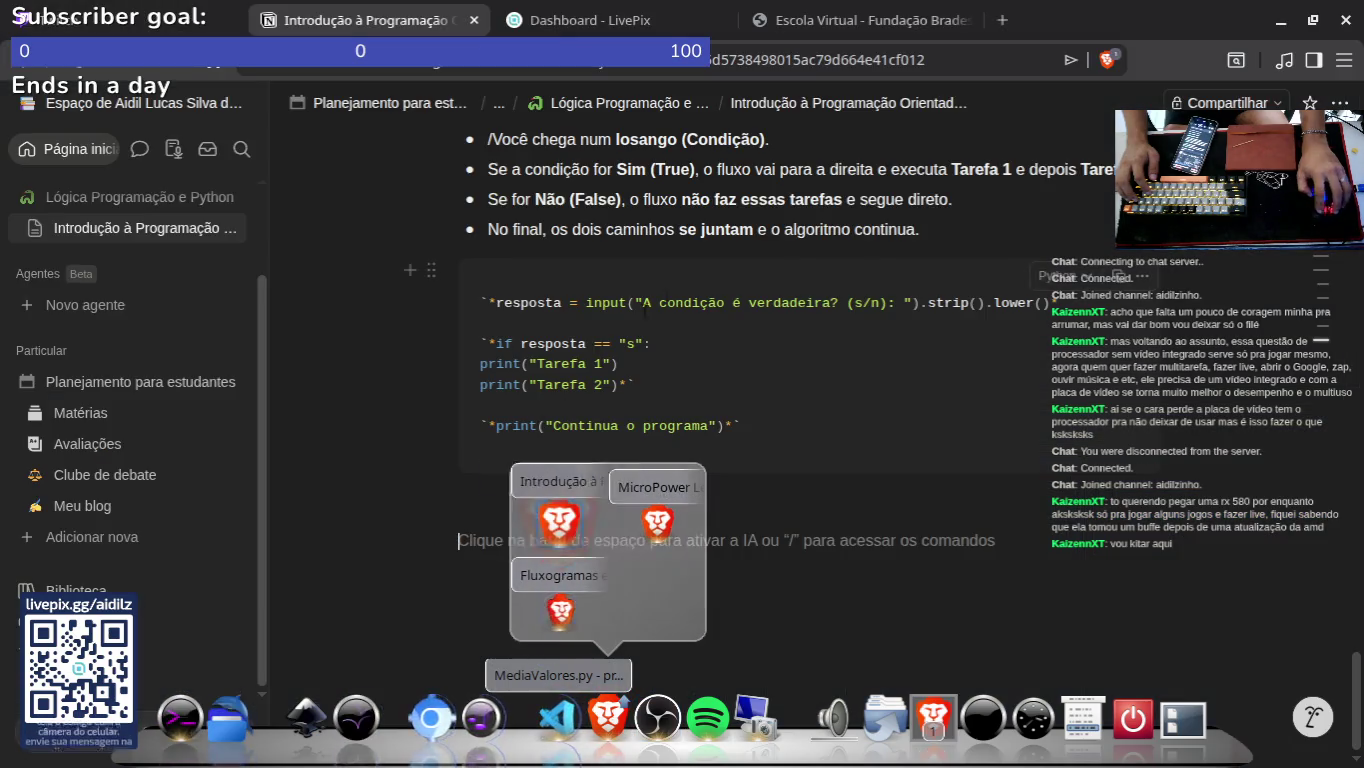
pyautogui.scroll(-1, 689, 307)
pyautogui.scroll(10, 700, 340)
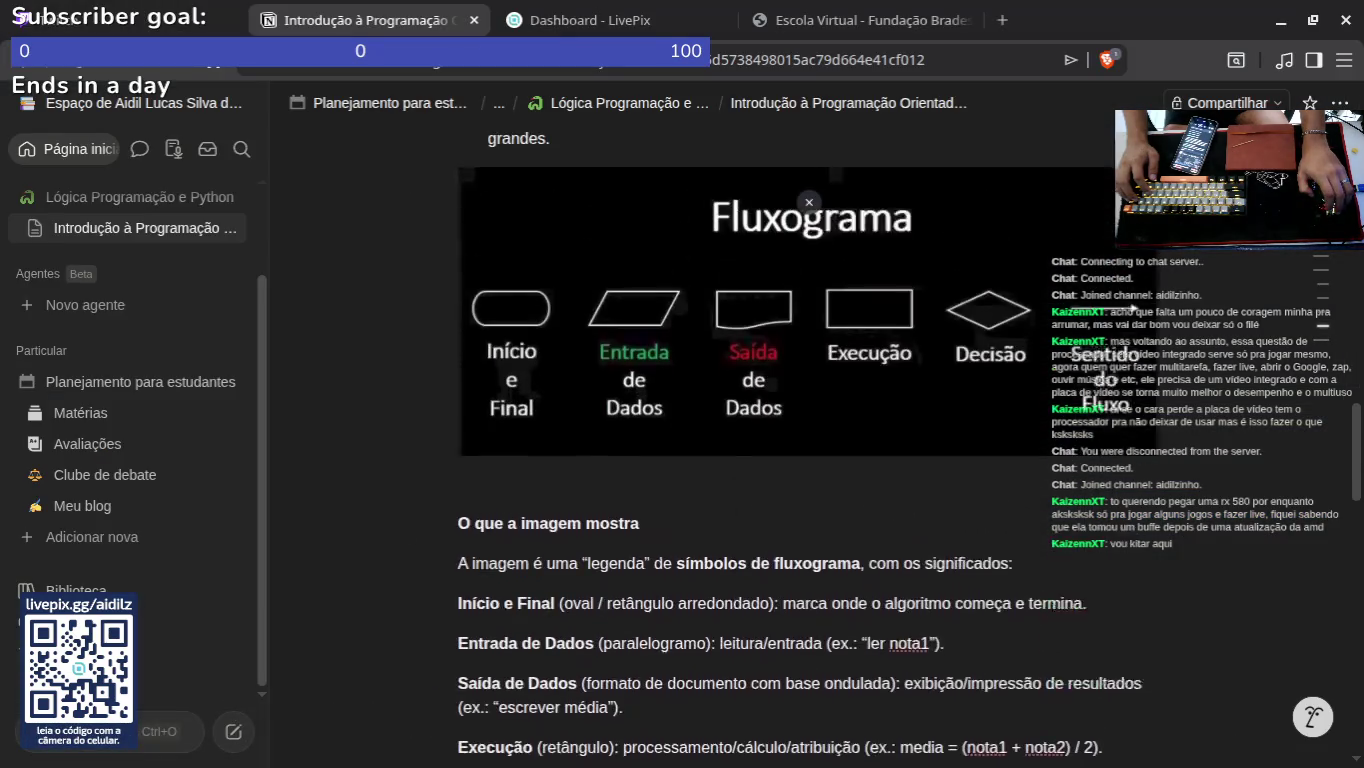
pyautogui.hotkey('alt', 'Tab')
pyautogui.moveTo(748, 736)
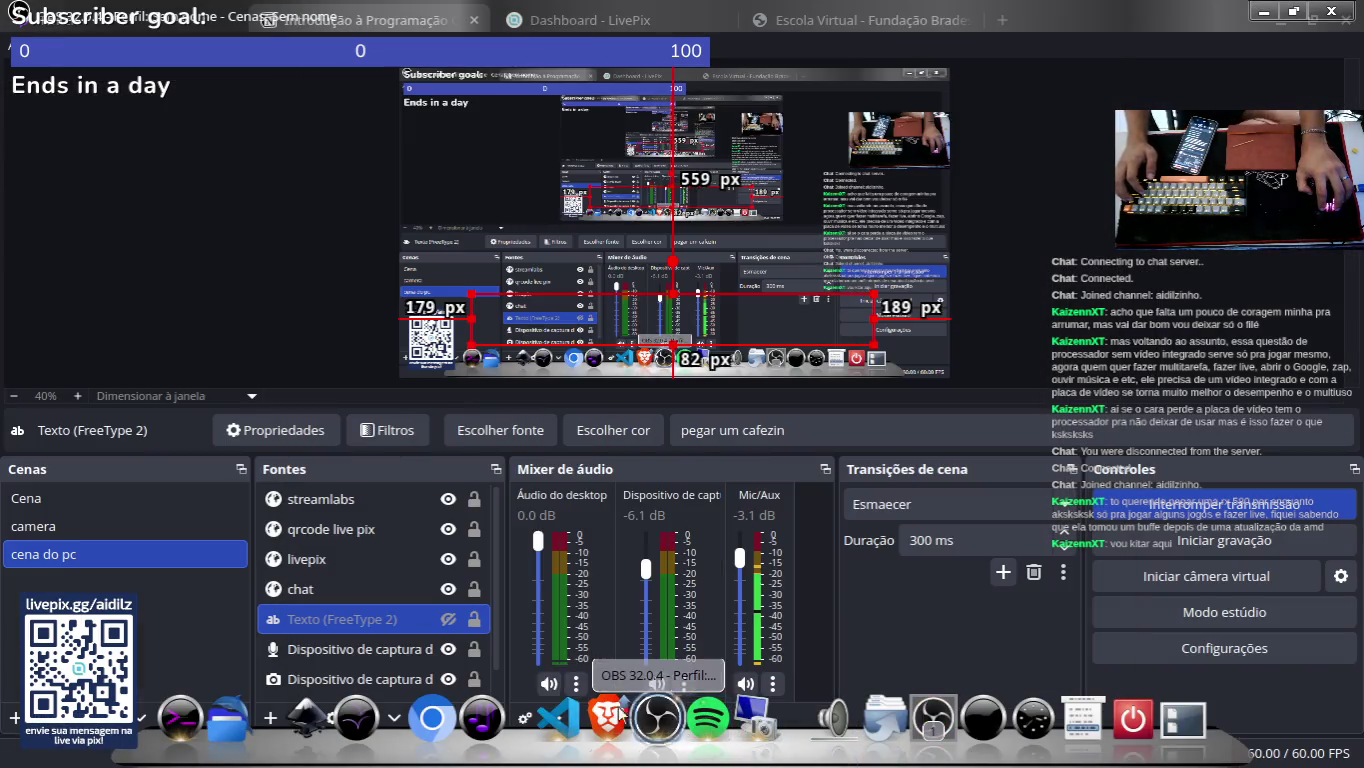
pyautogui.moveTo(609, 715)
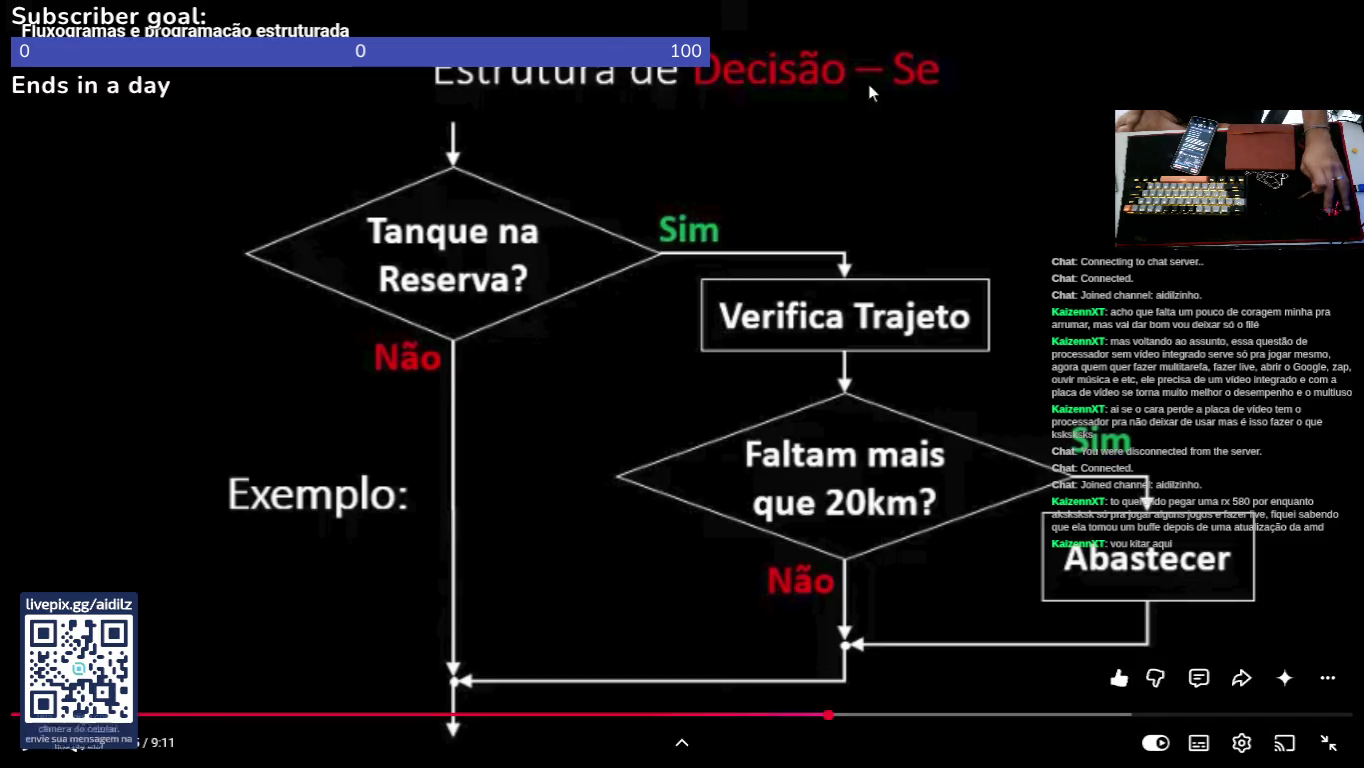
pyautogui.click(723, 329)
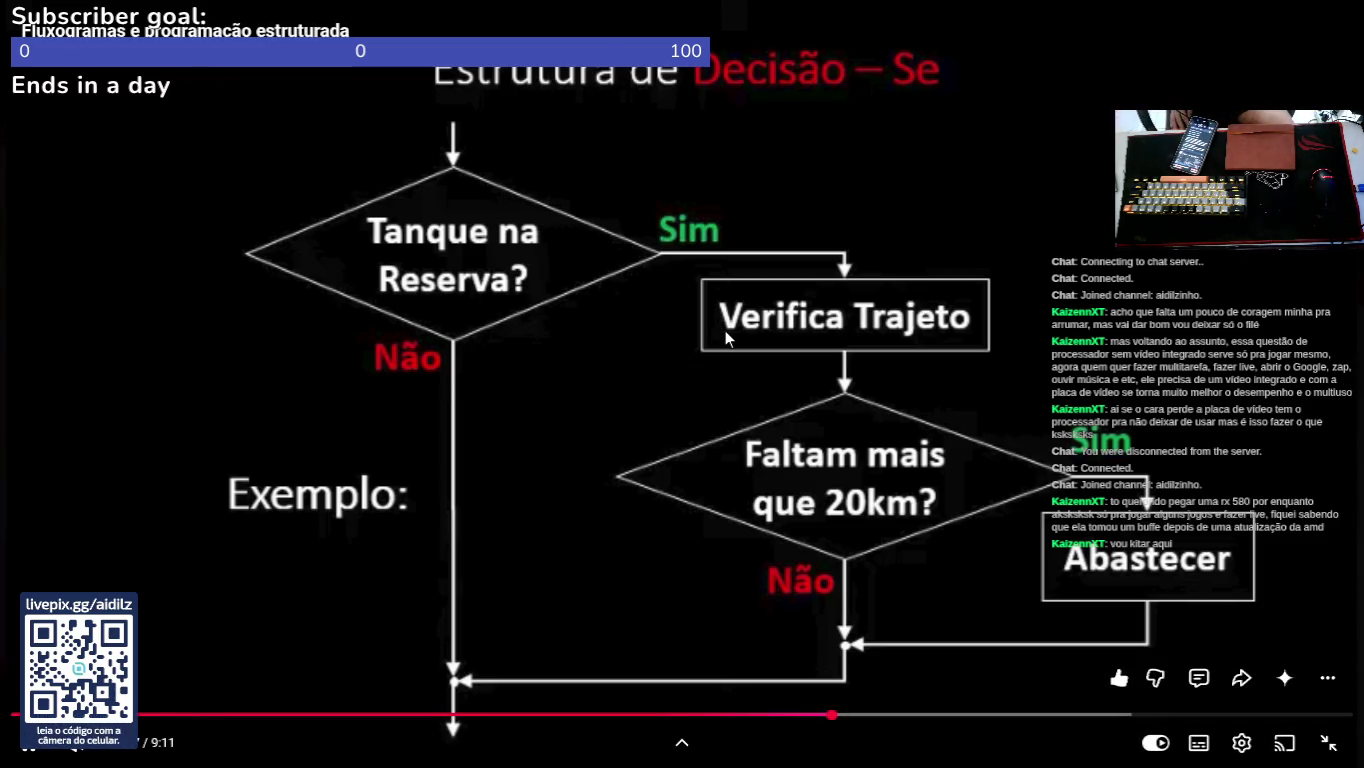
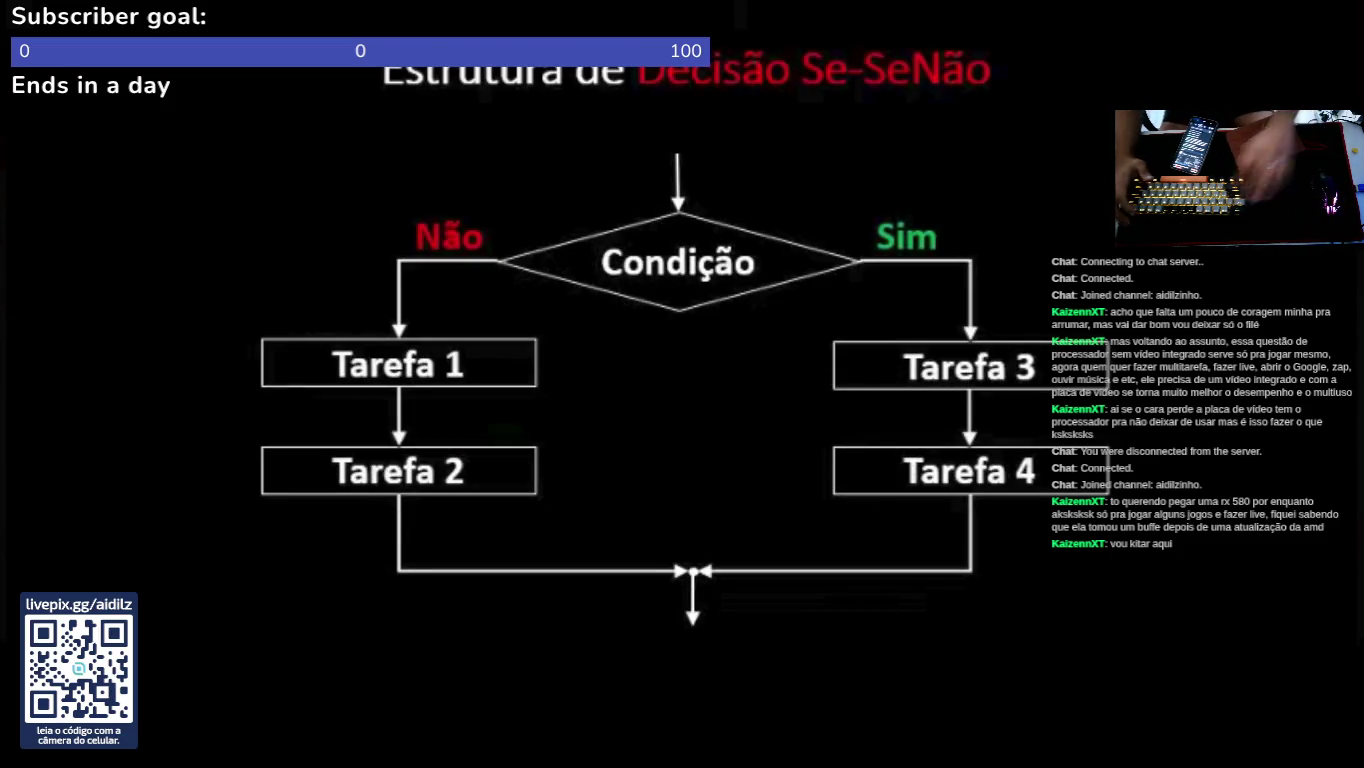
# Step: Capture a region screenshot of the 'Estrutura de Decisão Se-SeNão' flowchart, including its title
pyautogui.press('Print')
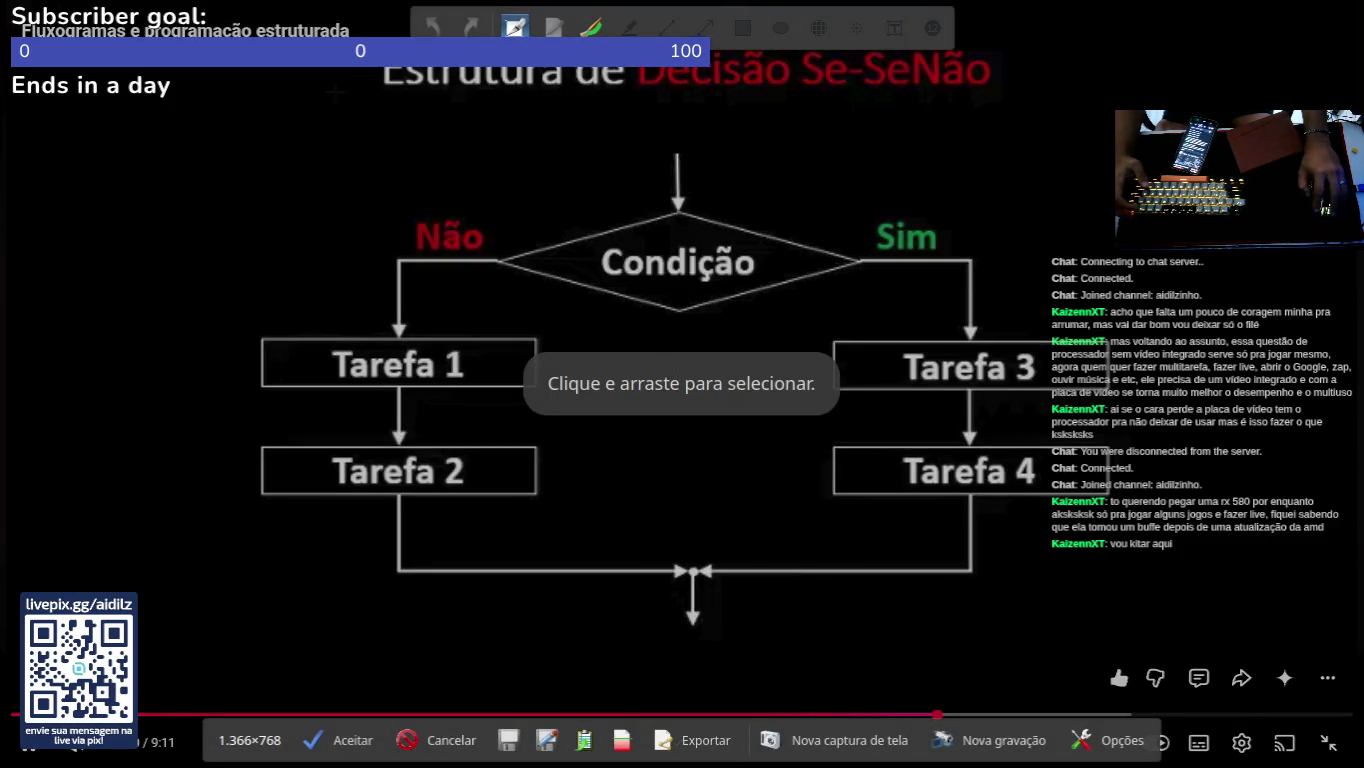
pyautogui.moveTo(307, 105)
pyautogui.mouseDown()
pyautogui.moveTo(1005, 540)
pyautogui.moveTo(1185, 683)
pyautogui.mouseUp()
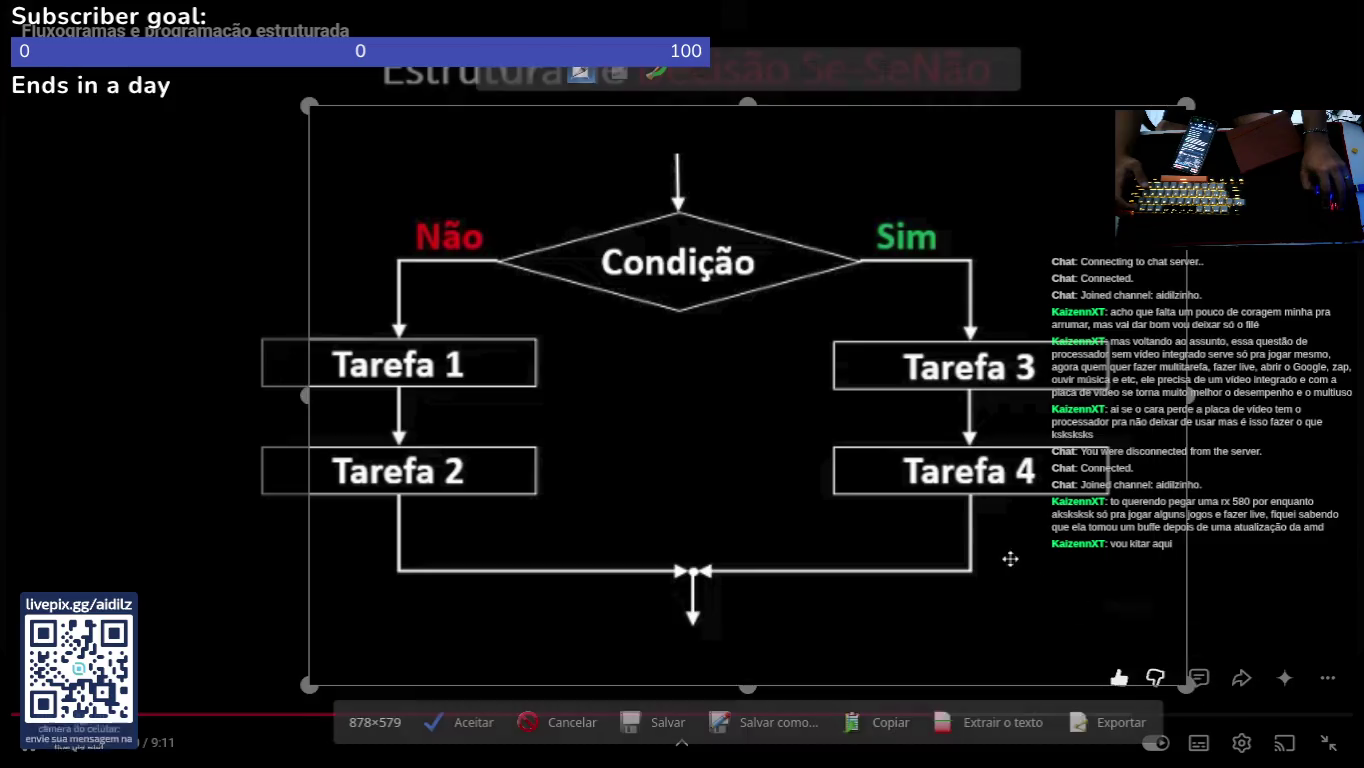
pyautogui.moveTo(977, 523); pyautogui.dragTo(867, 513)
pyautogui.moveTo(1074, 382); pyautogui.dragTo(1147, 383)
pyautogui.moveTo(672, 94); pyautogui.dragTo(670, 20)
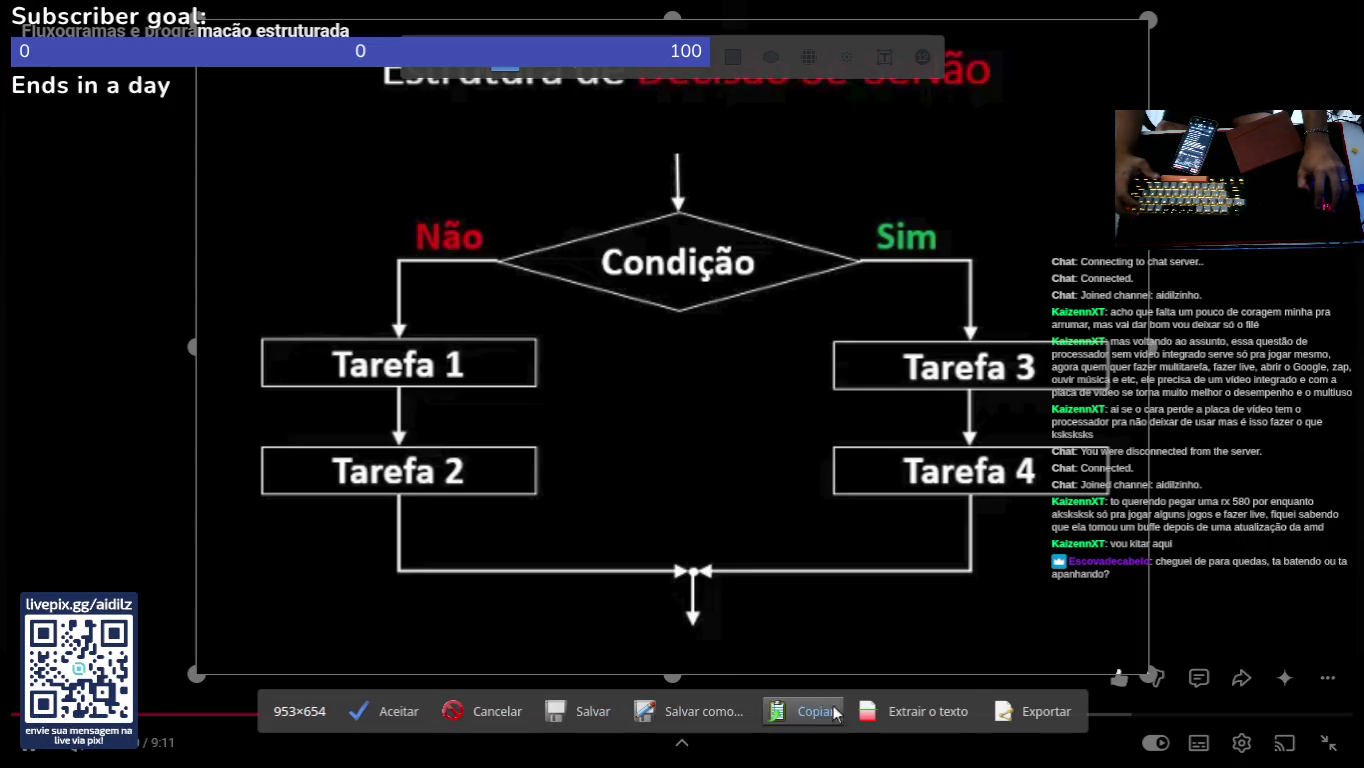
pyautogui.doubleClick(755, 375)
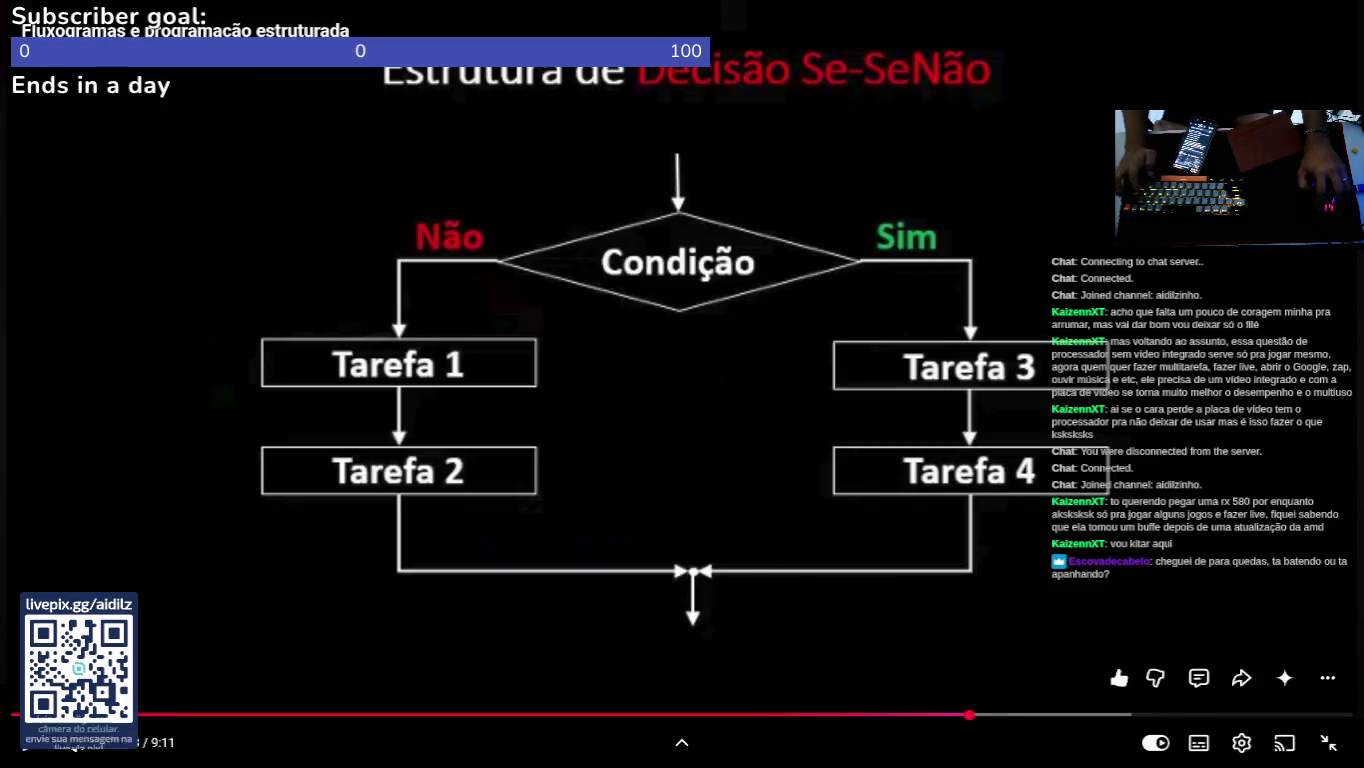
pyautogui.hotkey('alt', 'Tab')
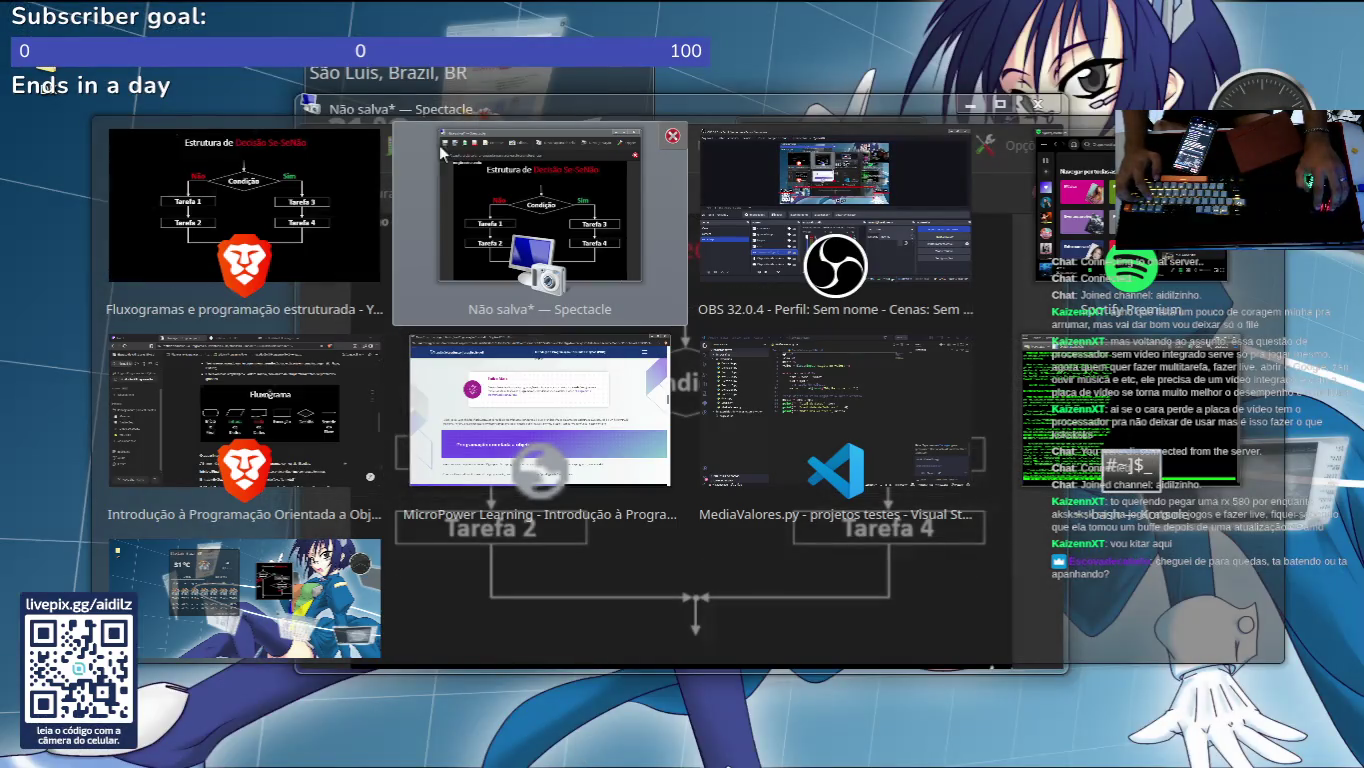
# Step: Open ChatGPT in a new browser tab placed in second position
pyautogui.hotkey('alt', 'Tab')
pyautogui.hotkey('alt', 'Tab')
pyautogui.hotkey('alt', 'Tab')
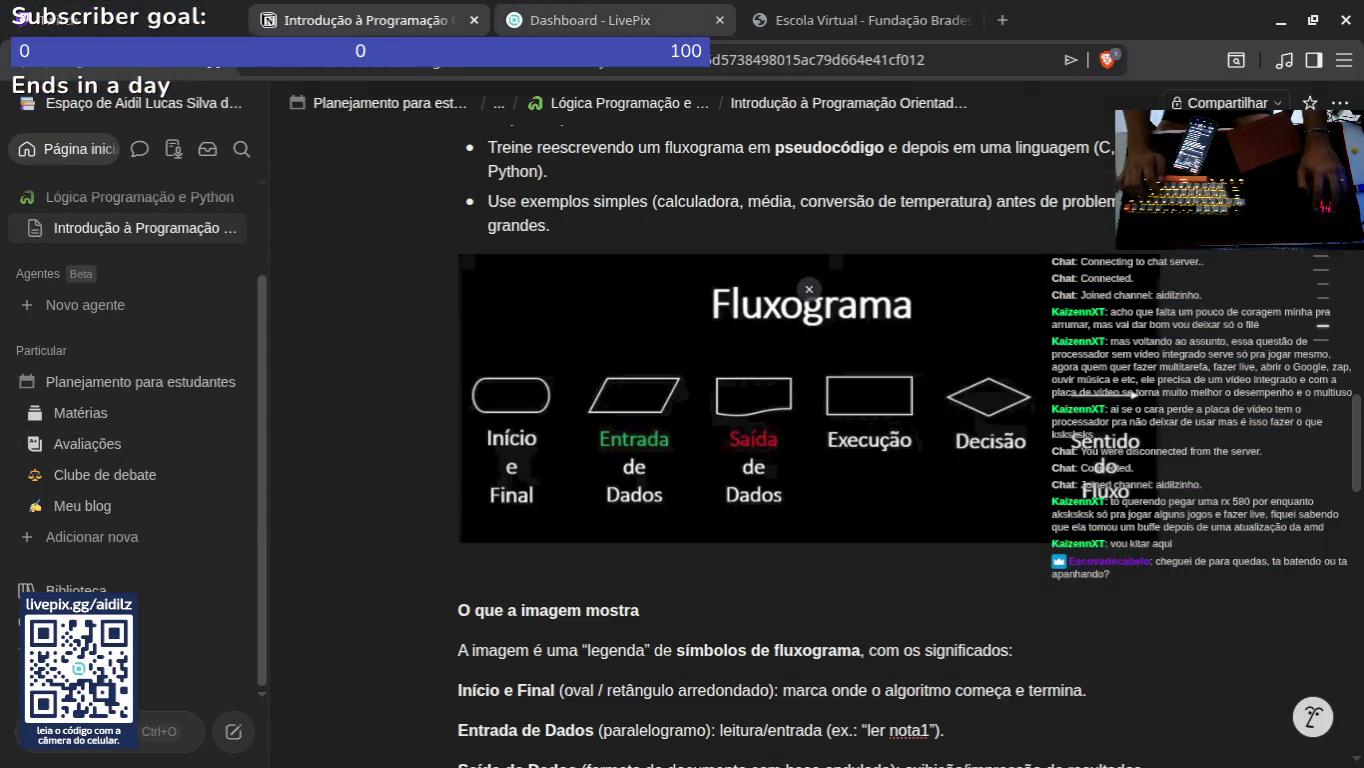
pyautogui.click(760, 21)
pyautogui.click(370, 20)
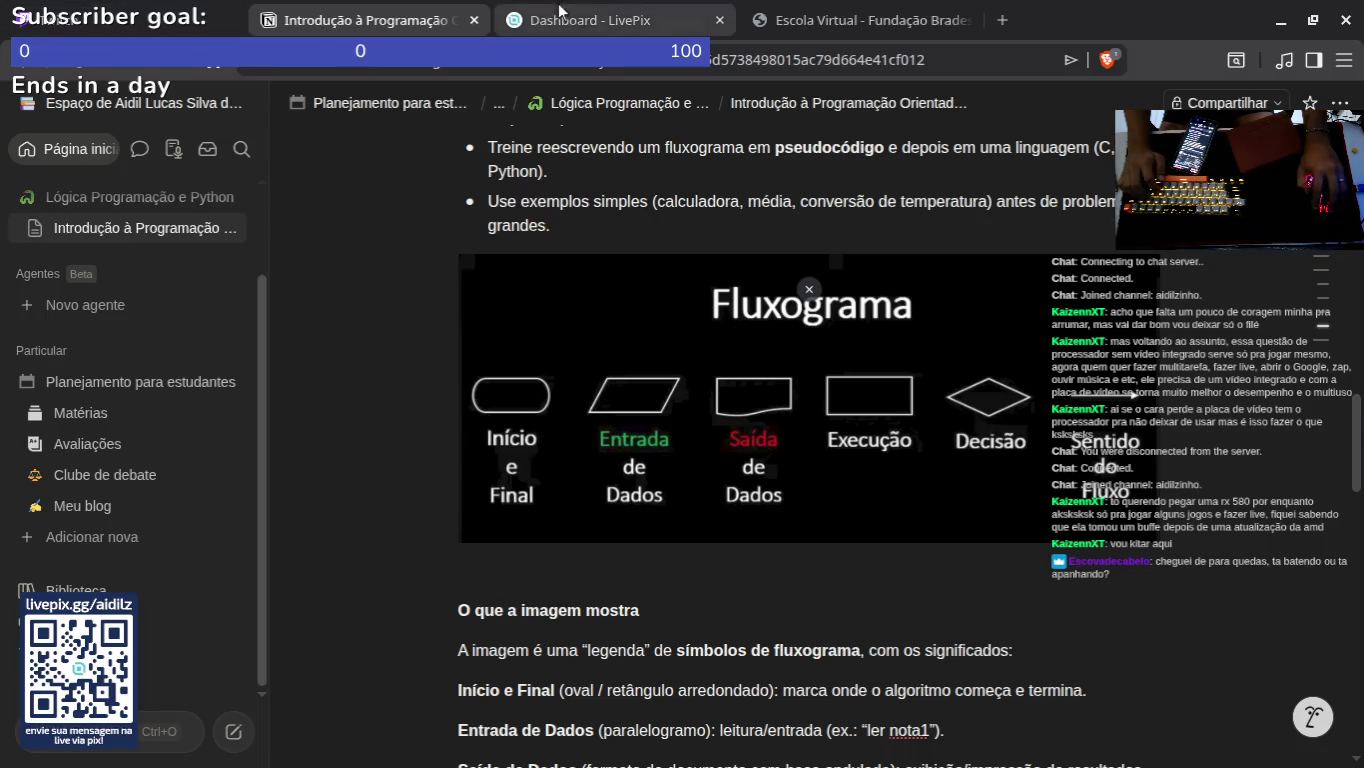
pyautogui.click(1001, 20)
pyautogui.moveTo(1033, 23); pyautogui.dragTo(561, 21)
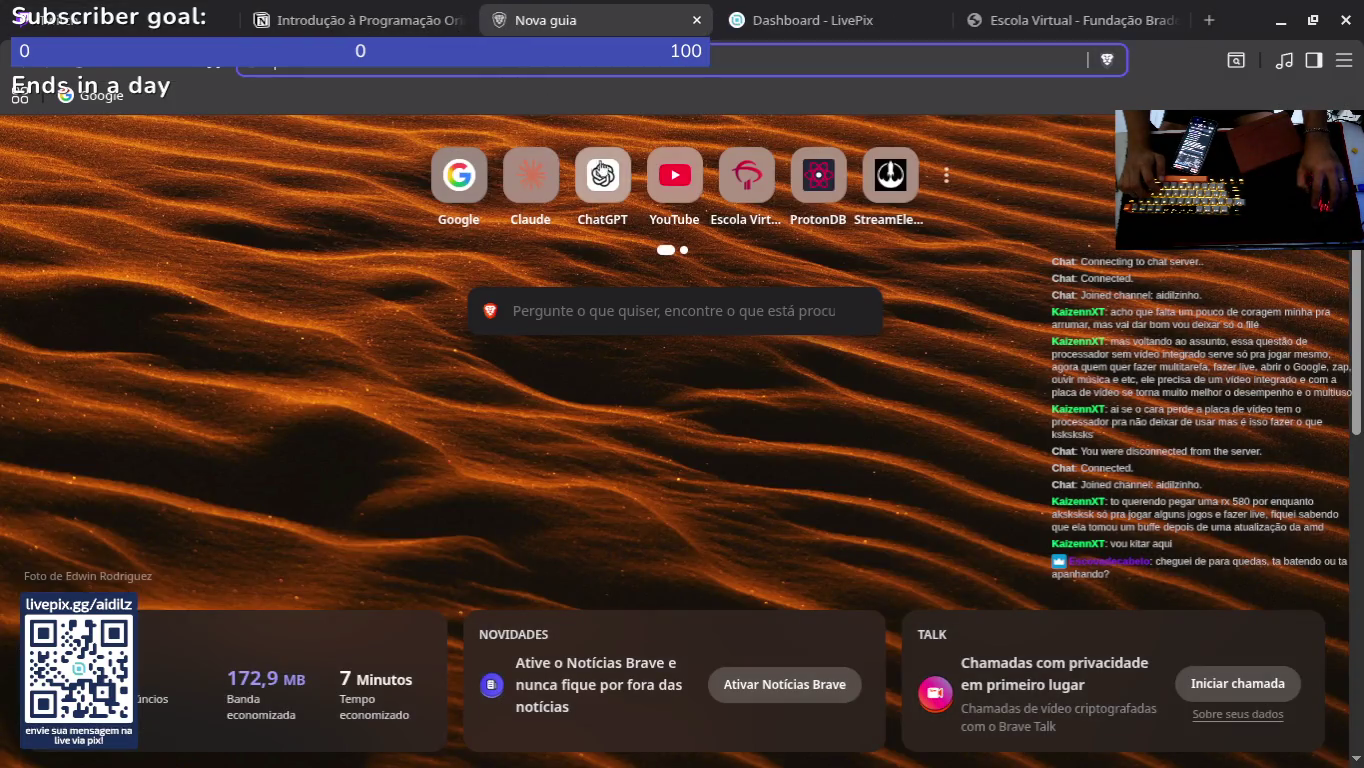
pyautogui.click(603, 141)
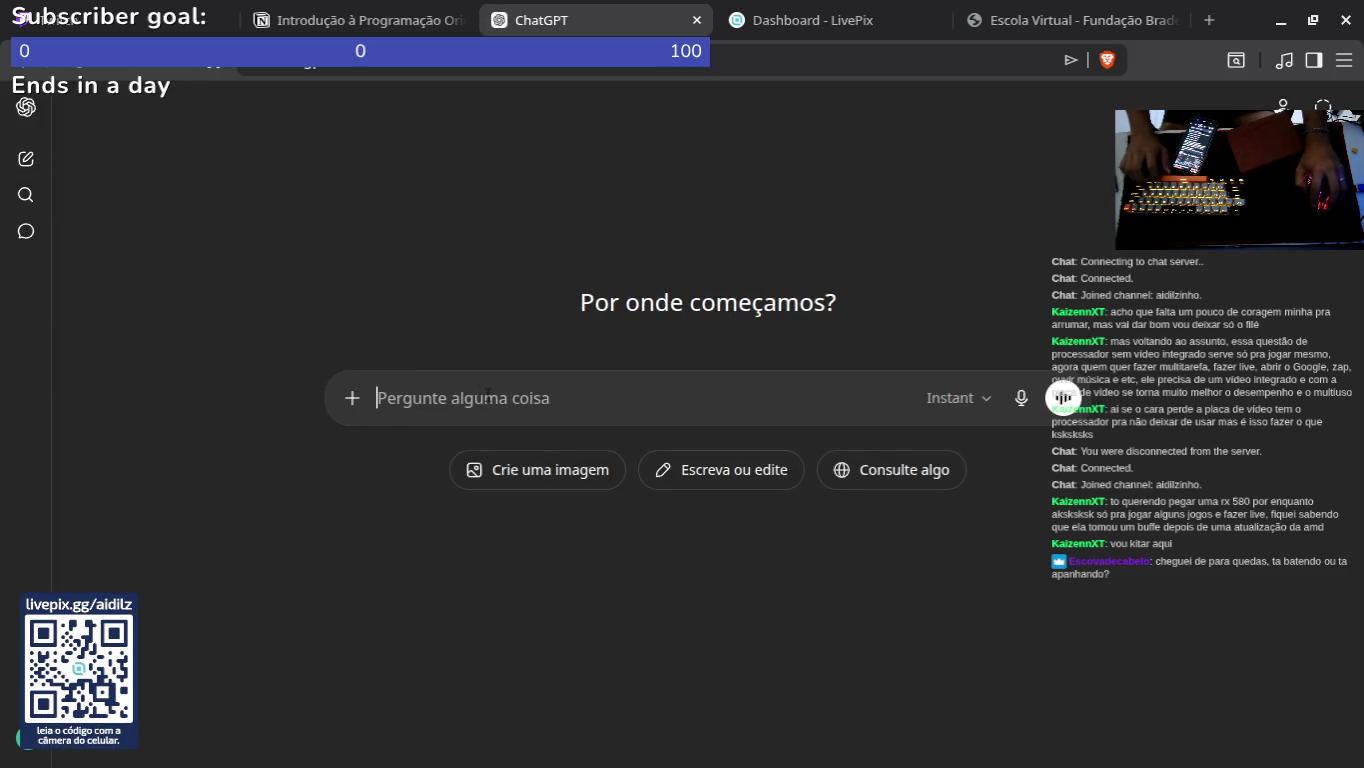
# Step: Send ChatGPT the pasted flowchart screenshot with a short note about putting it in Notion
pyautogui.hotkey('ctrl', 'v')
pyautogui.write('ireio ')
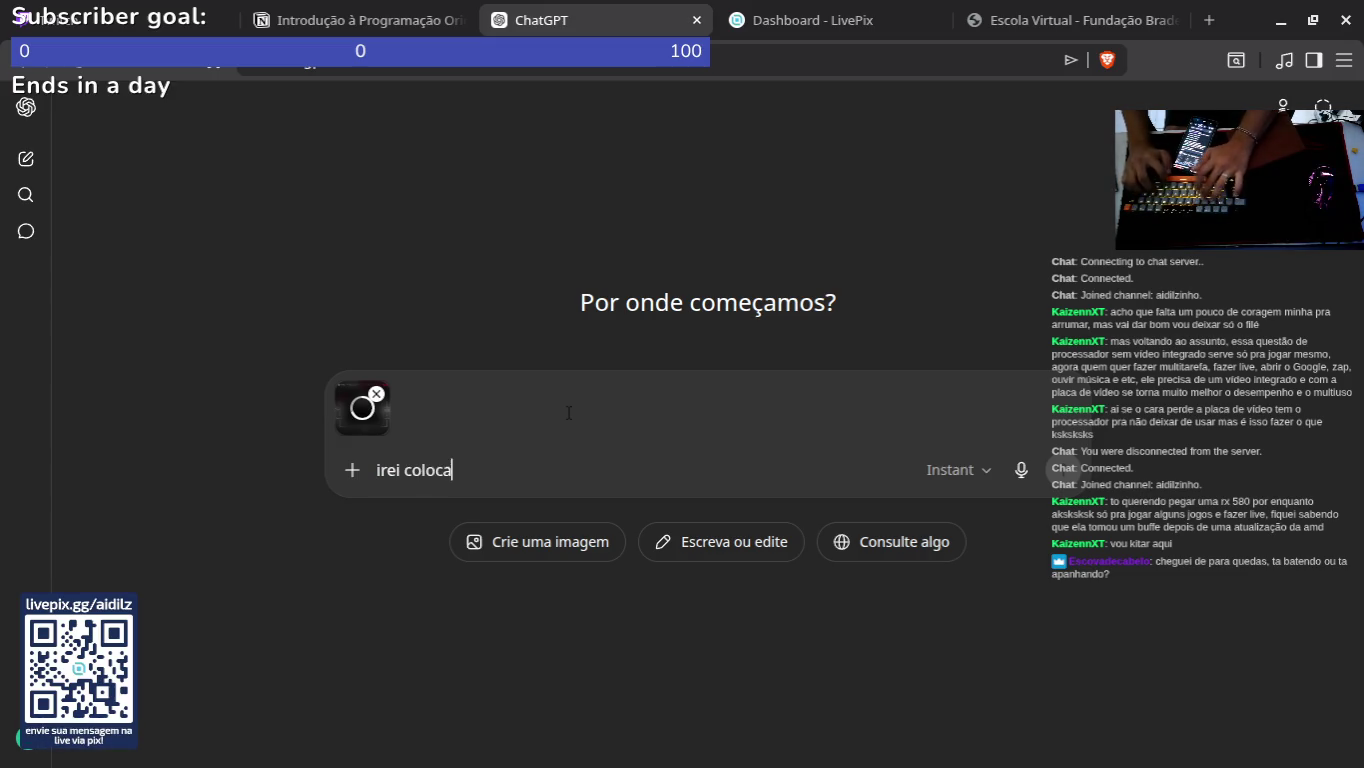
pyautogui.write('issop ')
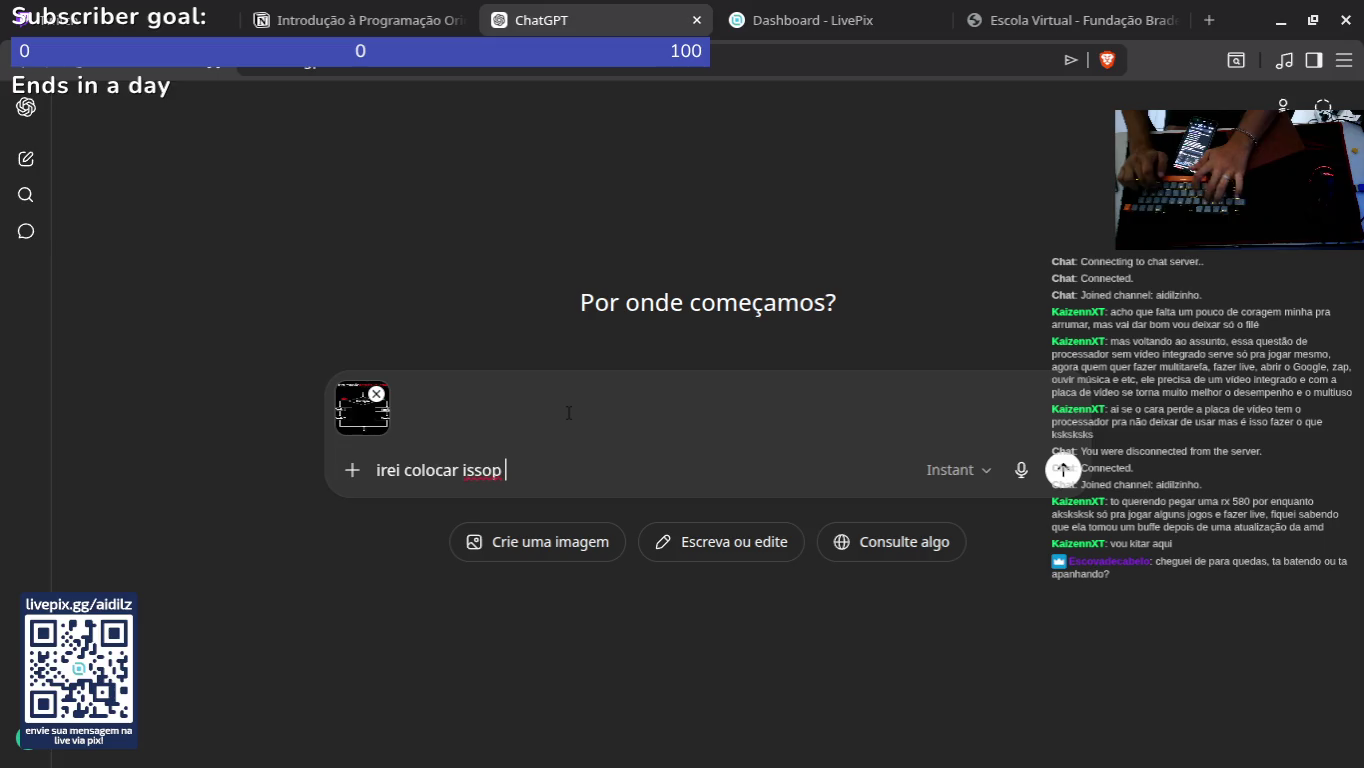
pyautogui.press('BackSpace')
pyautogui.press('BackSpace')
pyautogui.write(' no notion')
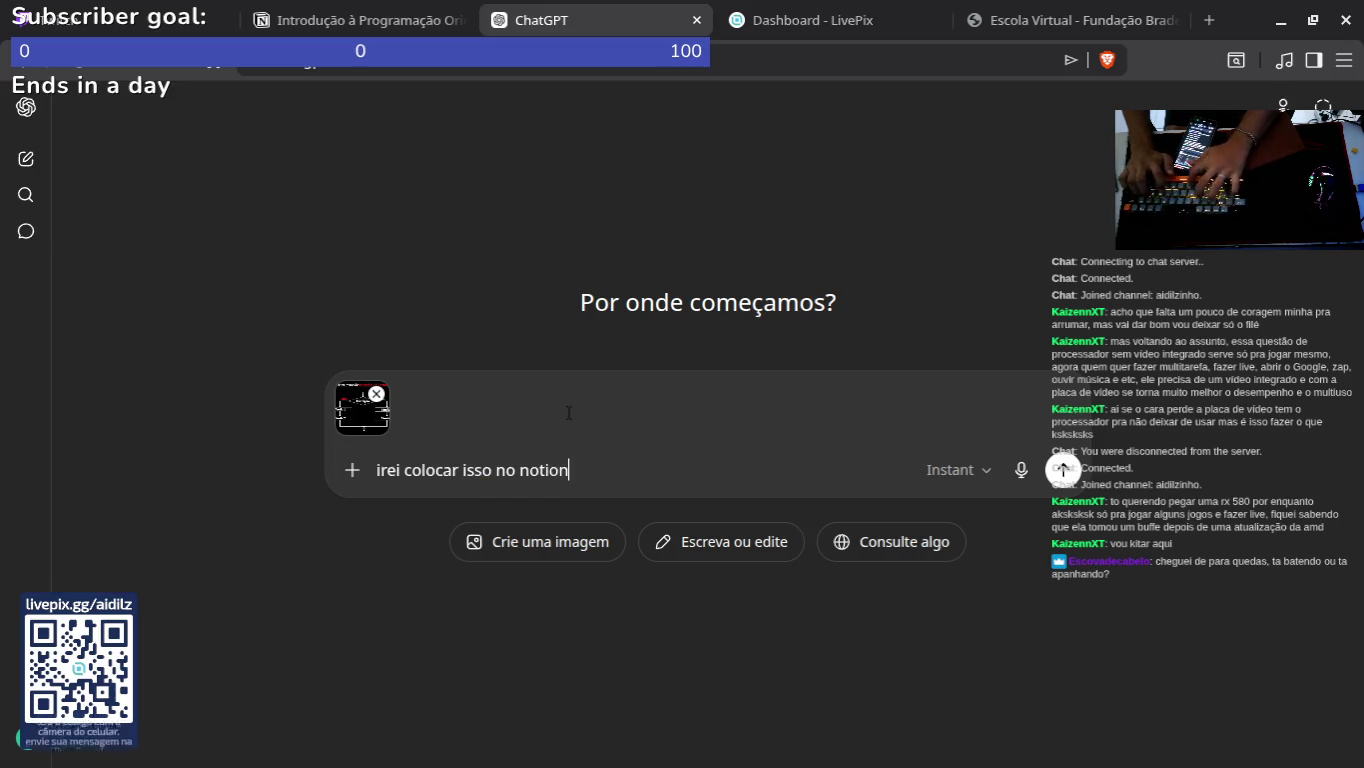
pyautogui.press('Return')
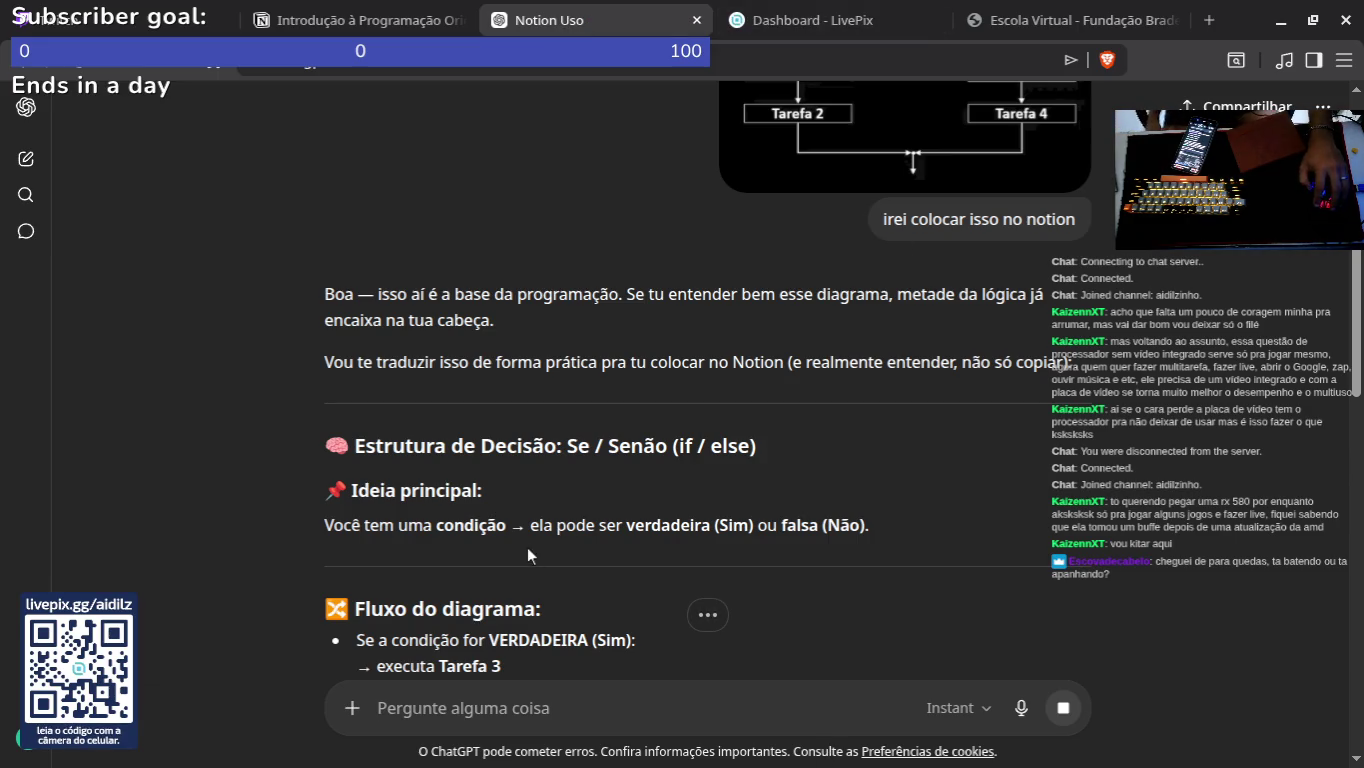
pyautogui.scroll(2, 860, 260)
pyautogui.scroll(-7, 657, 348)
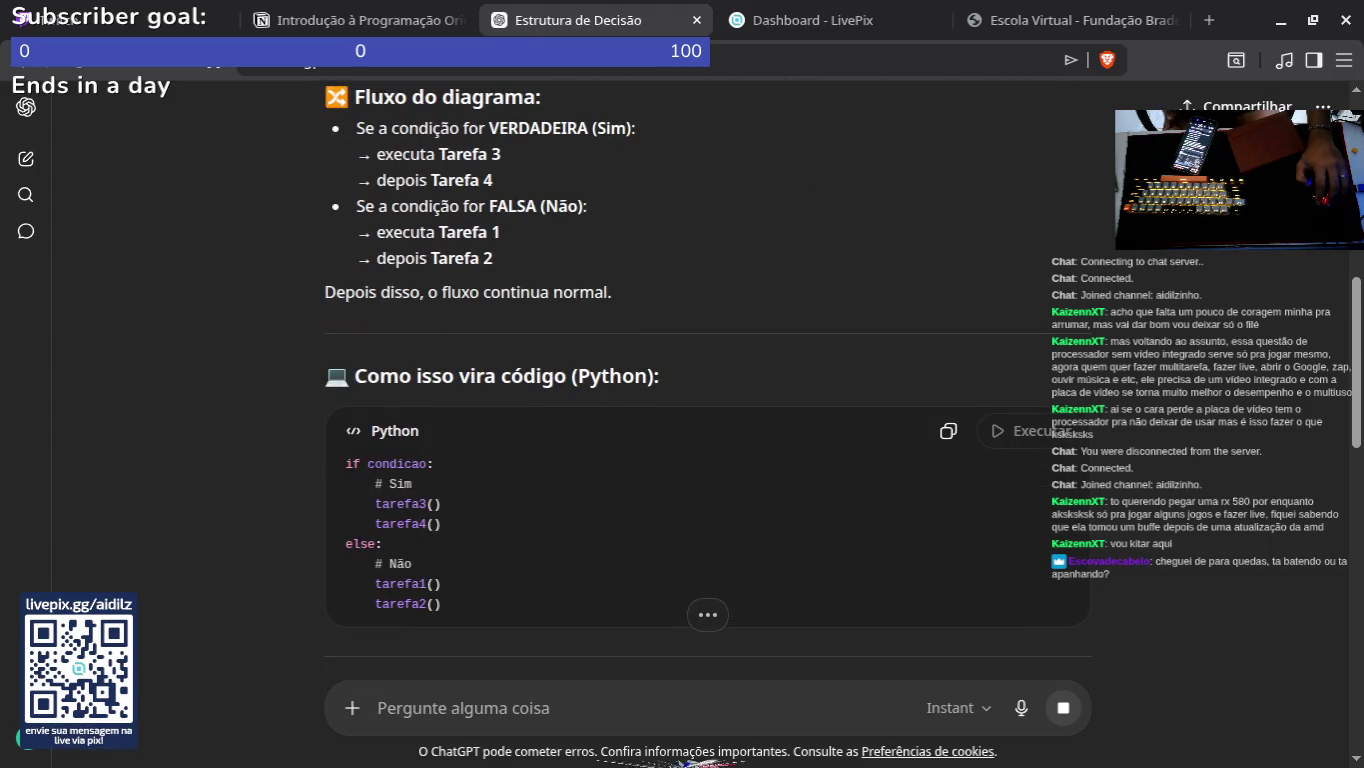
# Step: Bring the Fluxogramas e programação estruturada video window back to the front
pyautogui.moveTo(560, 739)
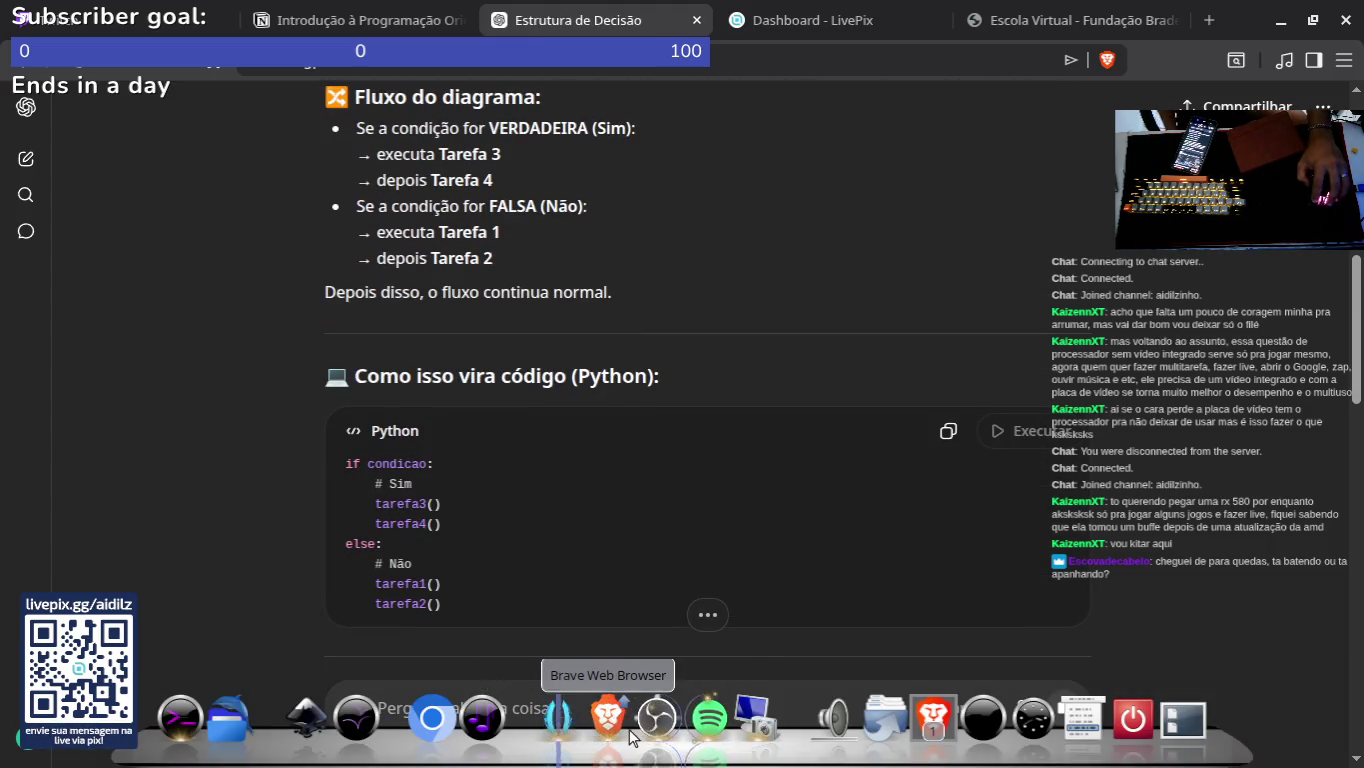
pyautogui.moveTo(630, 737)
pyautogui.moveTo(689, 620)
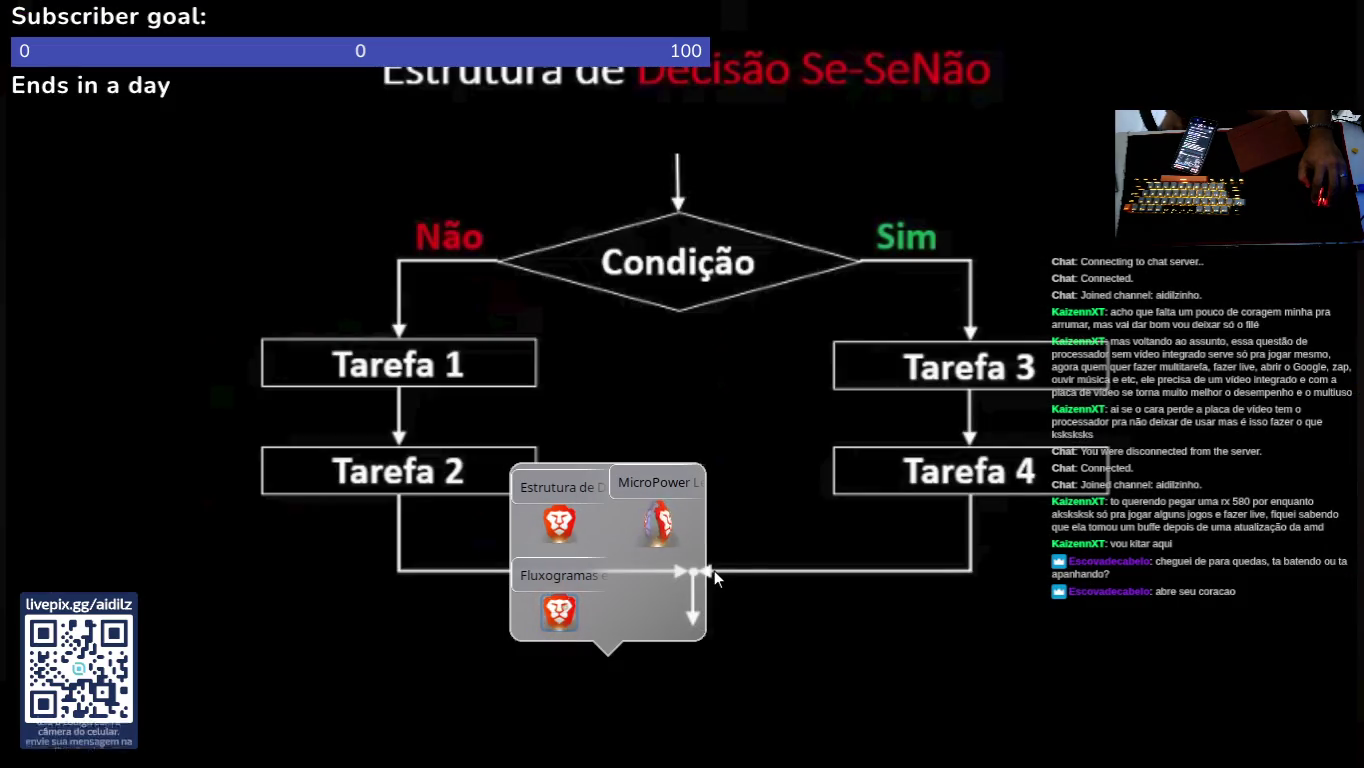
pyautogui.click(706, 579)
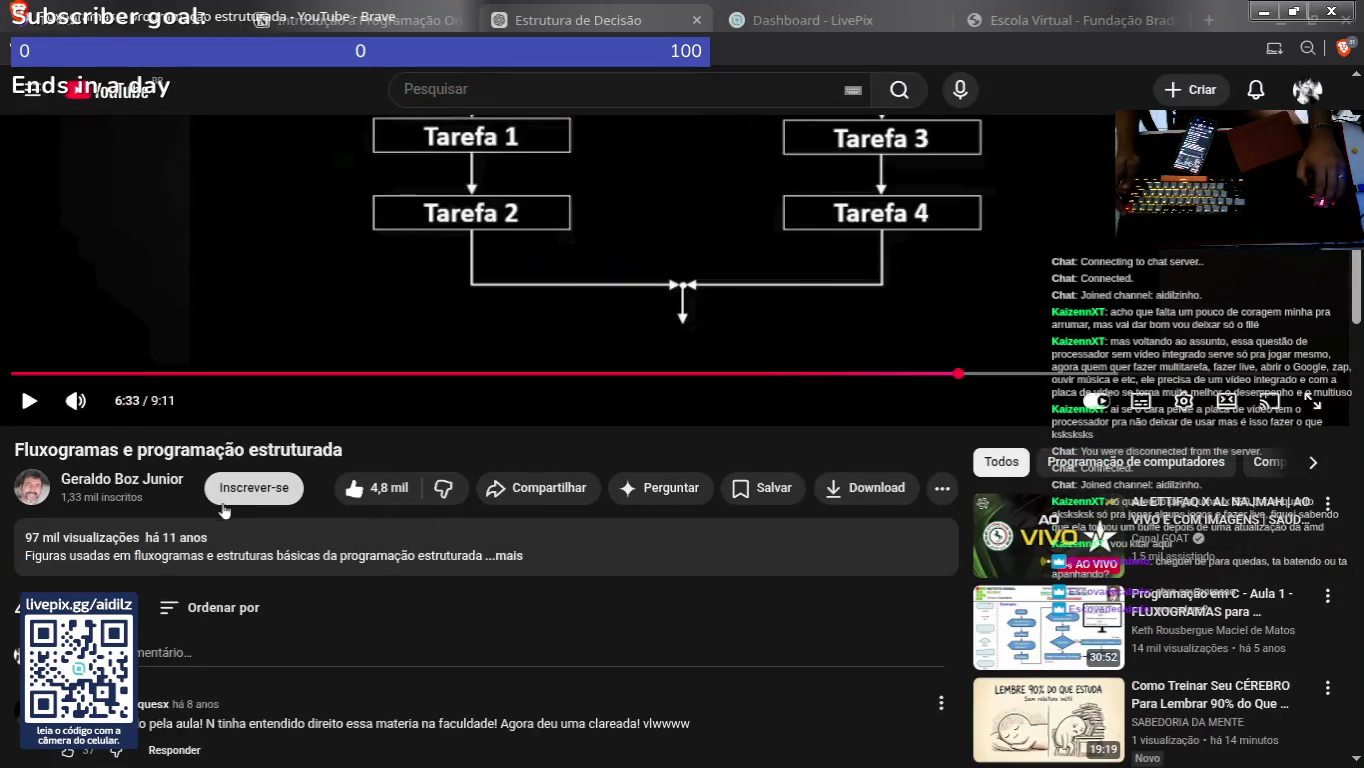
# Step: Expand the video's full description and scroll through it
pyautogui.click(226, 541)
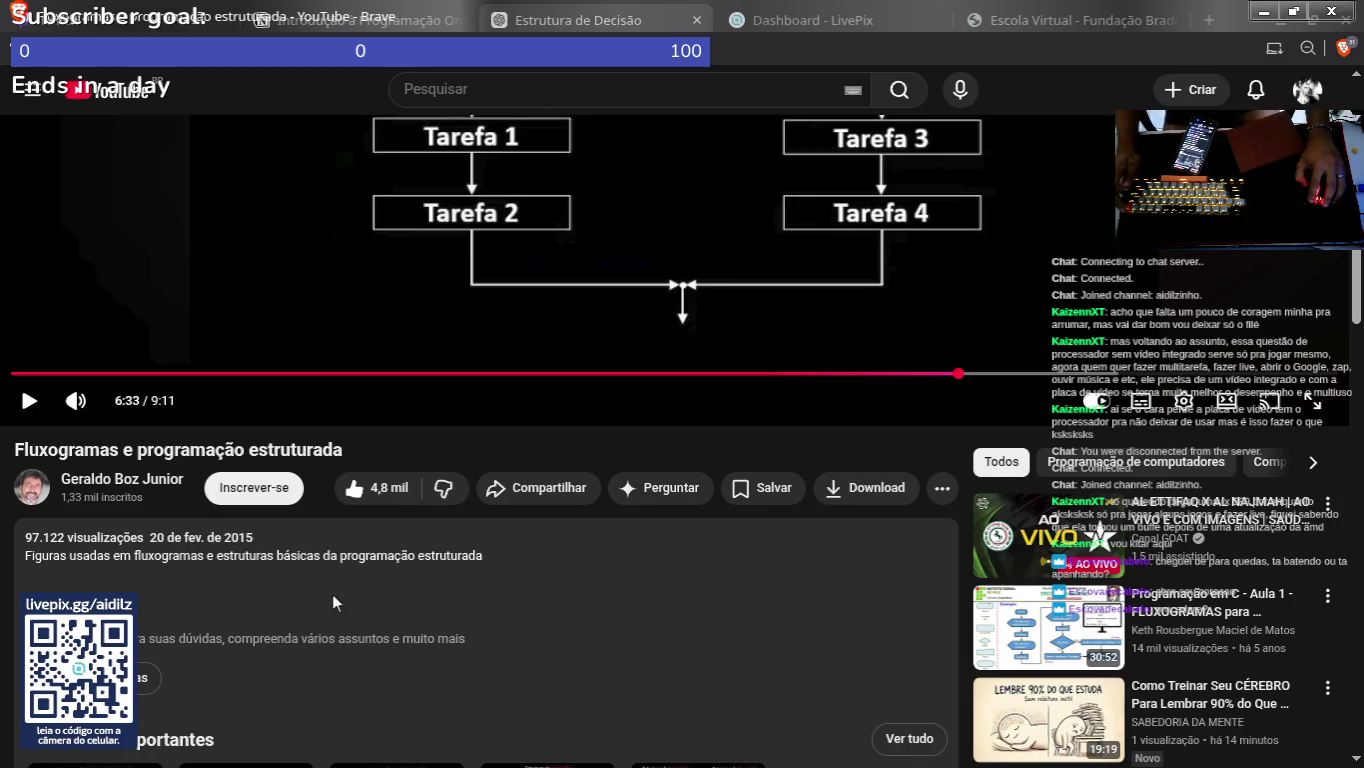
pyautogui.scroll(-5, 333, 593)
pyautogui.scroll(7, 369, 543)
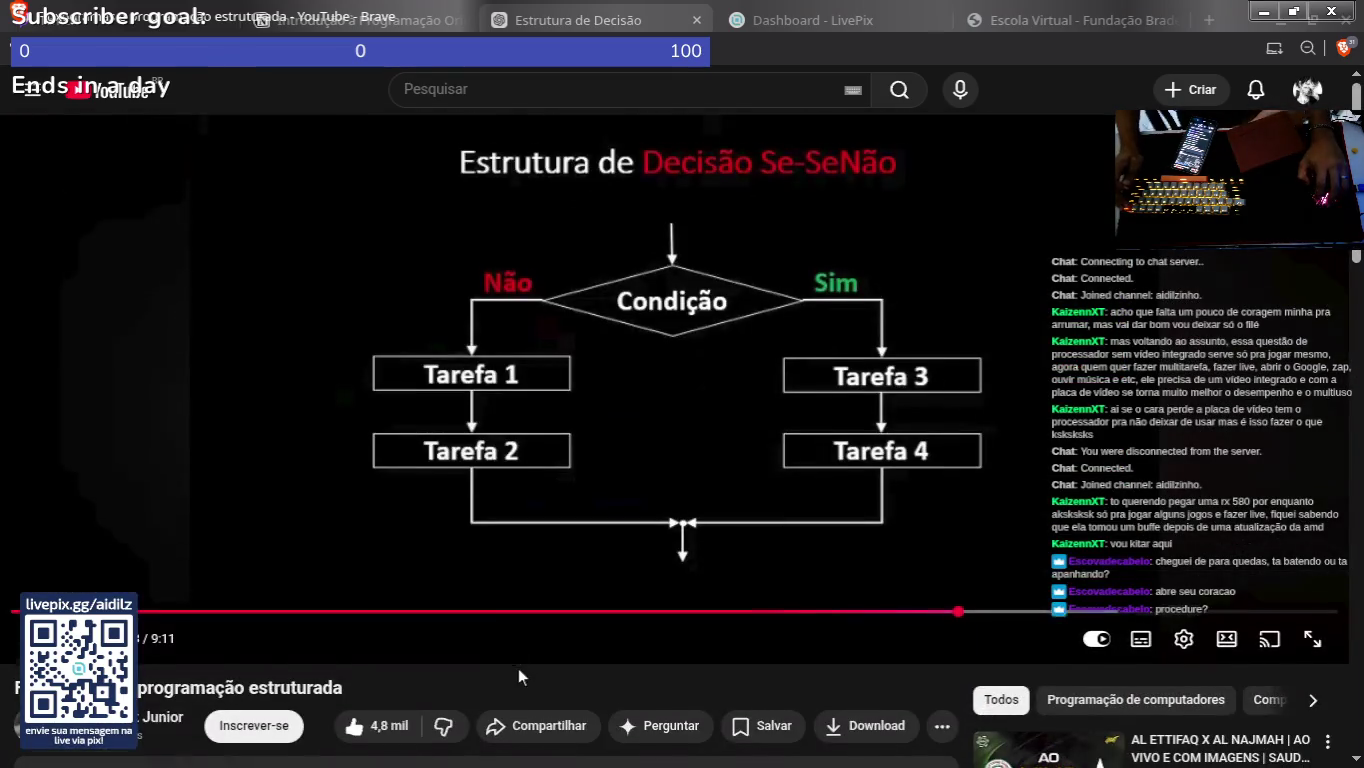
pyautogui.scroll(-10, 518, 667)
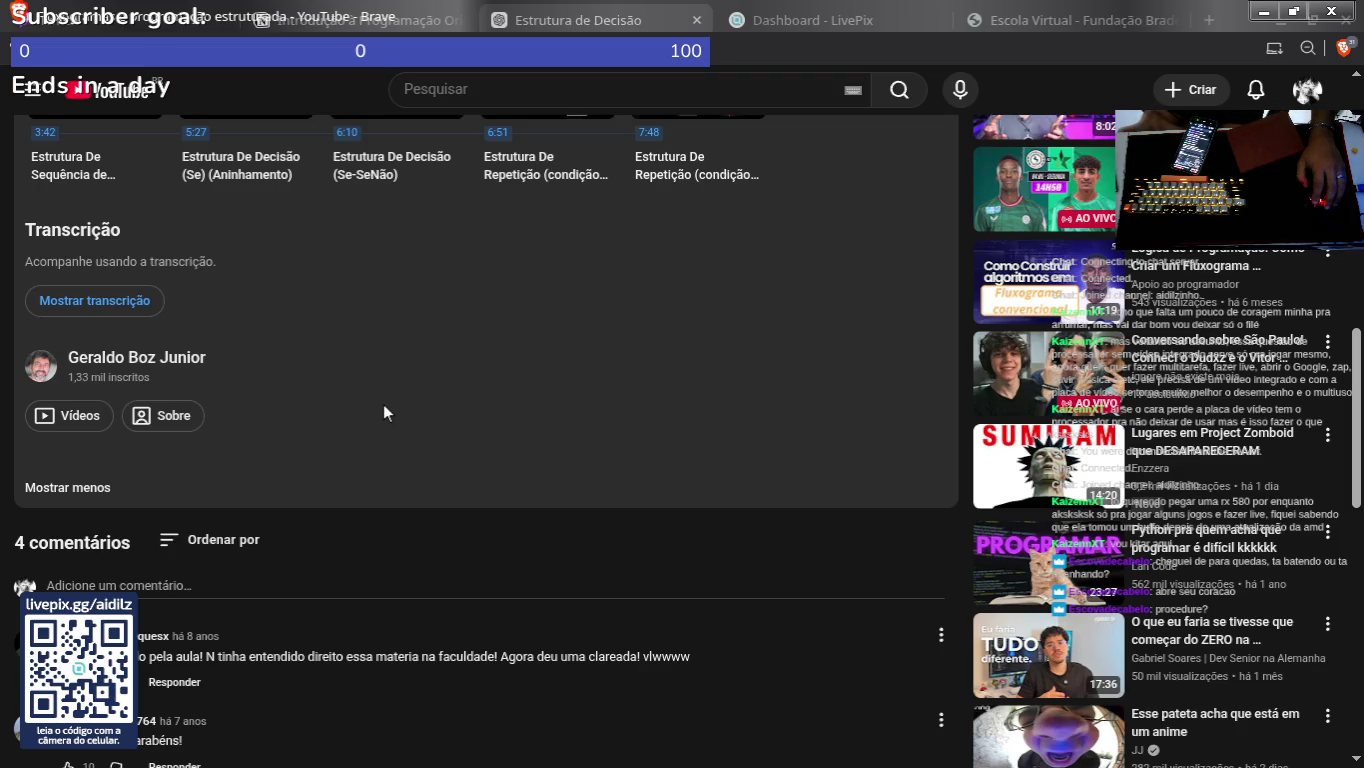
pyautogui.scroll(-3, 401, 493)
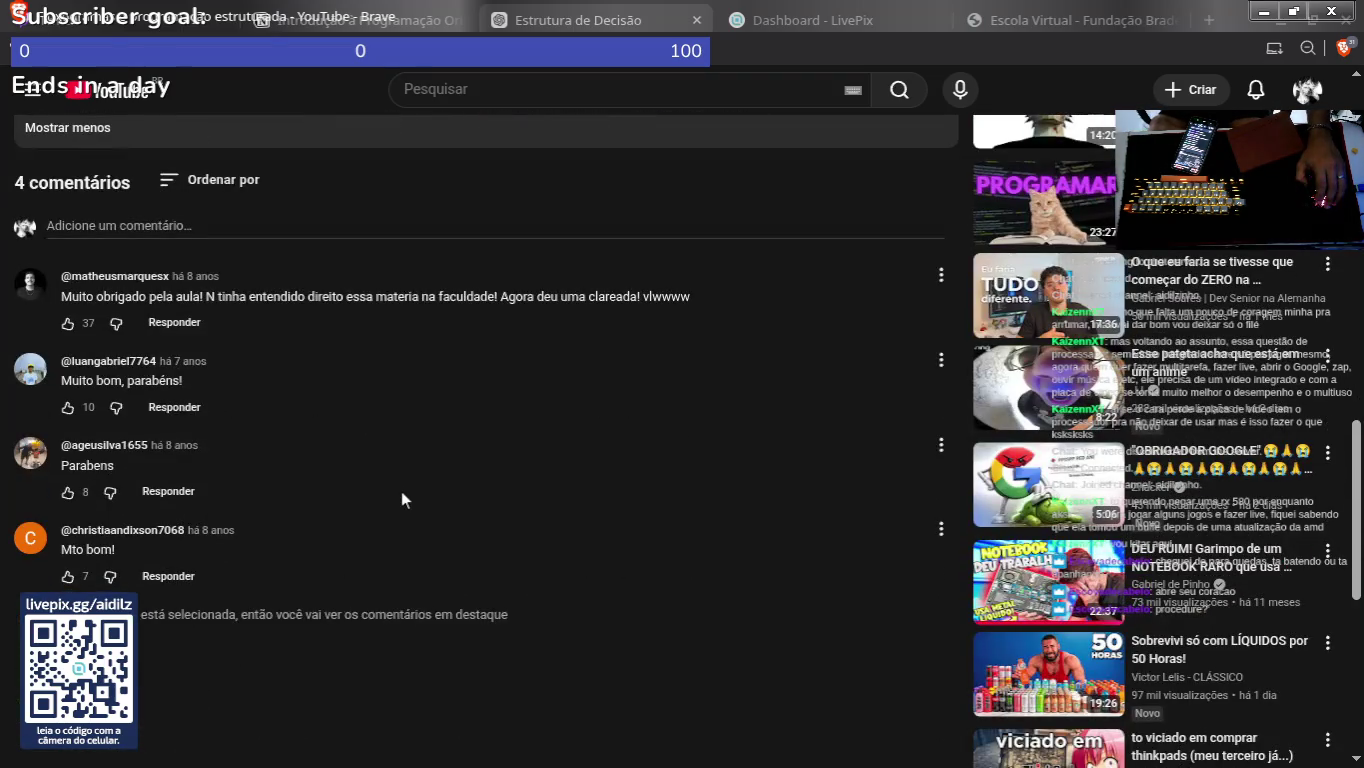
pyautogui.scroll(6, 400, 490)
pyautogui.scroll(5, 397, 459)
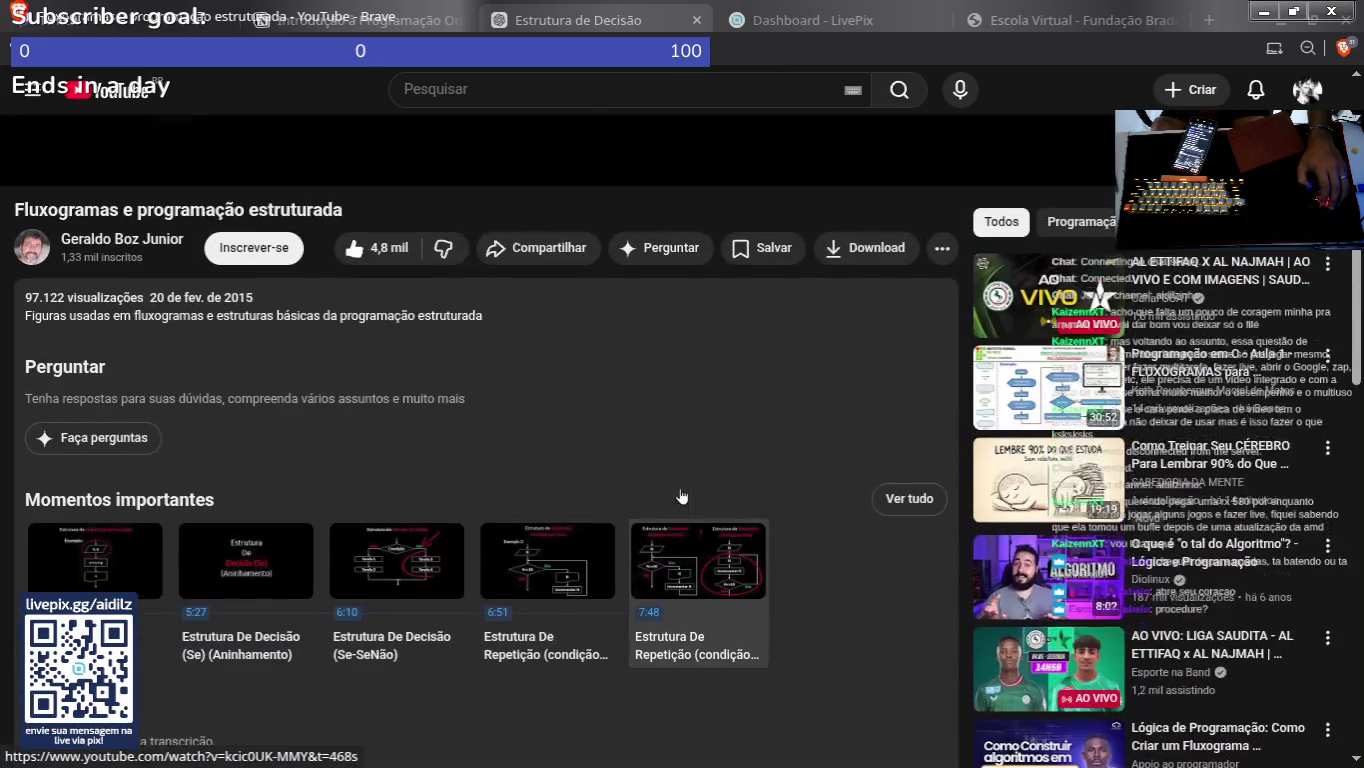
pyautogui.scroll(2, 574, 316)
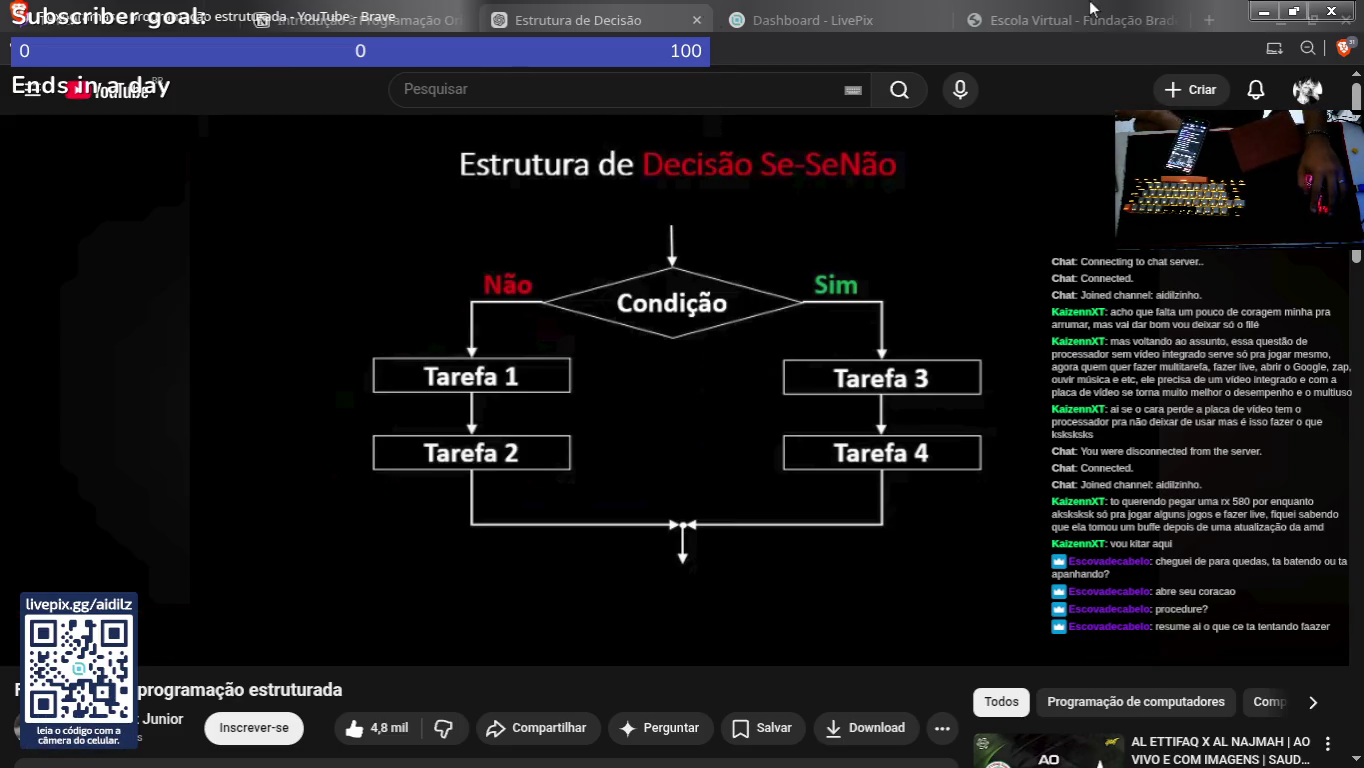
pyautogui.click(1263, 14)
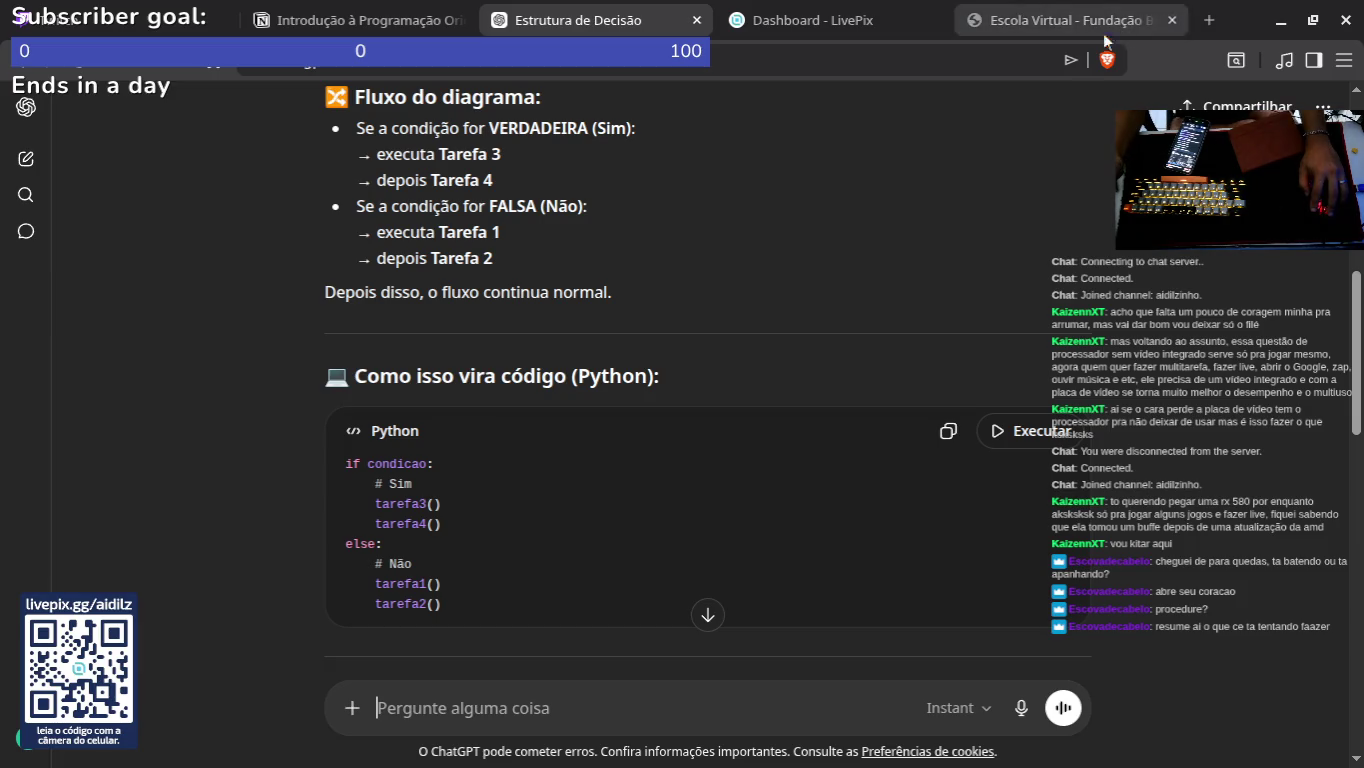
pyautogui.scroll(-3, 525, 426)
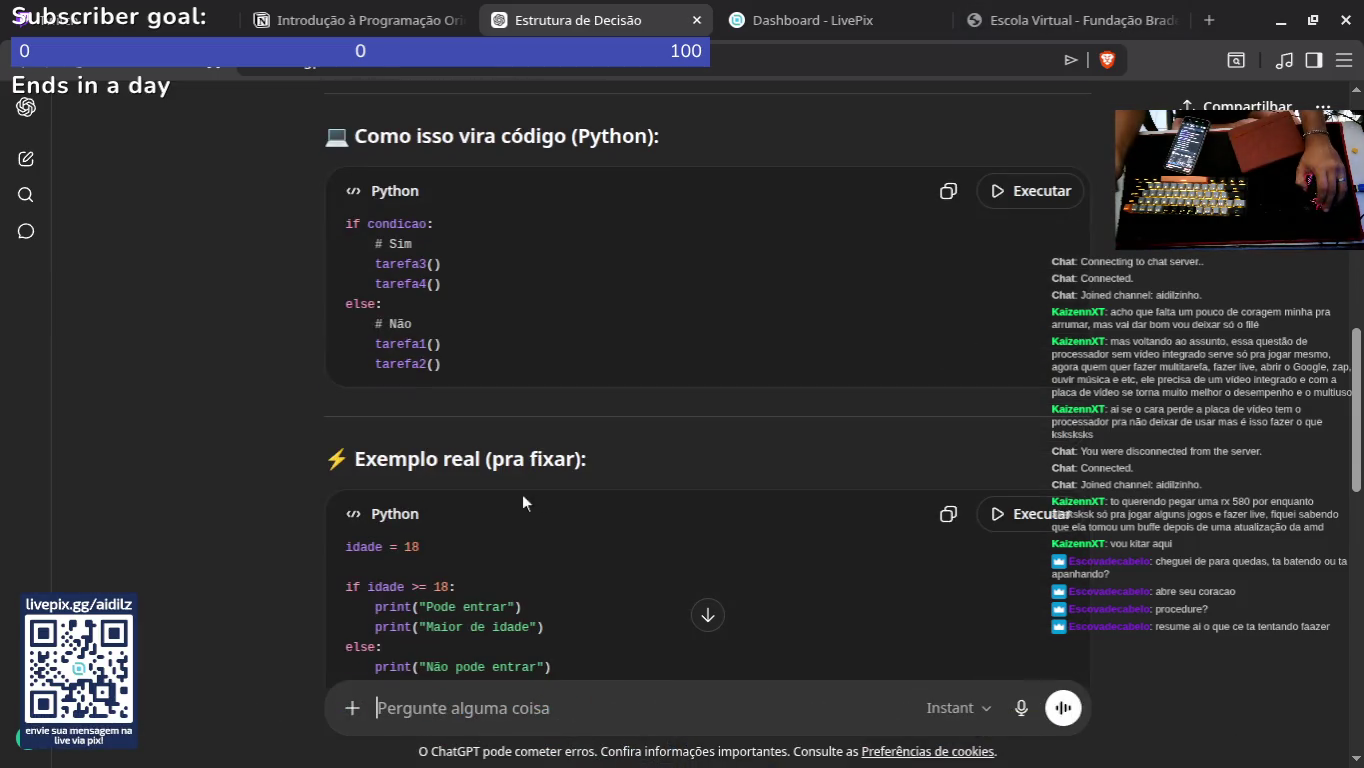
pyautogui.scroll(6, 548, 470)
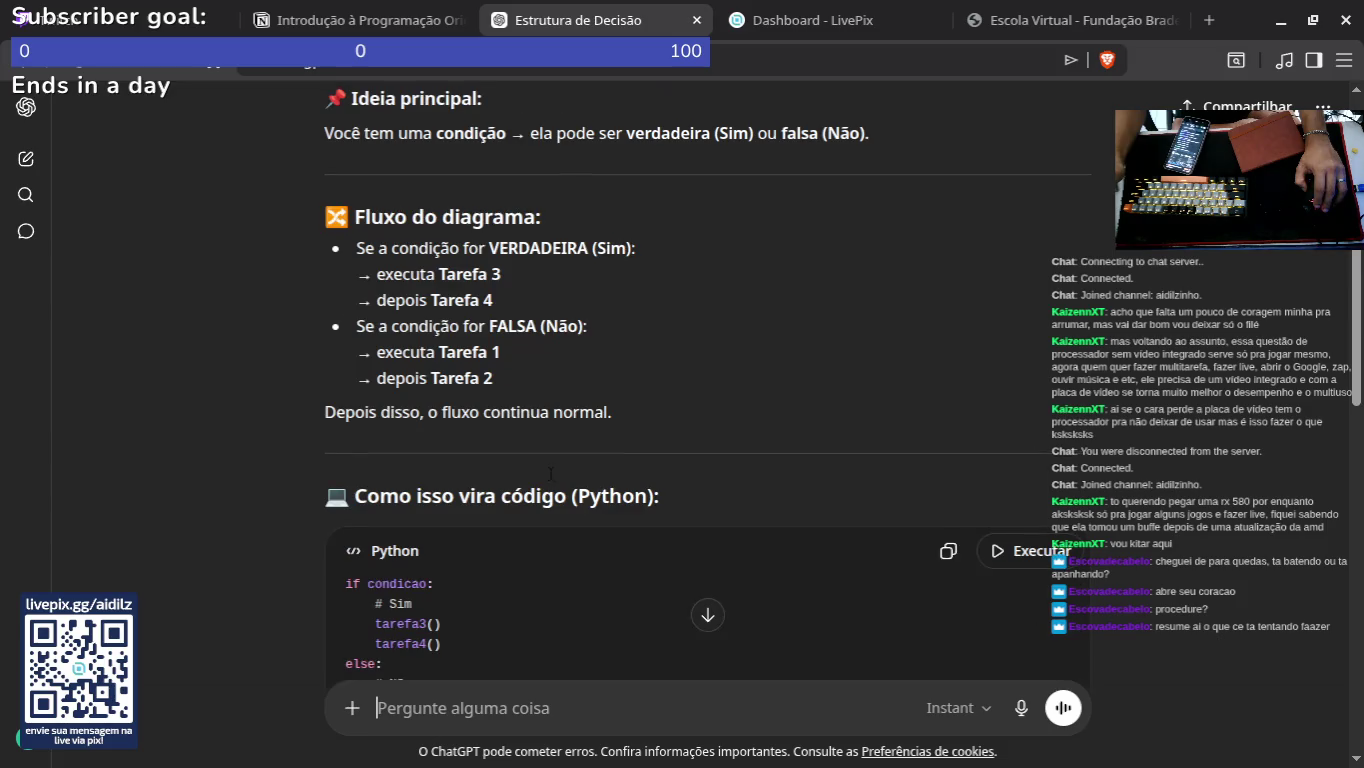
pyautogui.scroll(-4, 540, 461)
pyautogui.scroll(-10, 532, 447)
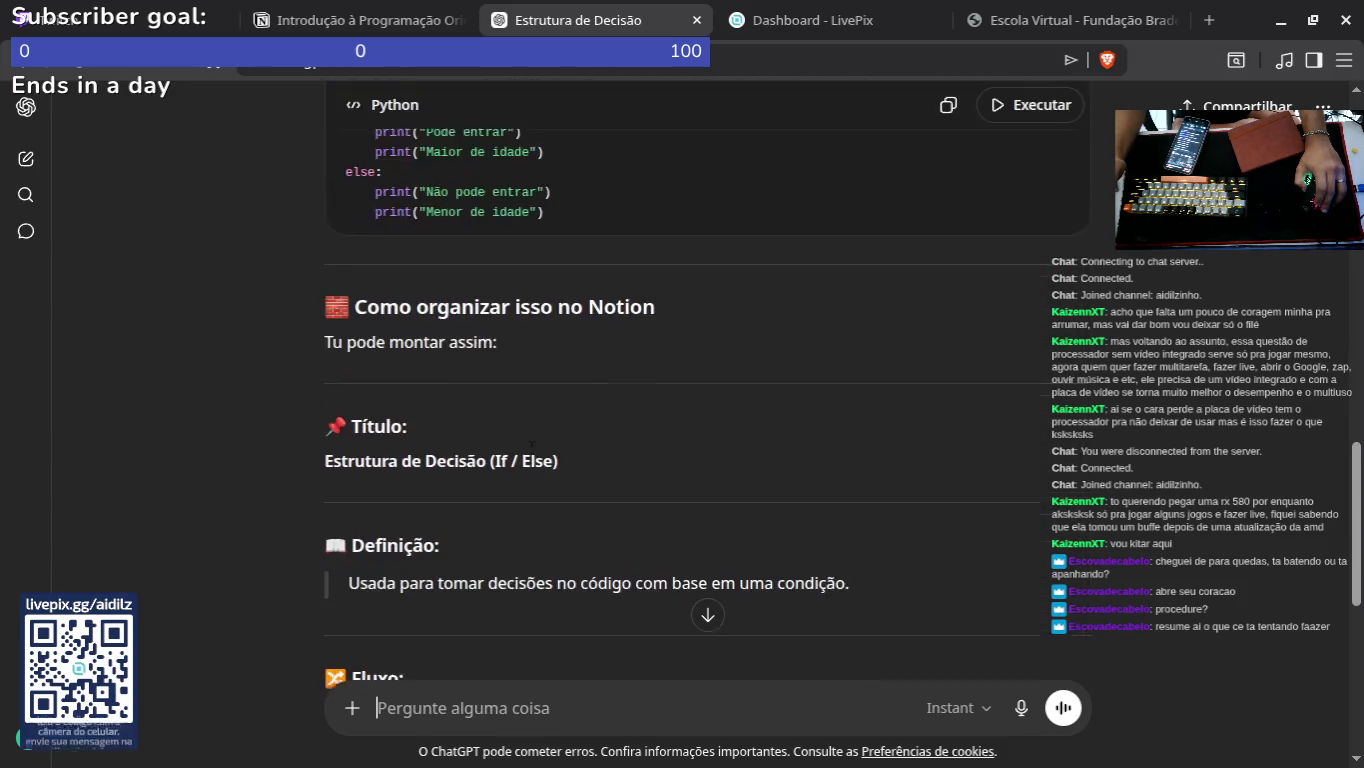
pyautogui.scroll(5, 523, 470)
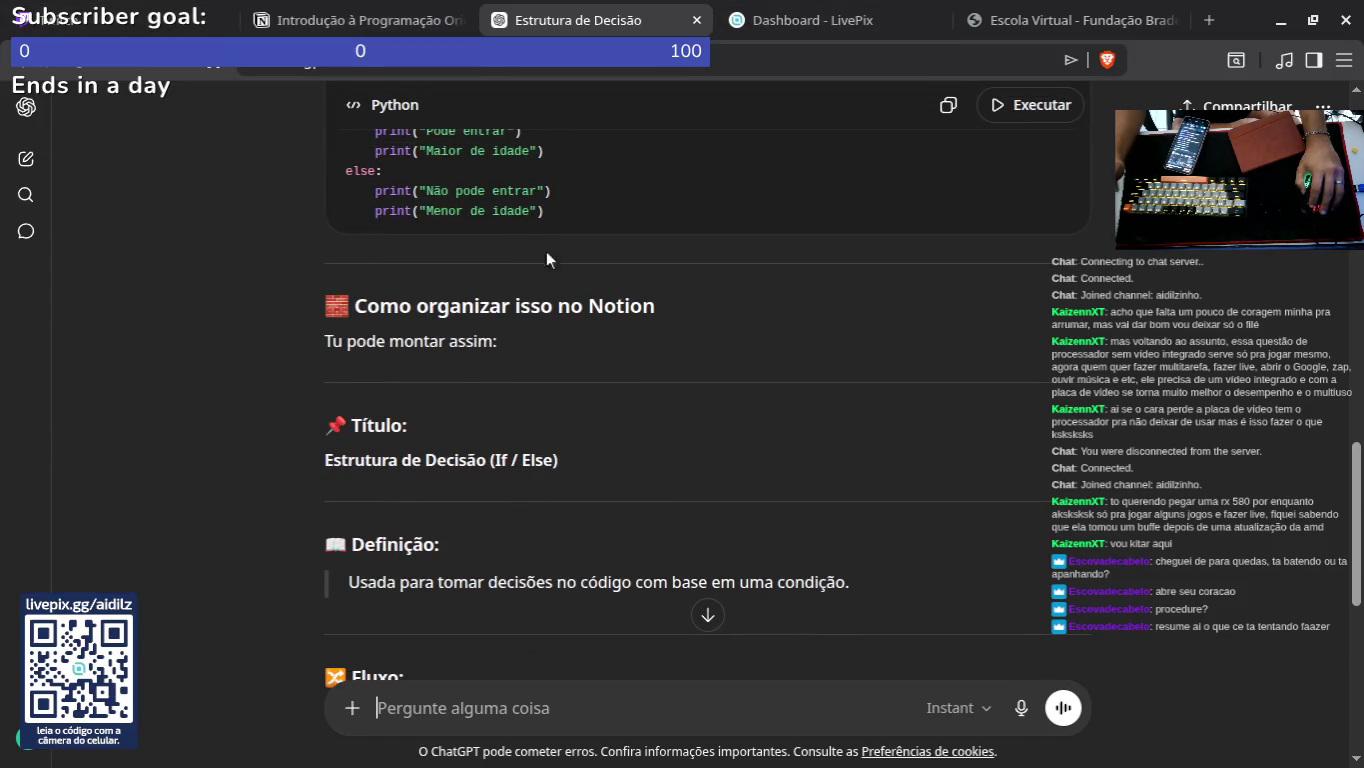
pyautogui.scroll(4, 431, 332)
pyautogui.tripleClick(616, 492)
pyautogui.click(616, 492)
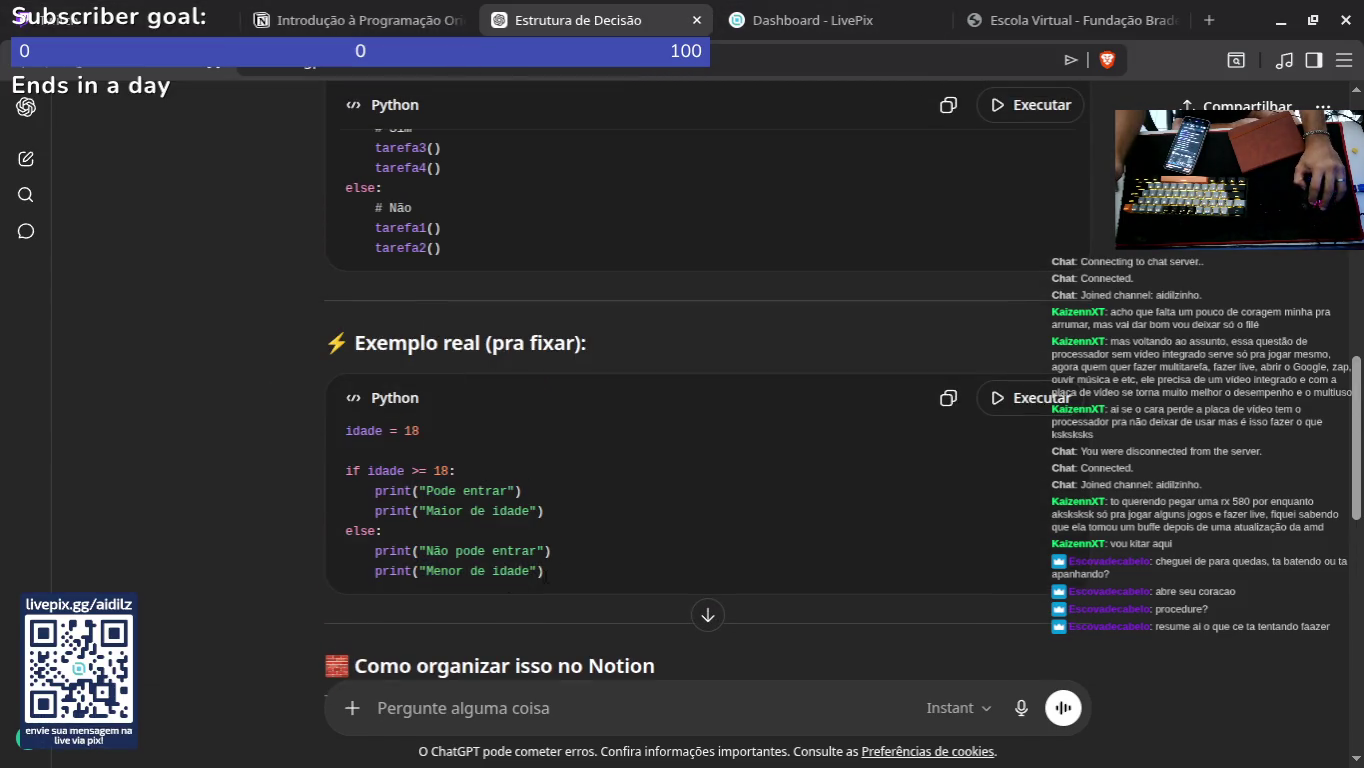
pyautogui.tripleClick(616, 493)
pyautogui.click(616, 493)
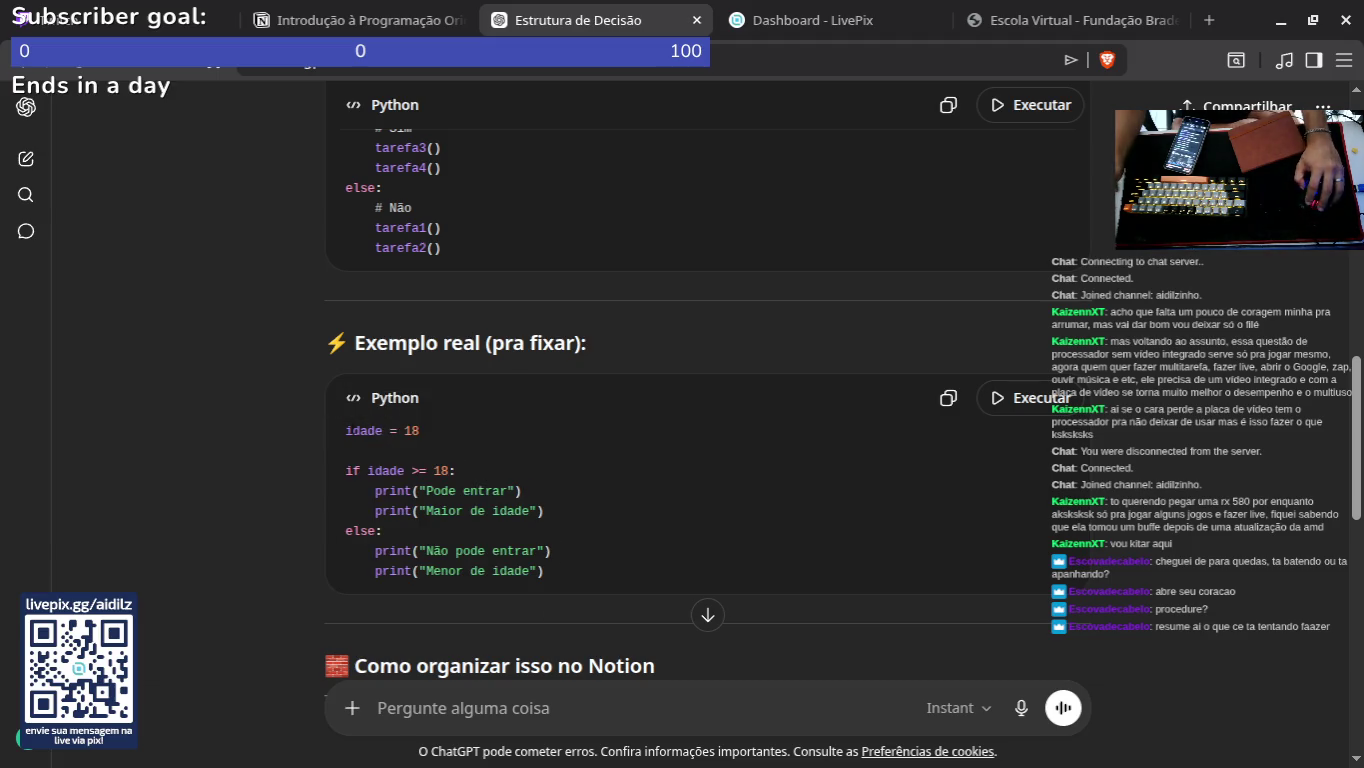
pyautogui.scroll(-4, 355, 474)
pyautogui.scroll(3, 374, 332)
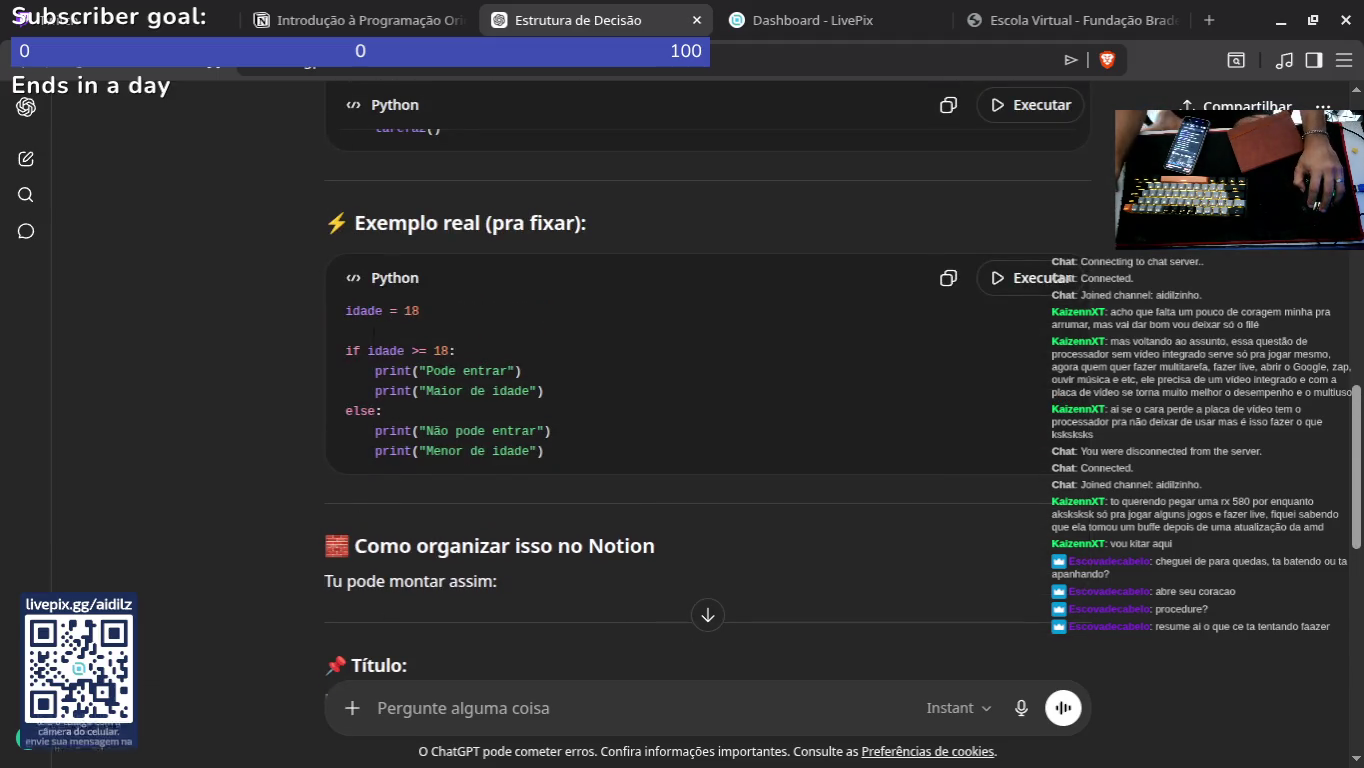
pyautogui.tripleClick(400, 350)
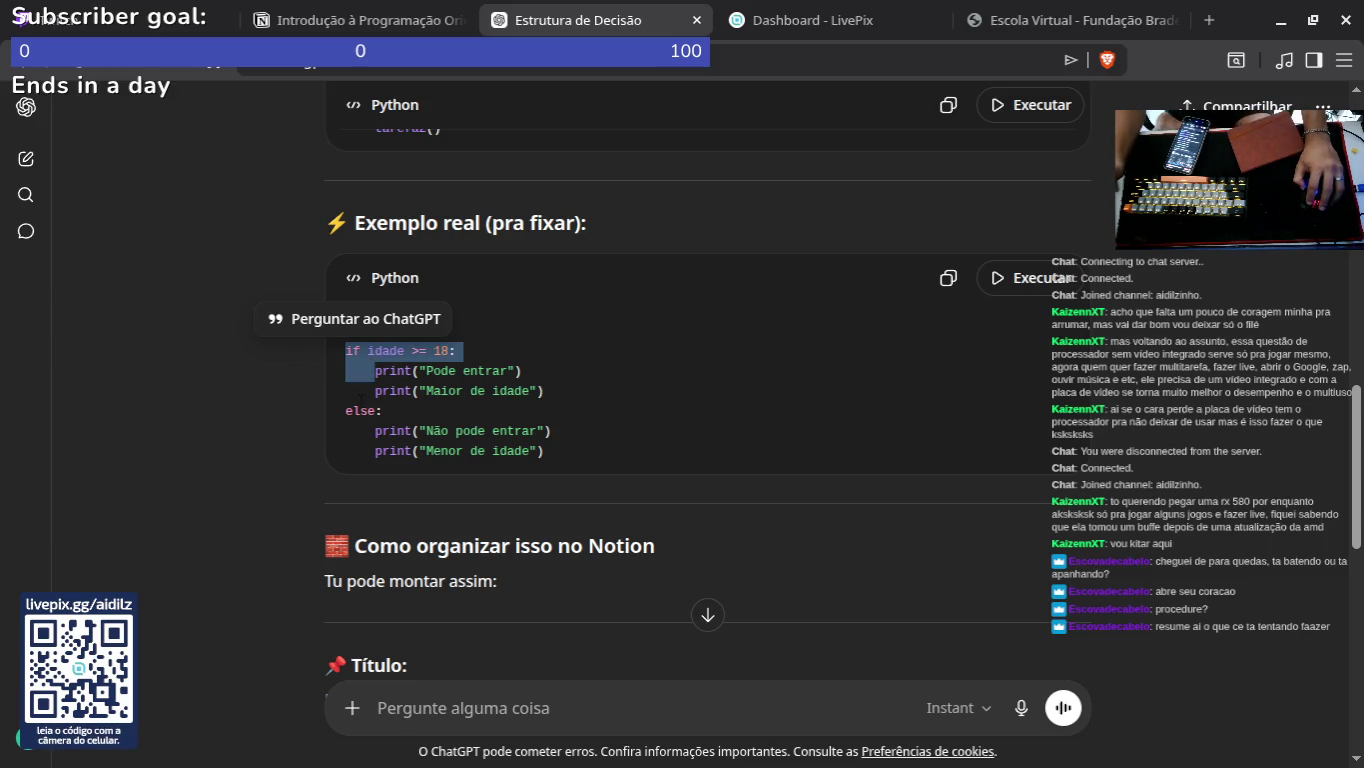
pyautogui.keyDown('shift'); pyautogui.click(544, 548); pyautogui.keyUp('shift')
pyautogui.click(569, 566)
pyautogui.scroll(-10, 569, 566)
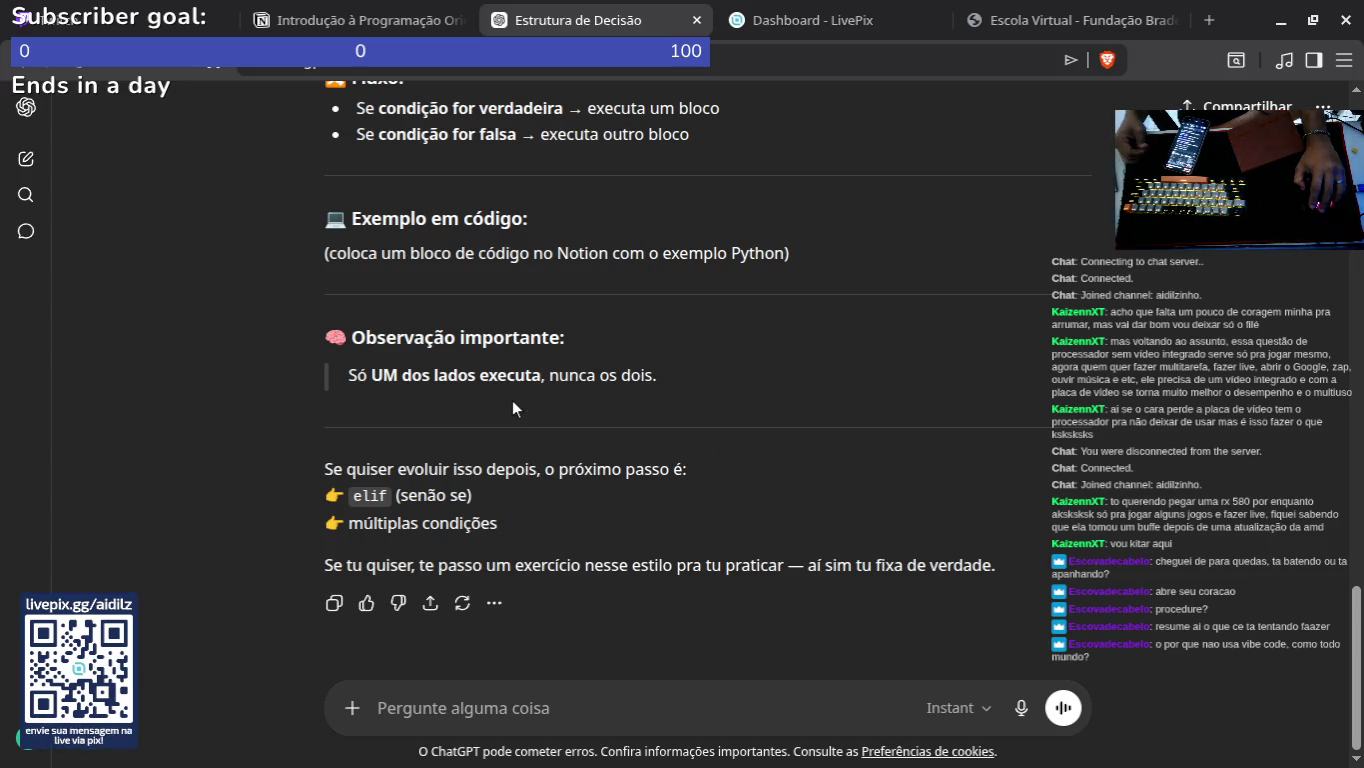
pyautogui.moveTo(580, 762)
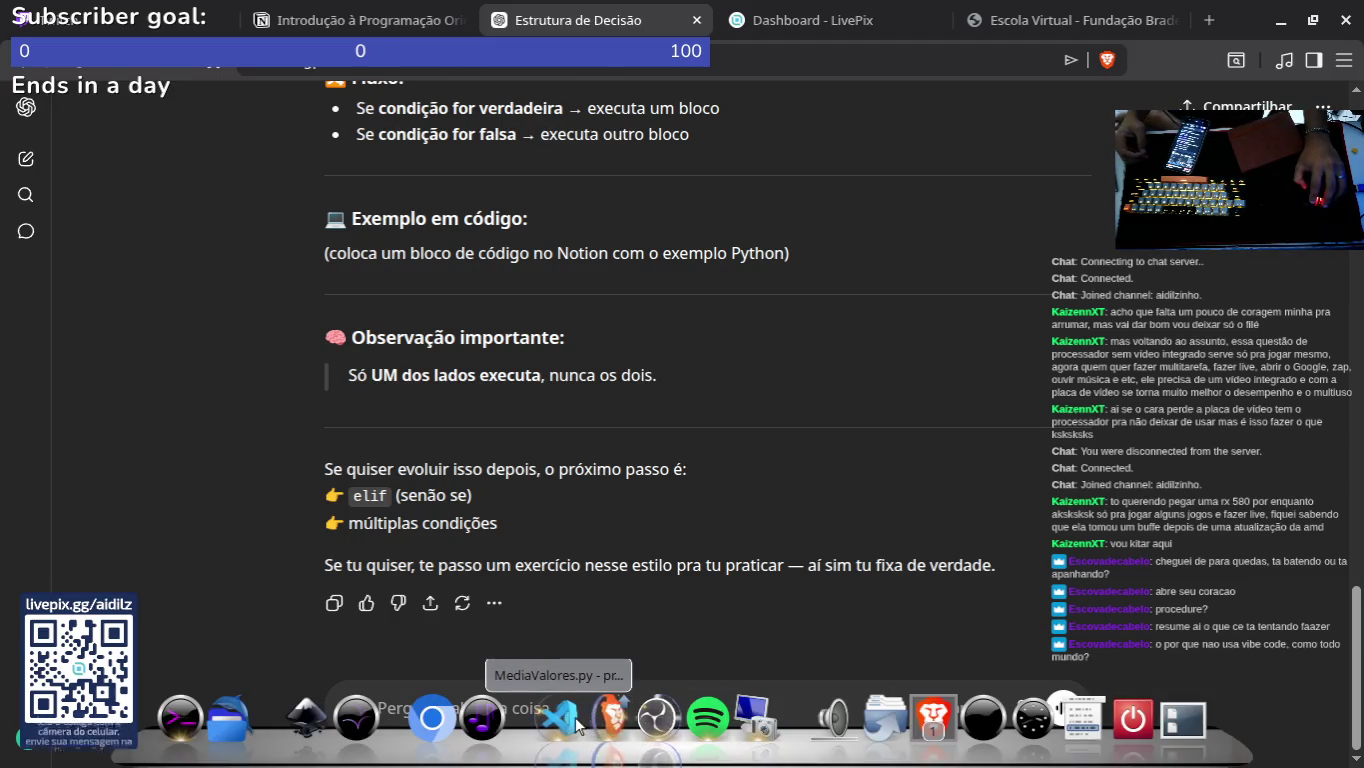
pyautogui.click(576, 724)
# Step: Open Google in a new tab placed before the Escola Virtual tab
pyautogui.click(440, 718)
pyautogui.click(1075, 20)
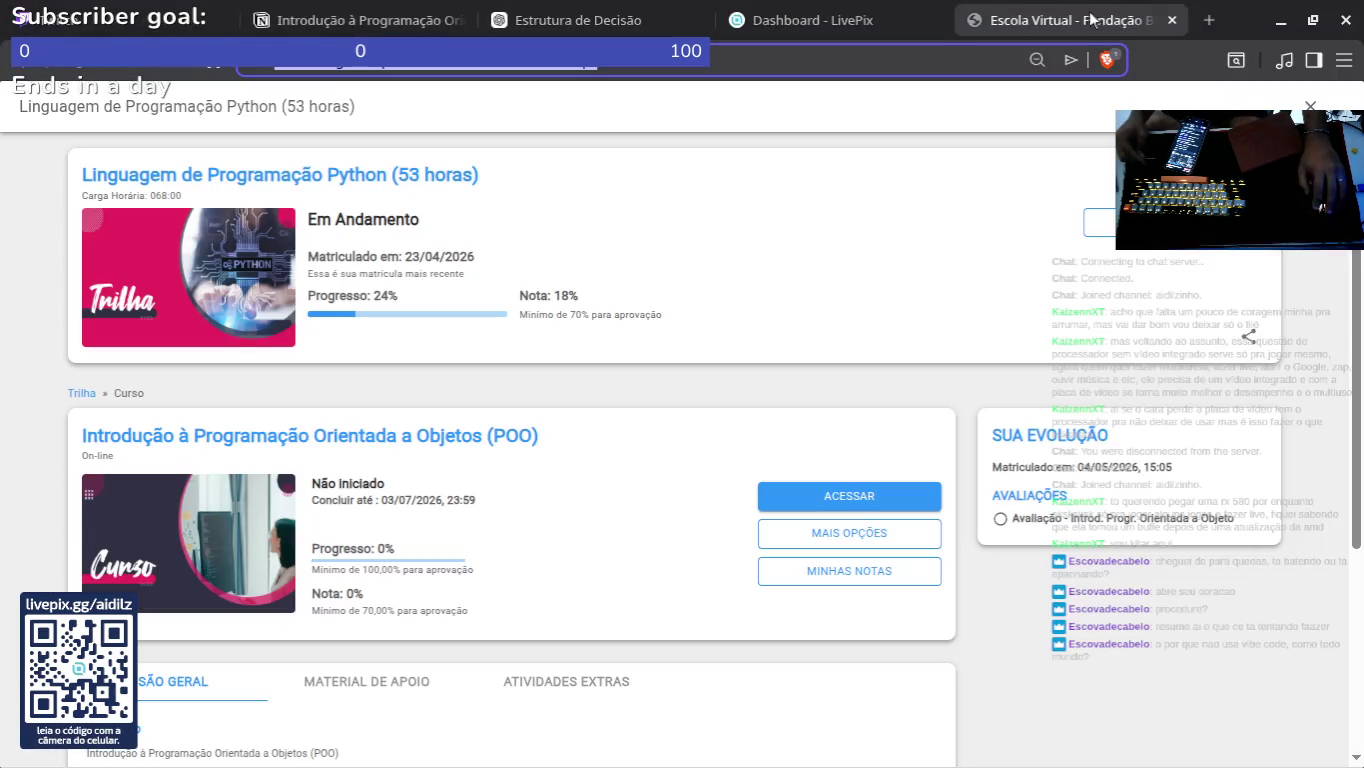
pyautogui.click(1210, 20)
pyautogui.moveTo(1160, 20); pyautogui.dragTo(880, 20)
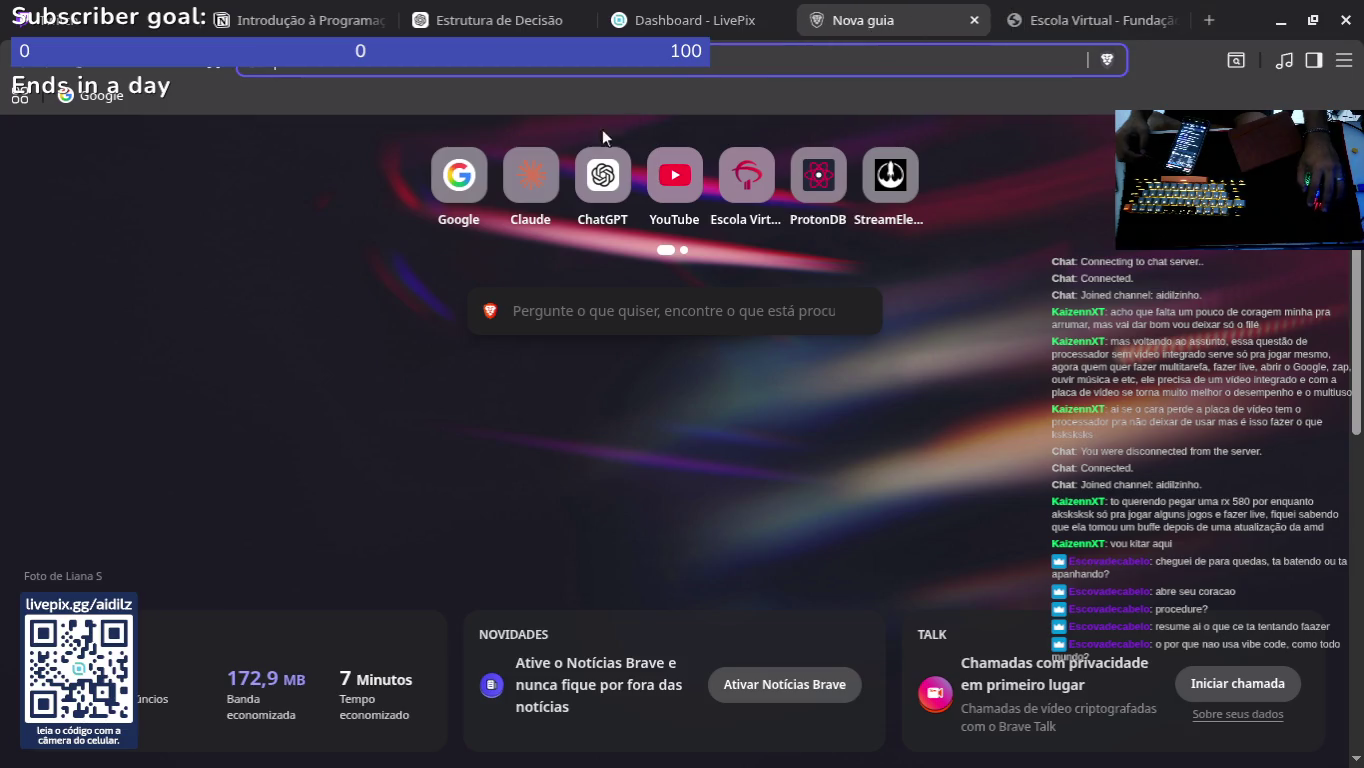
pyautogui.click(447, 198)
# Step: Search Google for 'vibe code'
pyautogui.write('vui')
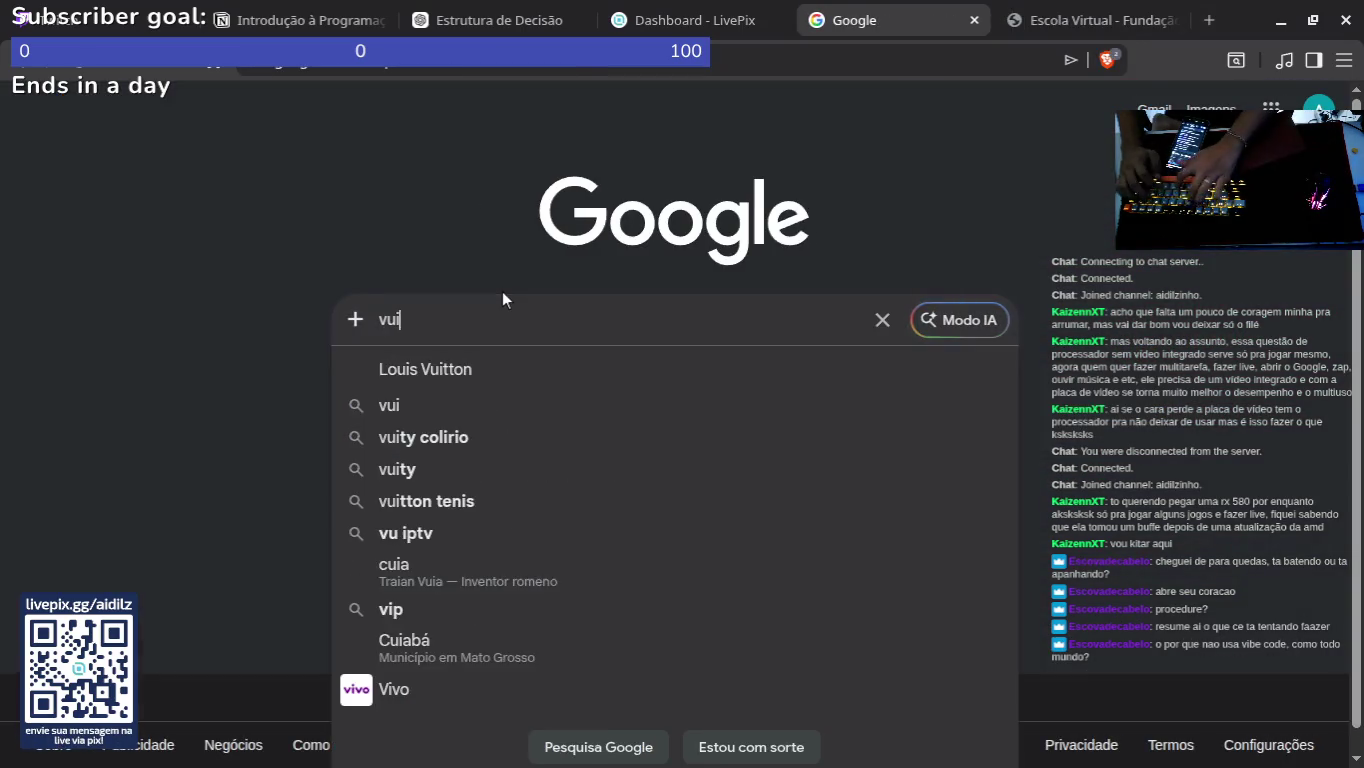
pyautogui.press('BackSpace')
pyautogui.press('BackSpace')
pyautogui.write('ibe code')
pyautogui.press('Return')
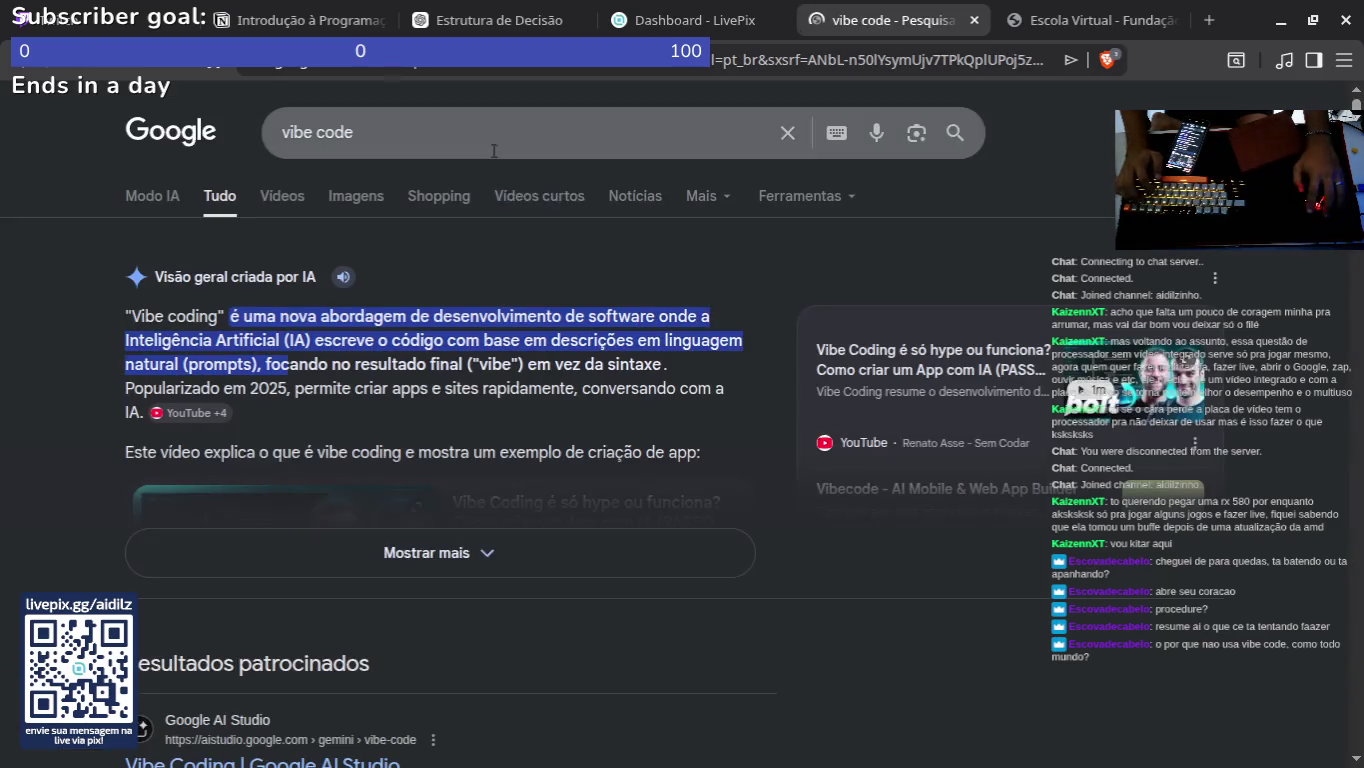
# Step: Expand the full AI overview and scroll through it
pyautogui.click(450, 552)
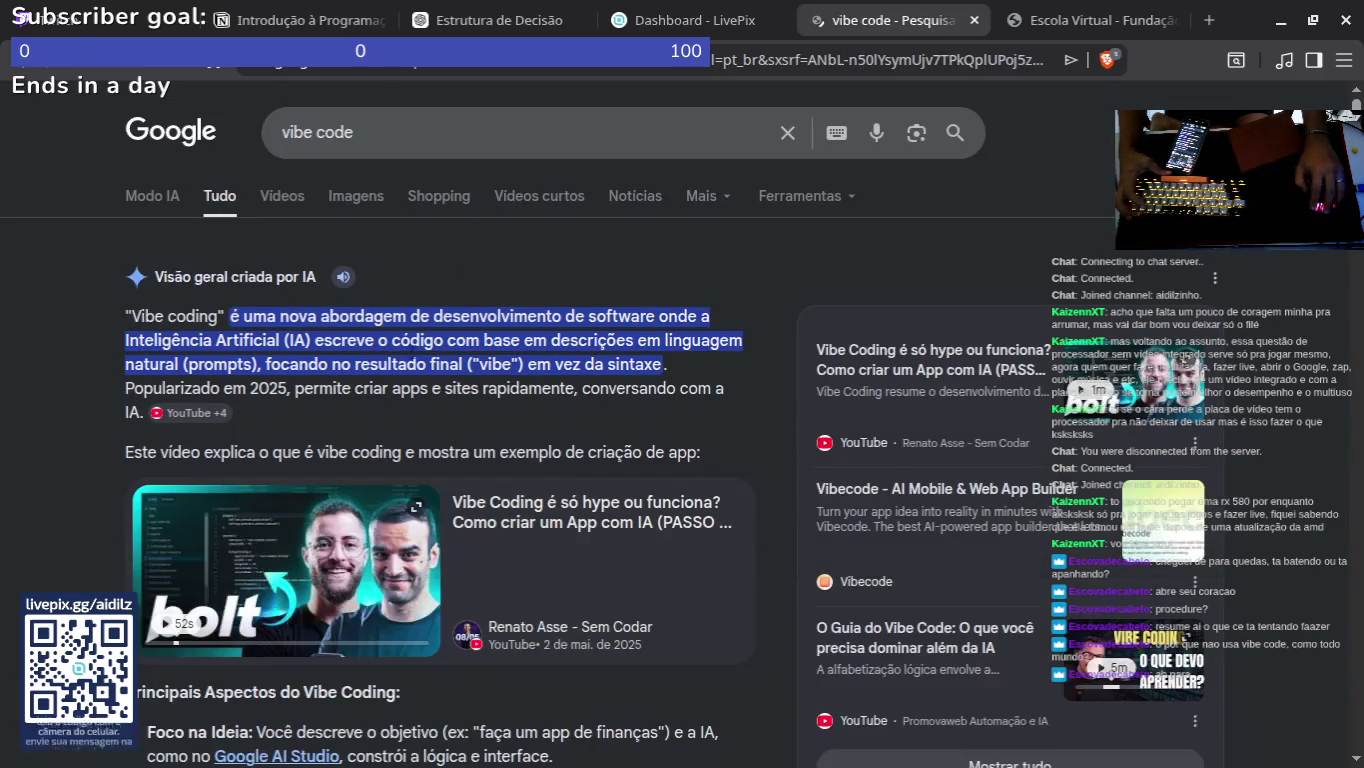
pyautogui.scroll(-10, 612, 408)
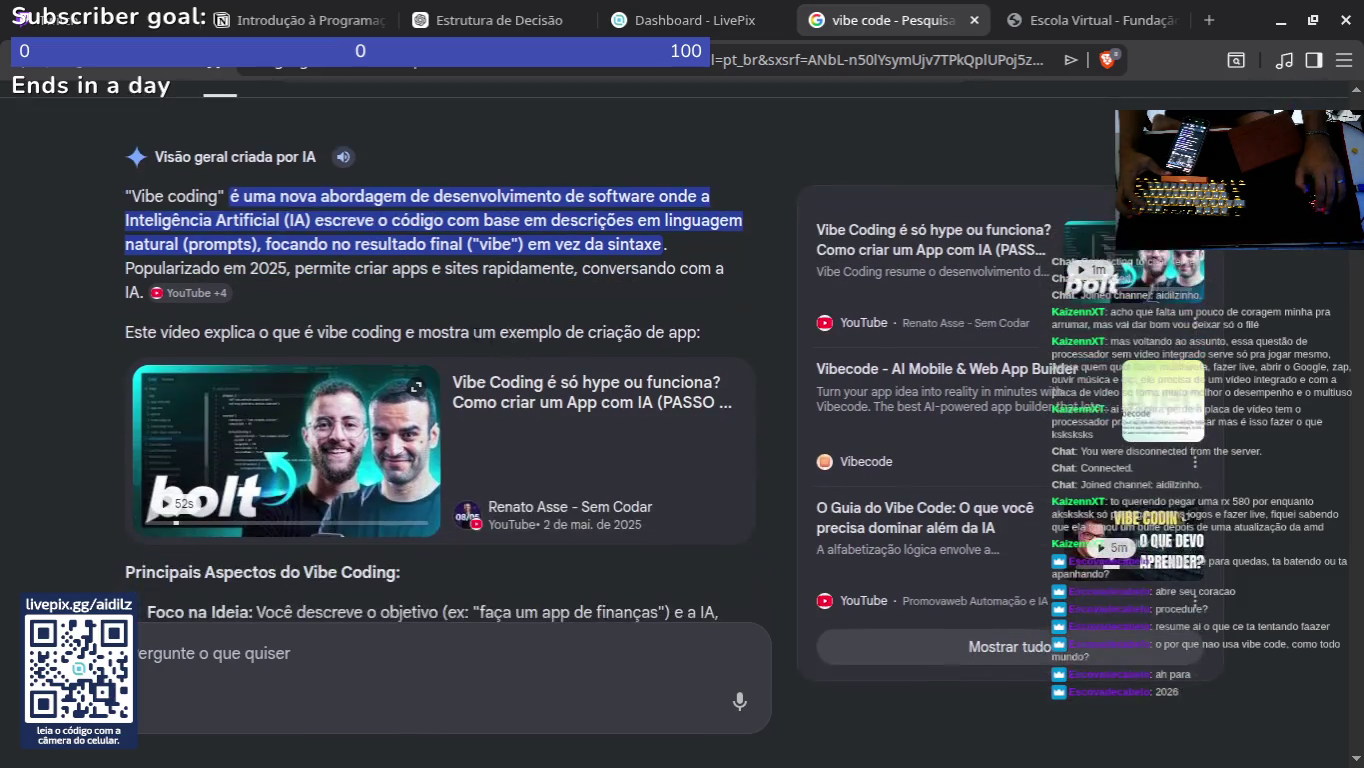
pyautogui.scroll(-3, 460, 360)
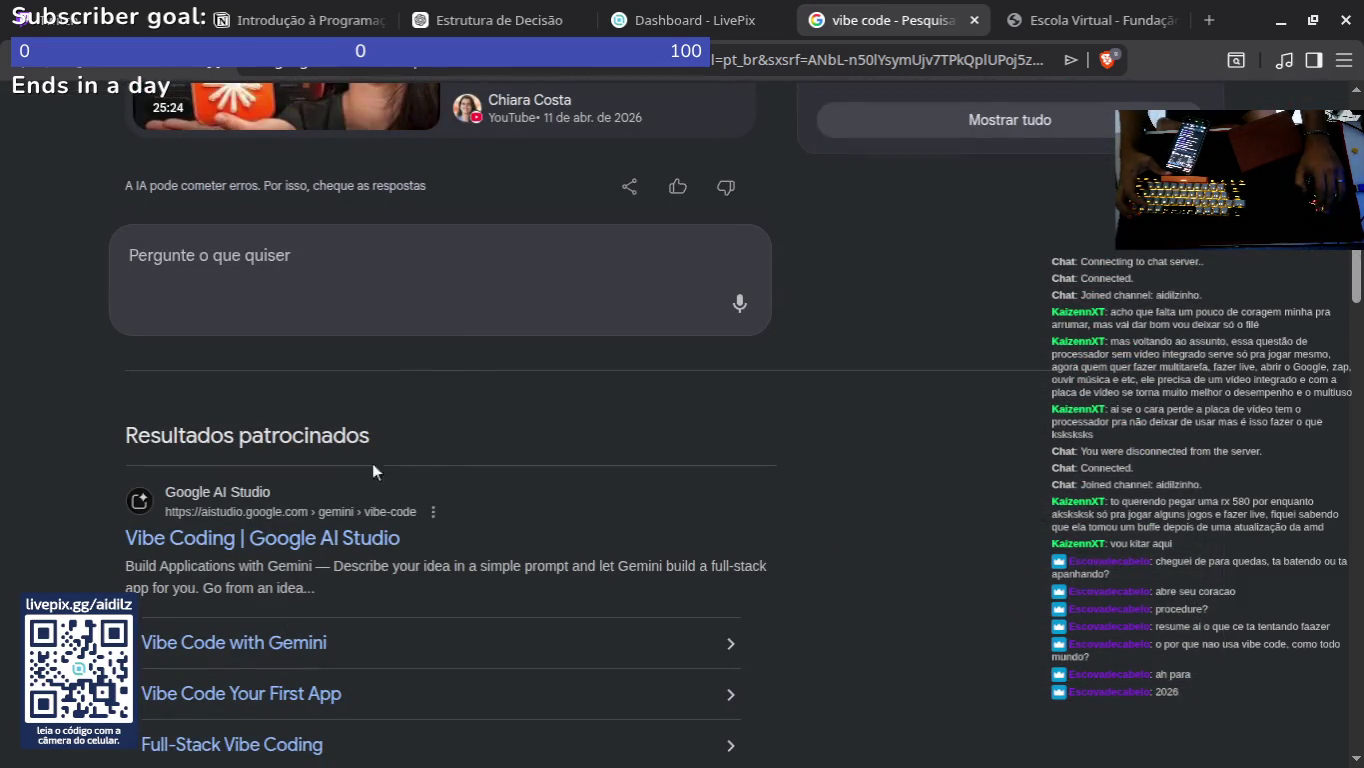
pyautogui.scroll(-5, 409, 527)
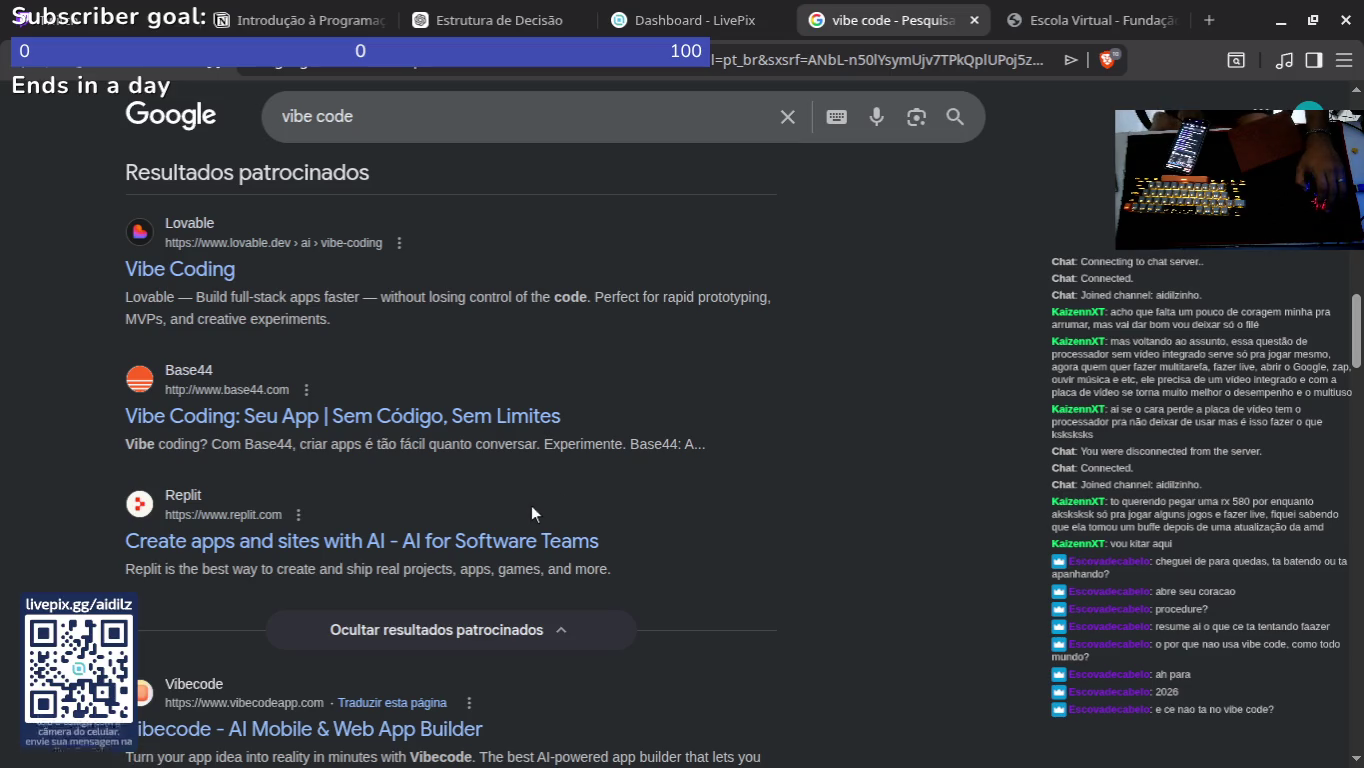
pyautogui.scroll(8, 545, 483)
pyautogui.scroll(5, 544, 415)
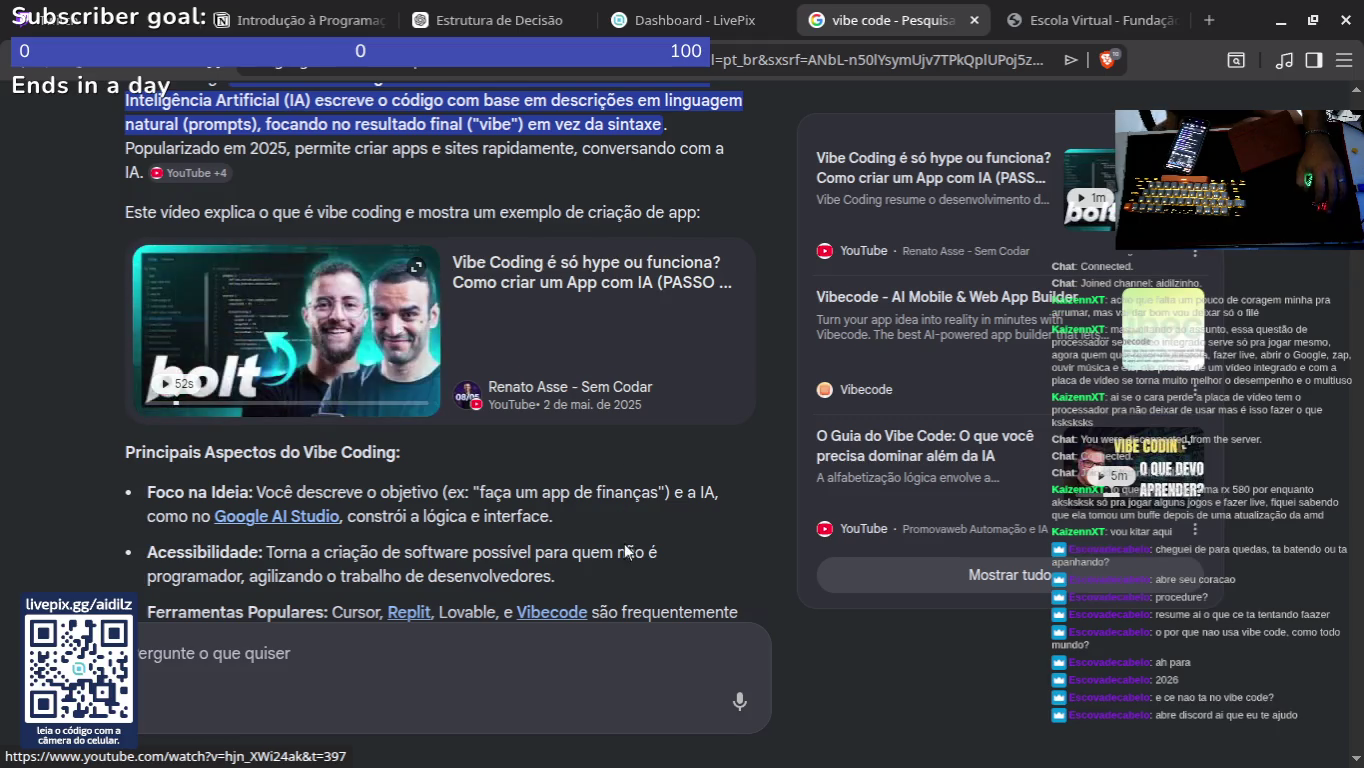
pyautogui.scroll(1, 600, 300)
# Step: Open the overview's vibe coding video, move its tab left, rewind to 0:00 and pause
pyautogui.click(631, 399)
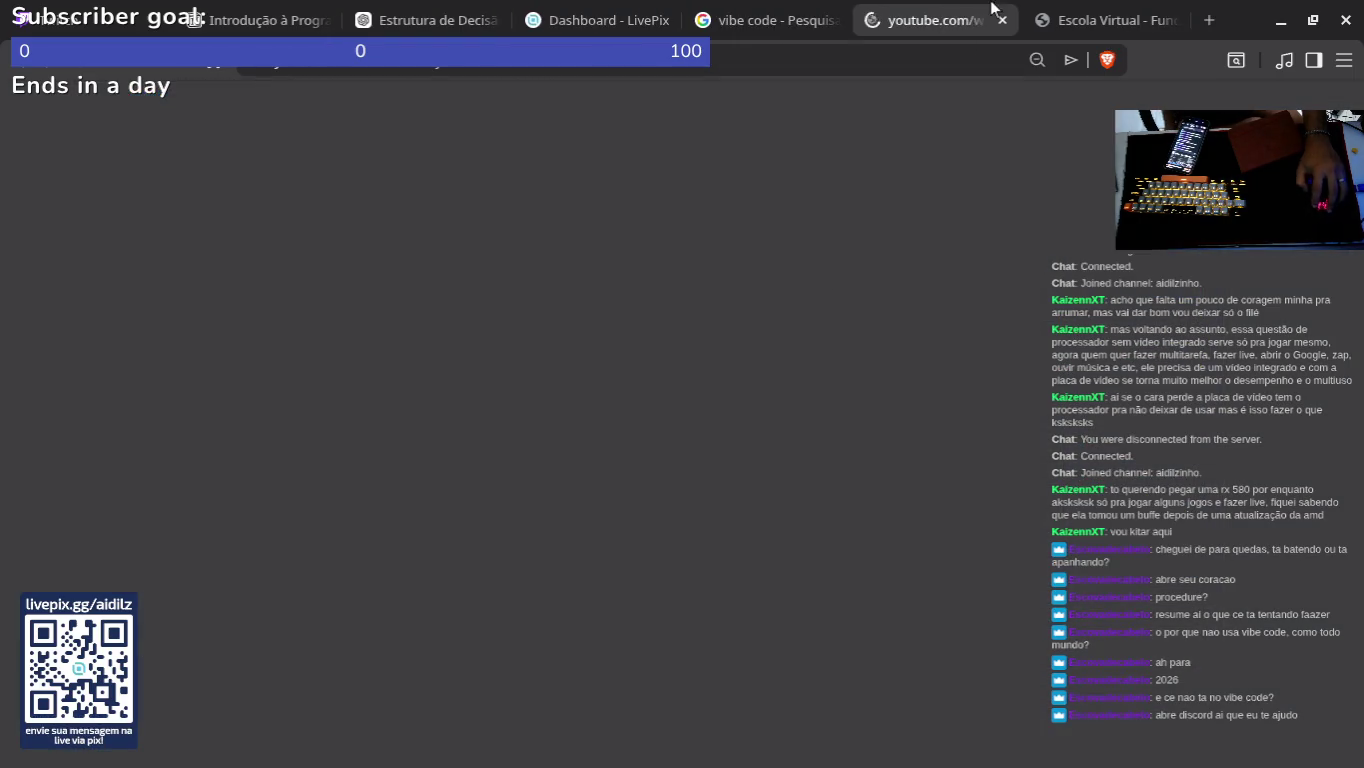
pyautogui.moveTo(960, 24); pyautogui.dragTo(827, 27)
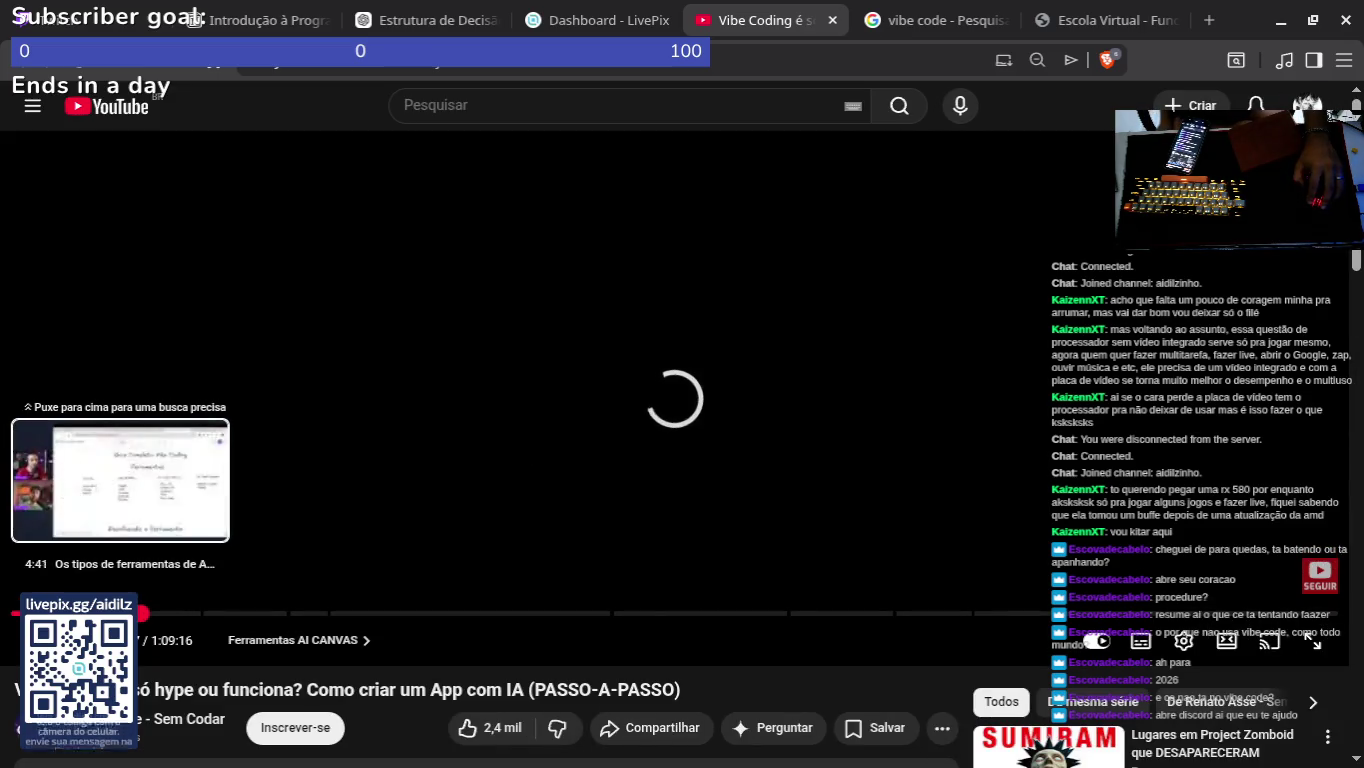
pyautogui.moveTo(87, 613)
pyautogui.mouseDown()
pyautogui.moveTo(55, 612)
pyautogui.moveTo(107, 613)
pyautogui.moveTo(0, 617)
pyautogui.mouseUp()
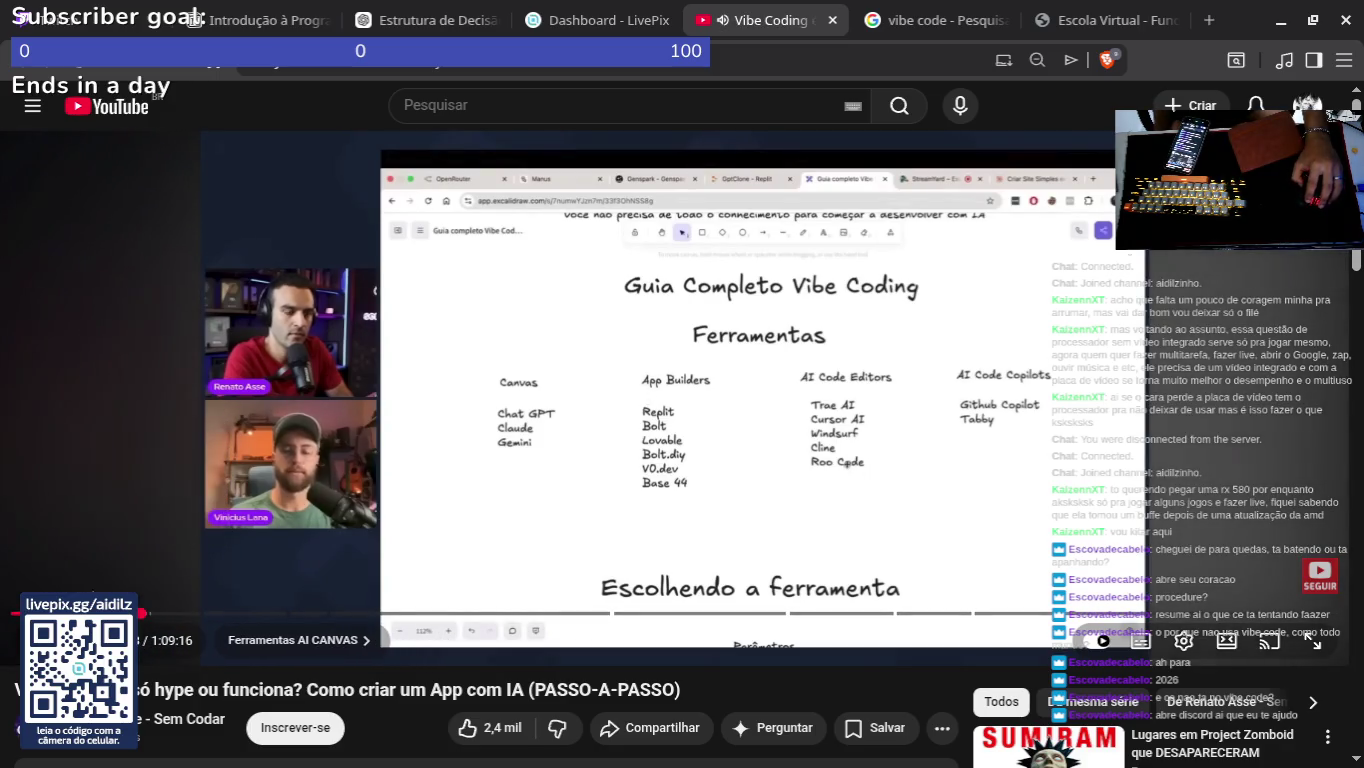
pyautogui.click(506, 428)
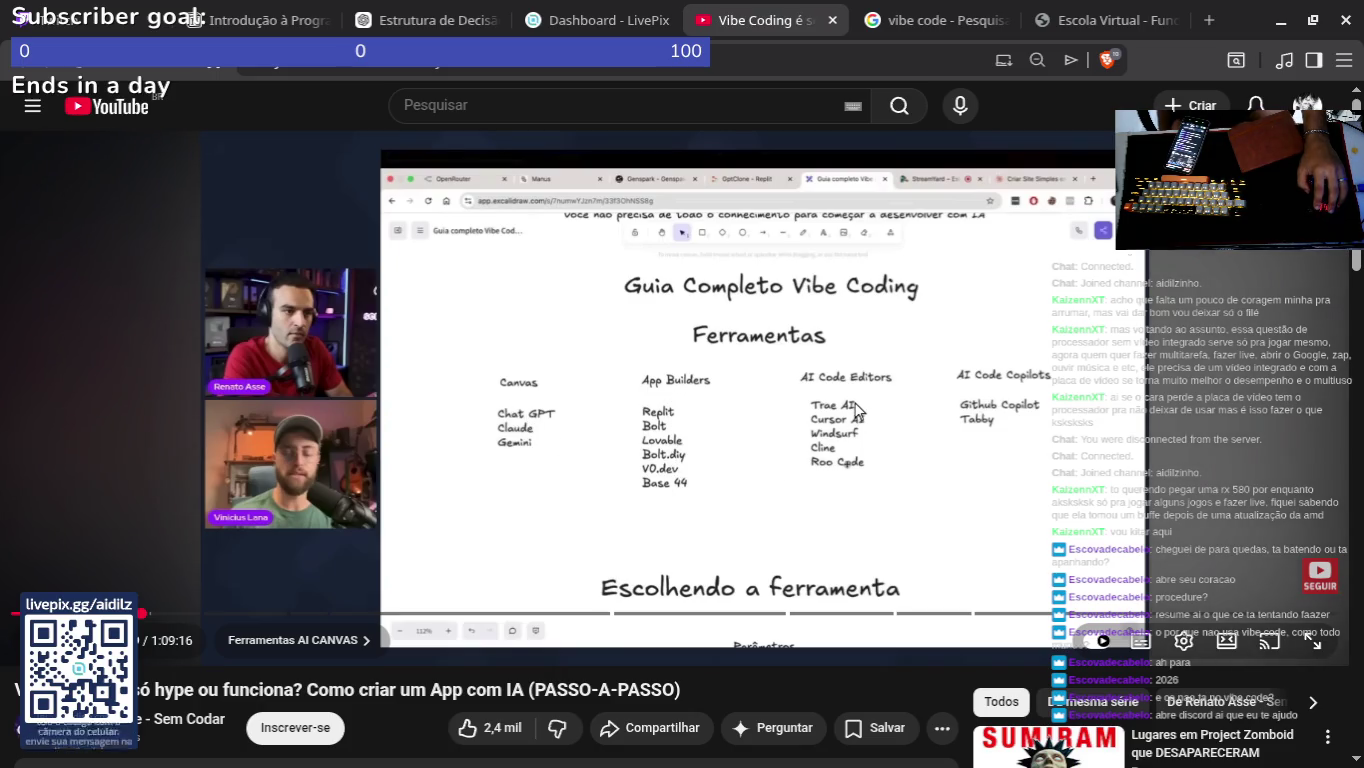
pyautogui.moveTo(606, 739)
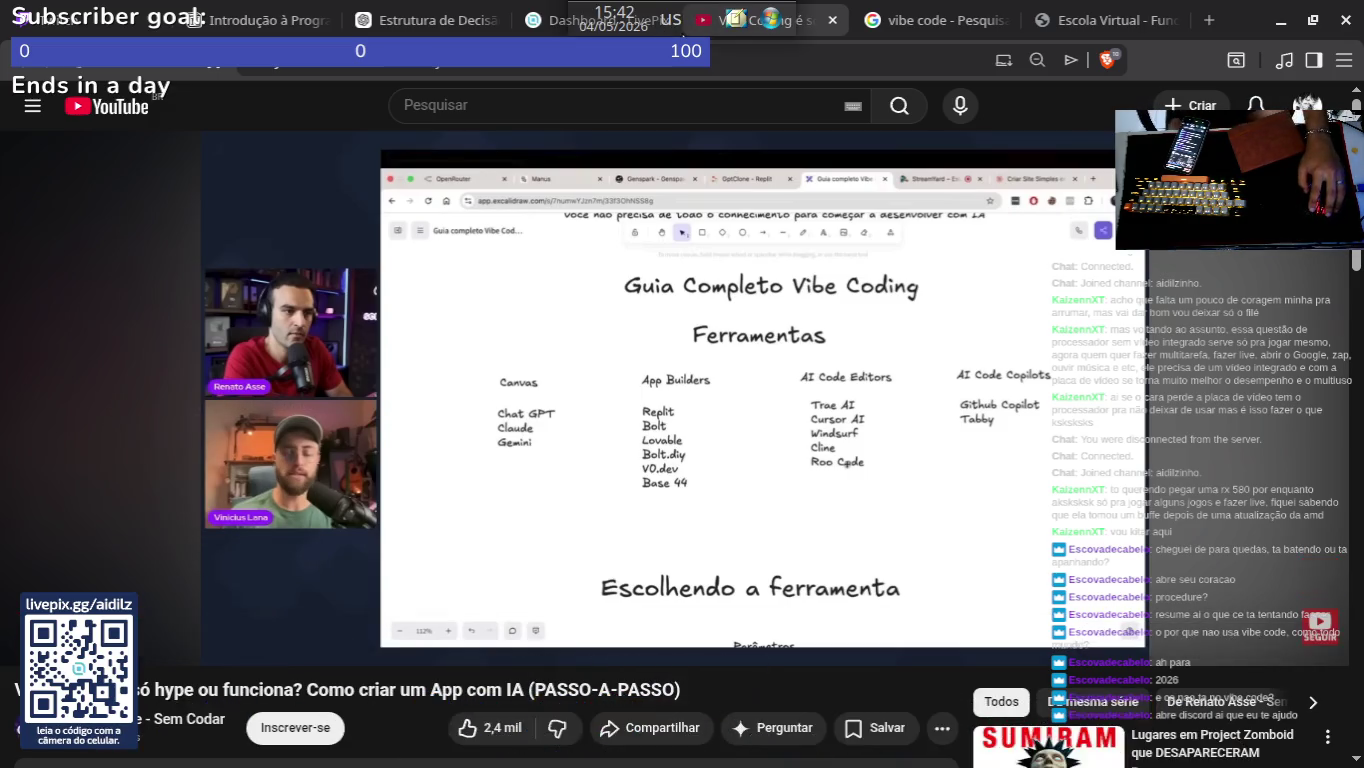
# Step: Search the application launcher for 'disco' and start Discord
pyautogui.click(768, 21)
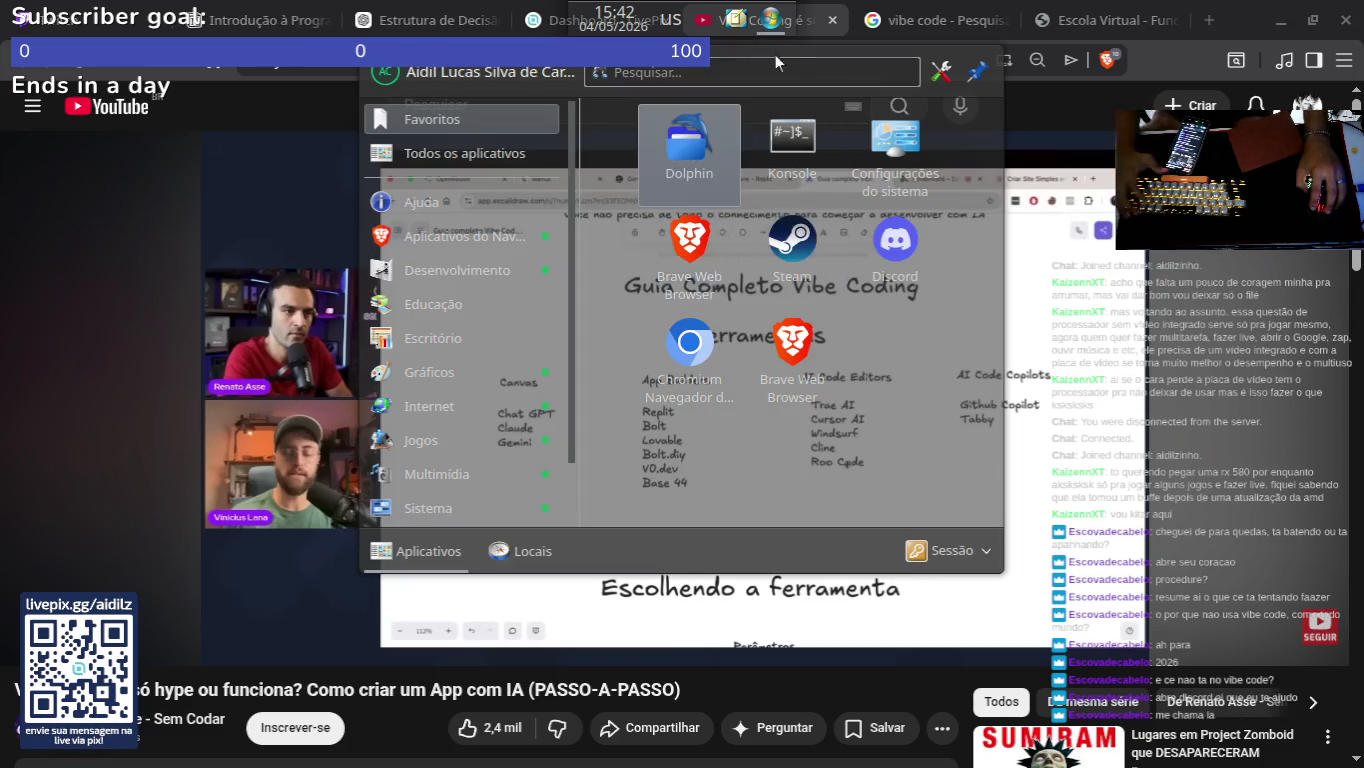
pyautogui.write('disco')
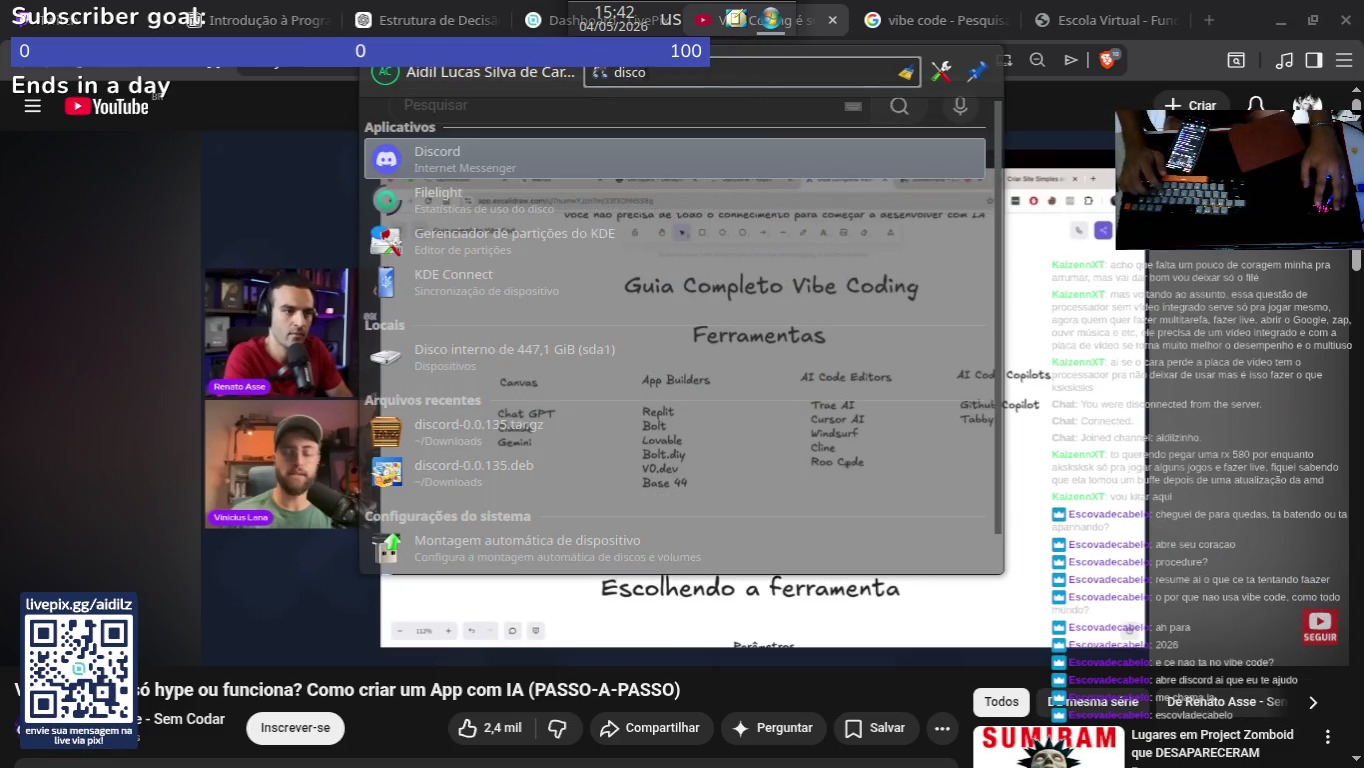
pyautogui.click(475, 157)
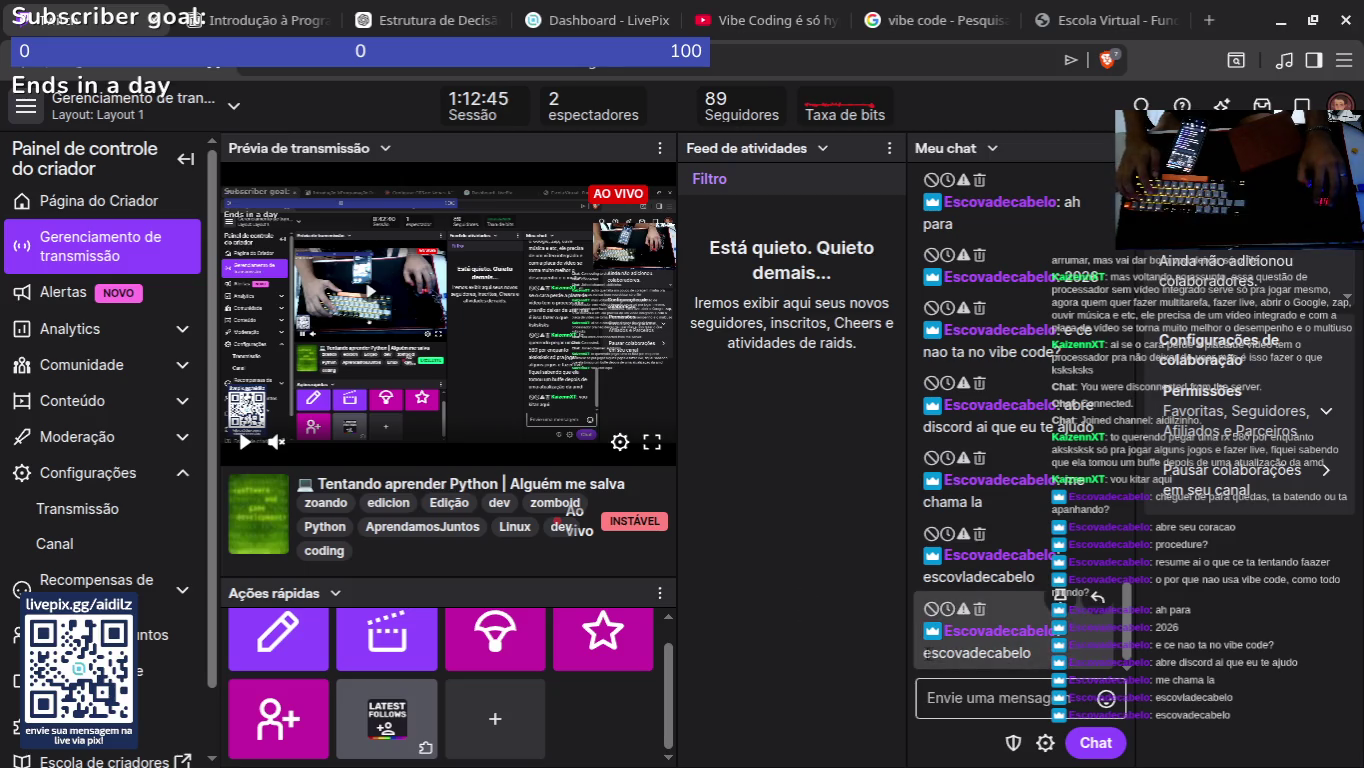
# Step: Send a friend request to a username from Discord's Add Friend page
pyautogui.hotkey('alt', 'Tab')
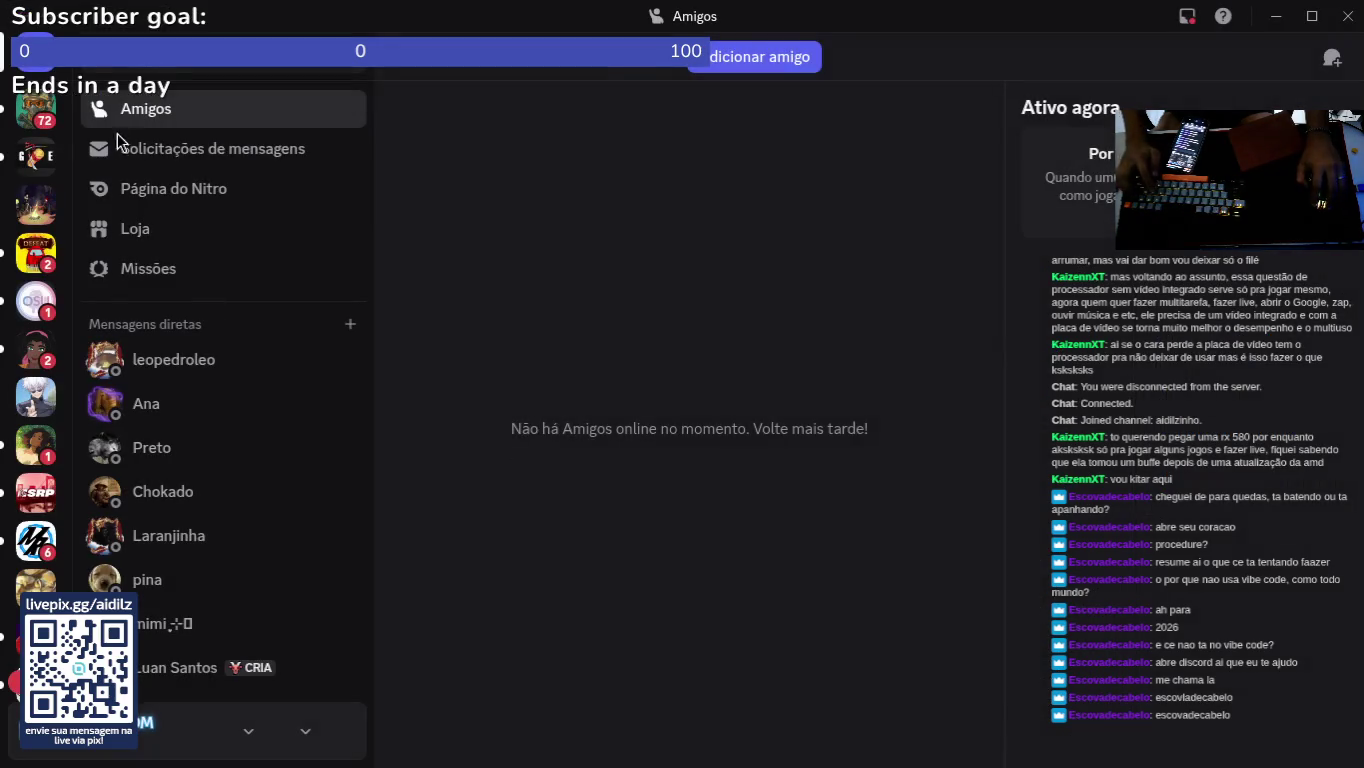
pyautogui.click(858, 56)
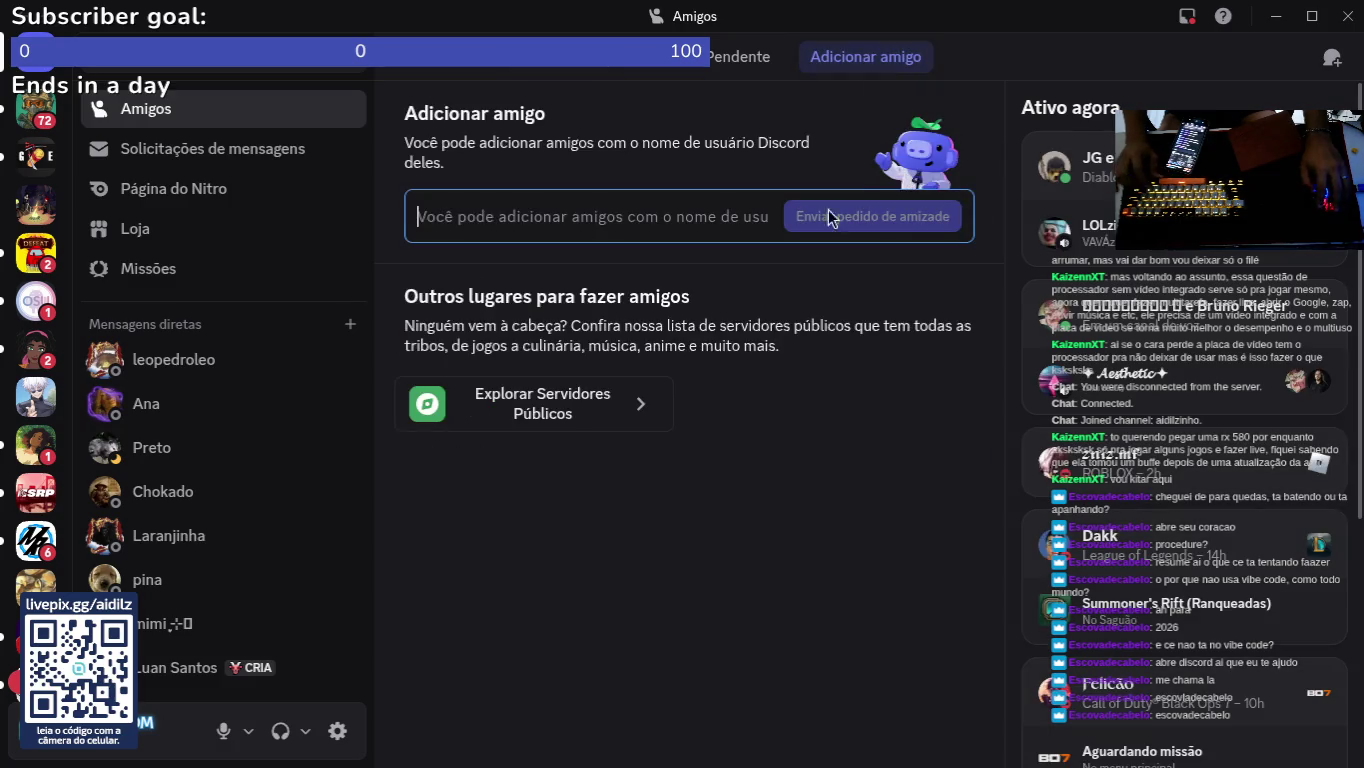
pyautogui.write('escovadecabelo')
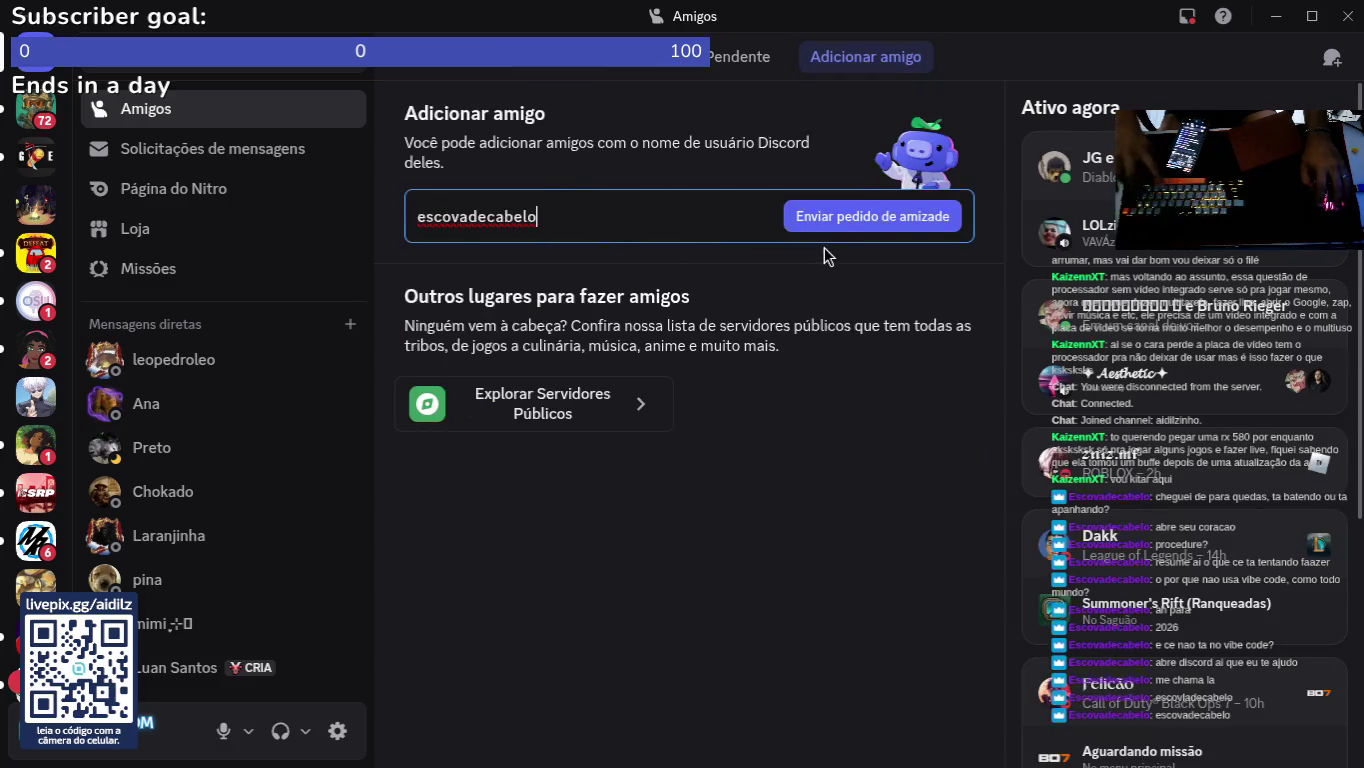
pyautogui.click(831, 222)
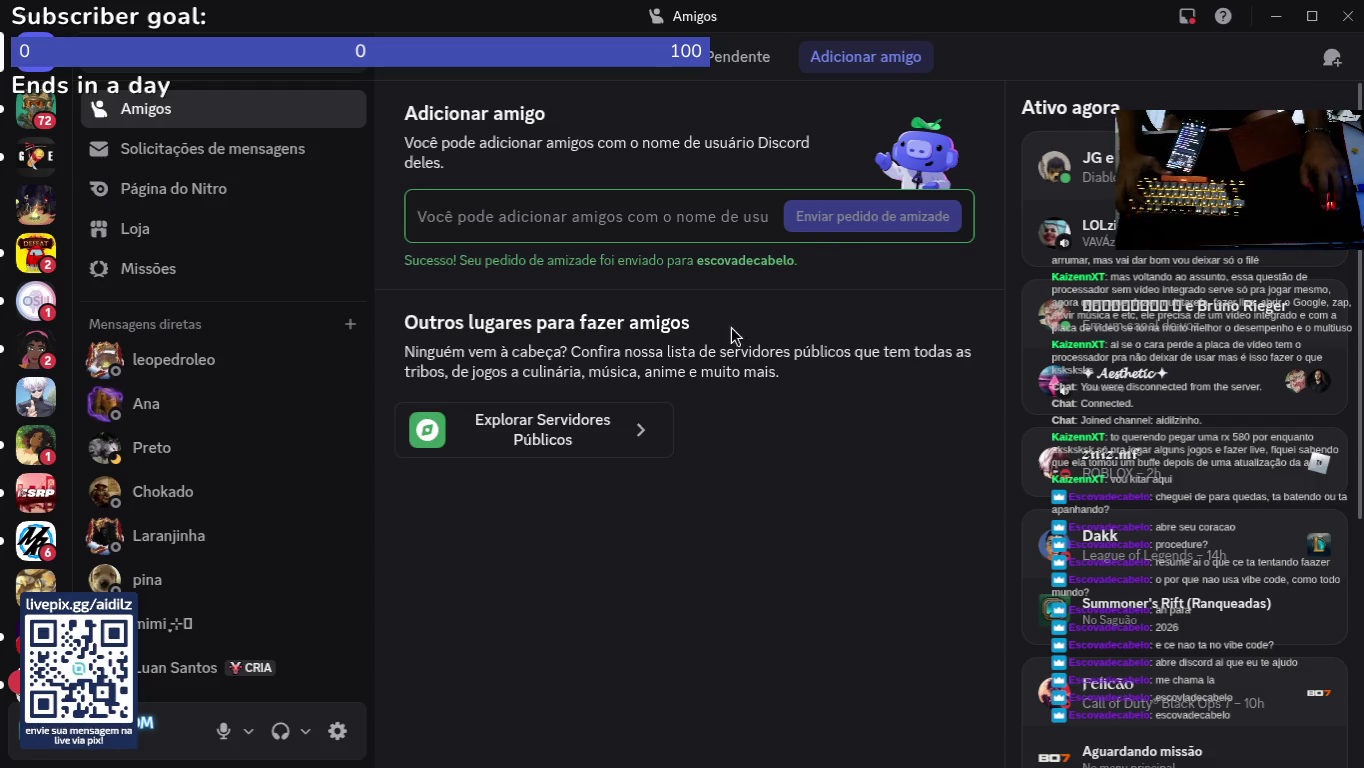
# Step: Check pending requests, then show and scroll the list of online friends
pyautogui.click(852, 71)
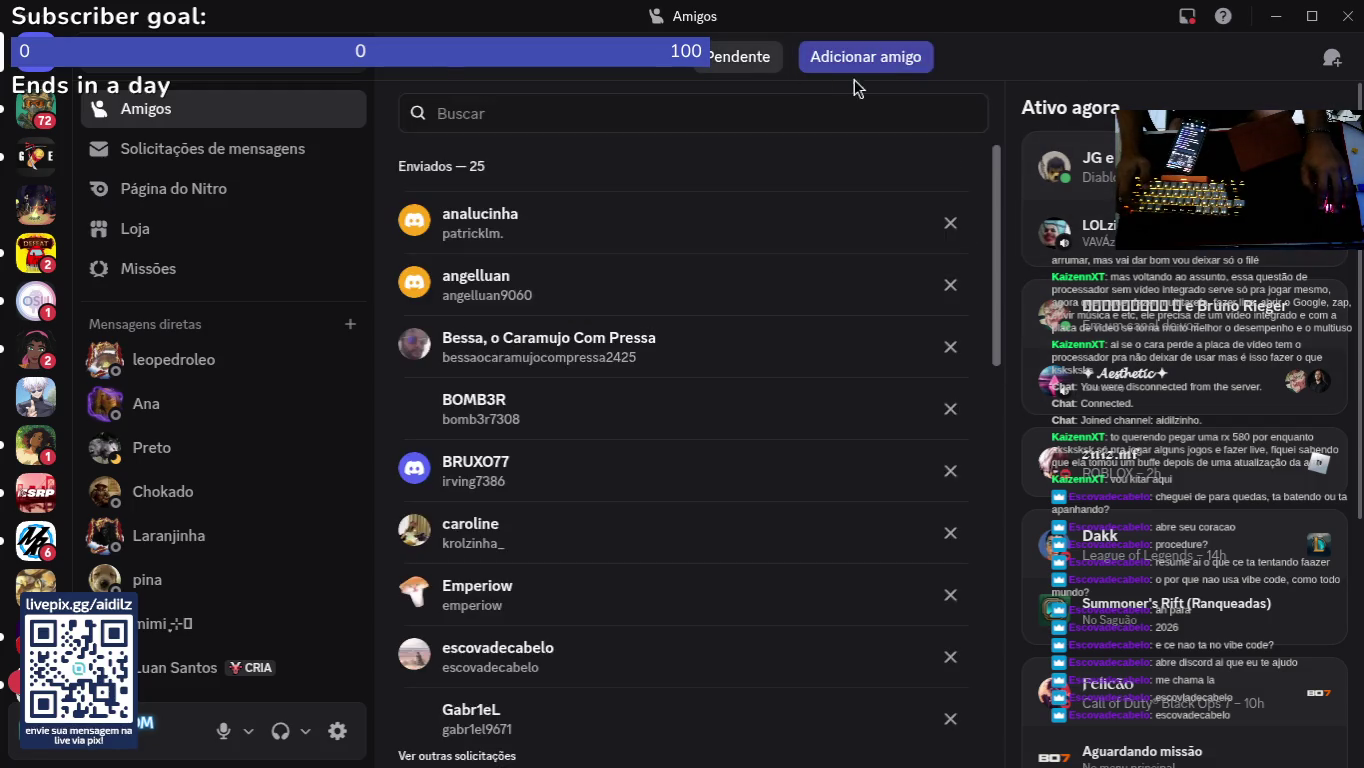
pyautogui.click(843, 66)
pyautogui.click(837, 67)
pyautogui.click(633, 69)
pyautogui.click(553, 67)
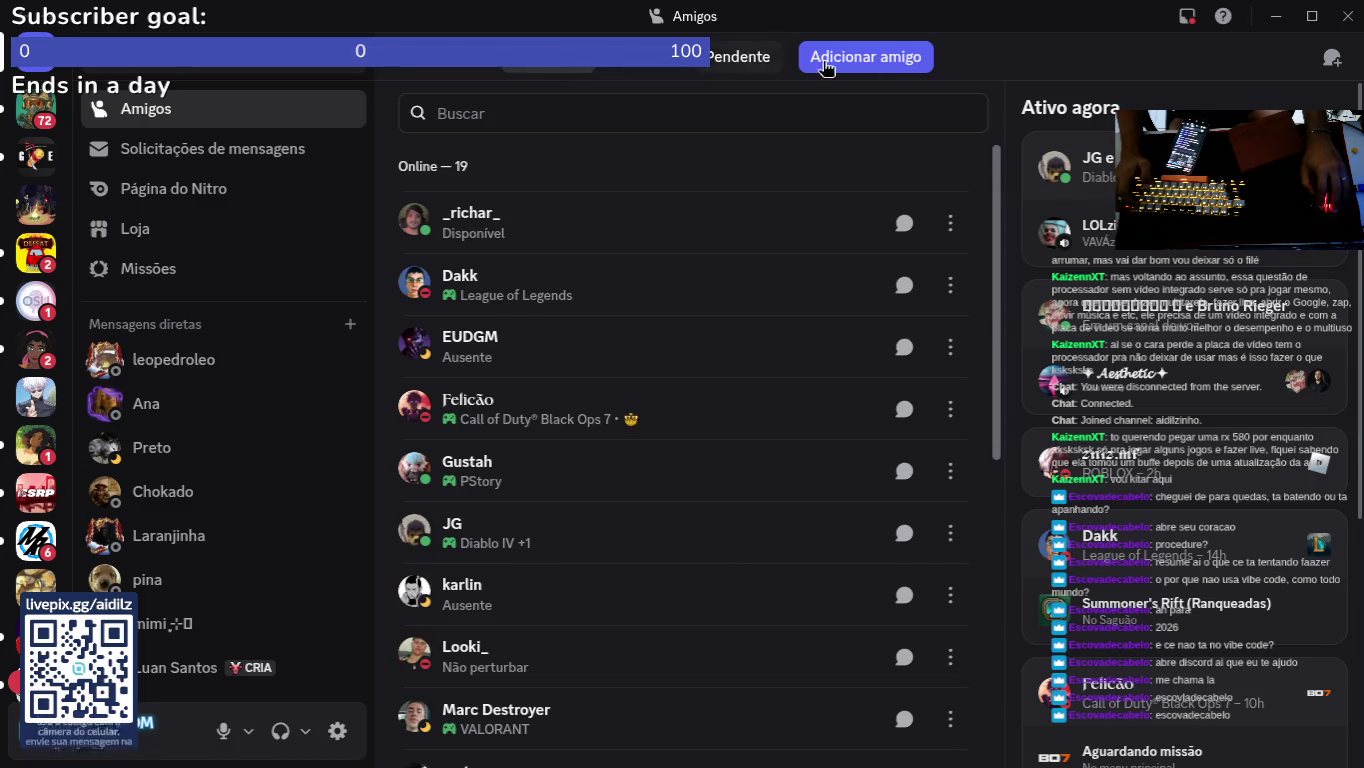
pyautogui.click(840, 57)
pyautogui.click(588, 68)
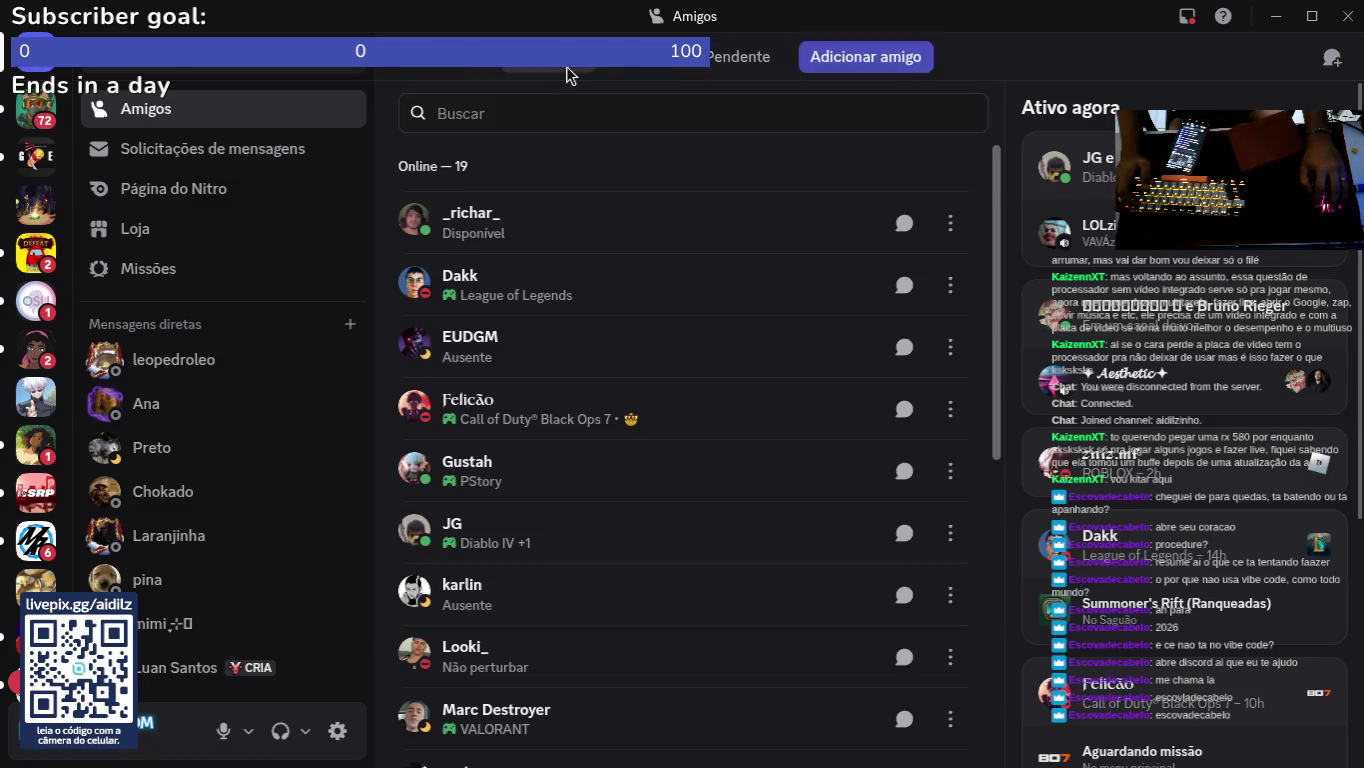
pyautogui.scroll(-3, 629, 300)
pyautogui.scroll(3, 650, 381)
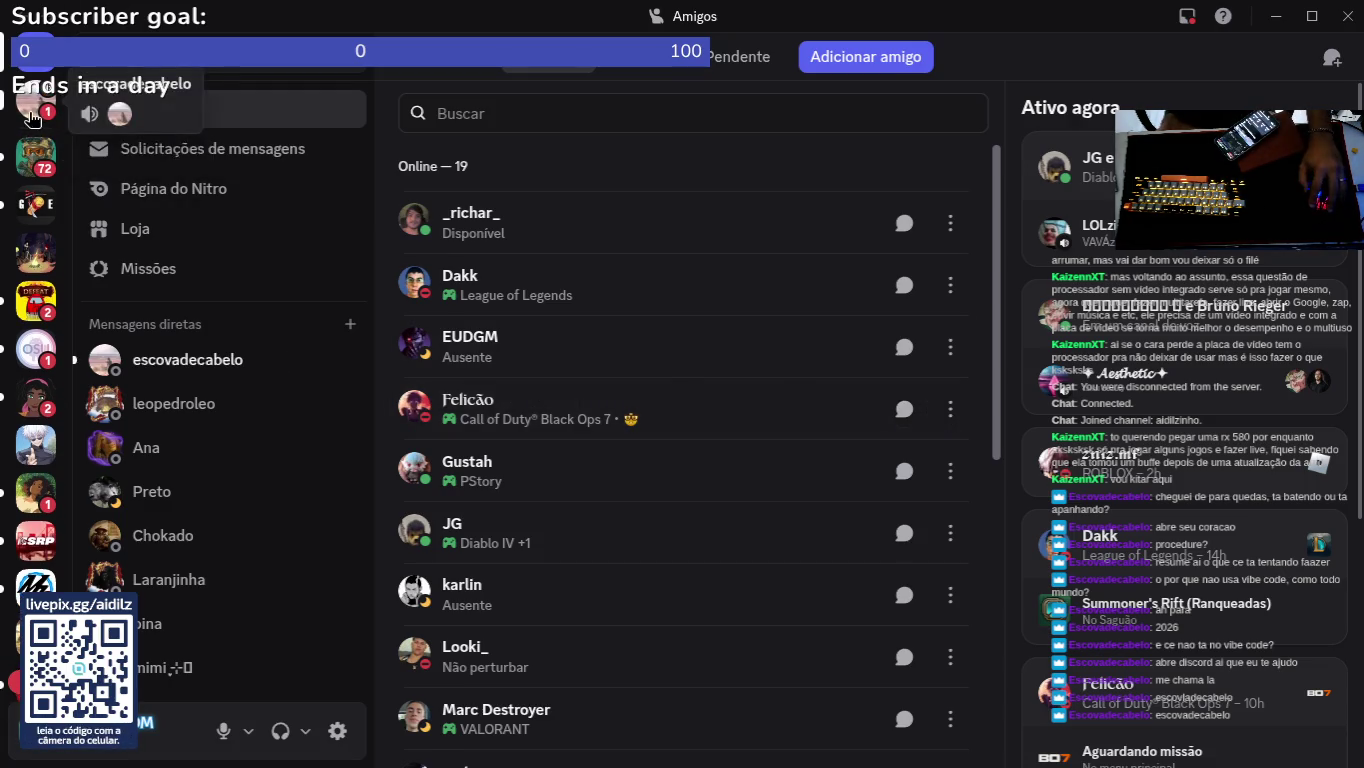
# Step: Open the calling friend's DM, join the call voice-only, and close the soundboard
pyautogui.click(187, 359)
pyautogui.click(787, 240)
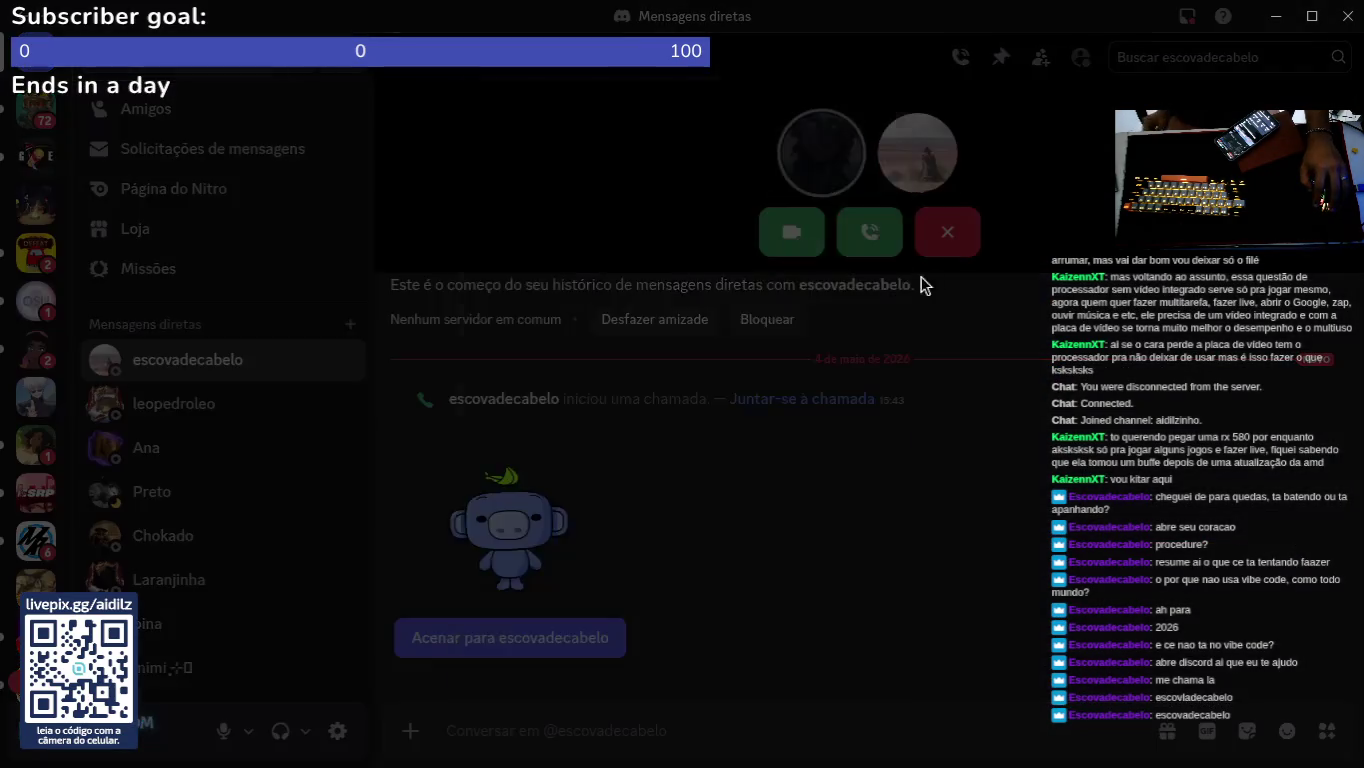
pyautogui.click(920, 150)
pyautogui.click(885, 360)
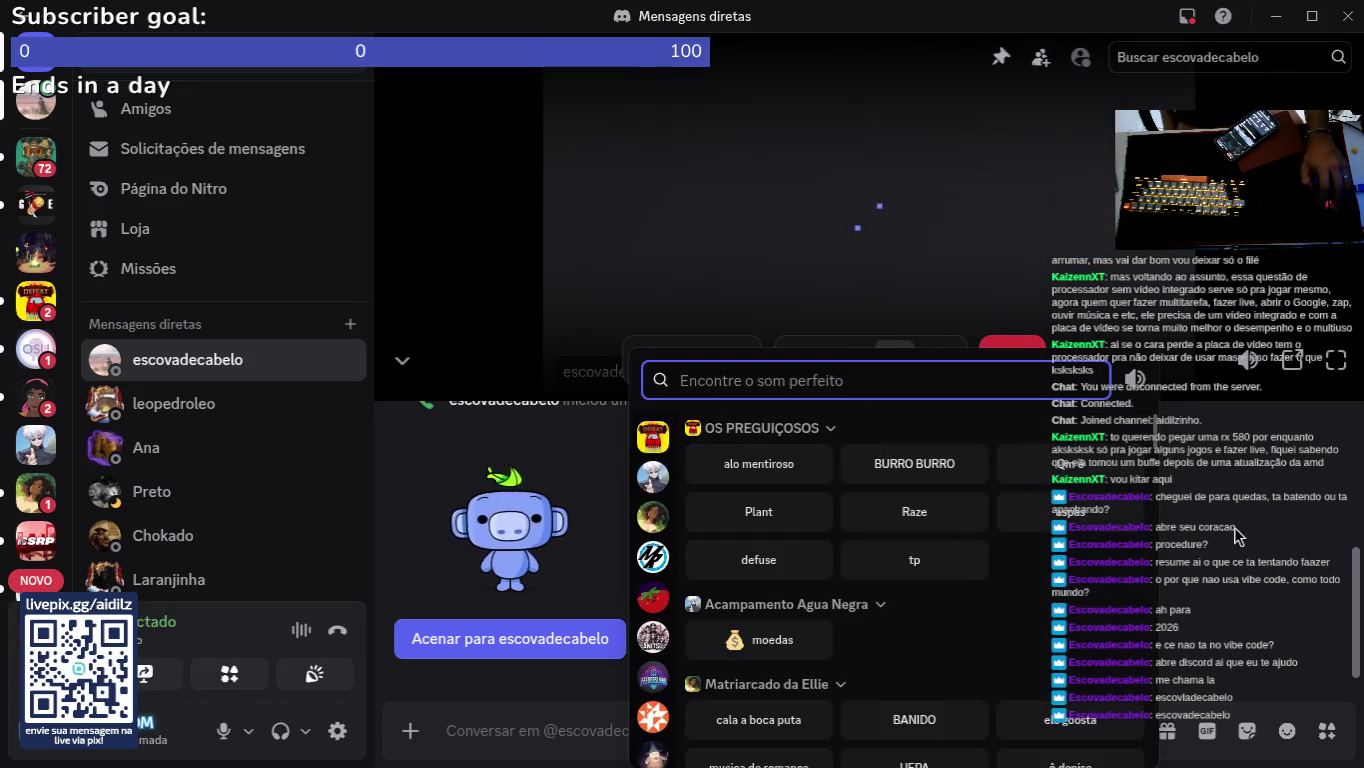
pyautogui.click(1221, 537)
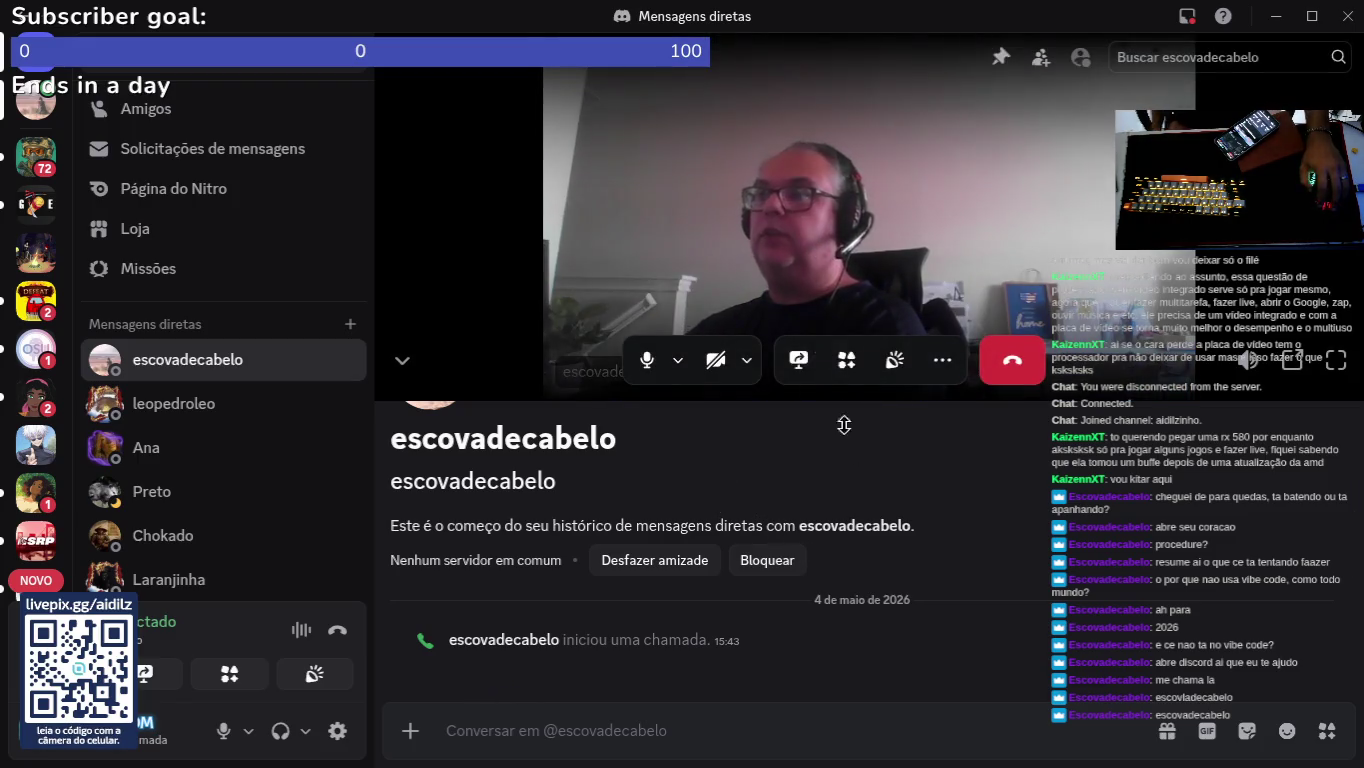
# Step: Open and close the camera options menu in the call
pyautogui.moveTo(680, 721)
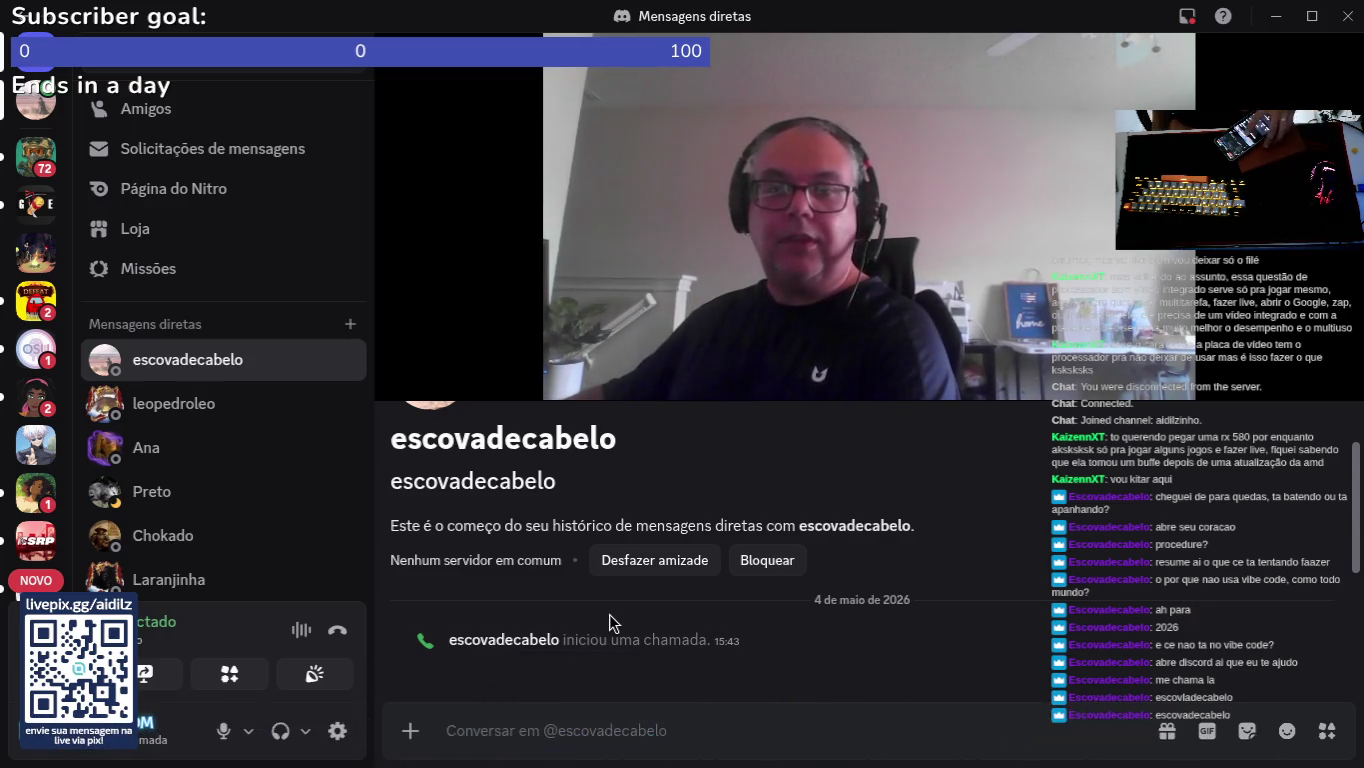
pyautogui.click(752, 377)
pyautogui.click(849, 462)
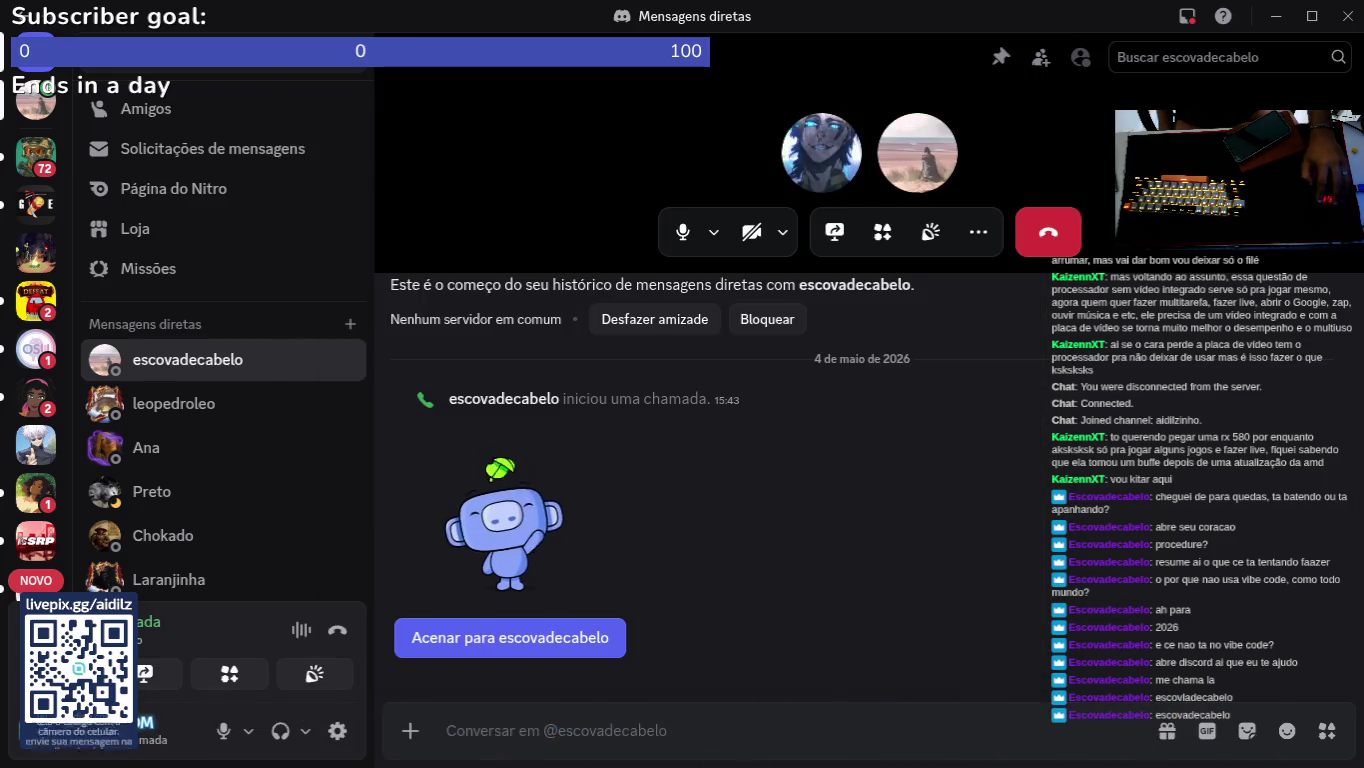
pyautogui.moveTo(756, 760)
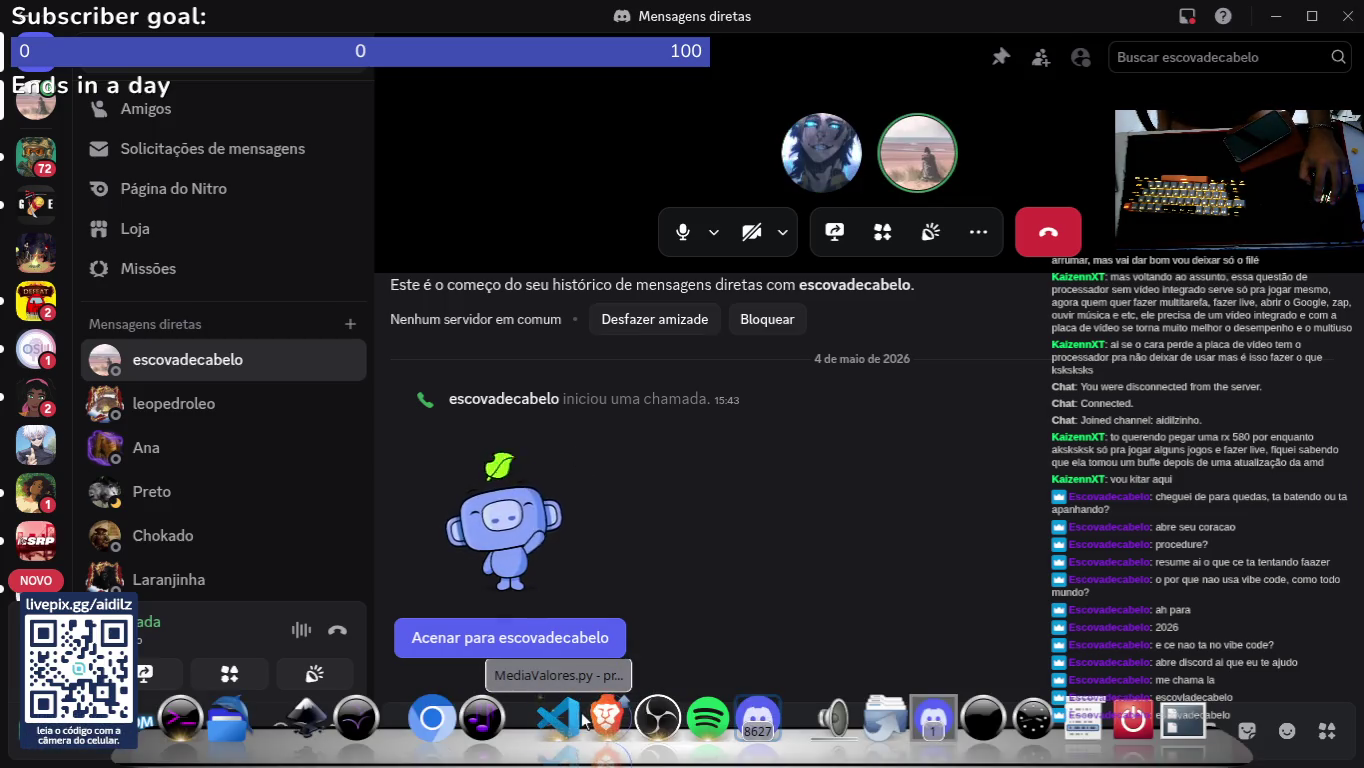
# Step: Close the camera preview, then stream the entire Samsung monitor into the call
pyautogui.click(753, 237)
pyautogui.click(886, 88)
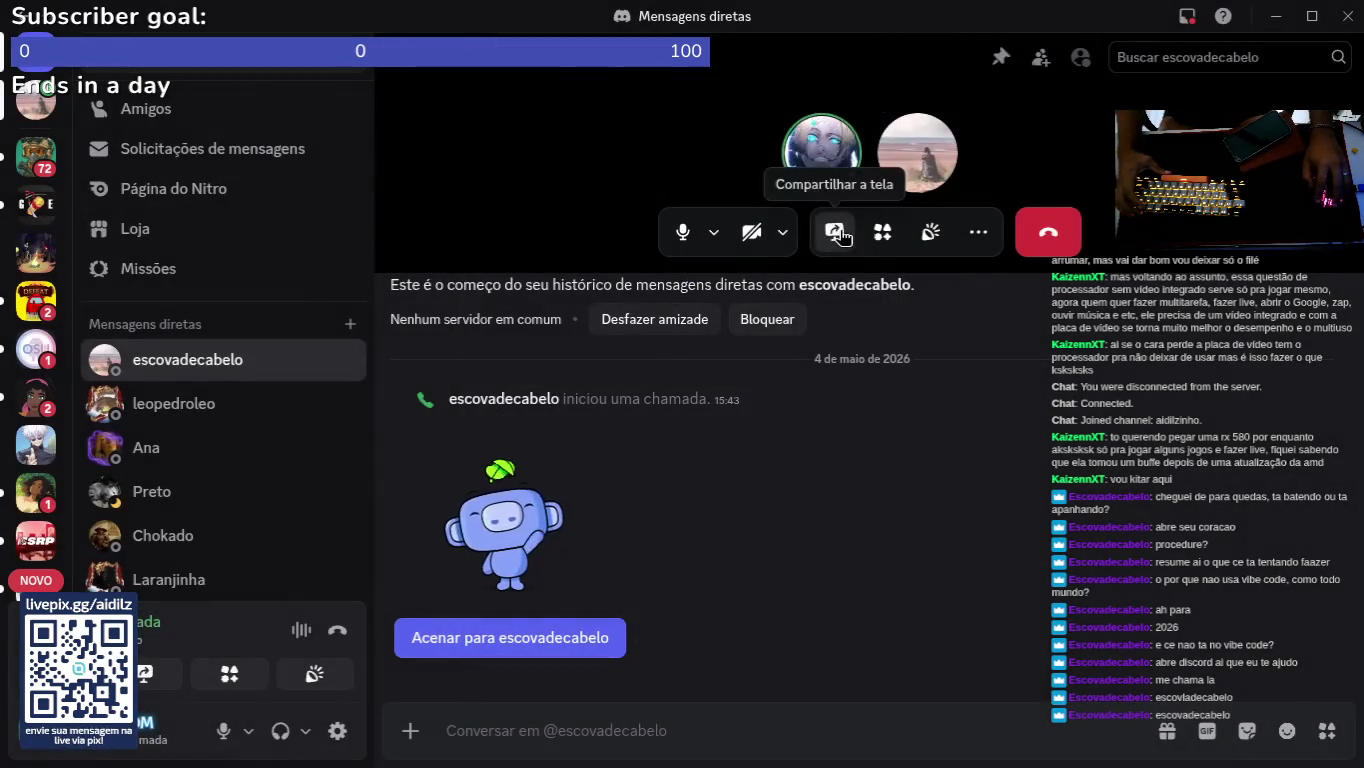
pyautogui.click(836, 226)
pyautogui.click(522, 432)
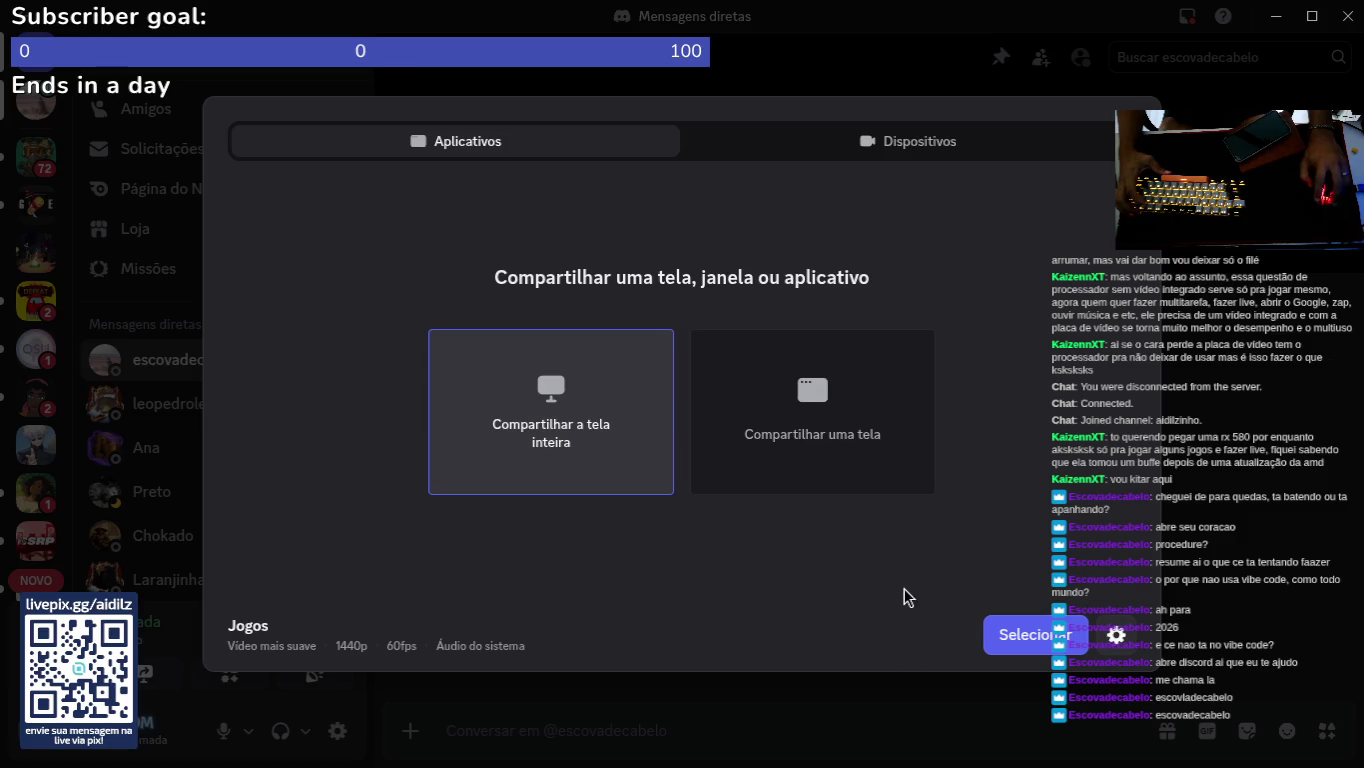
pyautogui.click(1034, 650)
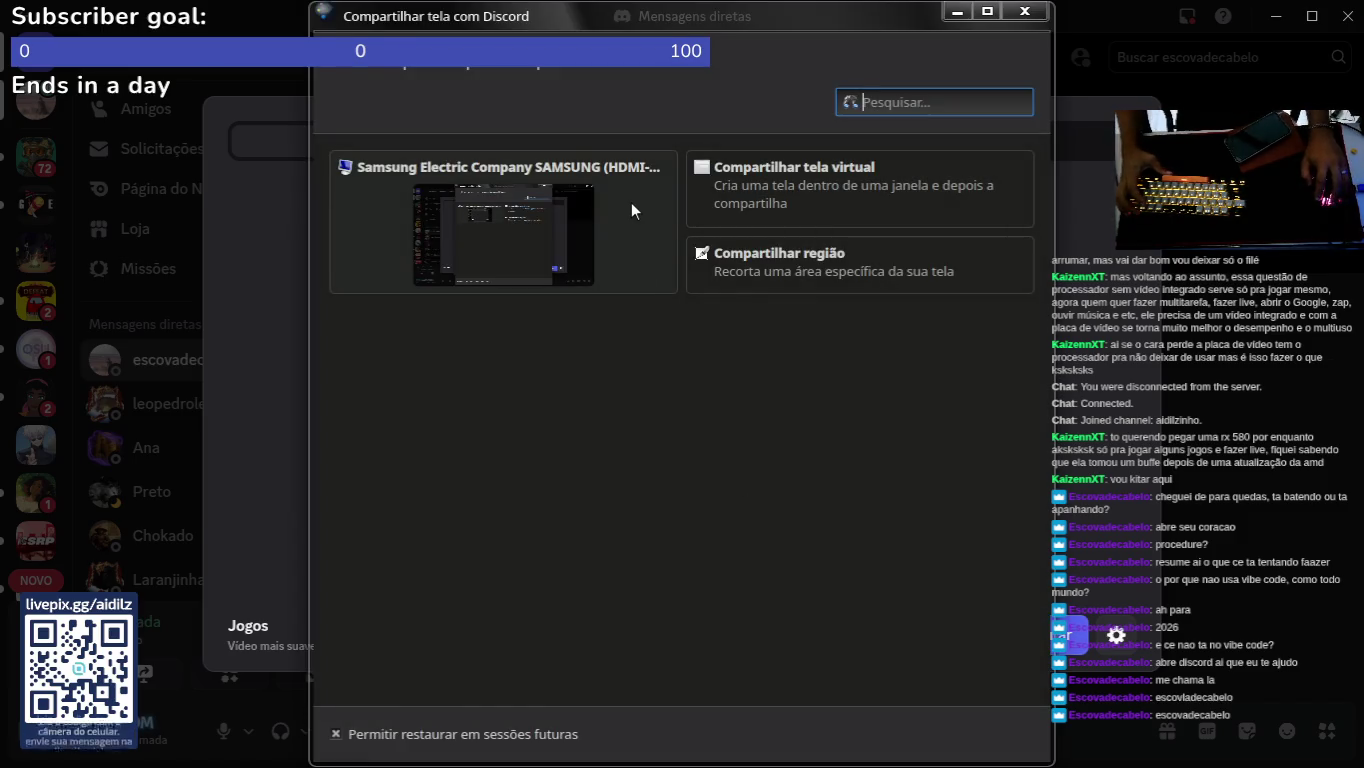
pyautogui.click(632, 203)
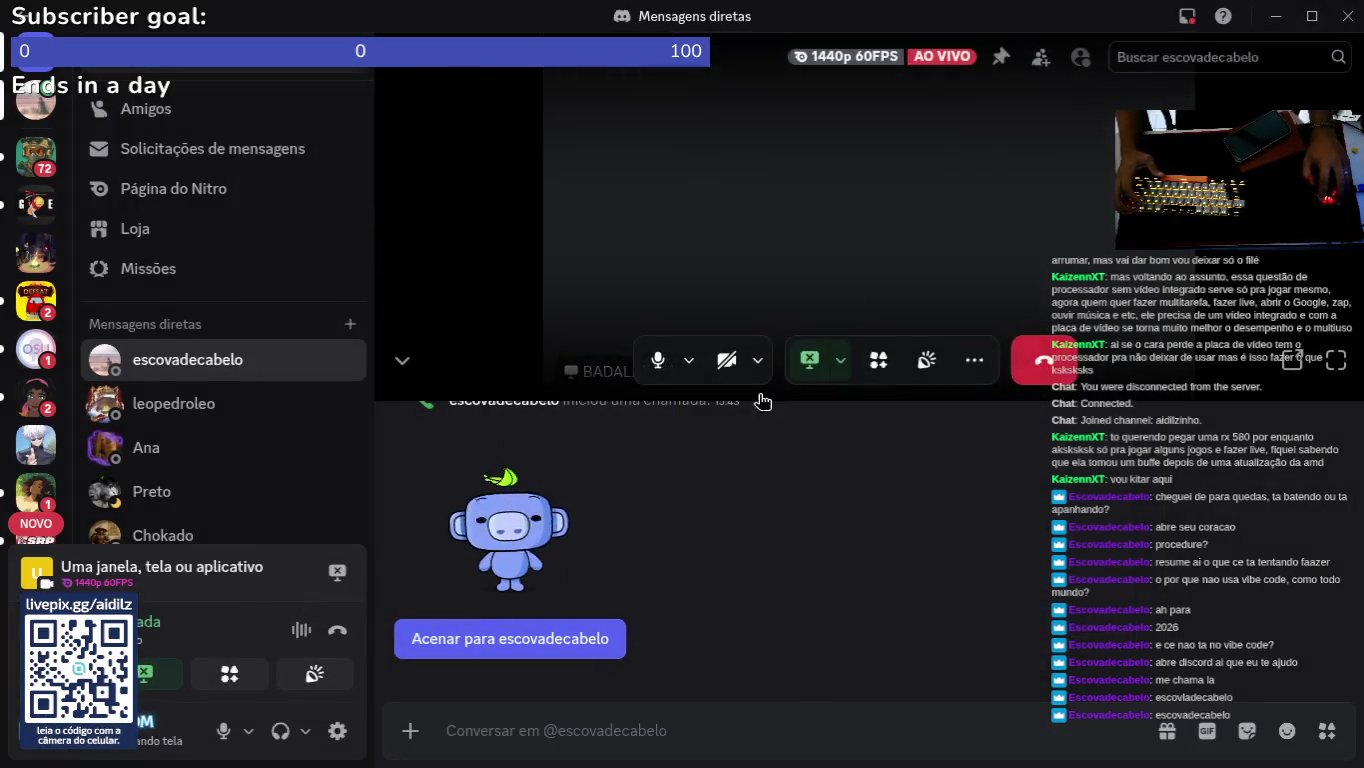
pyautogui.moveTo(746, 710)
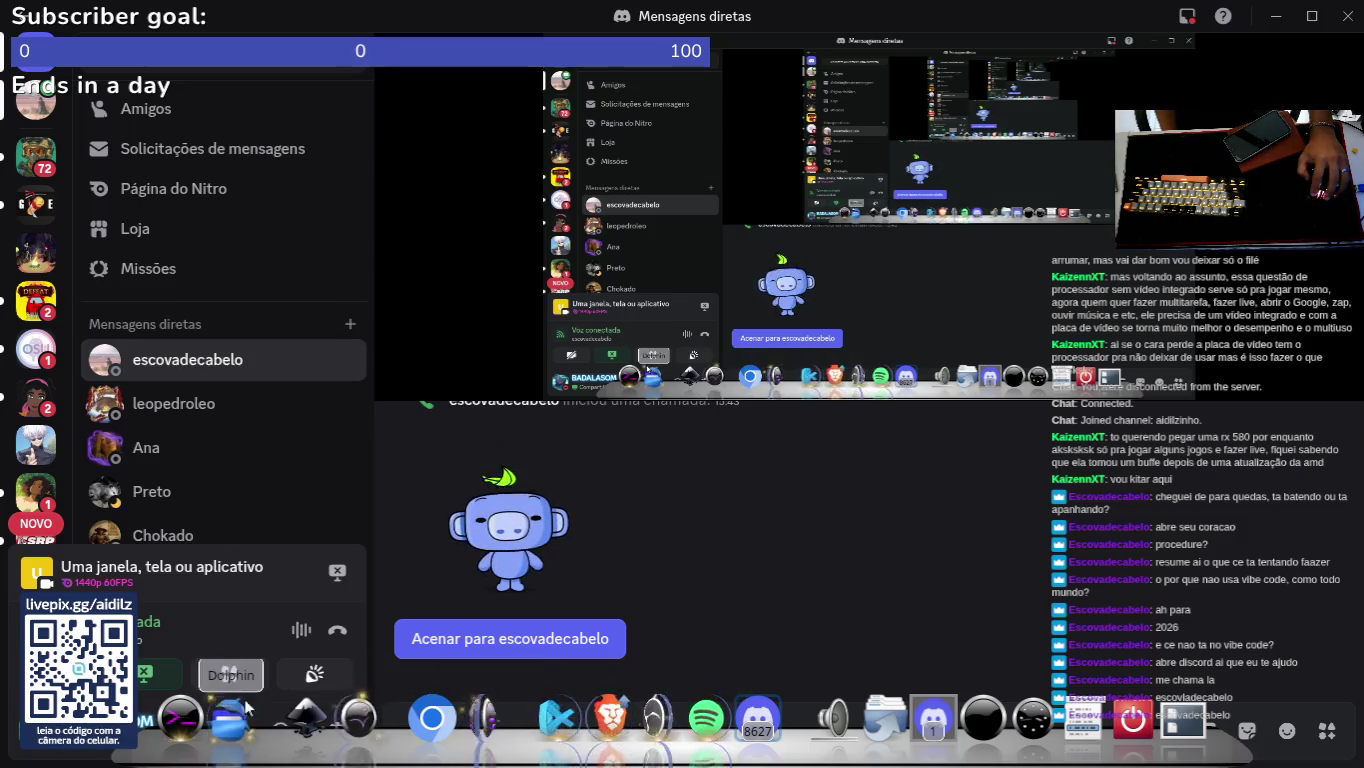
pyautogui.moveTo(707, 9)
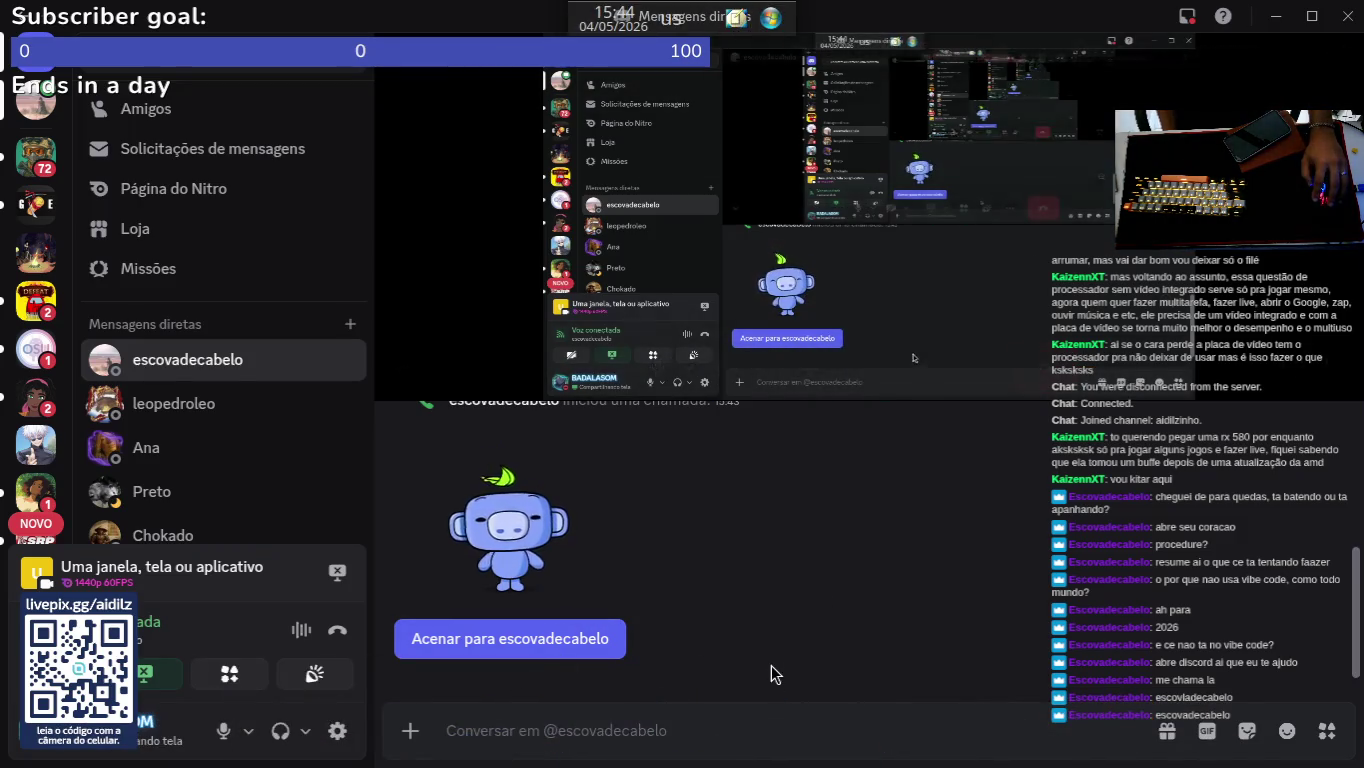
pyautogui.moveTo(599, 762)
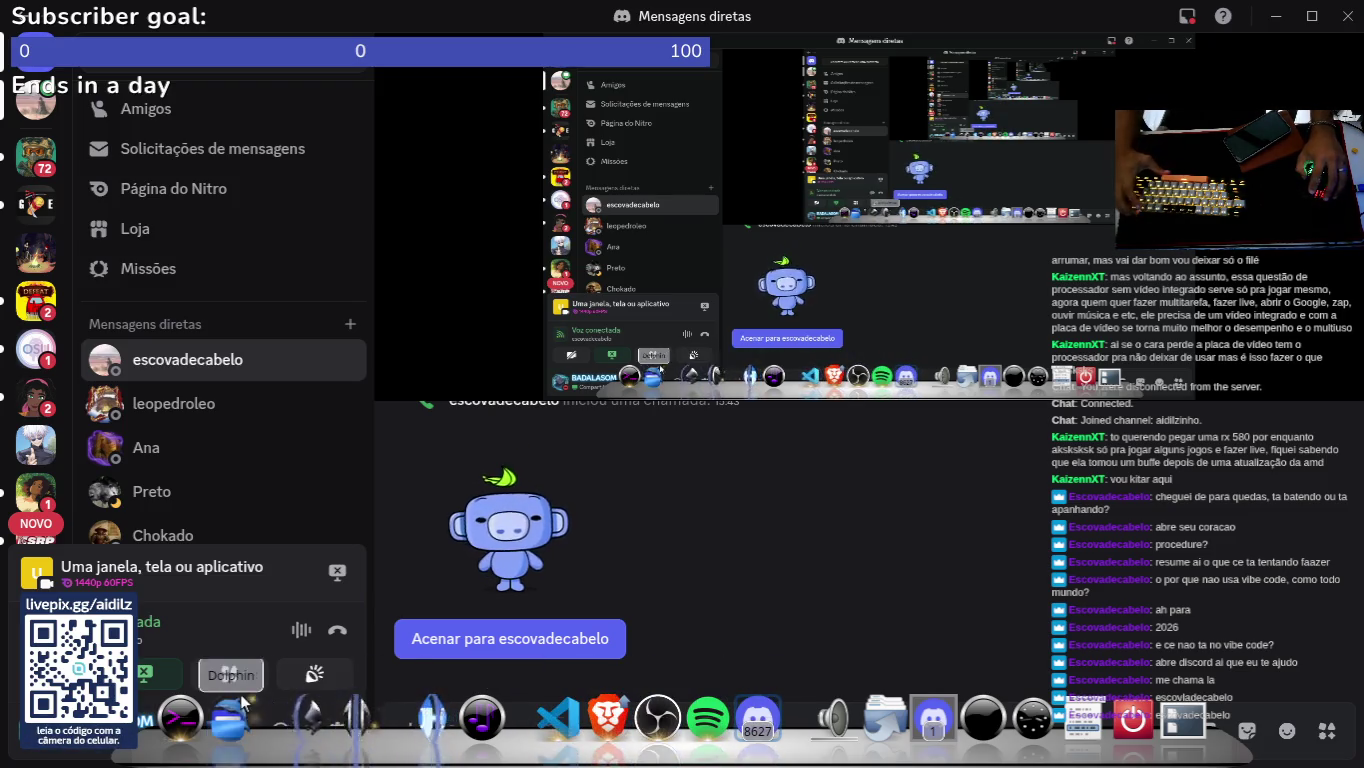
# Step: Launch Konsole with a new shell tab where antigravity isn't found, then hide it
pyautogui.click(180, 717)
pyautogui.press('space')
pyautogui.press('space')
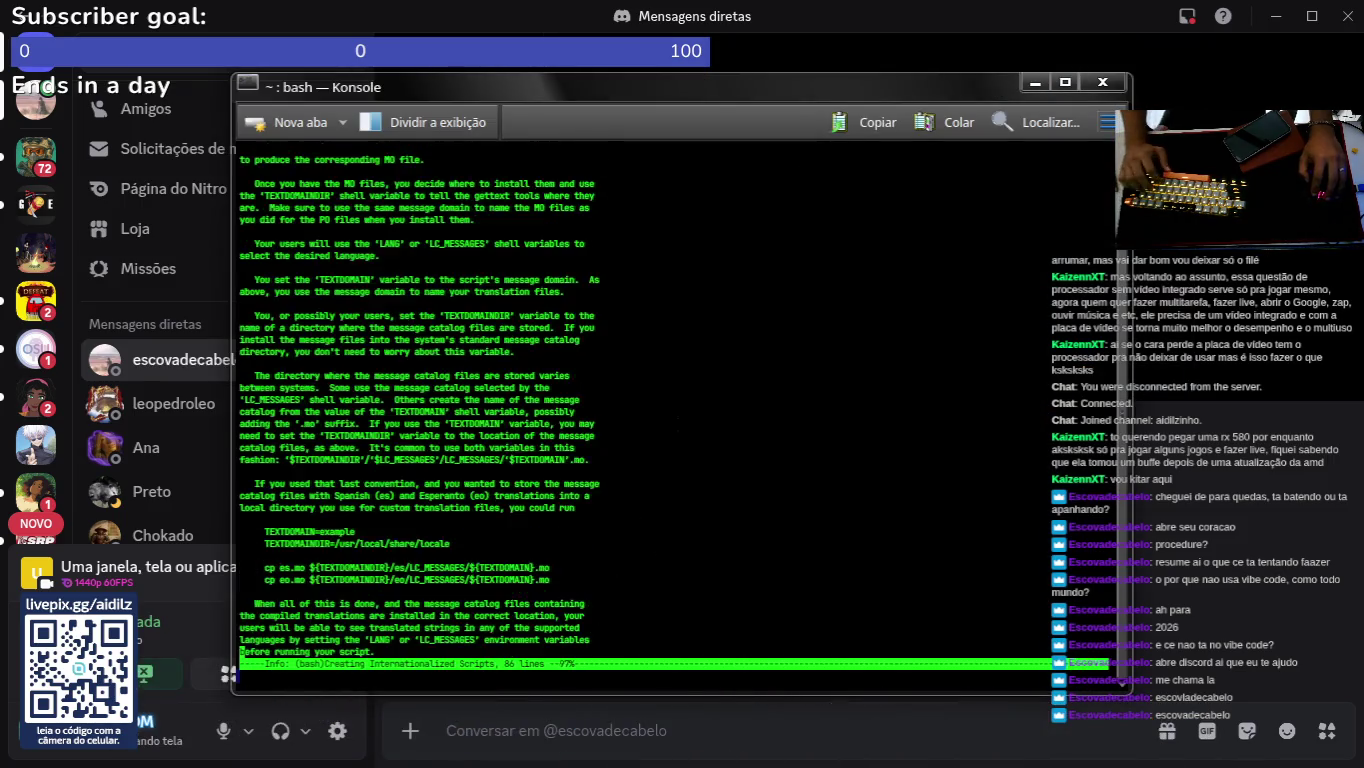
pyautogui.click(288, 125)
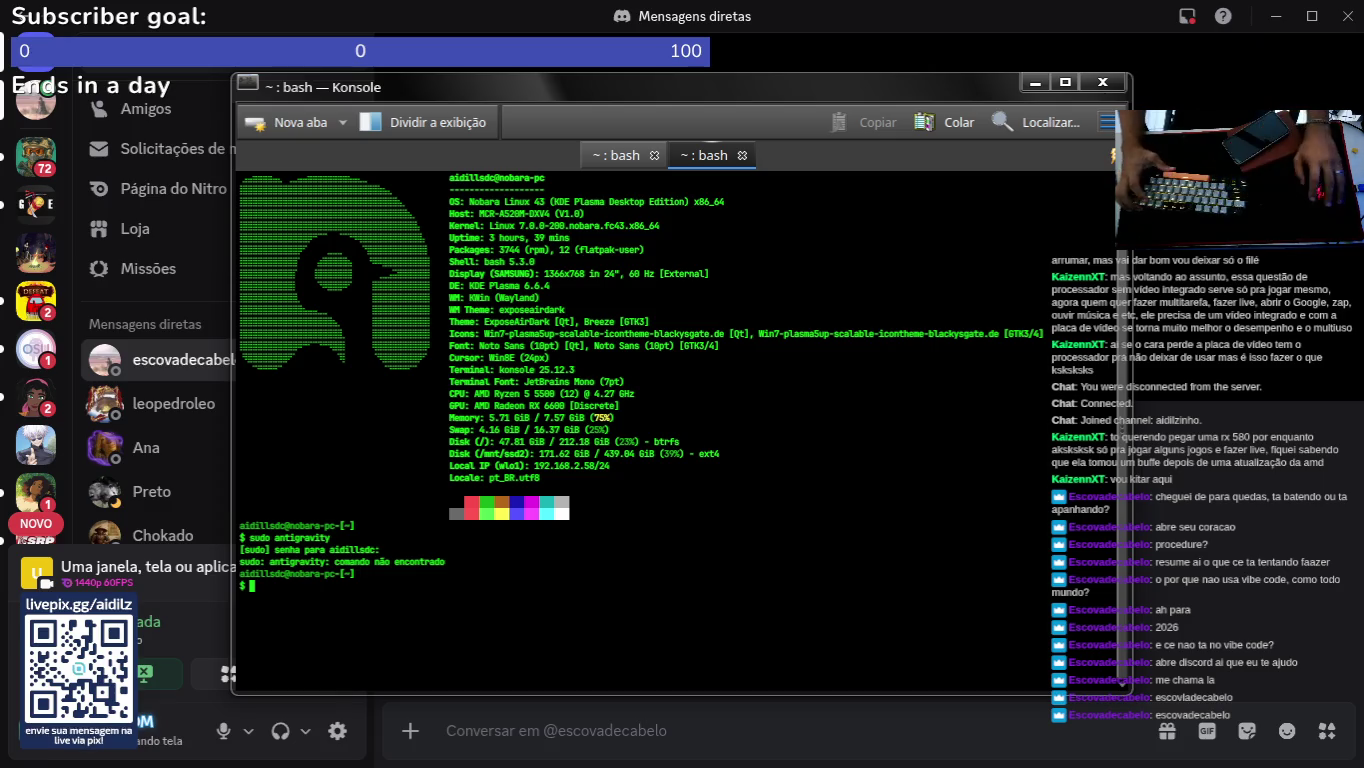
pyautogui.hotkey('ctrl', 'd')
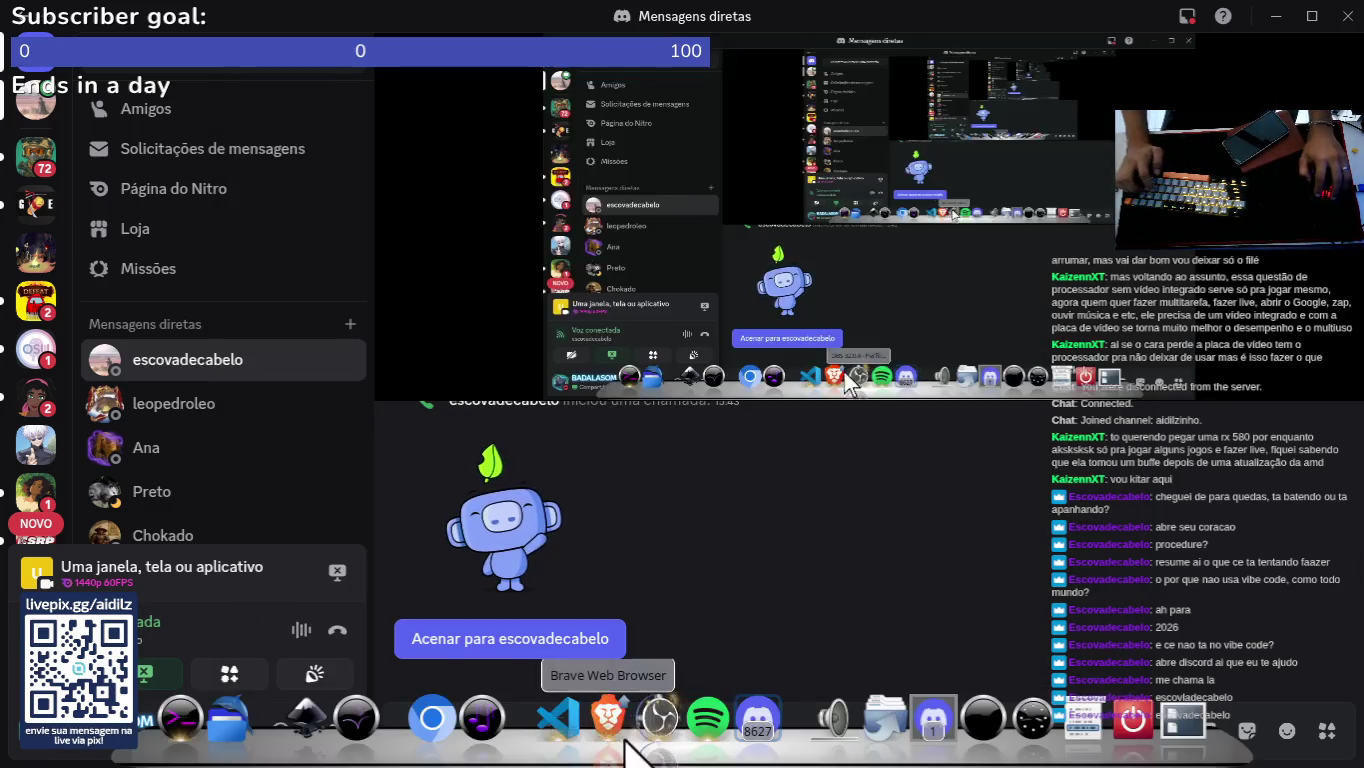
# Step: Bring the course Brave window up from the dock previews, then switch away from it
pyautogui.moveTo(607, 716)
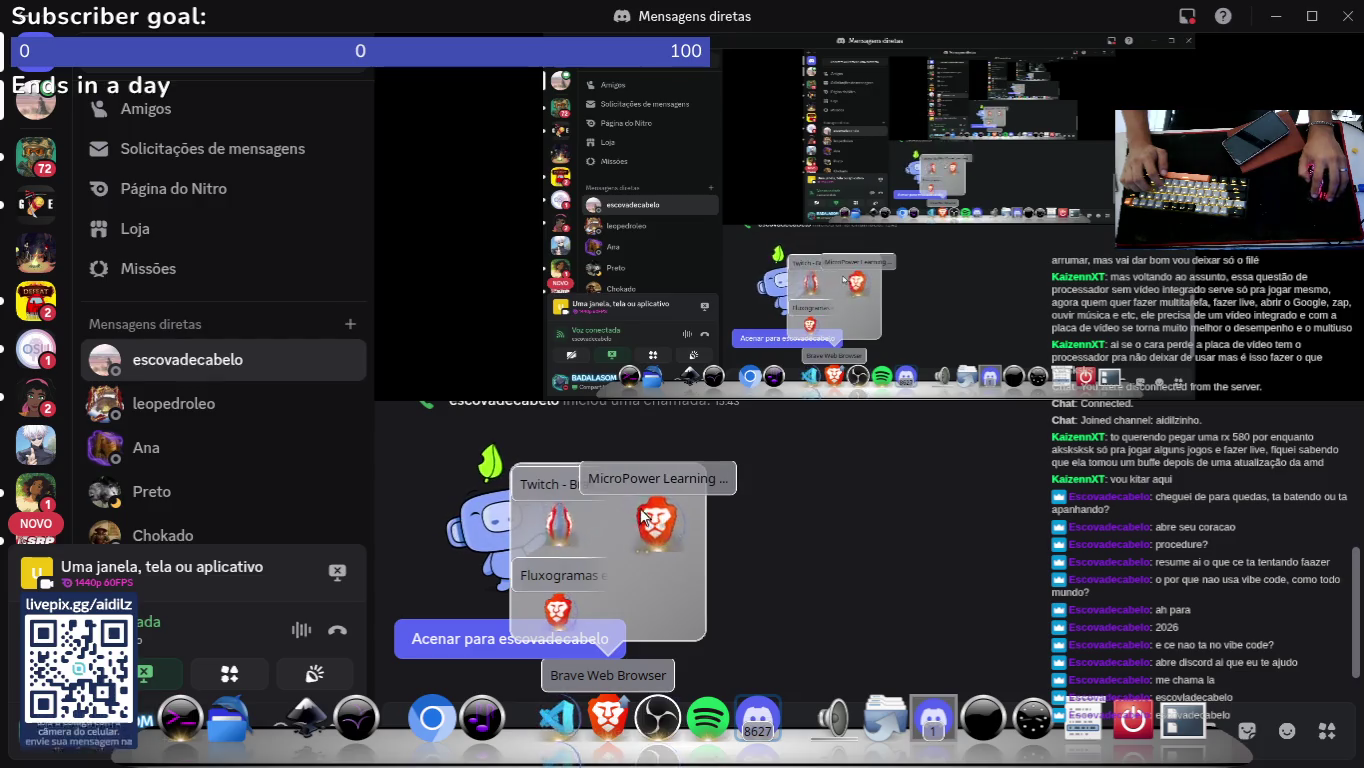
pyautogui.click(595, 486)
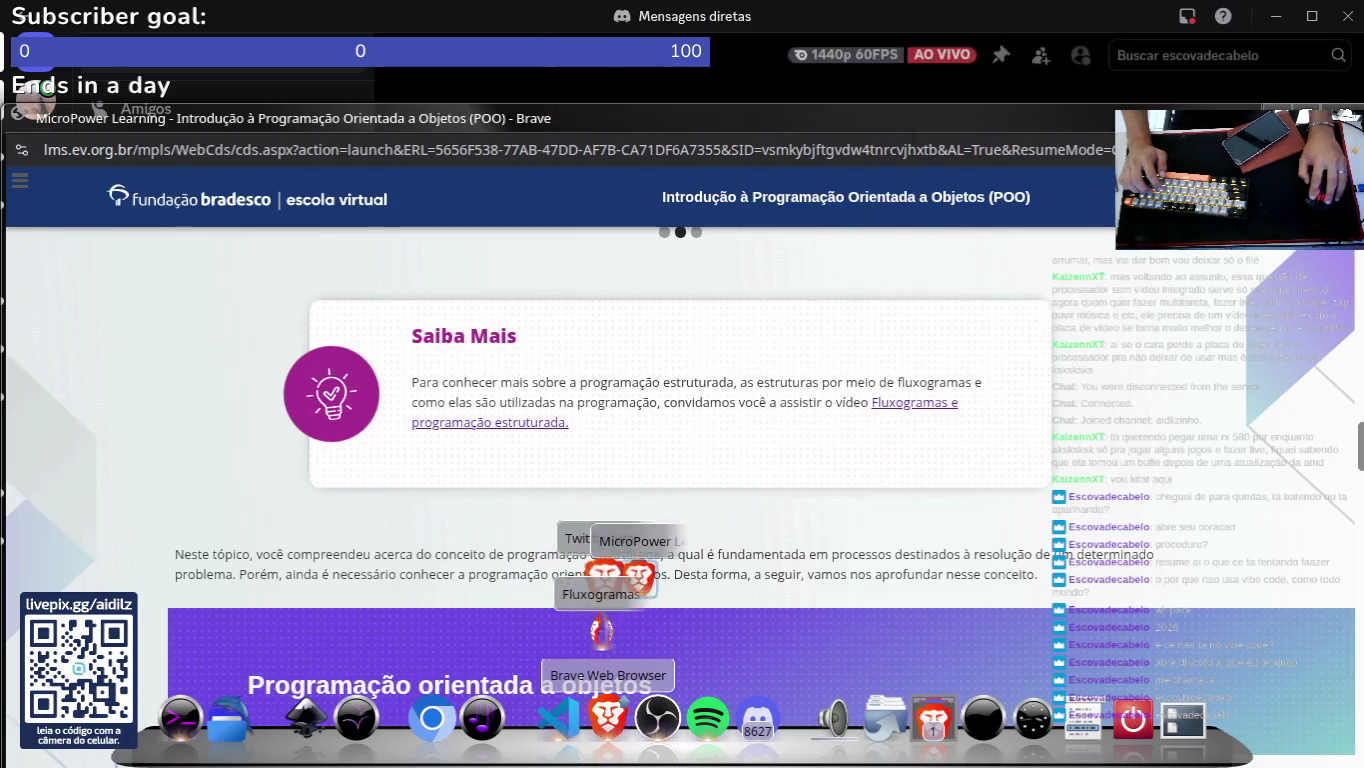
pyautogui.hotkey('alt', 'Tab')
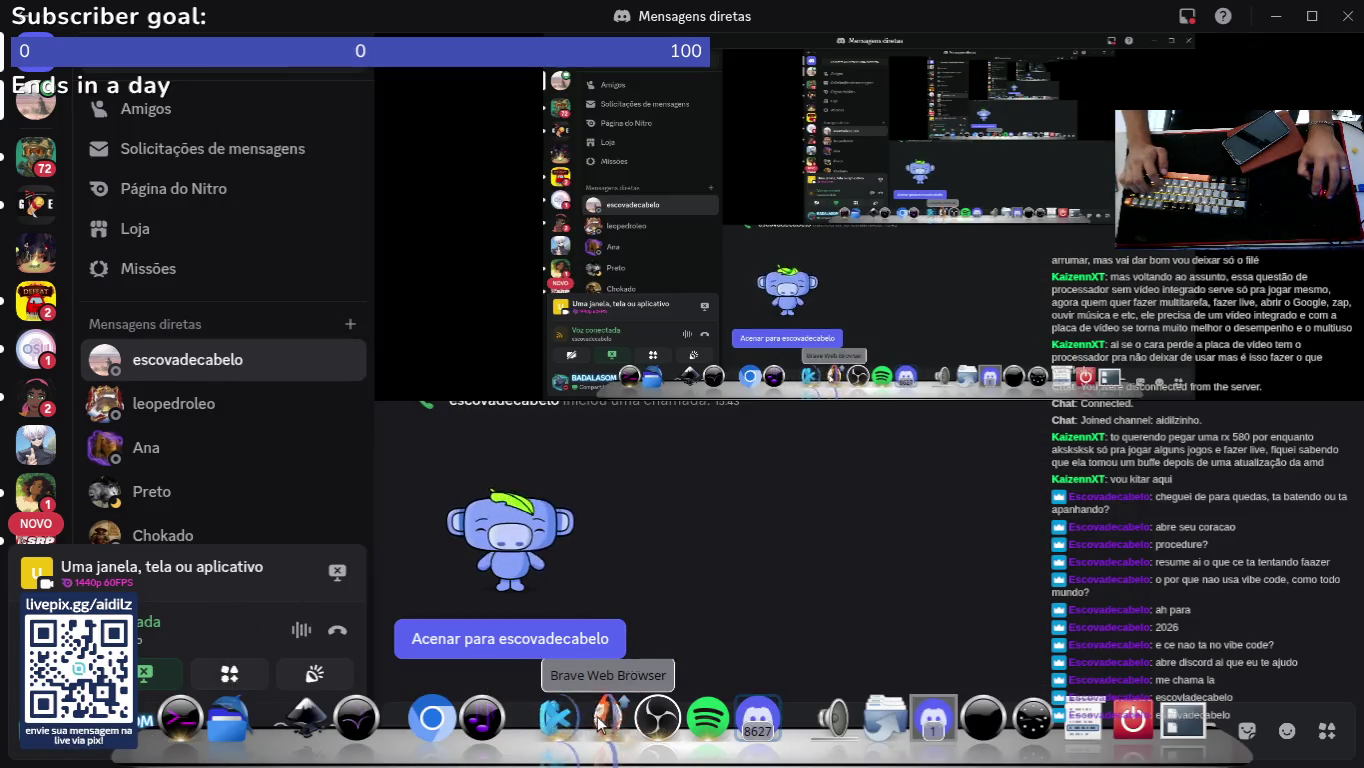
# Step: Close the Escola Virtual tab and open the Estrutura de Decisão ChatGPT chat's message box
pyautogui.moveTo(607, 718)
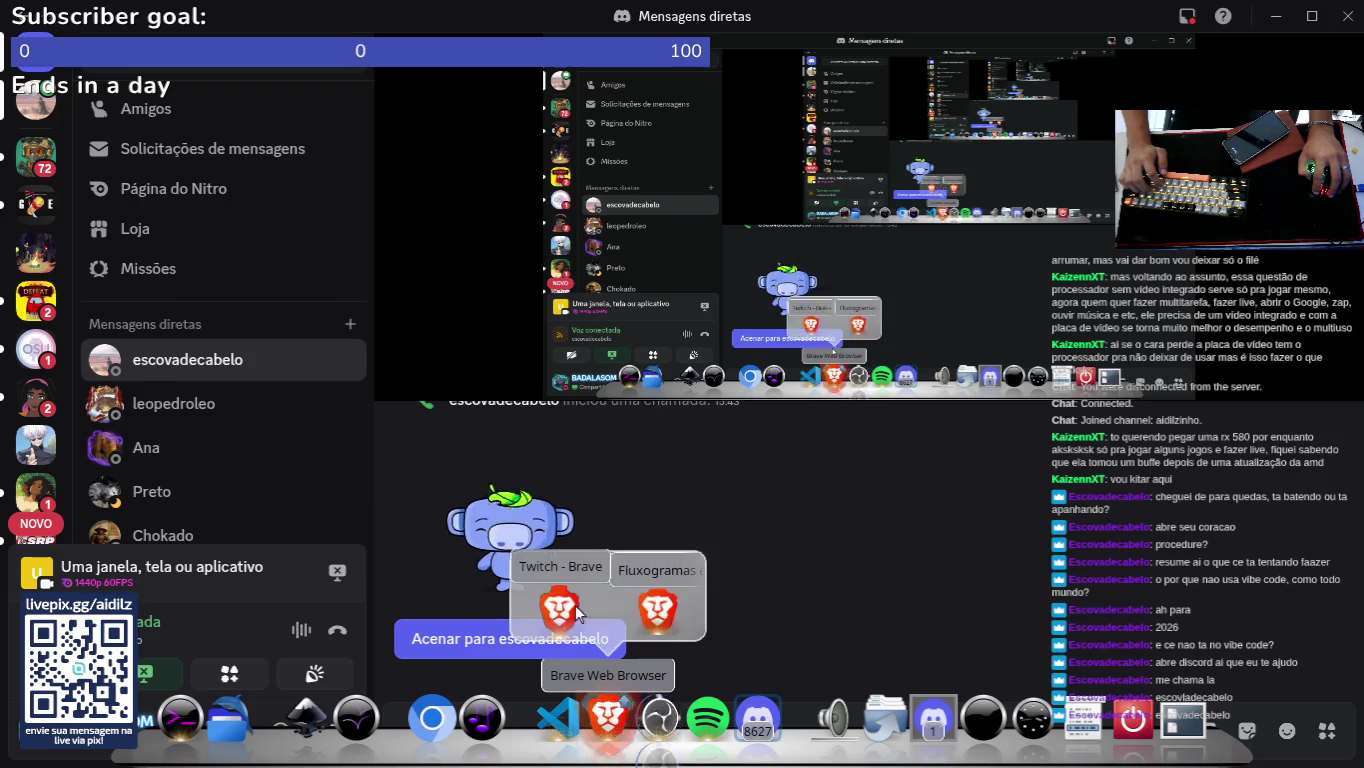
pyautogui.click(556, 606)
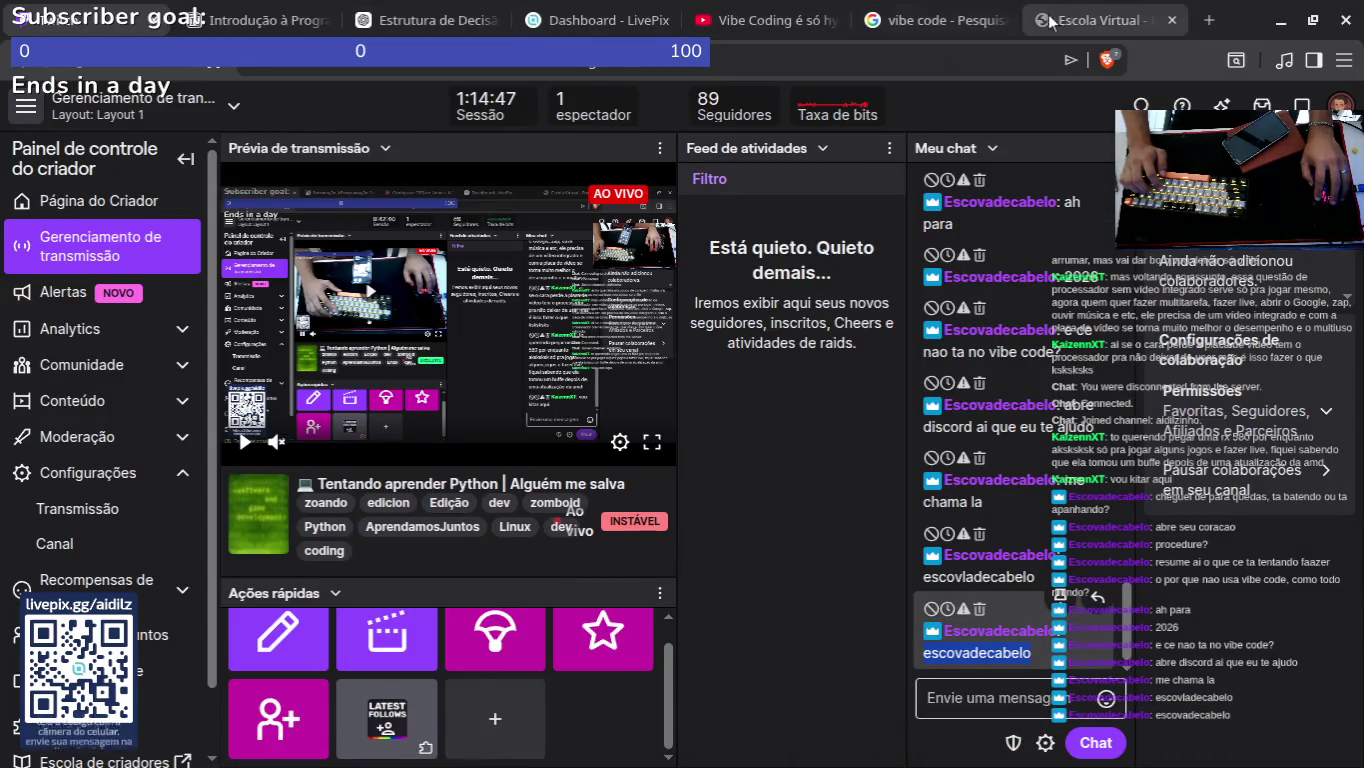
pyautogui.click(940, 21)
pyautogui.click(1001, 20)
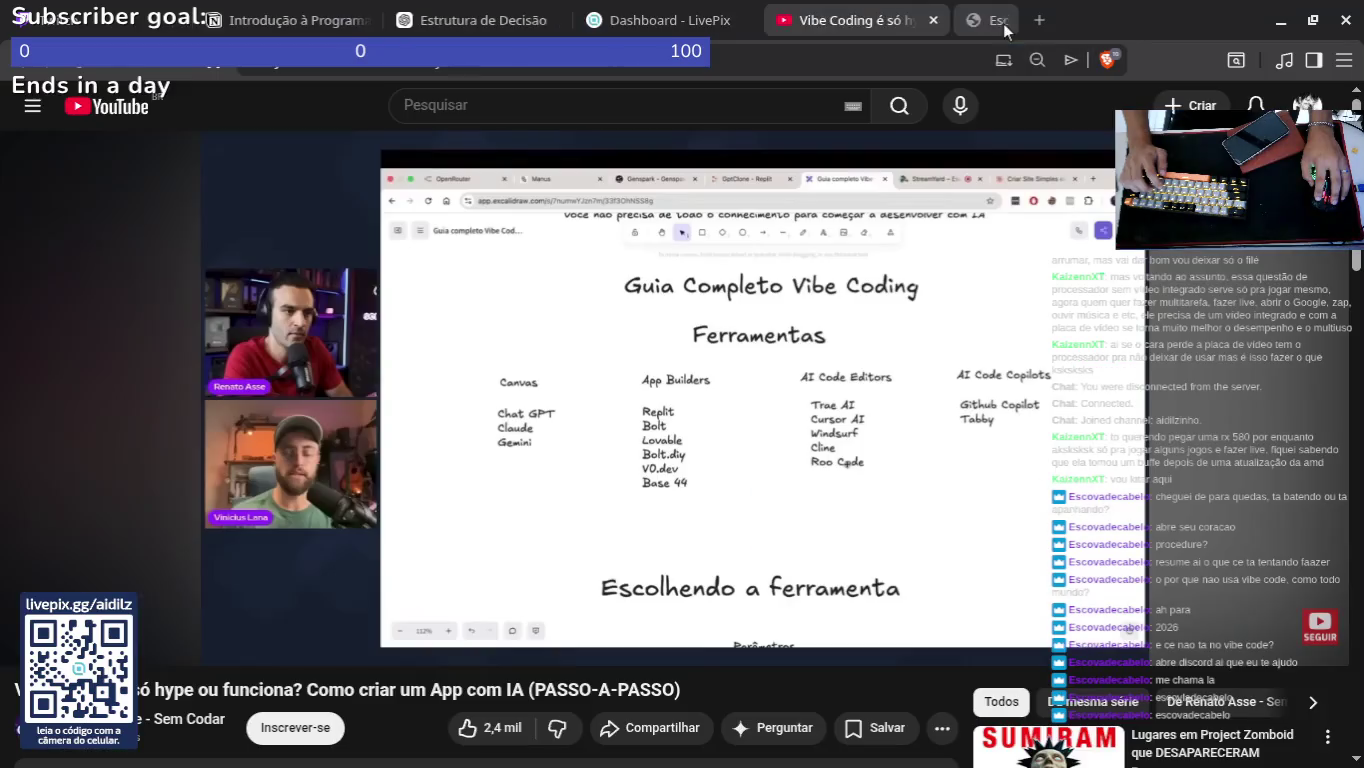
pyautogui.click(525, 18)
pyautogui.click(491, 711)
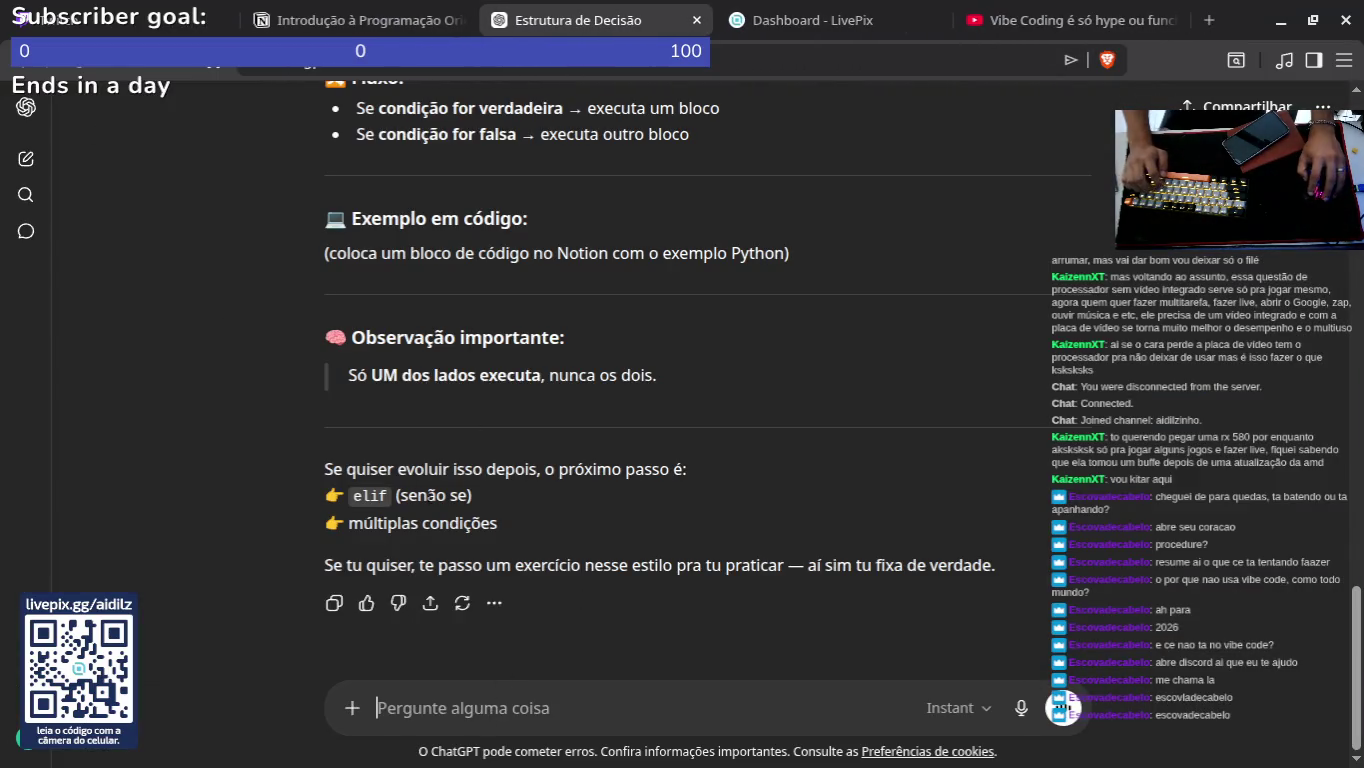
# Step: Ask ChatGPT about 'antigravity no linux' and close the Vibe Coding YouTube tab
pyautogui.write('antigravity n')
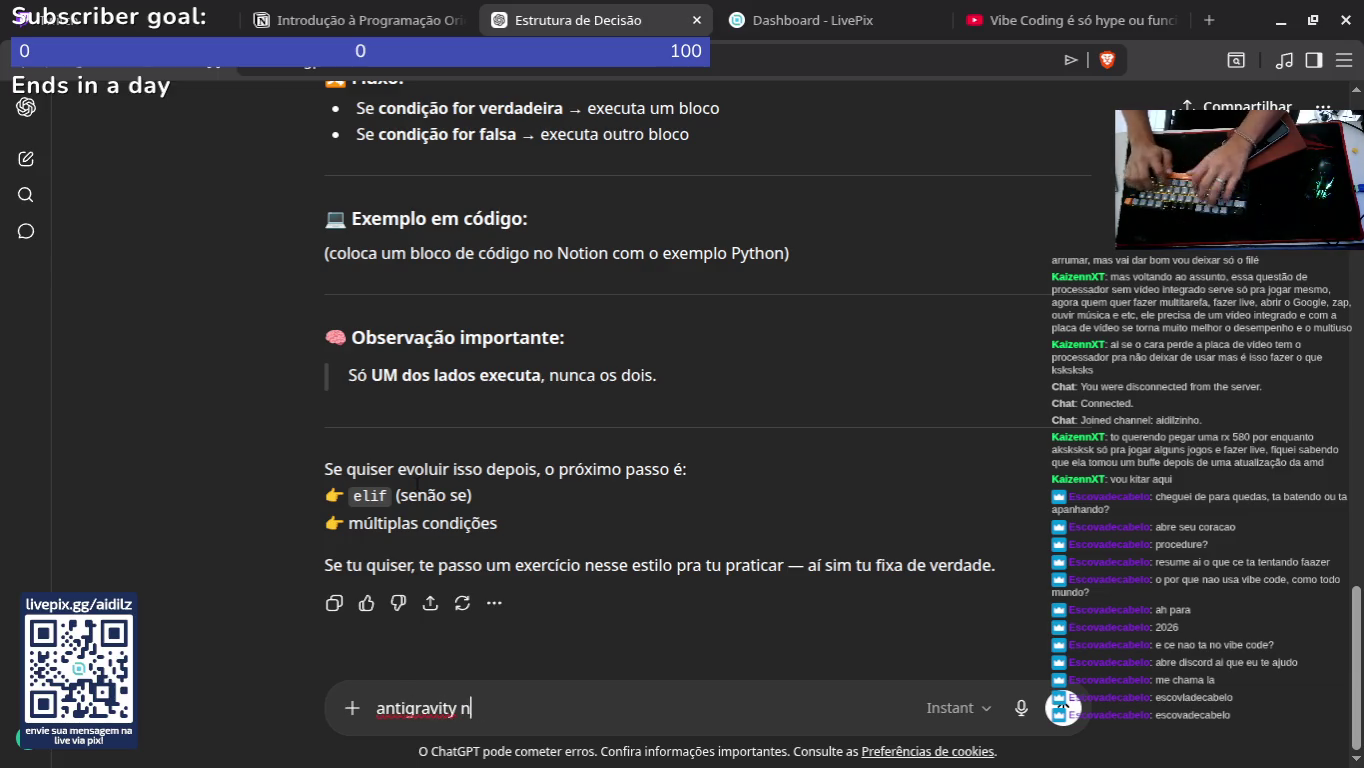
pyautogui.write(';')
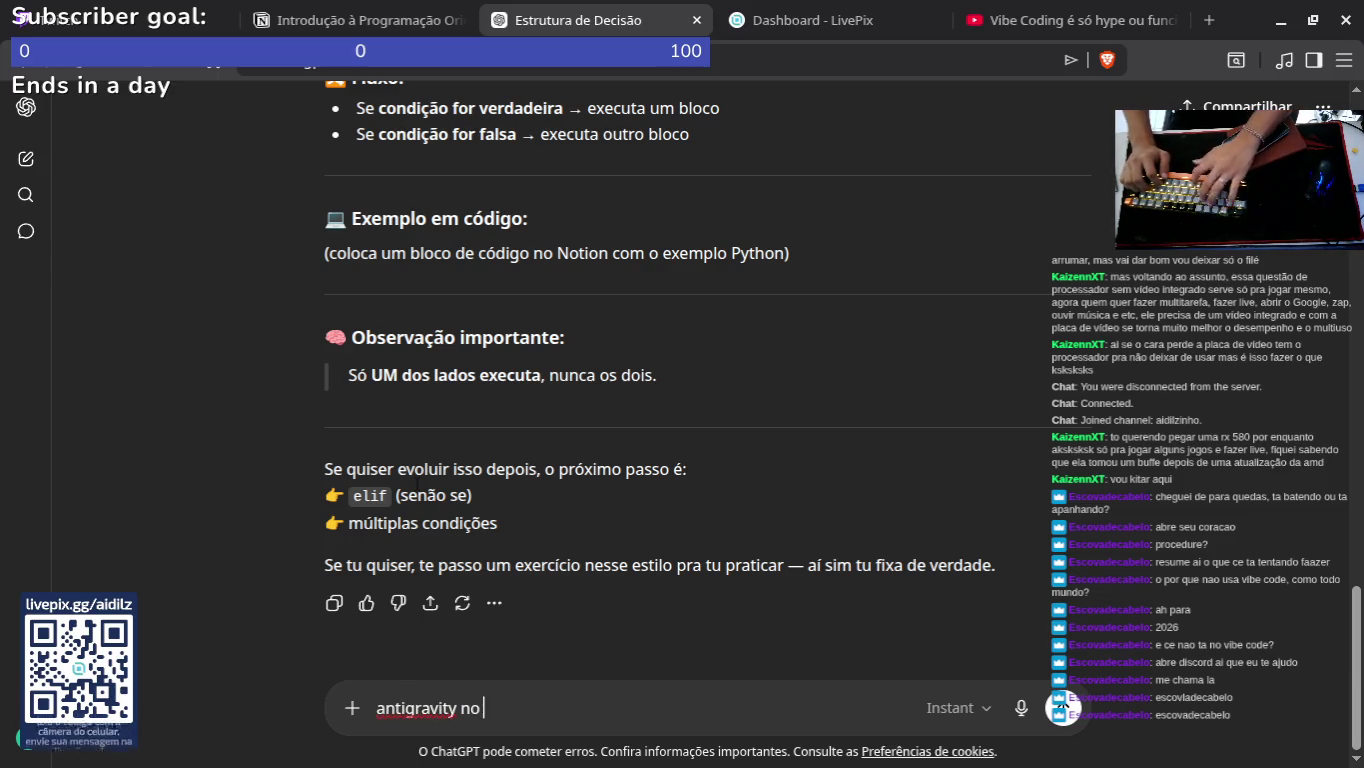
pyautogui.write('linux')
pyautogui.press('Return')
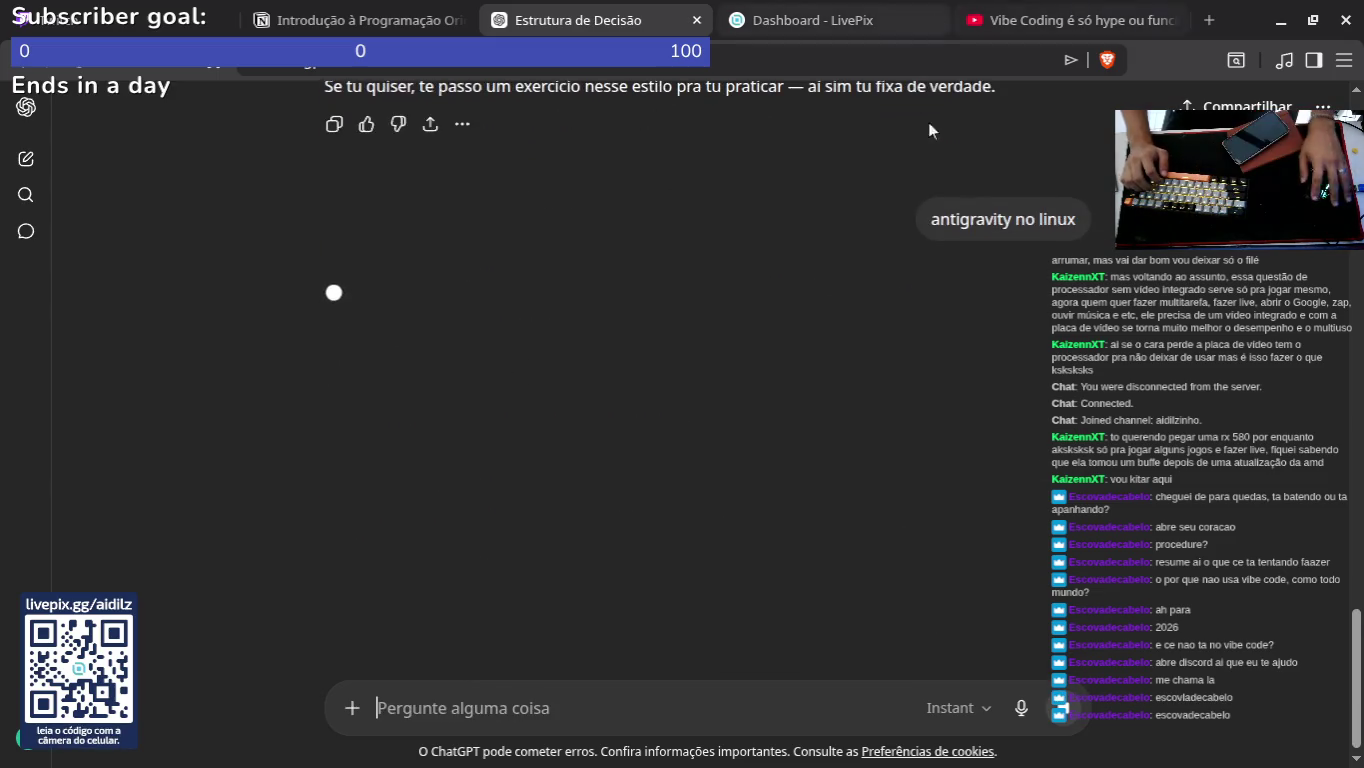
pyautogui.click(1174, 21)
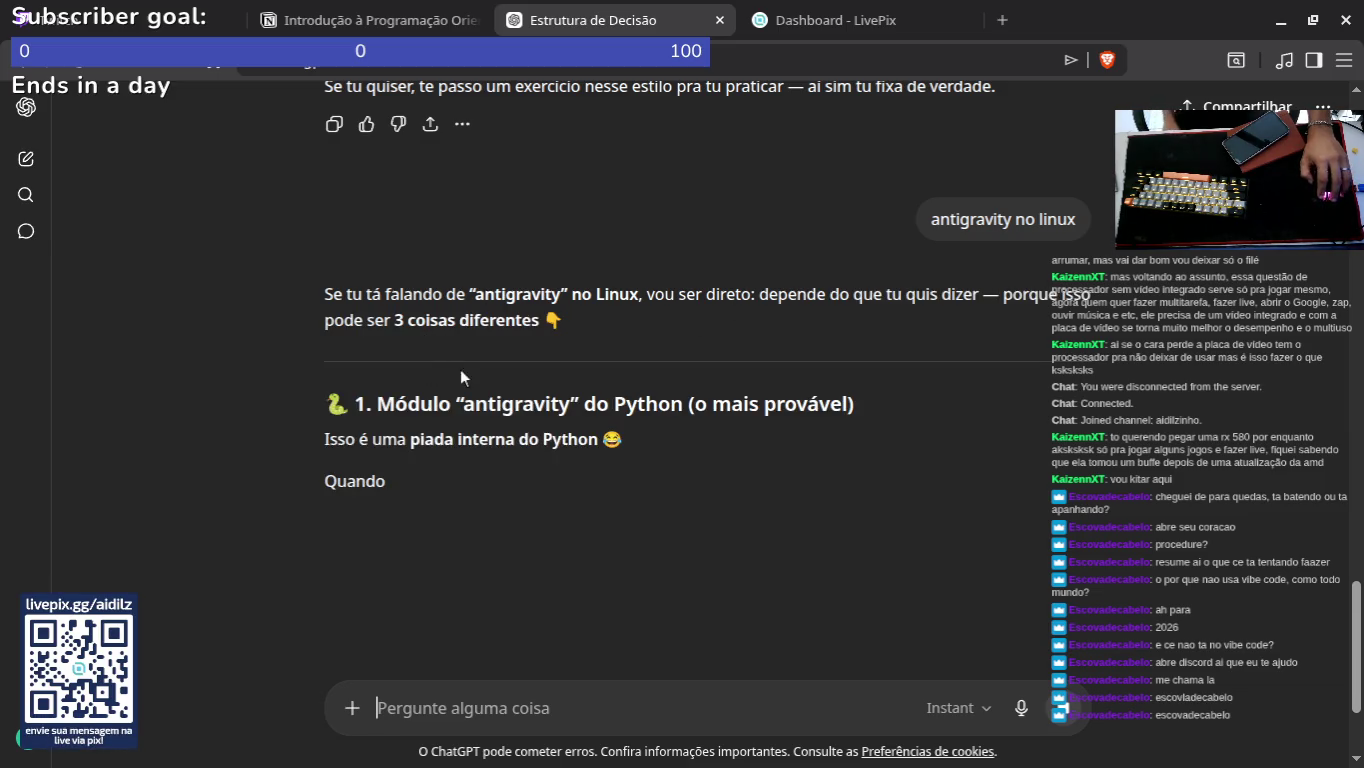
# Step: Scroll through ChatGPT's answer listing three possible meanings, including Python's antigravity module
pyautogui.scroll(-2, 535, 397)
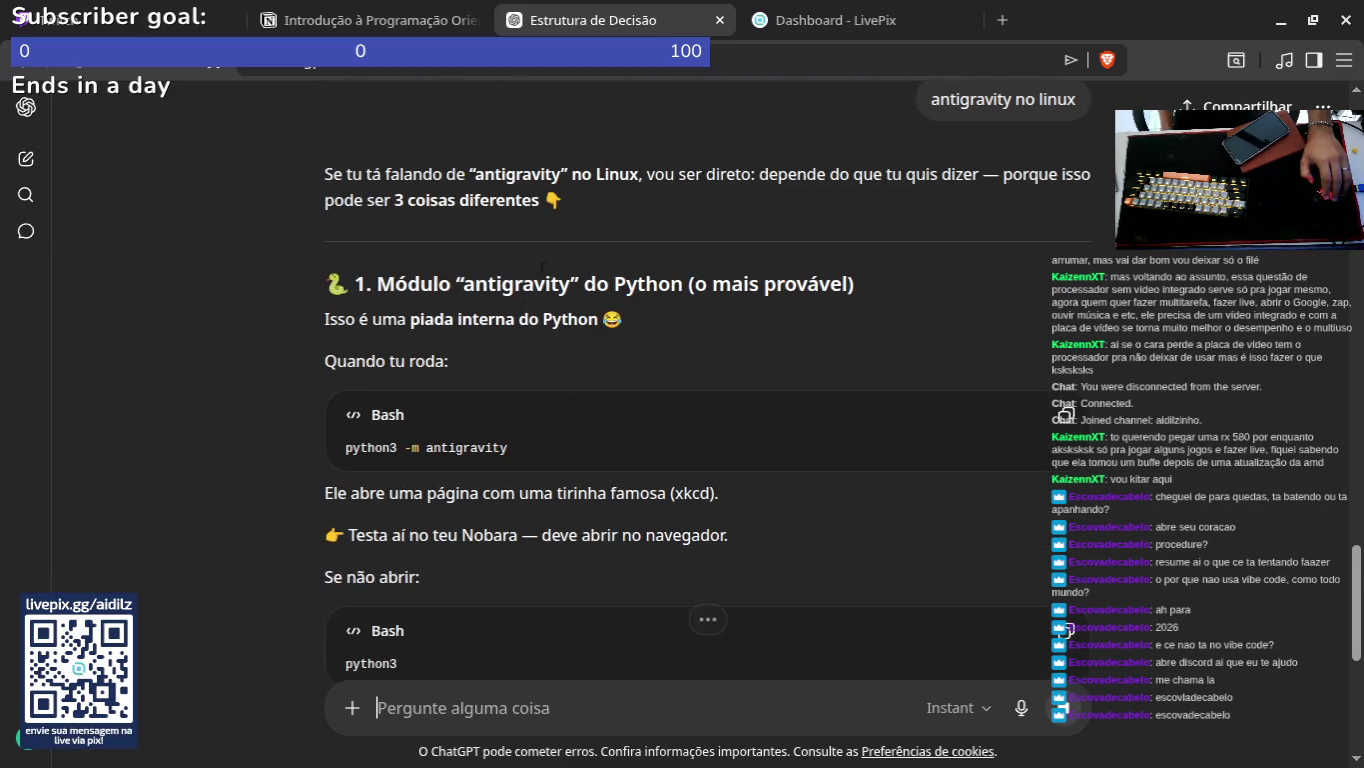
pyautogui.scroll(-3, 541, 267)
pyautogui.scroll(-2, 505, 304)
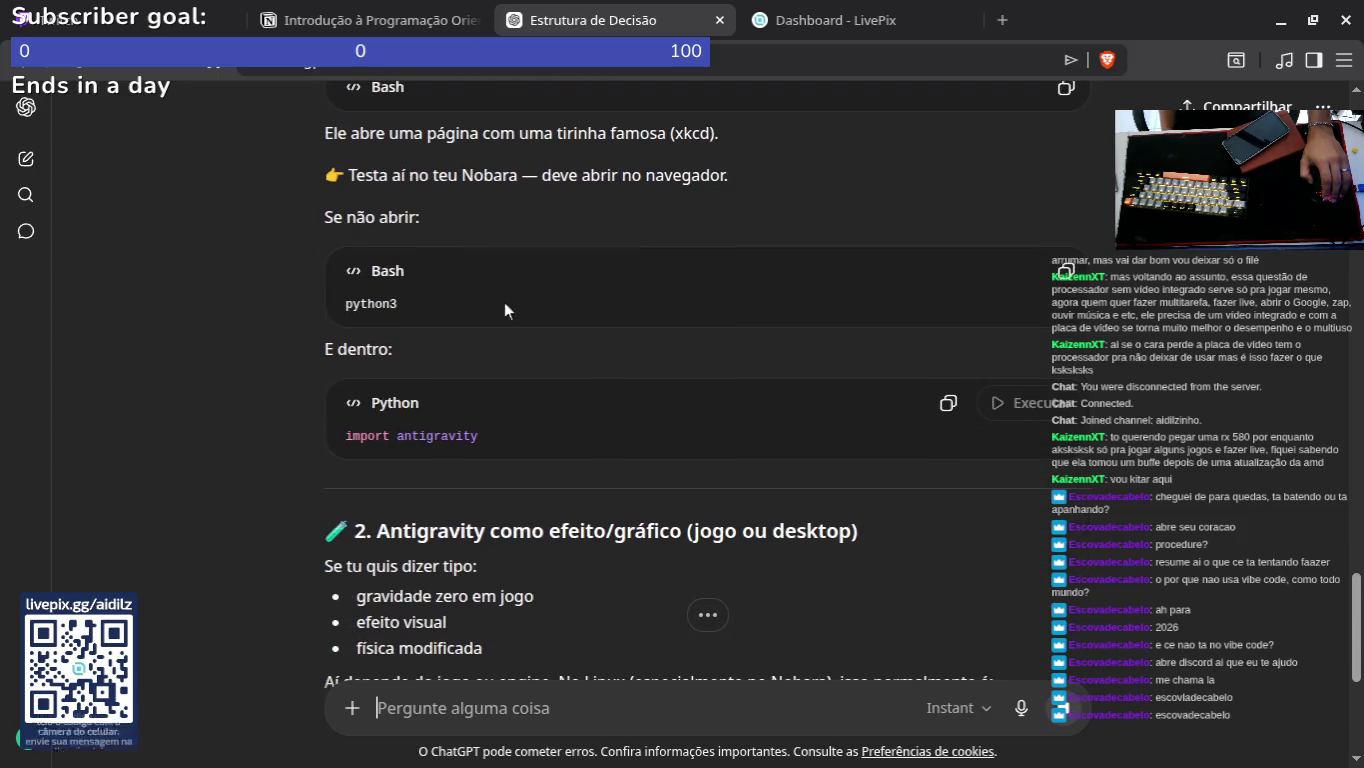
pyautogui.scroll(-4, 540, 329)
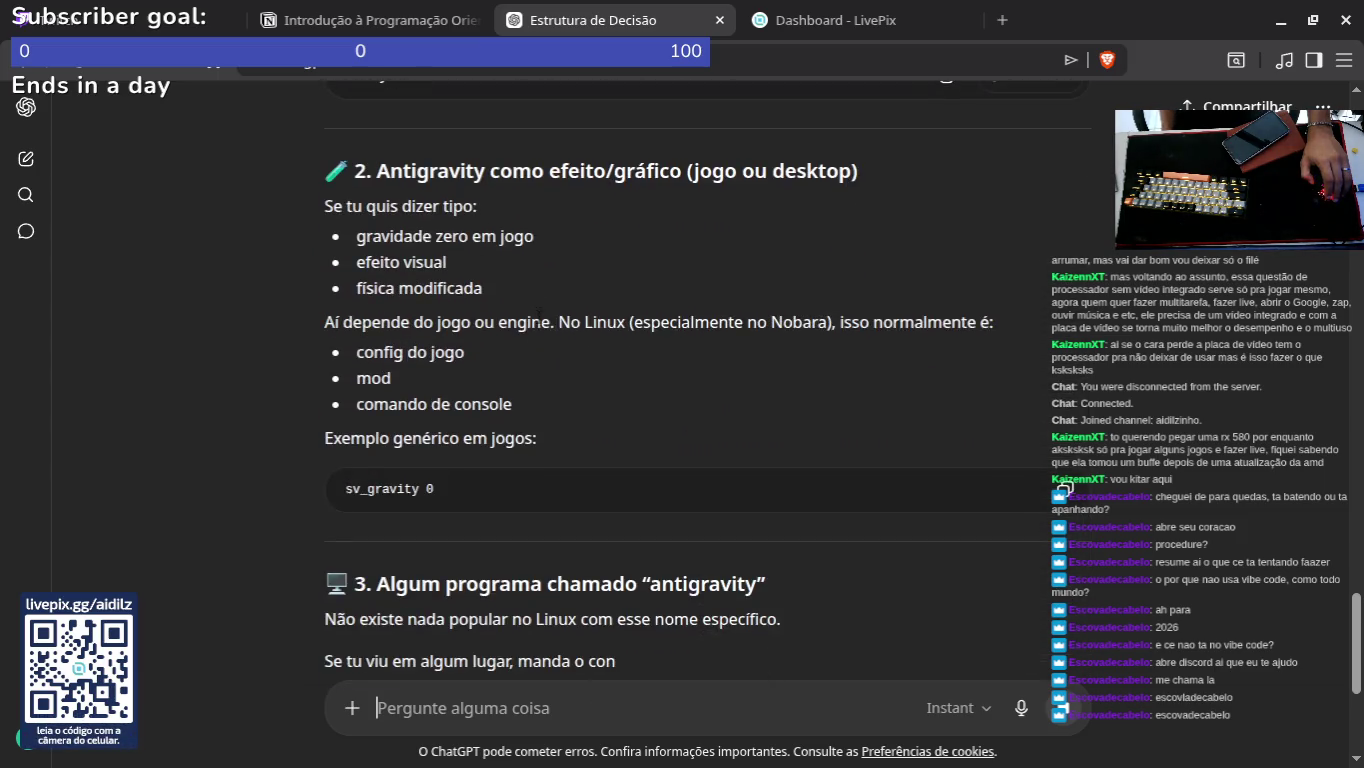
pyautogui.scroll(-4, 539, 314)
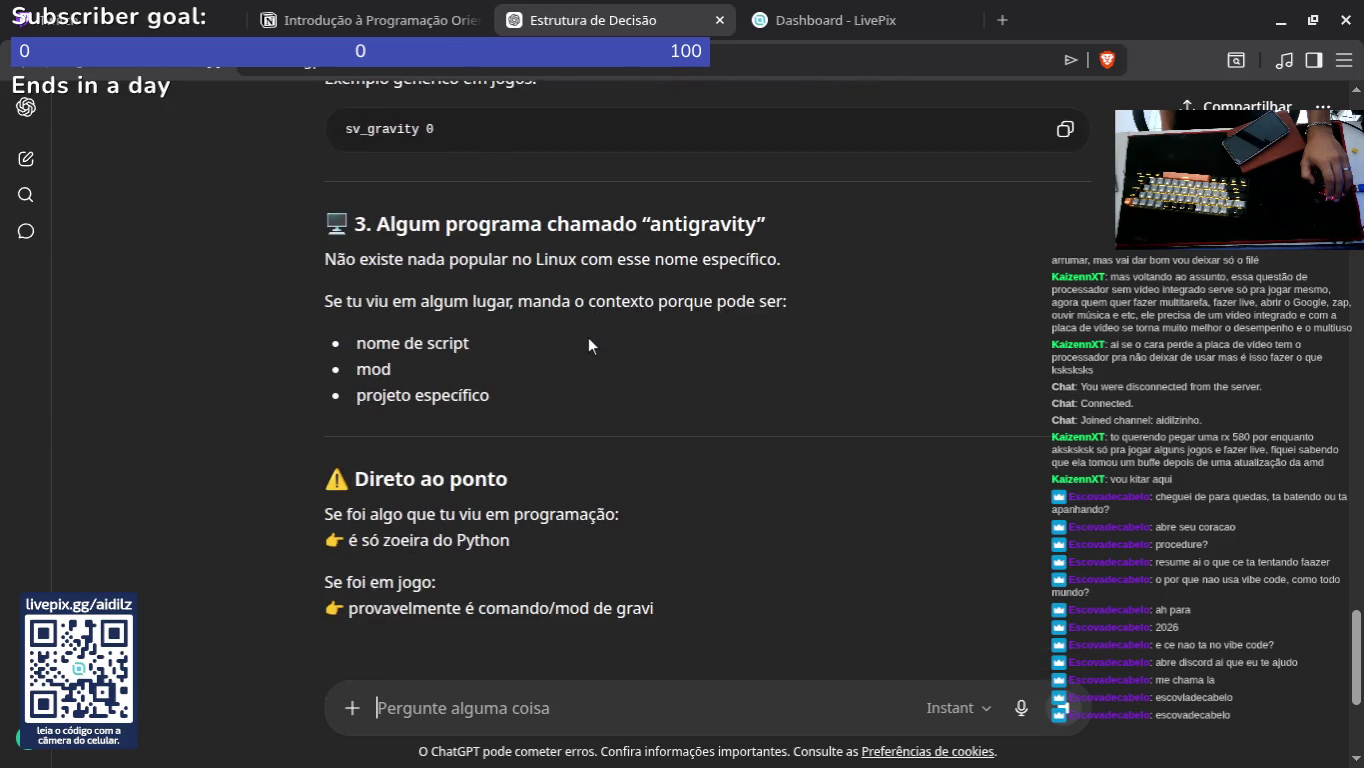
pyautogui.scroll(-1, 588, 336)
# Step: In a new tab, search Google for 'anti gravity google'
pyautogui.click(1002, 20)
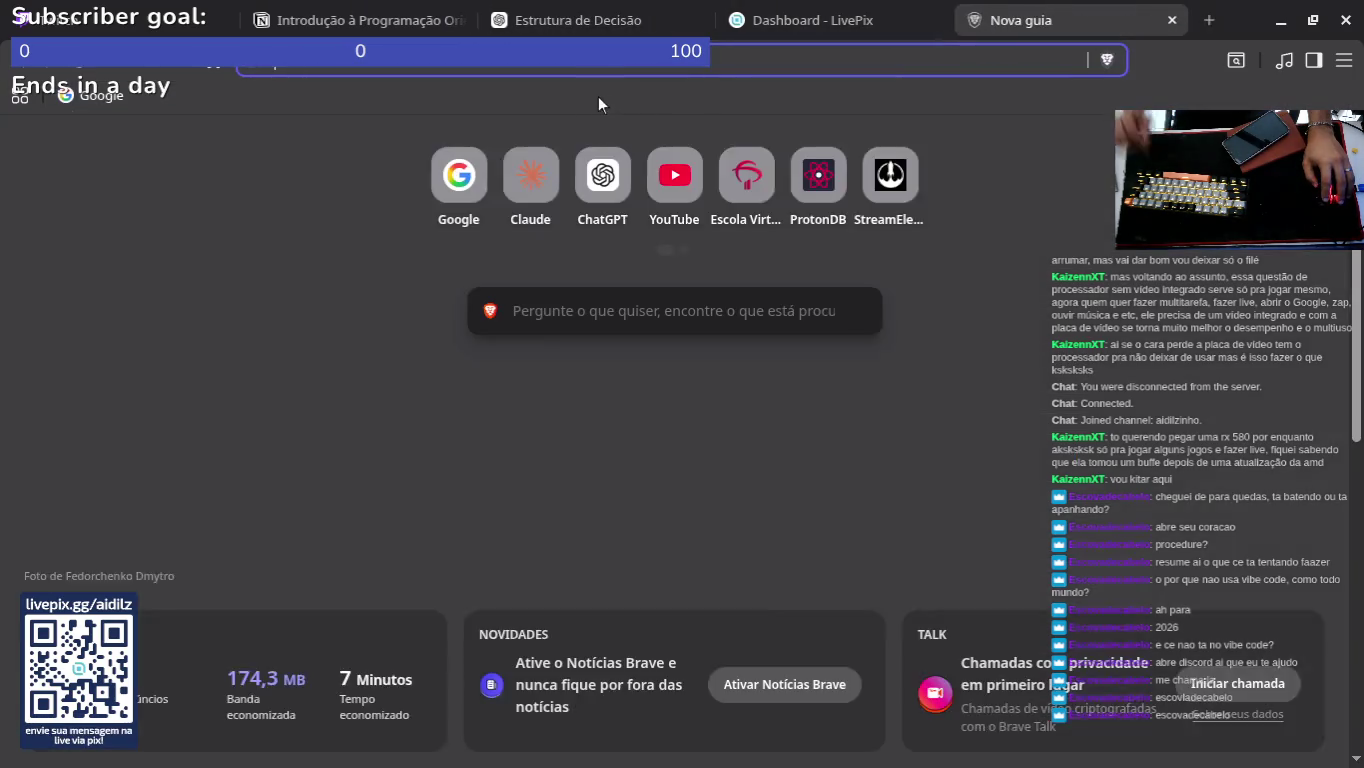
pyautogui.click(483, 188)
pyautogui.write('anty')
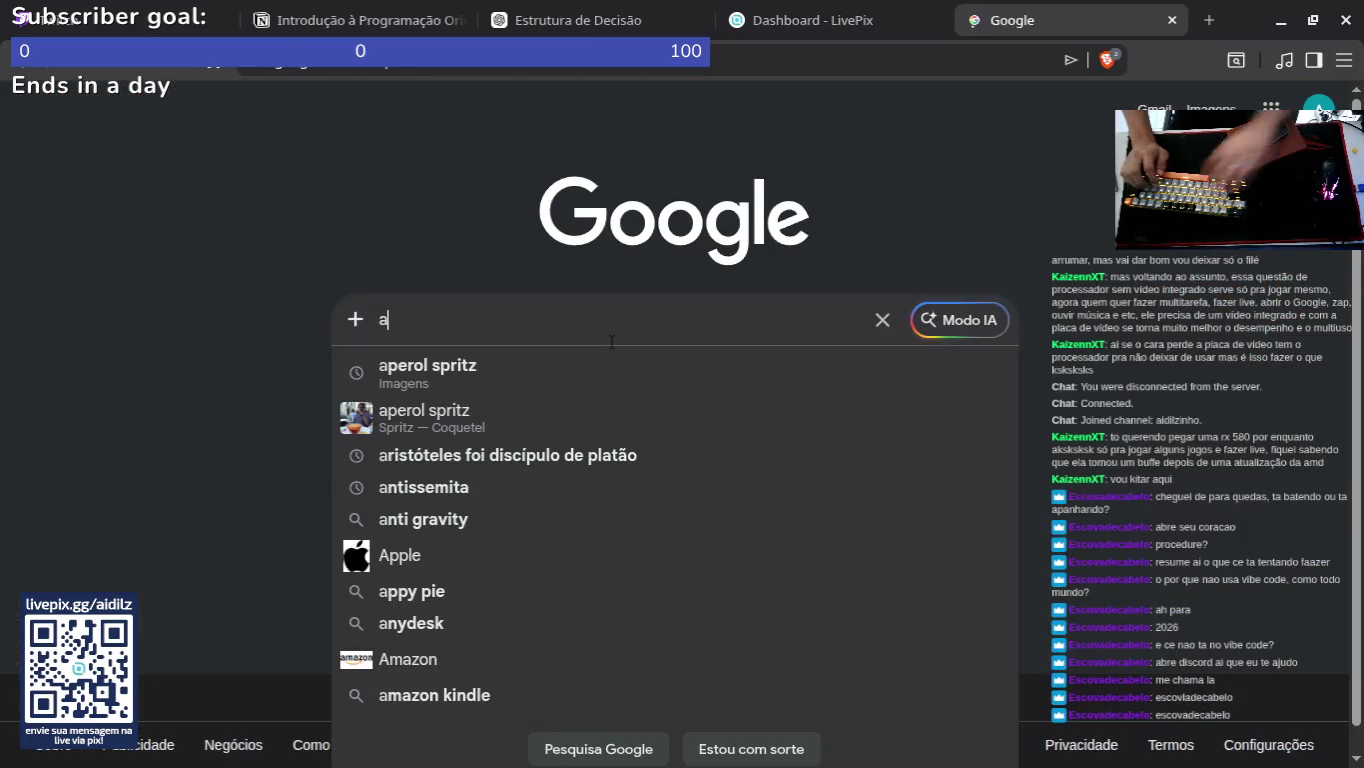
pyautogui.press('BackSpace')
pyautogui.write('igra')
pyautogui.press('BackSpace')
pyautogui.press('BackSpace')
pyautogui.press('BackSpace')
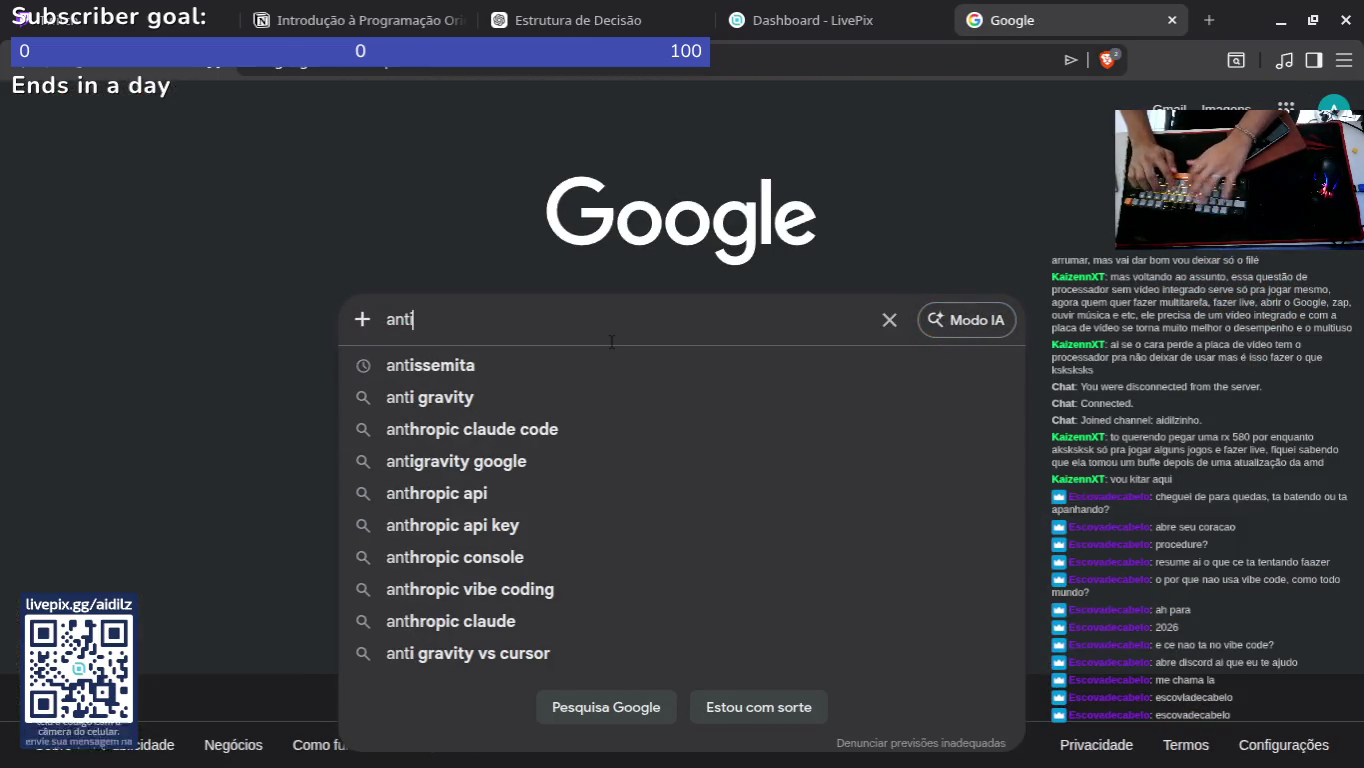
pyautogui.write('i g')
pyautogui.click(550, 384)
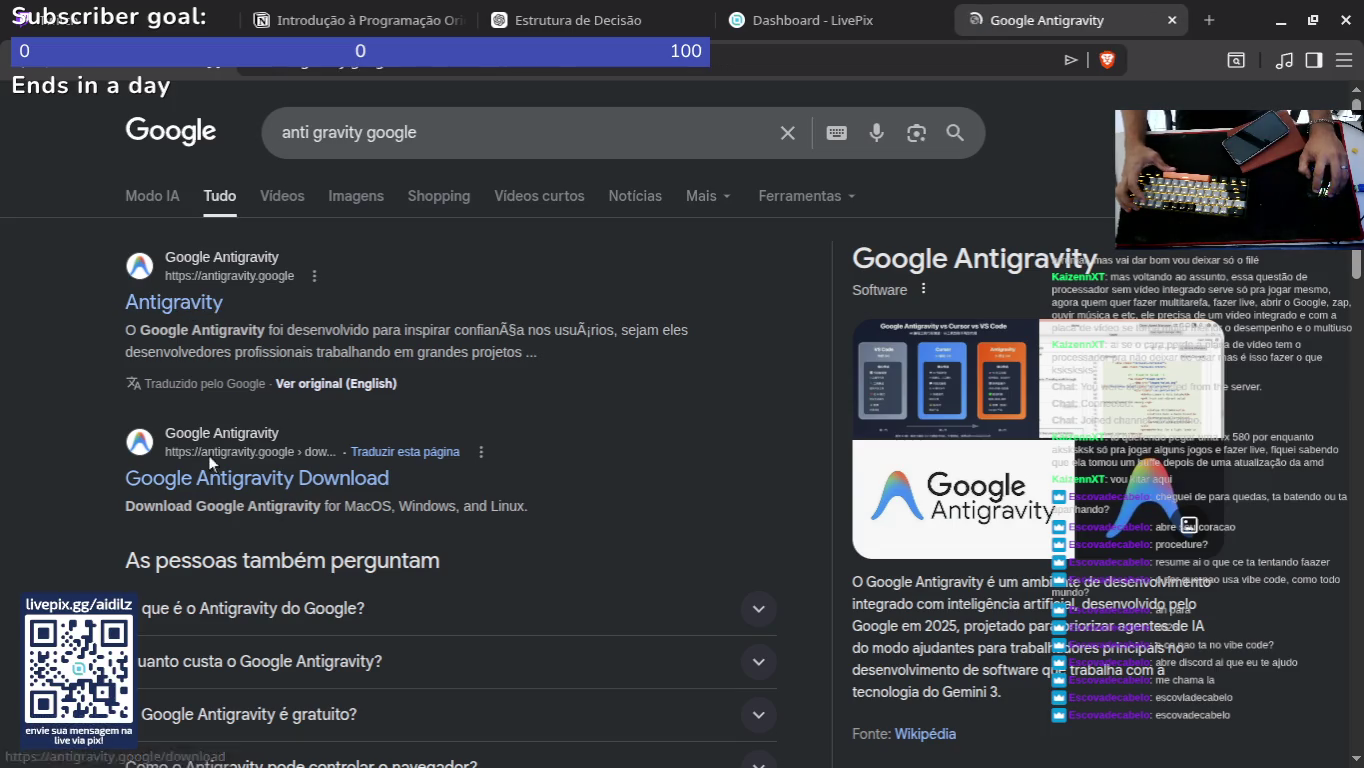
# Step: Open the Google Antigravity Download page and scroll to the Linux install instructions
pyautogui.hotkey('alt', 'Left')
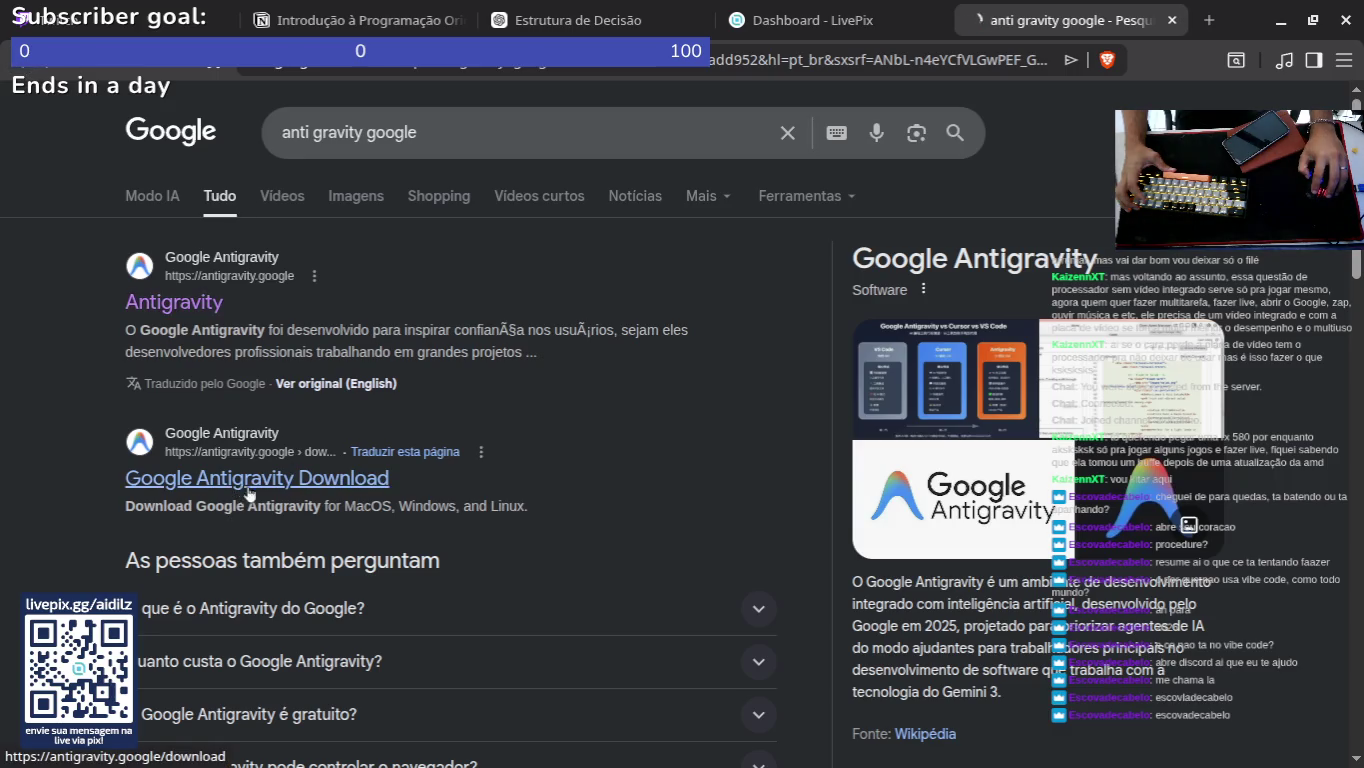
pyautogui.click(250, 494)
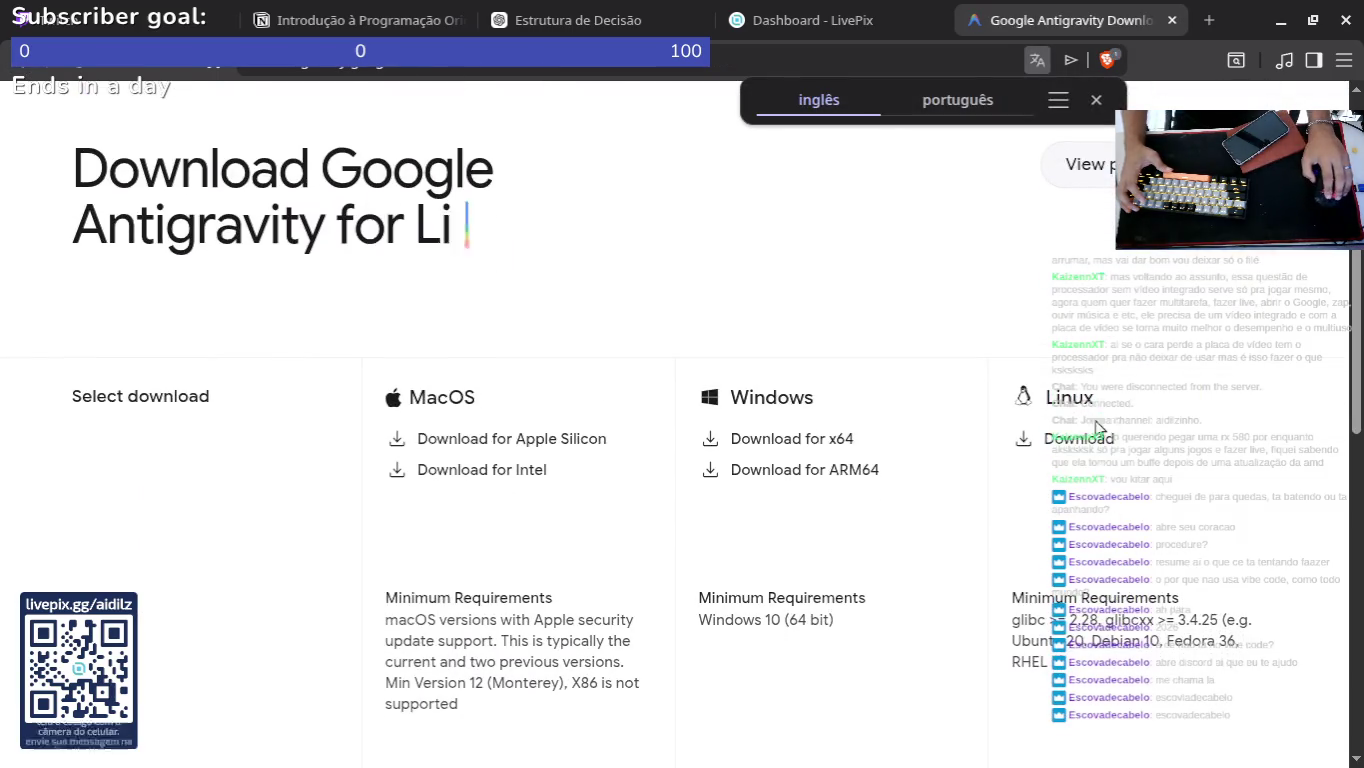
pyautogui.click(1097, 428)
pyautogui.scroll(-3, 684, 509)
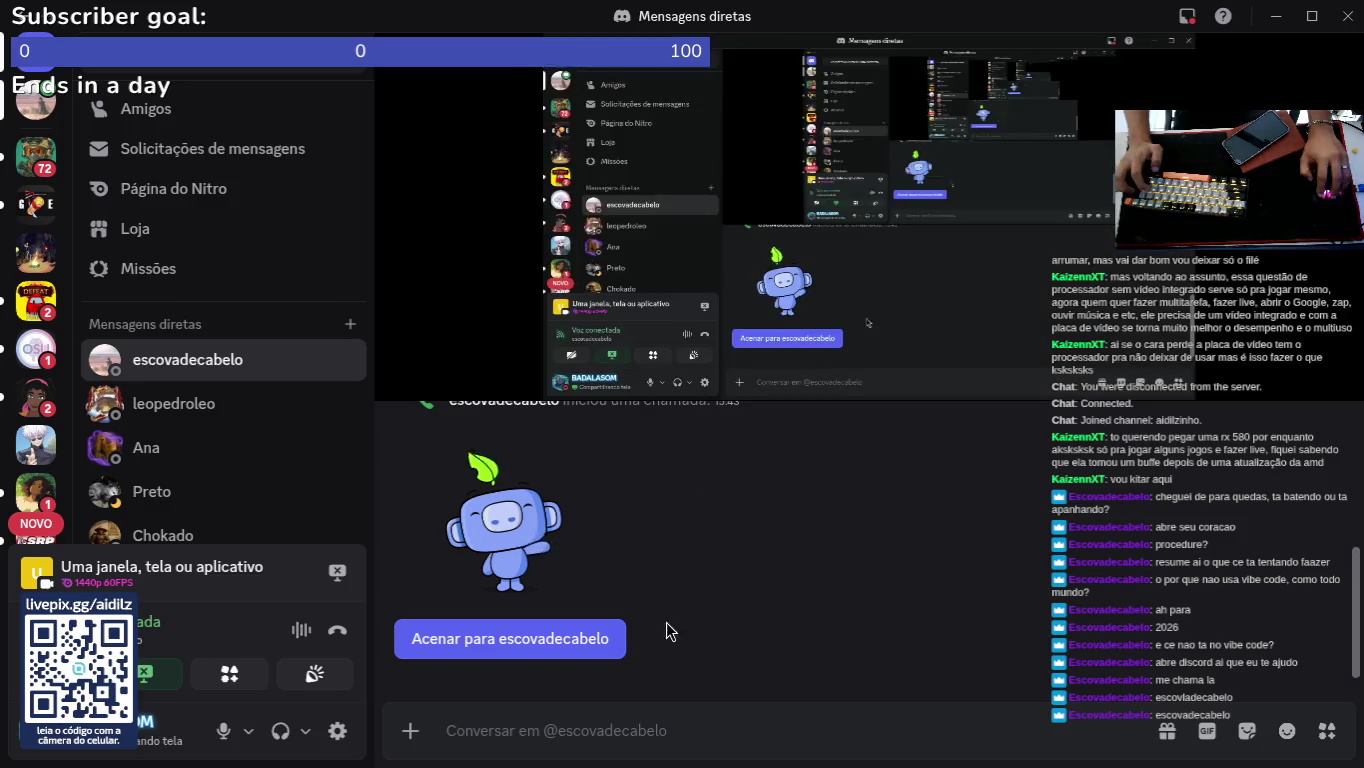
# Step: Paste and run the Debian repository setup commands in Konsole
pyautogui.moveTo(258, 739)
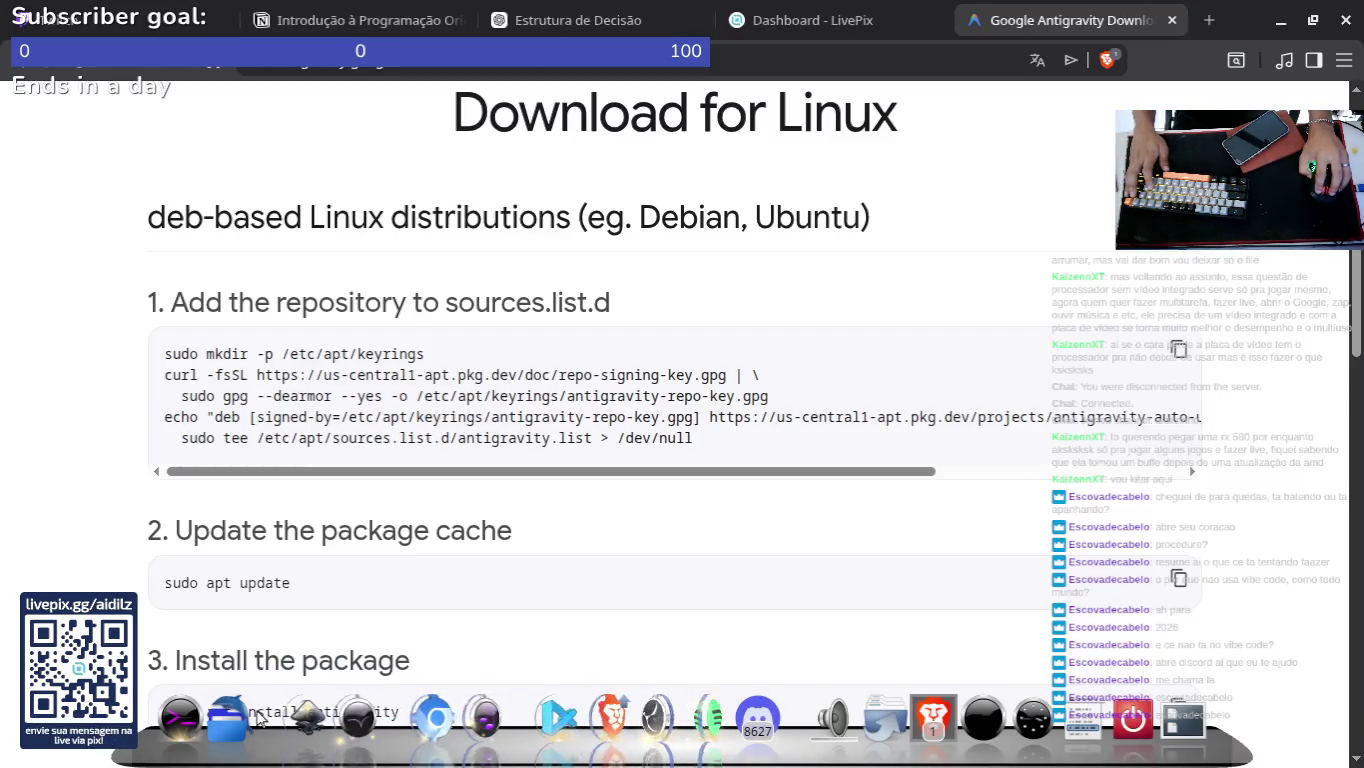
pyautogui.click(180, 718)
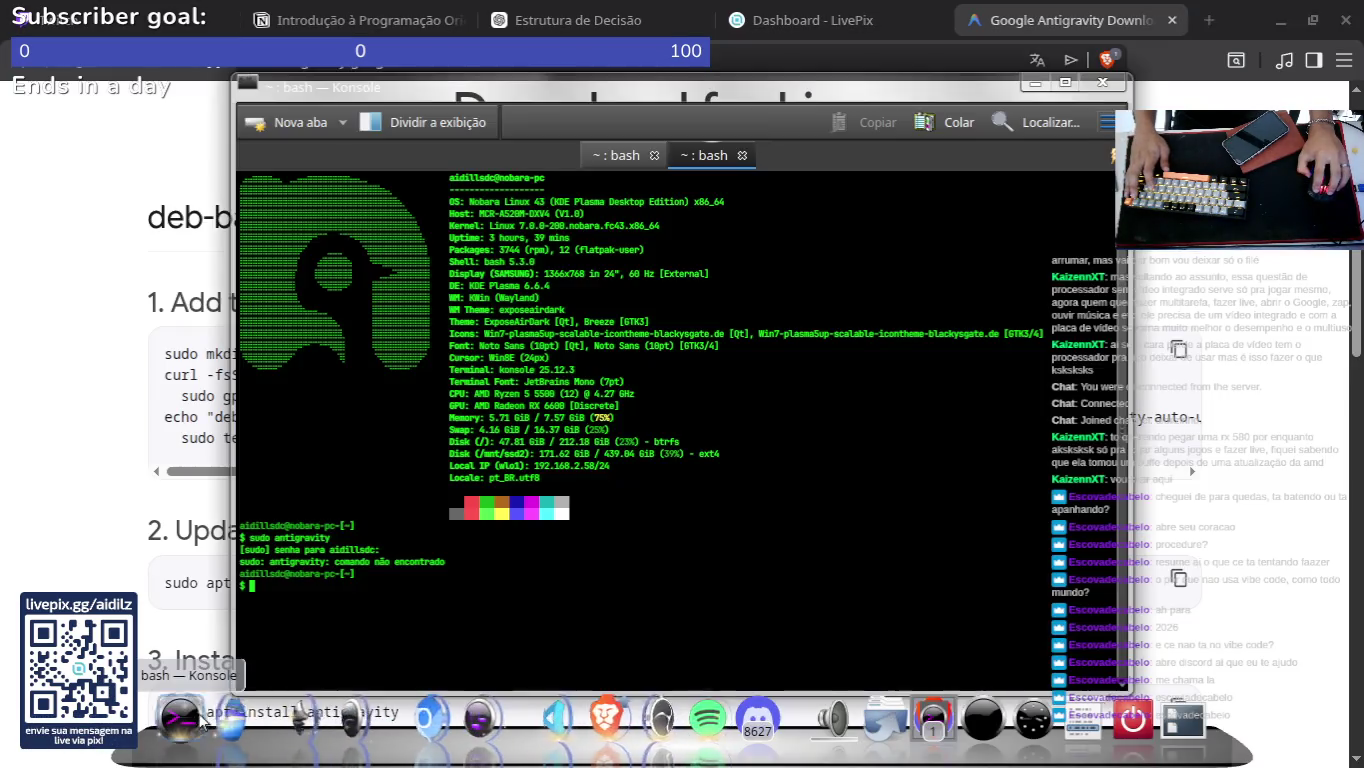
pyautogui.click(934, 130)
pyautogui.press('Return')
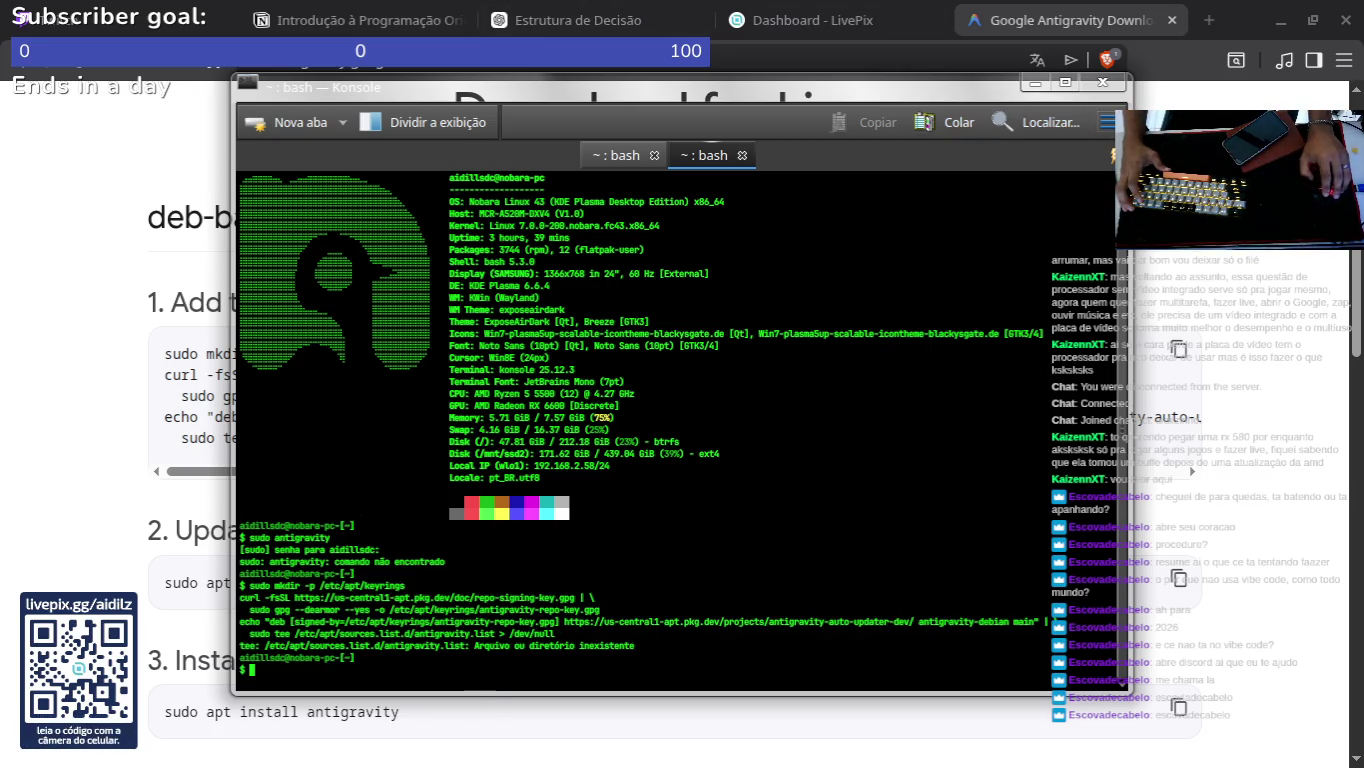
pyautogui.click(111, 466)
# Step: Run the apt update and apt install antigravity commands, which fail with 'comando não encontrado'
pyautogui.moveTo(999, 748)
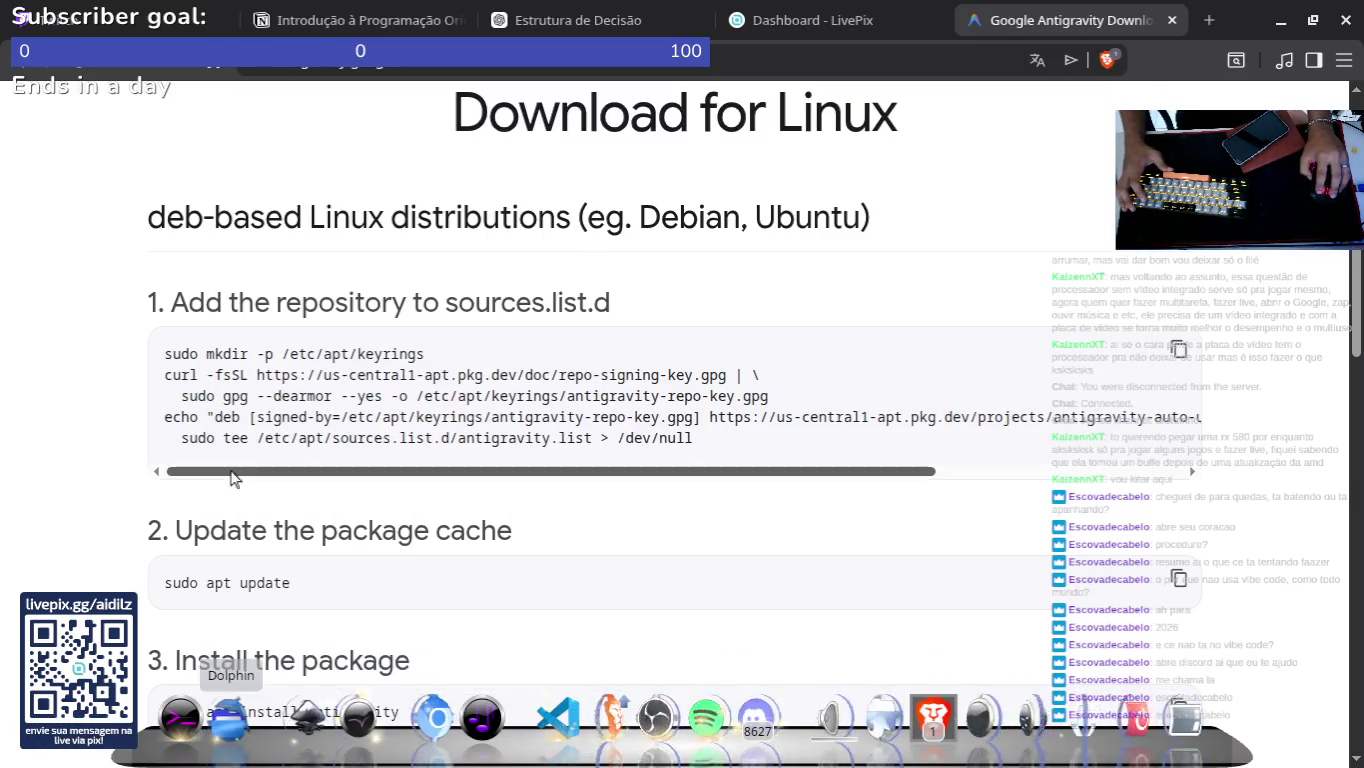
pyautogui.scroll(-2, 926, 492)
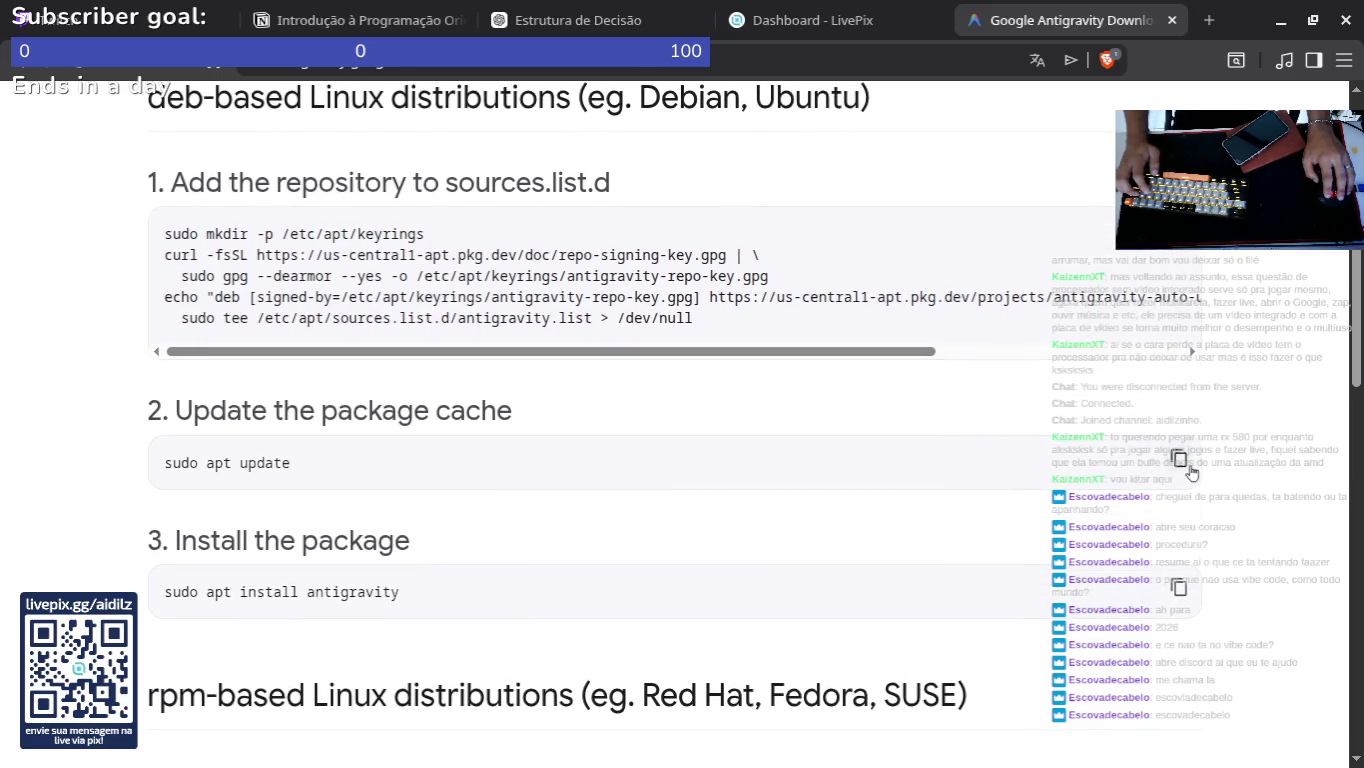
pyautogui.scroll(-2, 1165, 479)
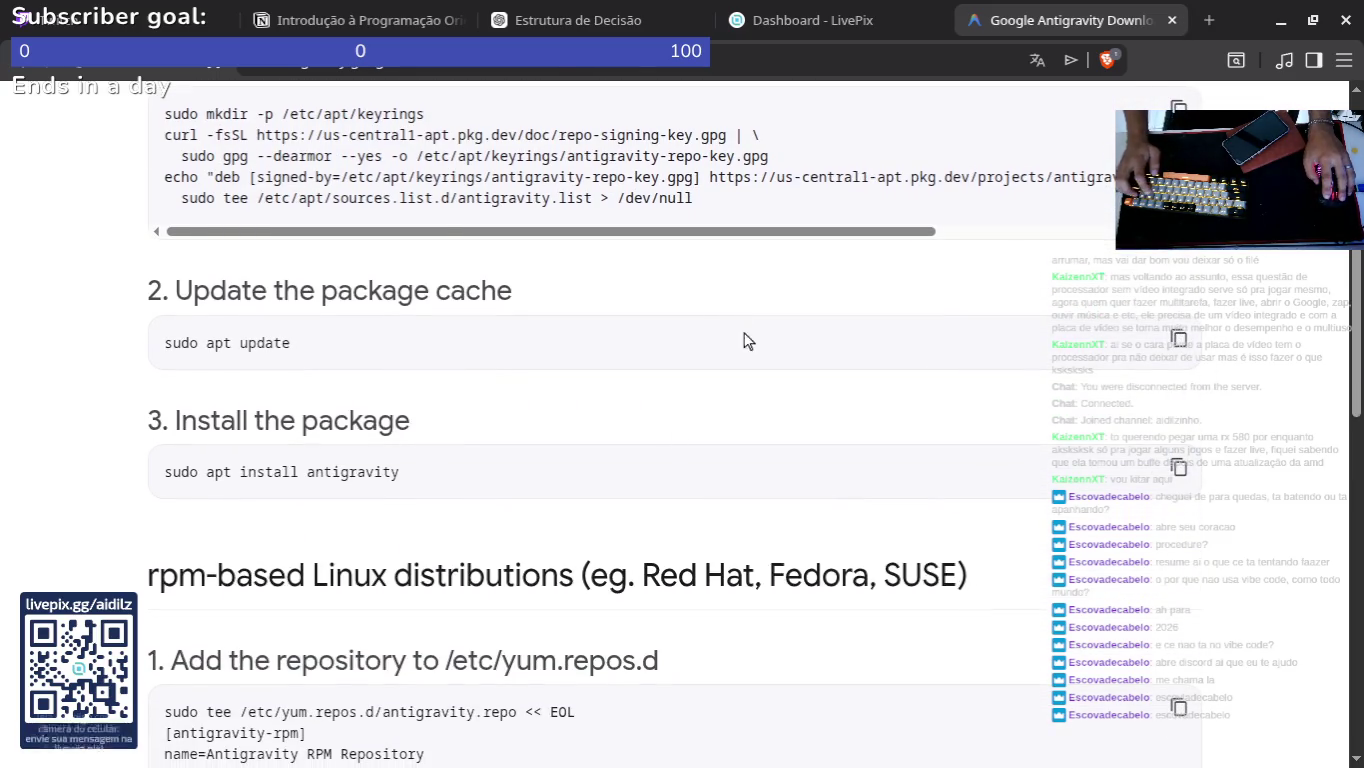
pyautogui.hotkey('alt', 'Tab')
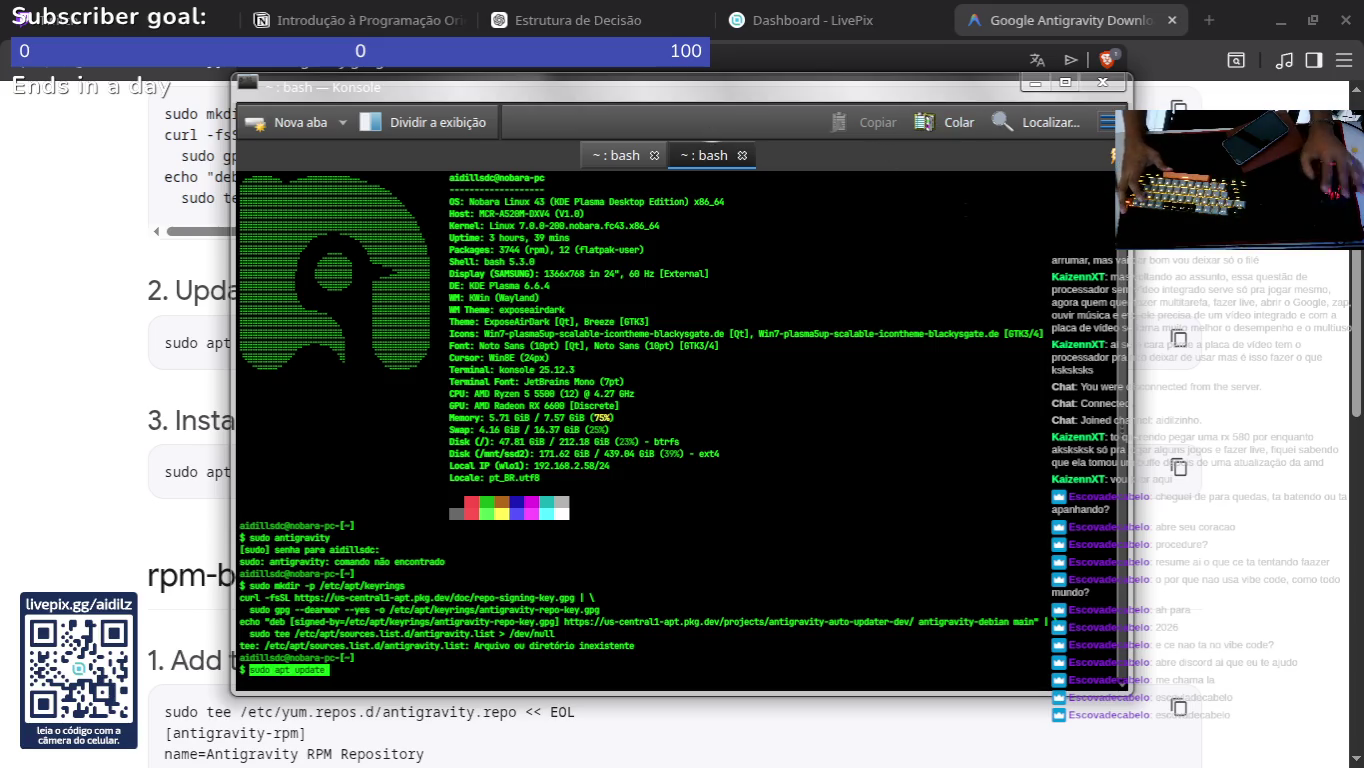
pyautogui.press('Return')
pyautogui.click(109, 479)
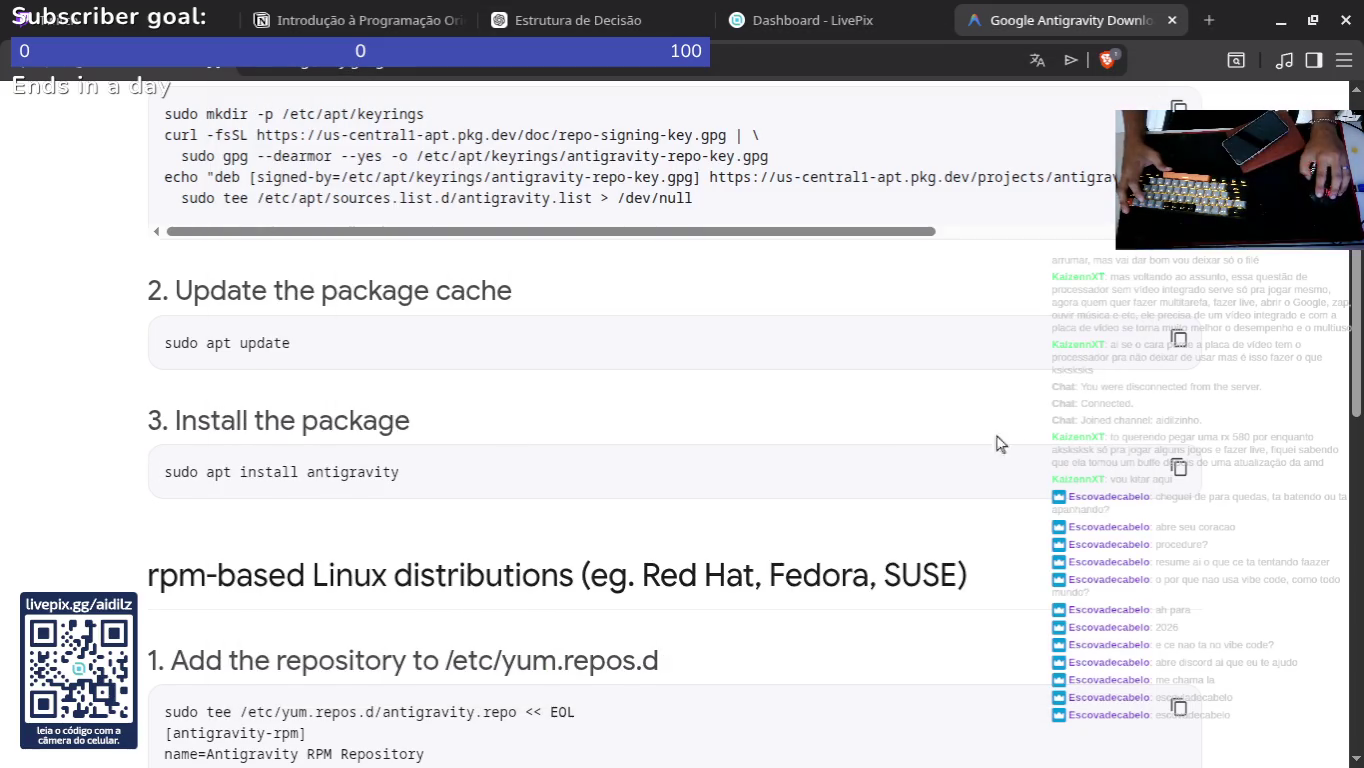
pyautogui.hotkey('alt', 'Tab')
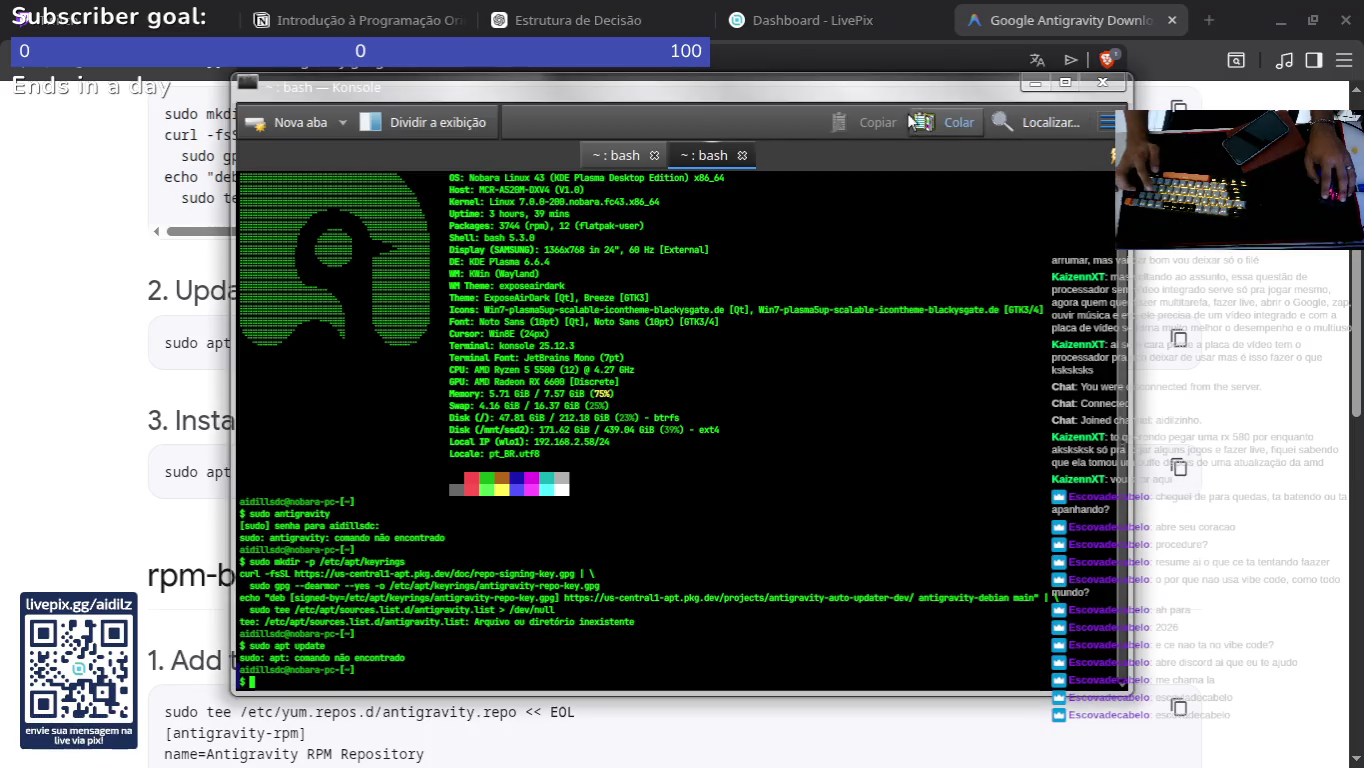
pyautogui.press('Return')
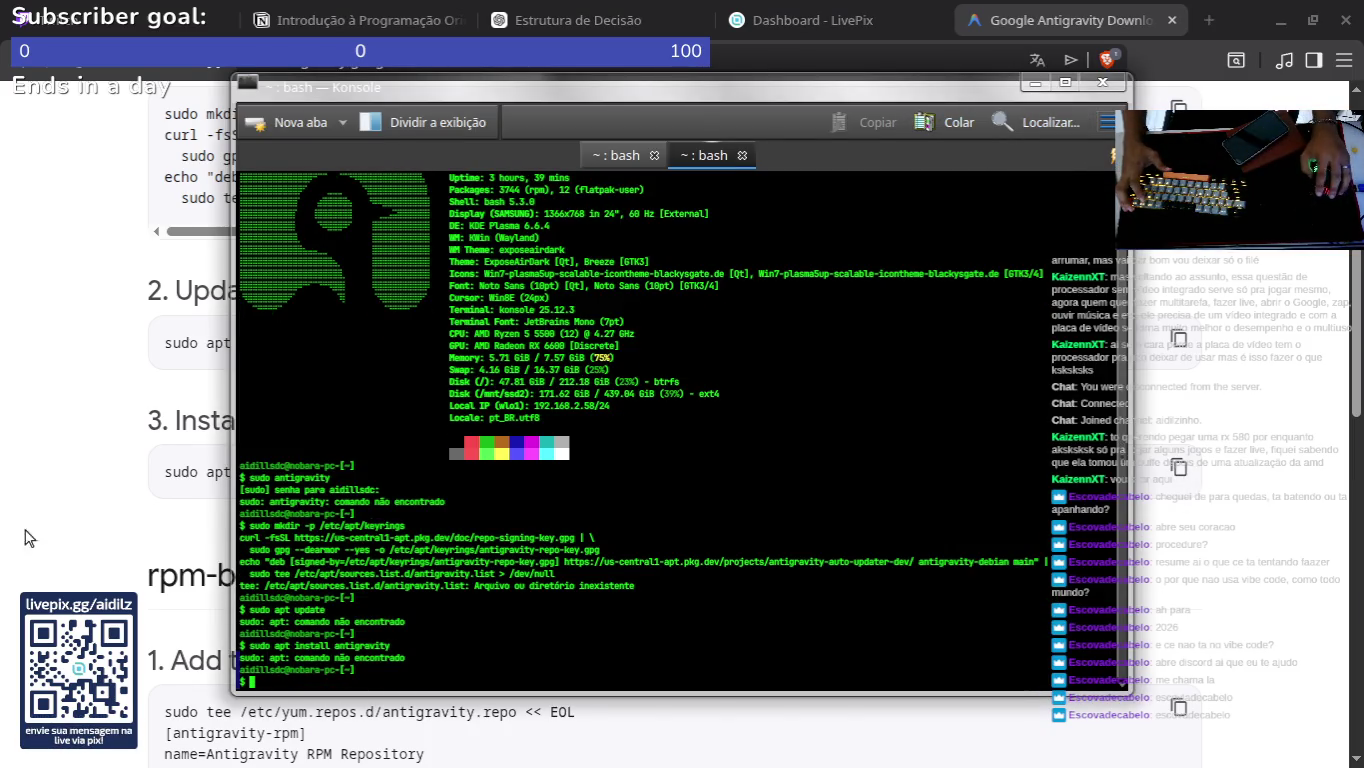
pyautogui.click(26, 538)
pyautogui.scroll(5, 115, 455)
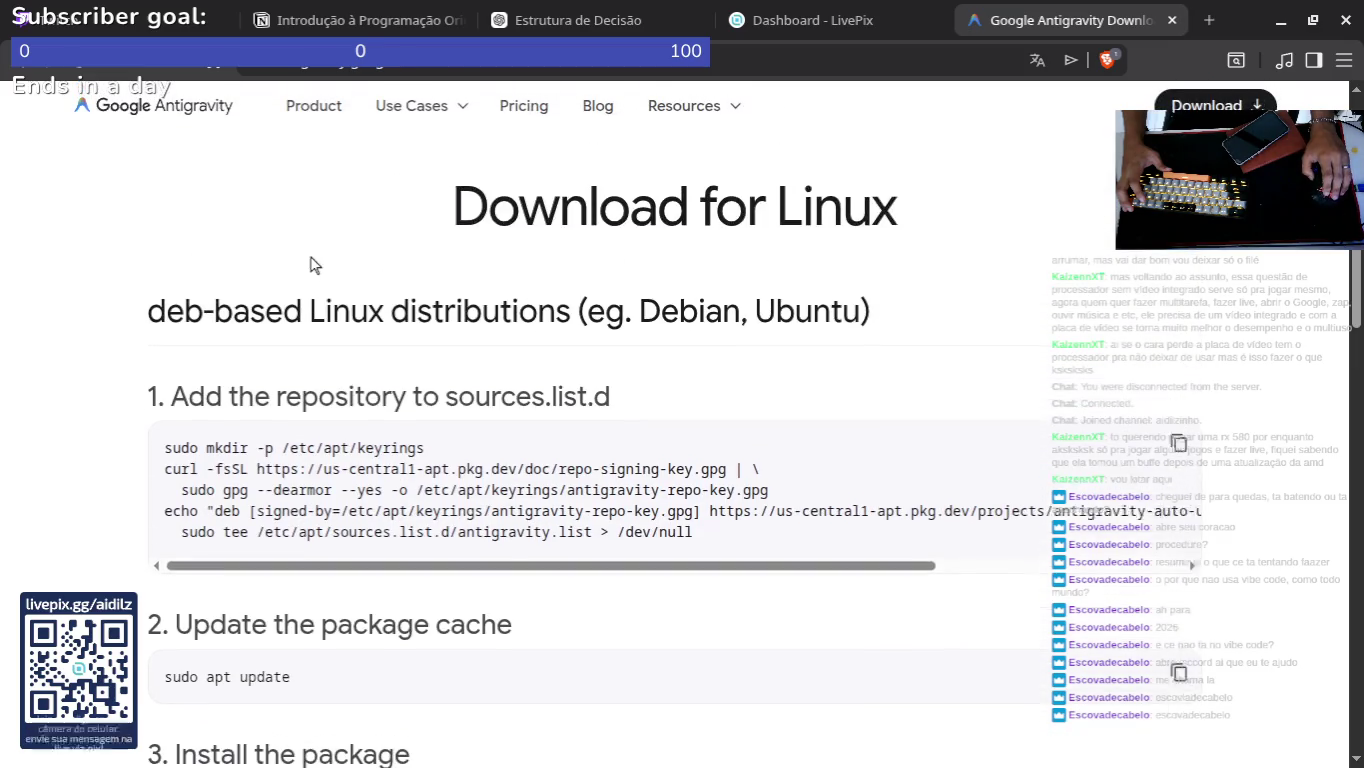
# Step: Copy the rpm repository setup and dnf makecache commands into Konsole and run them
pyautogui.scroll(-7, 311, 280)
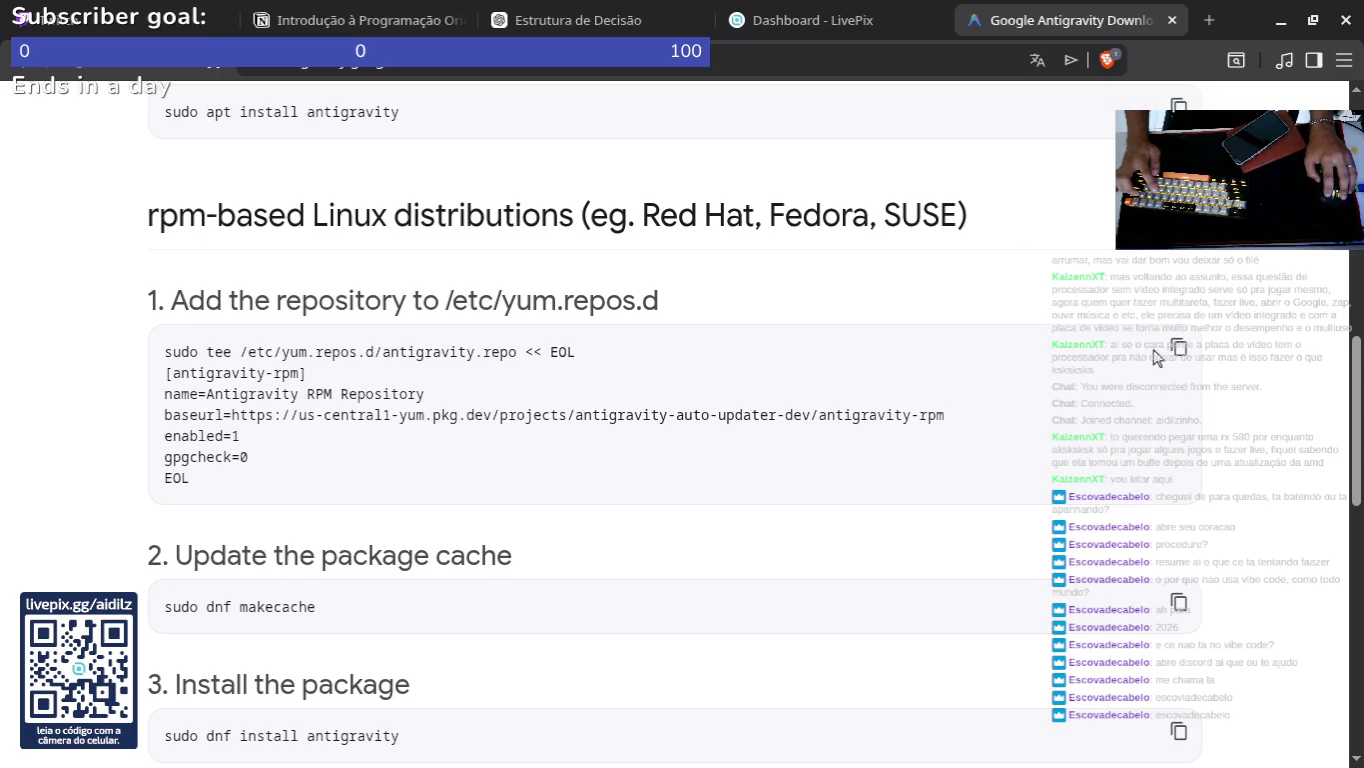
pyautogui.click(1179, 347)
pyautogui.hotkey('alt', 'Tab')
pyautogui.click(947, 124)
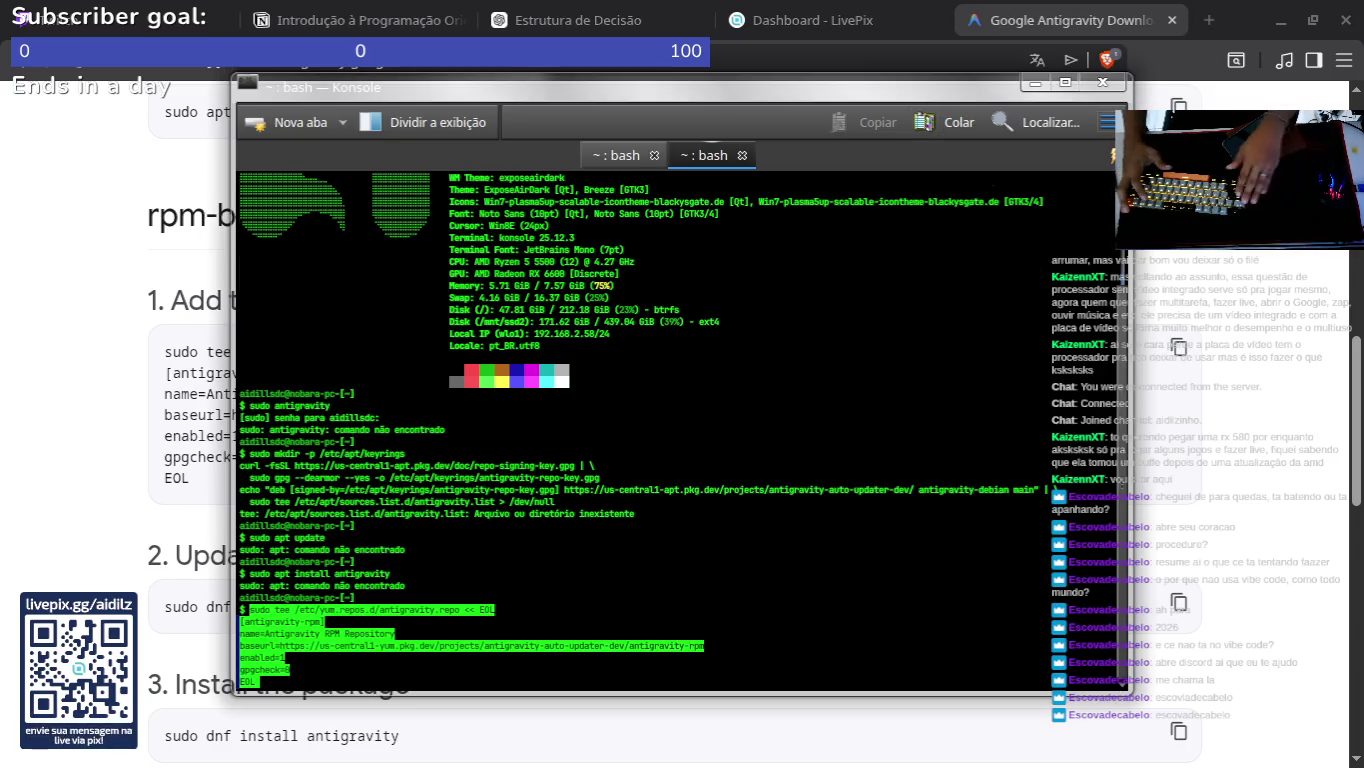
pyautogui.press('Return')
pyautogui.click(186, 289)
pyautogui.scroll(-5, 1100, 376)
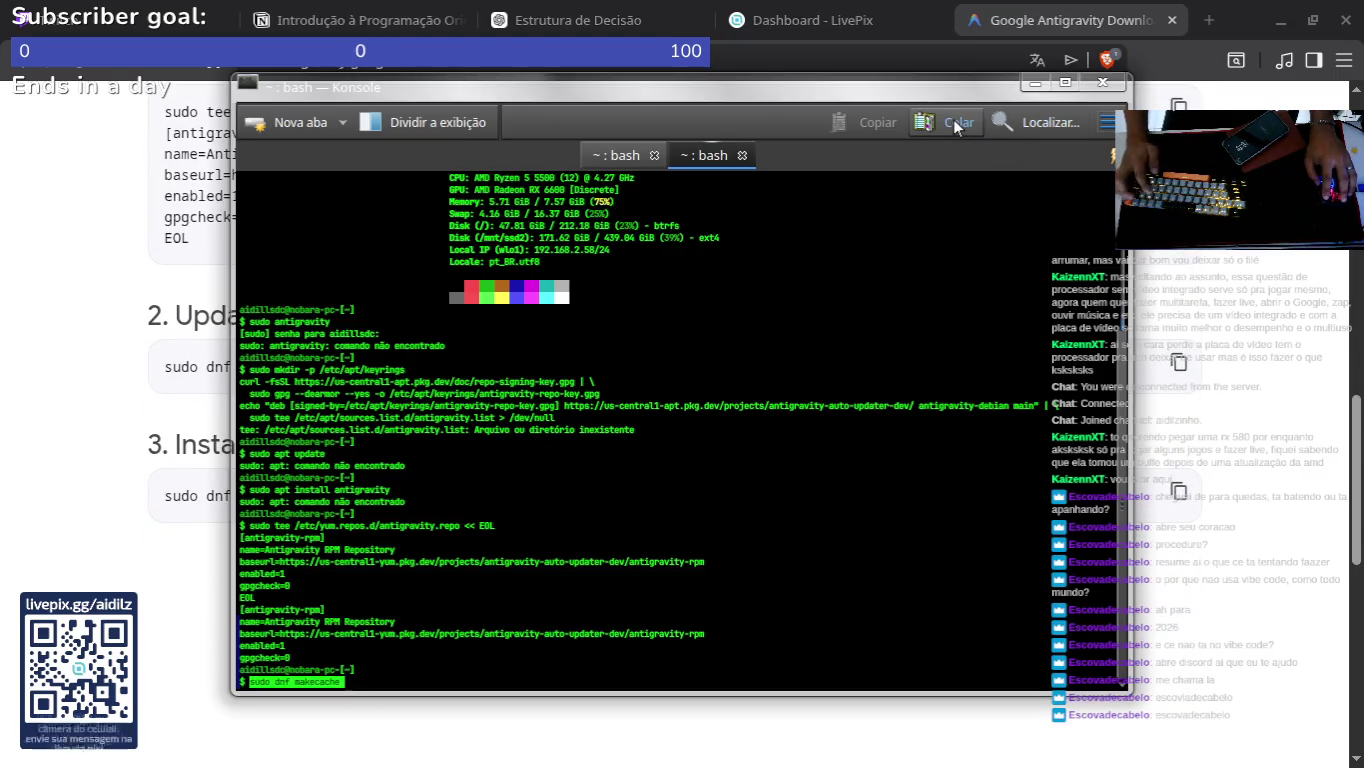
pyautogui.click(953, 118)
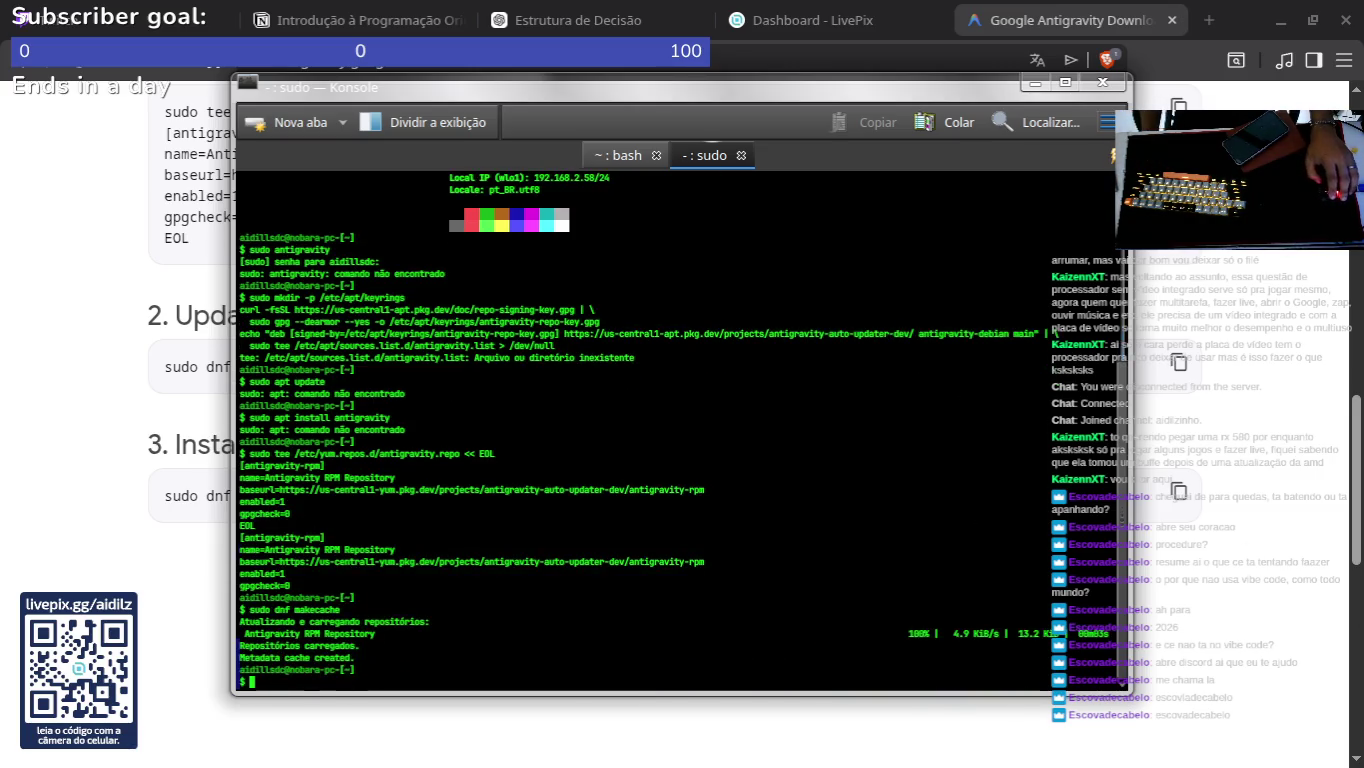
pyautogui.click(85, 372)
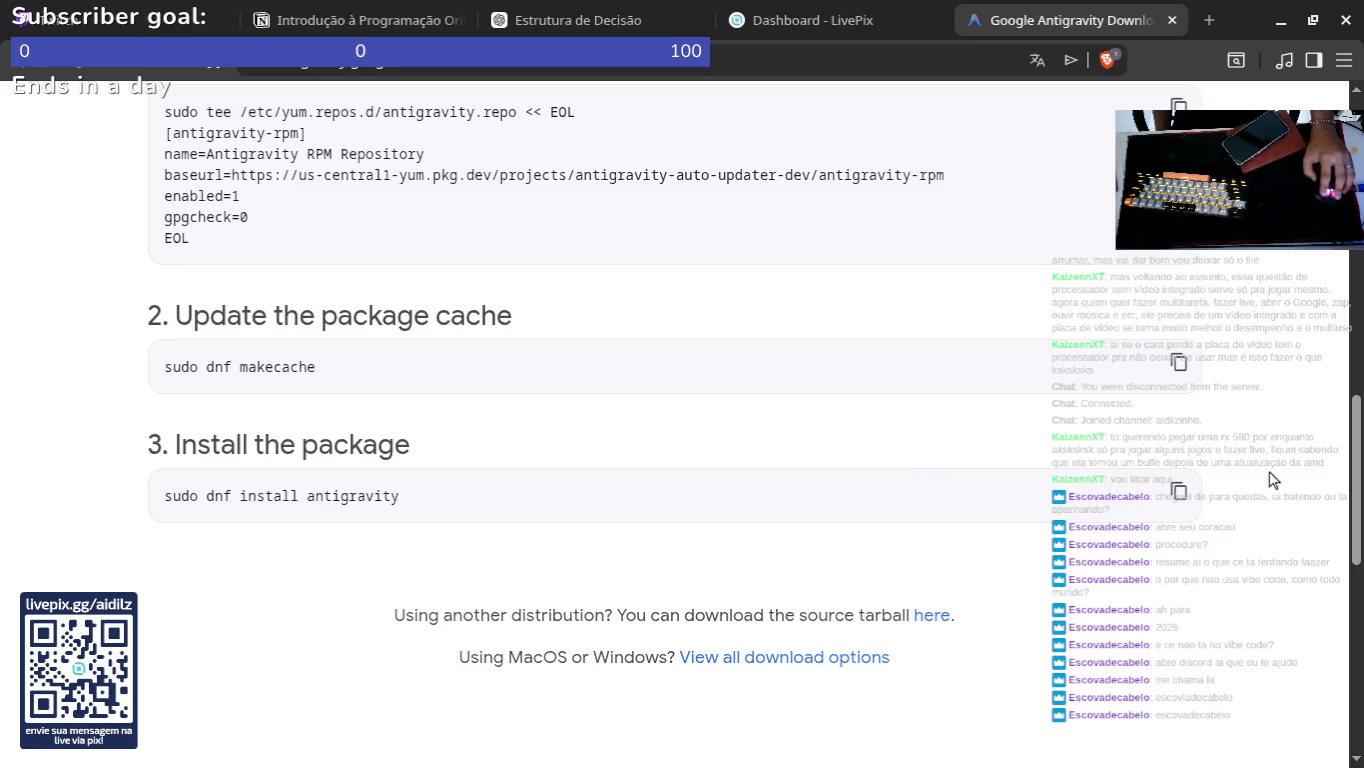
# Step: Run dnf install antigravity and answer 'y' to start the 180 MiB download
pyautogui.click(1163, 500)
pyautogui.hotkey('alt', 'Tab')
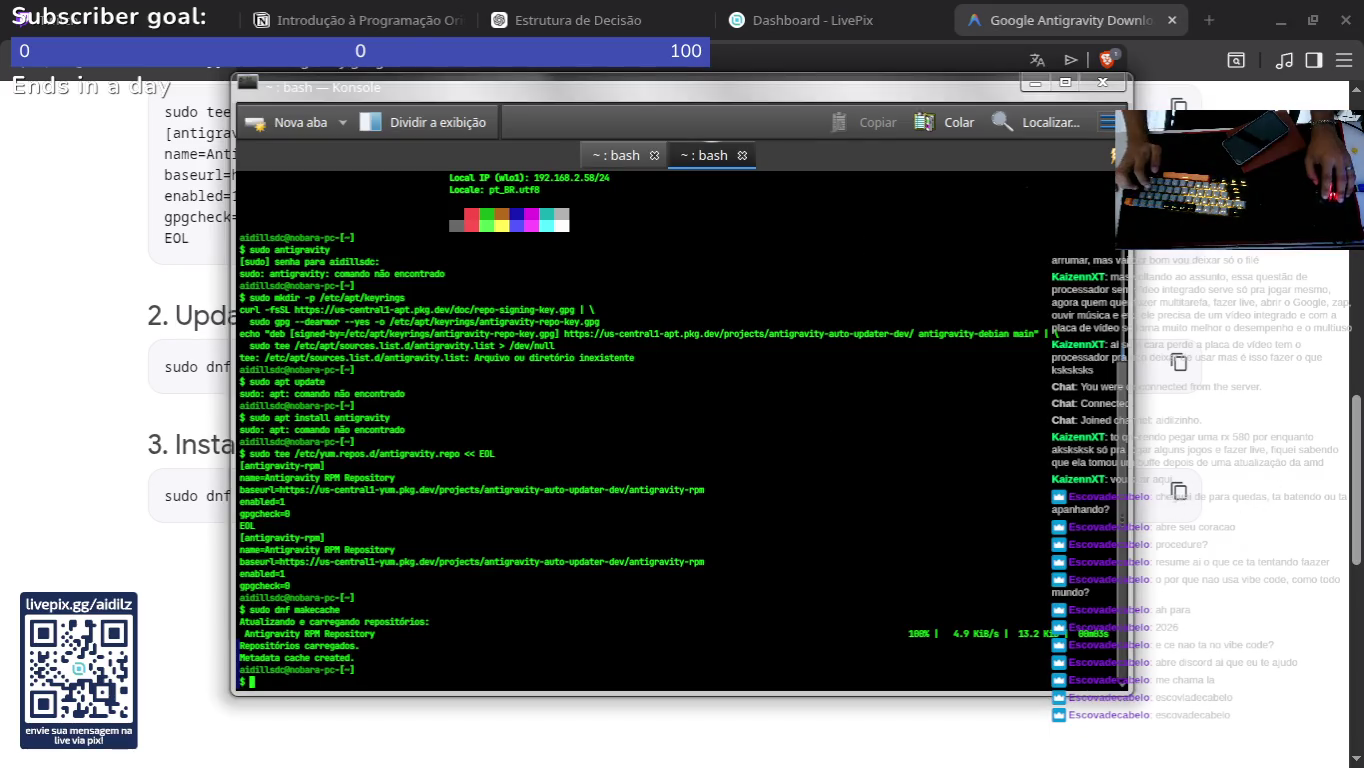
pyautogui.click(924, 118)
pyautogui.press('Return')
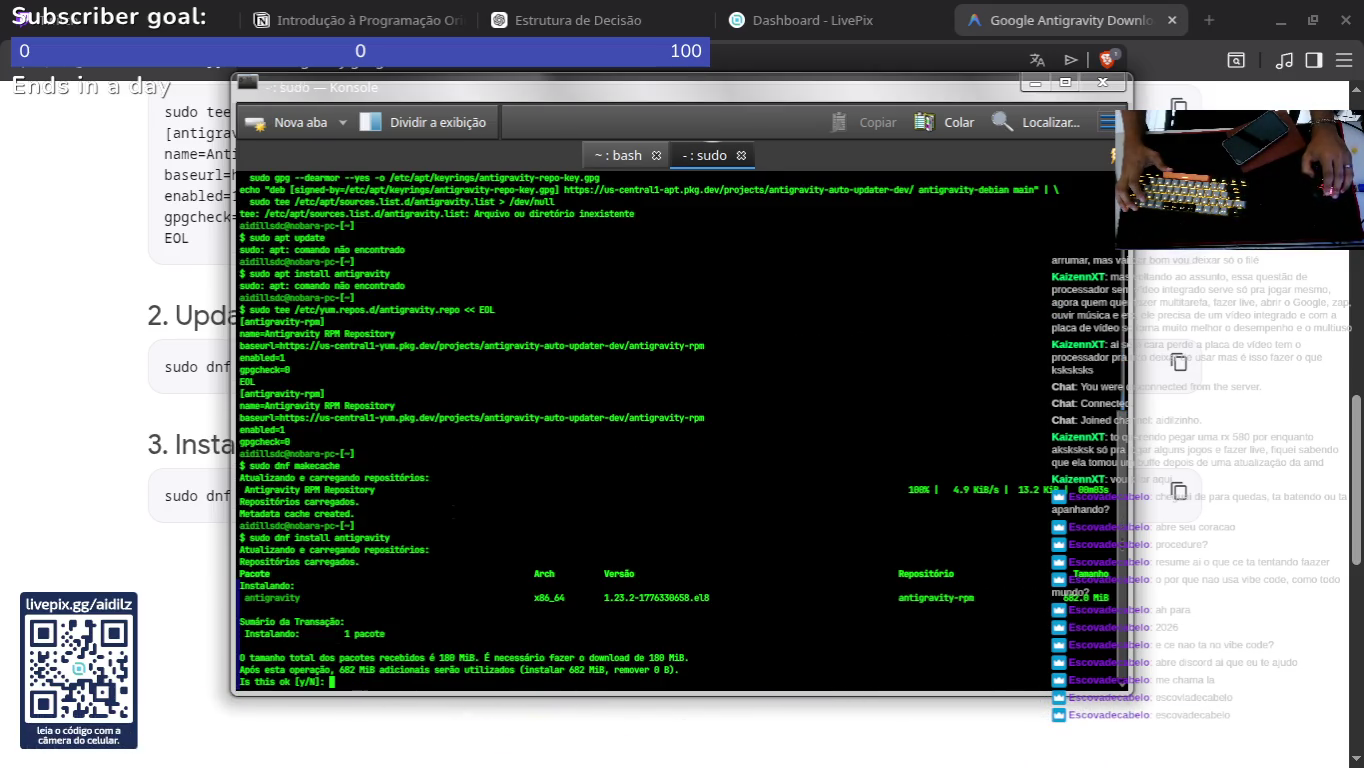
pyautogui.write('y')
pyautogui.press('Return')
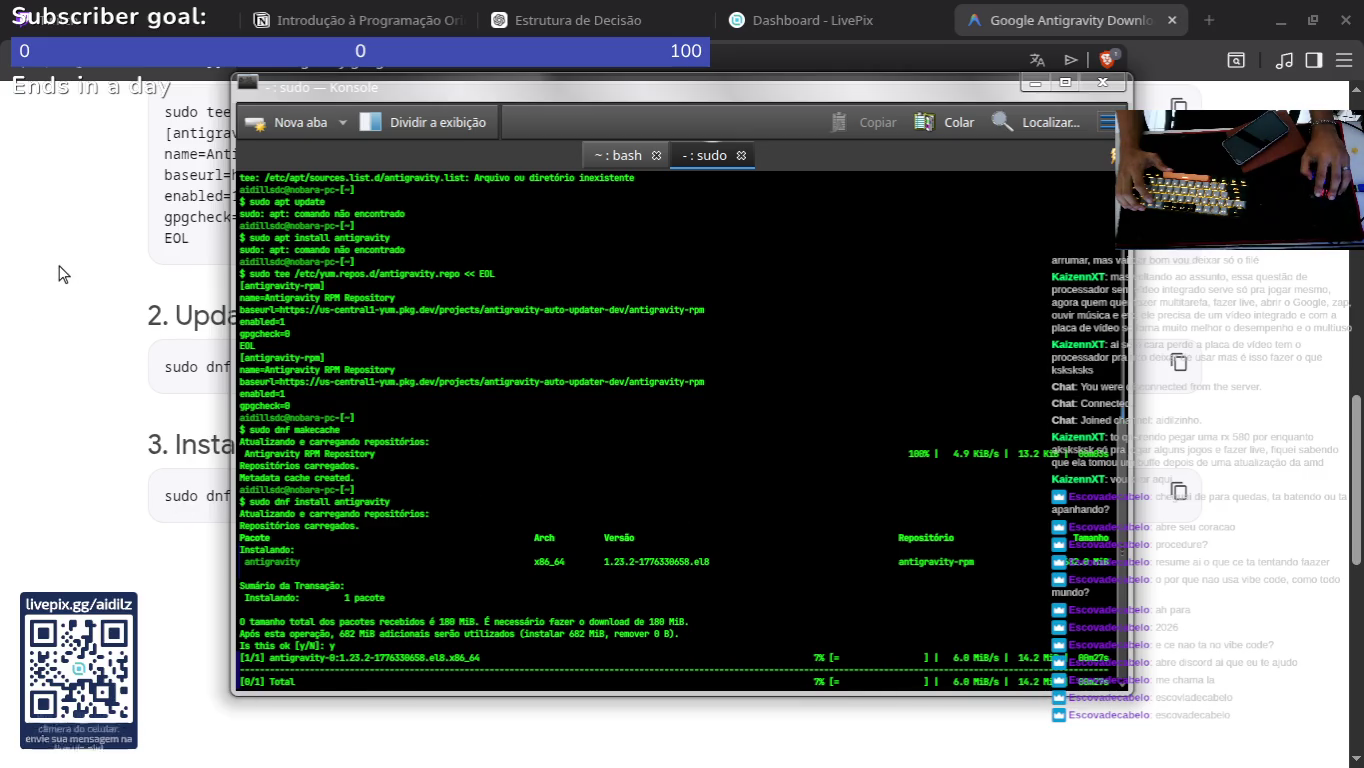
# Step: Check the download progress, now at 29%, and minimize the browser window
pyautogui.click(42, 333)
pyautogui.scroll(-5, 326, 411)
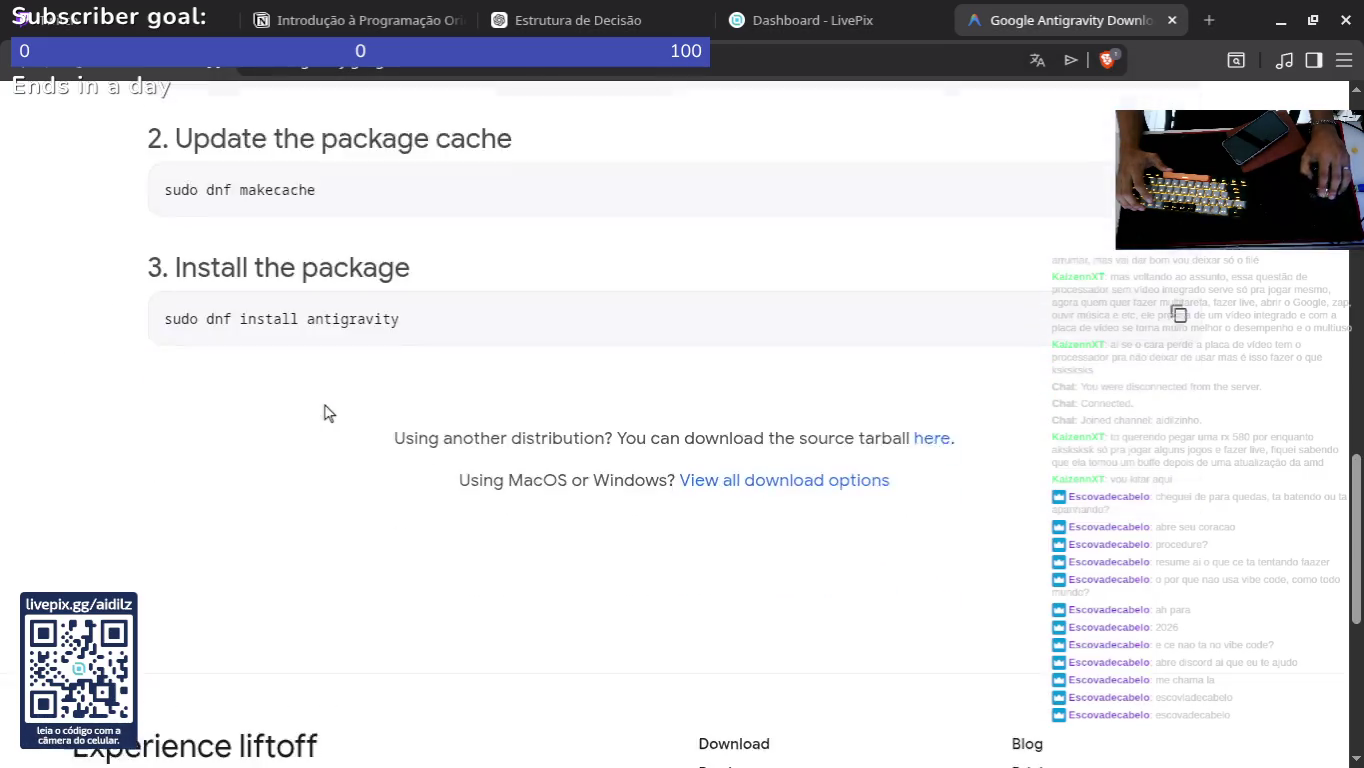
pyautogui.scroll(5, 486, 401)
pyautogui.hotkey('alt', 'Tab')
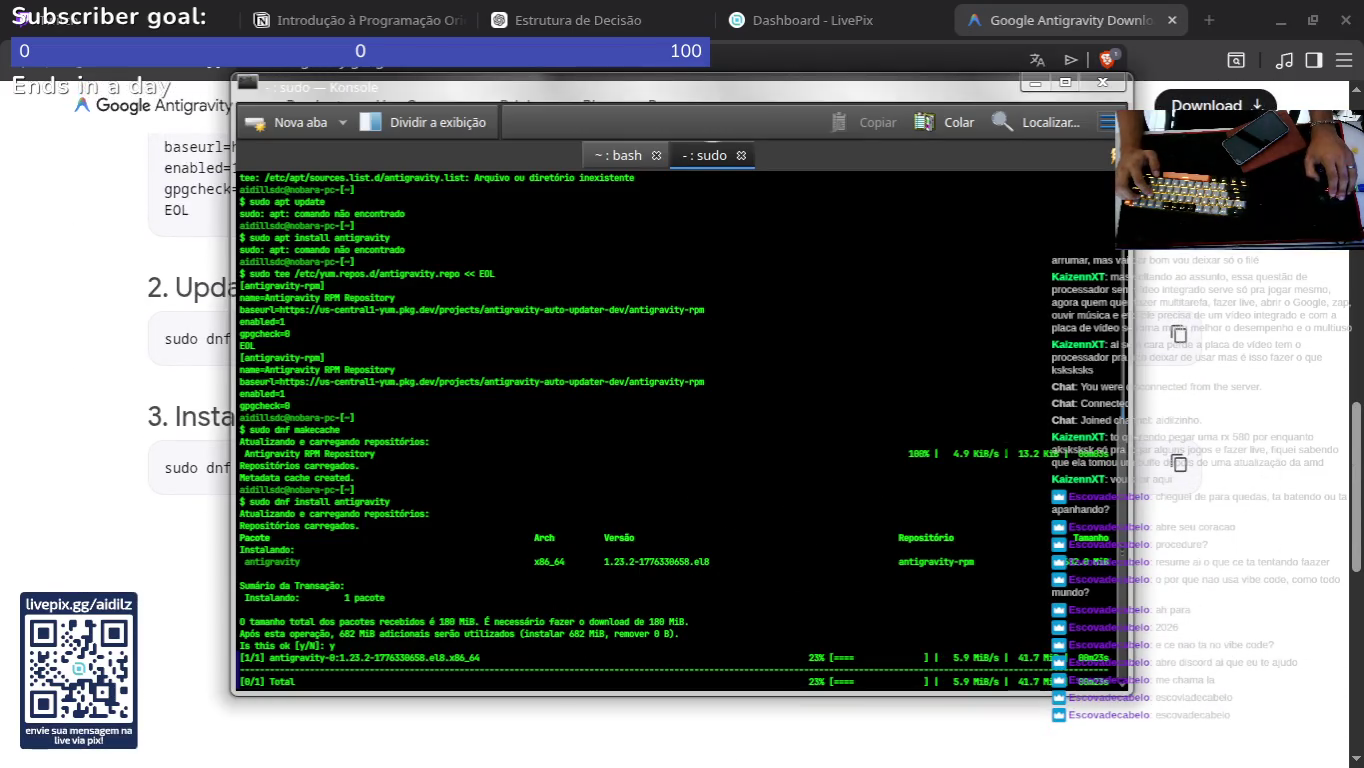
pyautogui.hotkey('alt', 'Tab')
pyautogui.click(1280, 21)
# Step: Minimize Discord, the terminal, OBS and Spotify, then open Dolphin with Super+E
pyautogui.click(1264, 11)
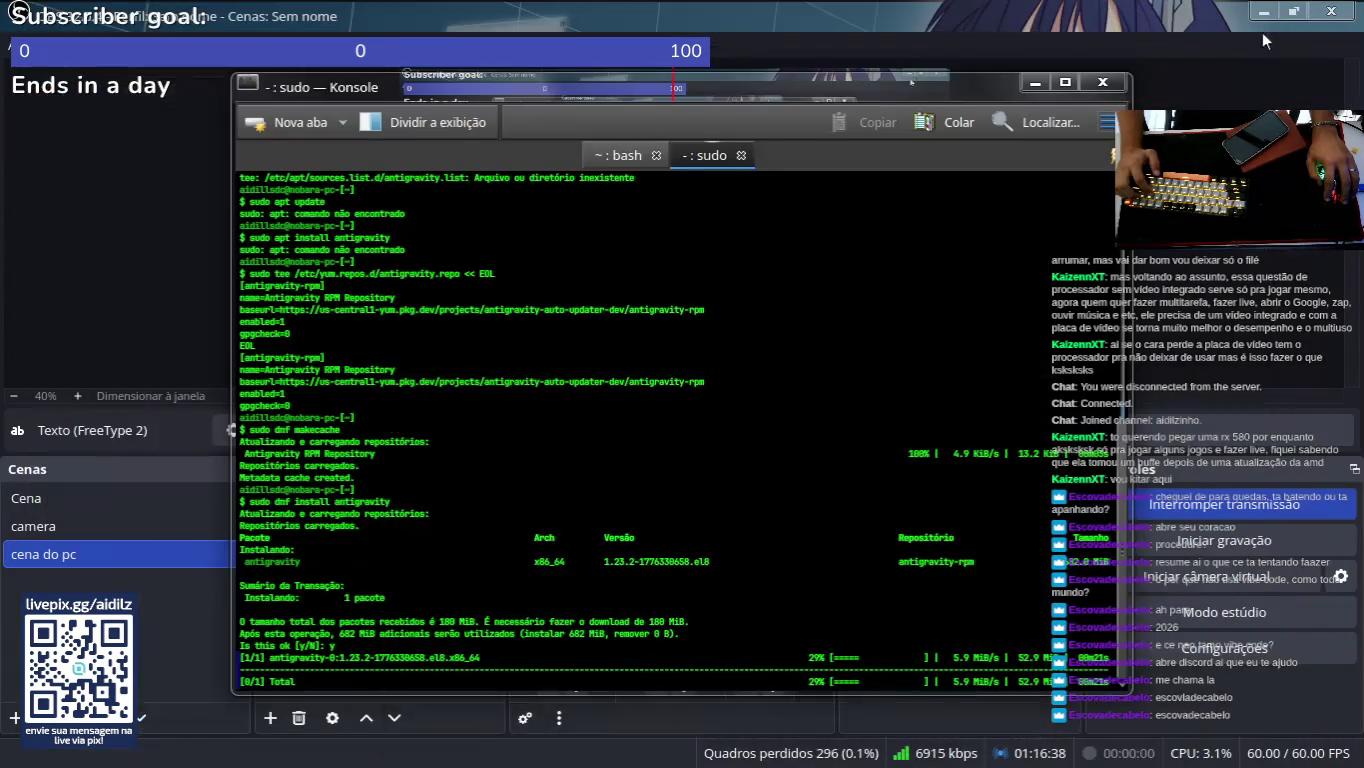
pyautogui.click(1044, 82)
pyautogui.click(1263, 12)
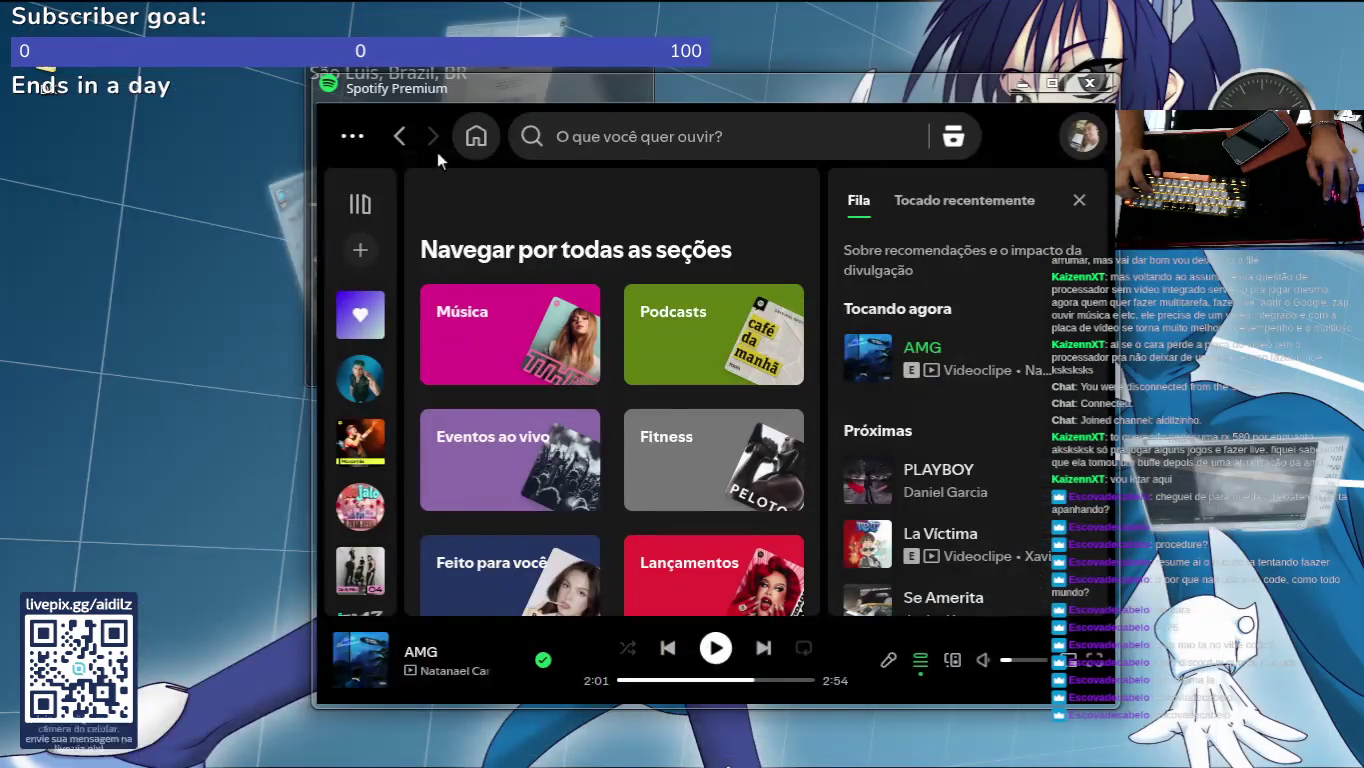
pyautogui.click(1020, 82)
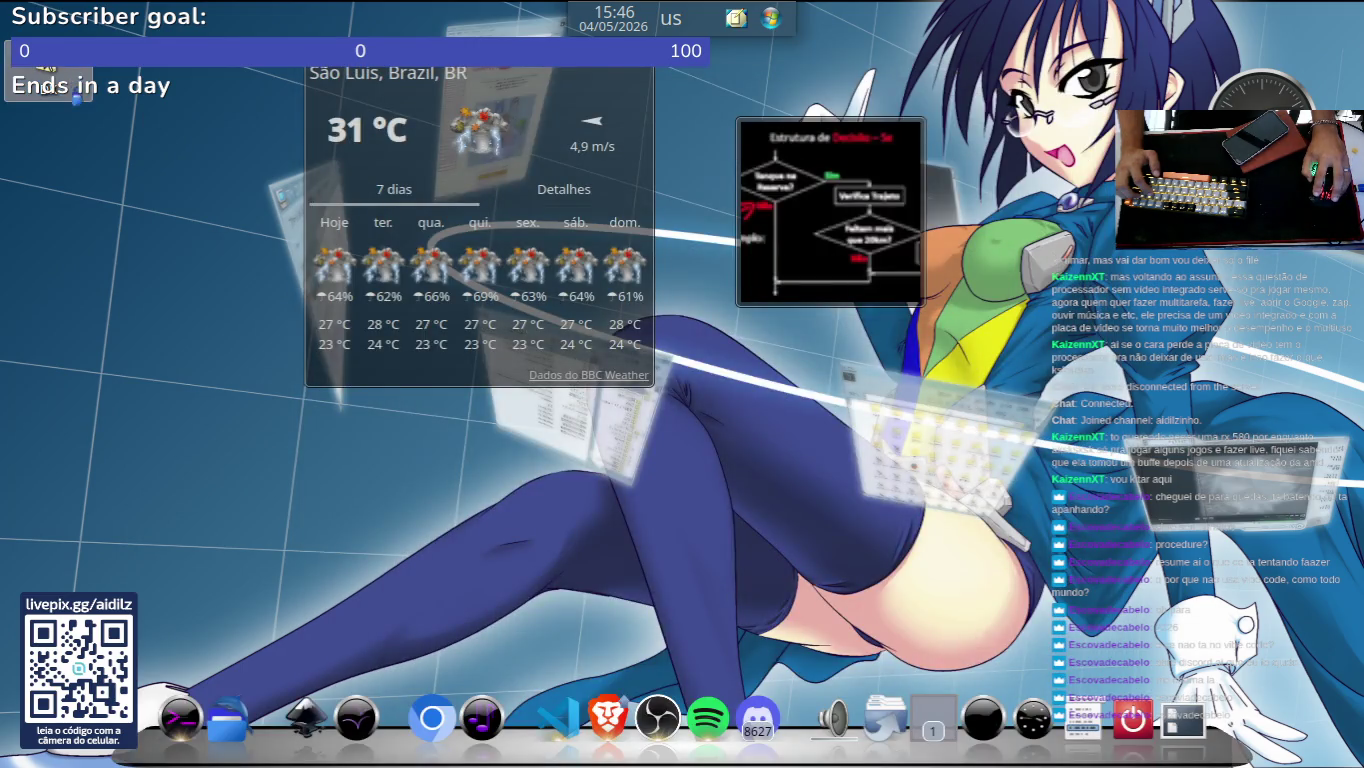
pyautogui.press('super+e')
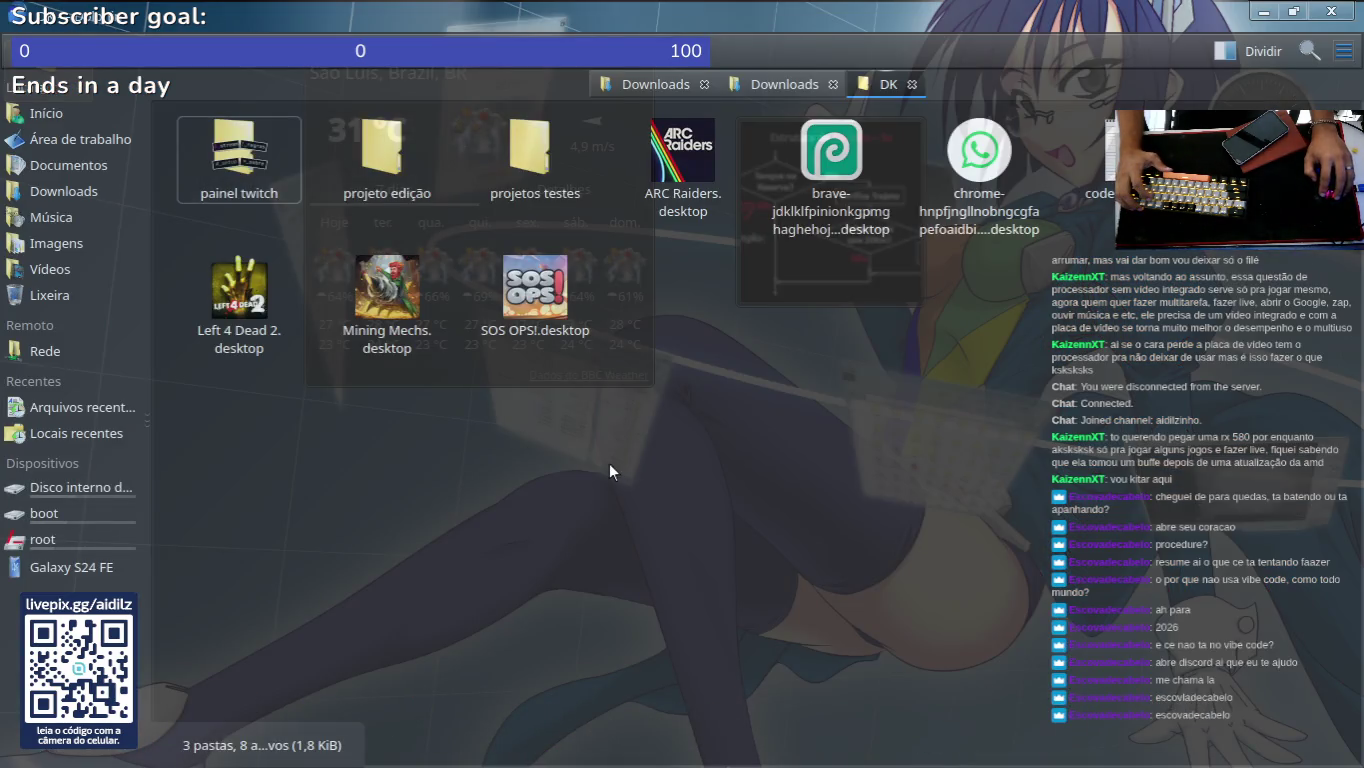
# Step: Start creating a new folder in DK, then cancel it
pyautogui.rightClick(609, 462)
pyautogui.moveTo(697, 78)
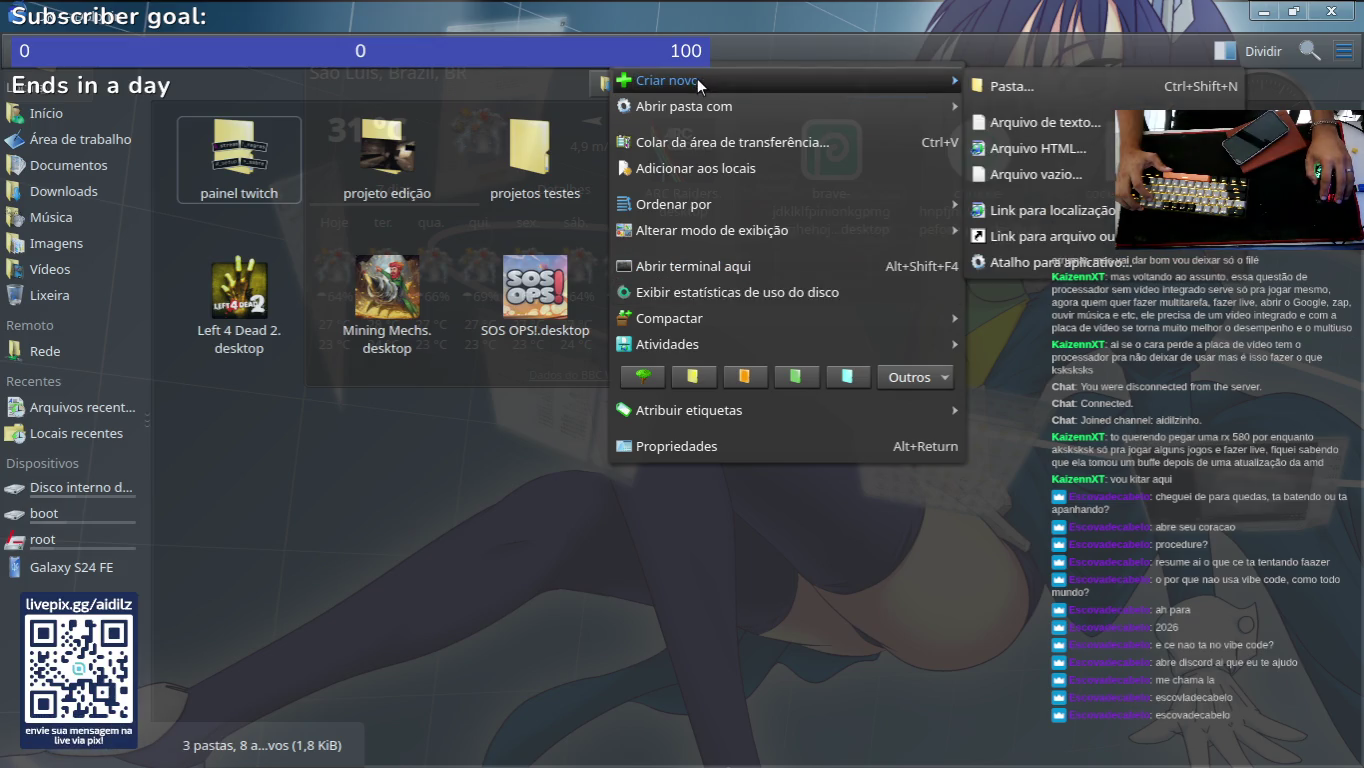
pyautogui.click(1031, 85)
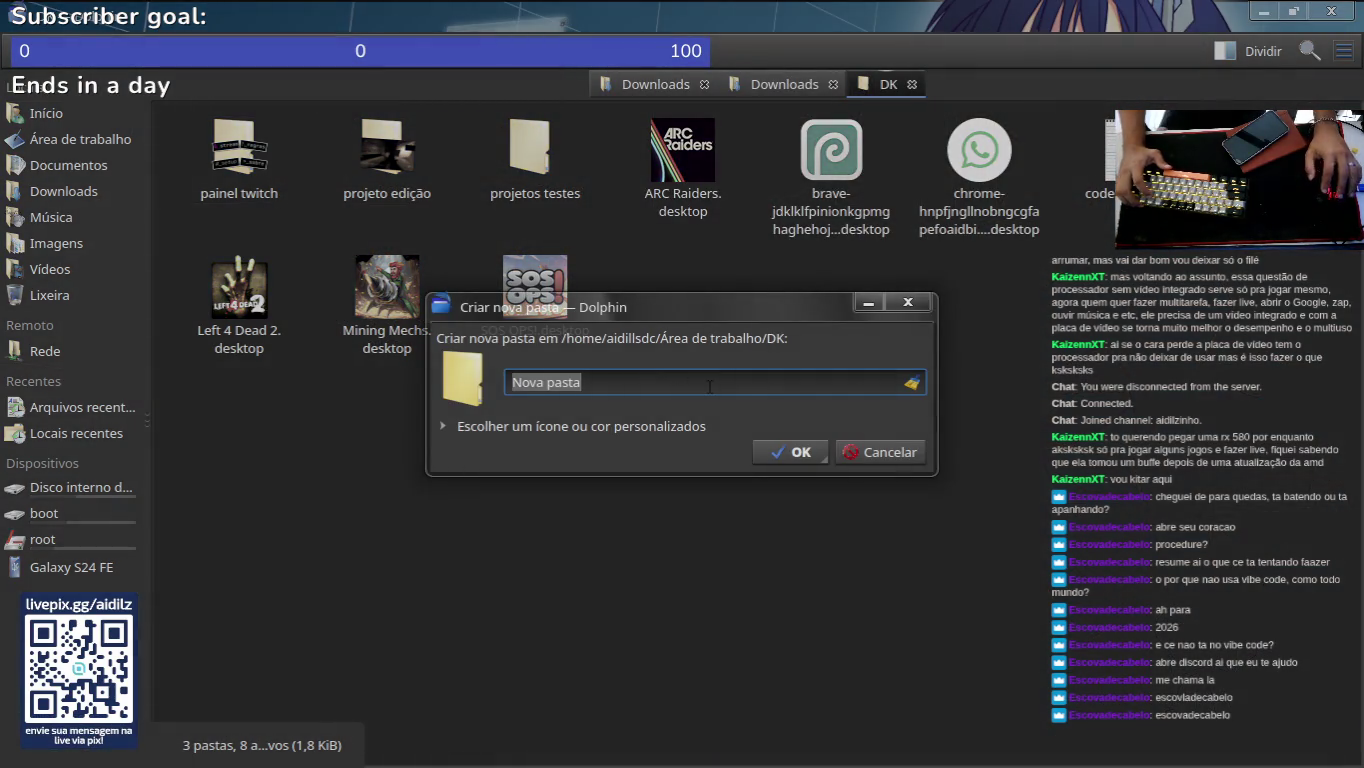
pyautogui.write('AntiGraviu')
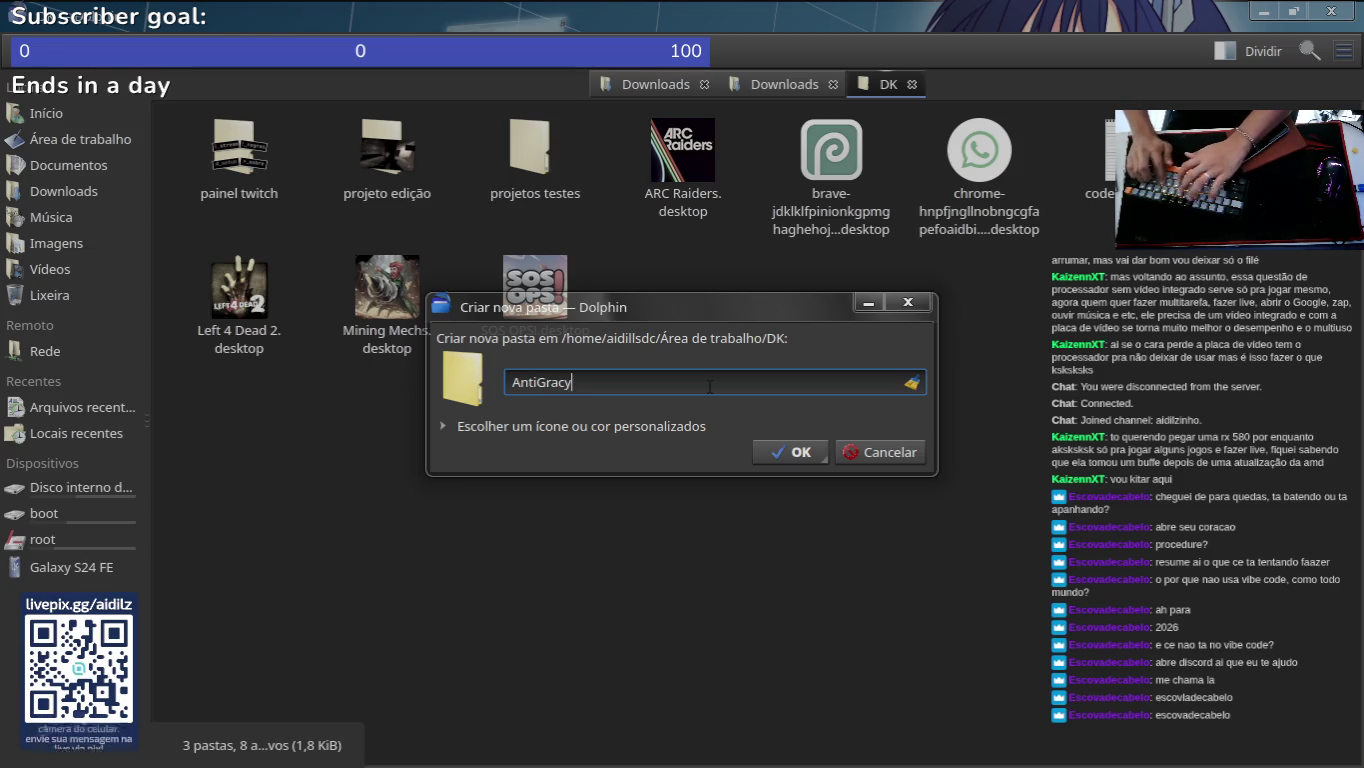
pyautogui.press('BackSpace')
pyautogui.press('BackSpace')
pyautogui.press('BackSpace')
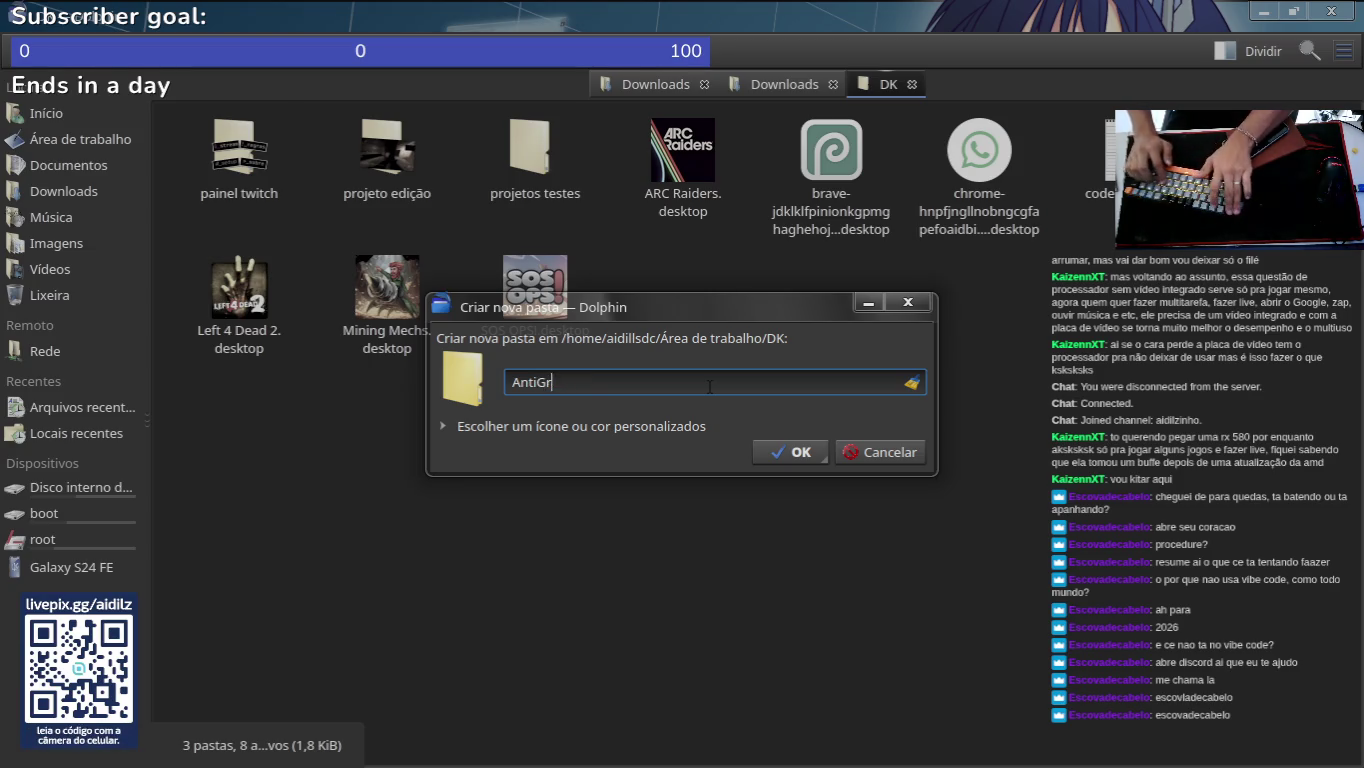
pyautogui.write('Proj')
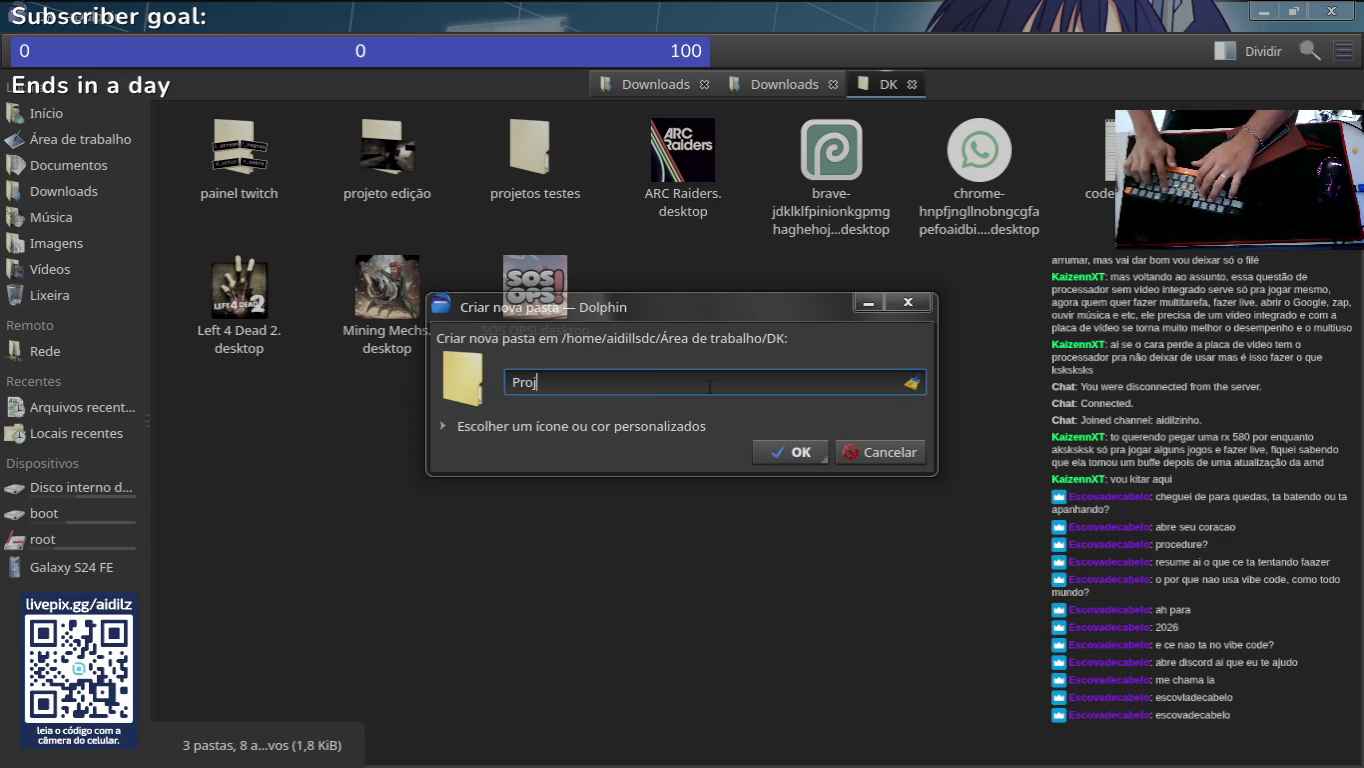
pyautogui.write('s')
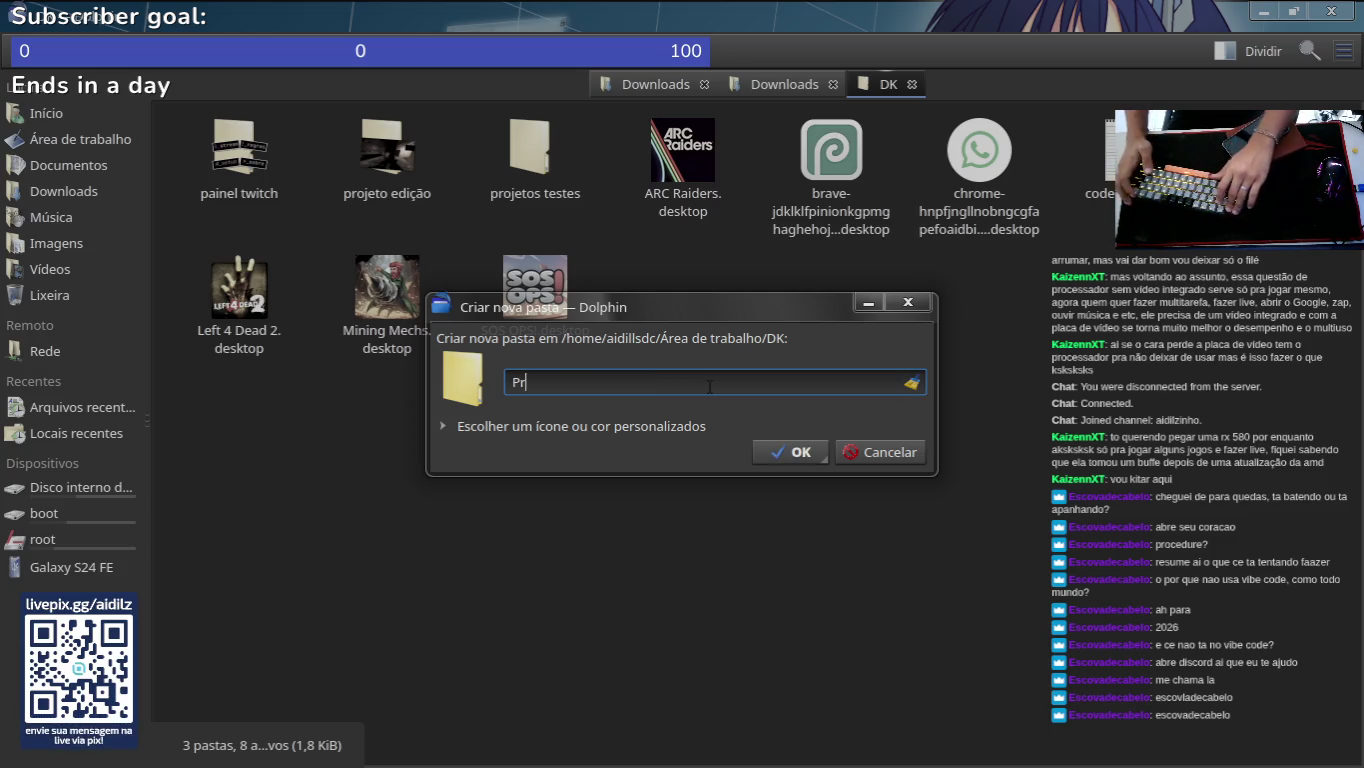
pyautogui.click(908, 301)
# Step: Create a new folder named Calculadora inside projetos testes
pyautogui.doubleClick(534, 146)
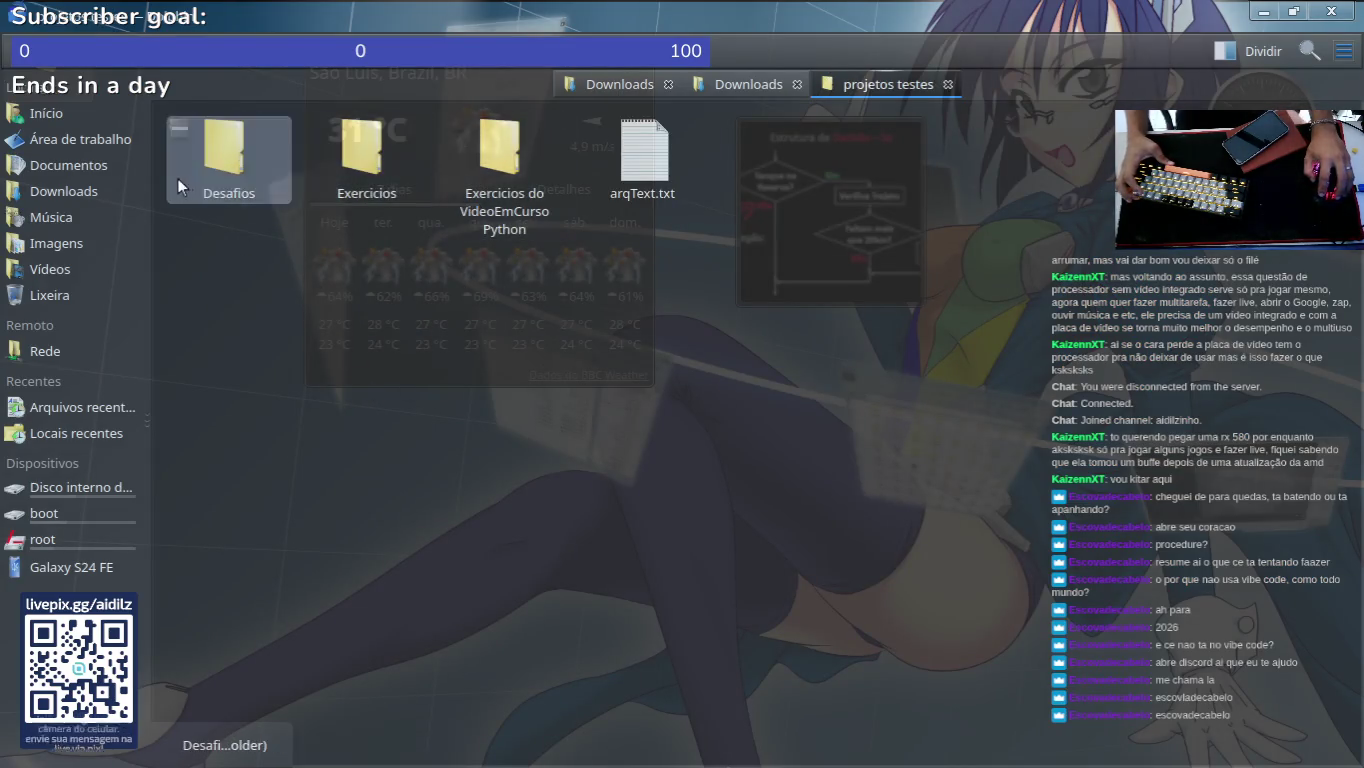
pyautogui.rightClick(400, 320)
pyautogui.moveTo(496, 334)
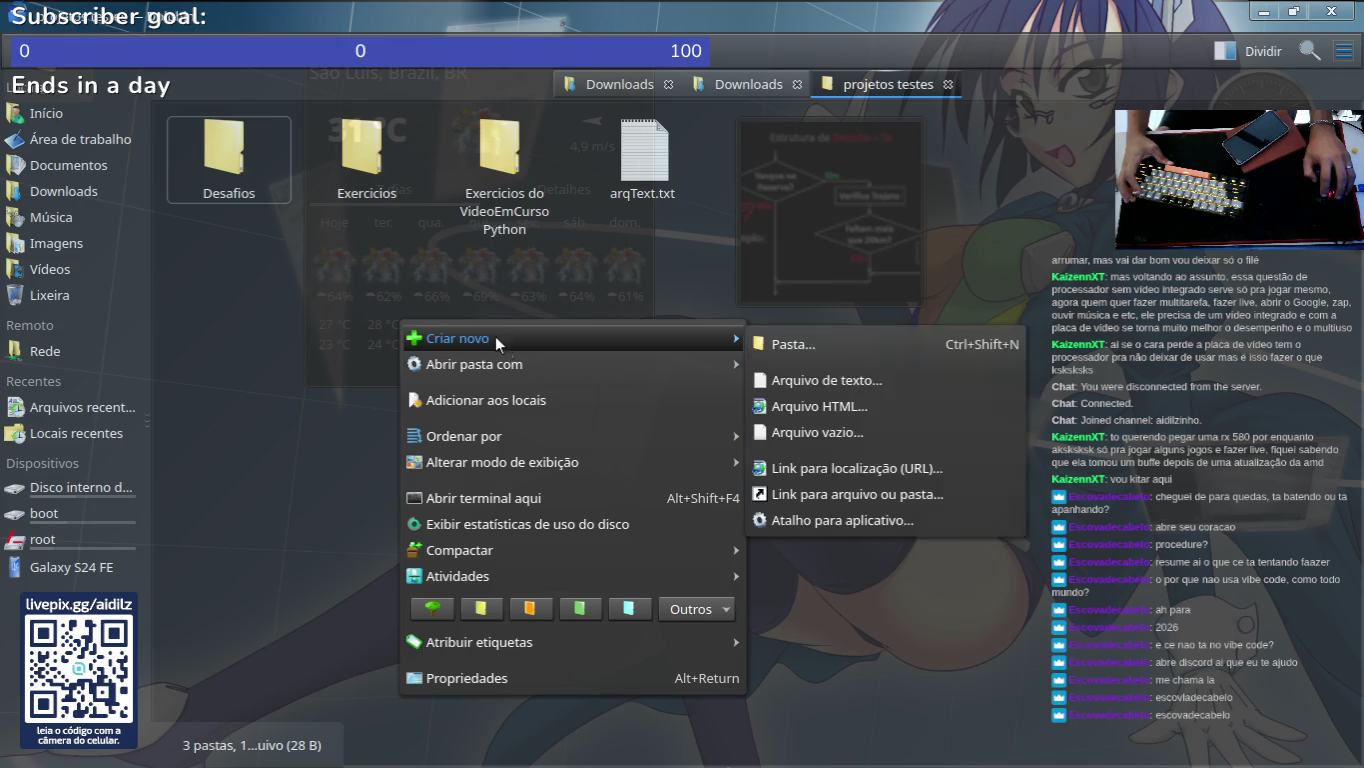
pyautogui.click(846, 343)
pyautogui.write('C')
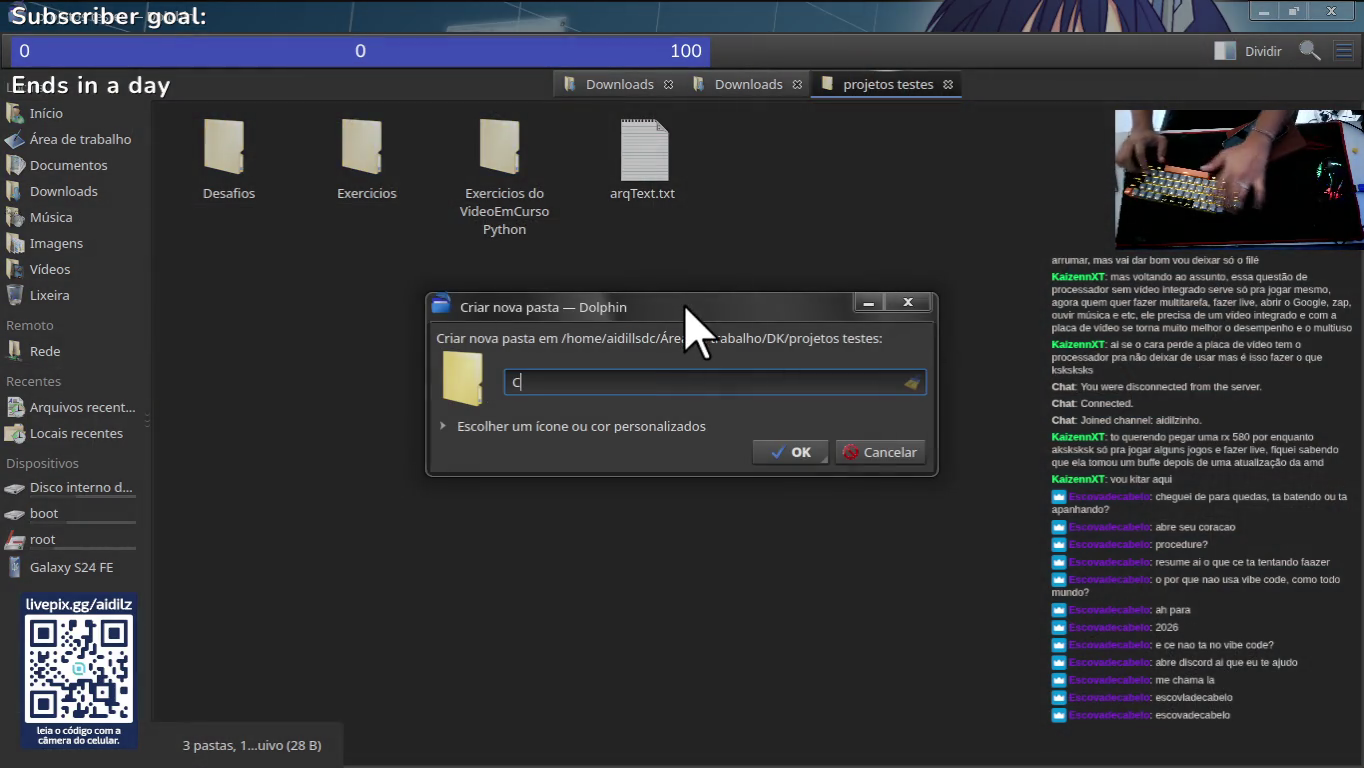
pyautogui.write('alculadora')
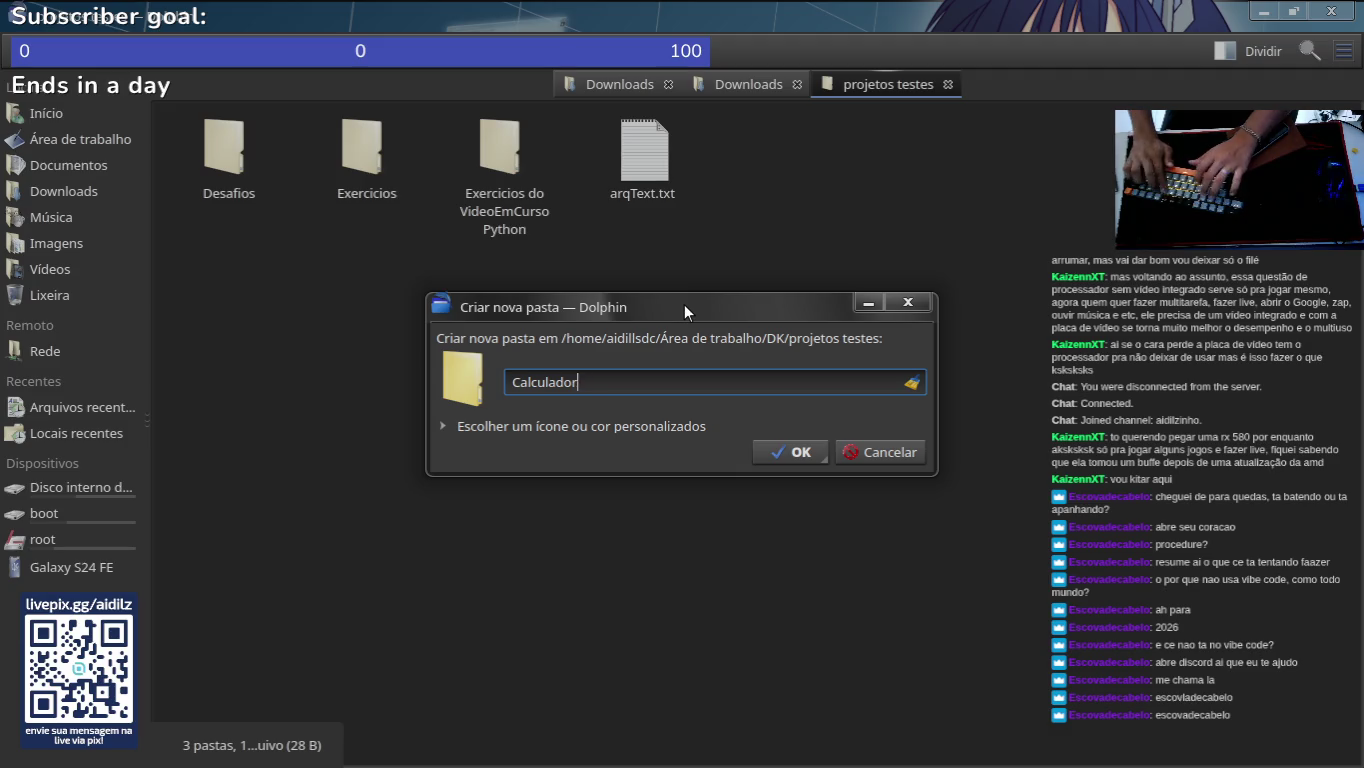
pyautogui.press('Return')
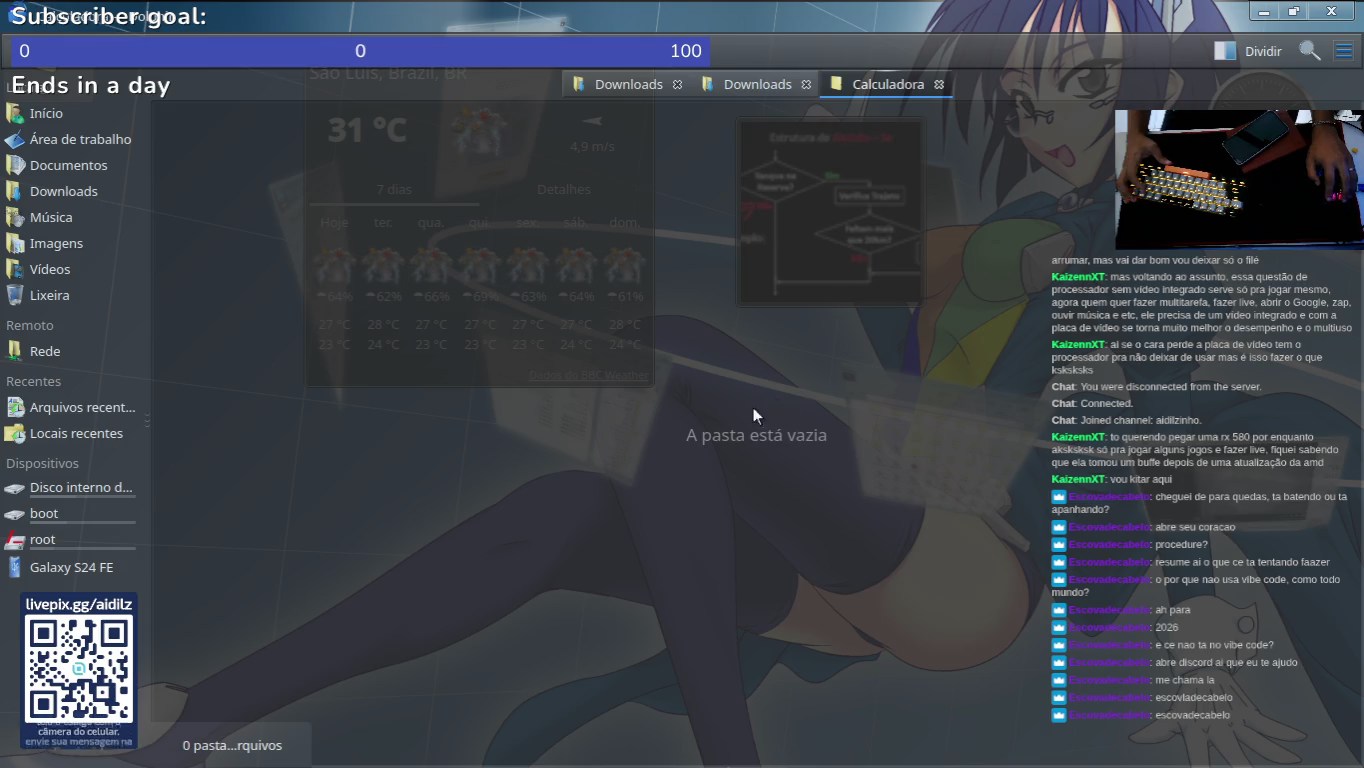
# Step: Let dnf finish installing Antigravity in Konsole, dismiss the launch prompt, and minimize Konsole
pyautogui.moveTo(610, 718)
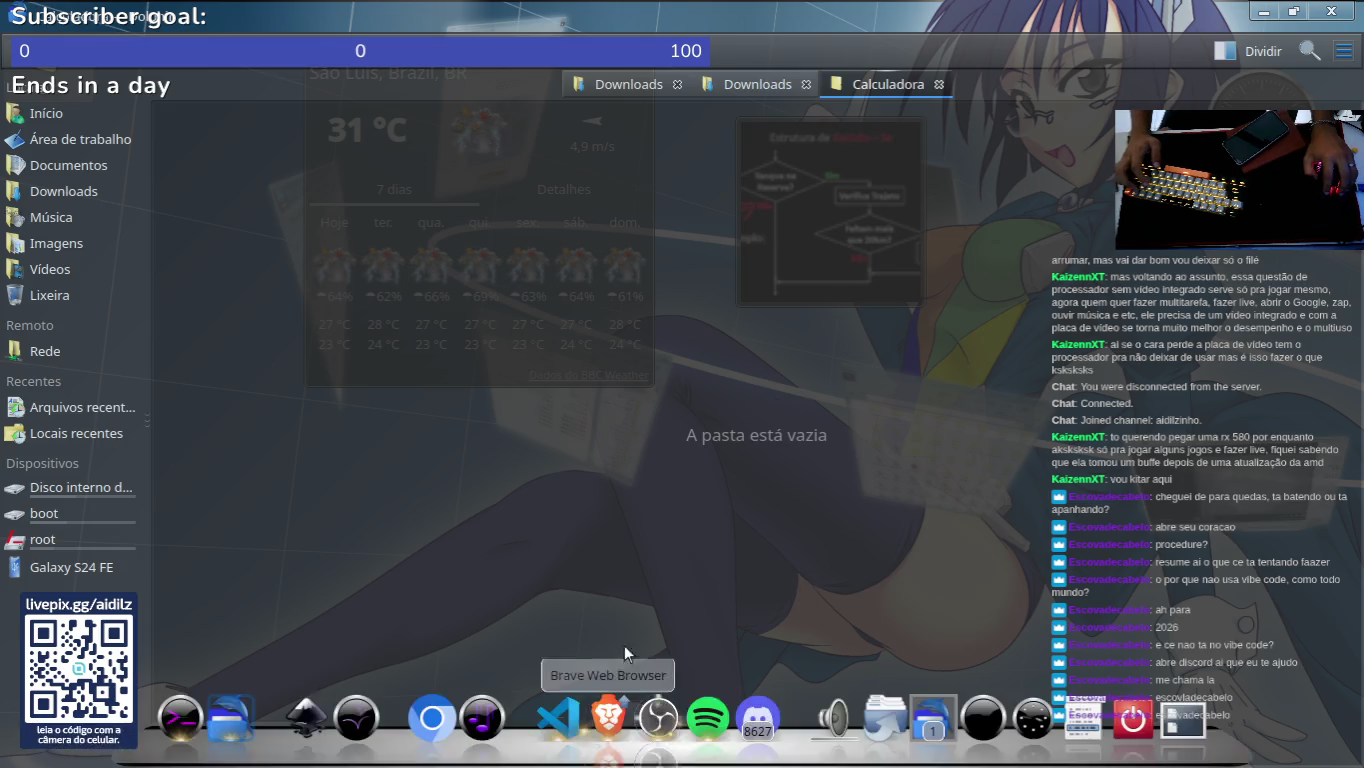
pyautogui.click(181, 719)
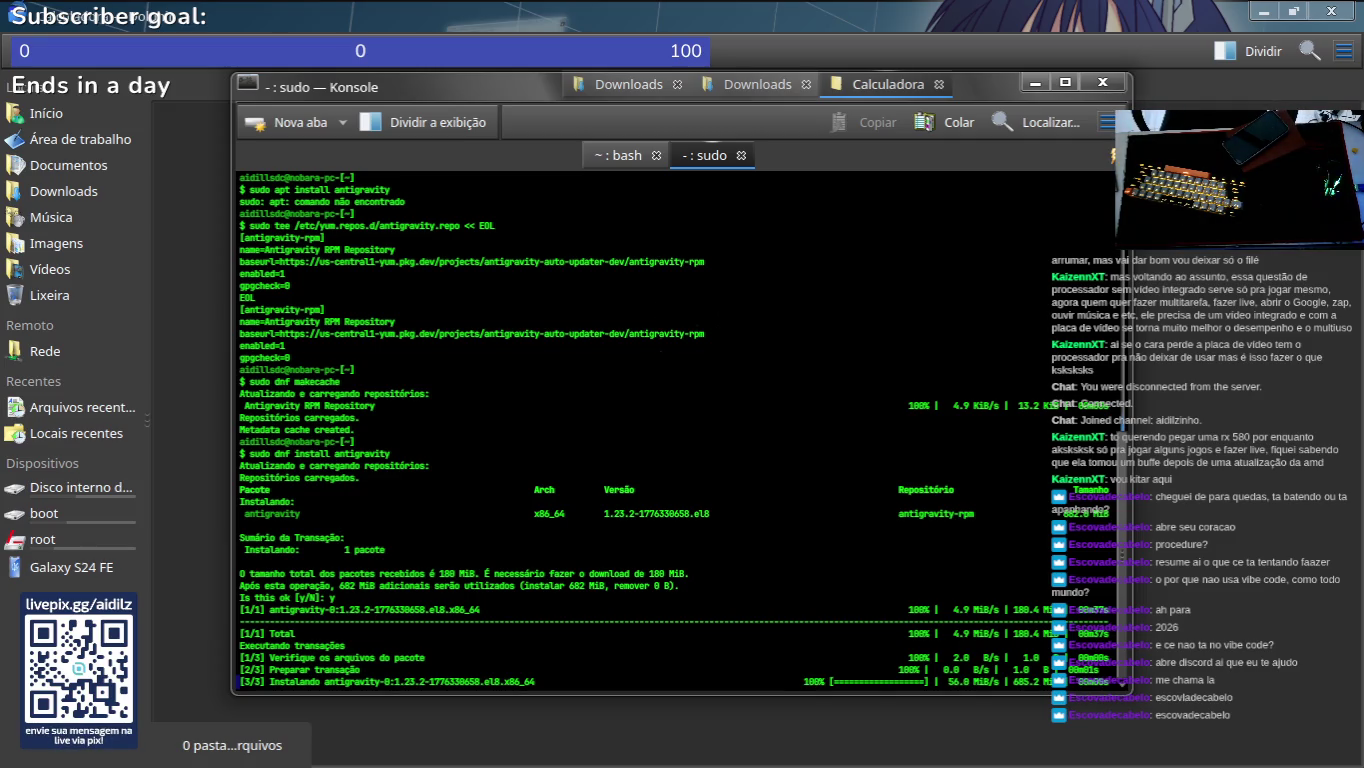
pyautogui.moveTo(228, 719)
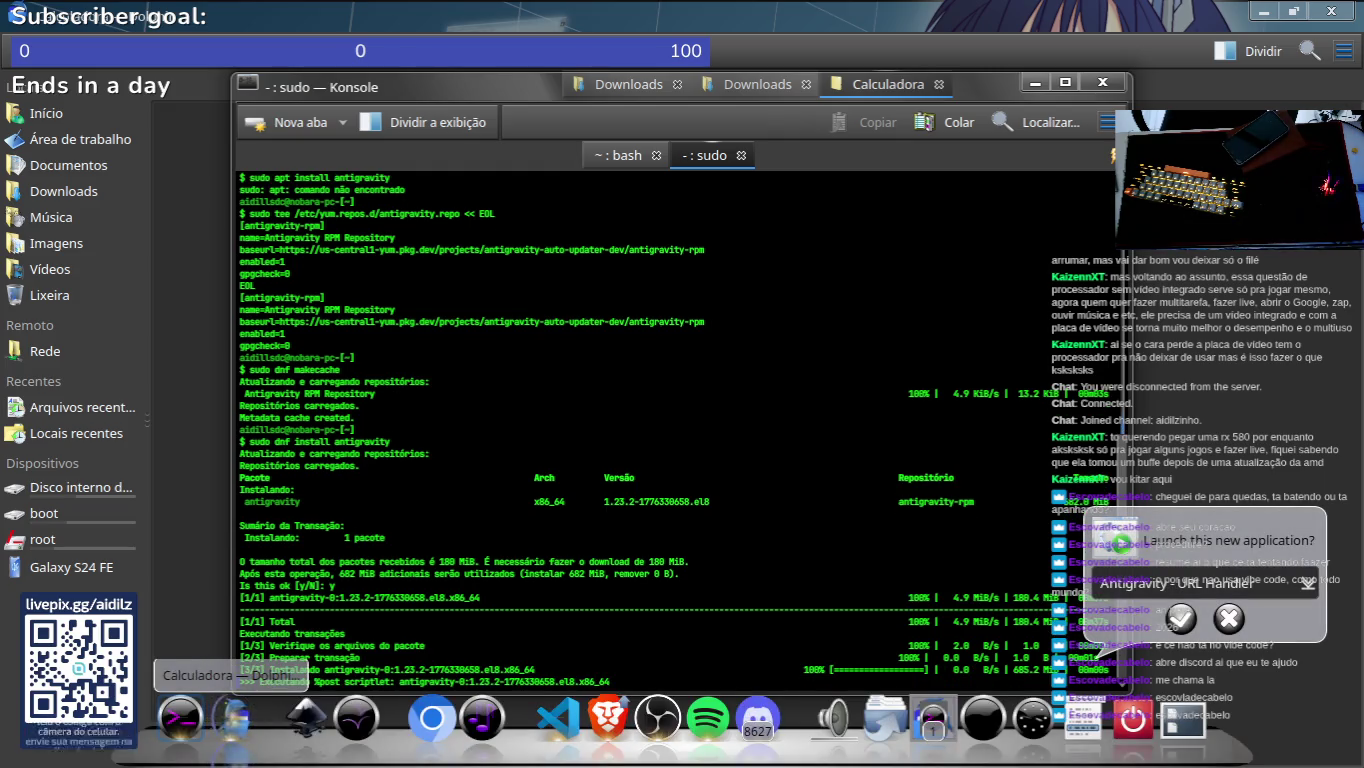
pyautogui.click(1181, 619)
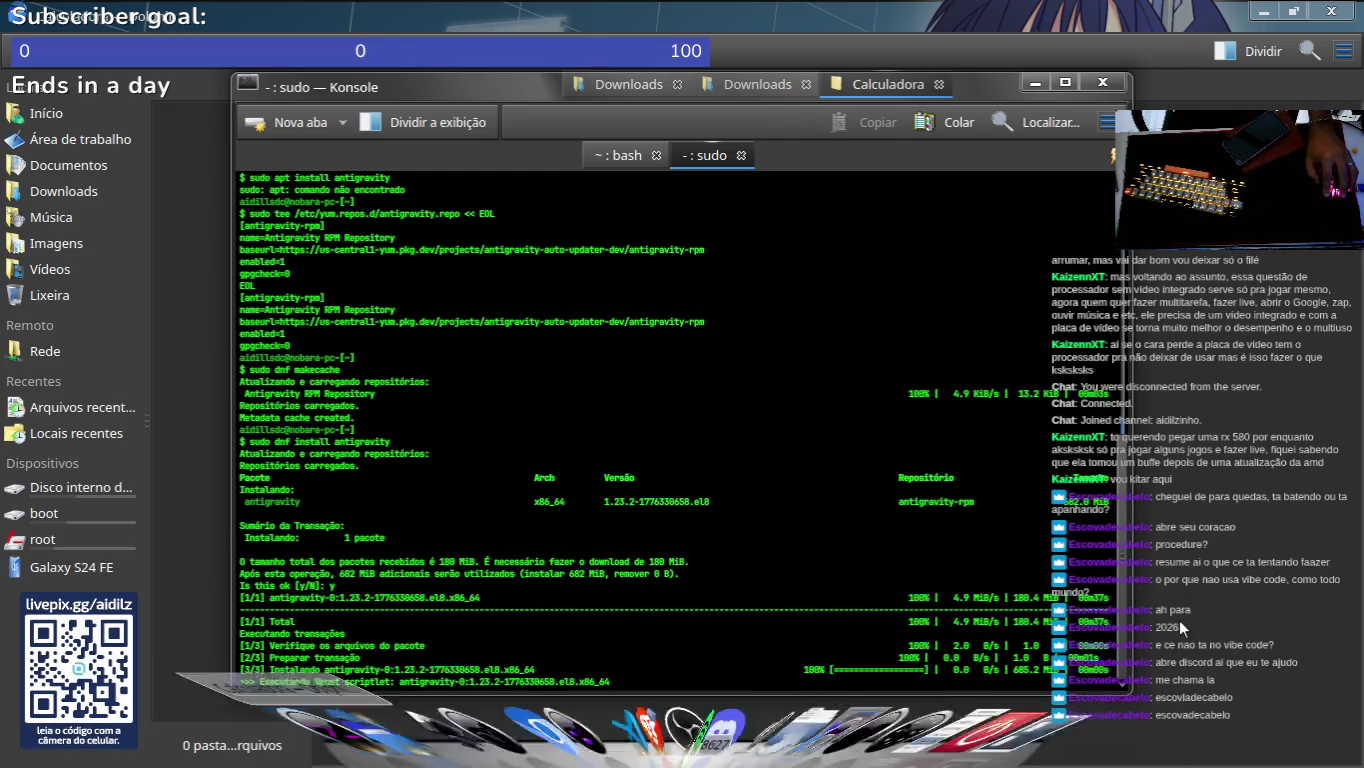
pyautogui.click(1033, 85)
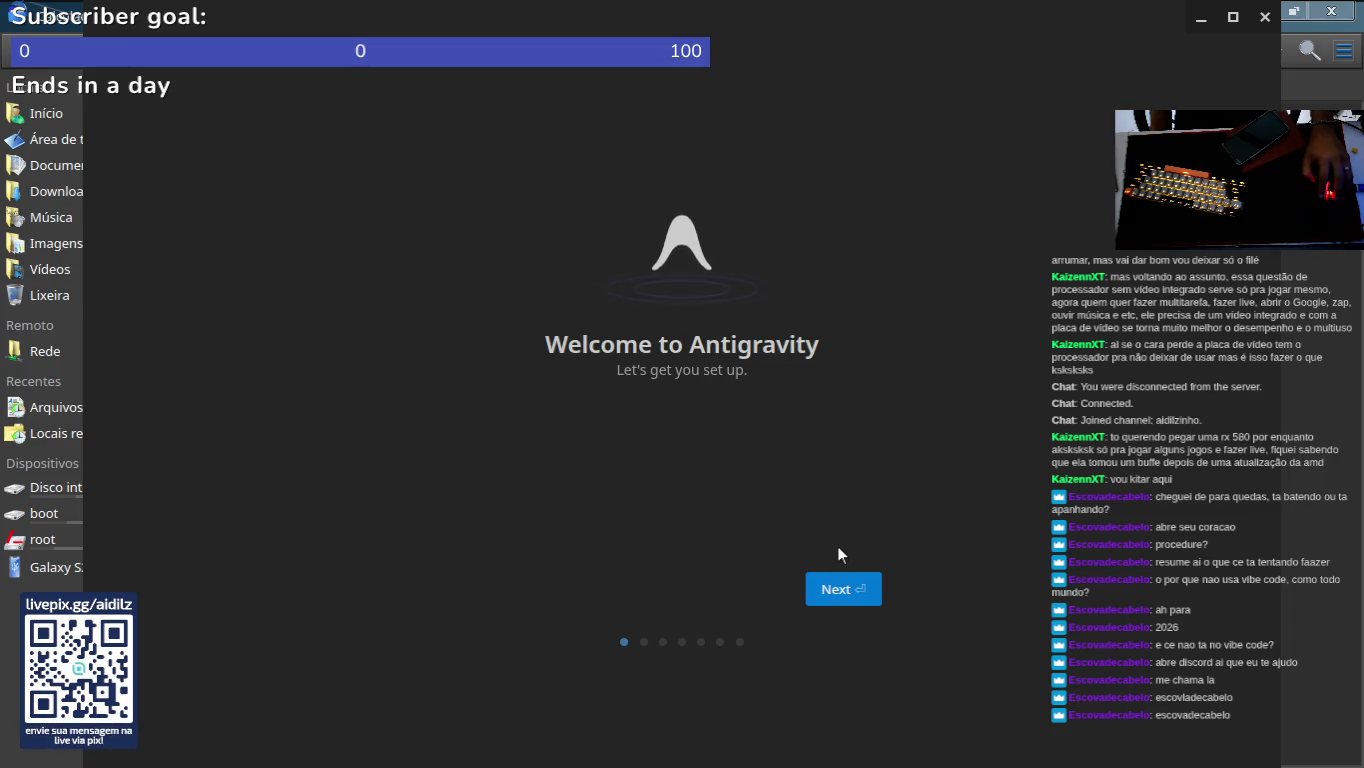
# Step: Complete setup with a fresh start, Dark Modern theme, review-driven agent mode and Vim keybindings
pyautogui.click(832, 593)
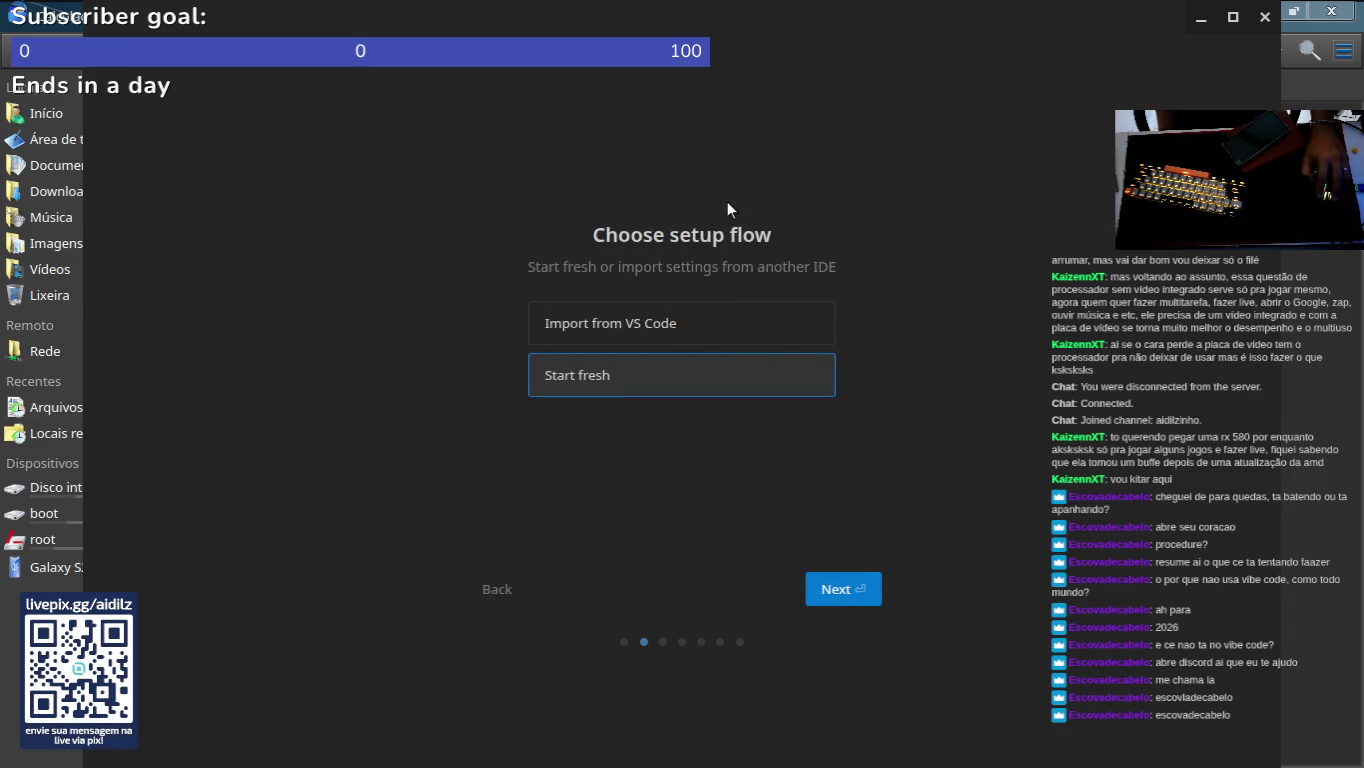
pyautogui.click(604, 363)
pyautogui.click(498, 592)
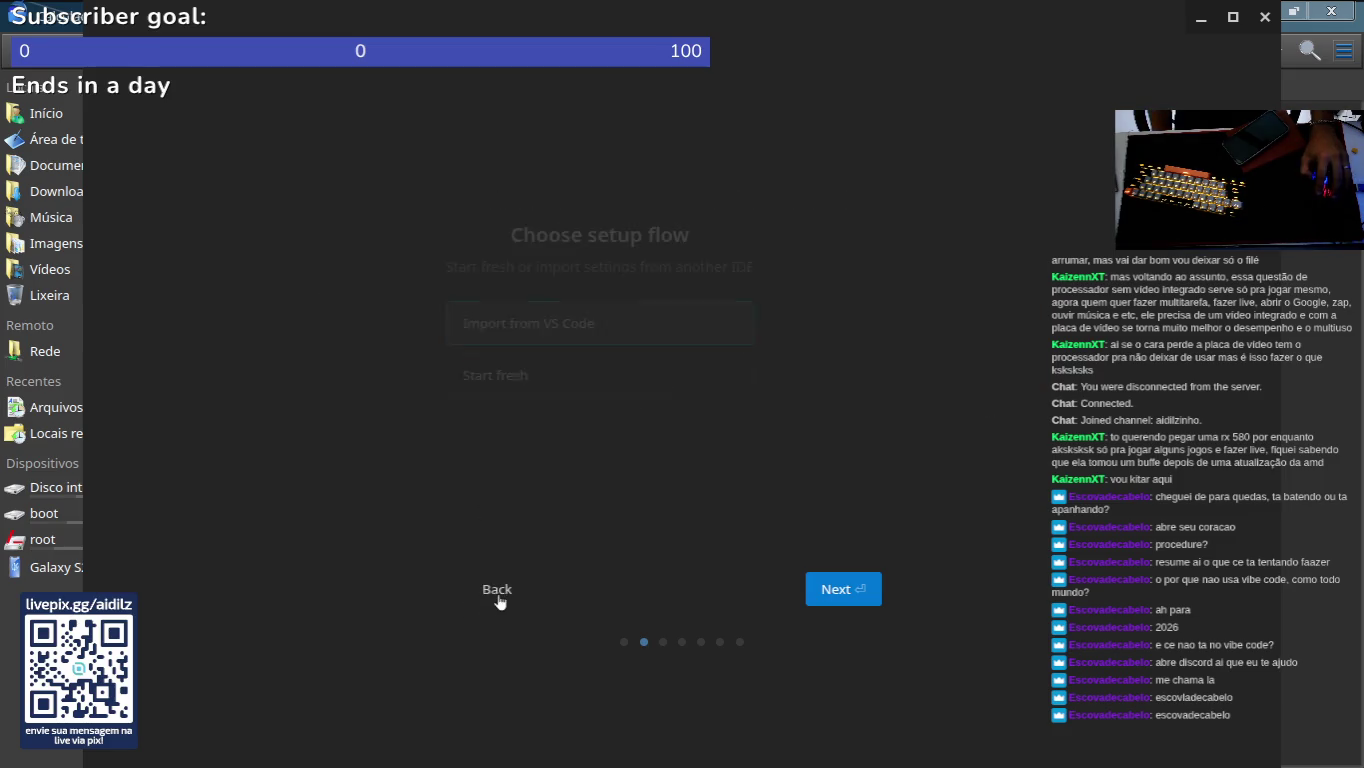
pyautogui.click(842, 590)
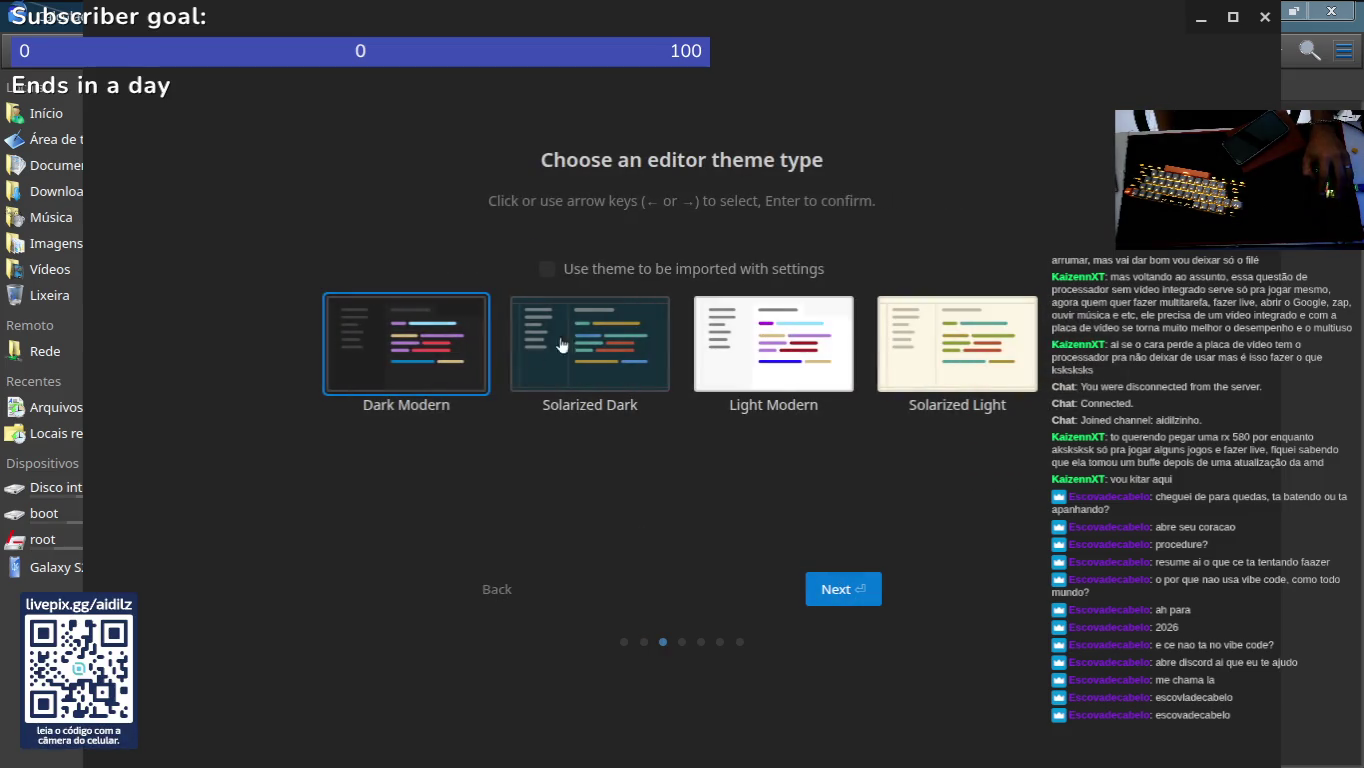
pyautogui.click(821, 585)
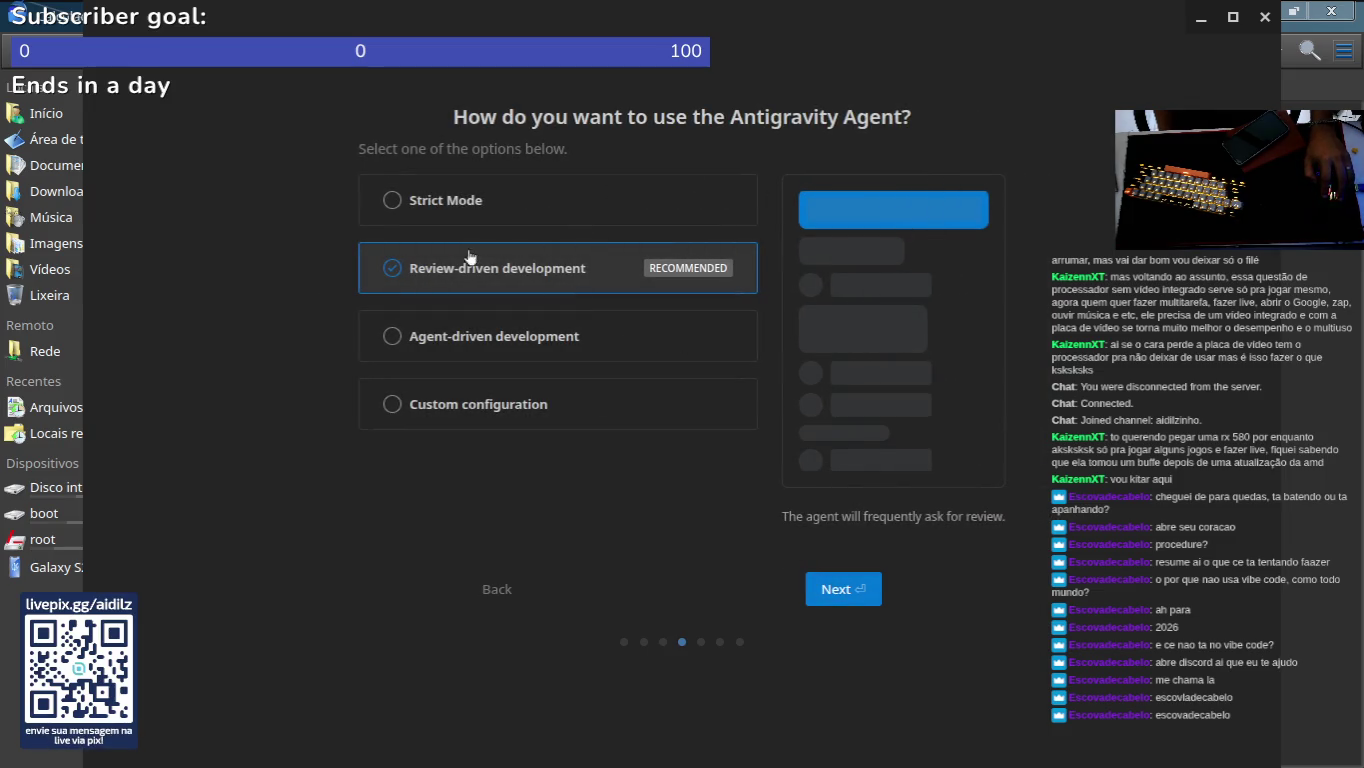
pyautogui.click(846, 592)
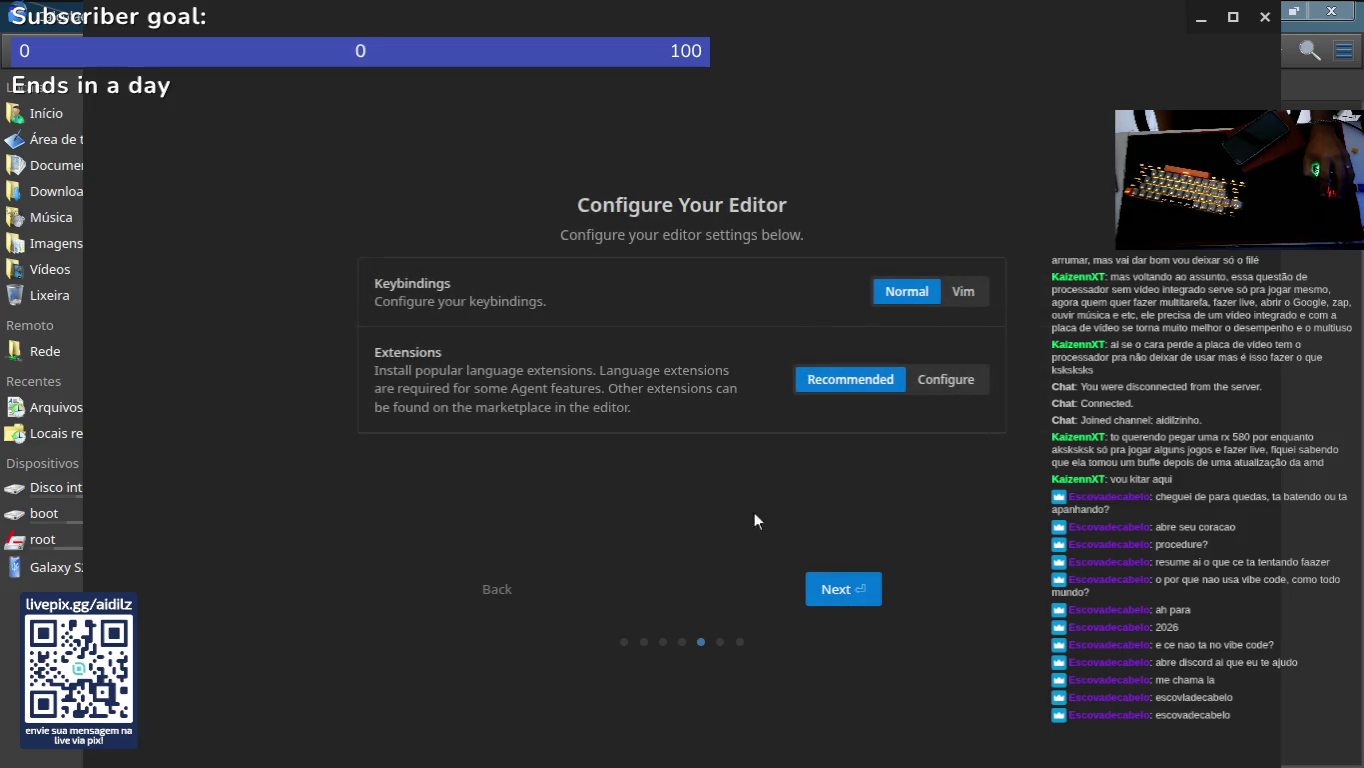
pyautogui.click(963, 291)
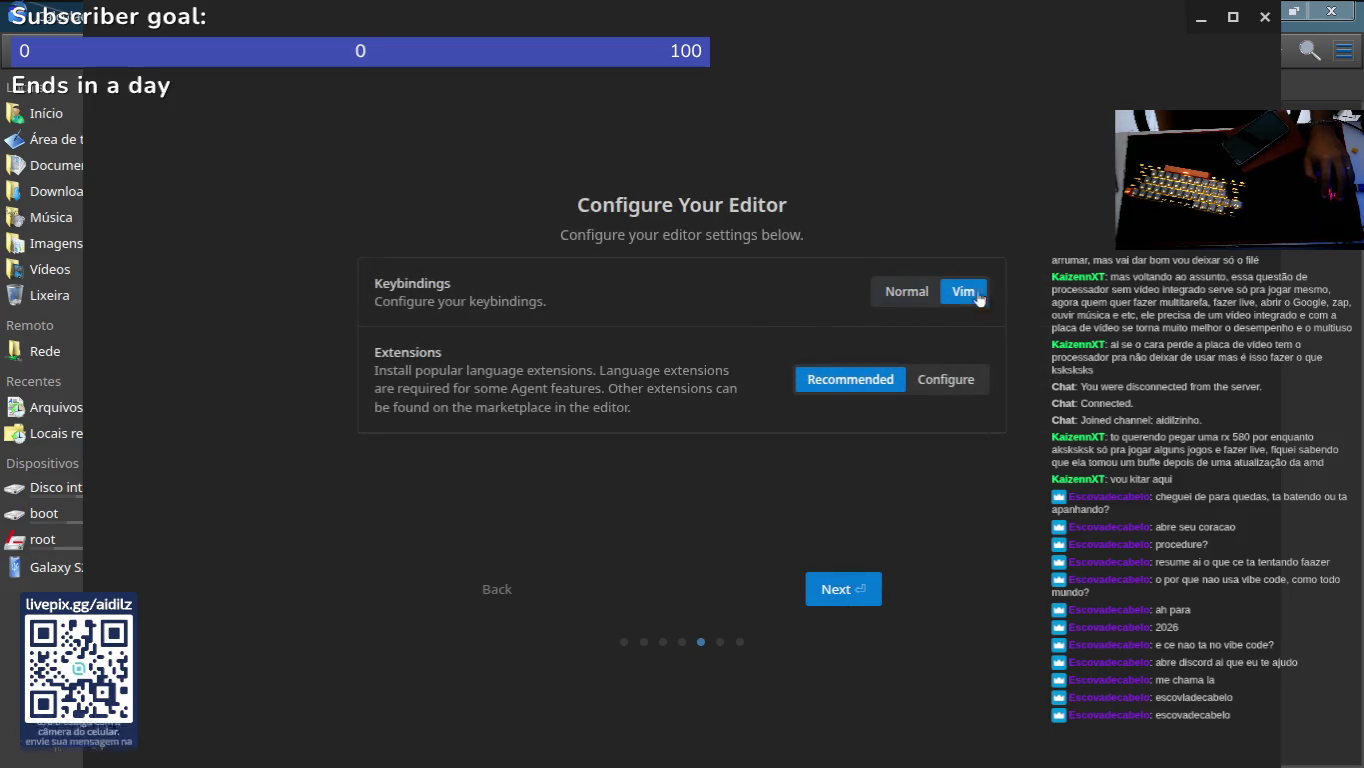
pyautogui.click(849, 597)
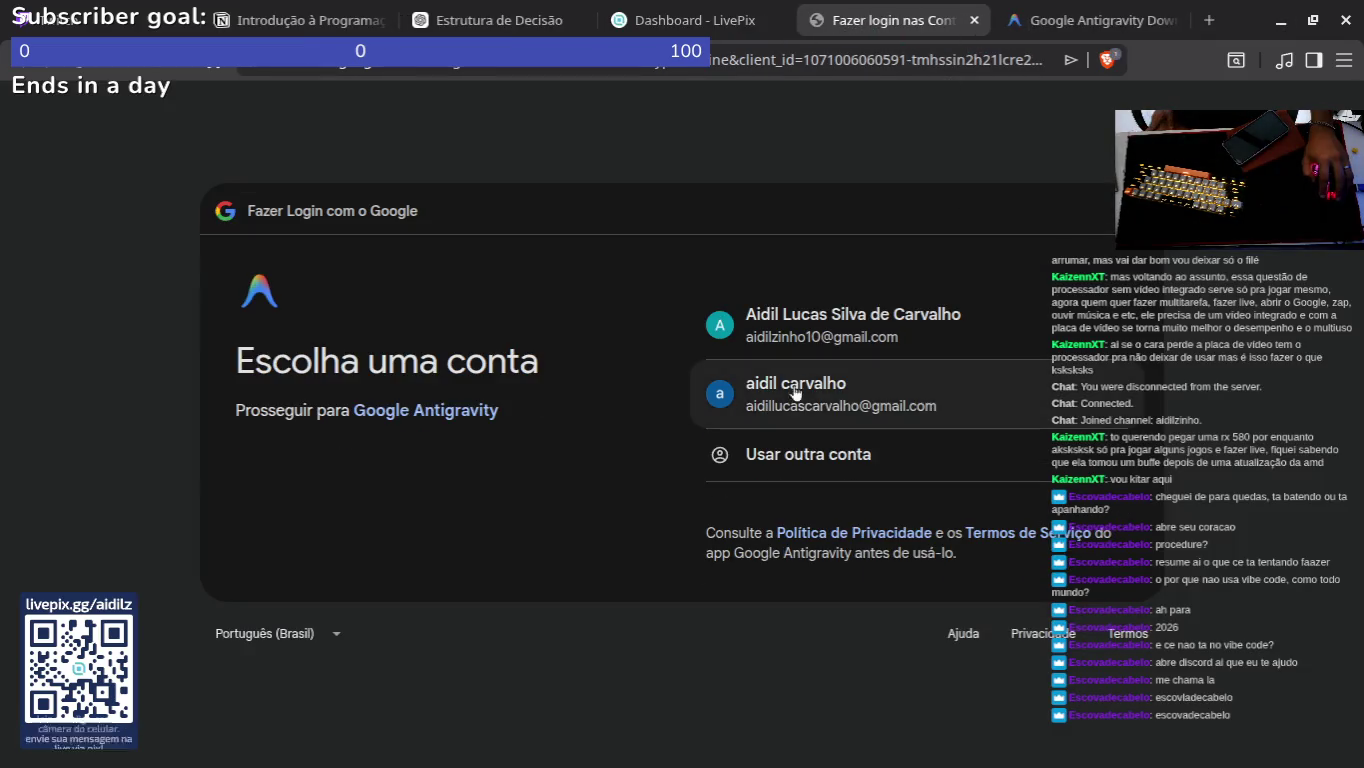
# Step: Sign into Google with the second account, hand the login to Antigravity, and bring the app forward
pyautogui.click(797, 392)
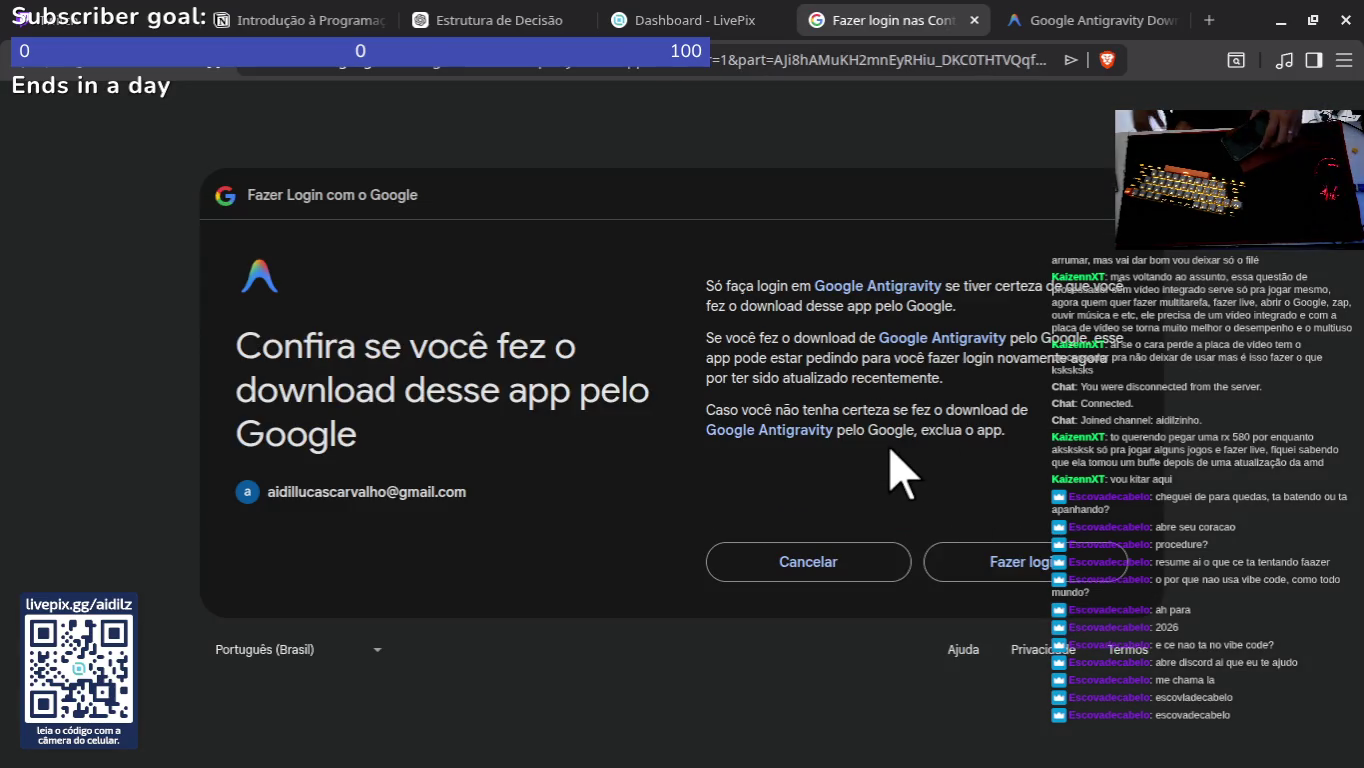
pyautogui.click(1029, 570)
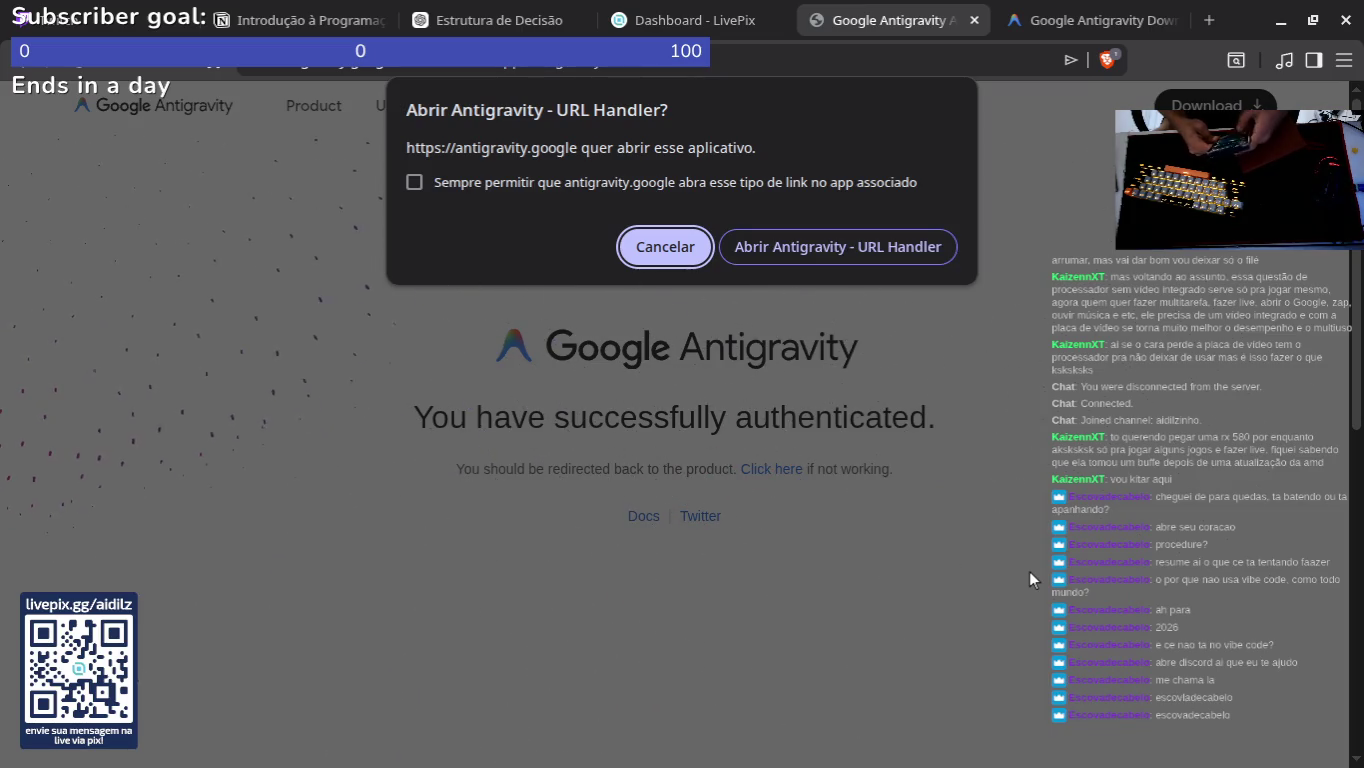
pyautogui.click(824, 250)
pyautogui.moveTo(730, 717)
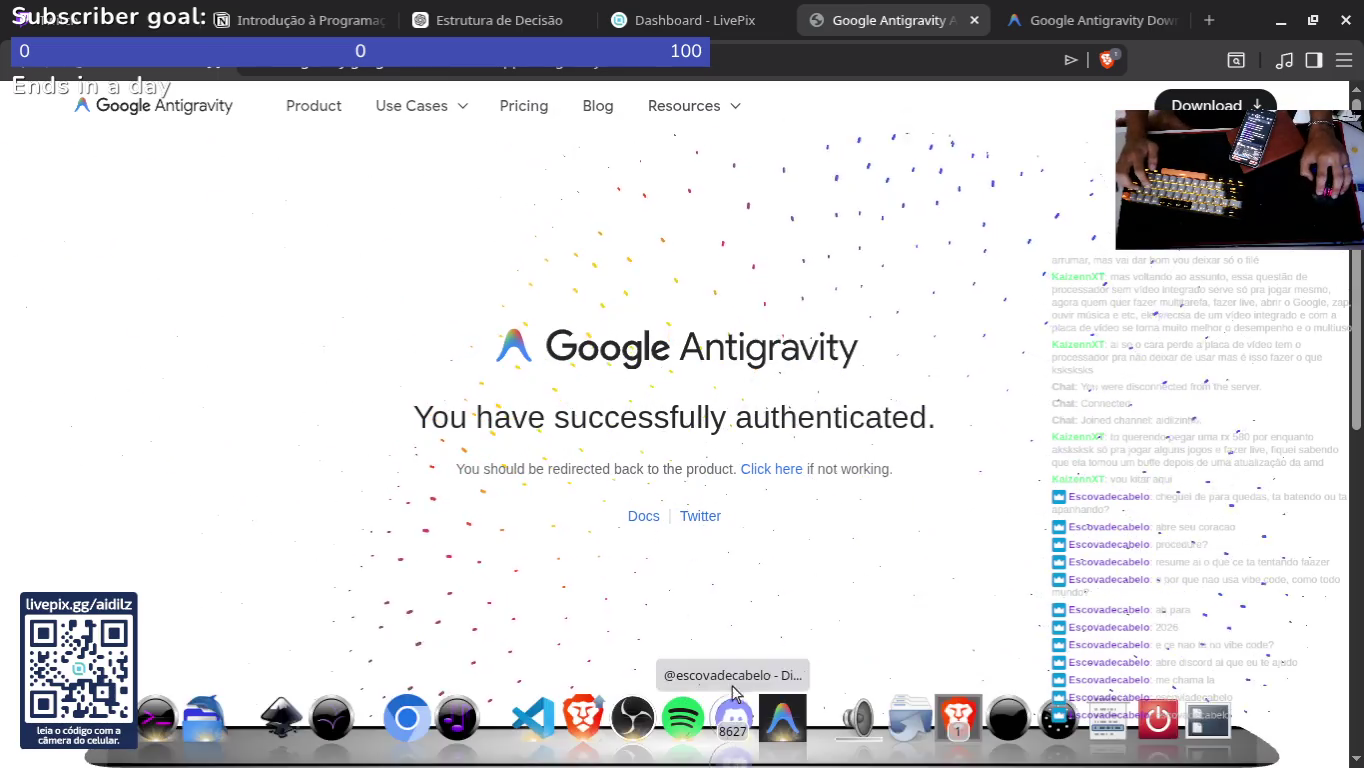
pyautogui.click(776, 718)
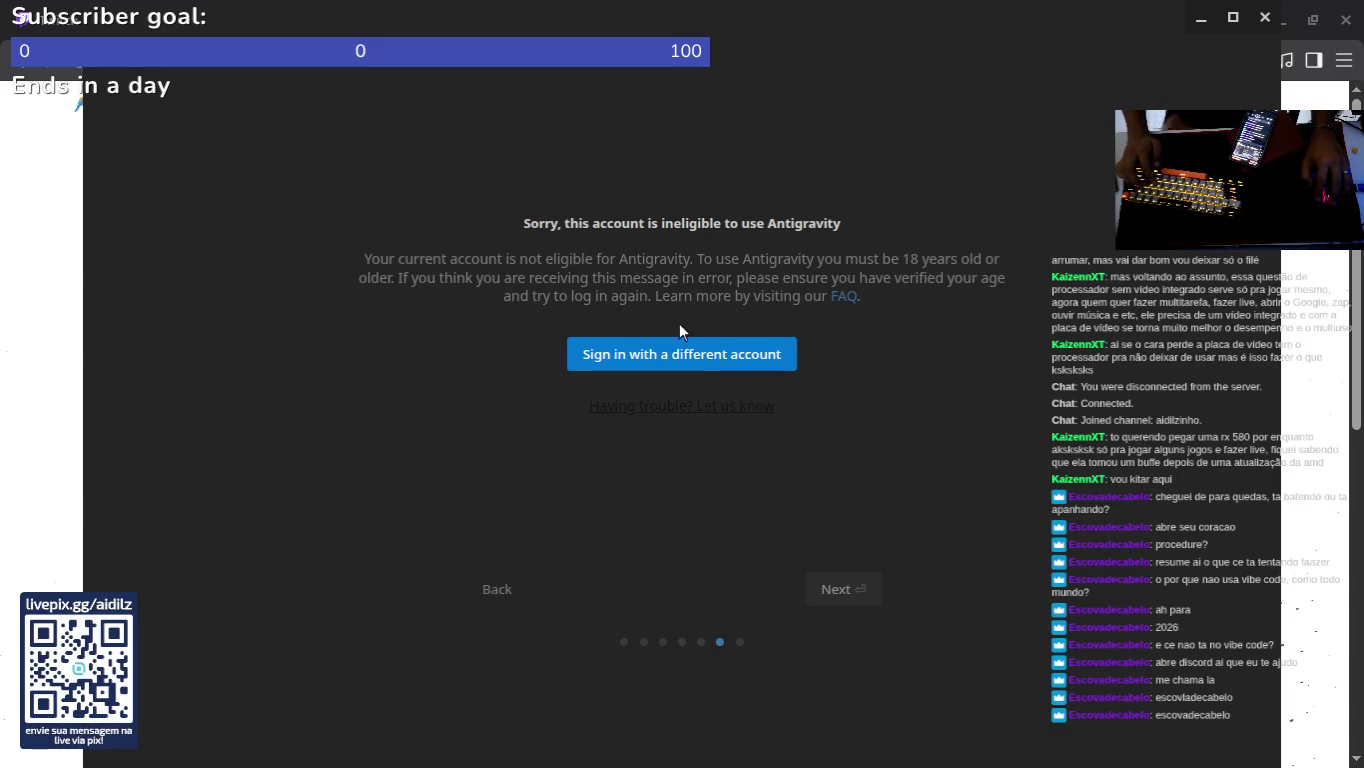
# Step: Sign in again with a different Google account, always allowing login links to open Antigravity
pyautogui.click(686, 353)
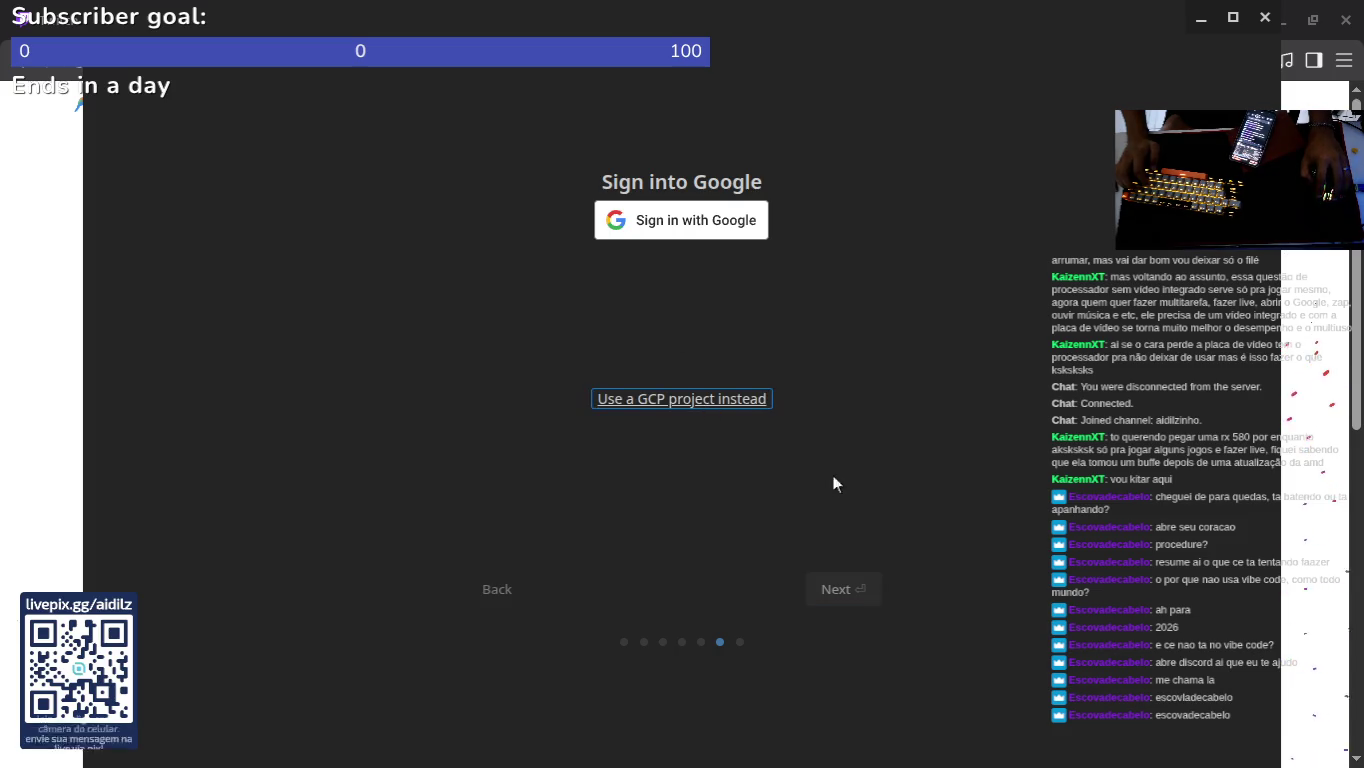
pyautogui.click(707, 398)
pyautogui.click(913, 21)
pyautogui.click(1131, 31)
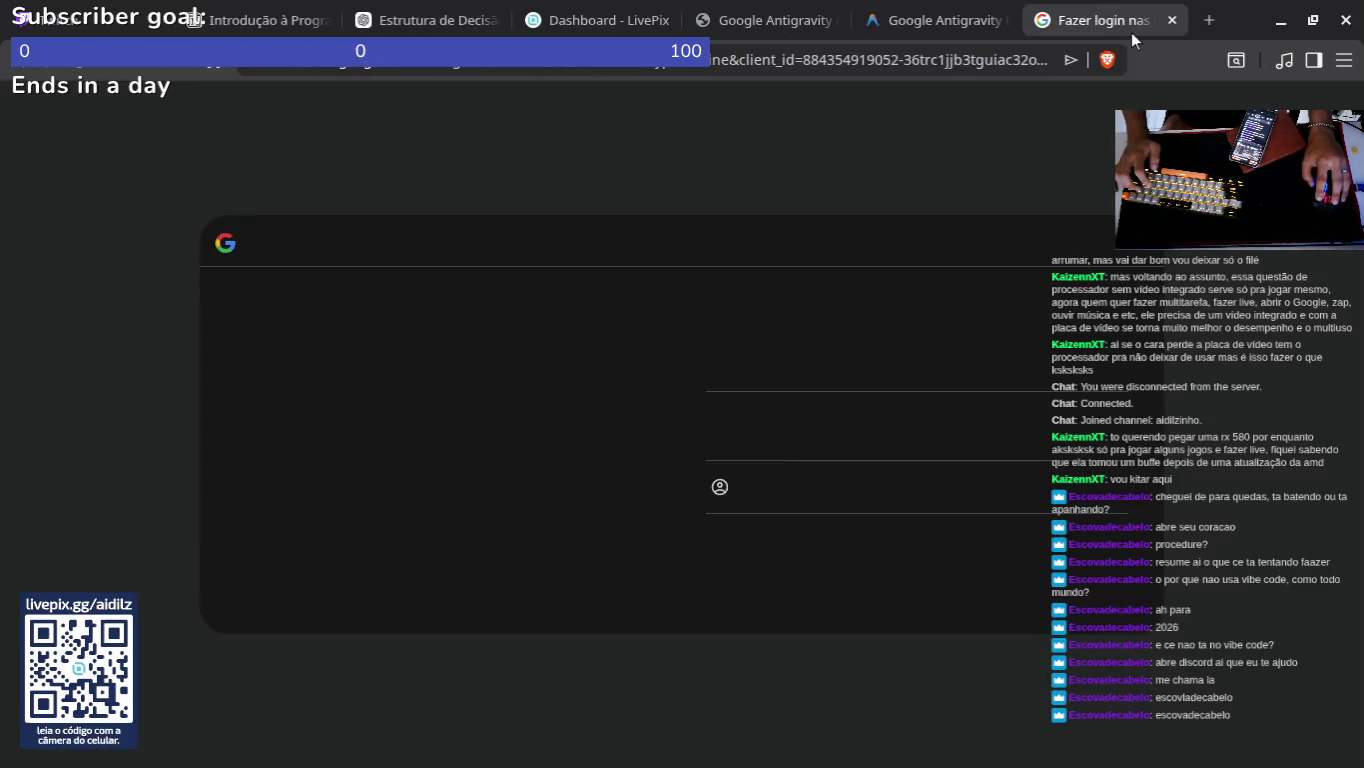
pyautogui.hotkey('ctrl', 'w')
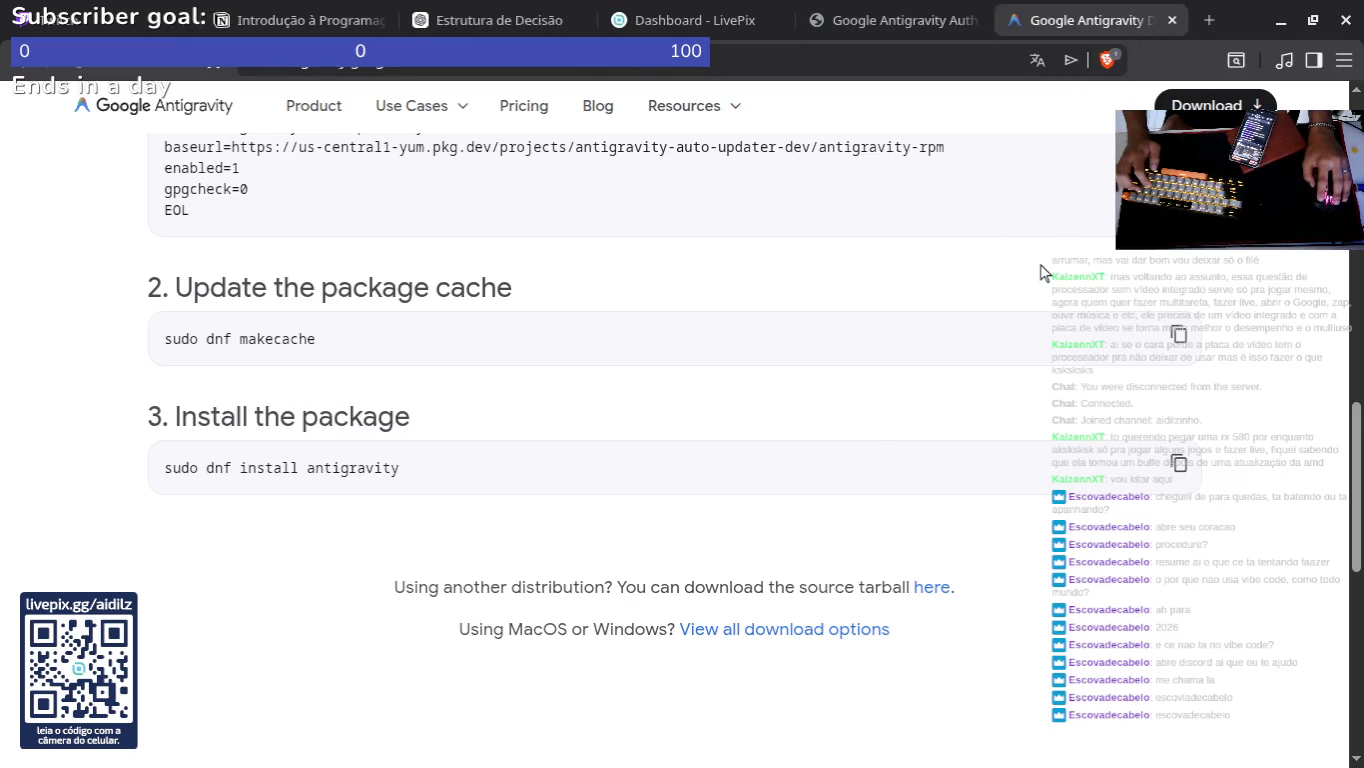
pyautogui.hotkey('alt', 'Tab')
pyautogui.hotkey('alt', 'Tab')
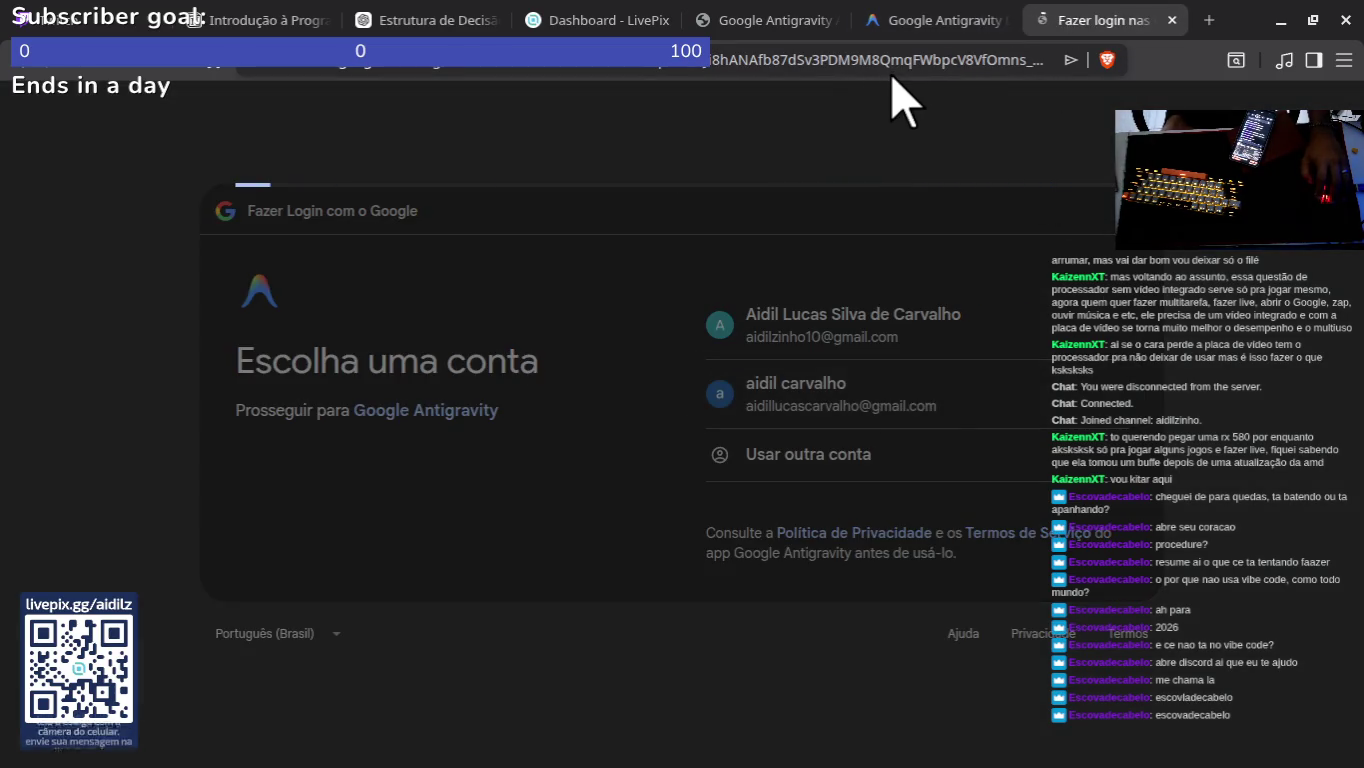
pyautogui.click(1021, 577)
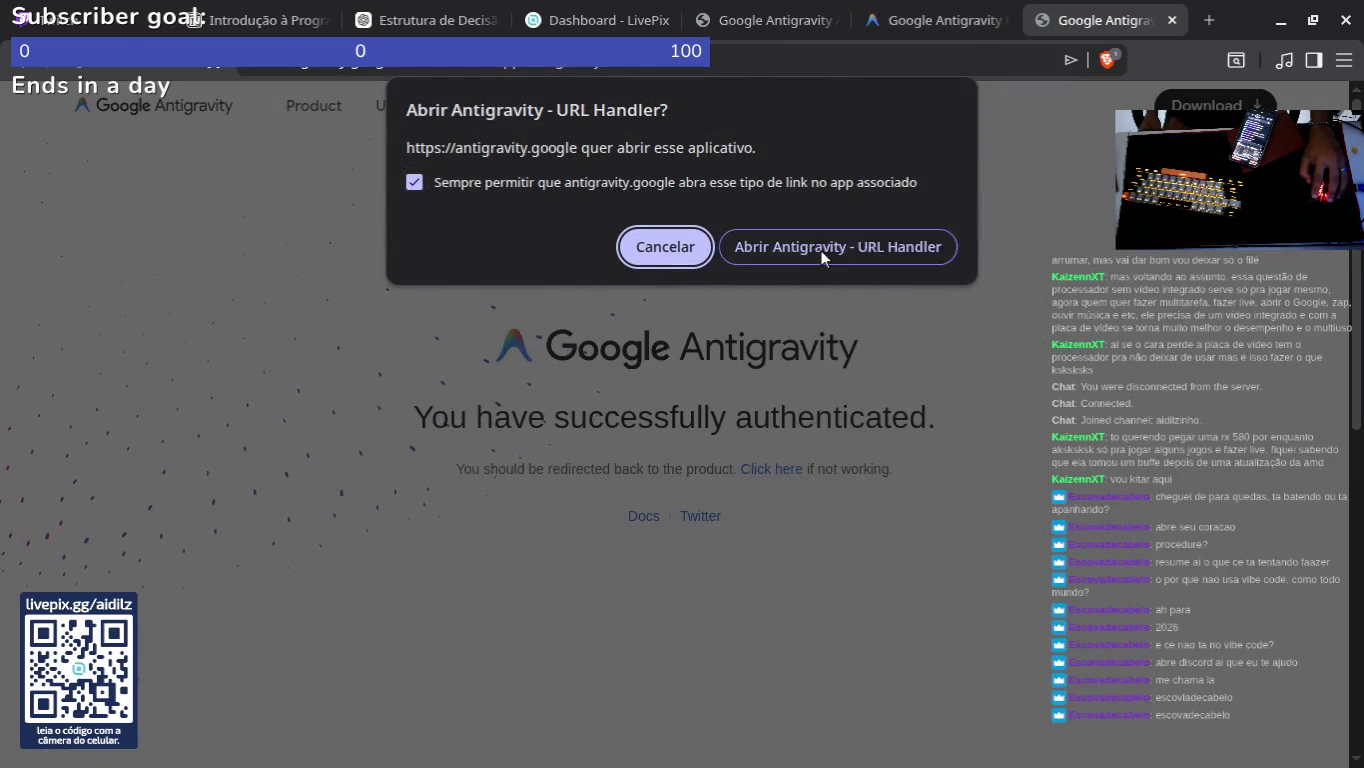
pyautogui.click(821, 250)
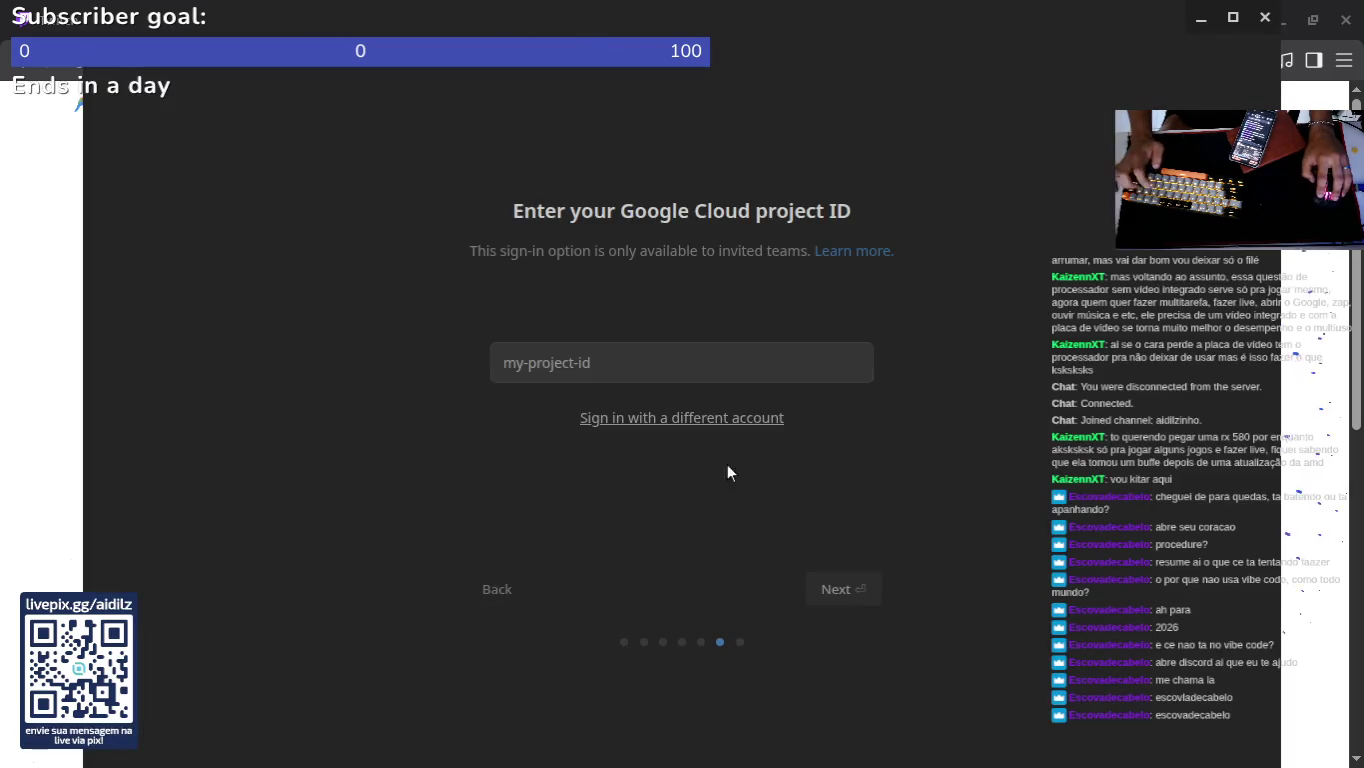
# Step: Enter a Google Cloud project ID in the setup wizard and submit it
pyautogui.click(637, 366)
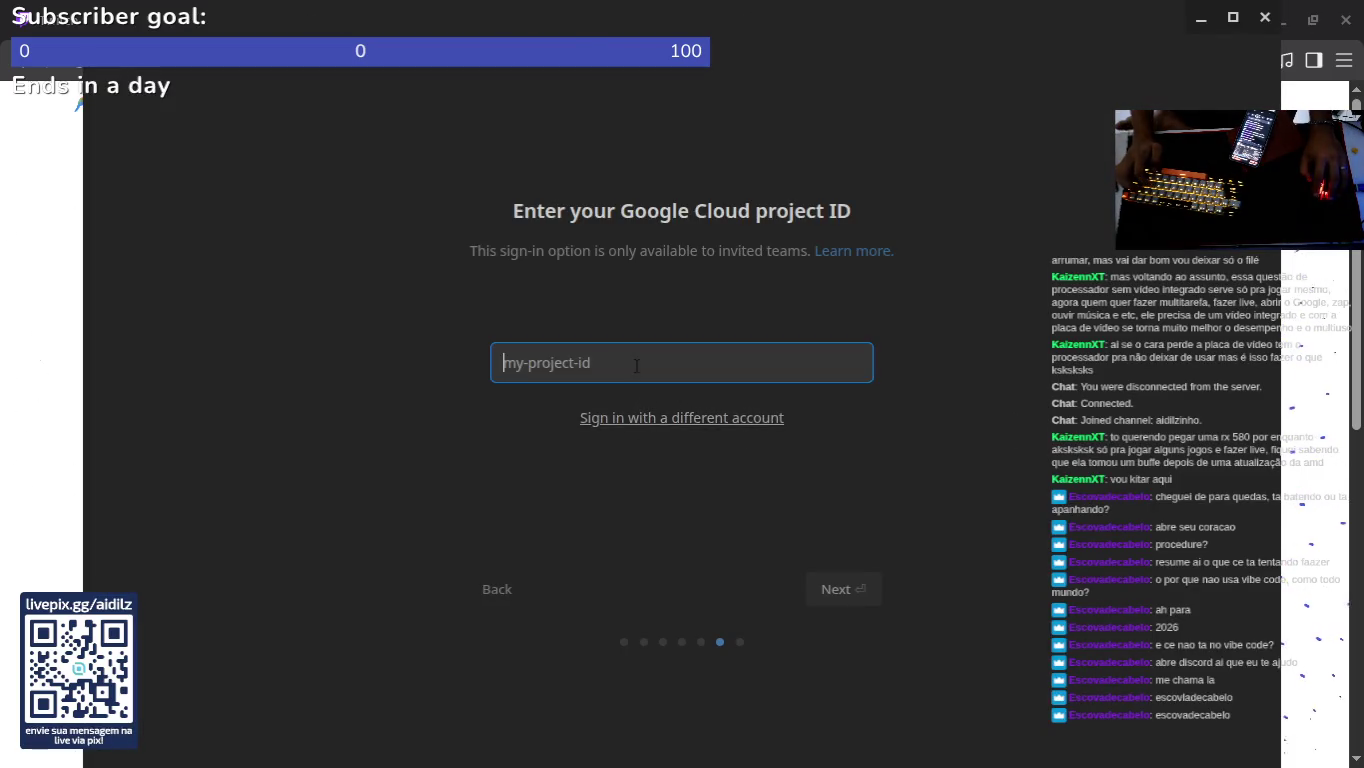
pyautogui.click(931, 392)
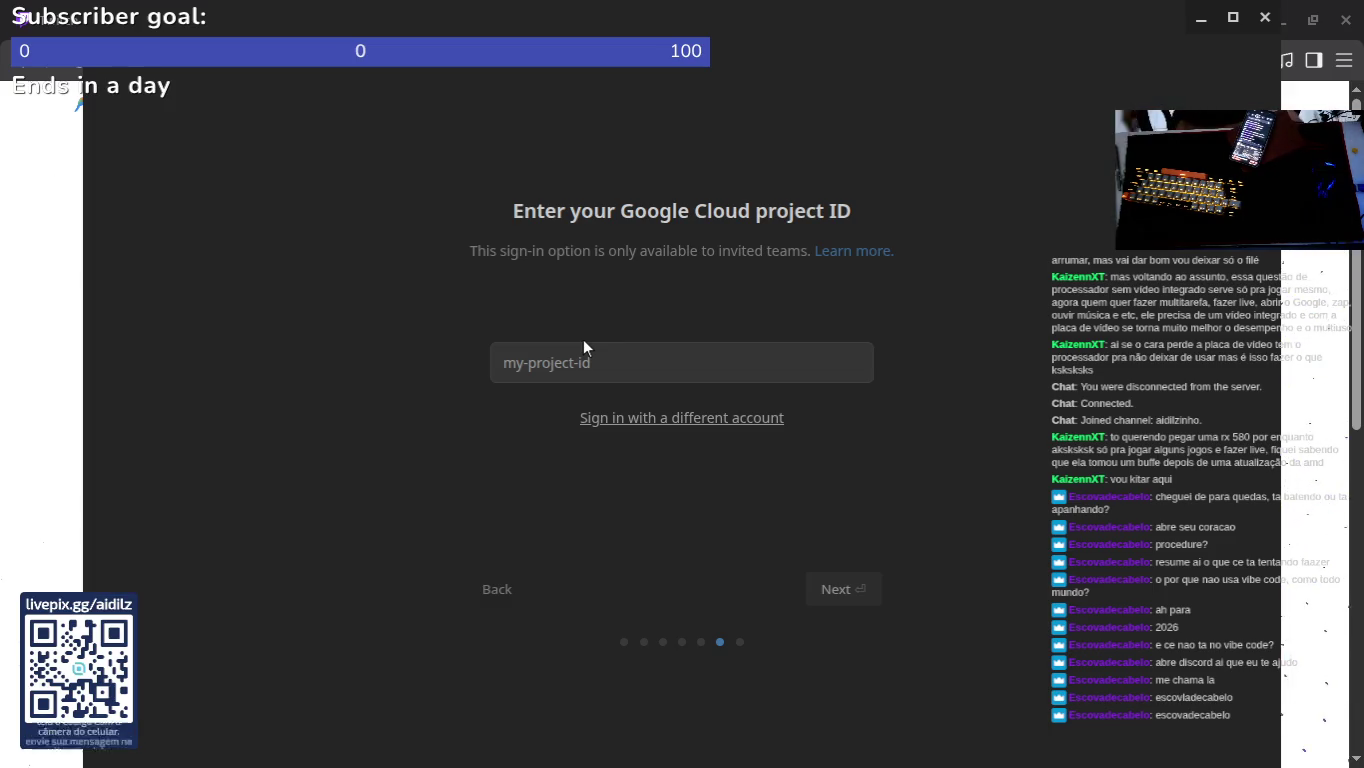
pyautogui.click(583, 341)
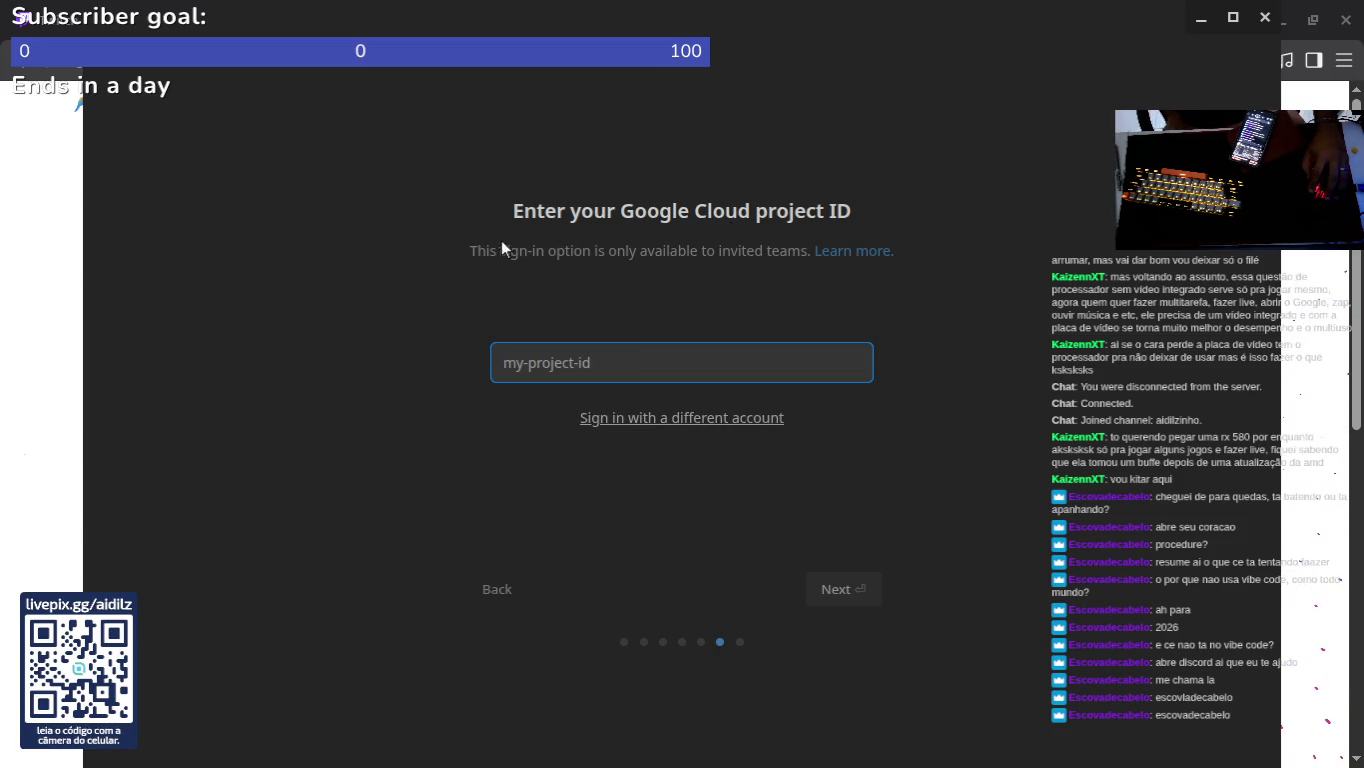
pyautogui.click(909, 303)
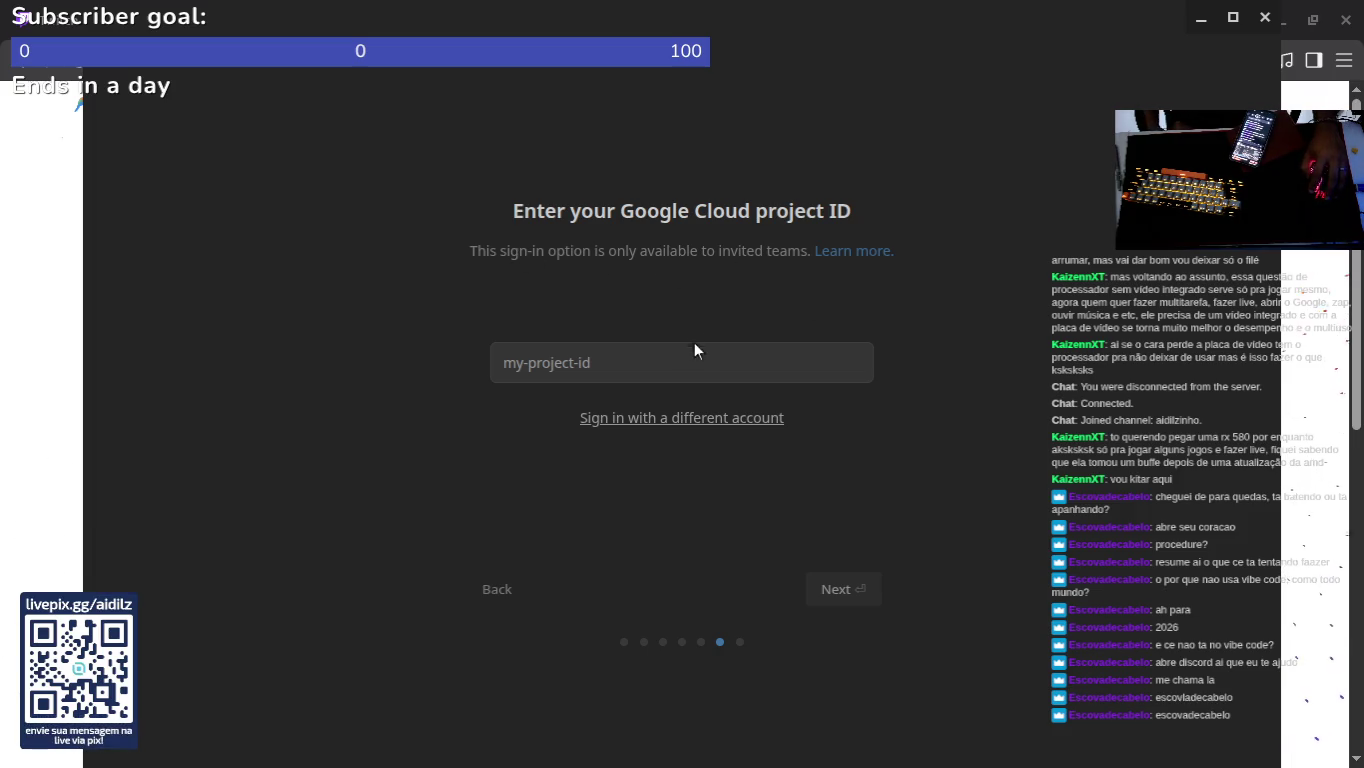
pyautogui.write('Aidil')
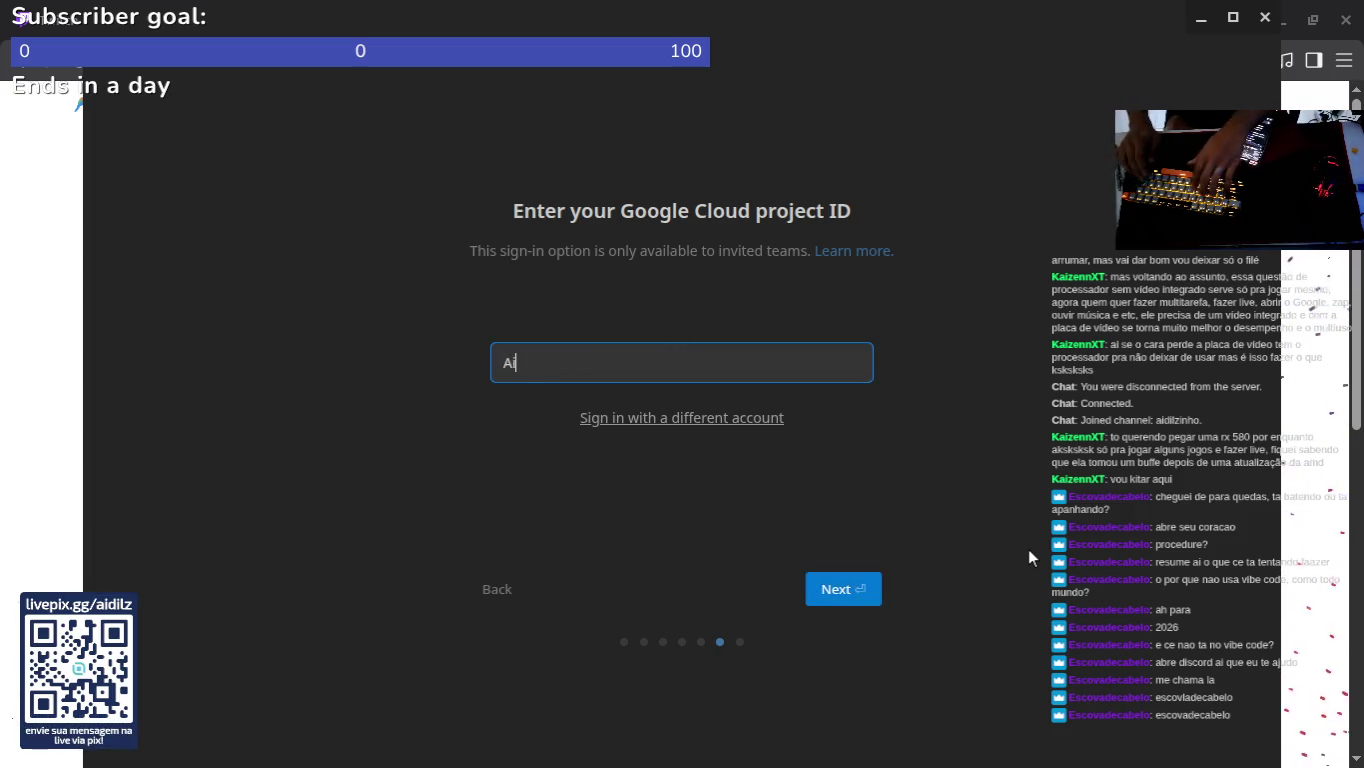
pyautogui.click(843, 594)
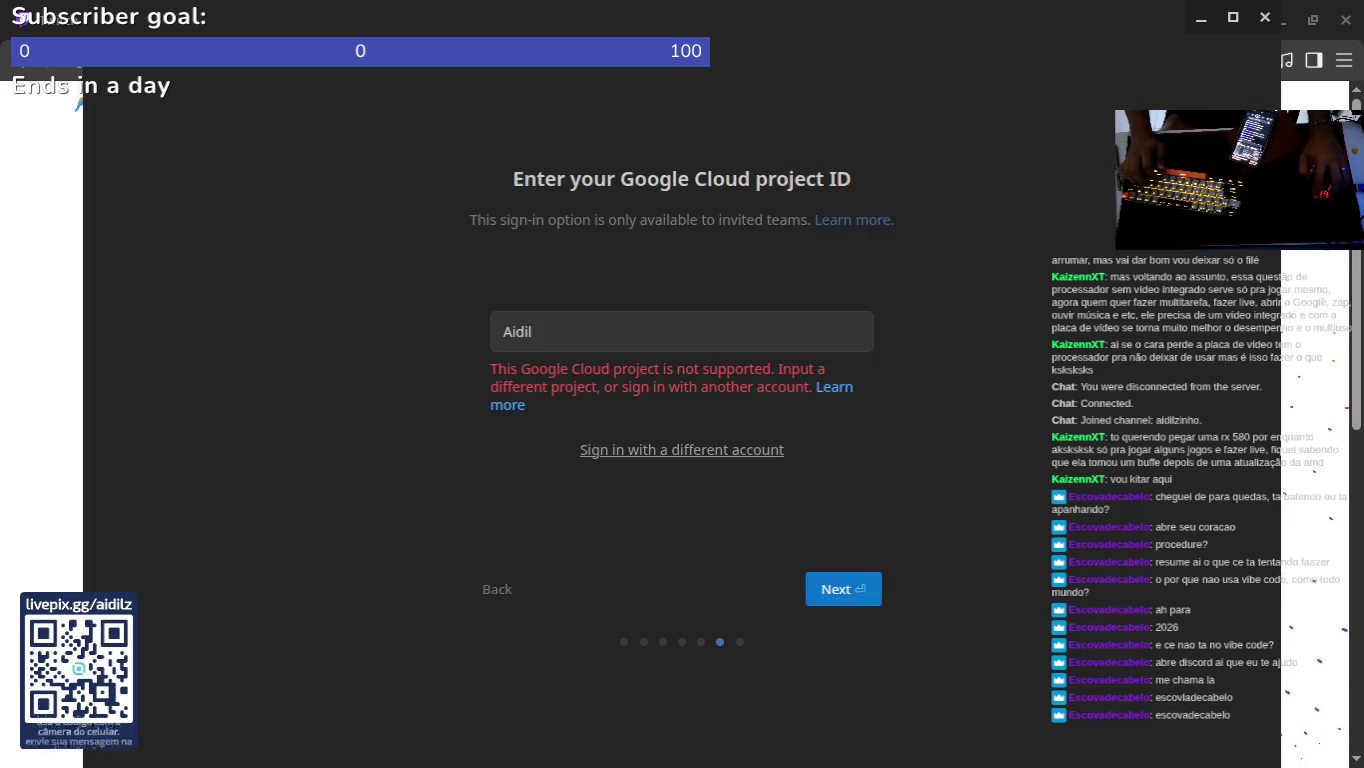
# Step: Clear the rejected project ID, step back to editor configuration, then return to the project ID step
pyautogui.click(726, 723)
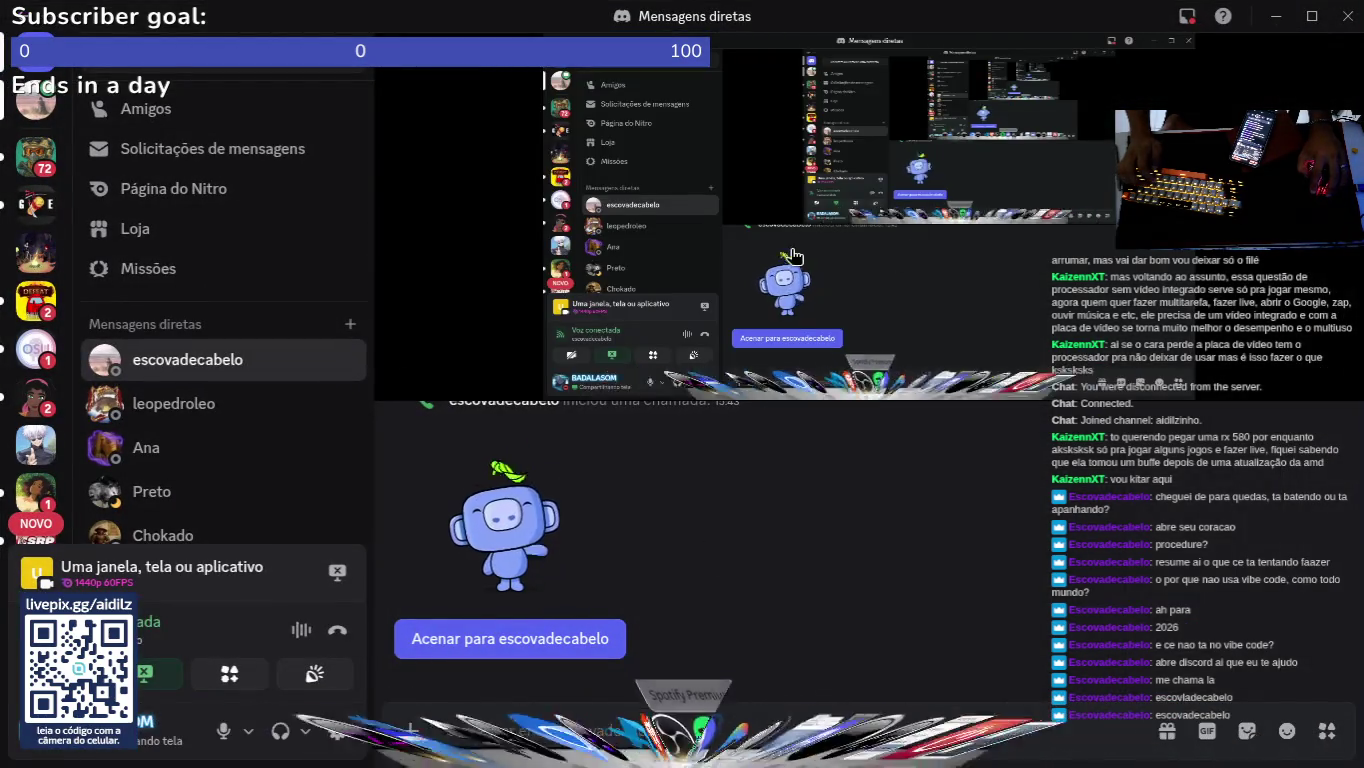
pyautogui.hotkey('alt', 'Tab')
pyautogui.click(679, 335)
pyautogui.hotkey('ctrl', 'a')
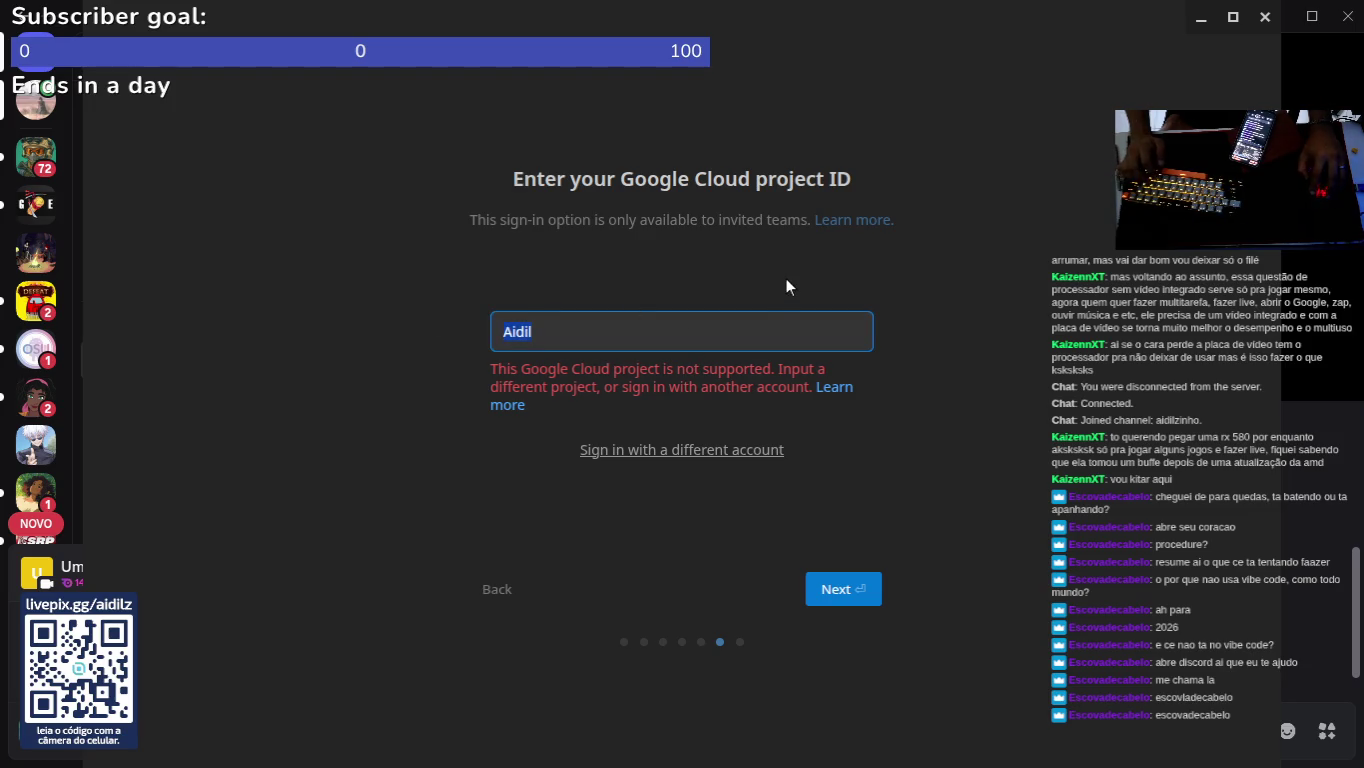
pyautogui.press('BackSpace')
pyautogui.click(496, 590)
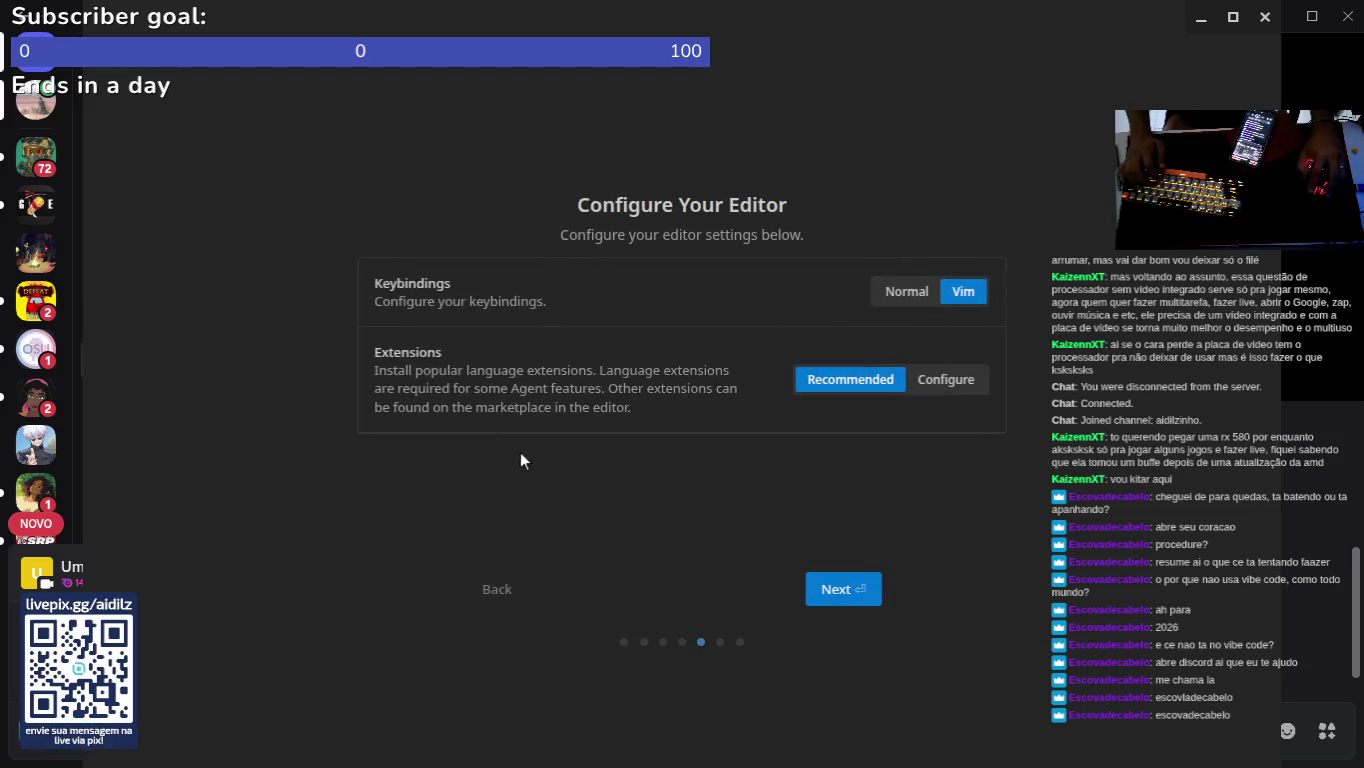
pyautogui.click(847, 591)
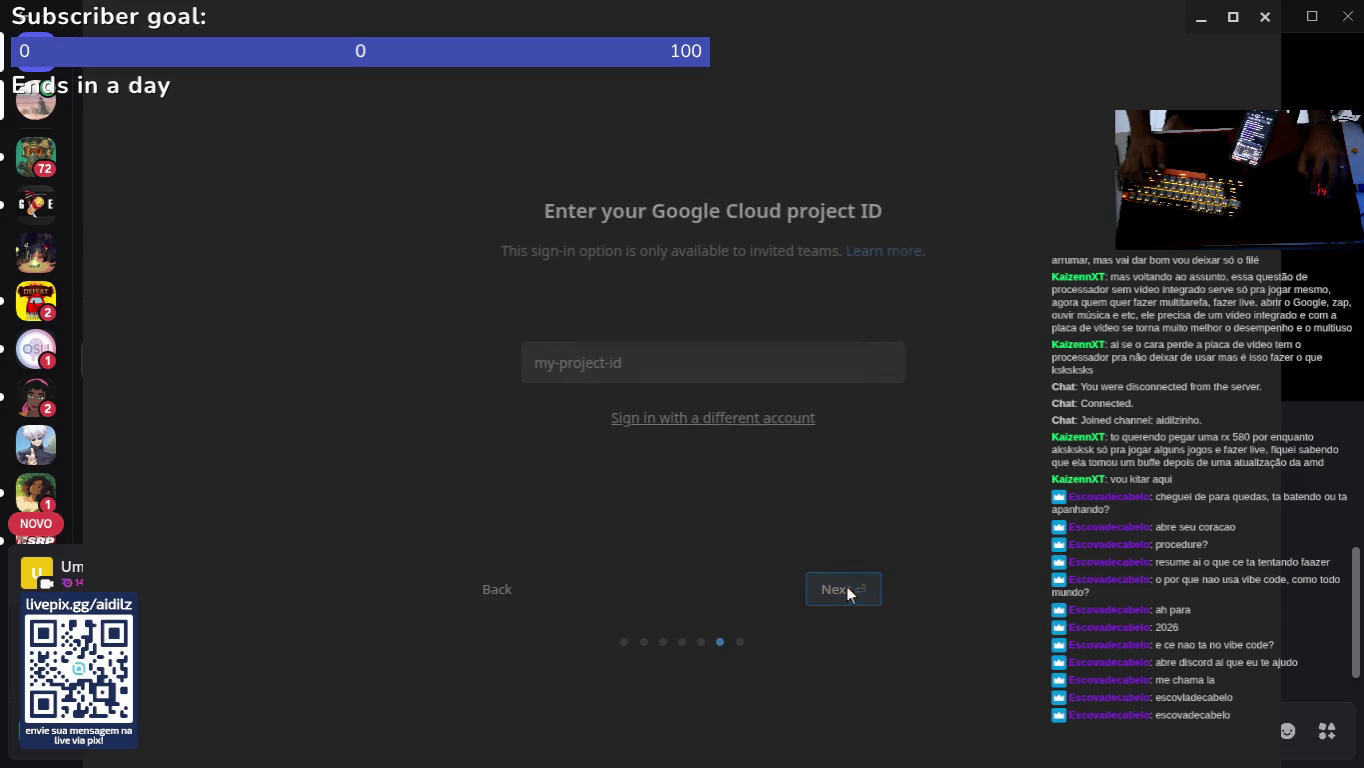
pyautogui.click(635, 352)
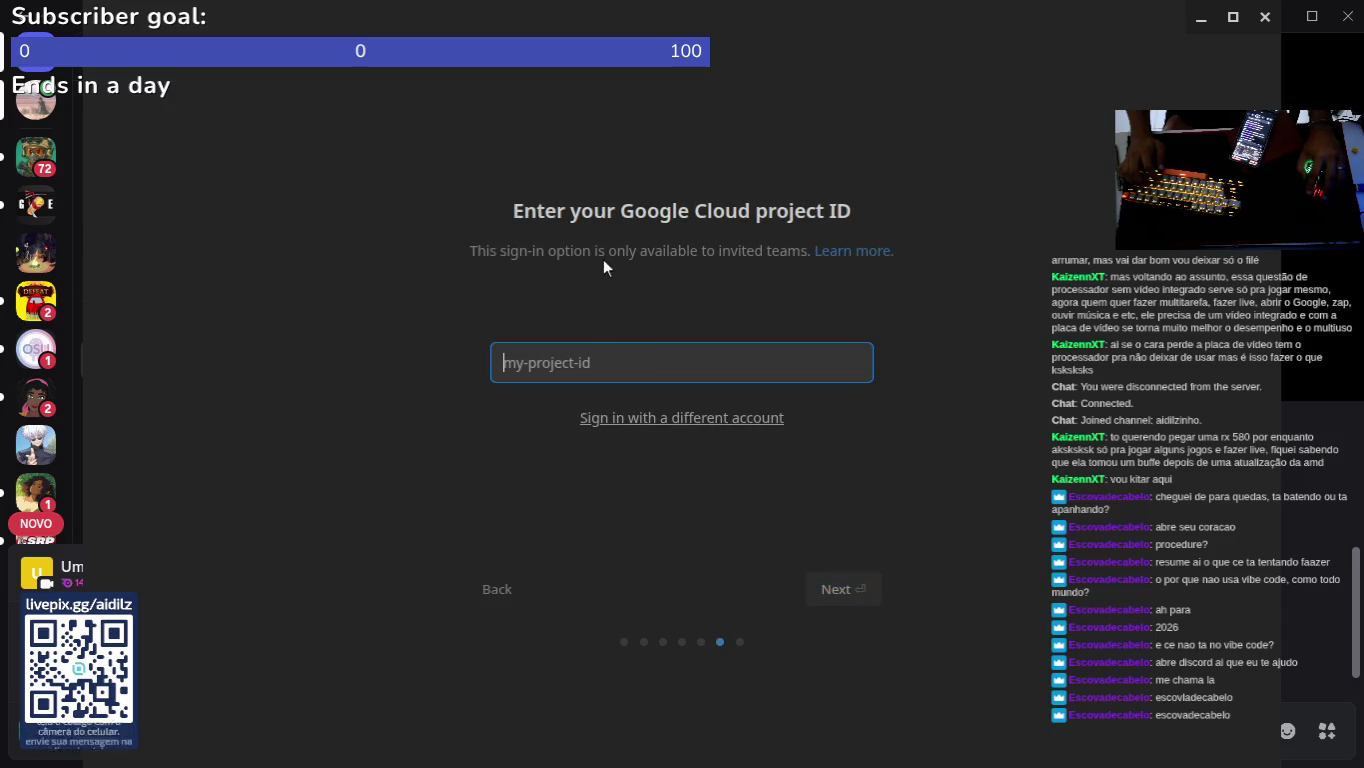
# Step: Switch away from the setup to look over the Antigravity page in the browser
pyautogui.hotkey('alt', 'Tab')
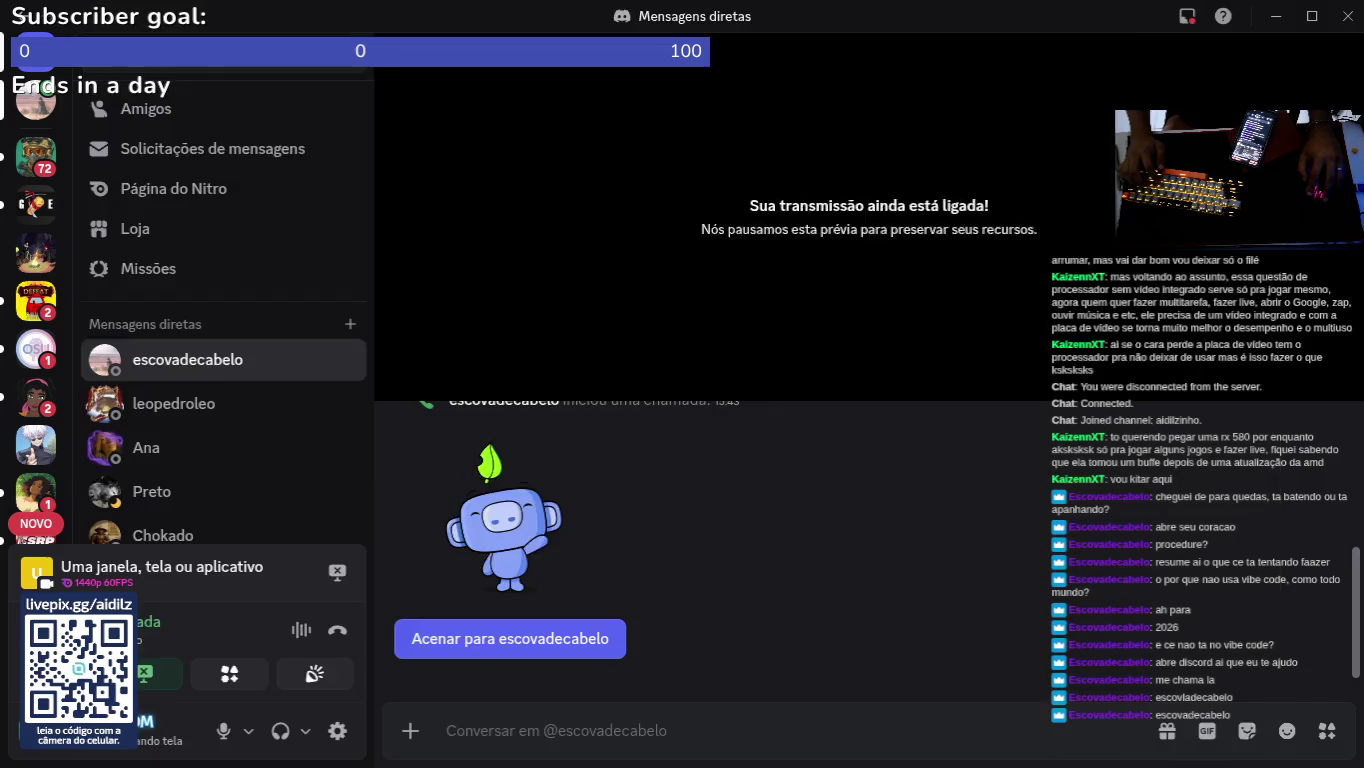
pyautogui.moveTo(583, 720)
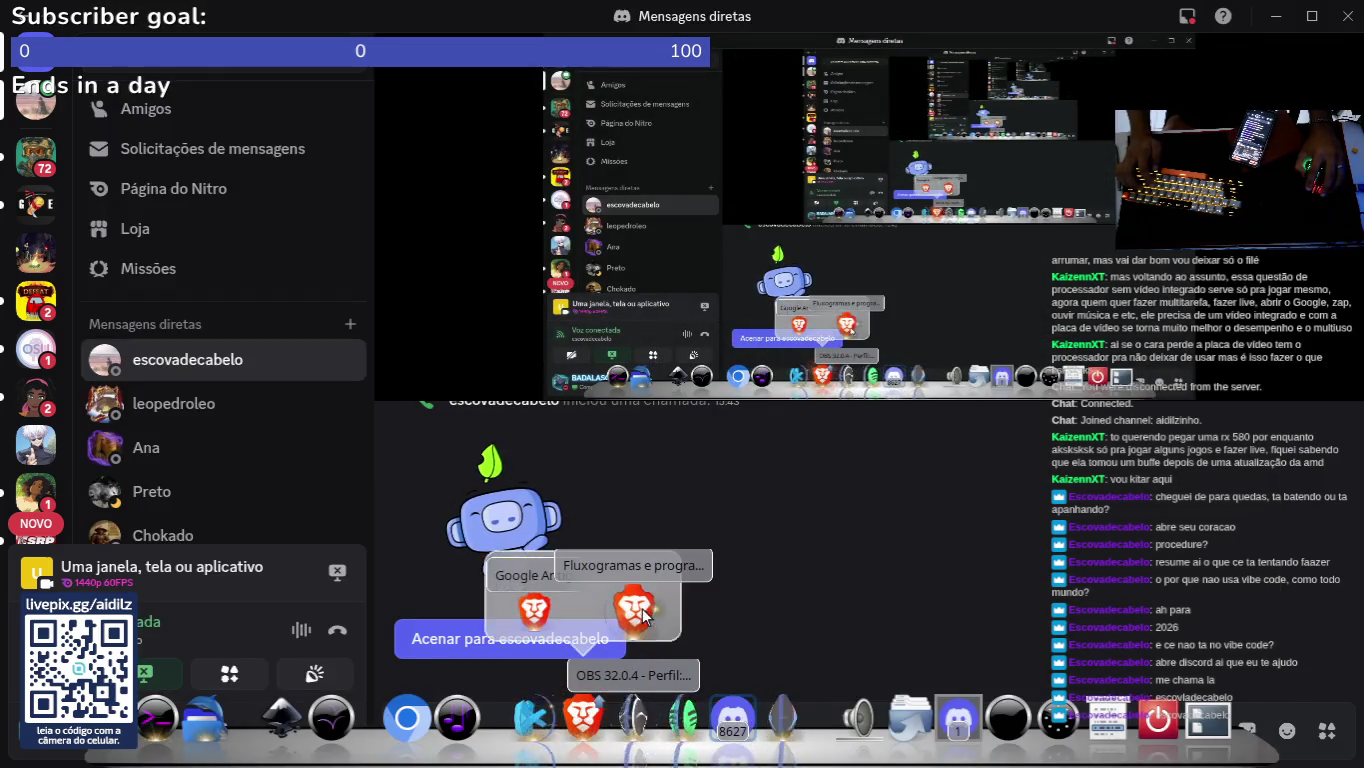
pyautogui.click(527, 600)
pyautogui.scroll(-1, 746, 430)
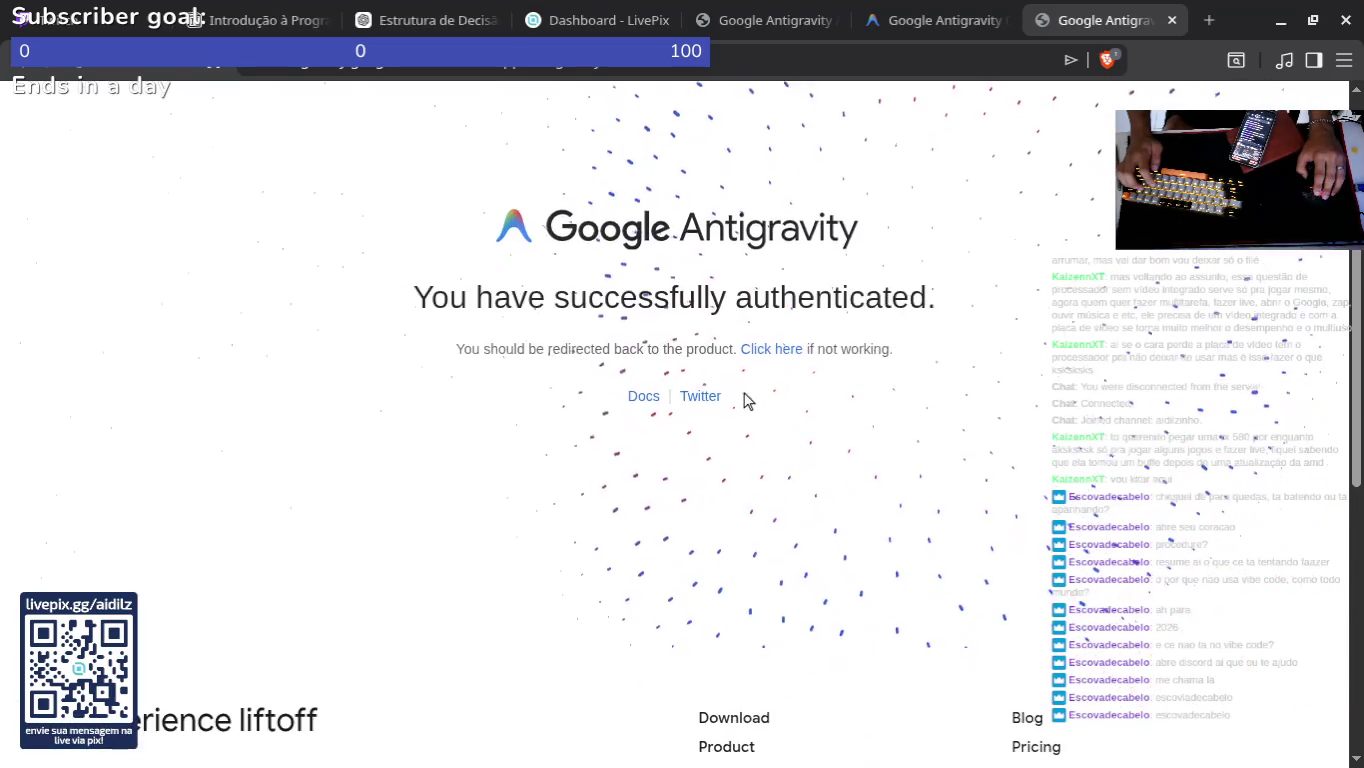
pyautogui.scroll(-1, 757, 356)
pyautogui.scroll(2, 789, 380)
pyautogui.scroll(1, 803, 395)
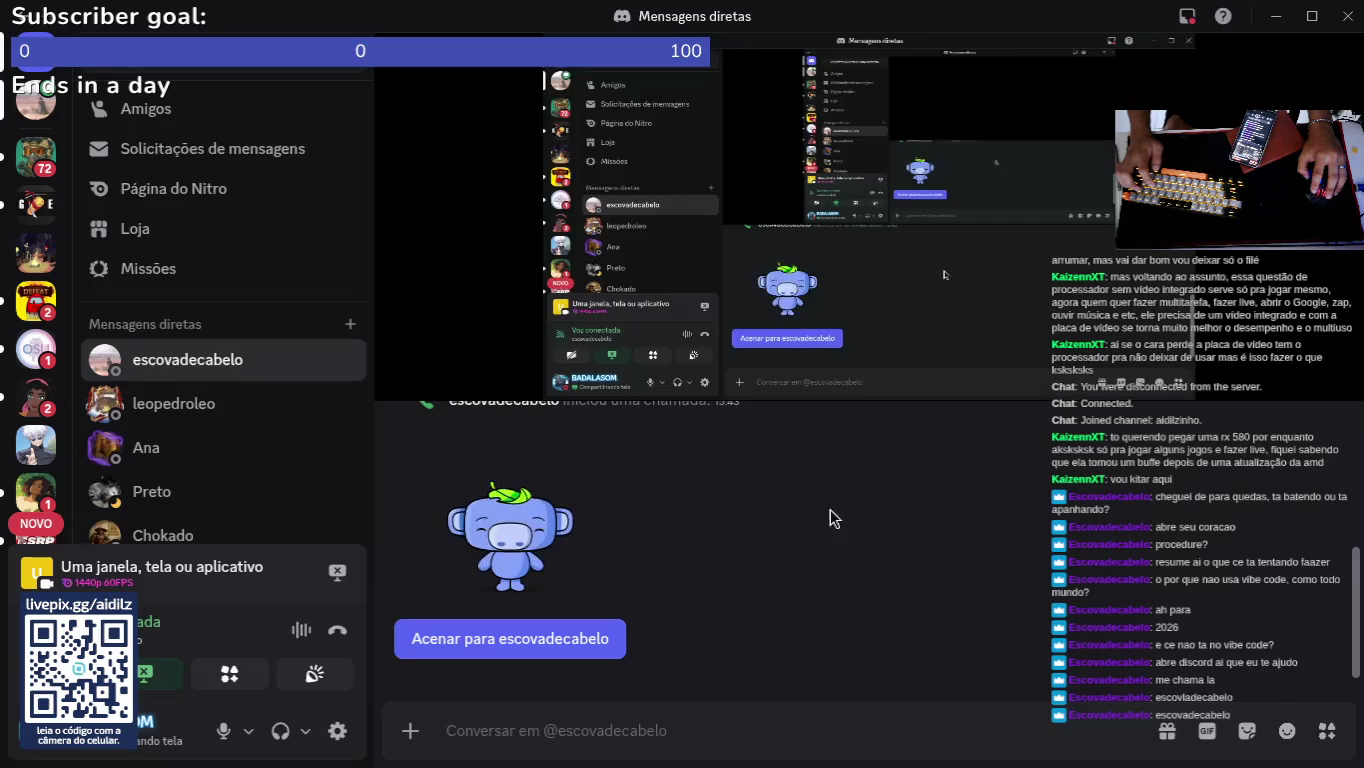
# Step: Choose a different account, go back to the agent usage step, then open the KDE launcher over Discord
pyautogui.click(783, 730)
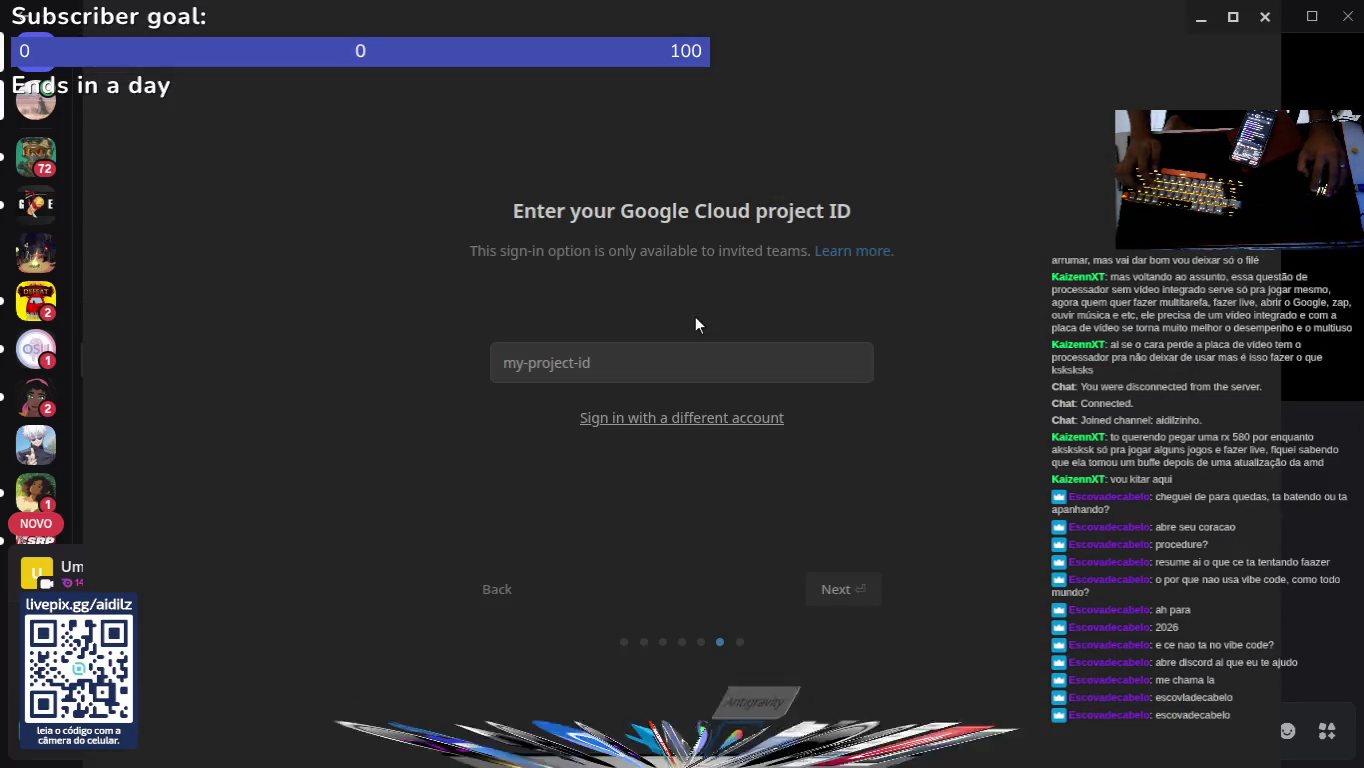
pyautogui.click(633, 428)
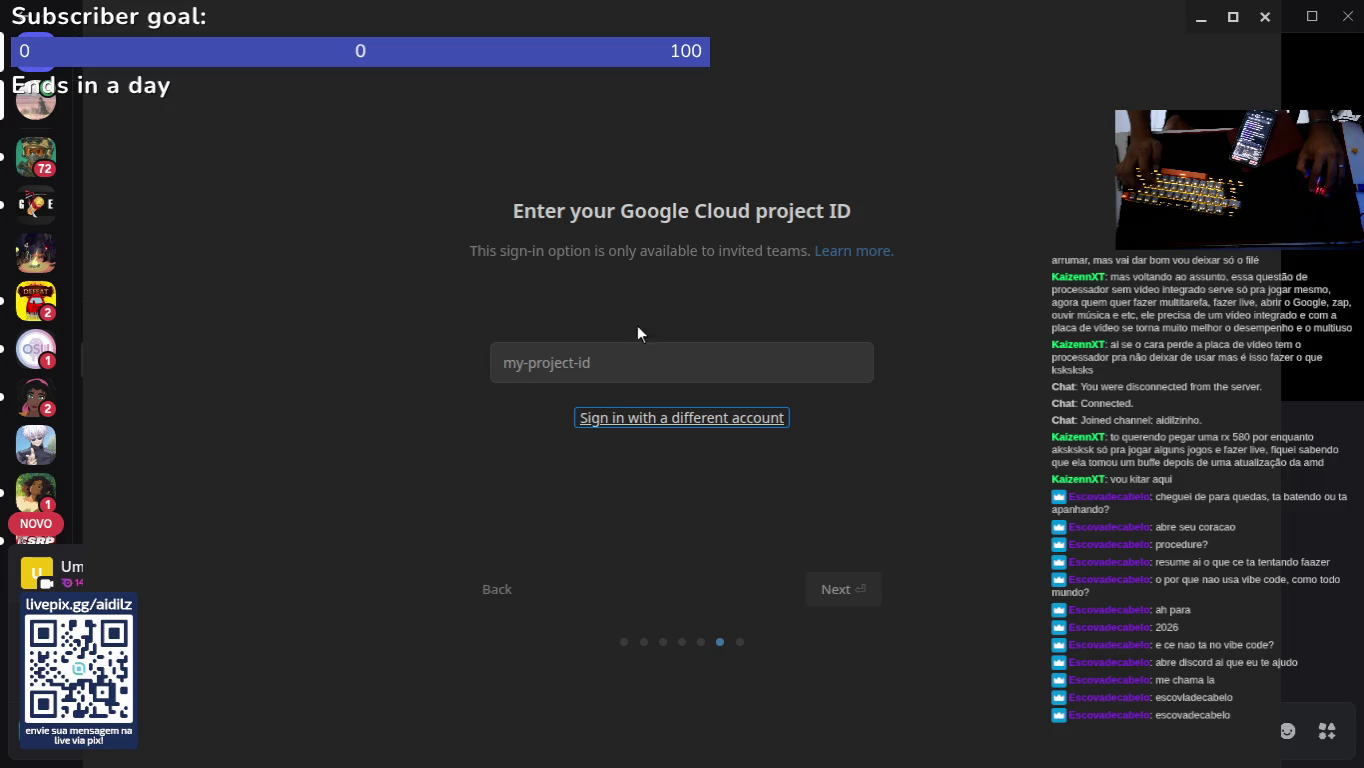
pyautogui.click(587, 212)
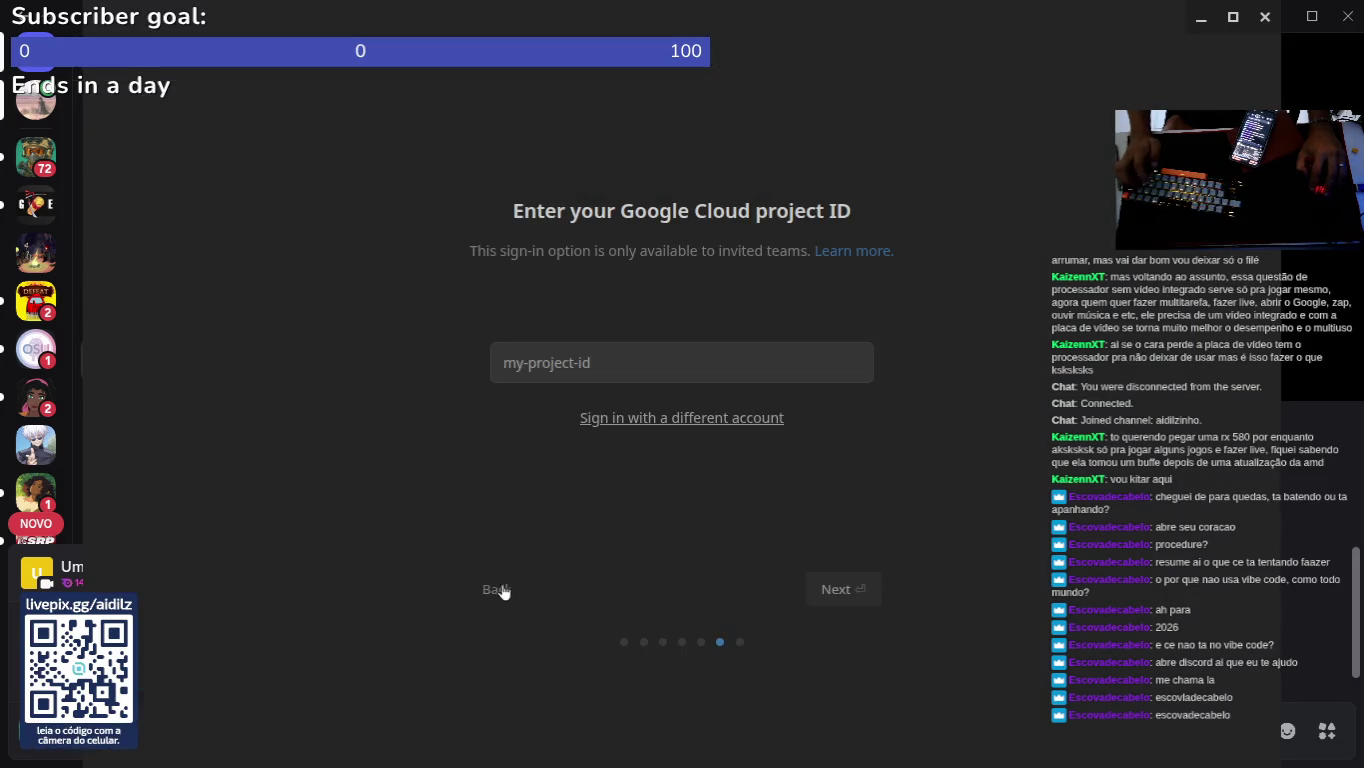
pyautogui.click(504, 592)
pyautogui.click(509, 594)
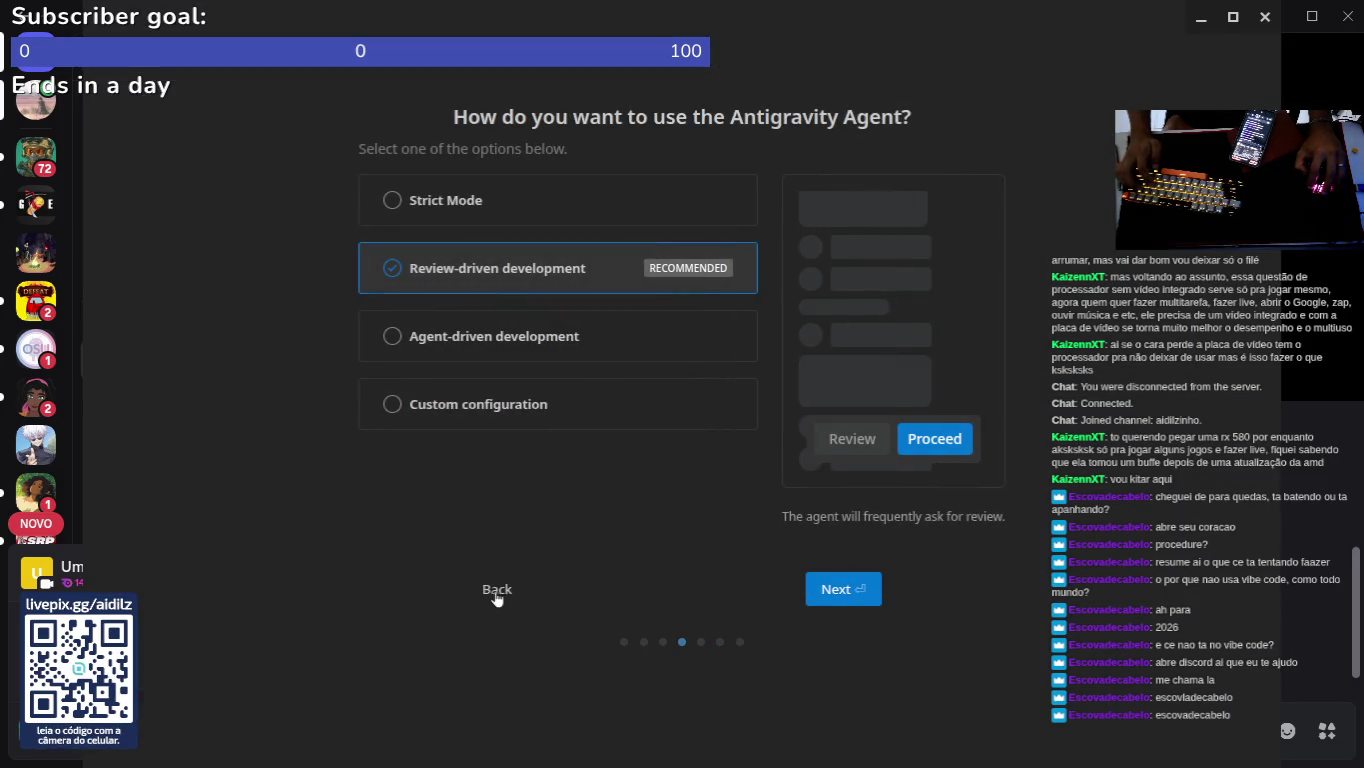
pyautogui.hotkey('alt', 'Tab')
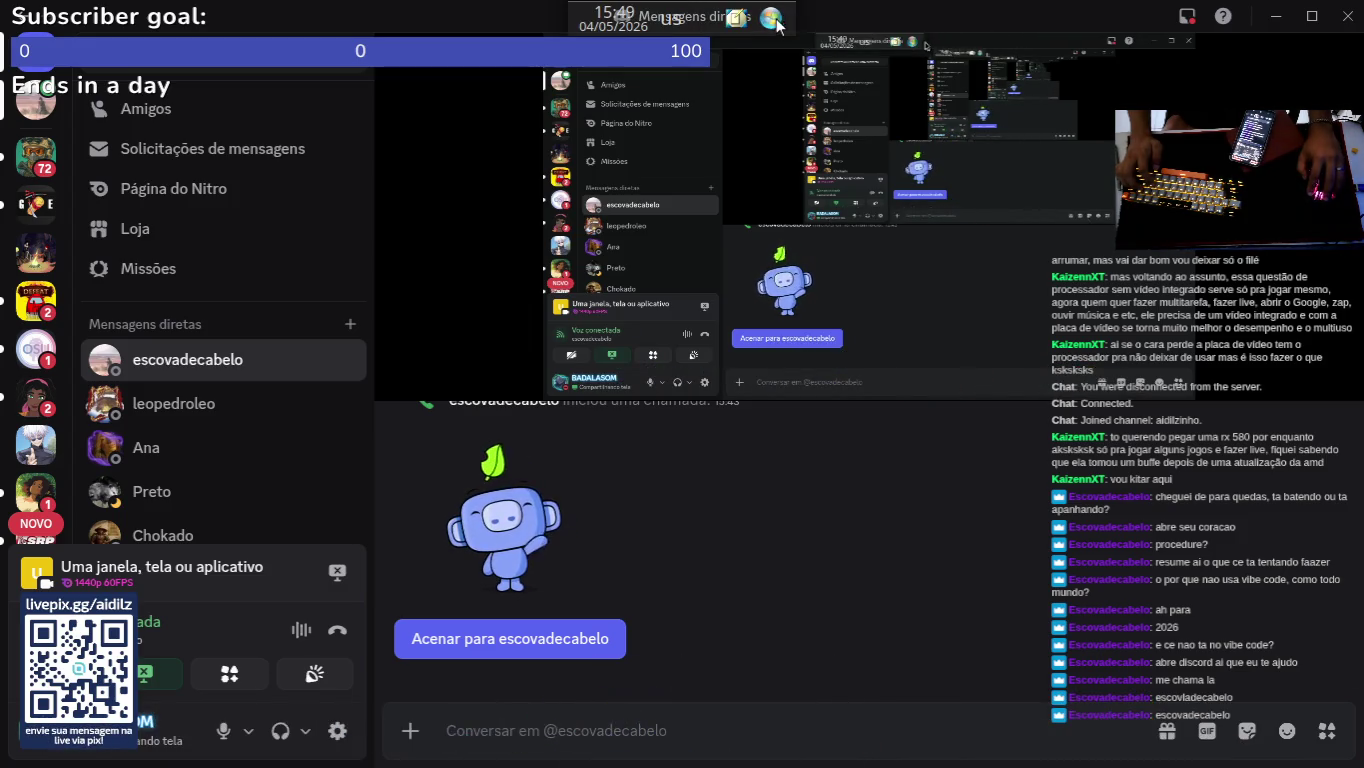
pyautogui.press('super')
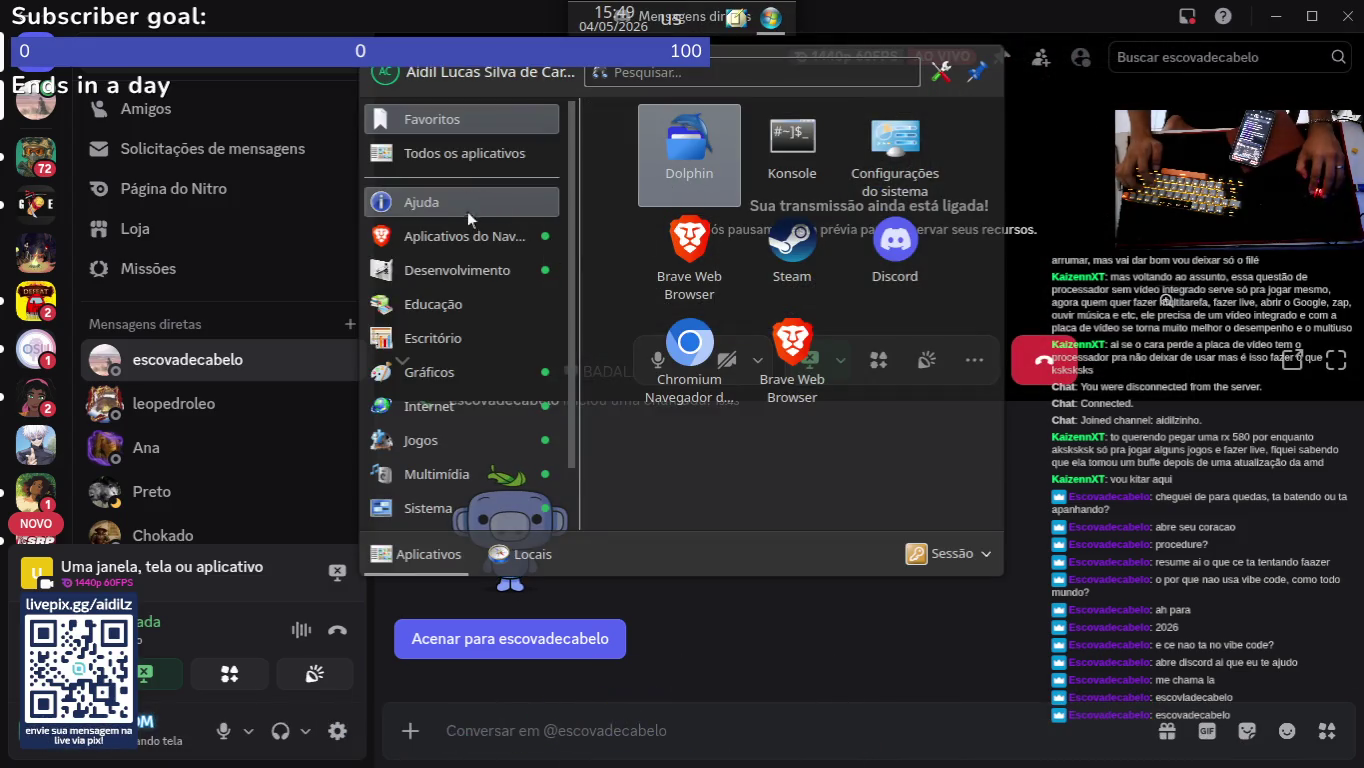
# Step: Launch Antigravity from the Desenvolvimento apps and minimize Discord
pyautogui.moveTo(479, 275)
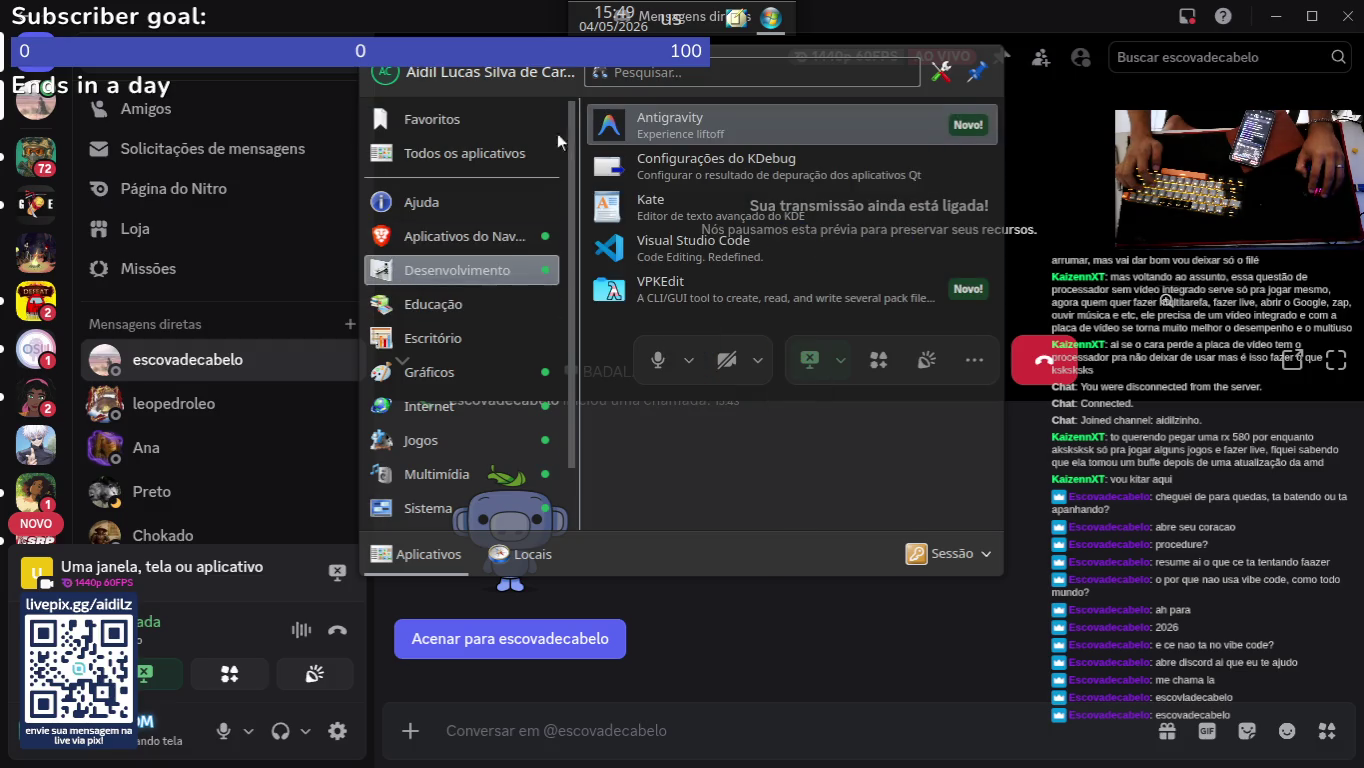
pyautogui.click(701, 119)
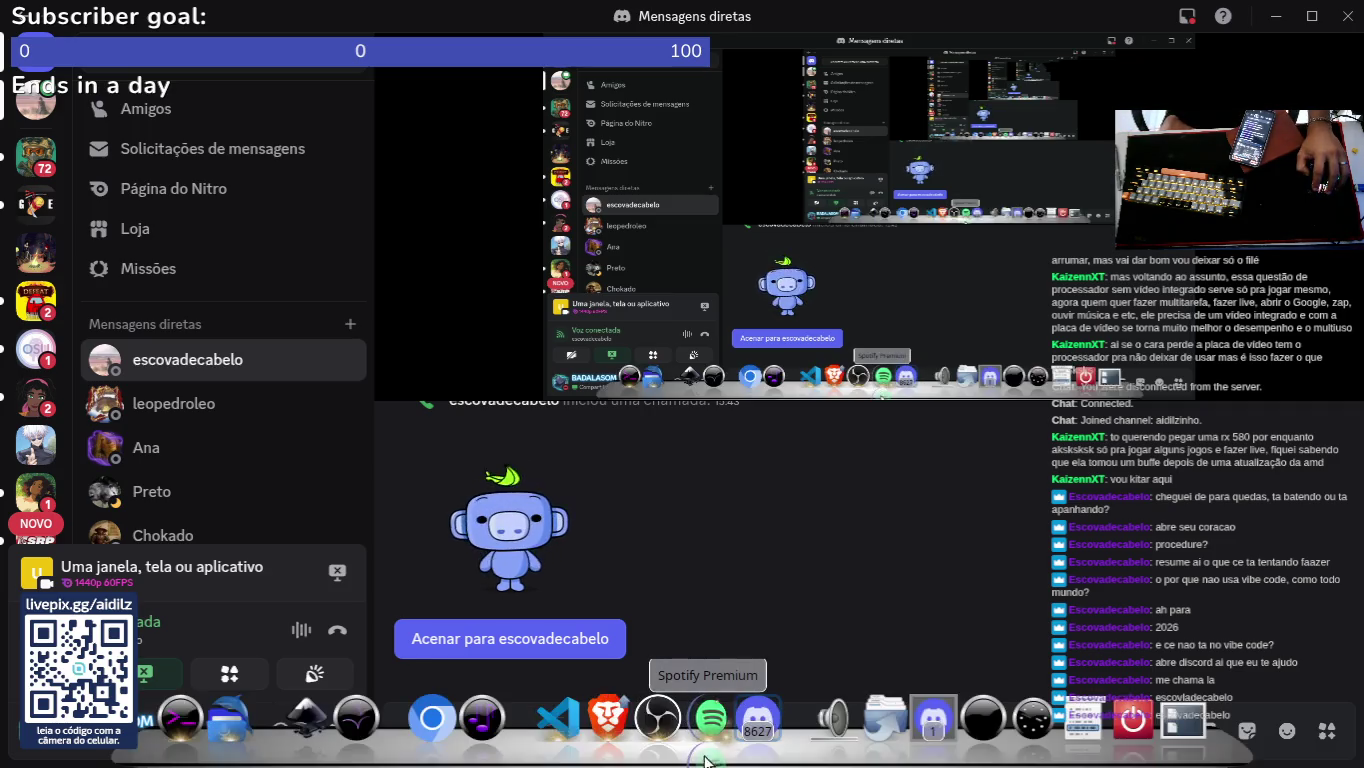
pyautogui.click(725, 739)
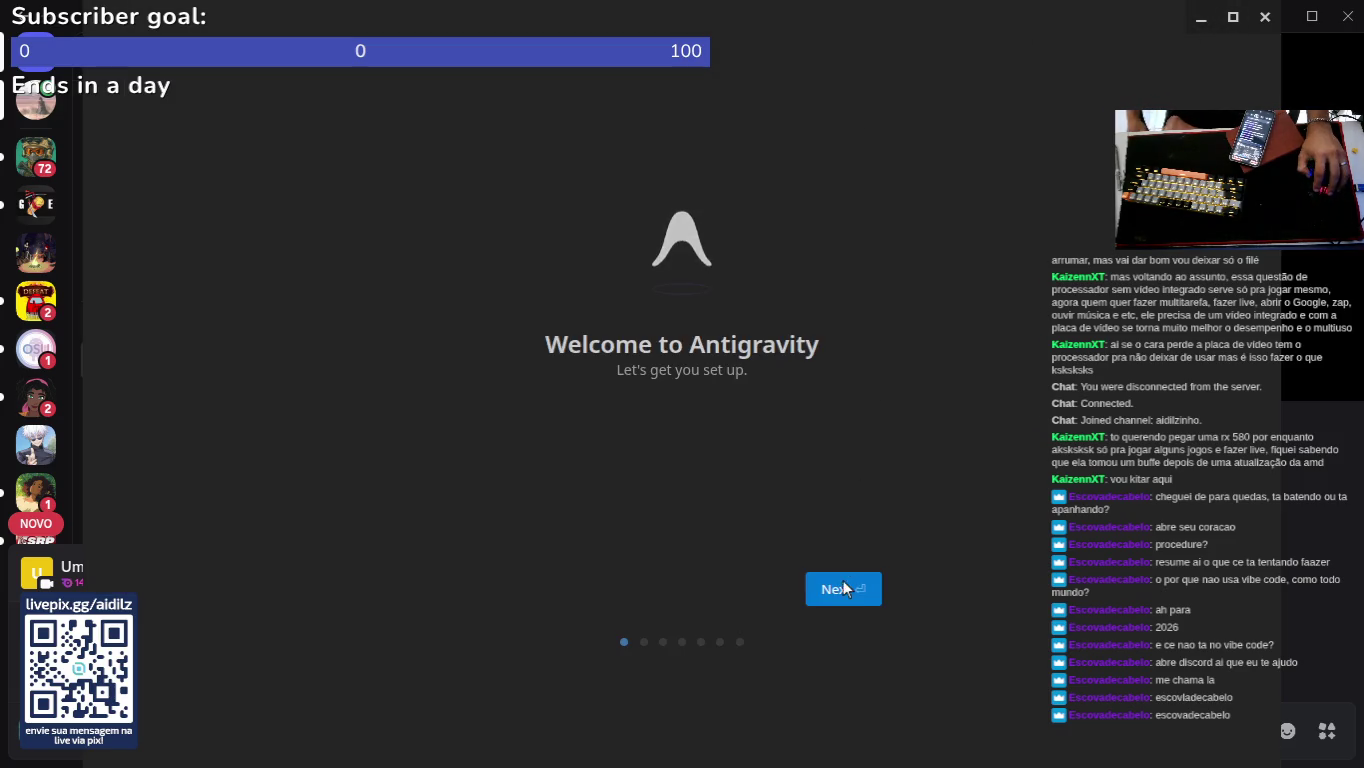
# Step: Start fresh, keep the default theme and agent mode, and choose Vim keybindings
pyautogui.click(825, 580)
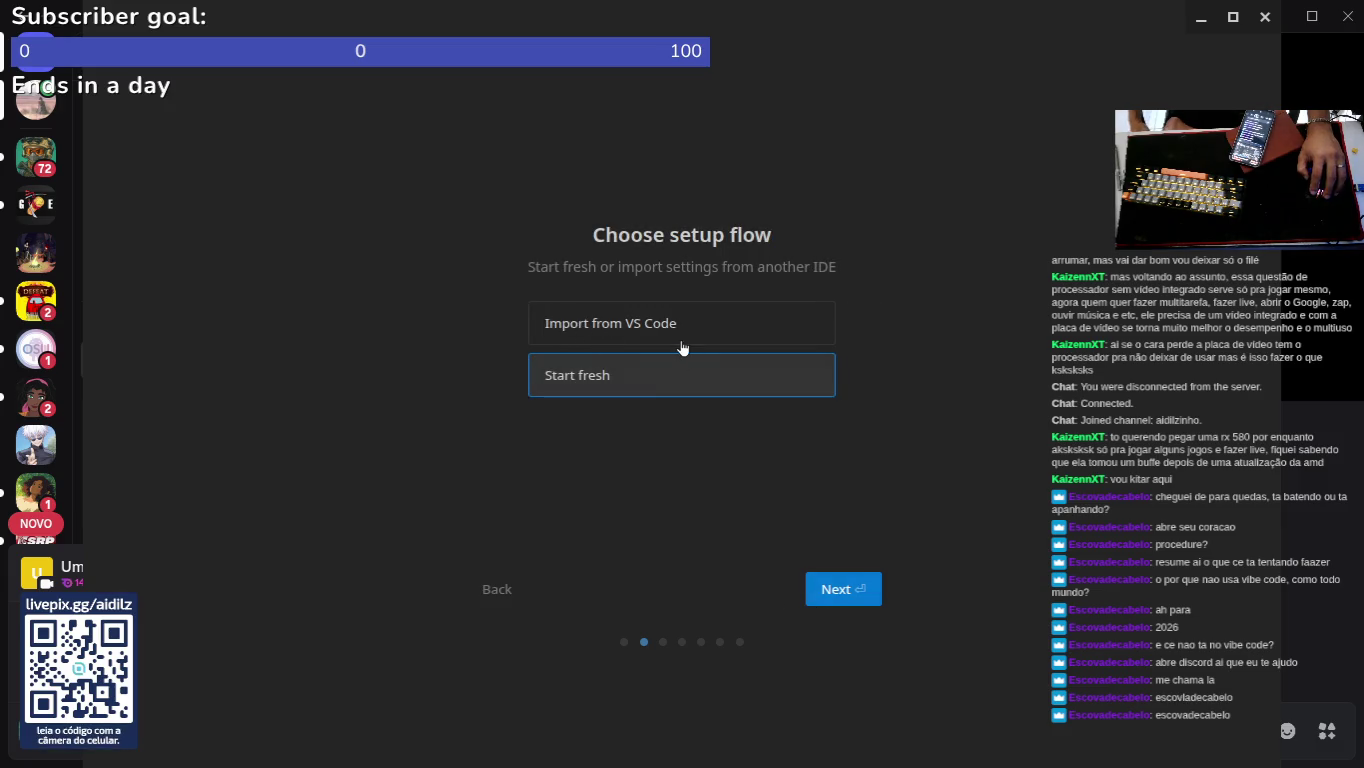
pyautogui.press('Return')
pyautogui.click(843, 590)
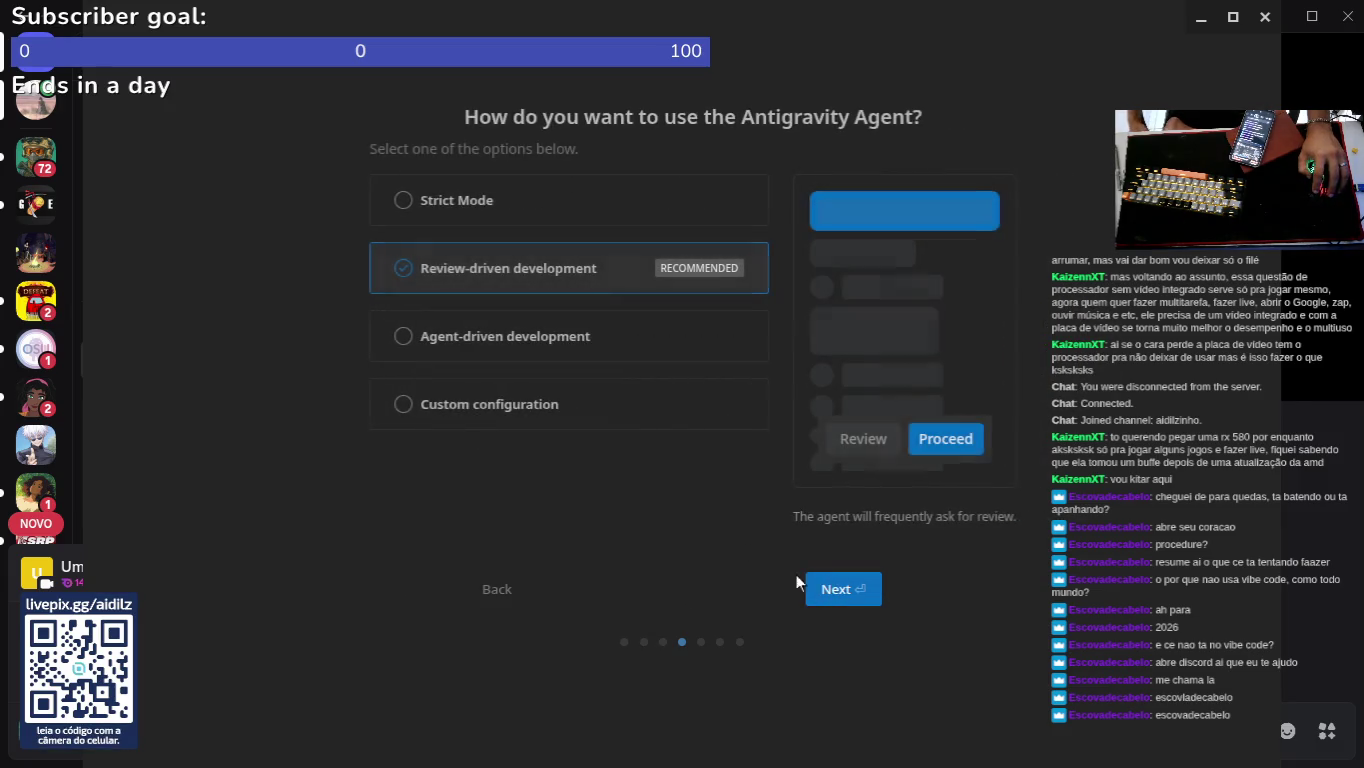
pyautogui.click(837, 590)
pyautogui.click(975, 291)
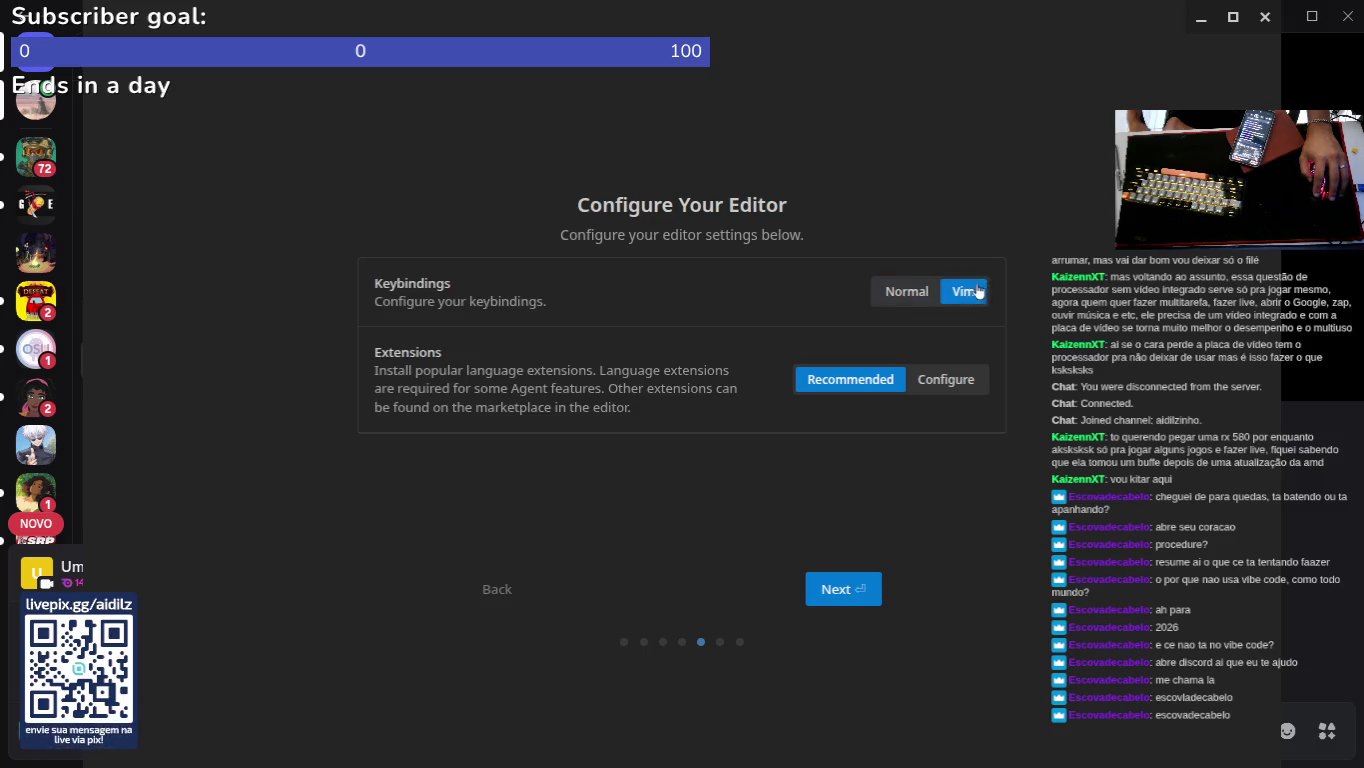
pyautogui.click(837, 590)
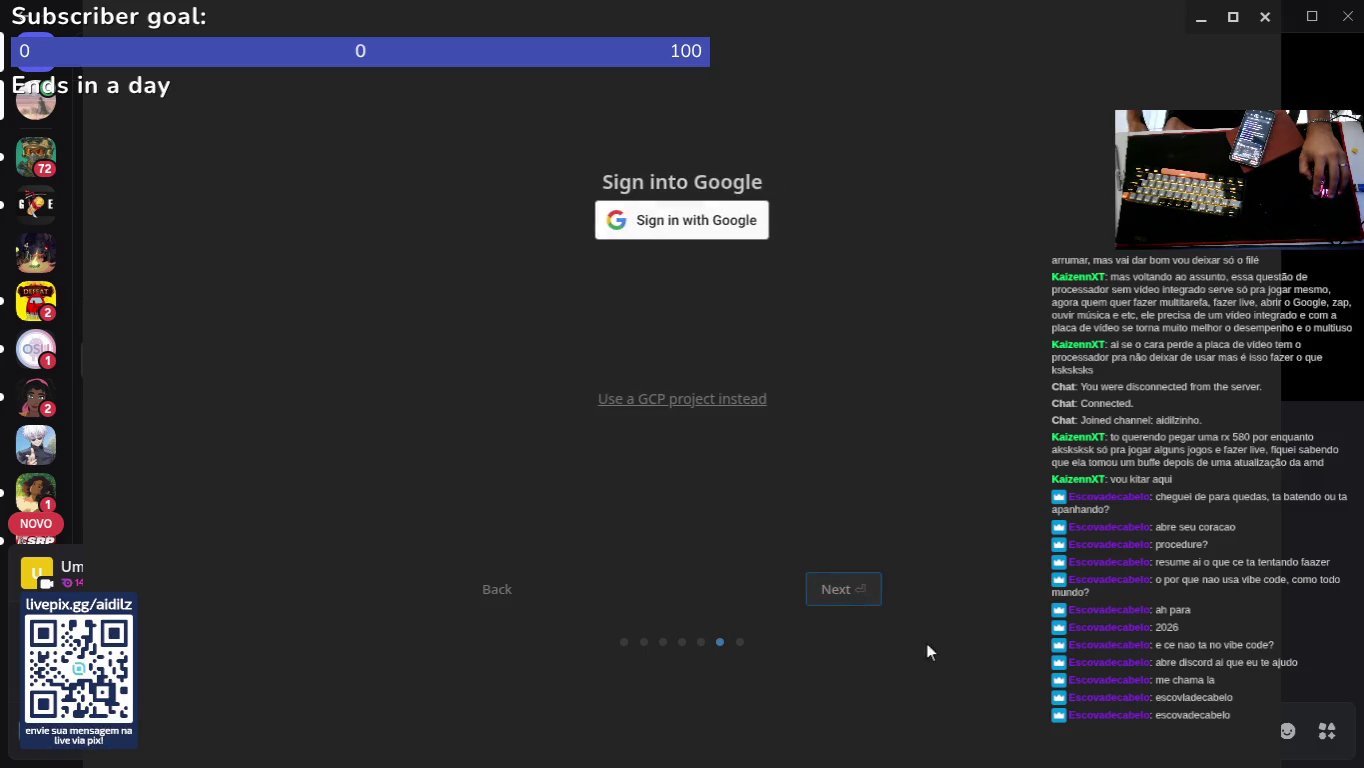
# Step: Sign in with Google, close five leftover Brave tabs, then confirm with the first account via Fazer login
pyautogui.click(700, 230)
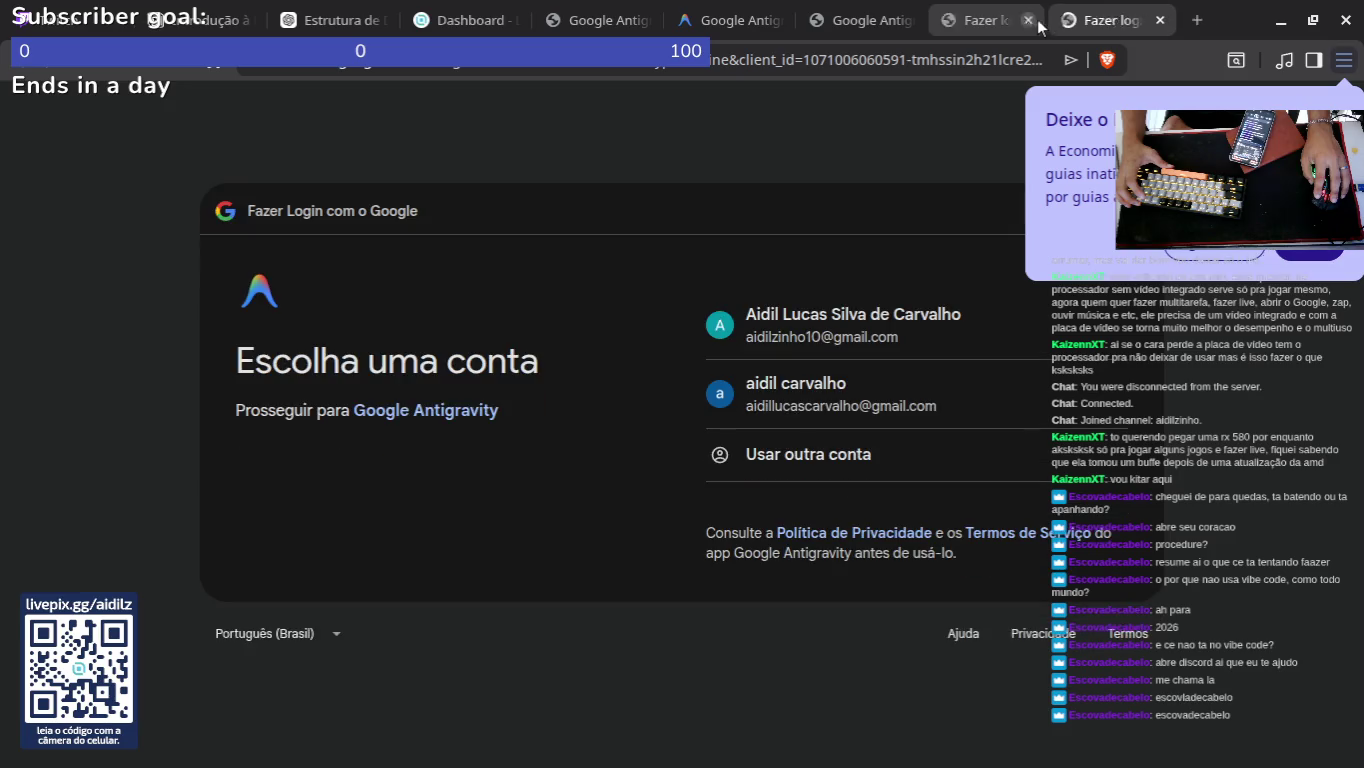
pyautogui.click(1031, 20)
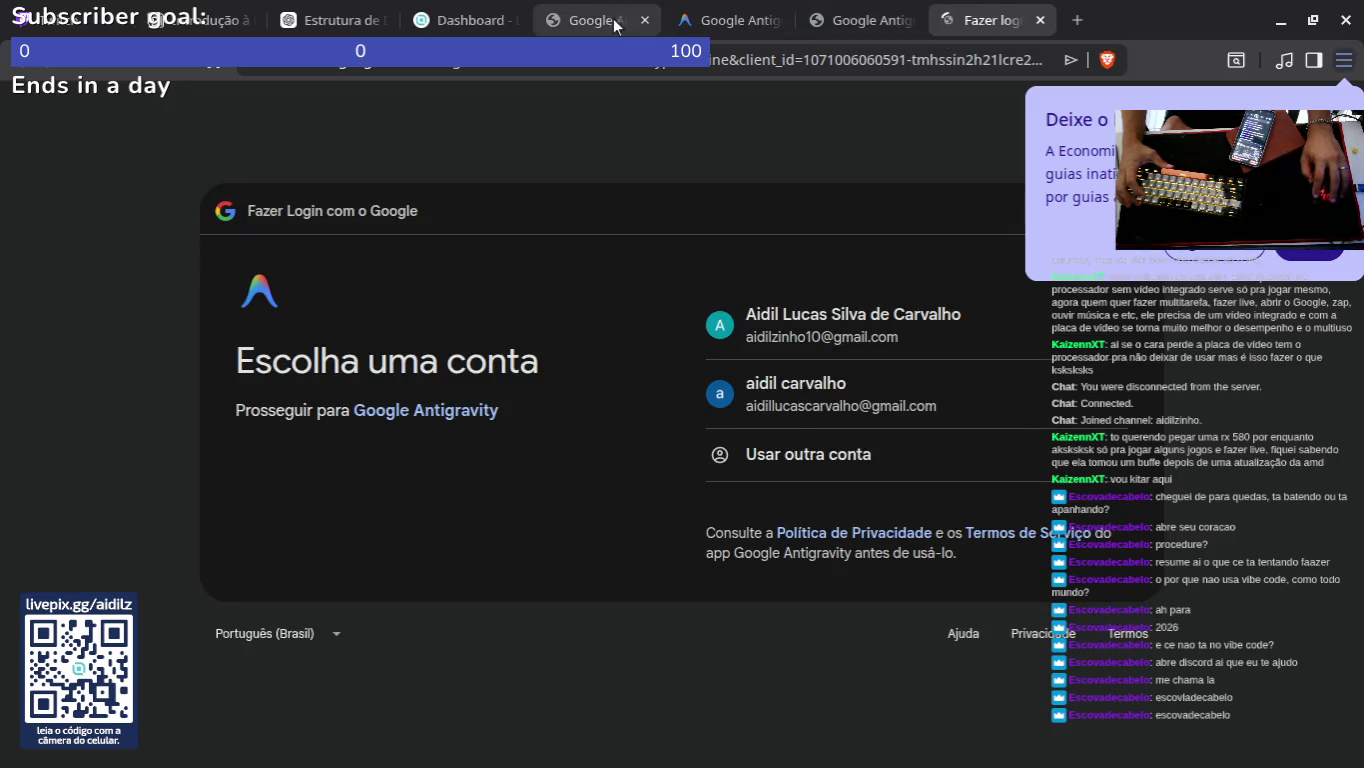
pyautogui.click(646, 20)
pyautogui.click(646, 21)
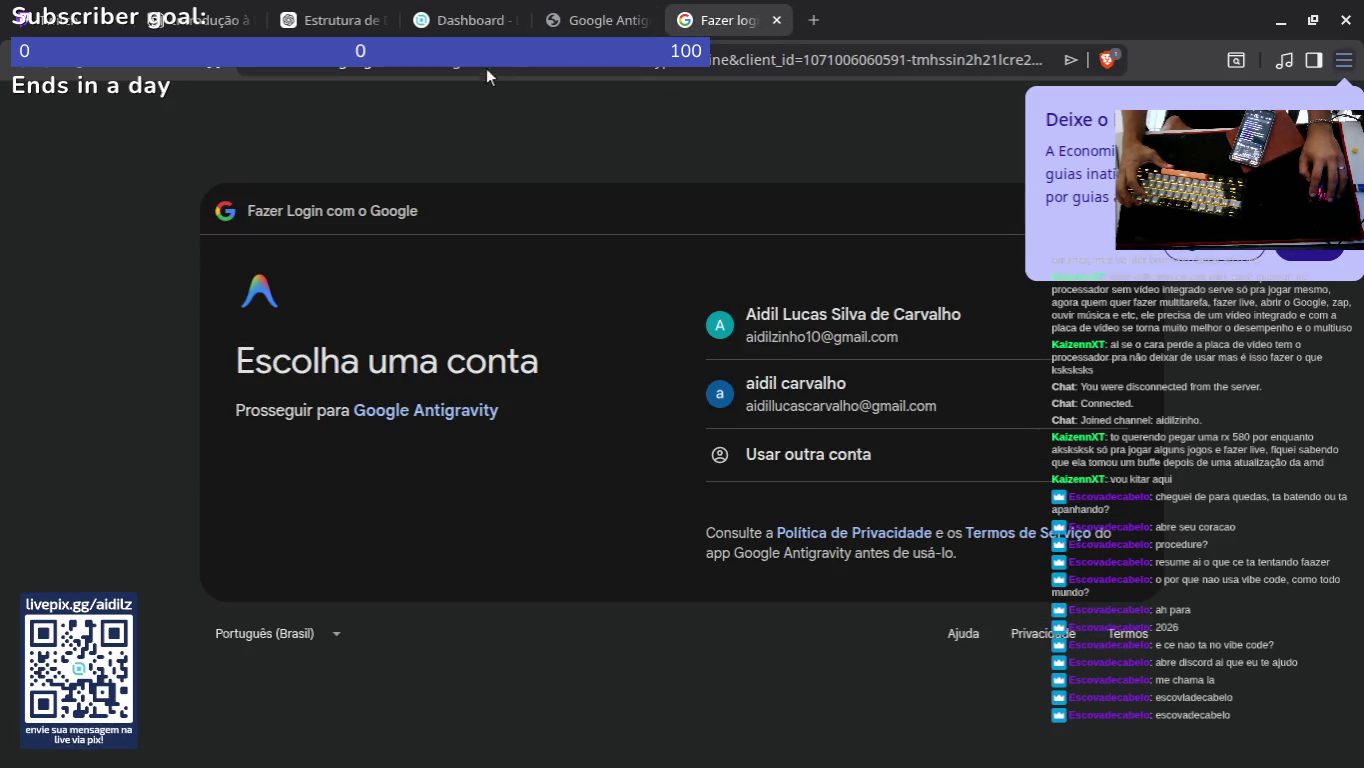
pyautogui.click(381, 20)
pyautogui.click(251, 20)
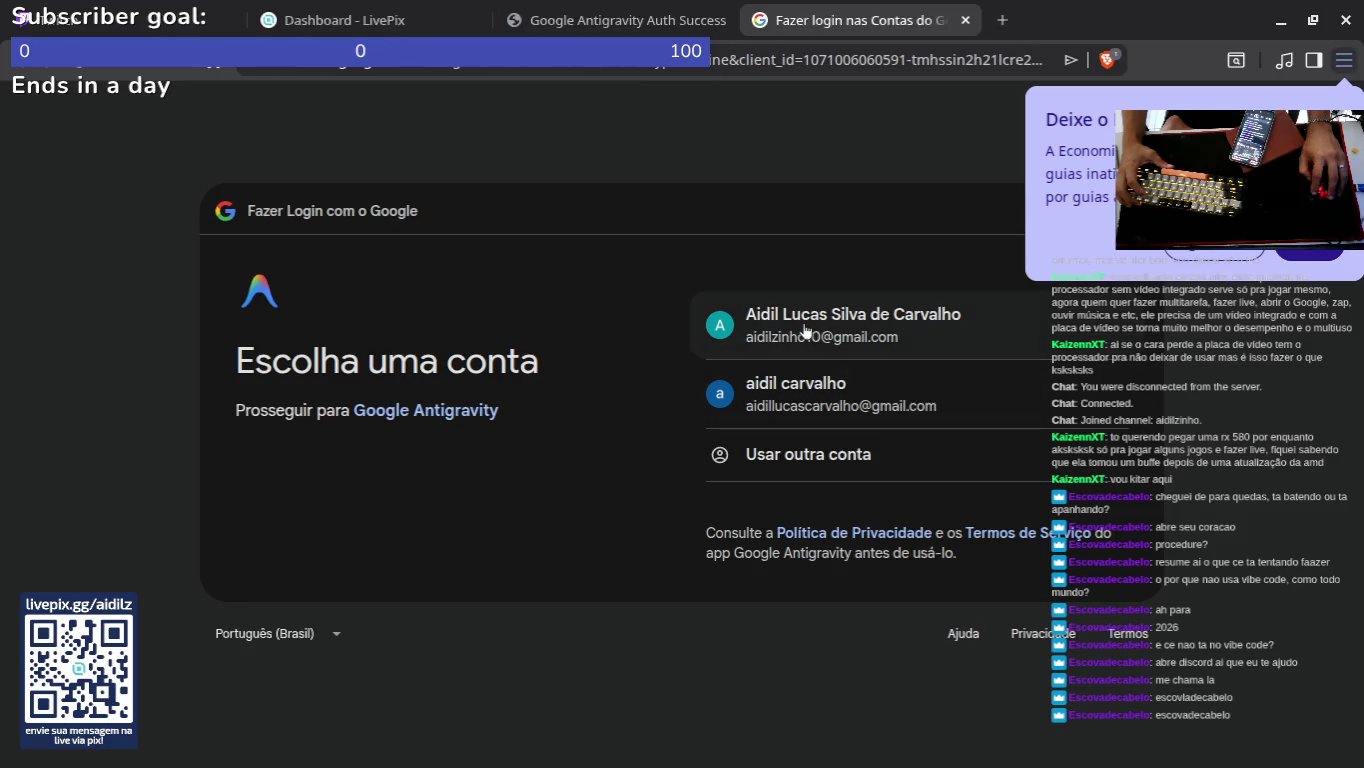
pyautogui.click(934, 301)
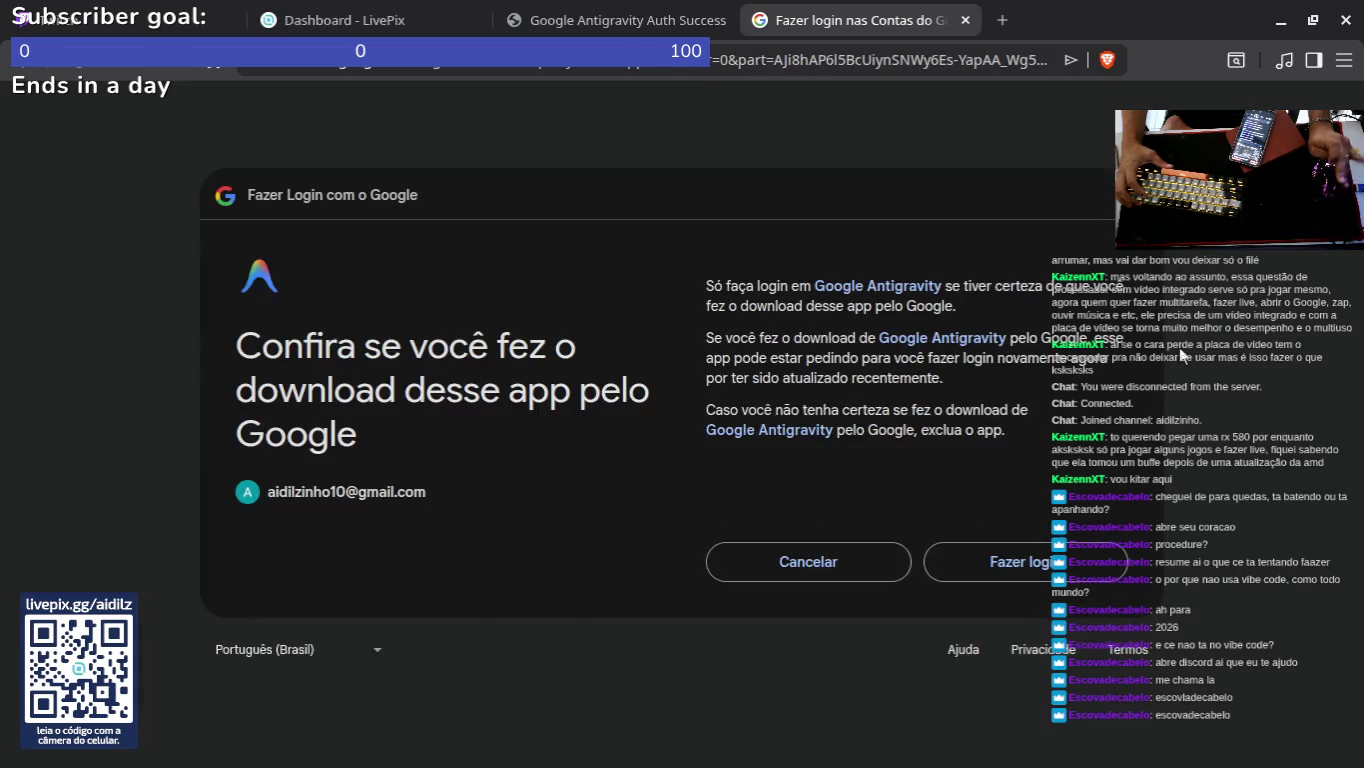
pyautogui.click(1016, 562)
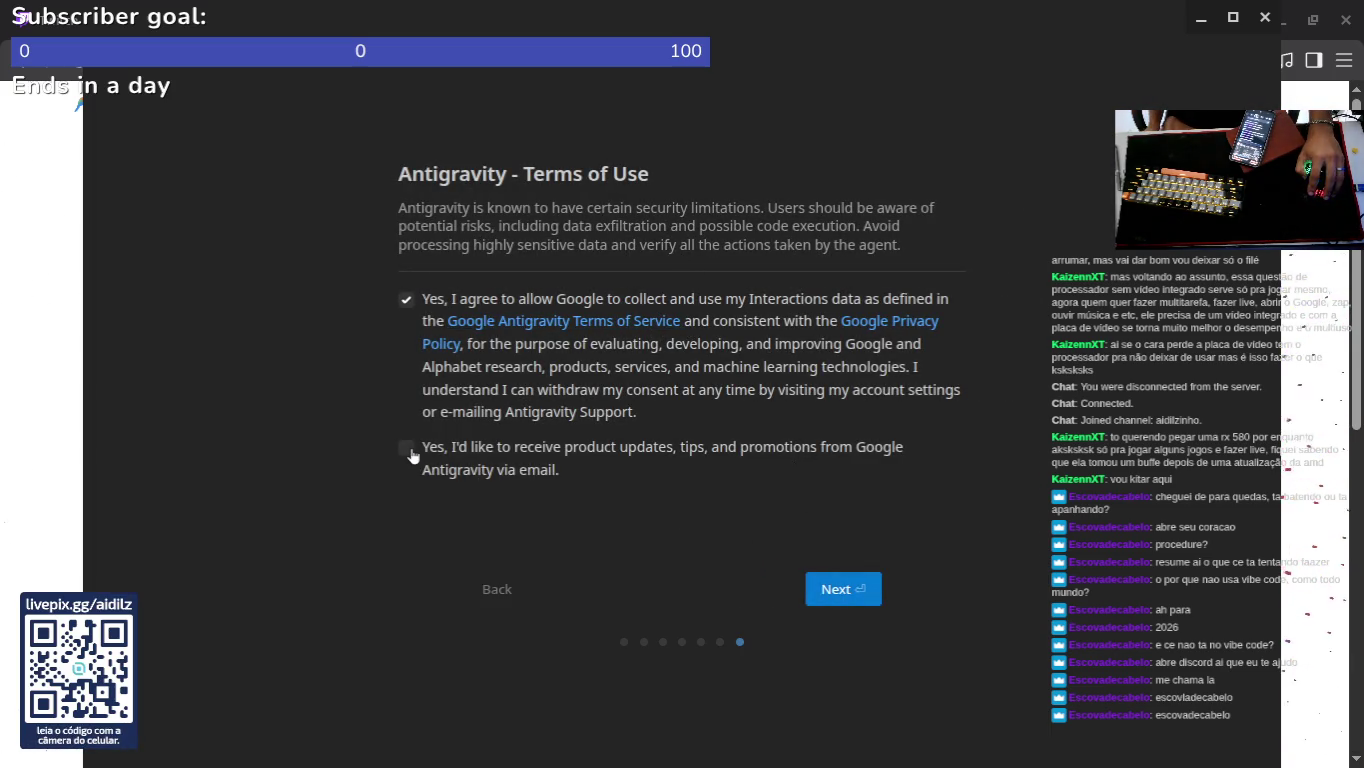
# Step: Accept the Terms of Use to finish onboarding, then dismiss the Gemini 3.1 Pro card
pyautogui.click(874, 596)
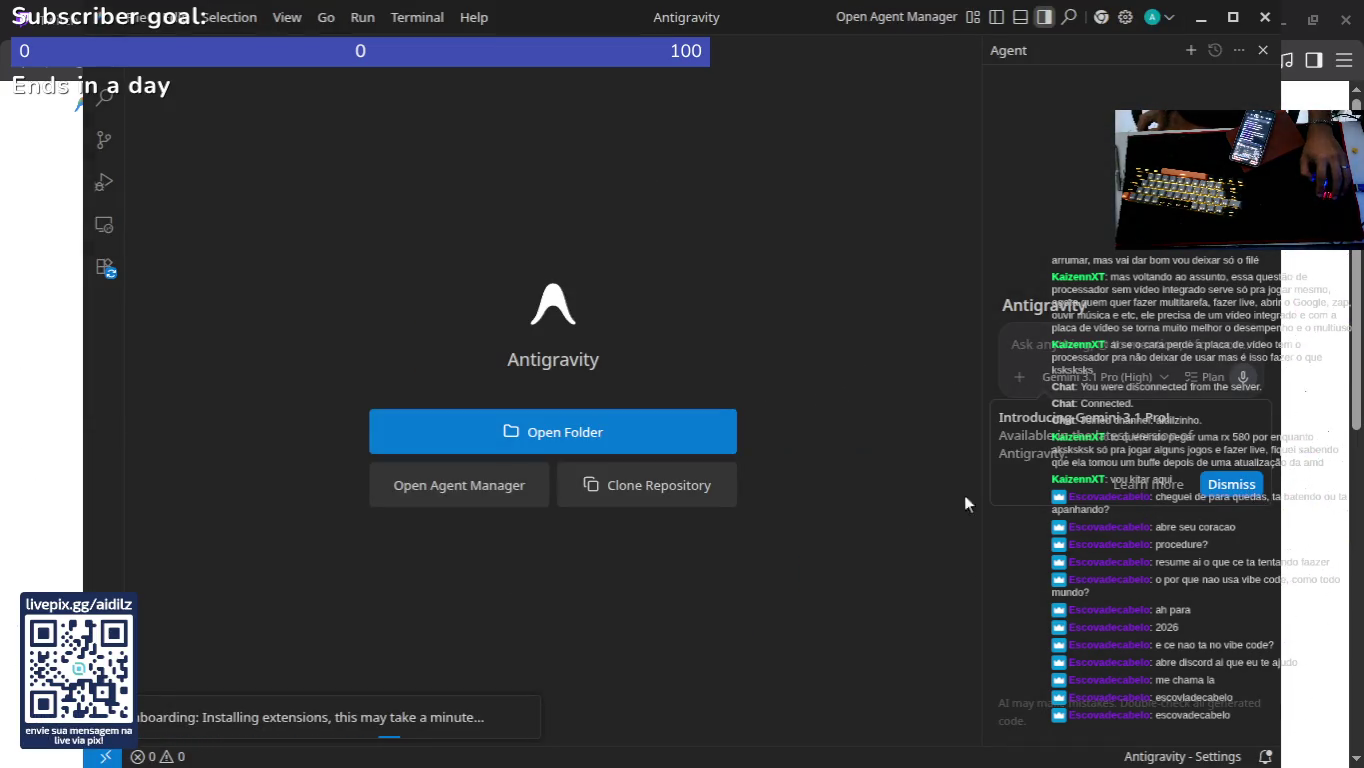
pyautogui.click(136, 23)
pyautogui.click(497, 197)
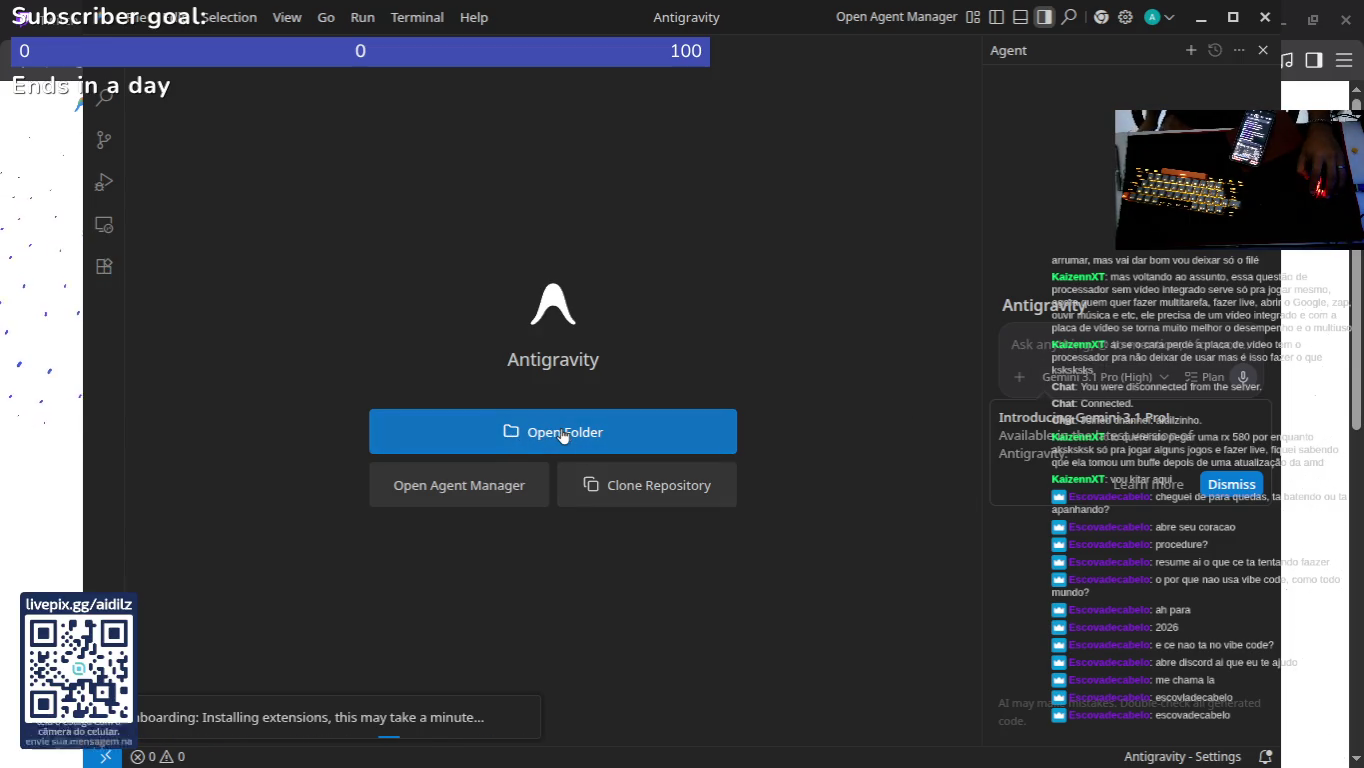
pyautogui.click(1229, 484)
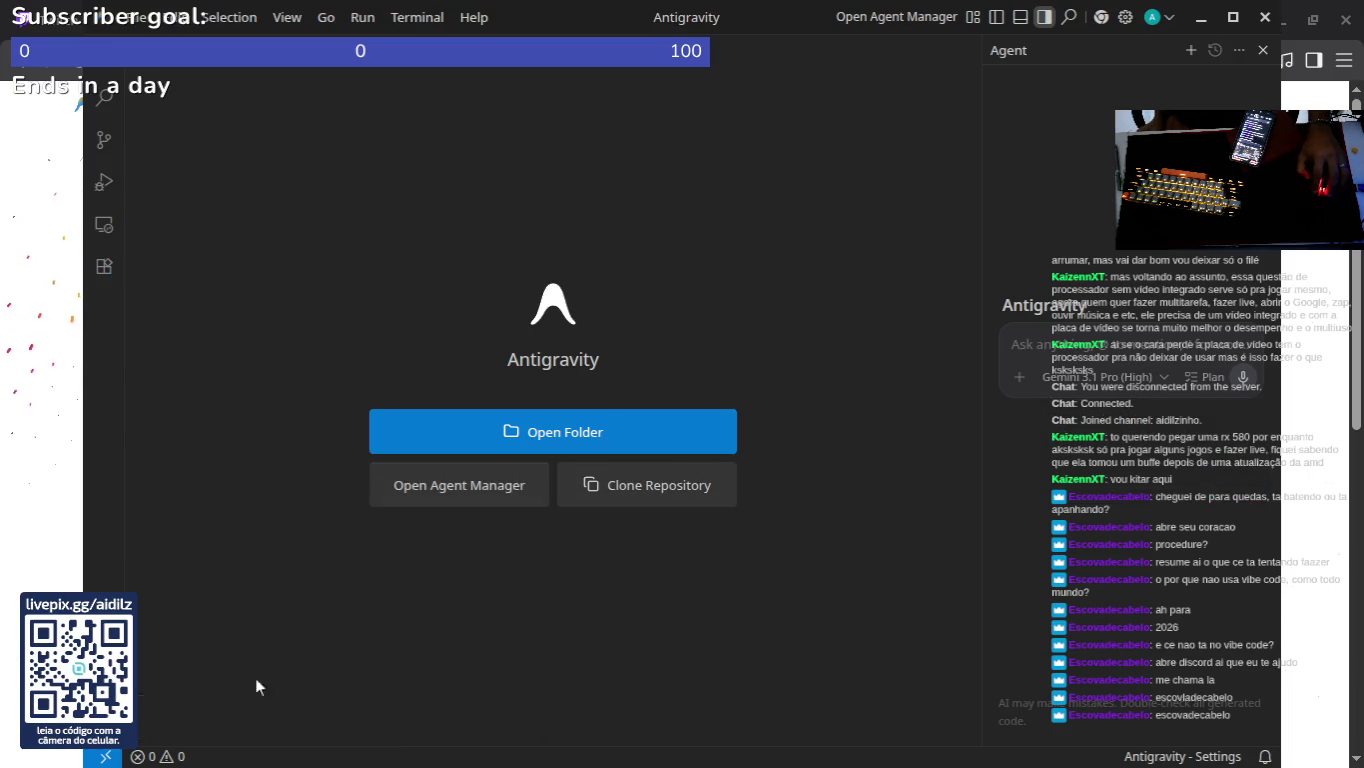
# Step: Open the folder Área de trabalho/DK/projetos testes/Calculadora in the editor
pyautogui.click(577, 432)
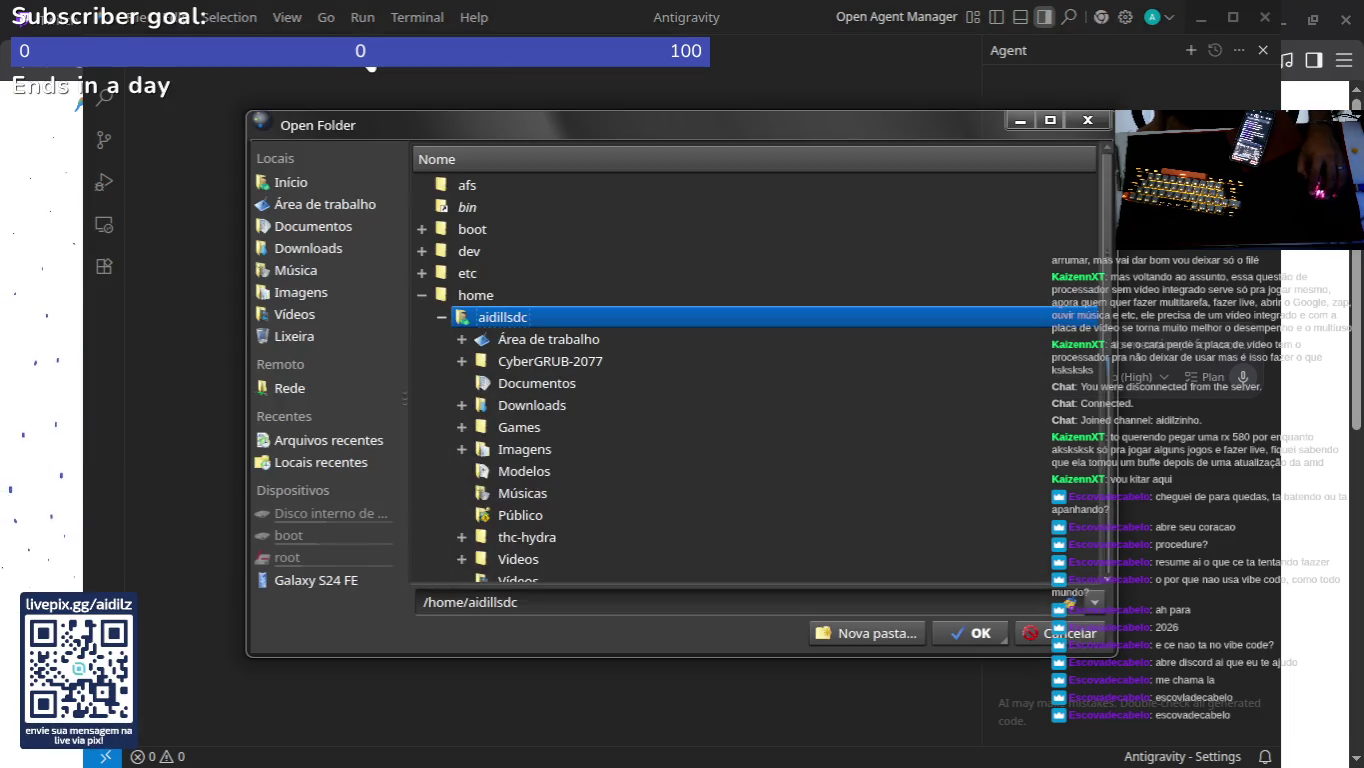
pyautogui.click(462, 339)
pyautogui.click(480, 362)
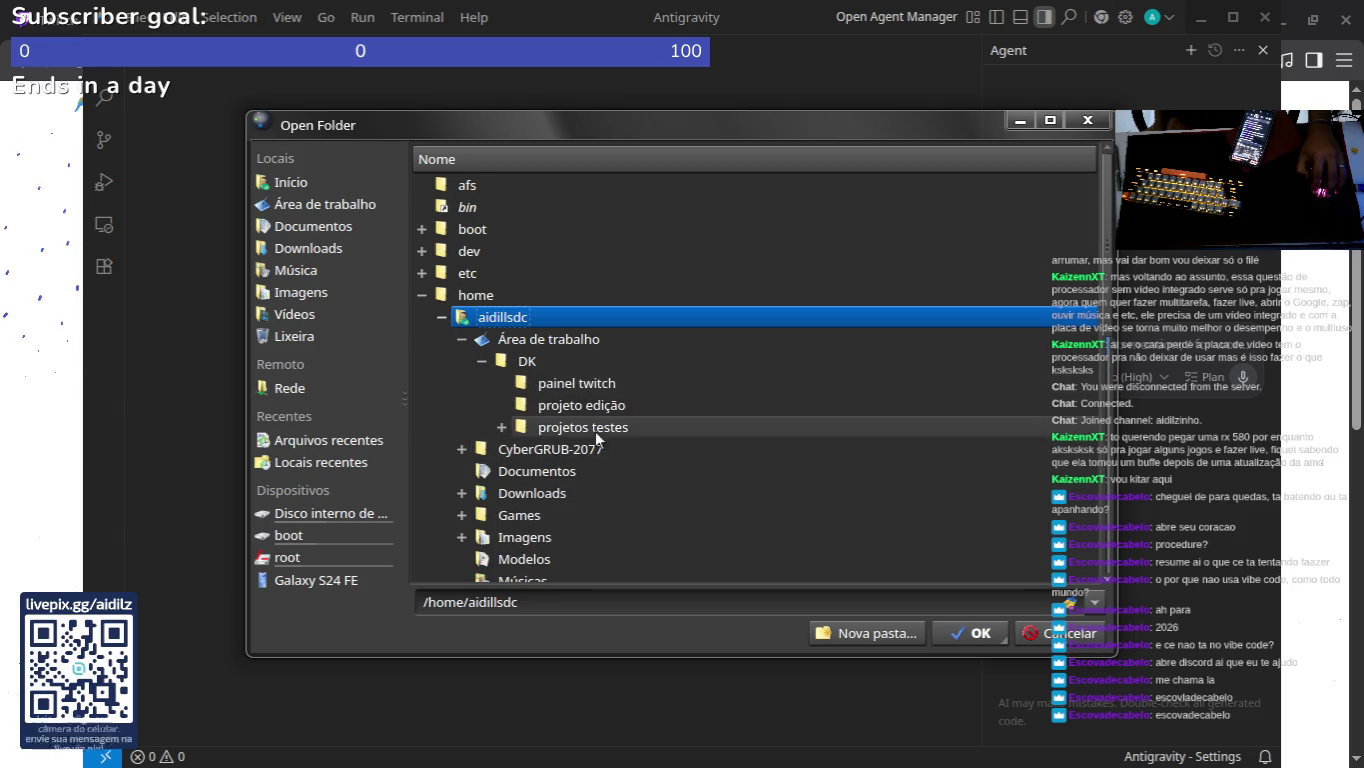
pyautogui.click(502, 429)
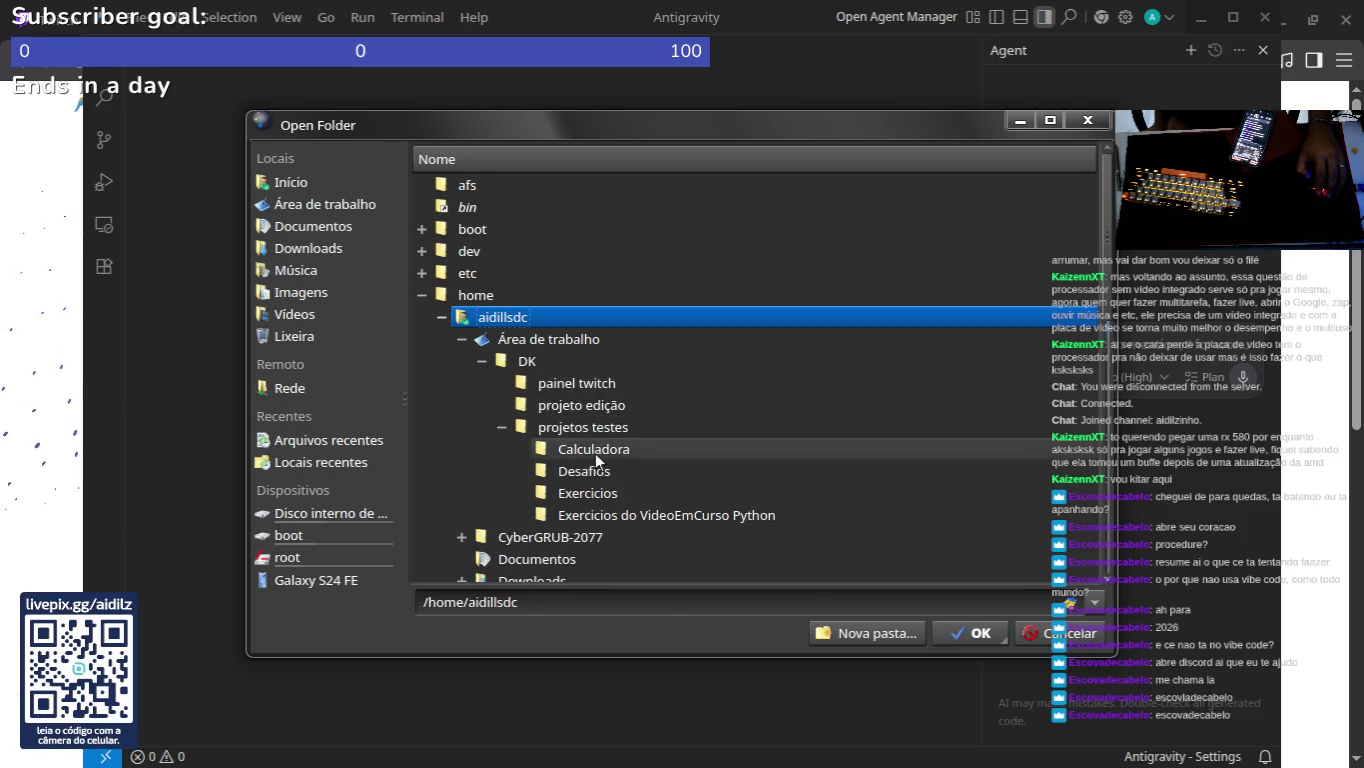
pyautogui.click(595, 450)
pyautogui.click(965, 636)
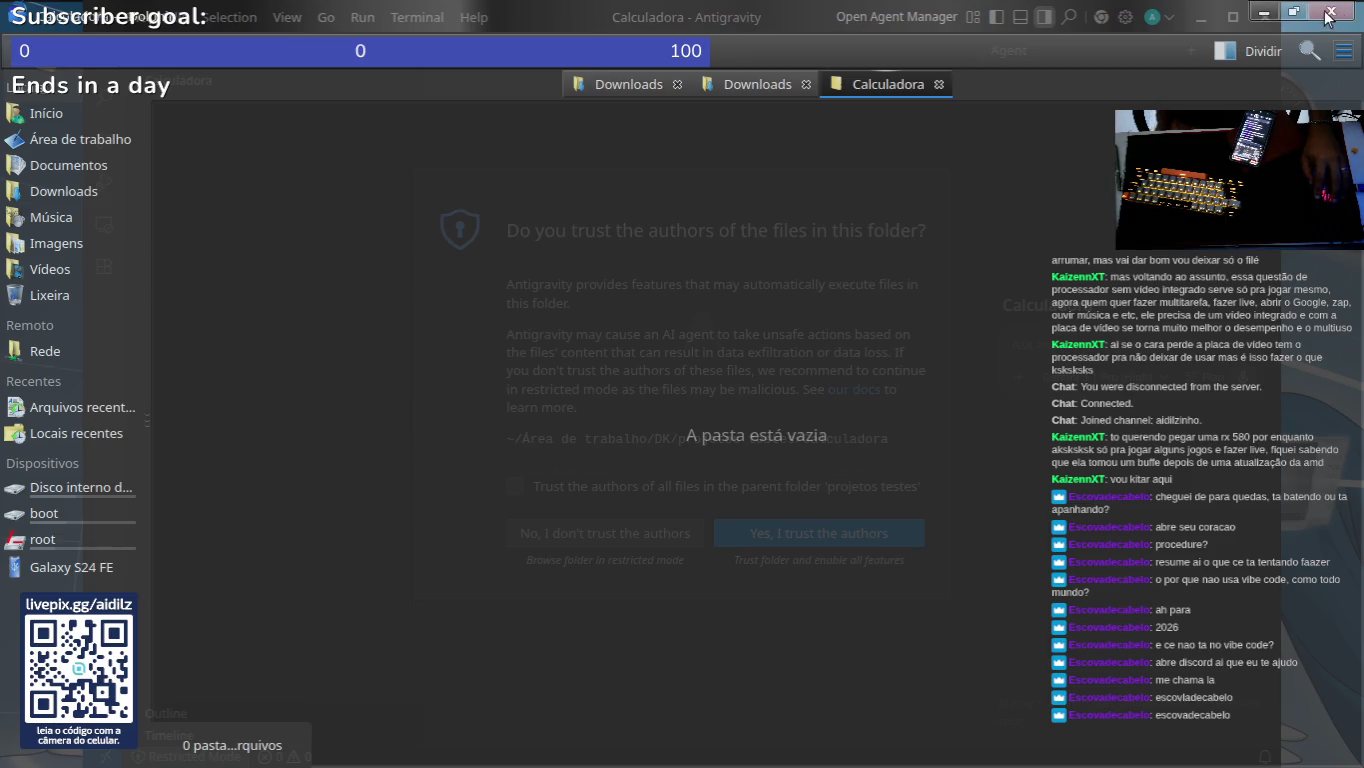
# Step: Trust the Calculadora authors and open a bash terminal panel with Ctrl+`
pyautogui.click(1345, 12)
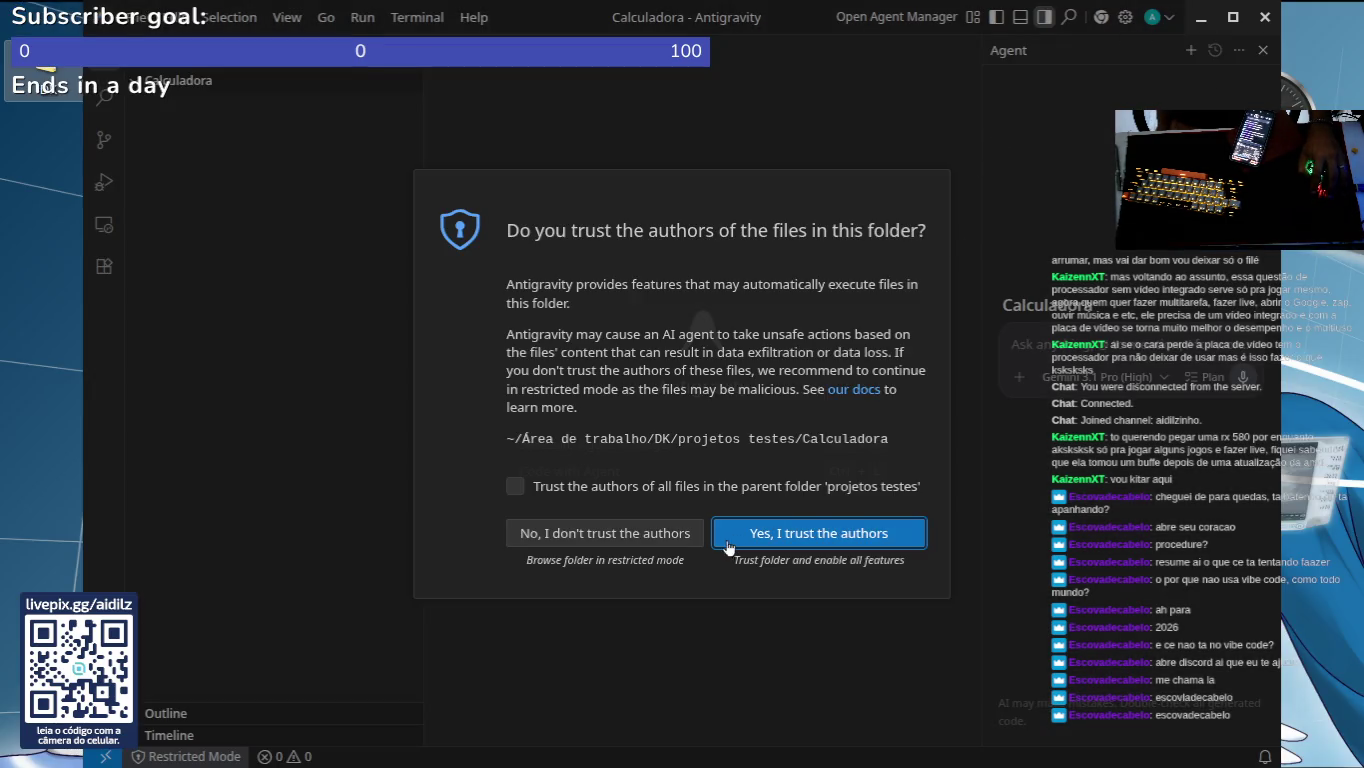
pyautogui.click(854, 544)
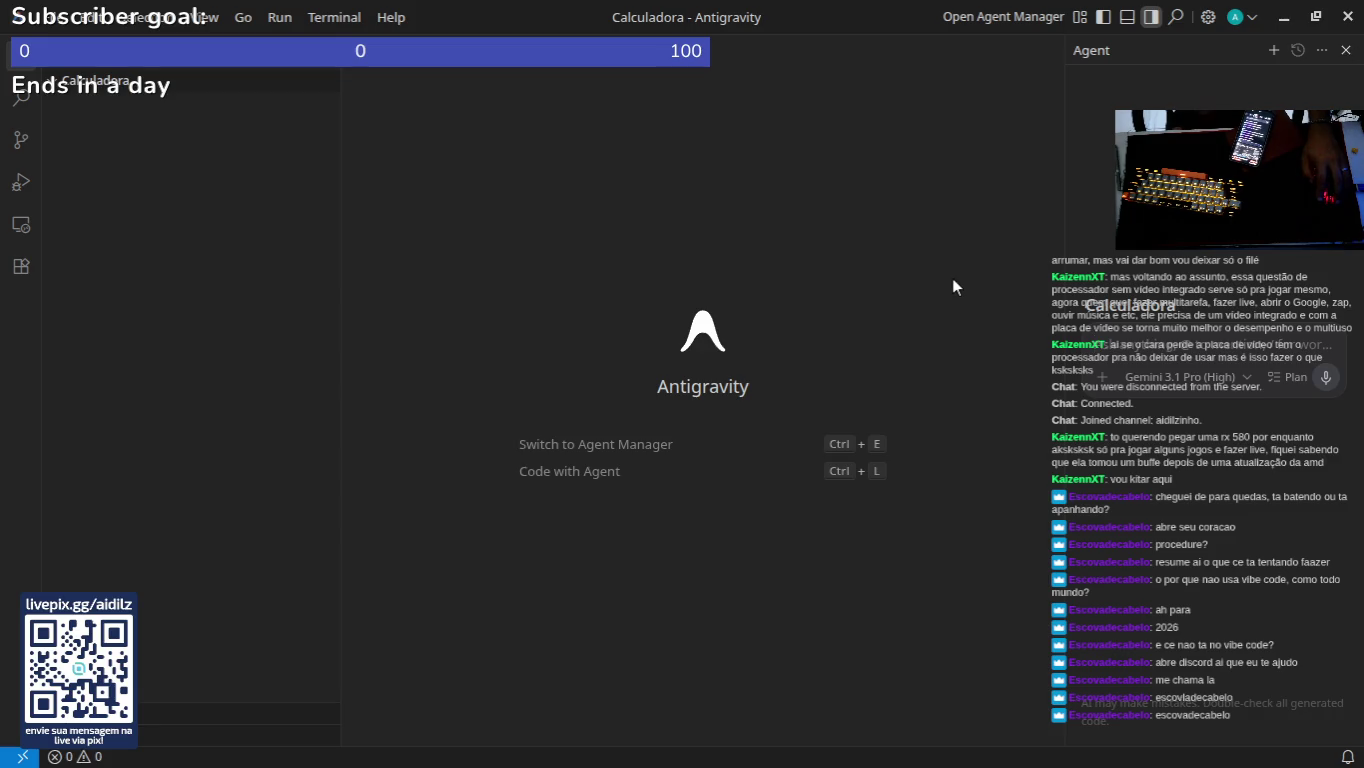
pyautogui.hotkey('ctrl', '`')
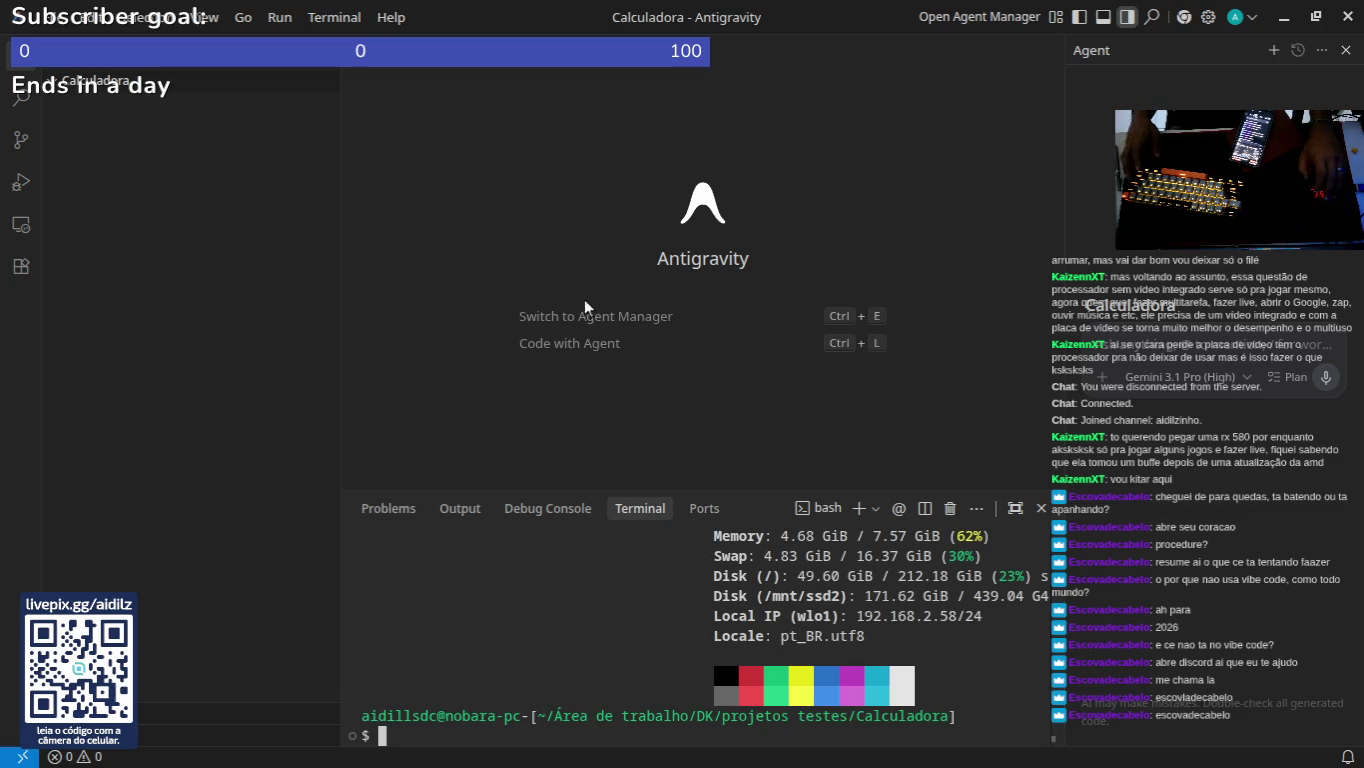
pyautogui.moveTo(201, 100)
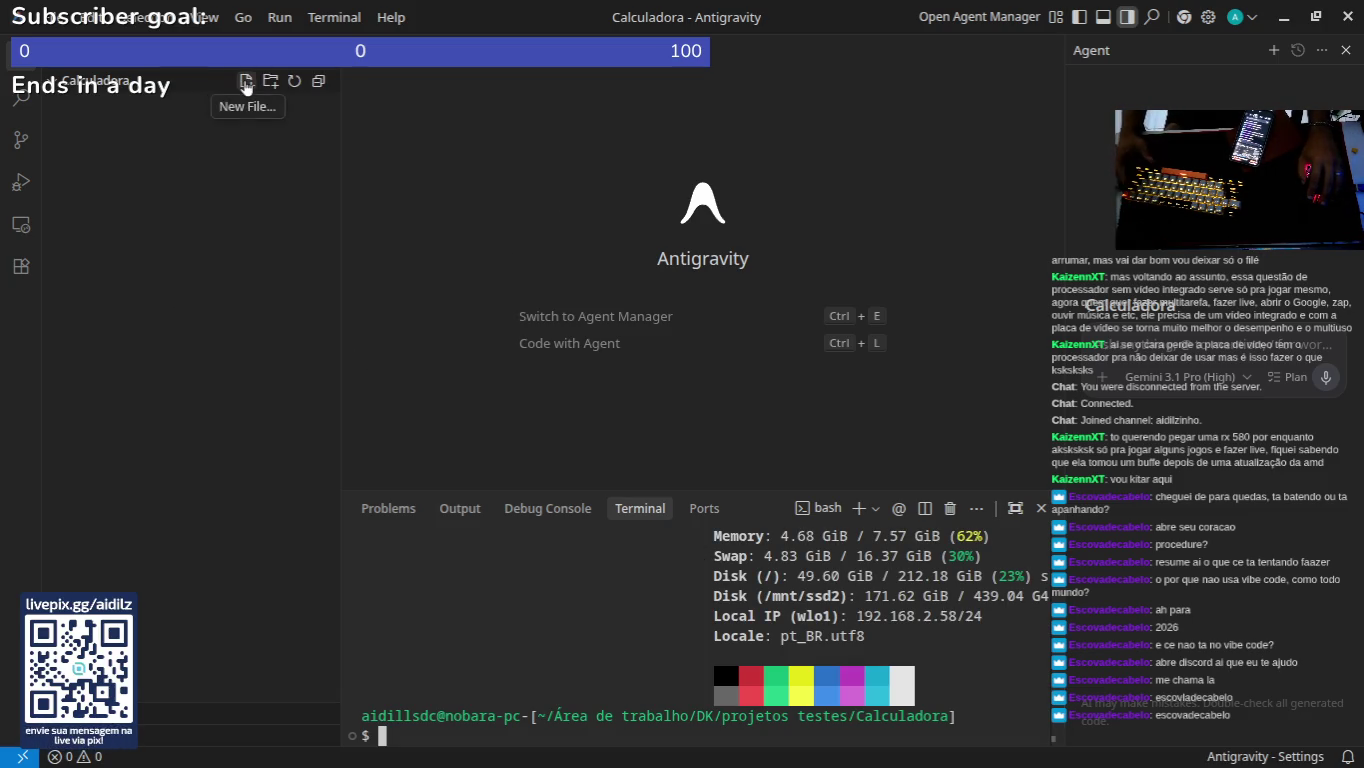
pyautogui.scroll(7, 700, 621)
pyautogui.scroll(-6, 700, 620)
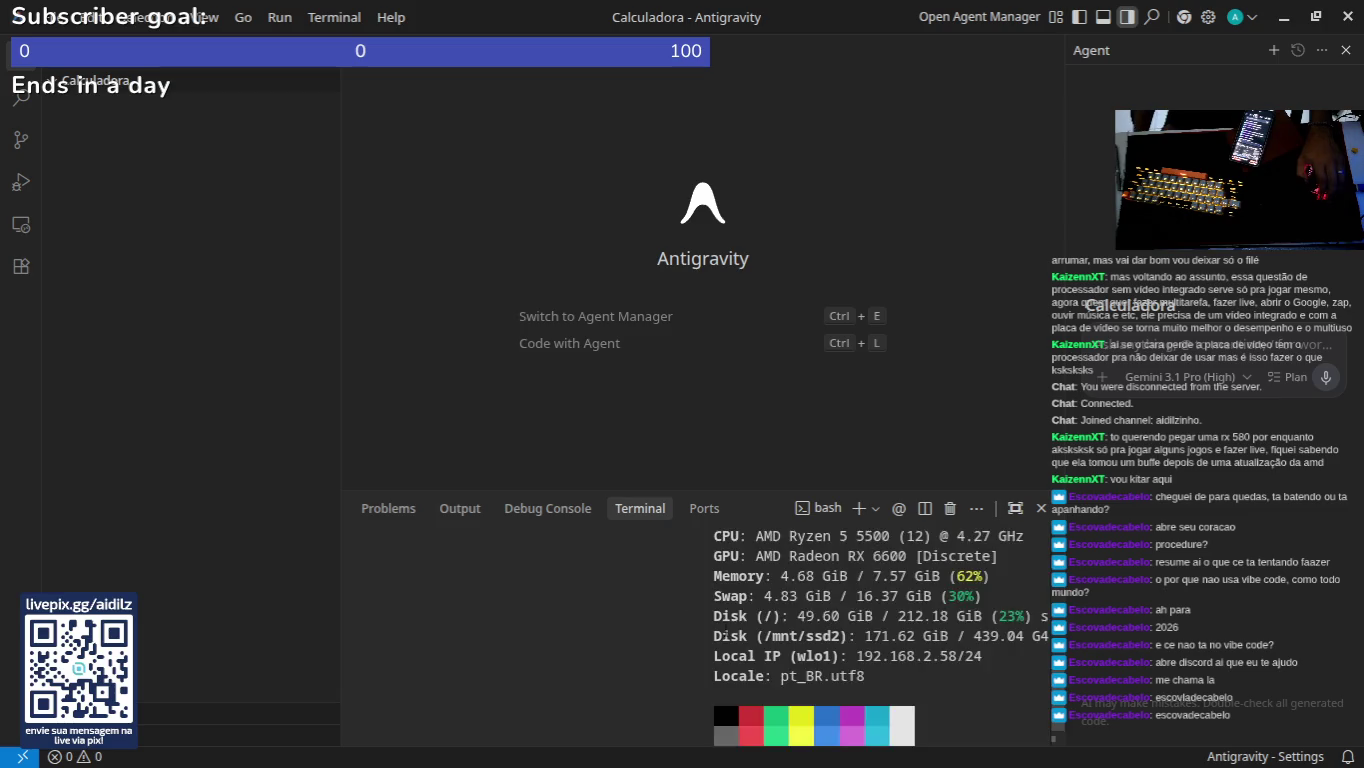